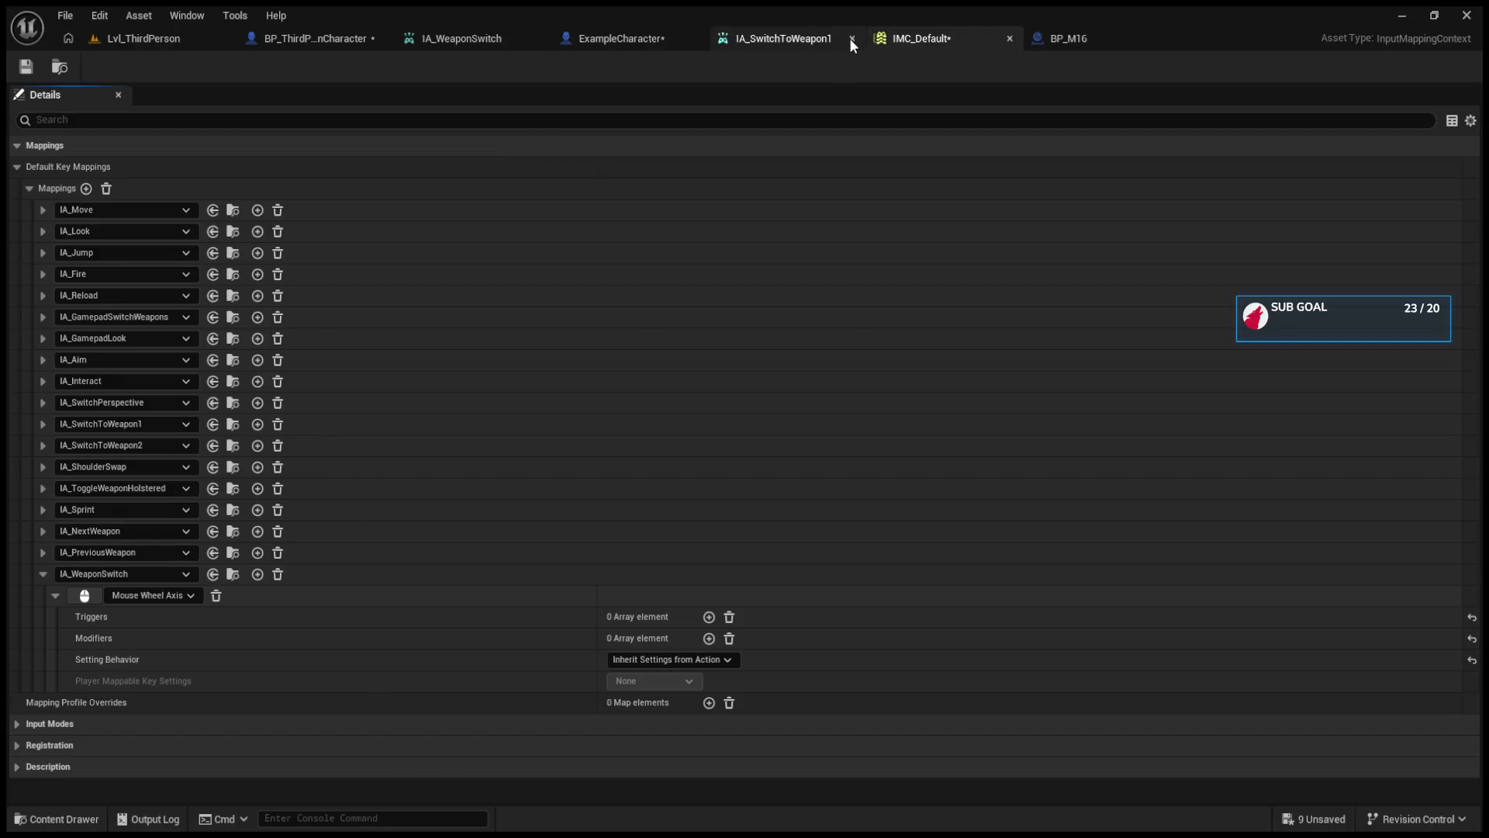
- Set IA_WeaponSwitch's Value Type to Axis1D (float) and save the action
{"action": "left_click", "coordinate": [532, 45]}
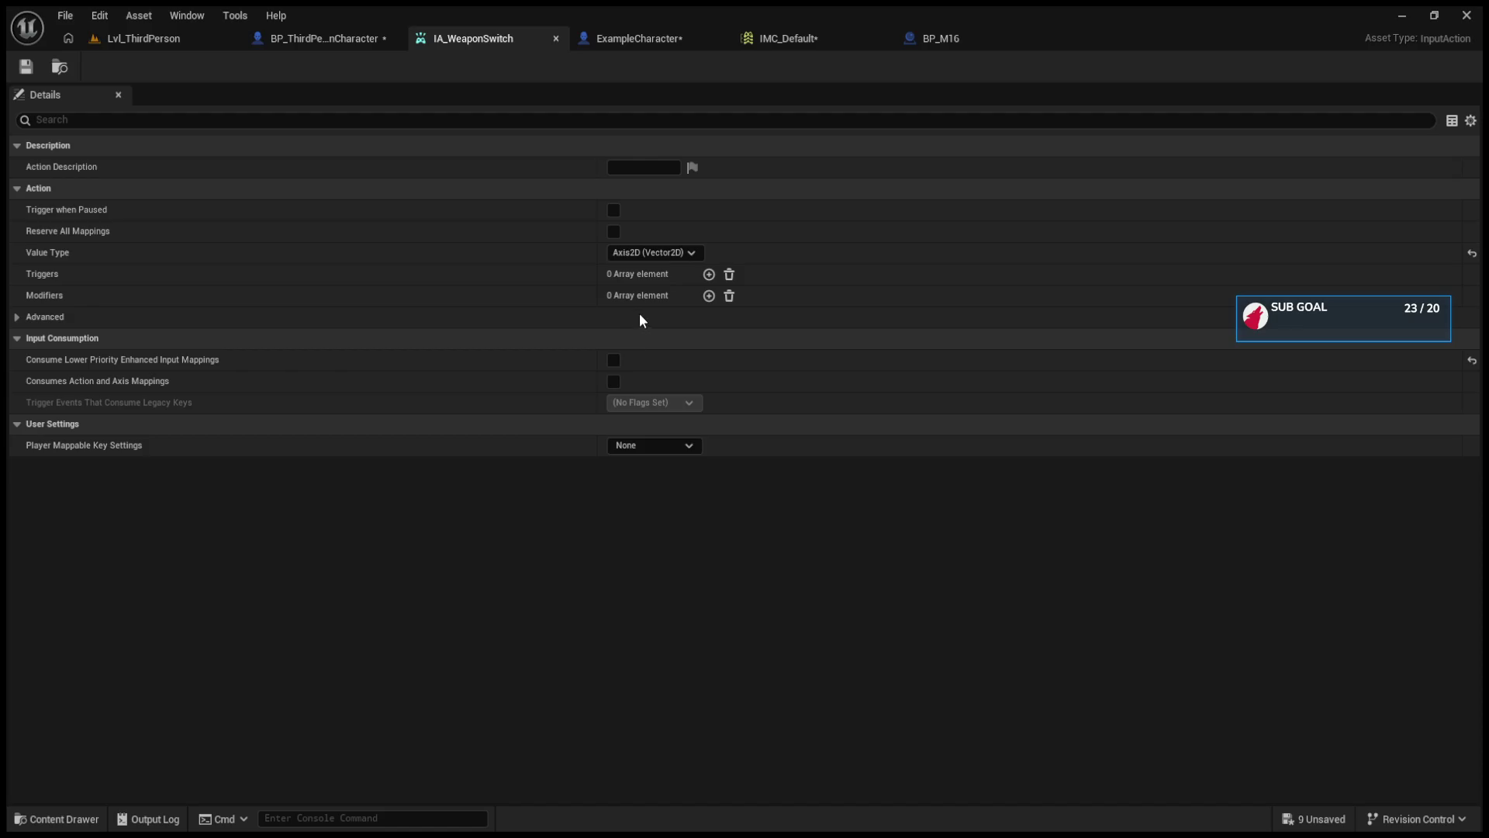
{"action": "left_click", "coordinate": [644, 256]}
{"action": "left_click", "coordinate": [647, 280]}
{"action": "left_click", "coordinate": [25, 67]}
- Run a quick play test of Lvl_ThirdPerson, then stop it
{"action": "left_click", "coordinate": [147, 39]}
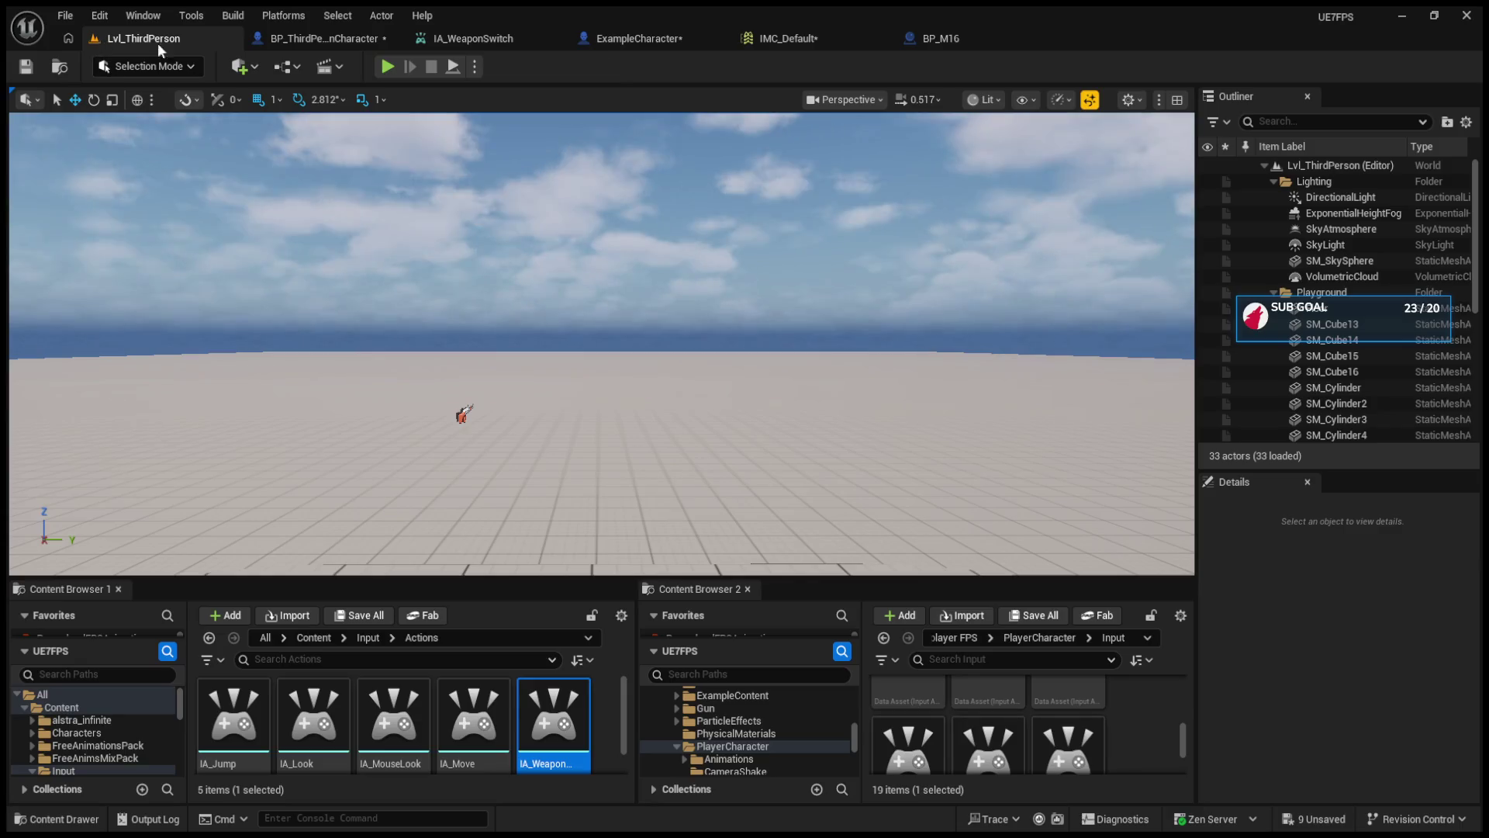
{"action": "left_click", "coordinate": [388, 68]}
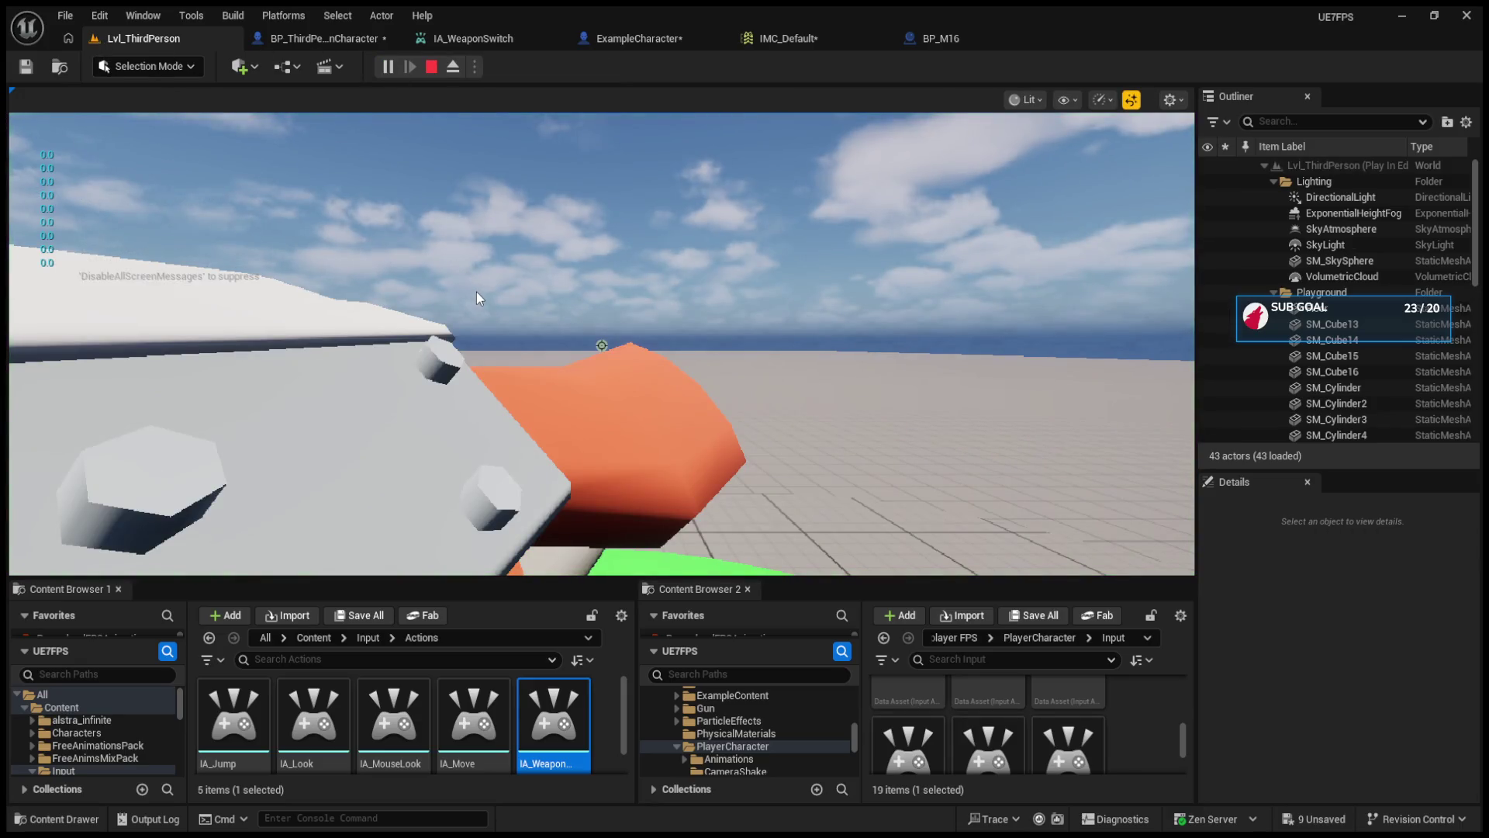
{"action": "key", "text": "Escape"}
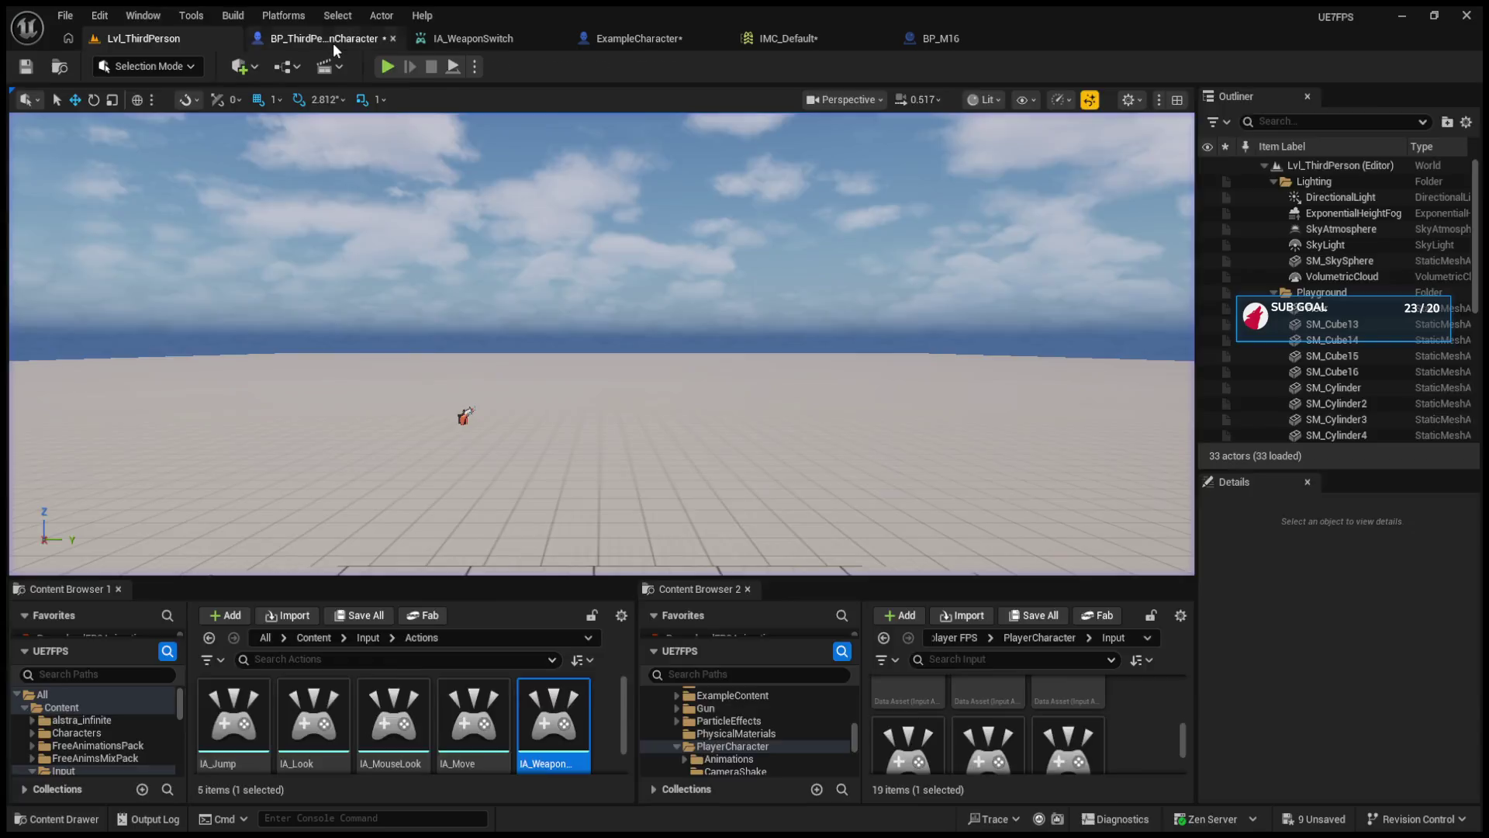
- Unlink IA_SwitchWeapons' Action Value from the conversion node and reveal WeaponSwitch's pins
{"action": "left_click", "coordinate": [333, 40]}
{"action": "left_click", "coordinate": [667, 533], "text": "alt"}
{"action": "mouse_move", "coordinate": [724, 549]}
{"action": "left_mouse_down"}
{"action": "mouse_move", "coordinate": [686, 286]}
{"action": "mouse_move", "coordinate": [725, 547]}
{"action": "left_mouse_up"}
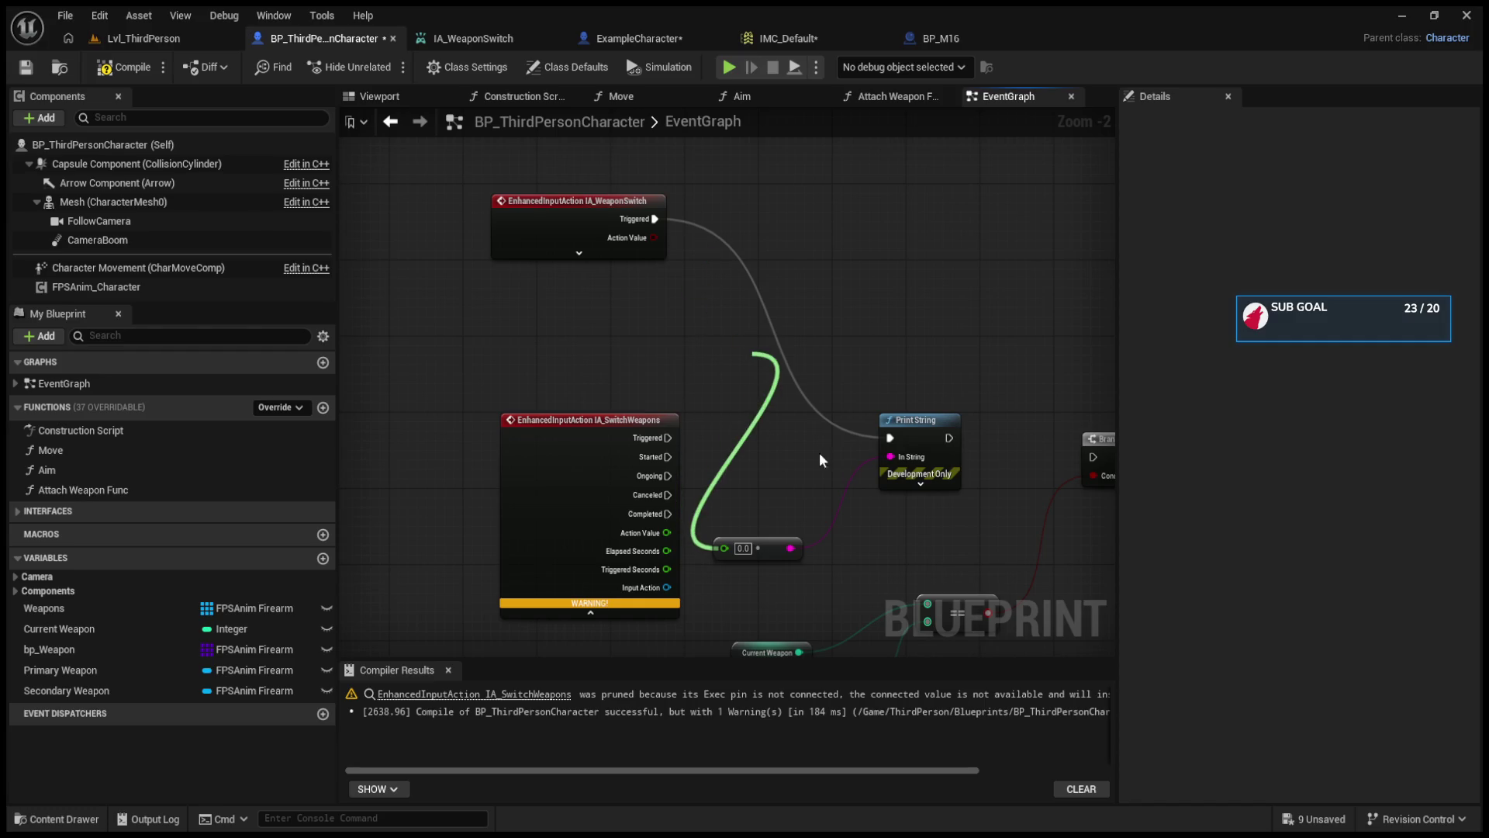
{"action": "left_click", "coordinate": [649, 253]}
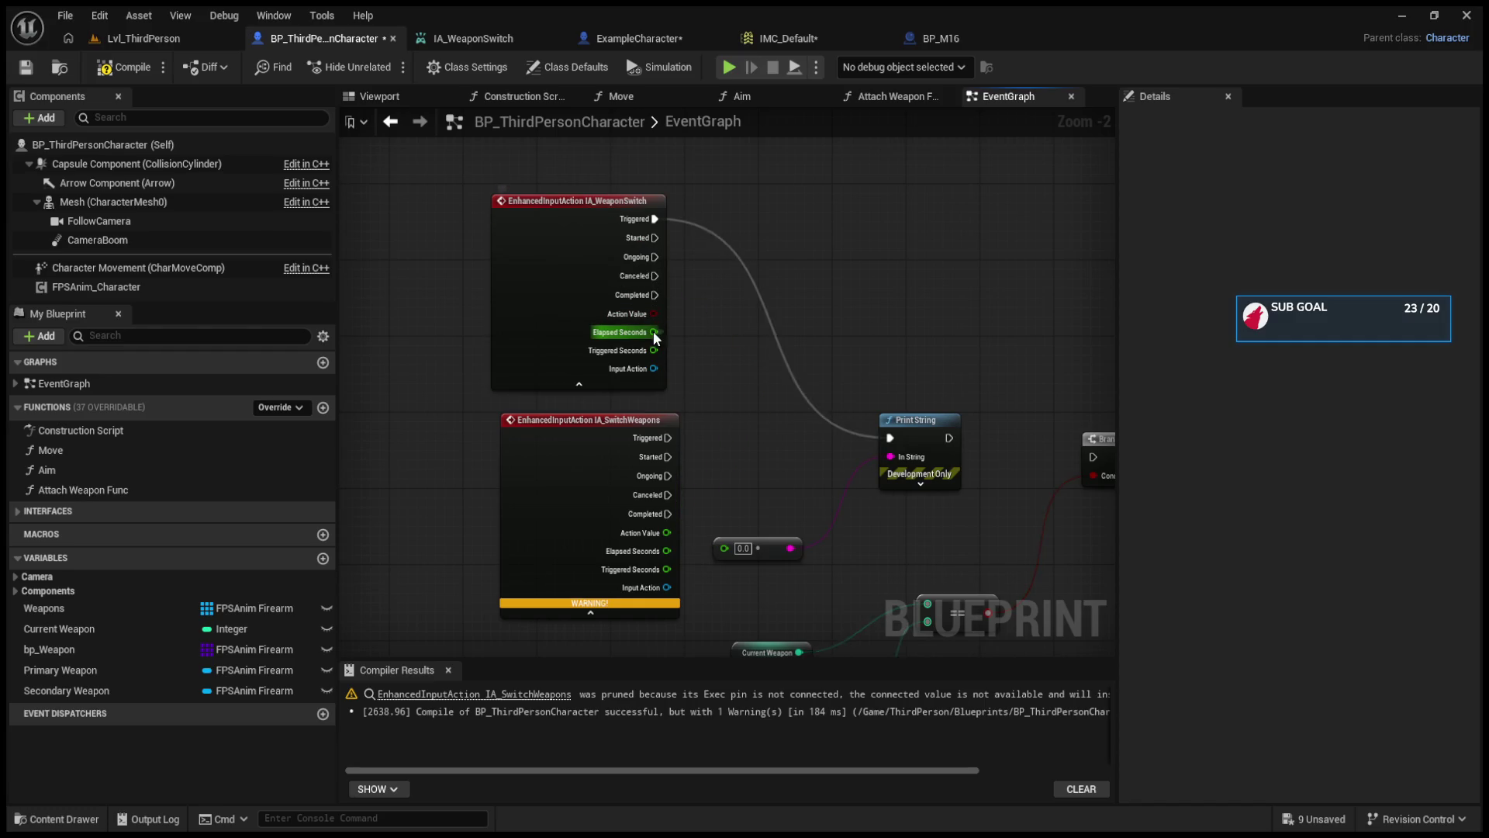
{"action": "mouse_move", "coordinate": [653, 314]}
{"action": "left_mouse_down"}
{"action": "mouse_move", "coordinate": [674, 360]}
{"action": "mouse_move", "coordinate": [687, 298]}
{"action": "left_mouse_up"}
{"action": "left_click", "coordinate": [669, 40]}
- Set IA_WeaponSwitch's Value Type to Axis1D (float) again and save it
{"action": "left_click", "coordinate": [535, 35]}
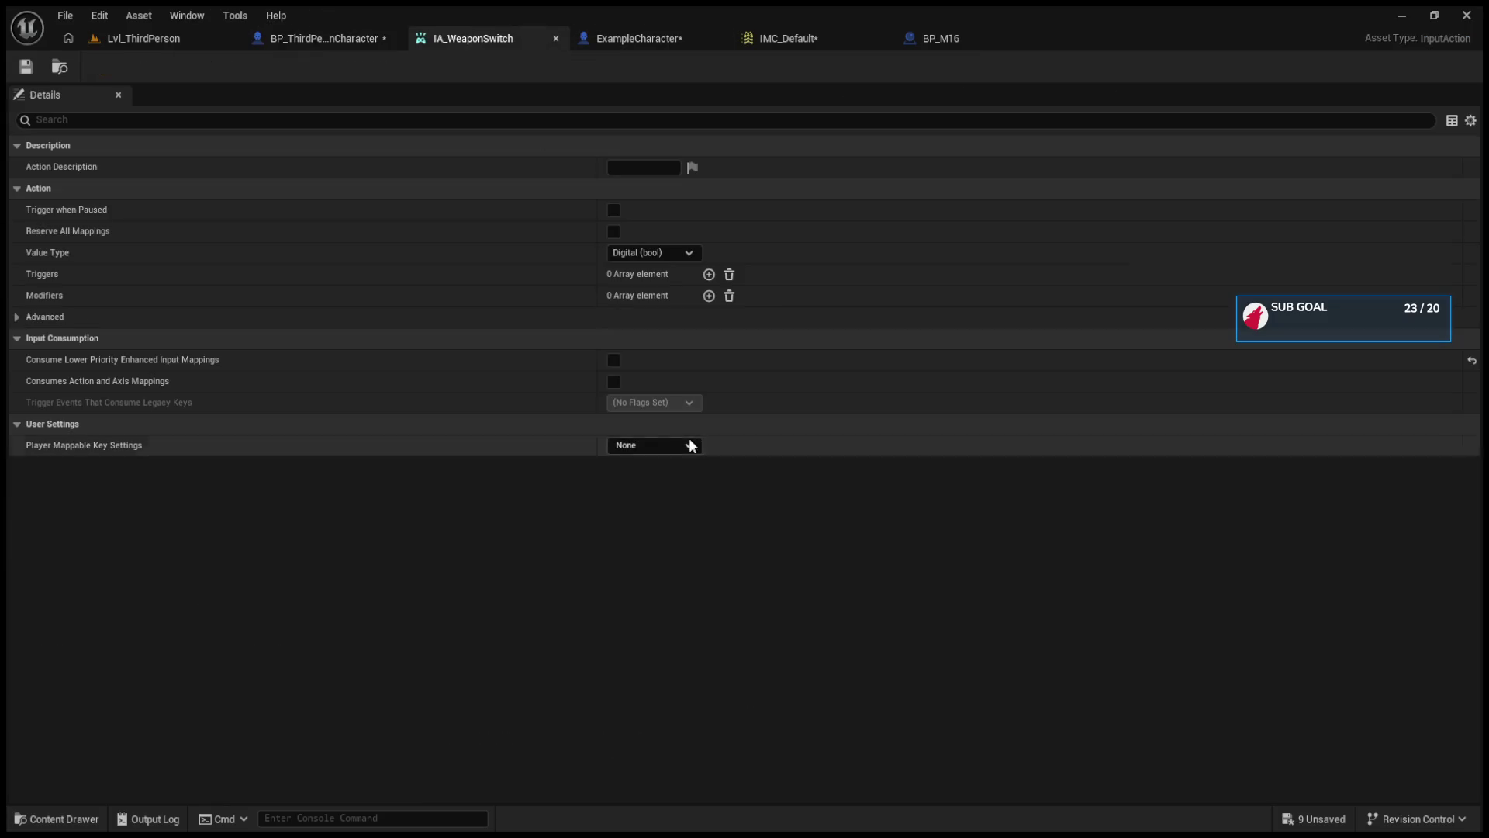
{"action": "left_click", "coordinate": [637, 249]}
{"action": "left_click", "coordinate": [653, 285]}
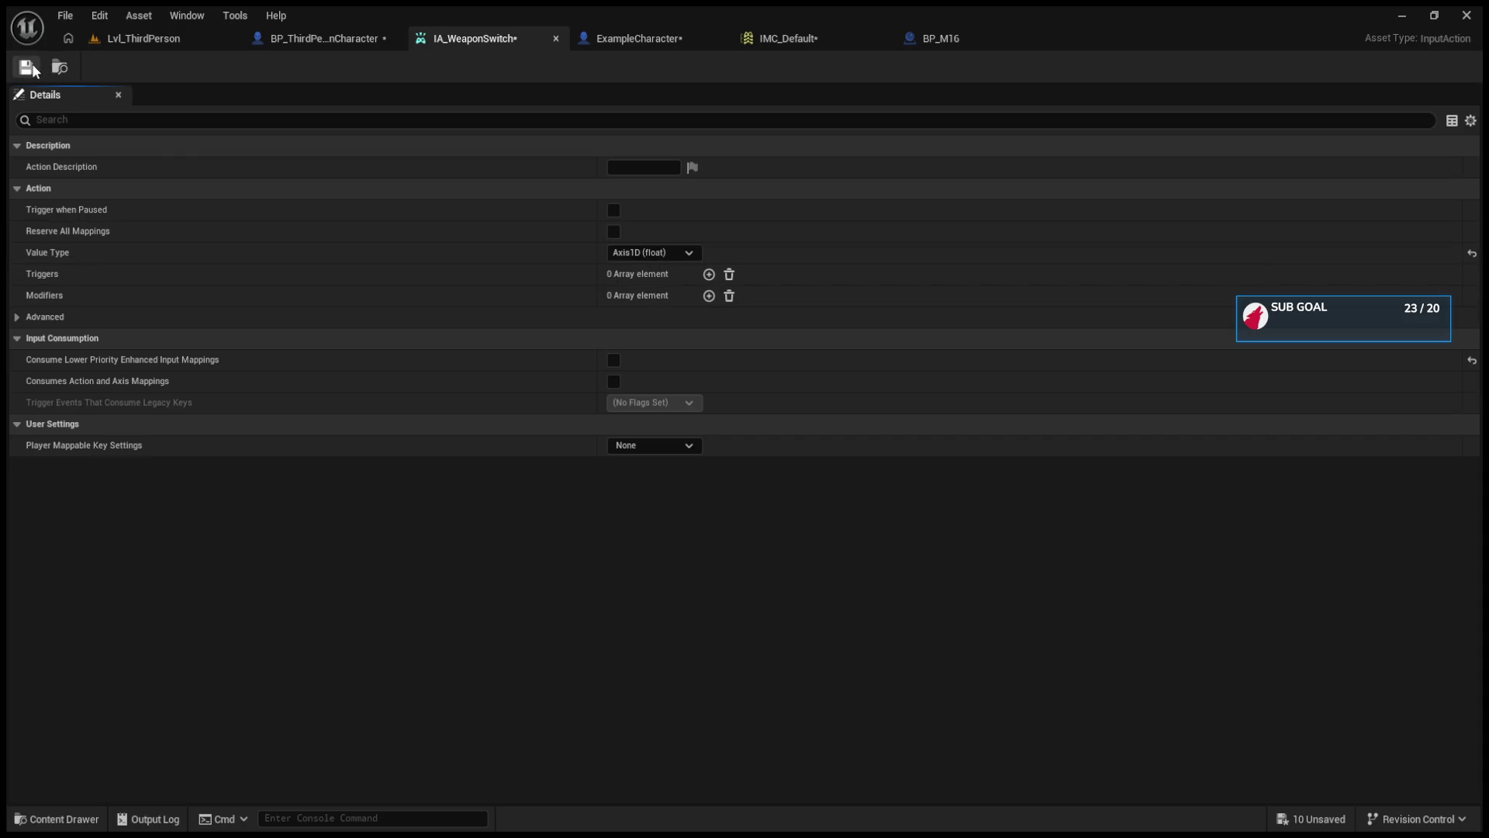
{"action": "left_click", "coordinate": [26, 68]}
{"action": "left_click", "coordinate": [144, 38]}
- Wire IA_WeaponSwitch's Action Value into the conversion node feeding Print String
{"action": "left_click", "coordinate": [325, 38]}
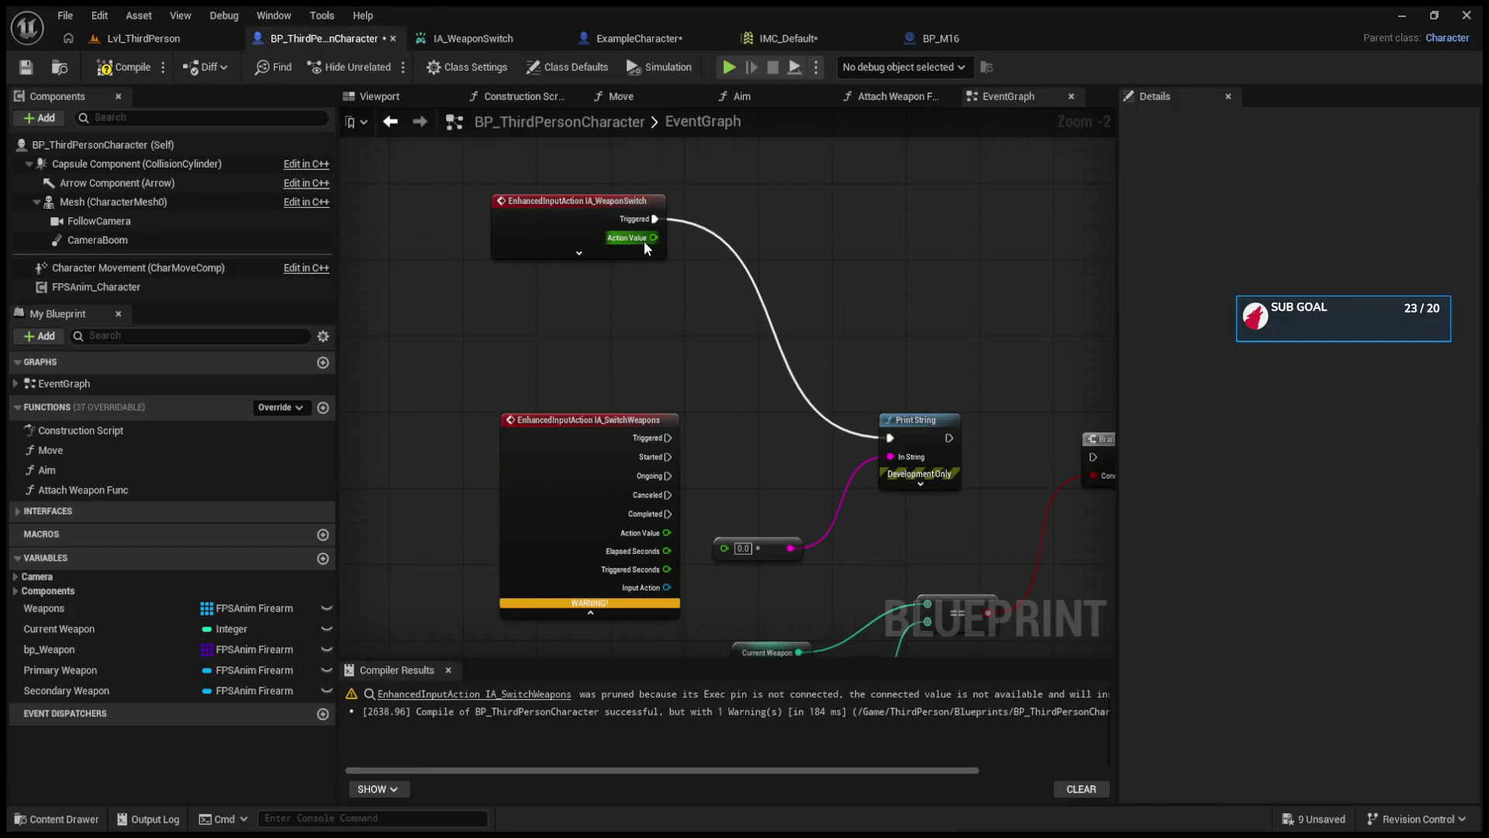
{"action": "left_click", "coordinate": [579, 252]}
{"action": "mouse_move", "coordinate": [654, 314]}
{"action": "left_mouse_down"}
{"action": "mouse_move", "coordinate": [728, 574]}
{"action": "mouse_move", "coordinate": [725, 550]}
{"action": "left_mouse_up"}
{"action": "left_click", "coordinate": [124, 37]}
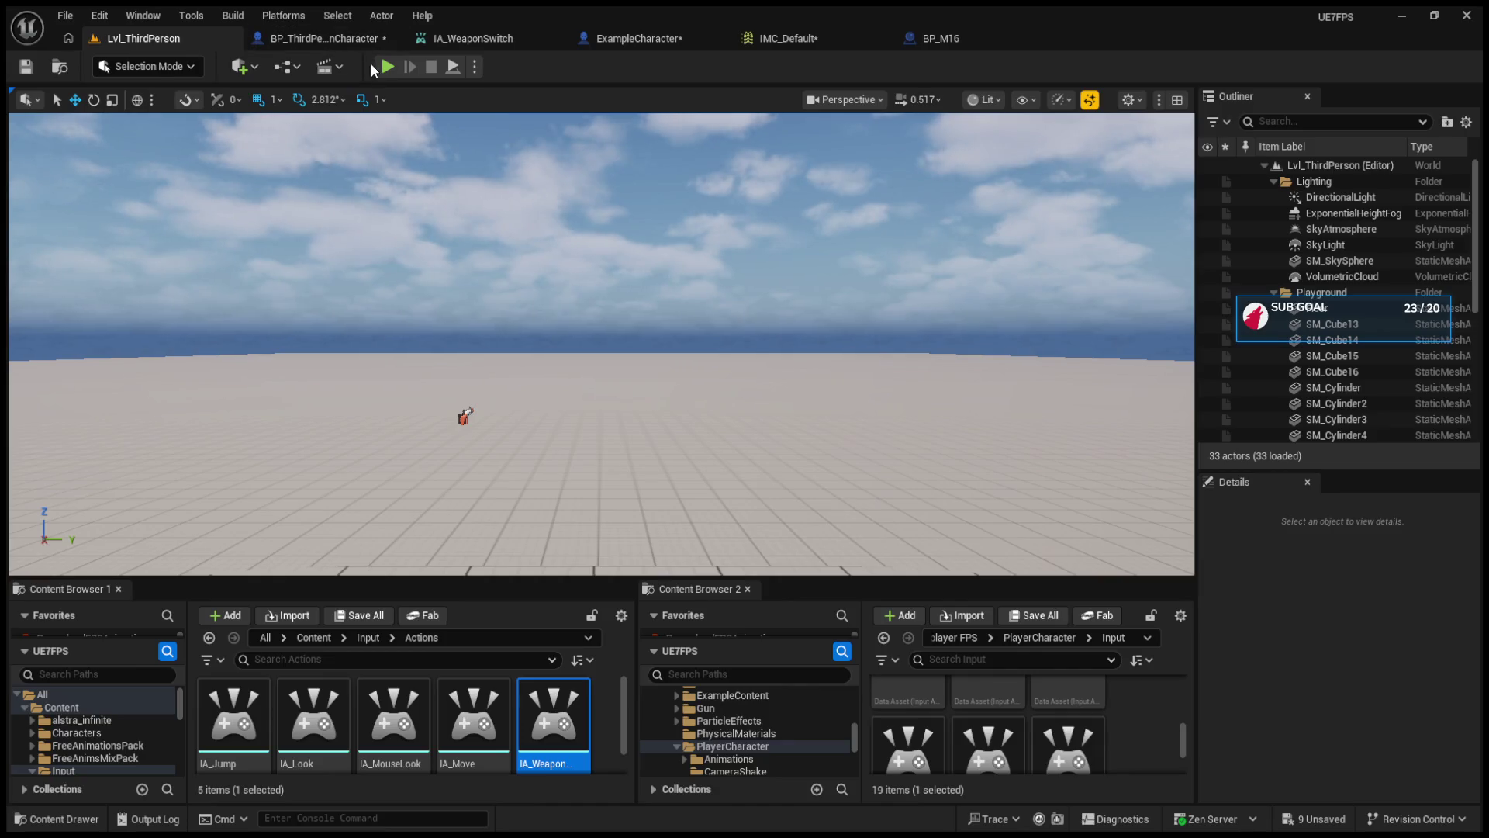
- Play the level and scroll the wheel up and down, watching 1.0 and -1.0 values print
{"action": "left_click", "coordinate": [385, 67]}
{"action": "scroll", "coordinate": [487, 309], "scroll_direction": "up", "scroll_amount": 6}
{"action": "scroll", "coordinate": [488, 309], "scroll_direction": "down", "scroll_amount": 4}
{"action": "left_click", "coordinate": [487, 309]}
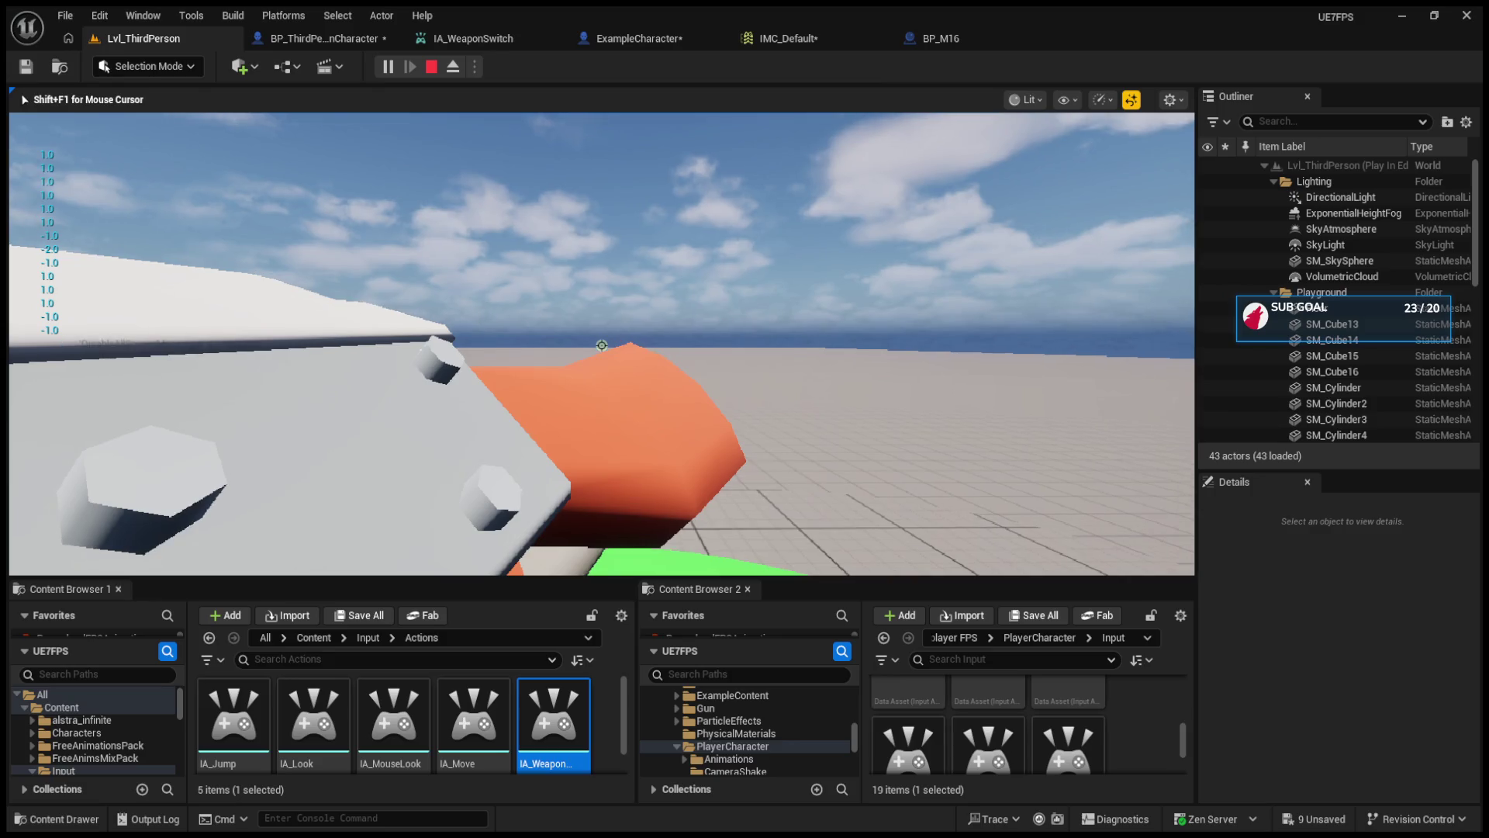
{"action": "scroll", "coordinate": [602, 345], "scroll_direction": "down", "scroll_amount": 3}
{"action": "scroll", "coordinate": [602, 345], "scroll_direction": "up", "scroll_amount": 4}
{"action": "scroll", "coordinate": [602, 345], "scroll_direction": "down", "scroll_amount": 4}
{"action": "scroll", "coordinate": [602, 345], "scroll_direction": "up", "scroll_amount": 4}
{"action": "scroll", "coordinate": [602, 345], "scroll_direction": "down", "scroll_amount": 4}
{"action": "scroll", "coordinate": [602, 345], "scroll_direction": "up", "scroll_amount": 4}
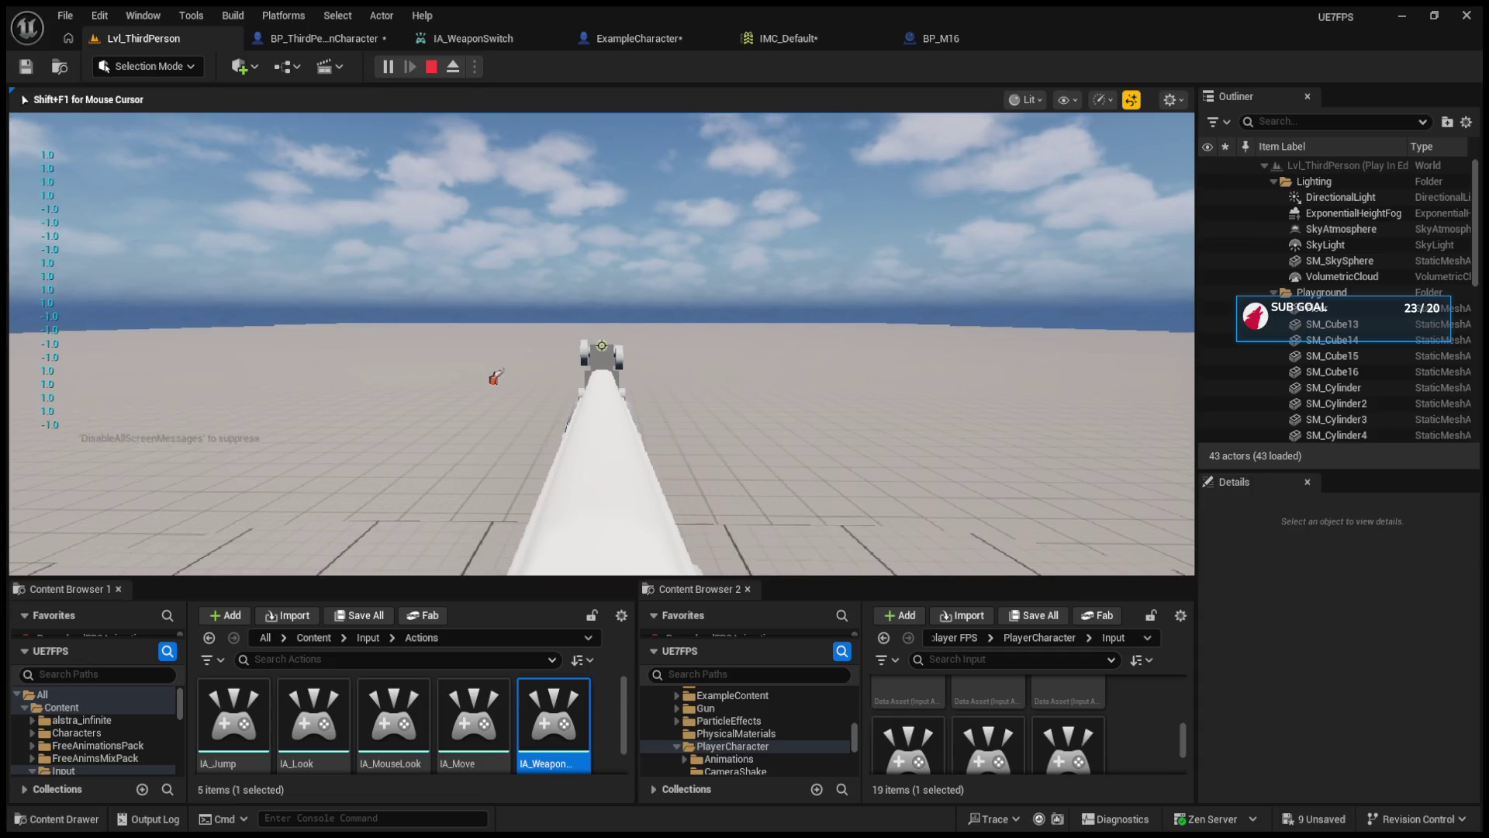
{"action": "scroll", "coordinate": [602, 345], "scroll_direction": "up", "scroll_amount": 10}
{"action": "scroll", "coordinate": [602, 345], "scroll_direction": "down", "scroll_amount": 15}
{"action": "scroll", "coordinate": [602, 345], "scroll_direction": "down", "scroll_amount": 15}
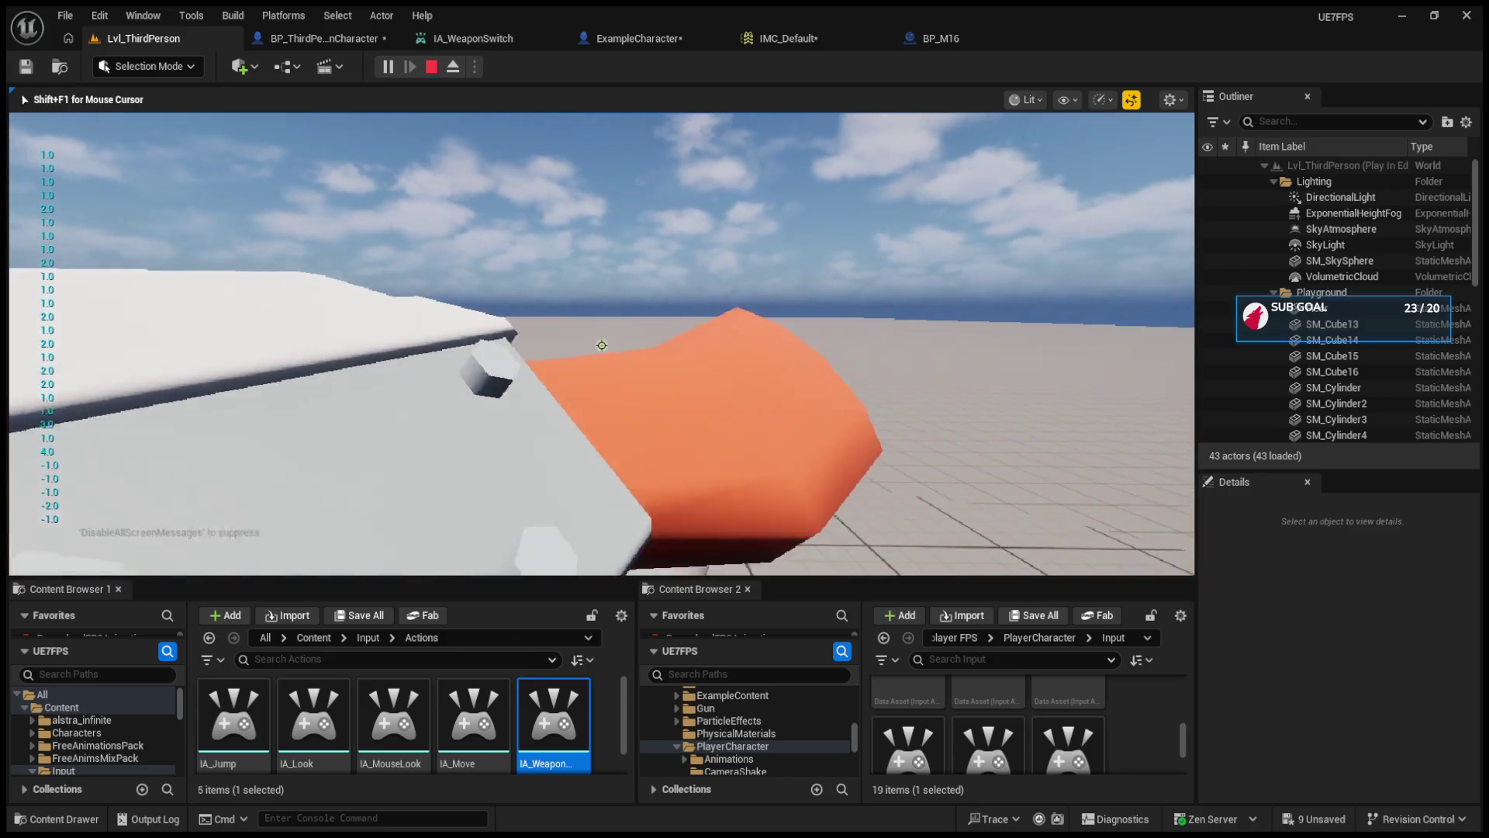
{"action": "key", "text": "Escape"}
- Delete the old IA_SwitchWeapons event node from the character's EventGraph
{"action": "left_click", "coordinate": [371, 36]}
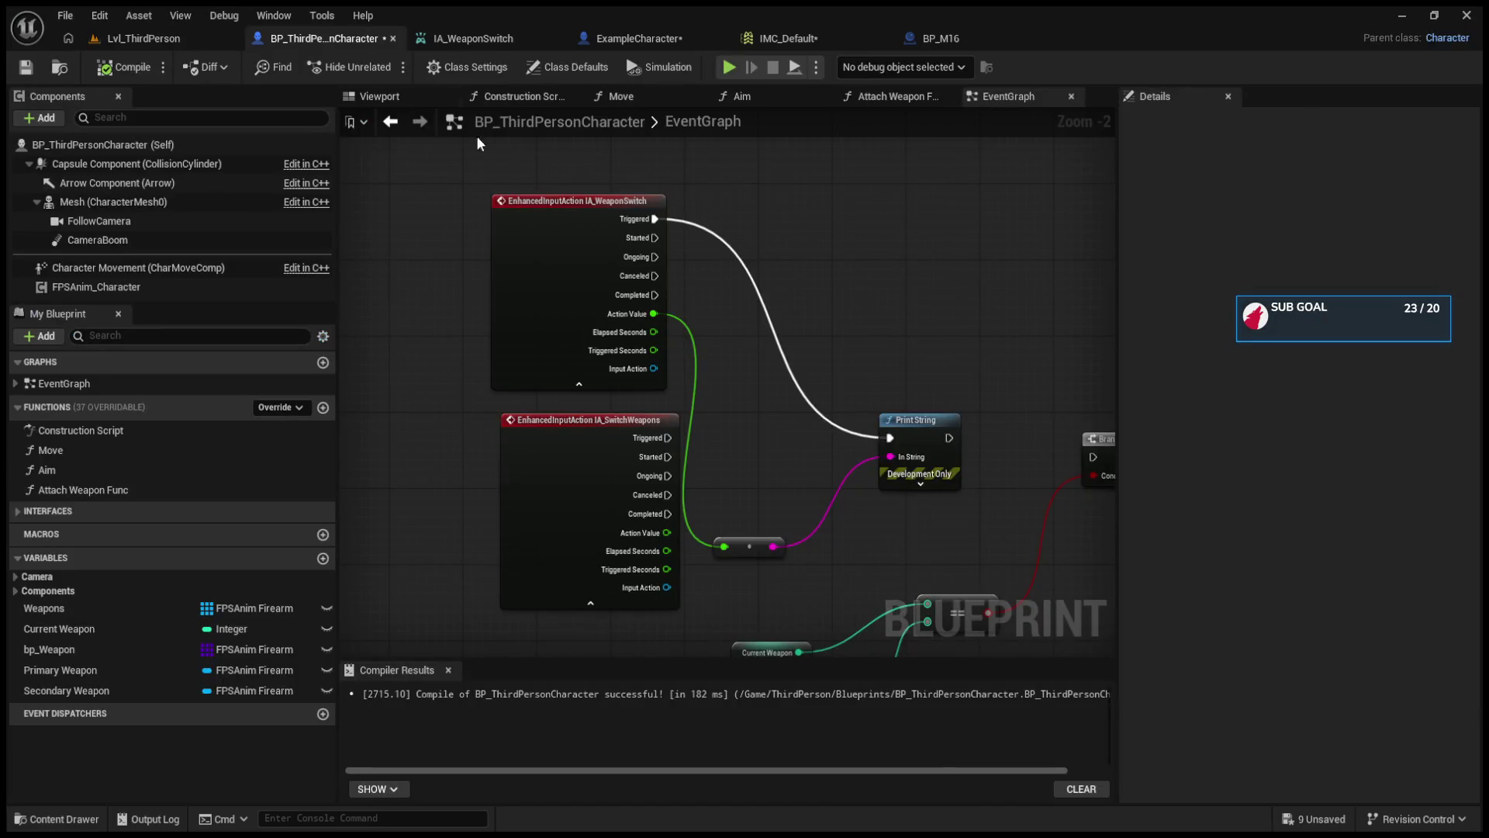
{"action": "mouse_move", "coordinate": [592, 419]}
{"action": "left_mouse_down"}
{"action": "mouse_move", "coordinate": [435, 419]}
{"action": "mouse_move", "coordinate": [454, 408]}
{"action": "left_mouse_up"}
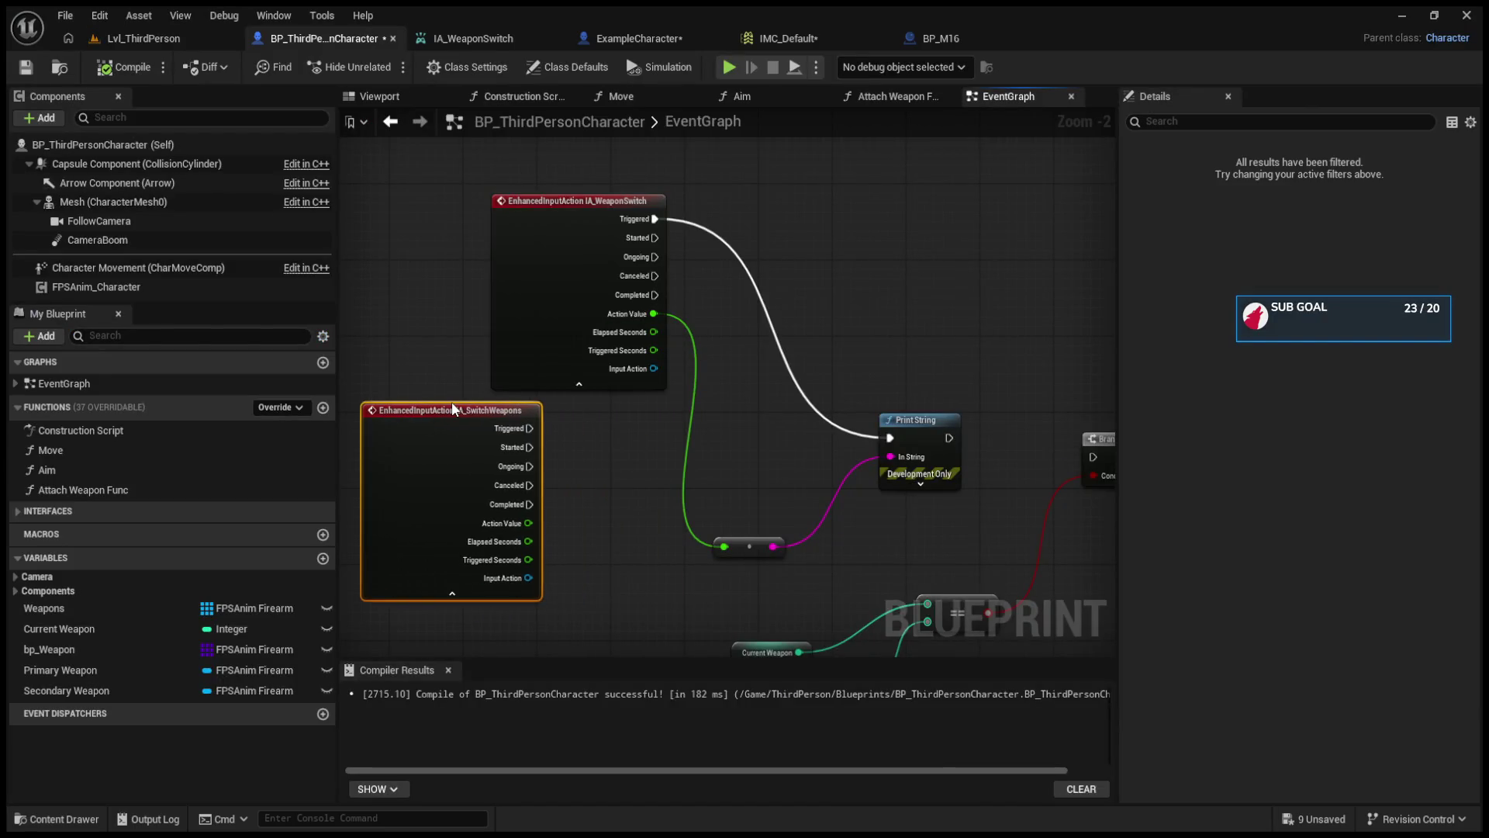
{"action": "key", "text": "Delete"}
- Move IA_WeaponSwitch beside Print String, wire Print String into the Branch, and play
{"action": "left_click_drag", "start_coordinate": [533, 219], "coordinate": [513, 446]}
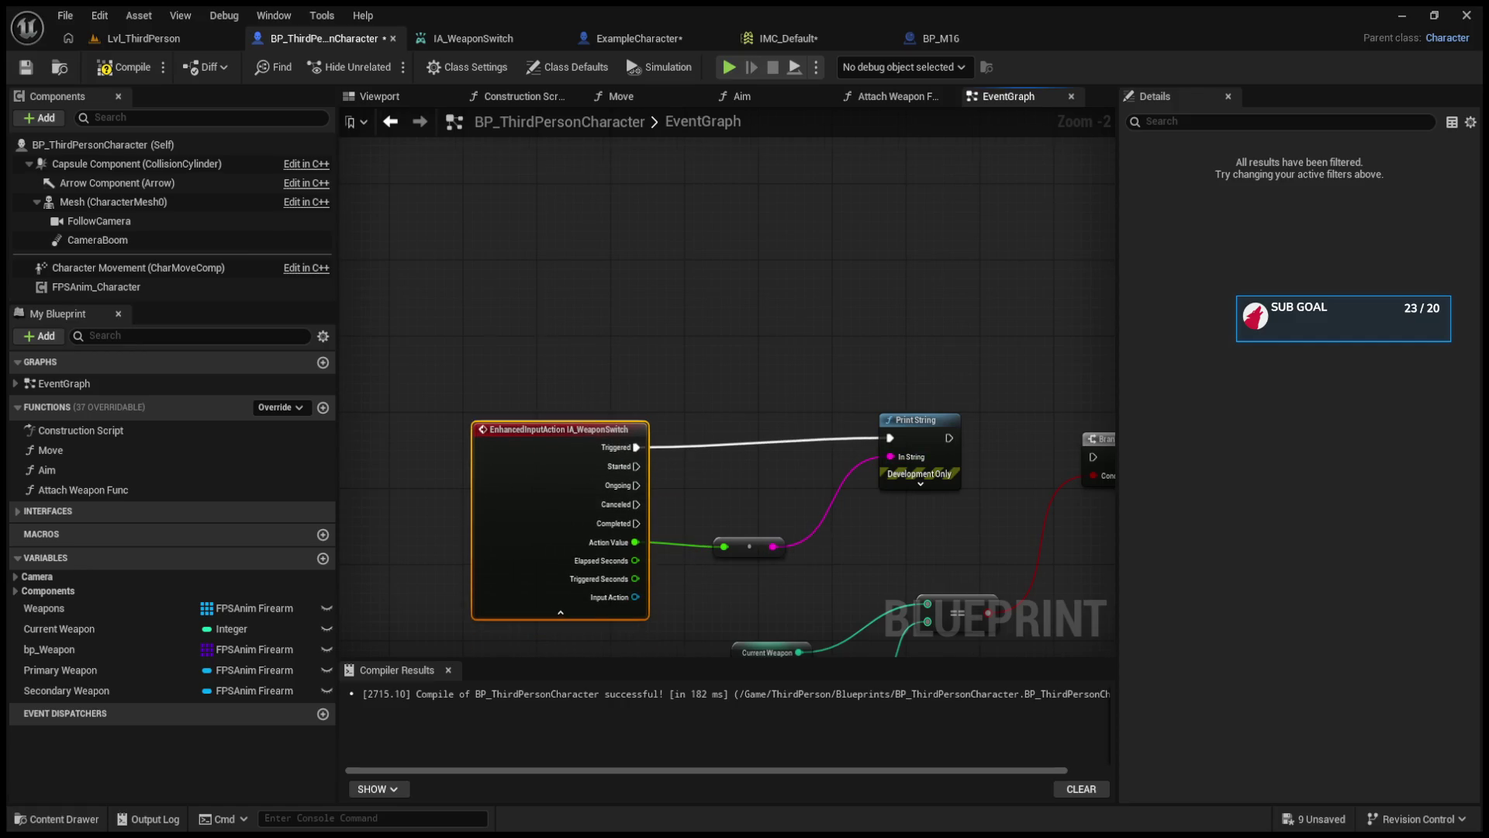
{"action": "left_click", "coordinate": [782, 362]}
{"action": "scroll", "coordinate": [783, 414], "scroll_direction": "down", "scroll_amount": 1}
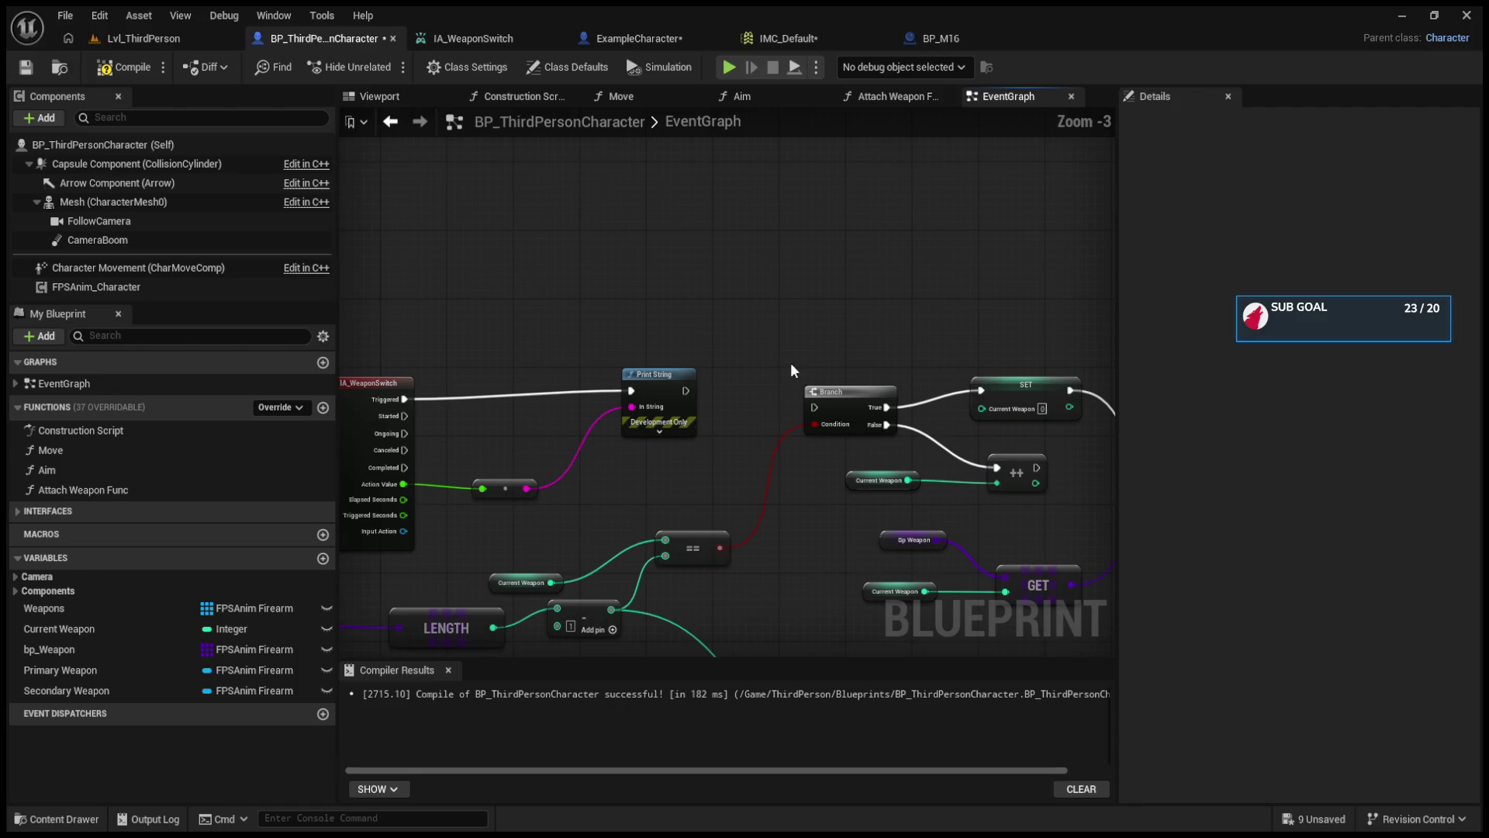
{"action": "left_click_drag", "start_coordinate": [686, 391], "coordinate": [814, 408]}
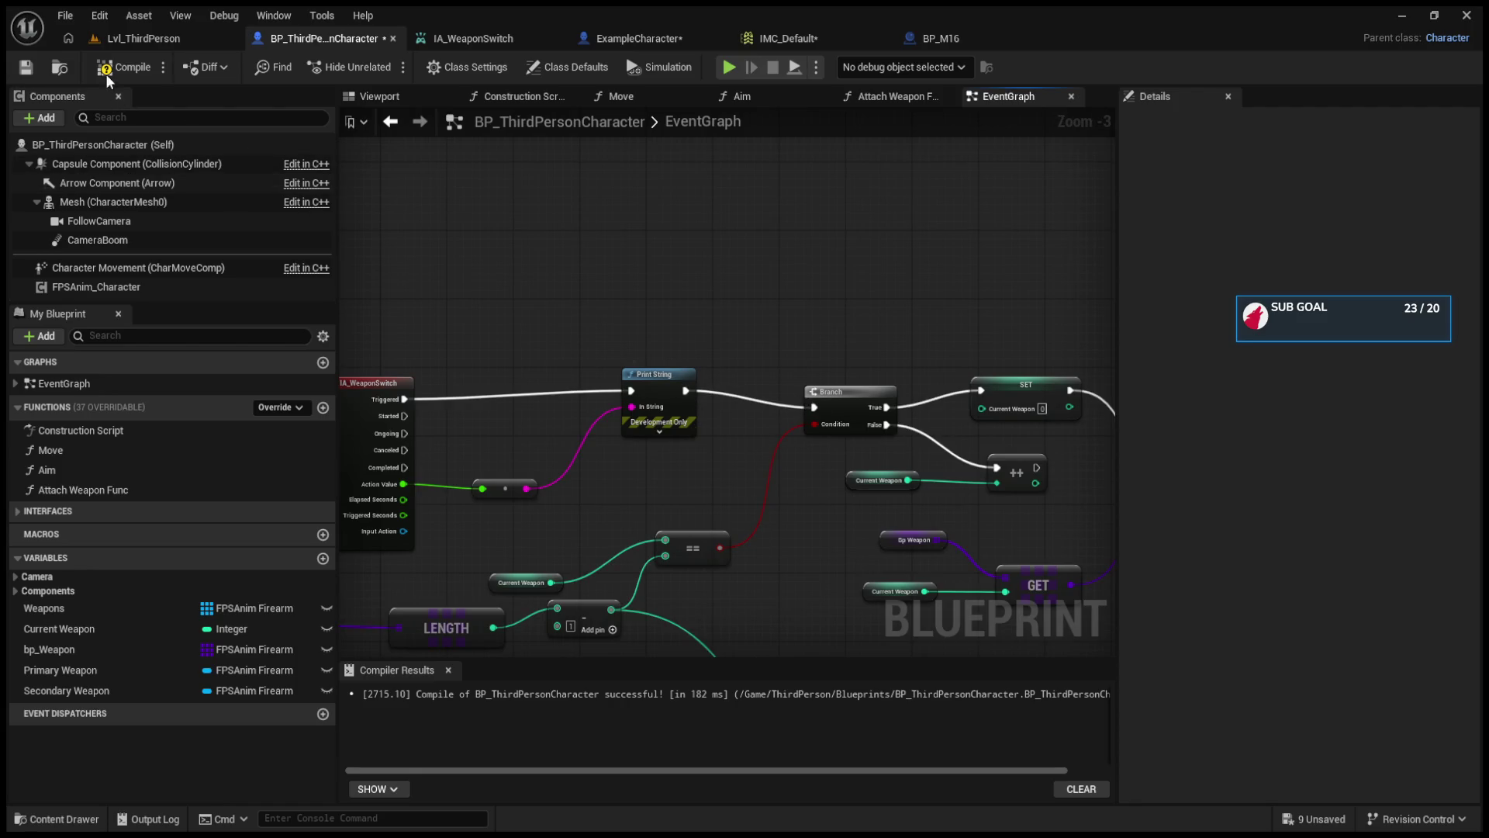
{"action": "left_click", "coordinate": [148, 39]}
{"action": "left_click", "coordinate": [398, 66]}
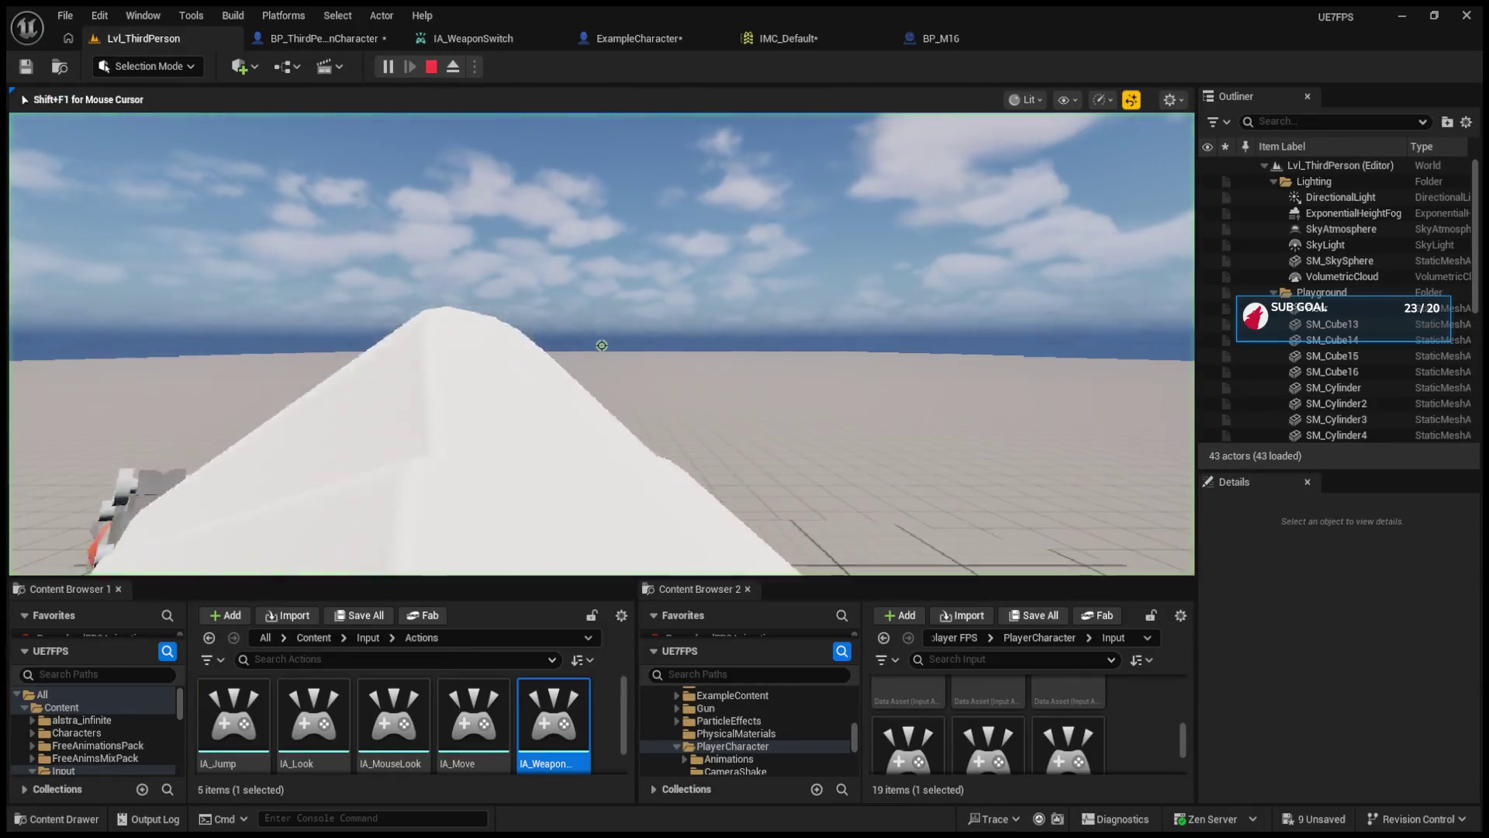
- Scroll the wheel back and forth to swap the white rifle and orange-and-grey weapon, then stop
{"action": "scroll", "coordinate": [602, 345], "scroll_direction": "down", "scroll_amount": 1}
{"action": "scroll", "coordinate": [602, 345], "scroll_direction": "down", "scroll_amount": 1}
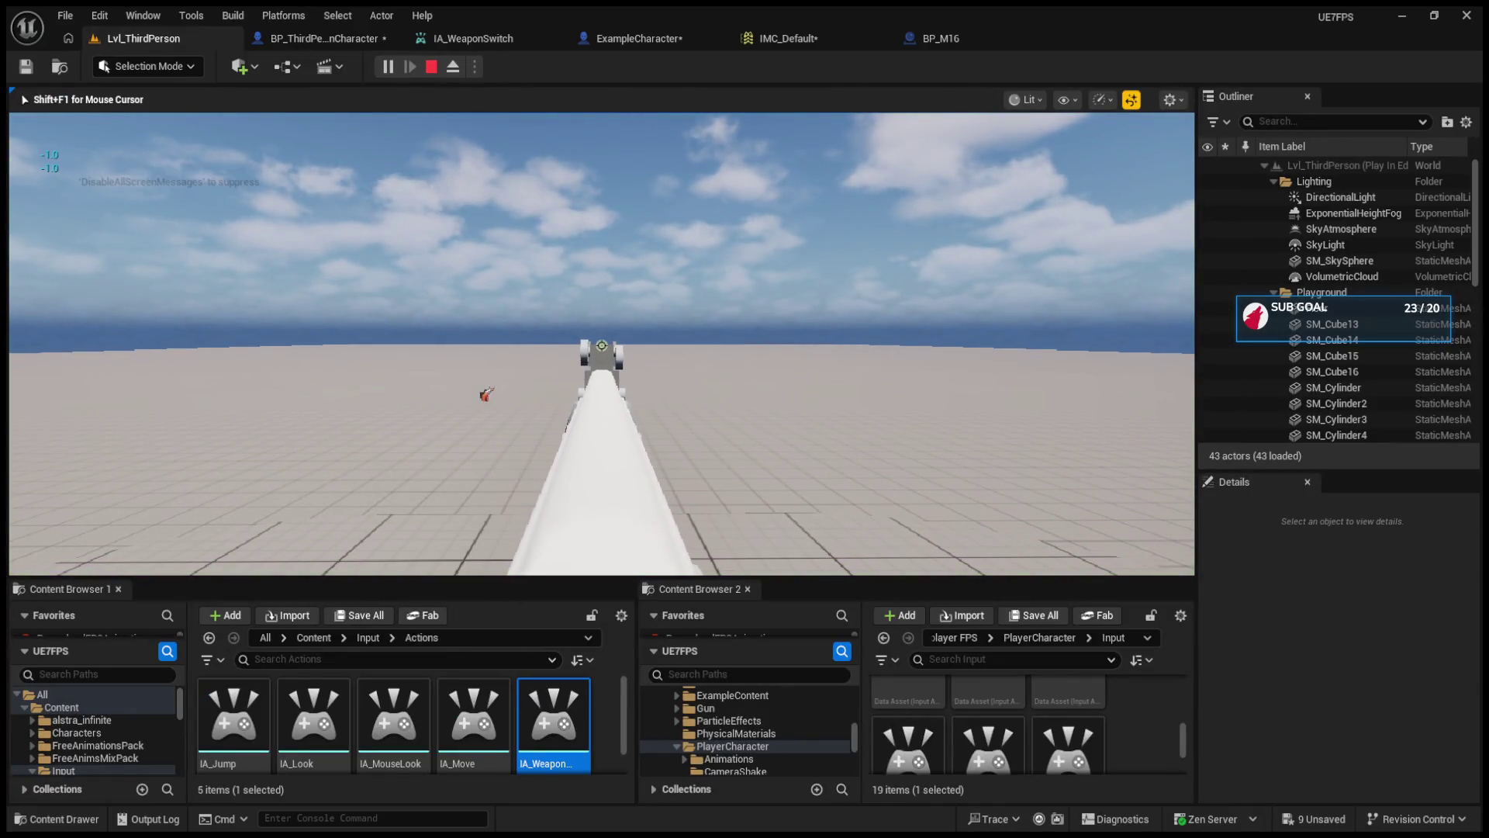
{"action": "scroll", "coordinate": [602, 345], "scroll_direction": "down", "scroll_amount": 1}
{"action": "scroll", "coordinate": [602, 345], "scroll_direction": "up", "scroll_amount": 4}
{"action": "scroll", "coordinate": [602, 345], "scroll_direction": "down", "scroll_amount": 1}
{"action": "scroll", "coordinate": [602, 346], "scroll_direction": "down", "scroll_amount": 4}
{"action": "scroll", "coordinate": [602, 345], "scroll_direction": "up", "scroll_amount": 4}
{"action": "scroll", "coordinate": [602, 345], "scroll_direction": "down", "scroll_amount": 4}
{"action": "scroll", "coordinate": [602, 345], "scroll_direction": "up", "scroll_amount": 4}
{"action": "scroll", "coordinate": [602, 346], "scroll_direction": "down", "scroll_amount": 4}
{"action": "scroll", "coordinate": [601, 345], "scroll_direction": "up", "scroll_amount": 1}
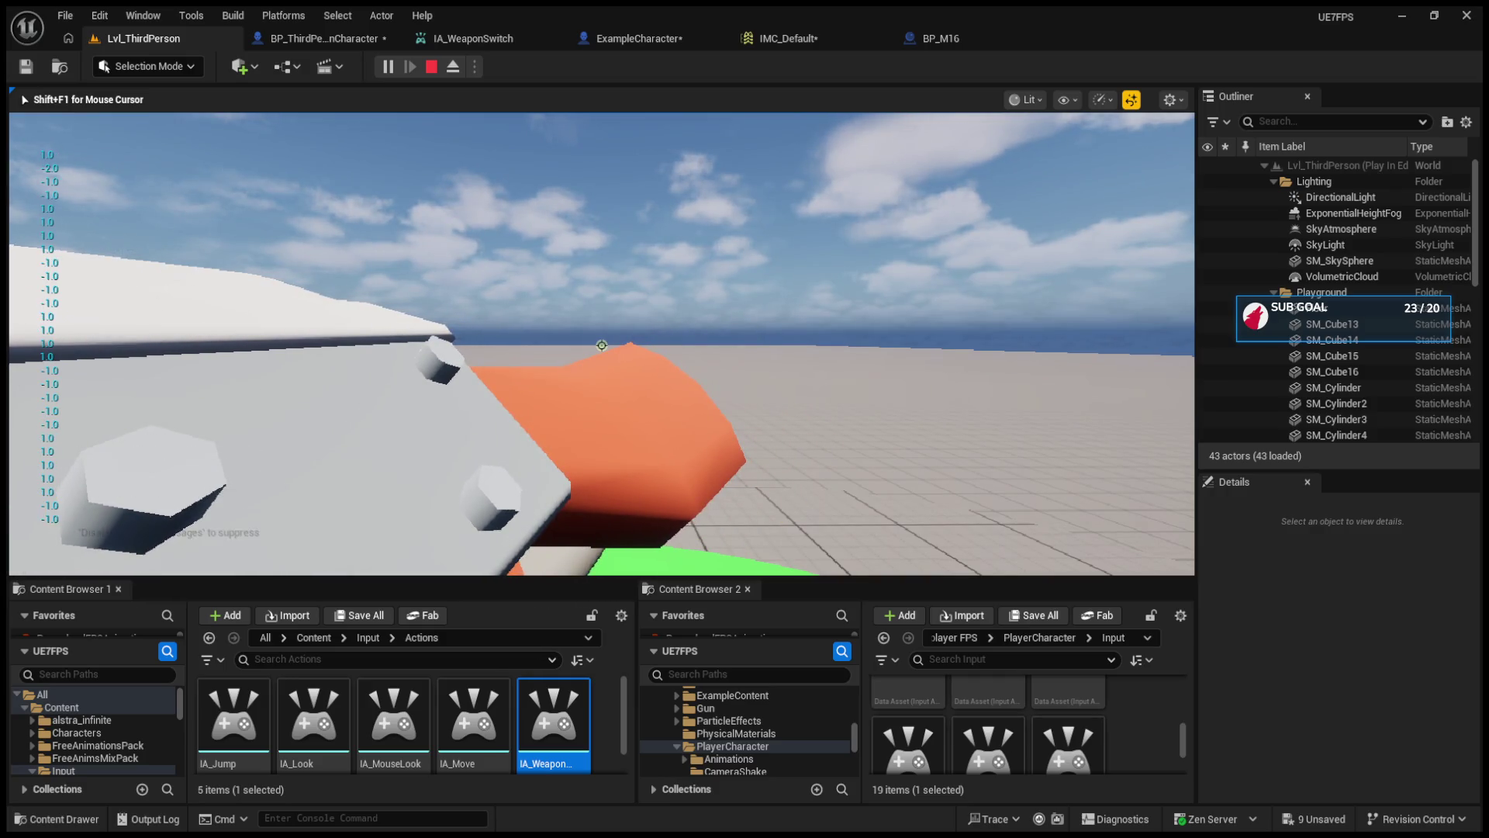
{"action": "key", "text": "Escape"}
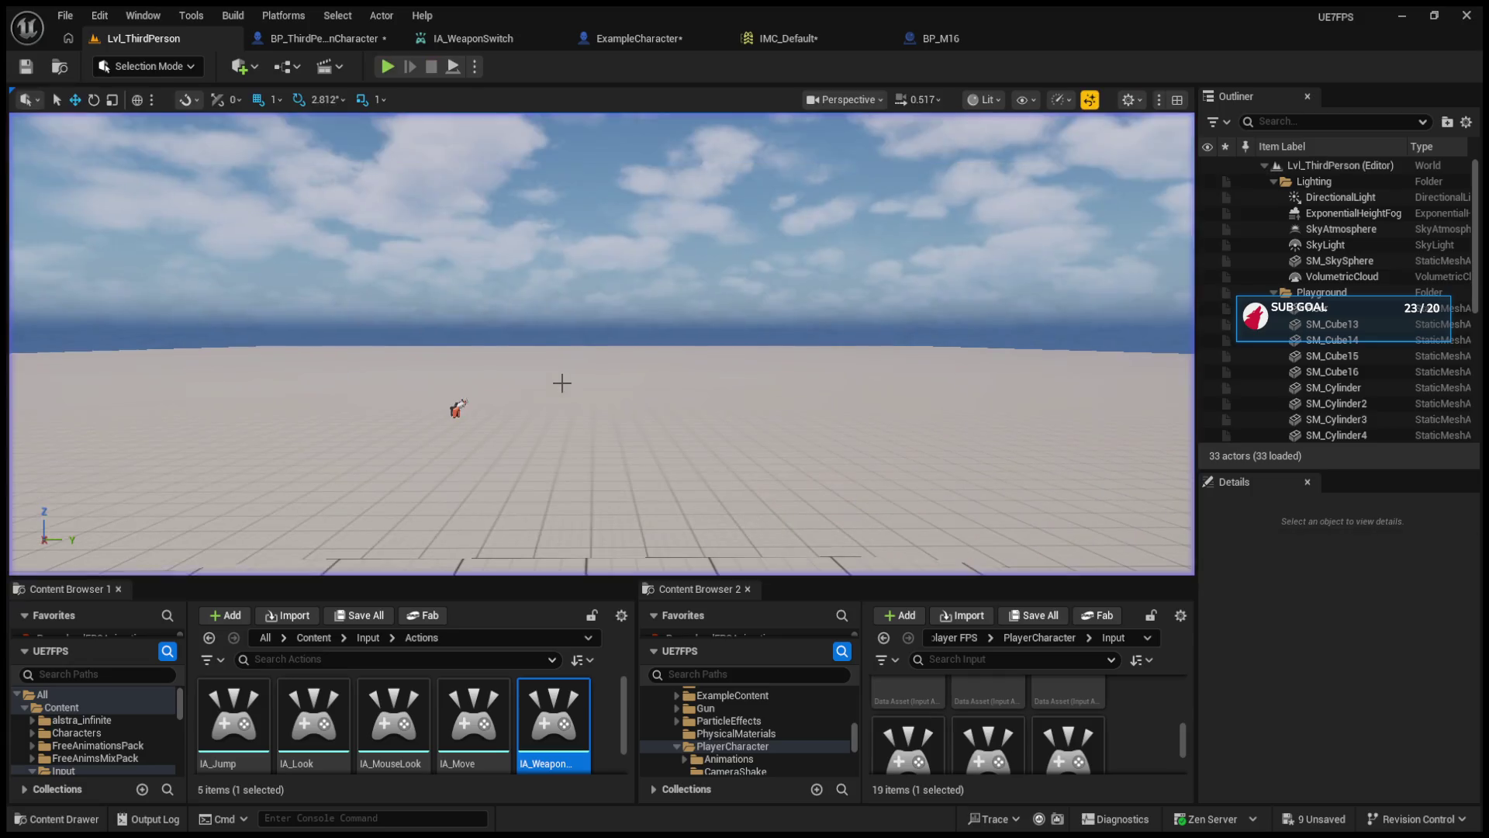
{"action": "left_click", "coordinate": [324, 38]}
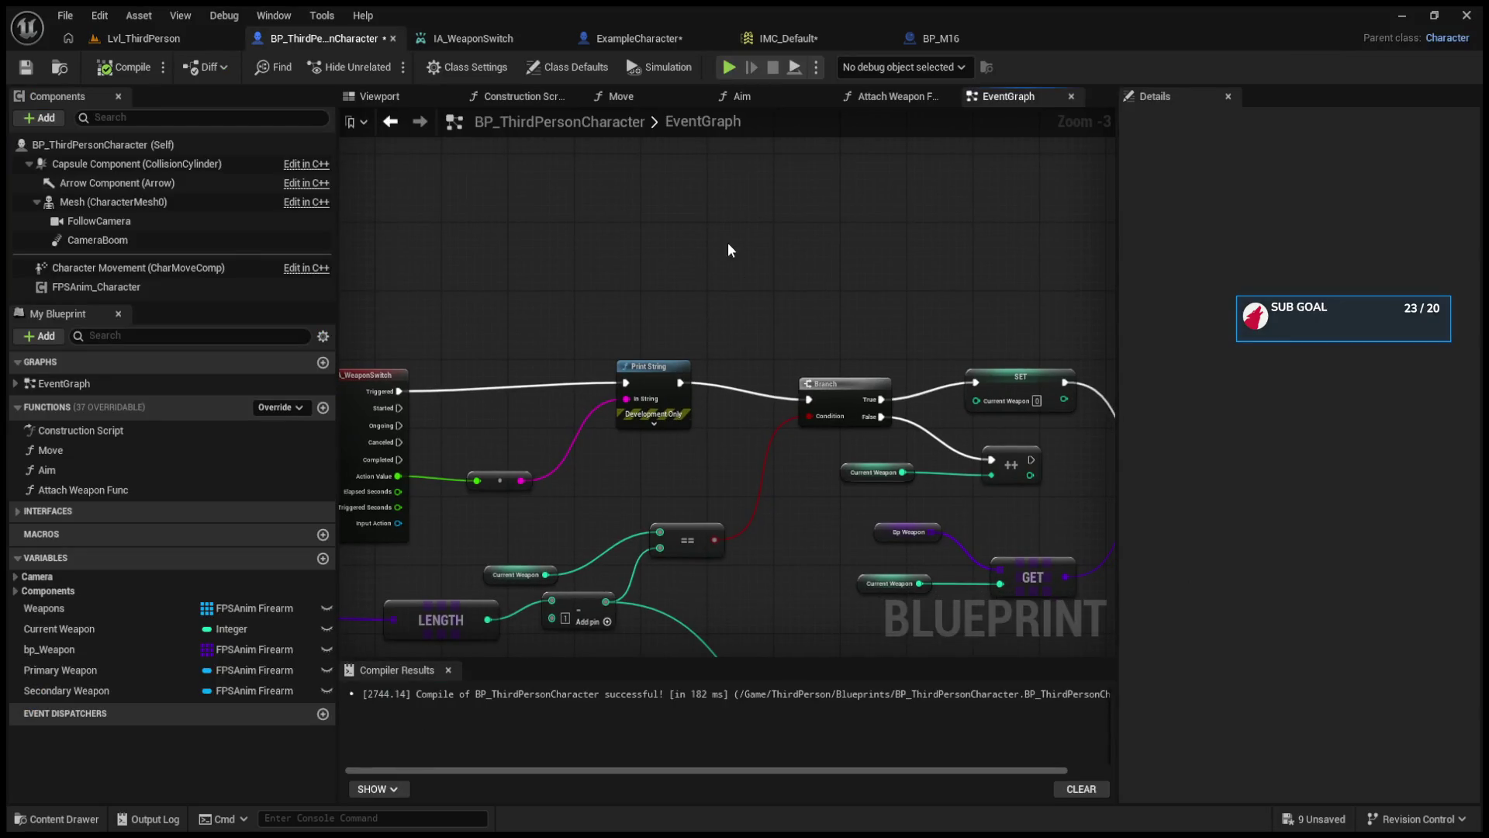
- Wire the ++ increment node's exec output into SpawnActor's exec input
{"action": "left_click_drag", "start_coordinate": [730, 249], "coordinate": [668, 221]}
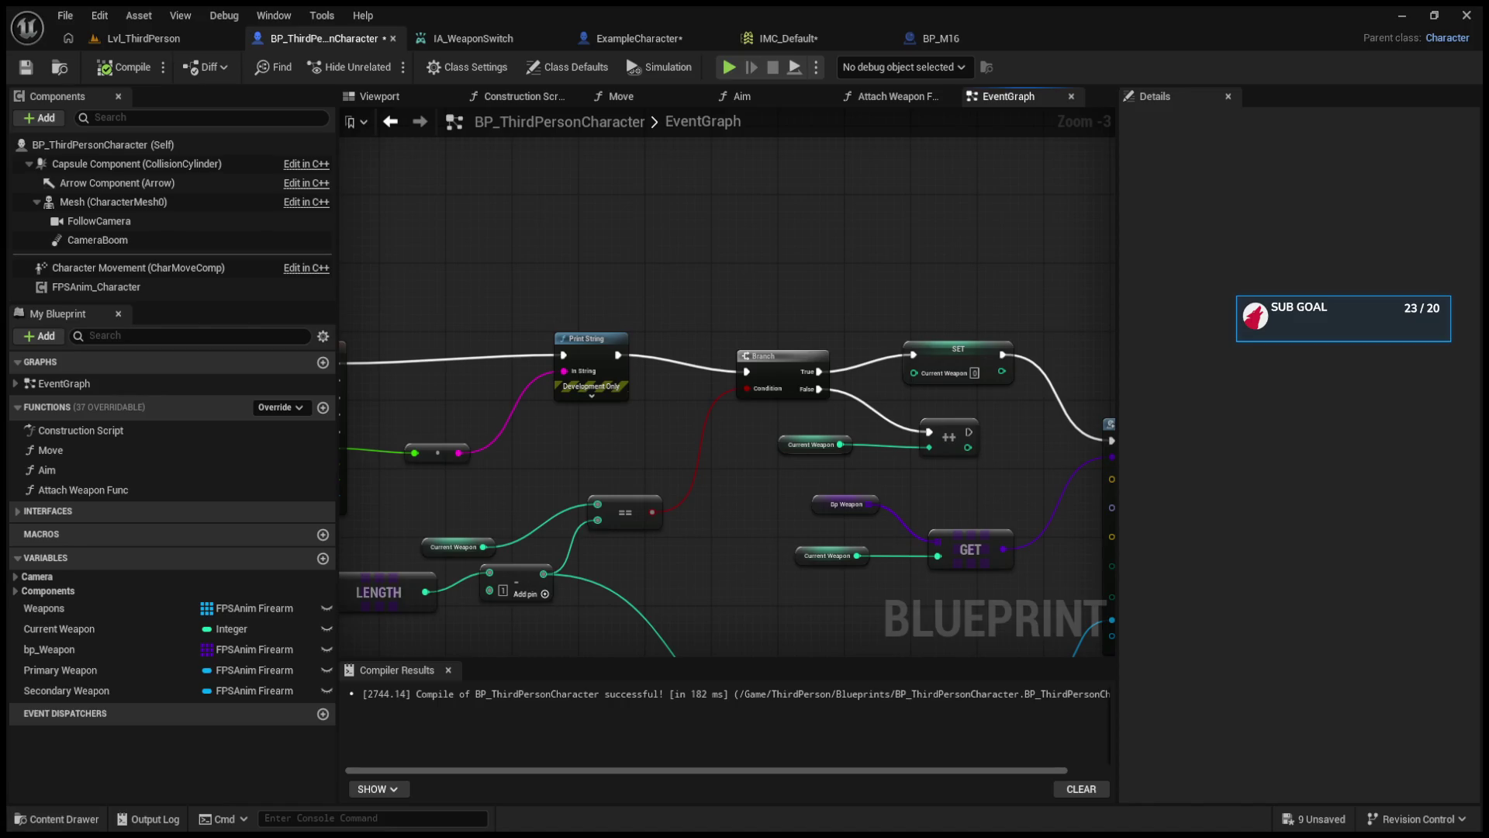
{"action": "left_click_drag", "start_coordinate": [795, 401], "coordinate": [650, 397]}
{"action": "mouse_move", "coordinate": [824, 429]}
{"action": "left_mouse_down"}
{"action": "mouse_move", "coordinate": [871, 449]}
{"action": "mouse_move", "coordinate": [967, 433]}
{"action": "mouse_move", "coordinate": [809, 458]}
{"action": "mouse_move", "coordinate": [732, 439]}
{"action": "left_mouse_up"}
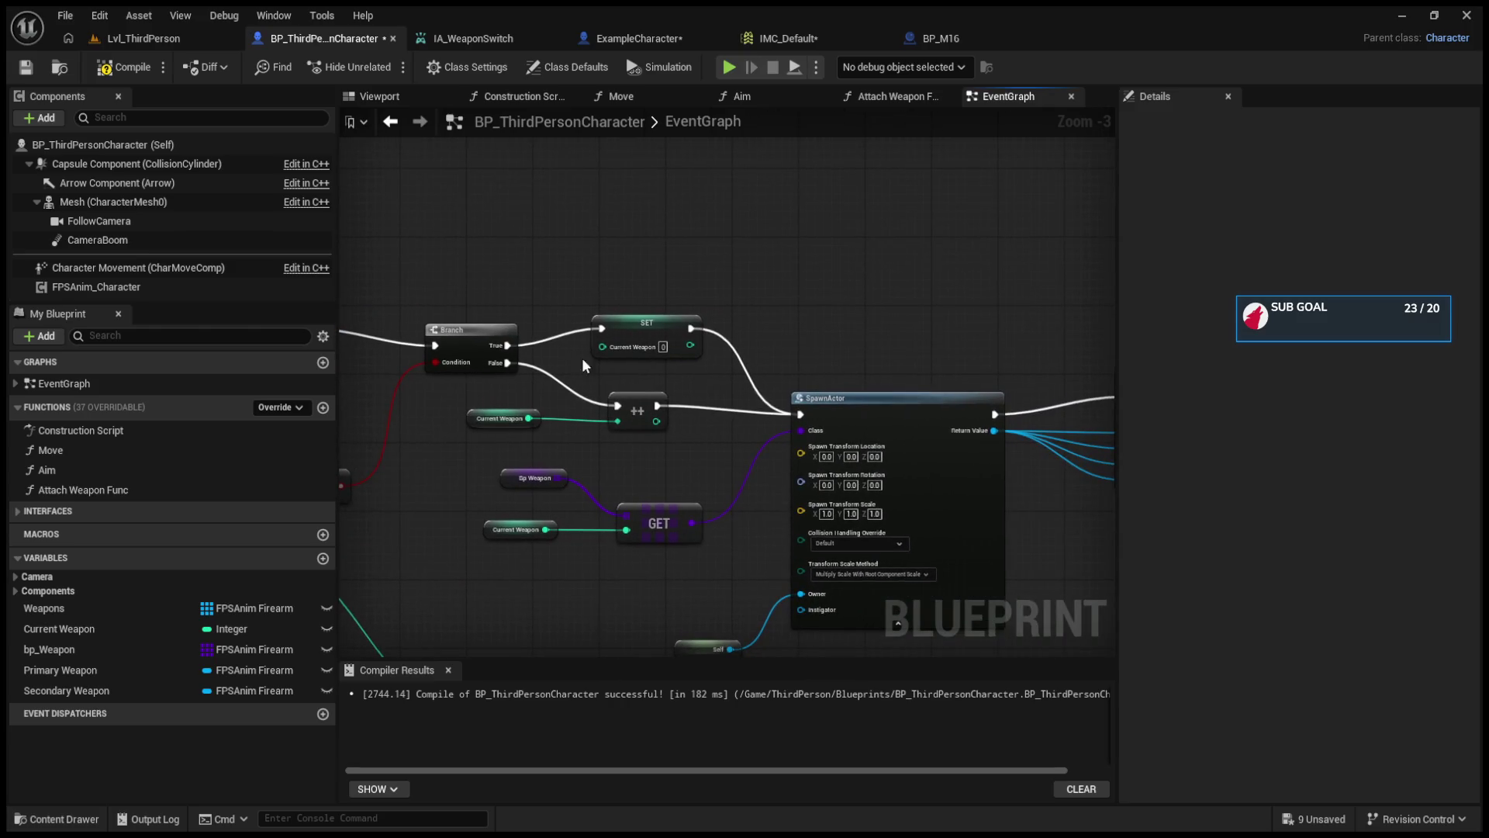
{"action": "left_click", "coordinate": [164, 39]}
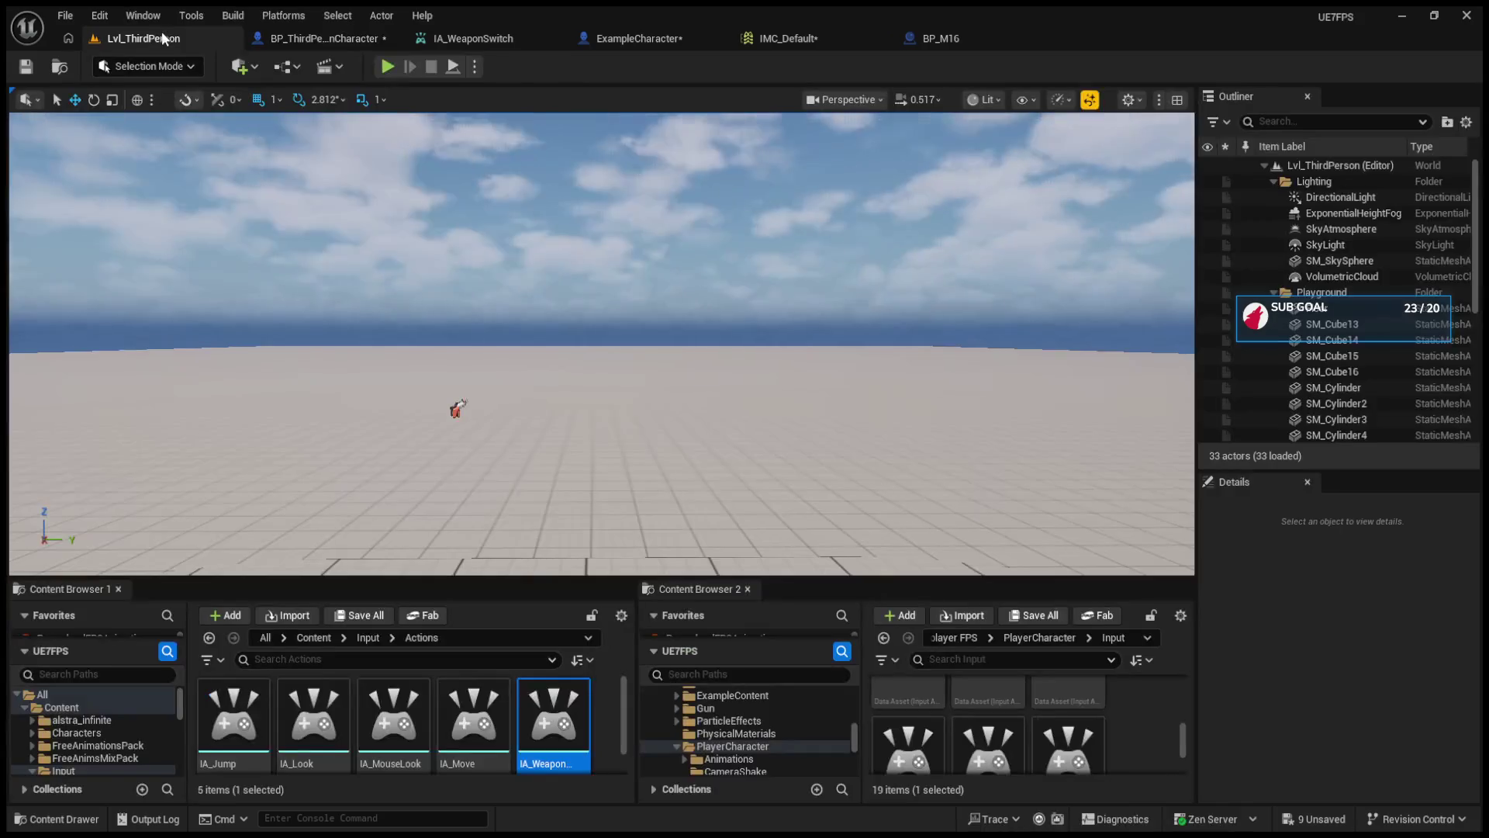
- Play the level and scroll the wheel repeatedly to switch between the white rifle and dark pistol
{"action": "left_click", "coordinate": [386, 68]}
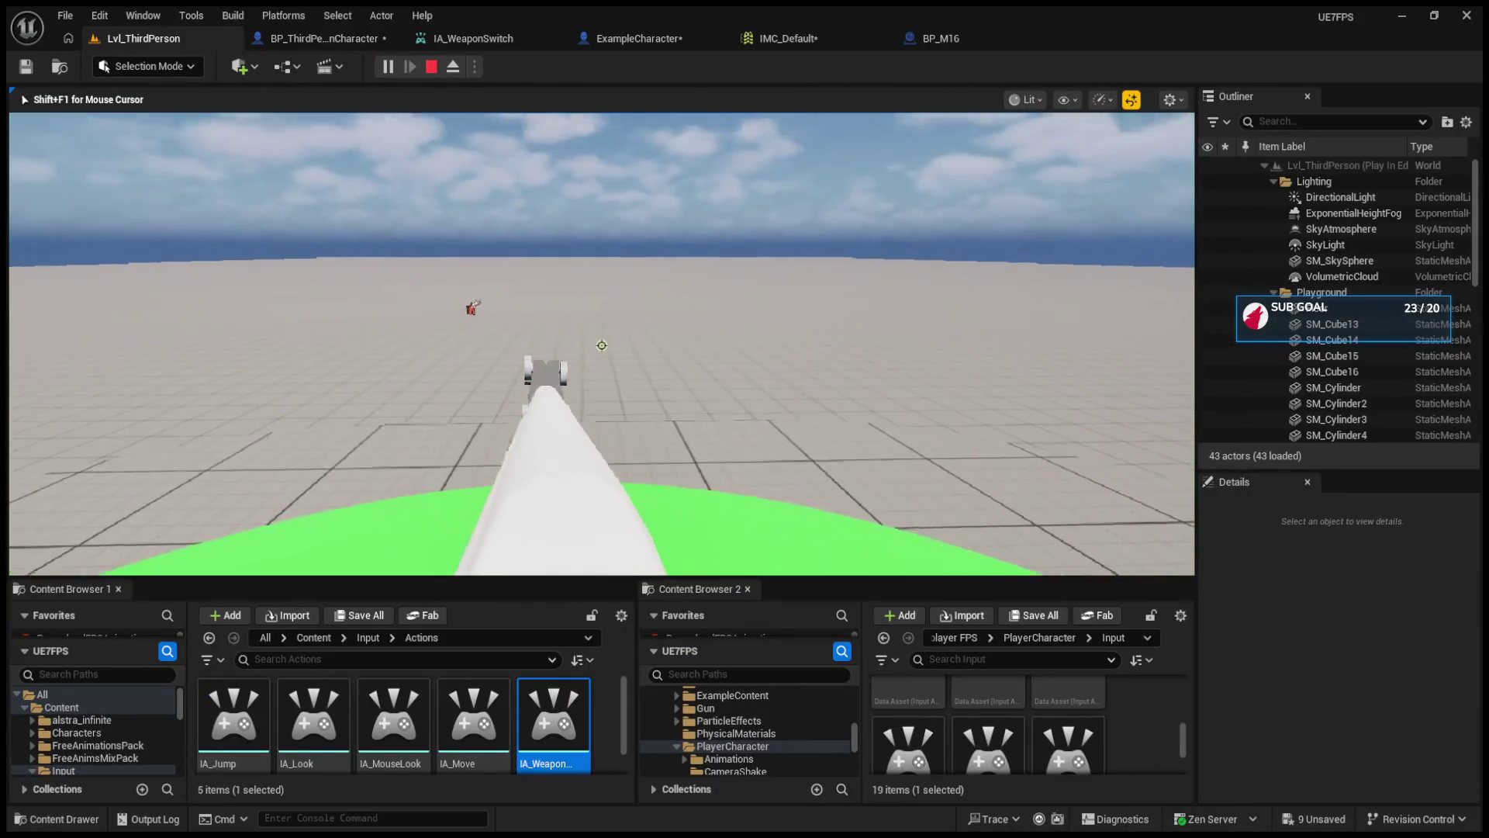
{"action": "scroll", "coordinate": [602, 345], "scroll_direction": "up", "scroll_amount": 1}
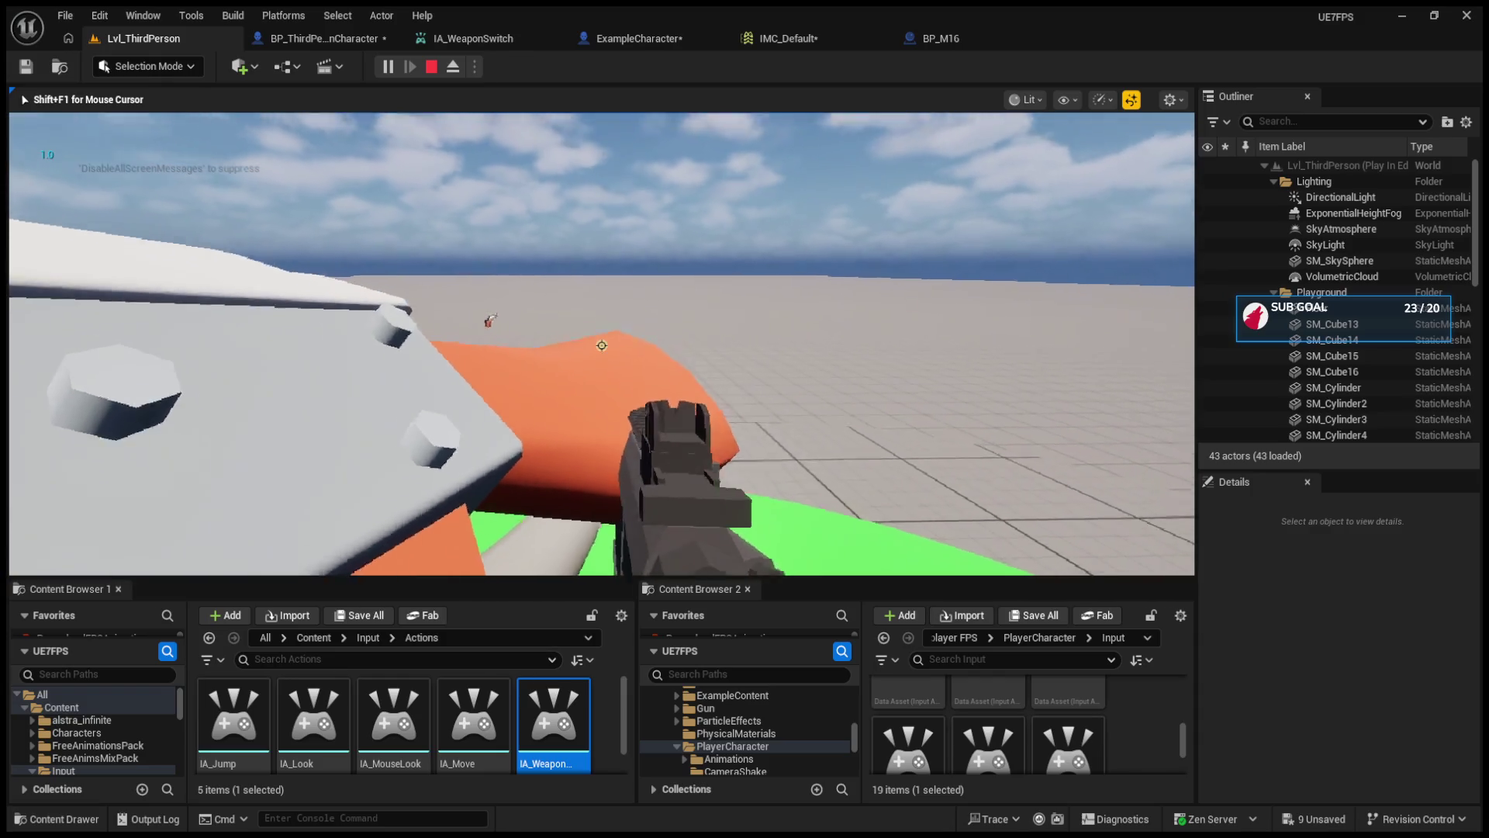
{"action": "scroll", "coordinate": [602, 346], "scroll_direction": "down", "scroll_amount": 1}
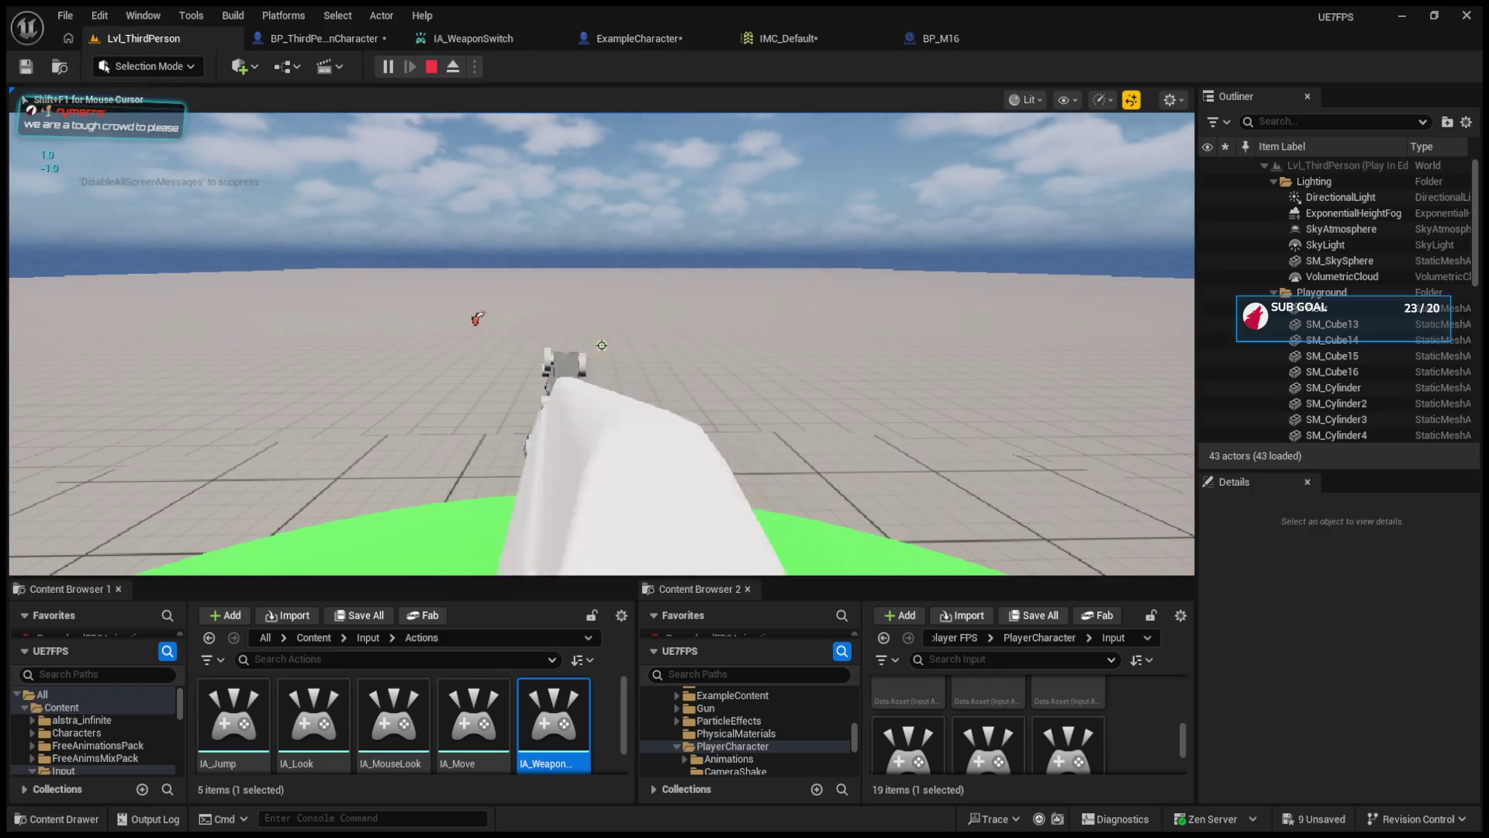
{"action": "scroll", "coordinate": [602, 345], "scroll_direction": "up", "scroll_amount": 1}
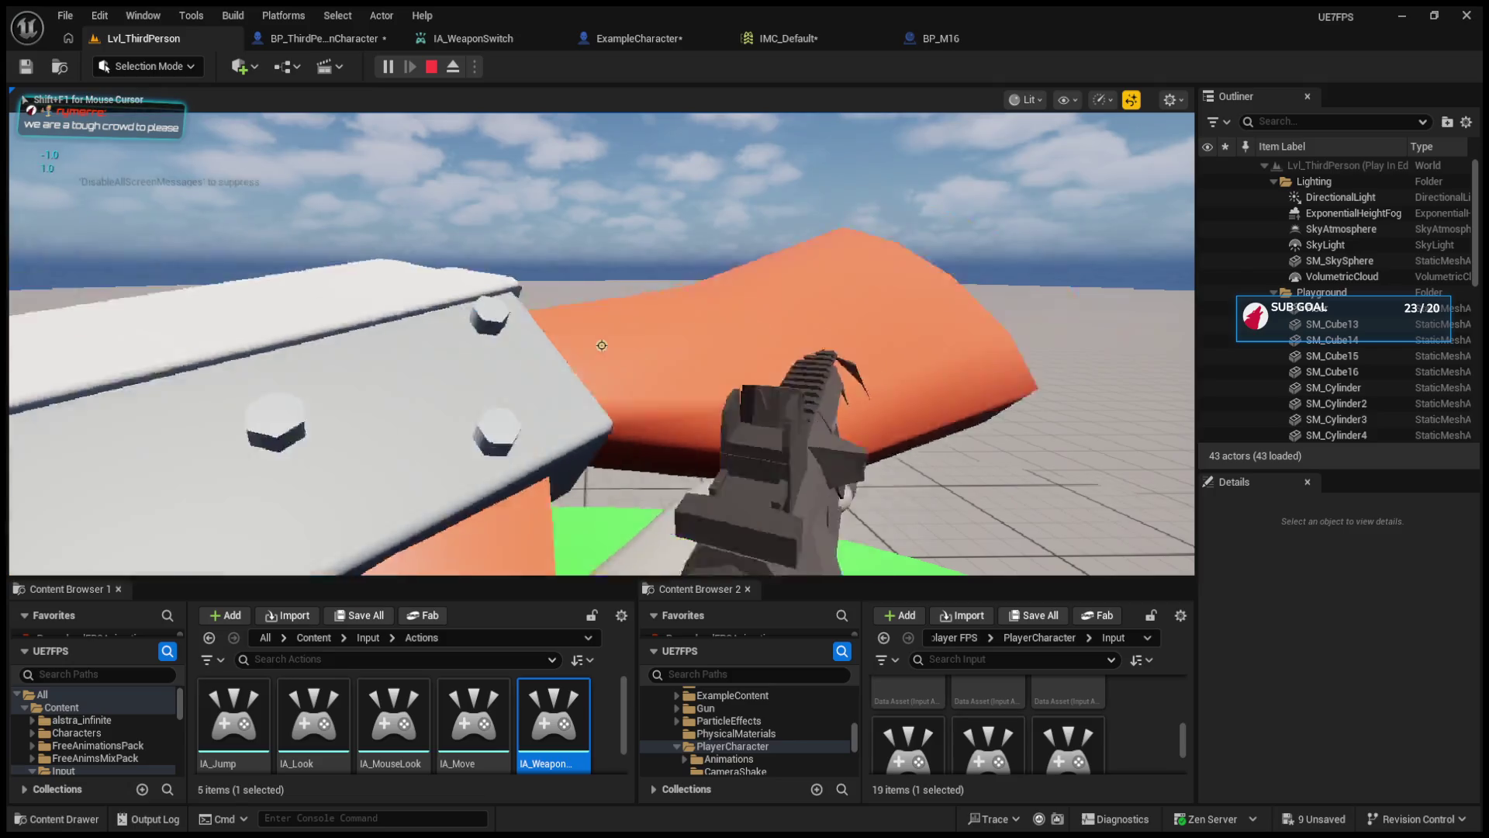
{"action": "scroll", "coordinate": [602, 345], "scroll_direction": "down", "scroll_amount": 1}
{"action": "scroll", "coordinate": [602, 345], "scroll_direction": "up", "scroll_amount": 1}
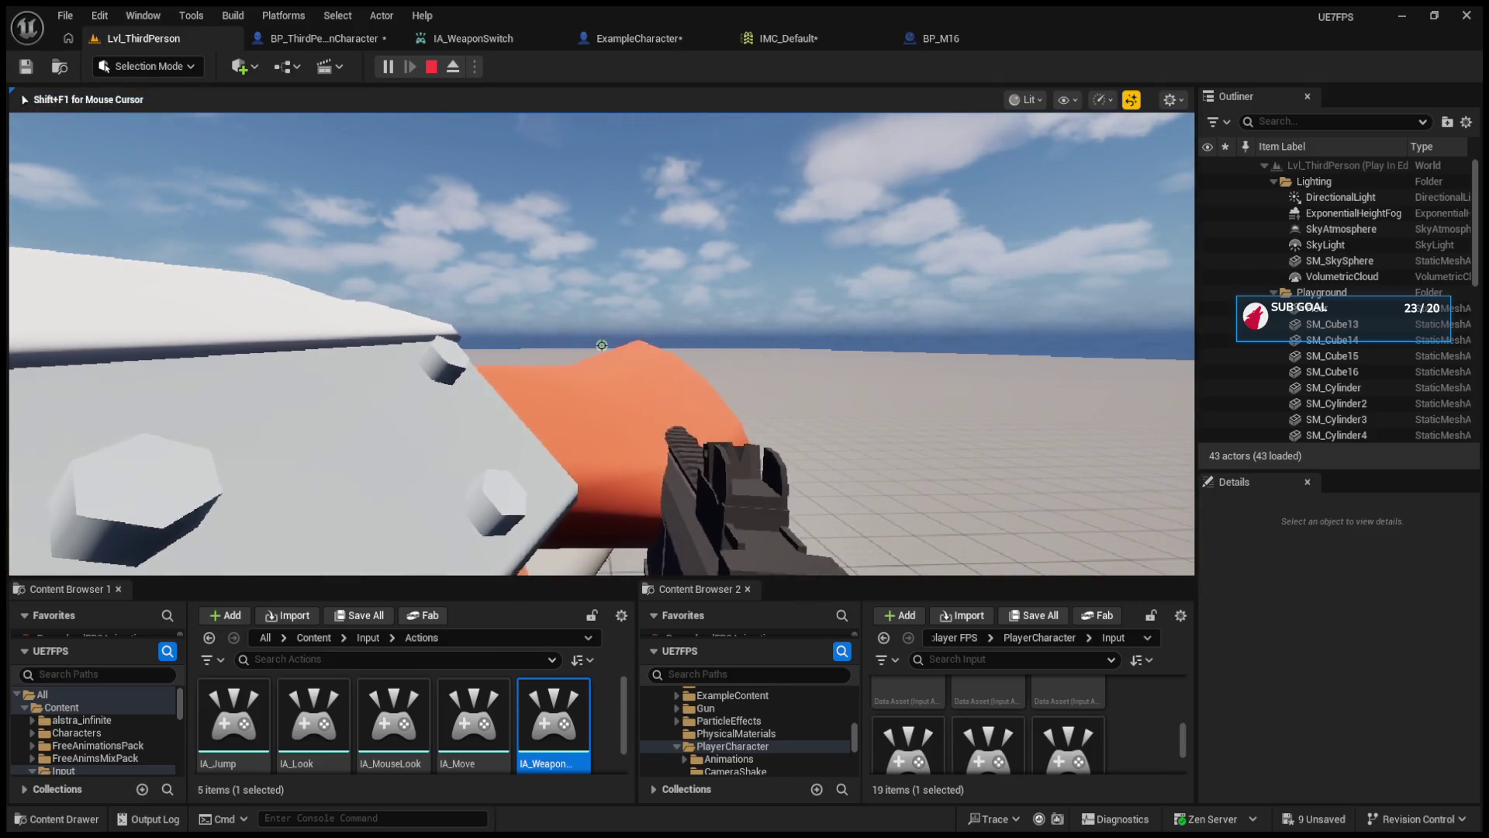
{"action": "scroll", "coordinate": [602, 345], "scroll_direction": "down", "scroll_amount": 1}
{"action": "scroll", "coordinate": [602, 345], "scroll_direction": "up", "scroll_amount": 2}
{"action": "scroll", "coordinate": [602, 345], "scroll_direction": "down", "scroll_amount": 3}
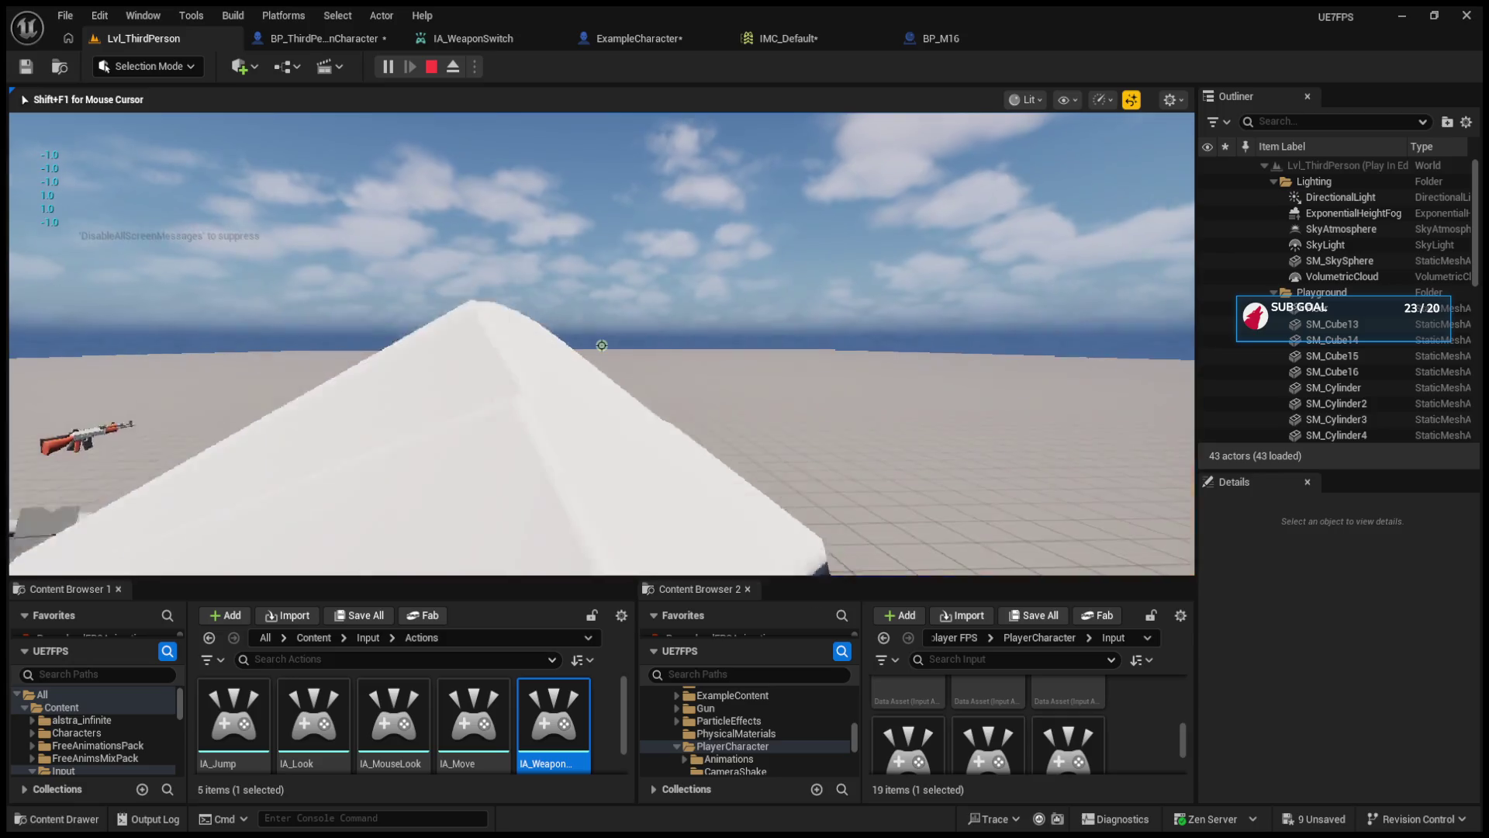
{"action": "scroll", "coordinate": [602, 345], "scroll_direction": "up", "scroll_amount": 1}
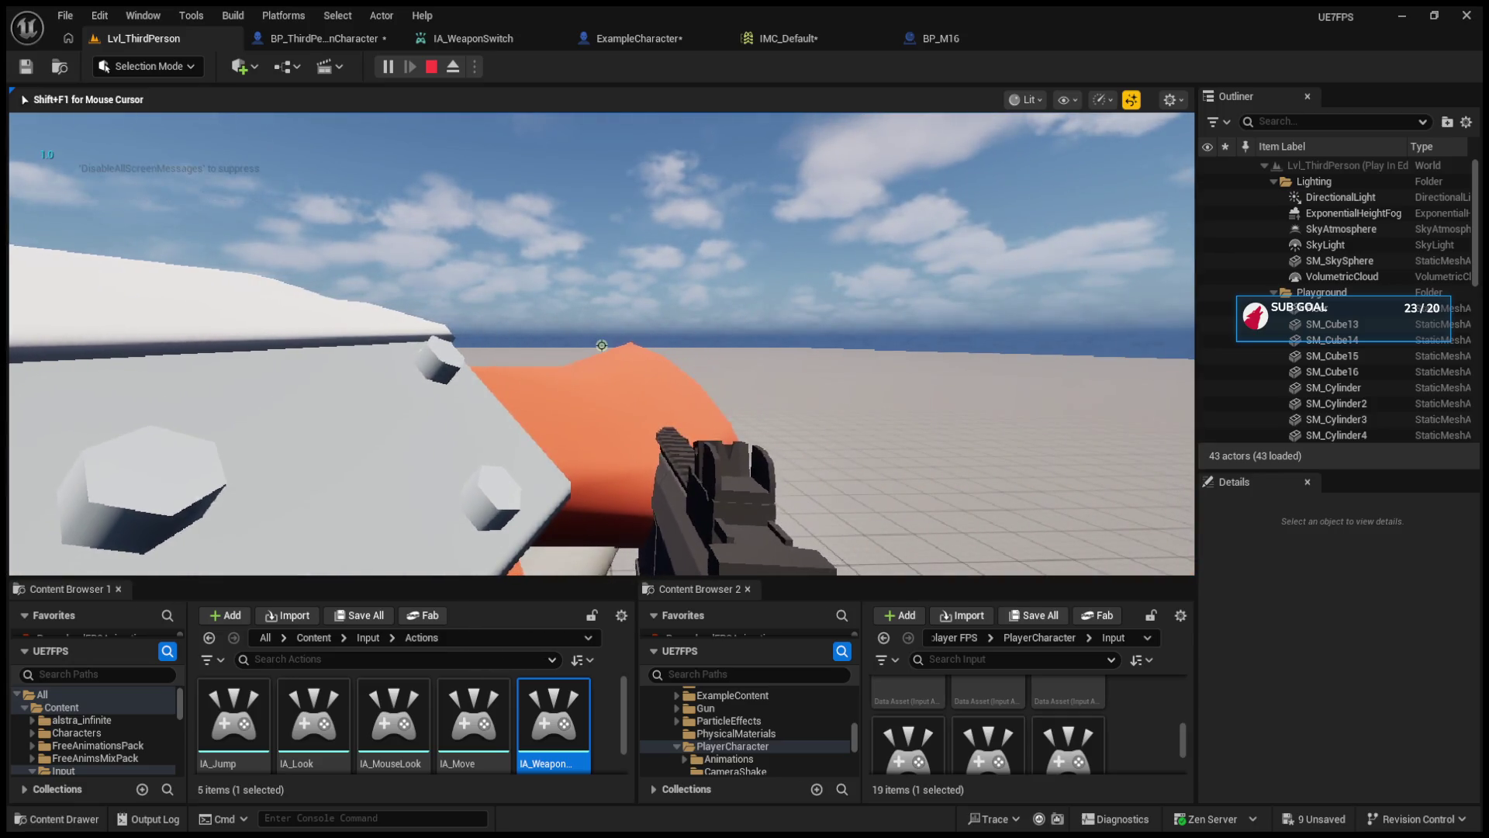
{"action": "scroll", "coordinate": [602, 345], "scroll_direction": "down", "scroll_amount": 1}
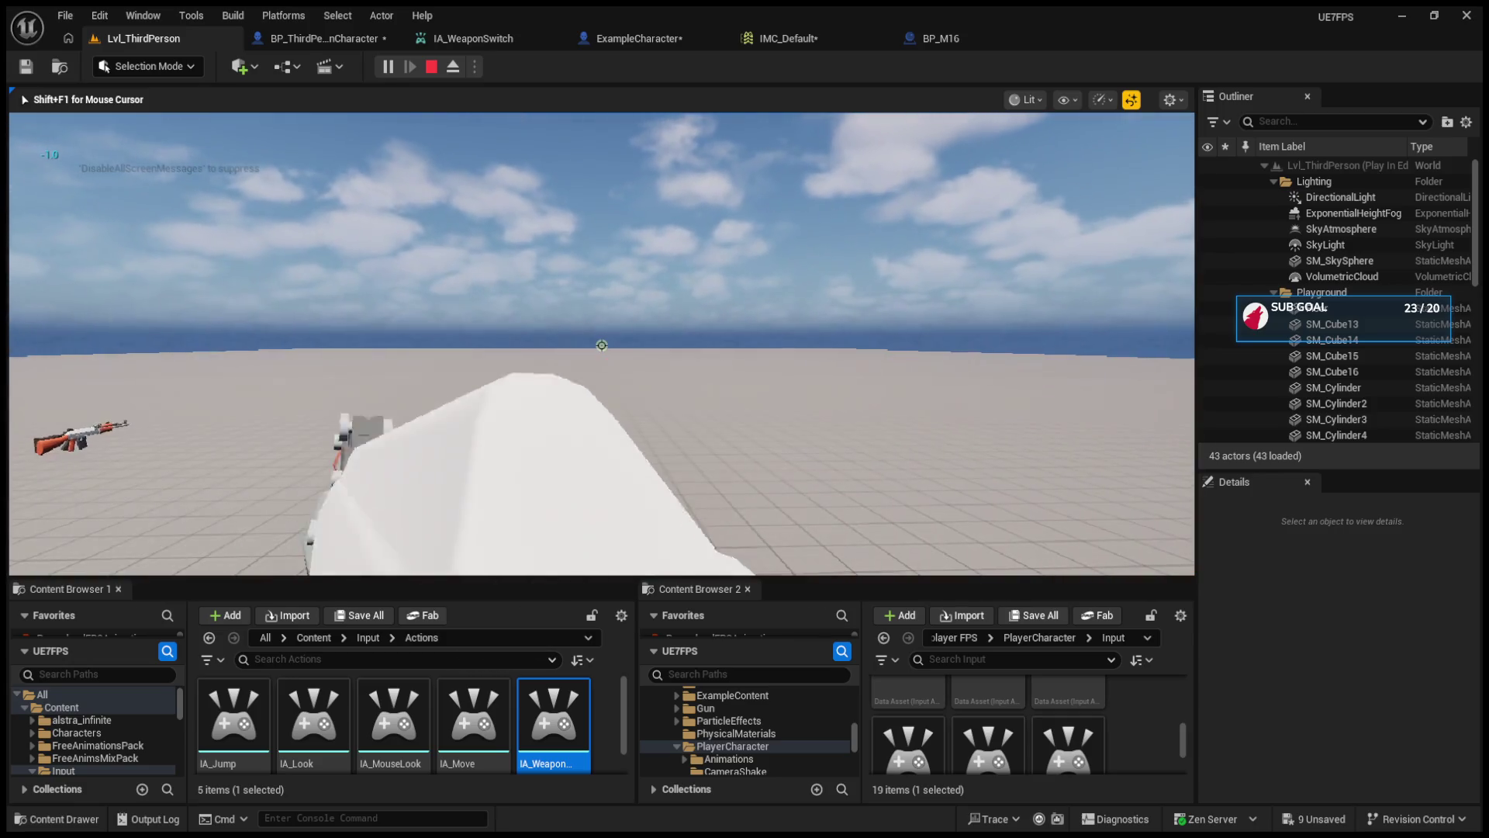
{"action": "scroll", "coordinate": [602, 345], "scroll_direction": "up", "scroll_amount": 2}
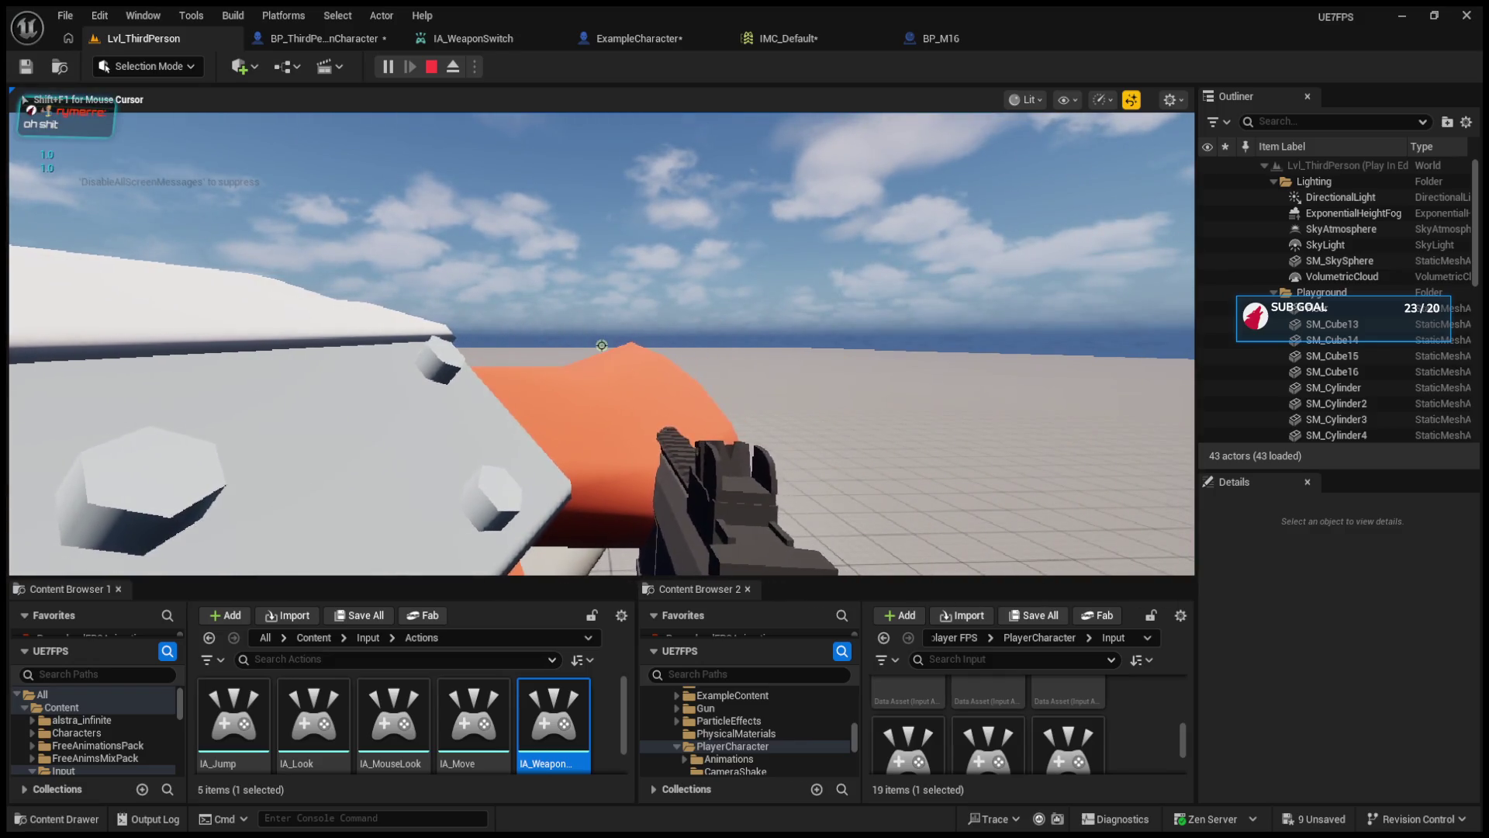
- Release the mouse with Shift+F1, delete the spawned AC_rifle_0010 actor, and stop playing
{"action": "key", "text": "shift+F1"}
{"action": "scroll", "coordinate": [1403, 340], "scroll_direction": "down", "scroll_amount": 5}
{"action": "scroll", "coordinate": [1403, 340], "scroll_direction": "down", "scroll_amount": 3}
{"action": "left_click", "coordinate": [1281, 277]}
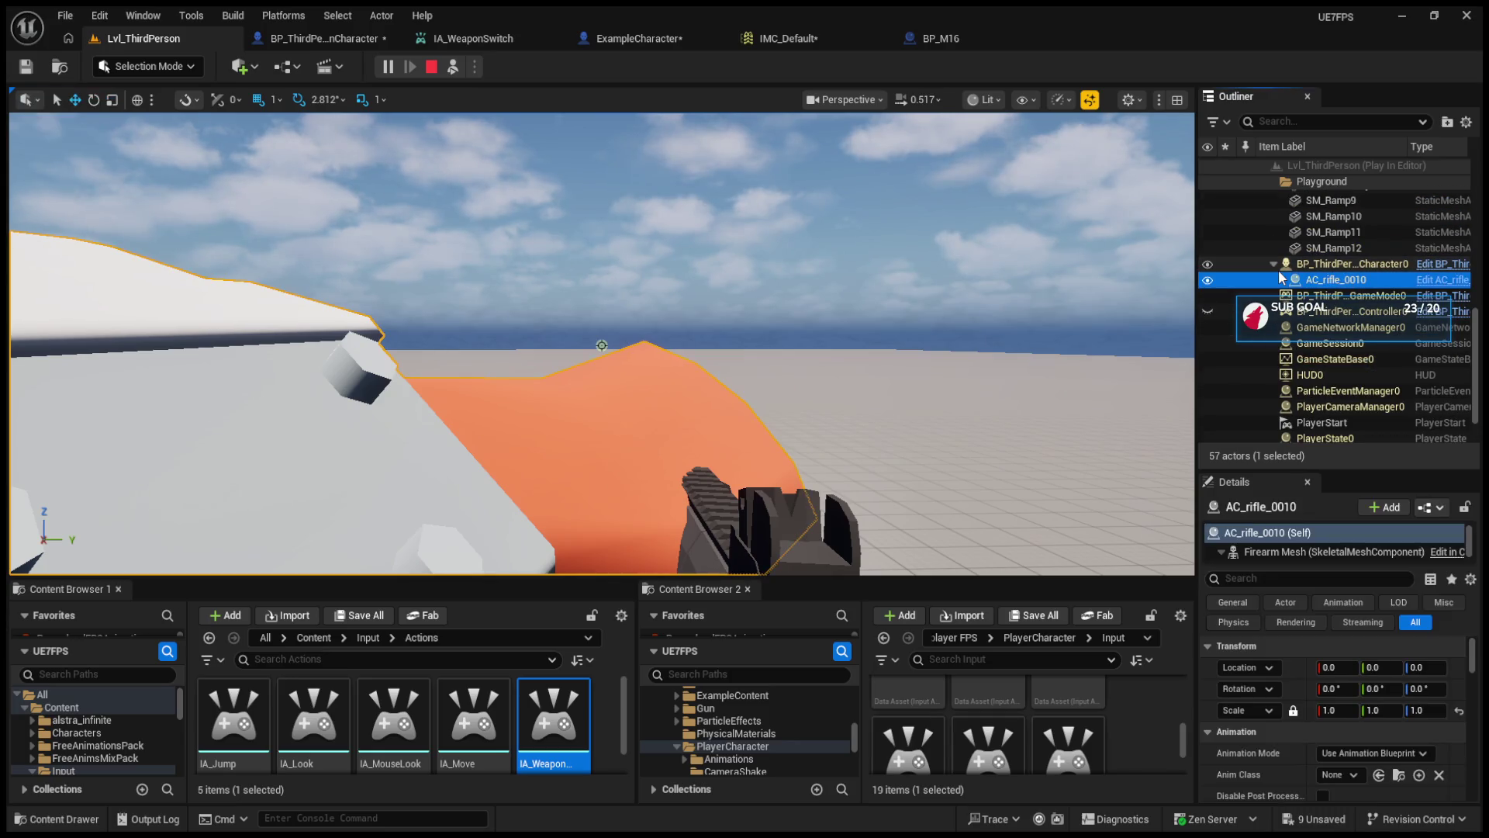
{"action": "left_click", "coordinate": [1275, 263]}
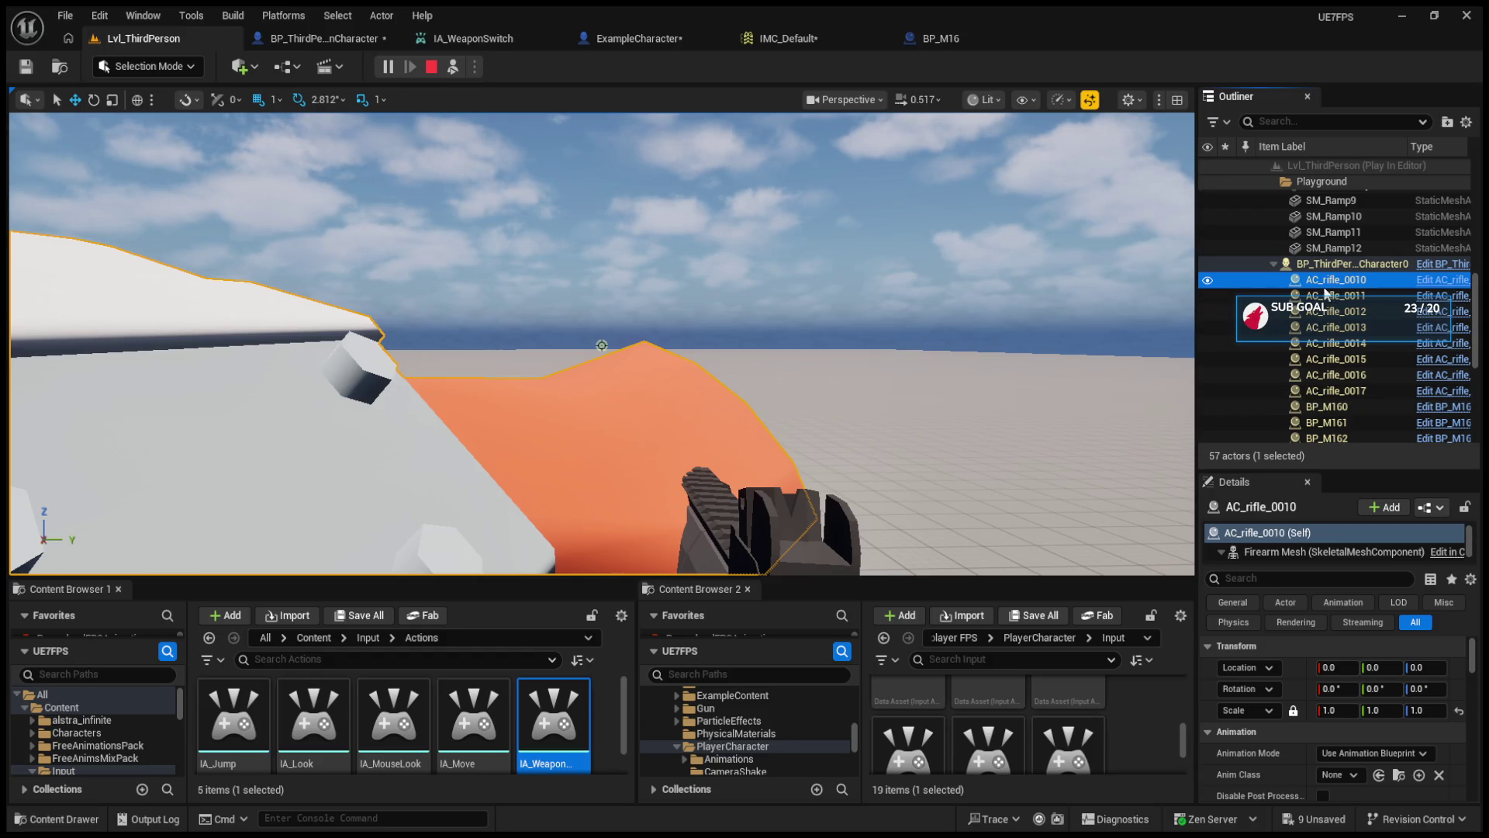
{"action": "key", "text": "Delete"}
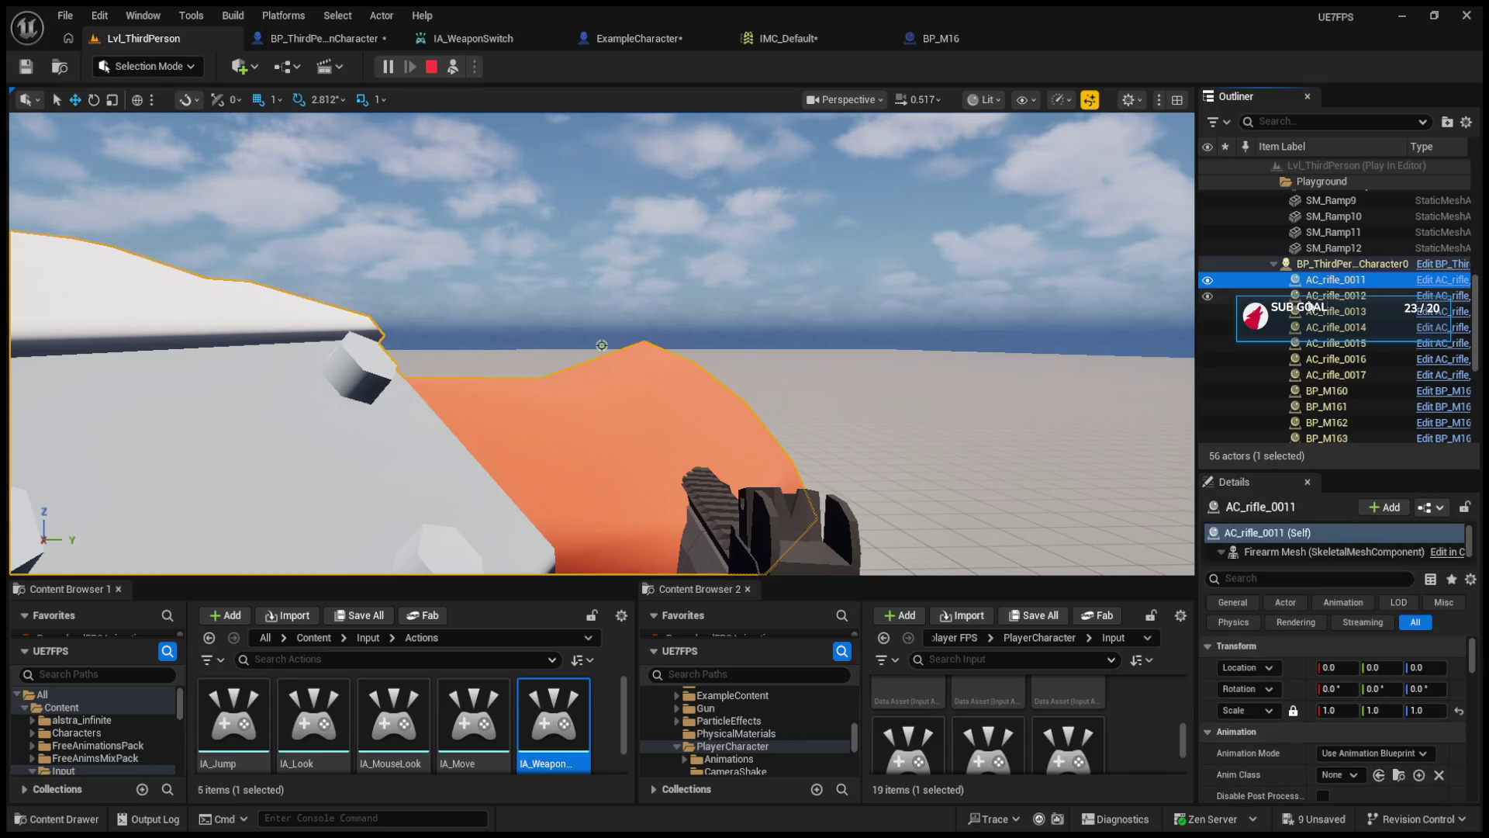
{"action": "left_click", "coordinate": [432, 67]}
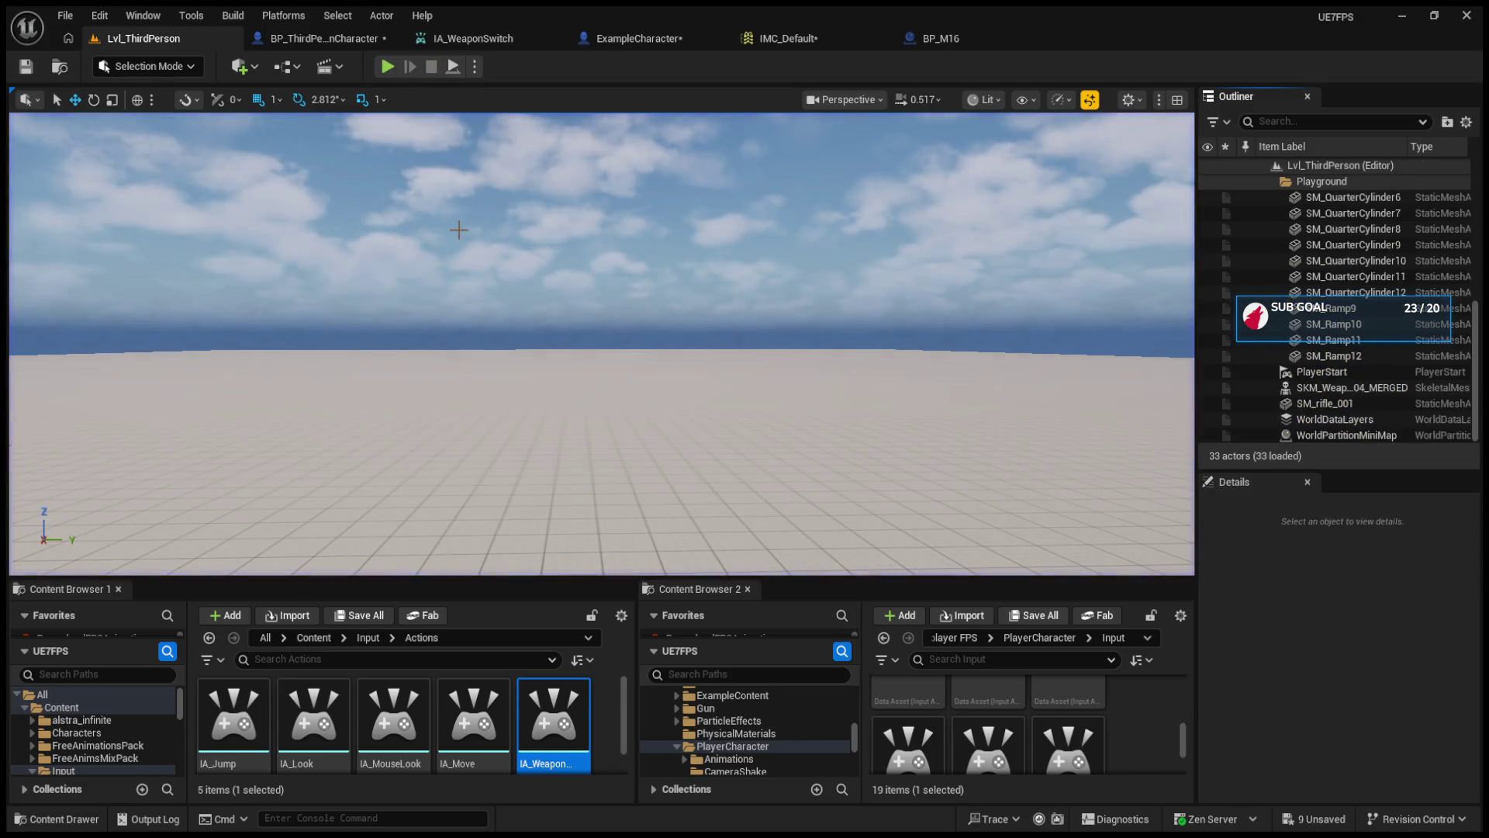
- Hide IA_WeaponSwitch's unused pins and shift it, the conversion node and Print String closer together
{"action": "left_click", "coordinate": [335, 40]}
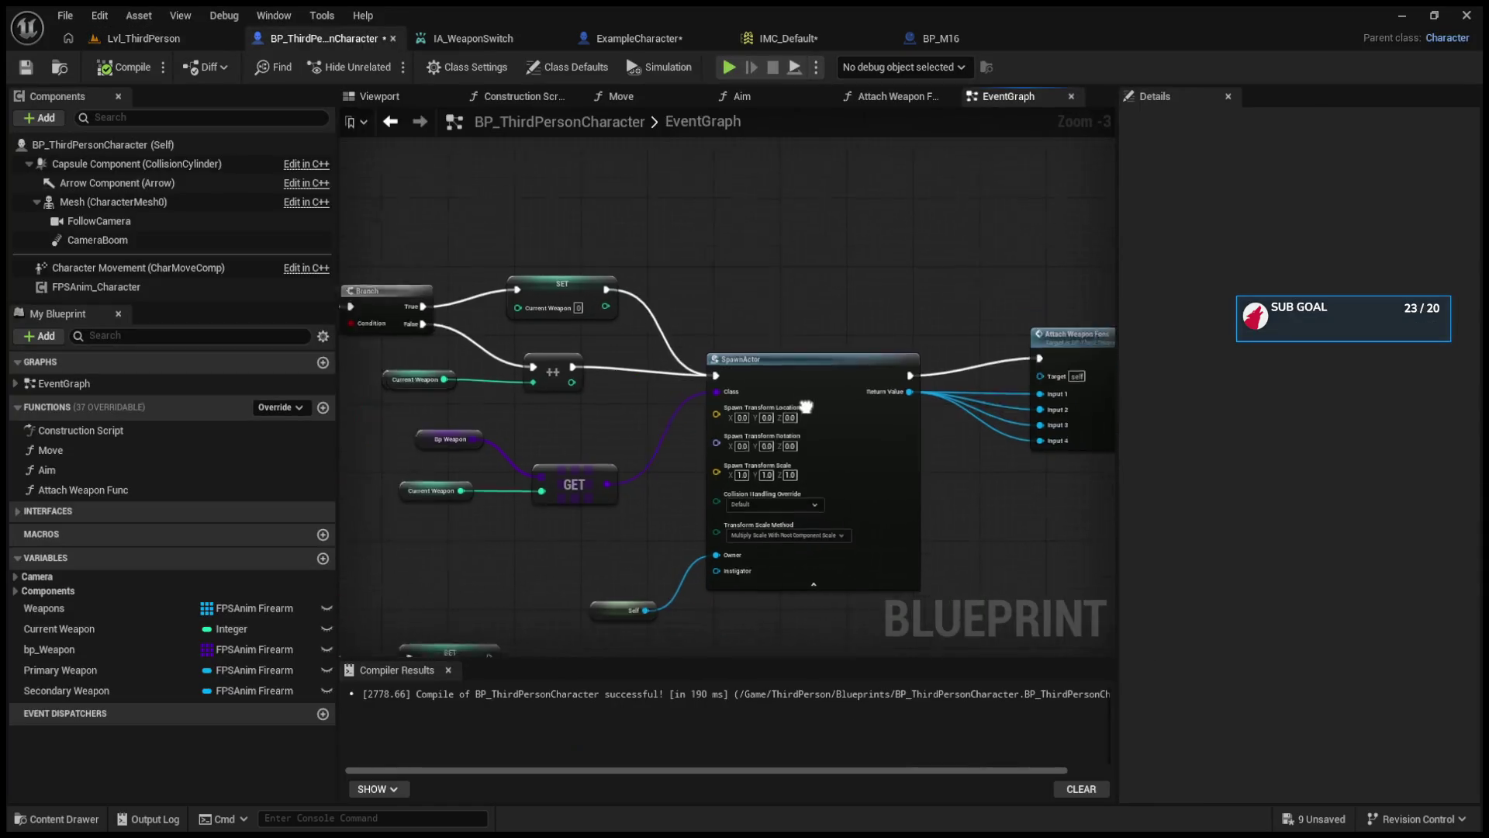
{"action": "mouse_move", "coordinate": [728, 393]}
{"action": "left_mouse_down"}
{"action": "mouse_move", "coordinate": [548, 381]}
{"action": "mouse_move", "coordinate": [838, 393]}
{"action": "left_mouse_up"}
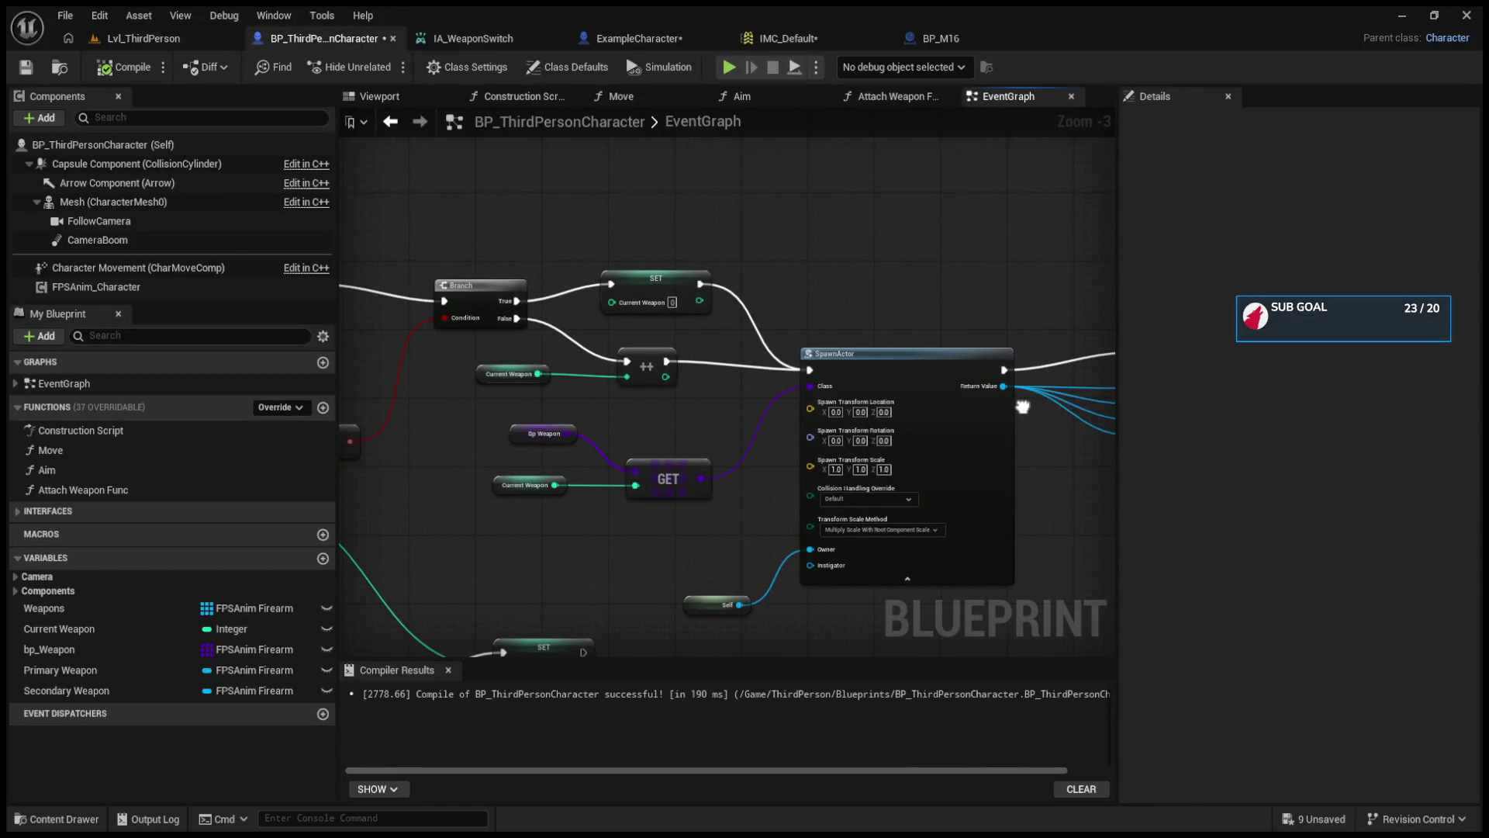
{"action": "mouse_move", "coordinate": [706, 390]}
{"action": "left_mouse_down"}
{"action": "mouse_move", "coordinate": [1167, 400]}
{"action": "mouse_move", "coordinate": [865, 388]}
{"action": "left_mouse_up"}
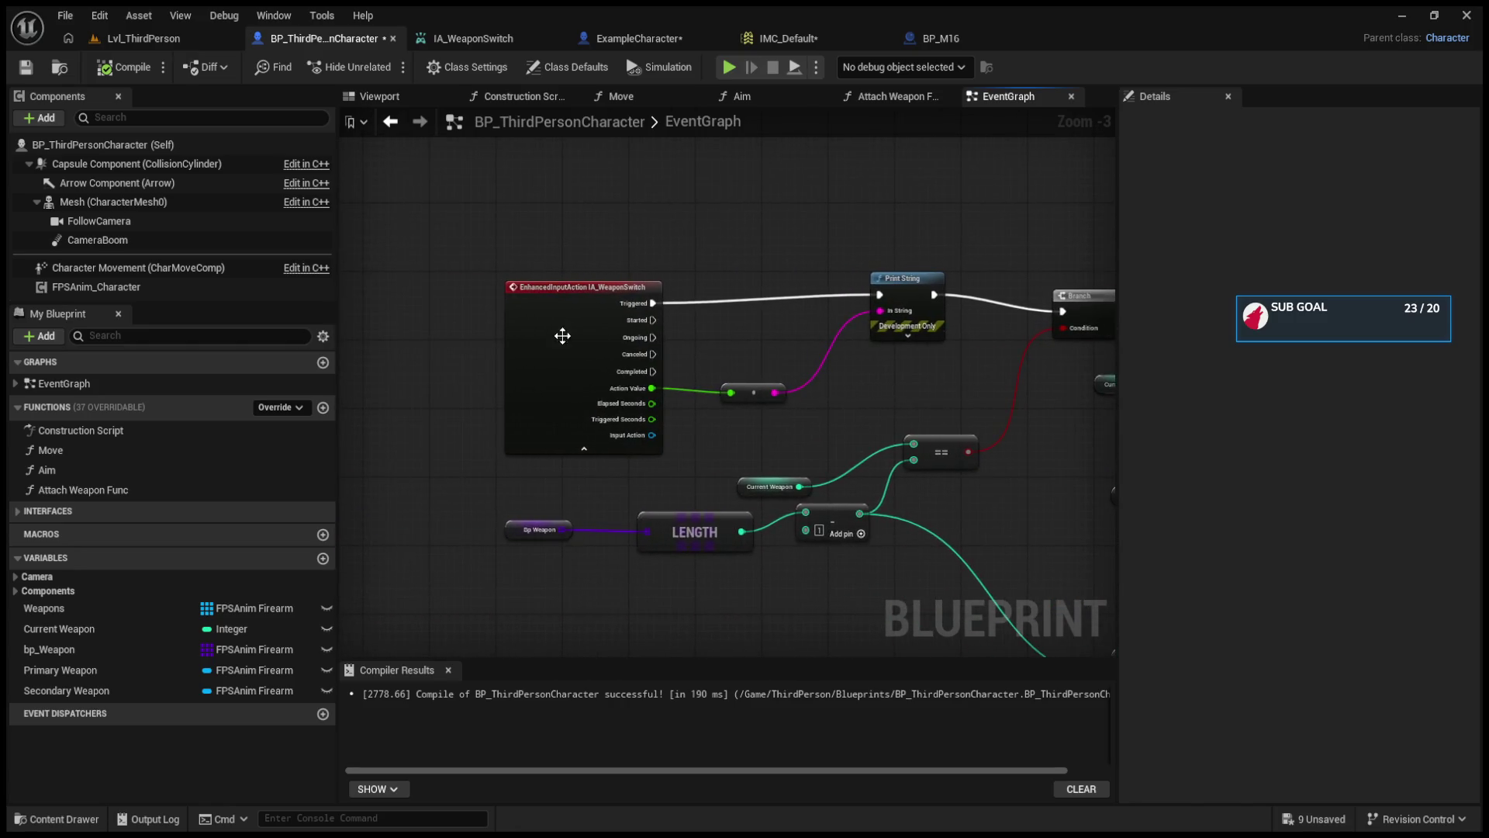
{"action": "left_click", "coordinate": [584, 450]}
{"action": "left_click_drag", "start_coordinate": [565, 299], "coordinate": [449, 291]}
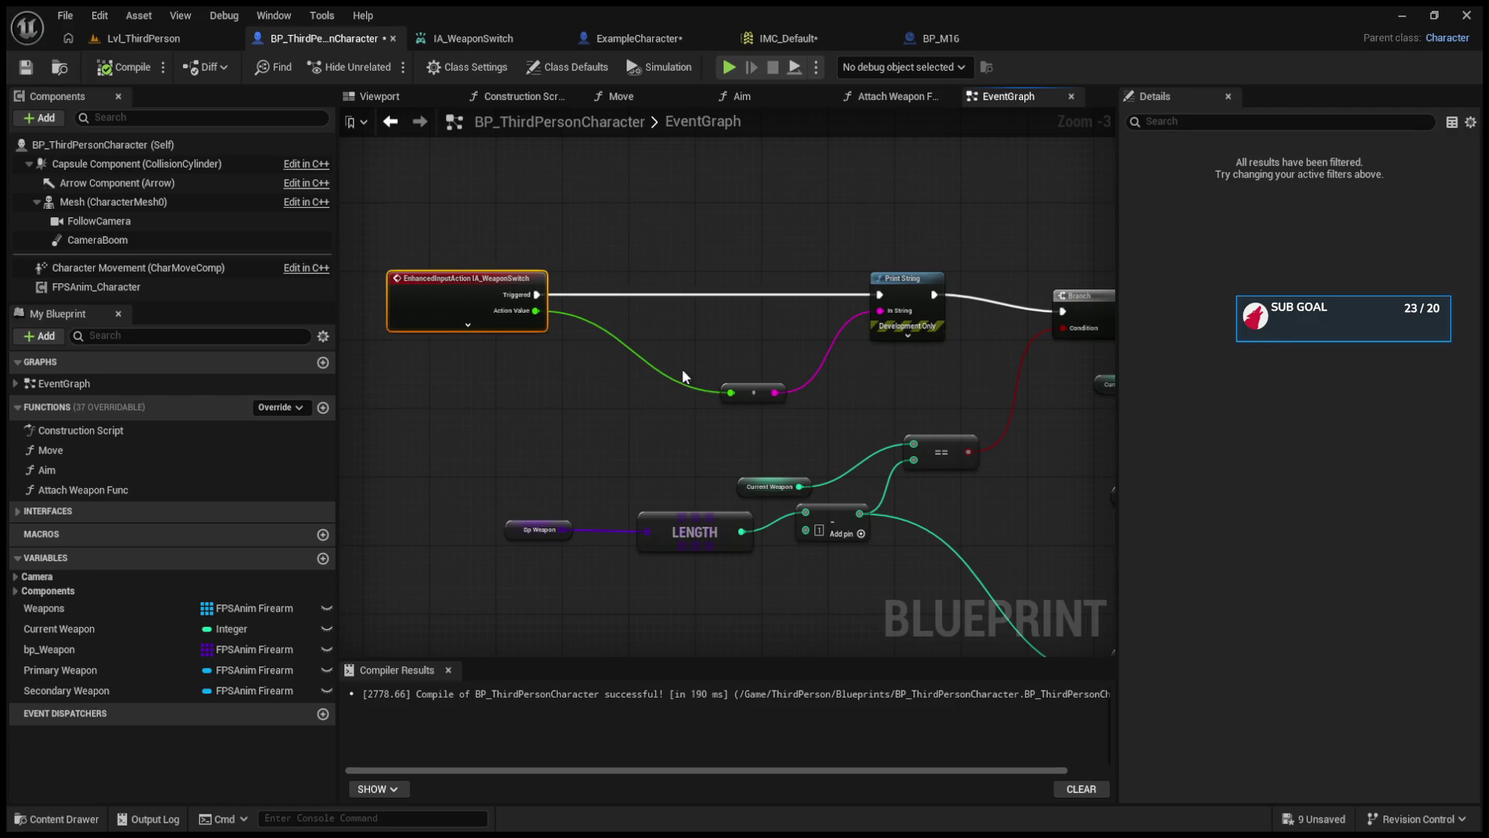
{"action": "left_click_drag", "start_coordinate": [758, 389], "coordinate": [633, 397]}
{"action": "left_click_drag", "start_coordinate": [900, 284], "coordinate": [742, 283]}
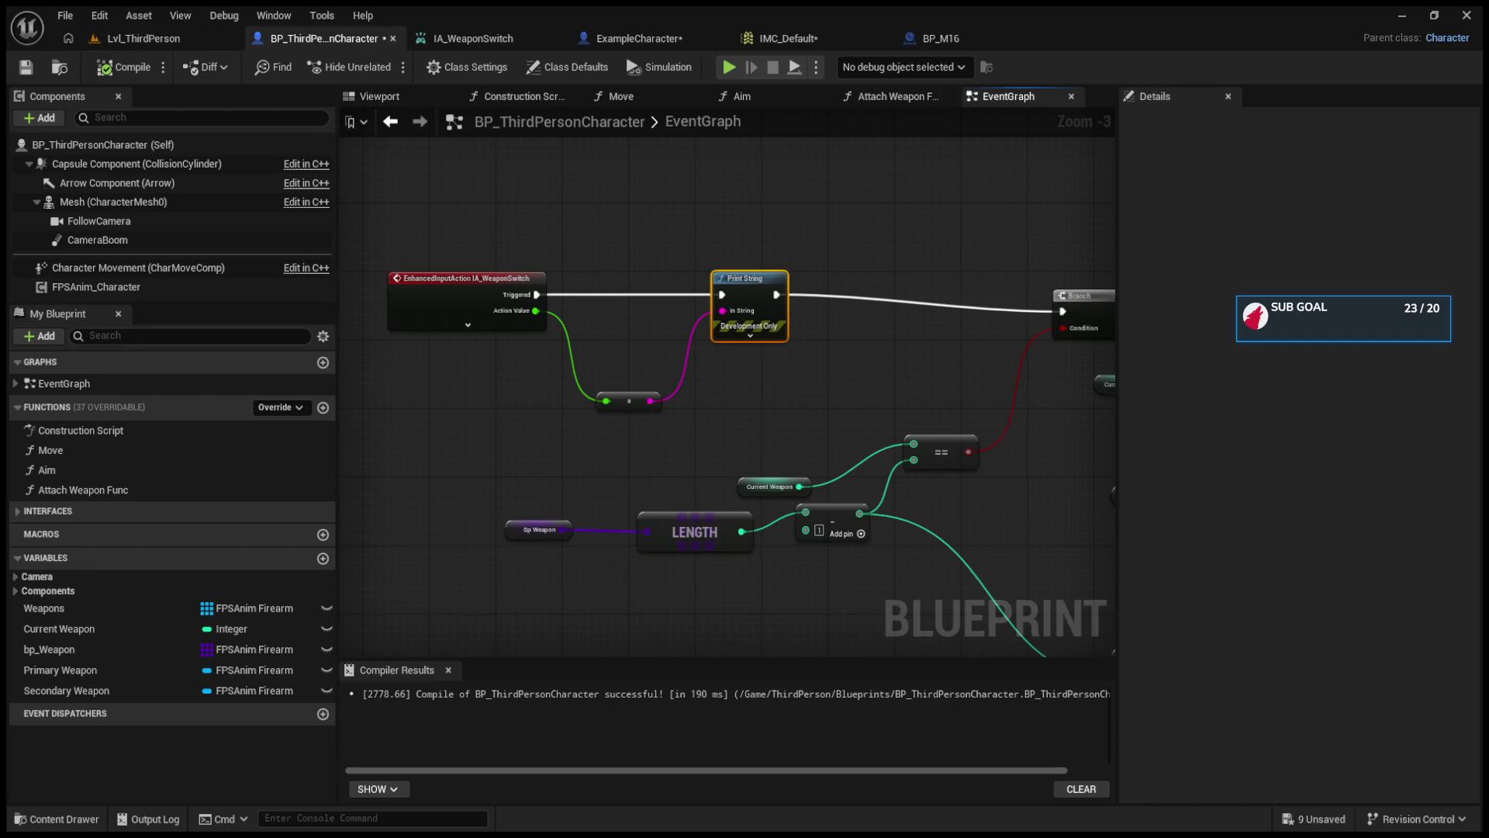
{"action": "left_click", "coordinate": [170, 39]}
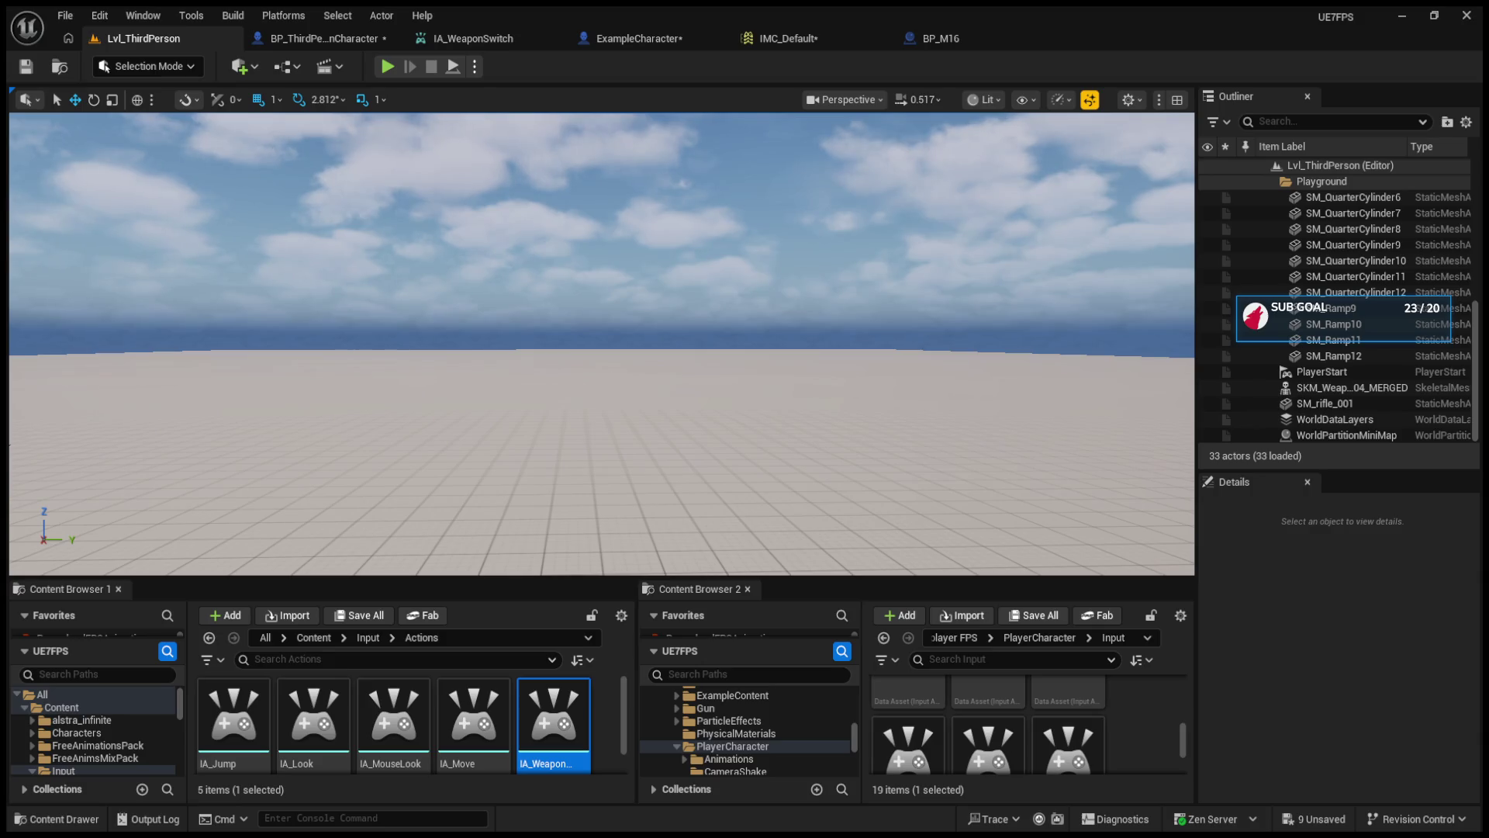
- Play-test one upward wheel scroll, stop, then tilt the viewport down to the floor
{"action": "left_click", "coordinate": [388, 67]}
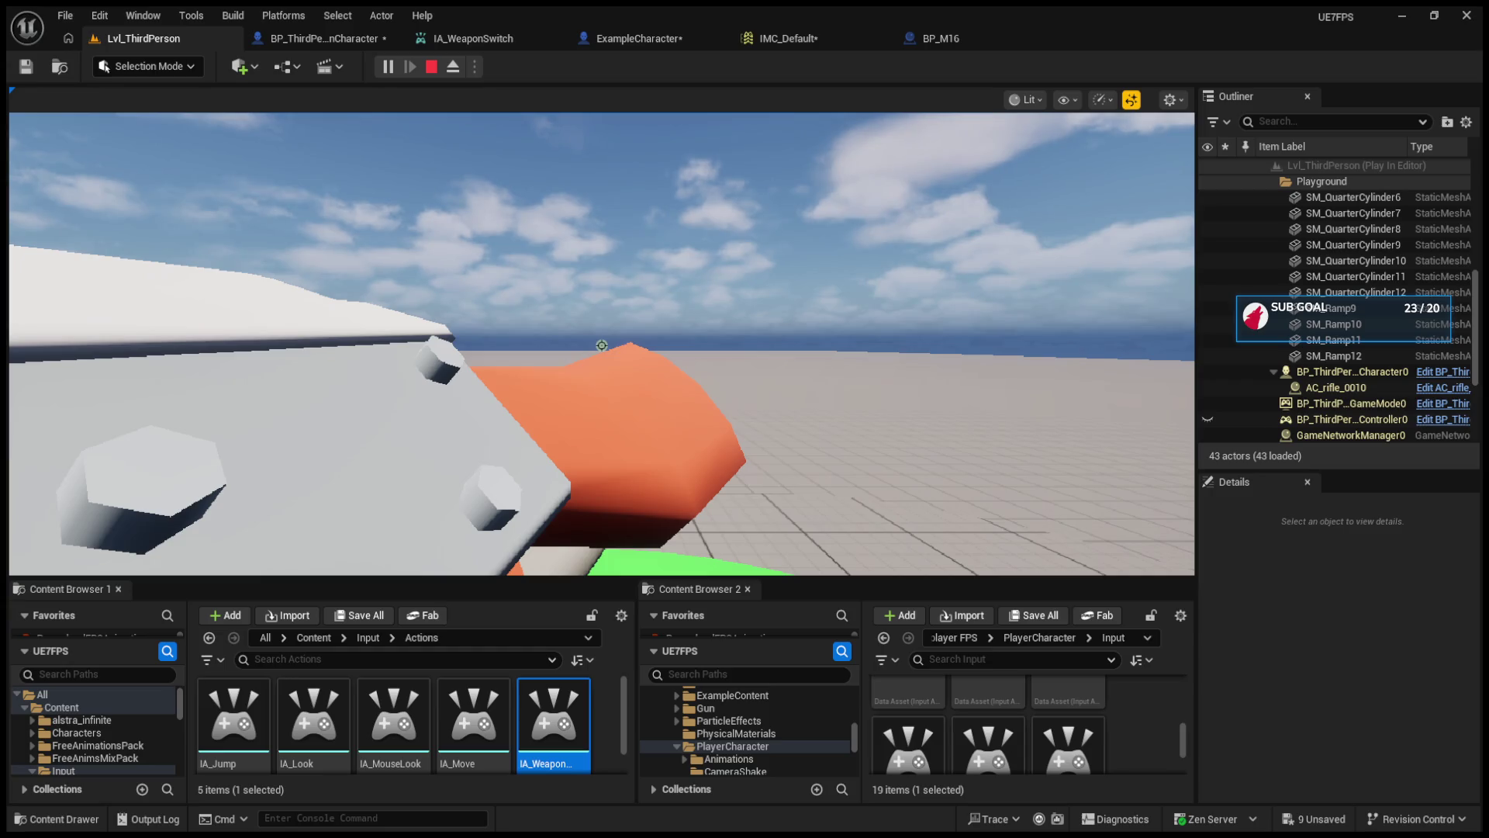
{"action": "scroll", "coordinate": [601, 345], "scroll_direction": "up", "scroll_amount": 1}
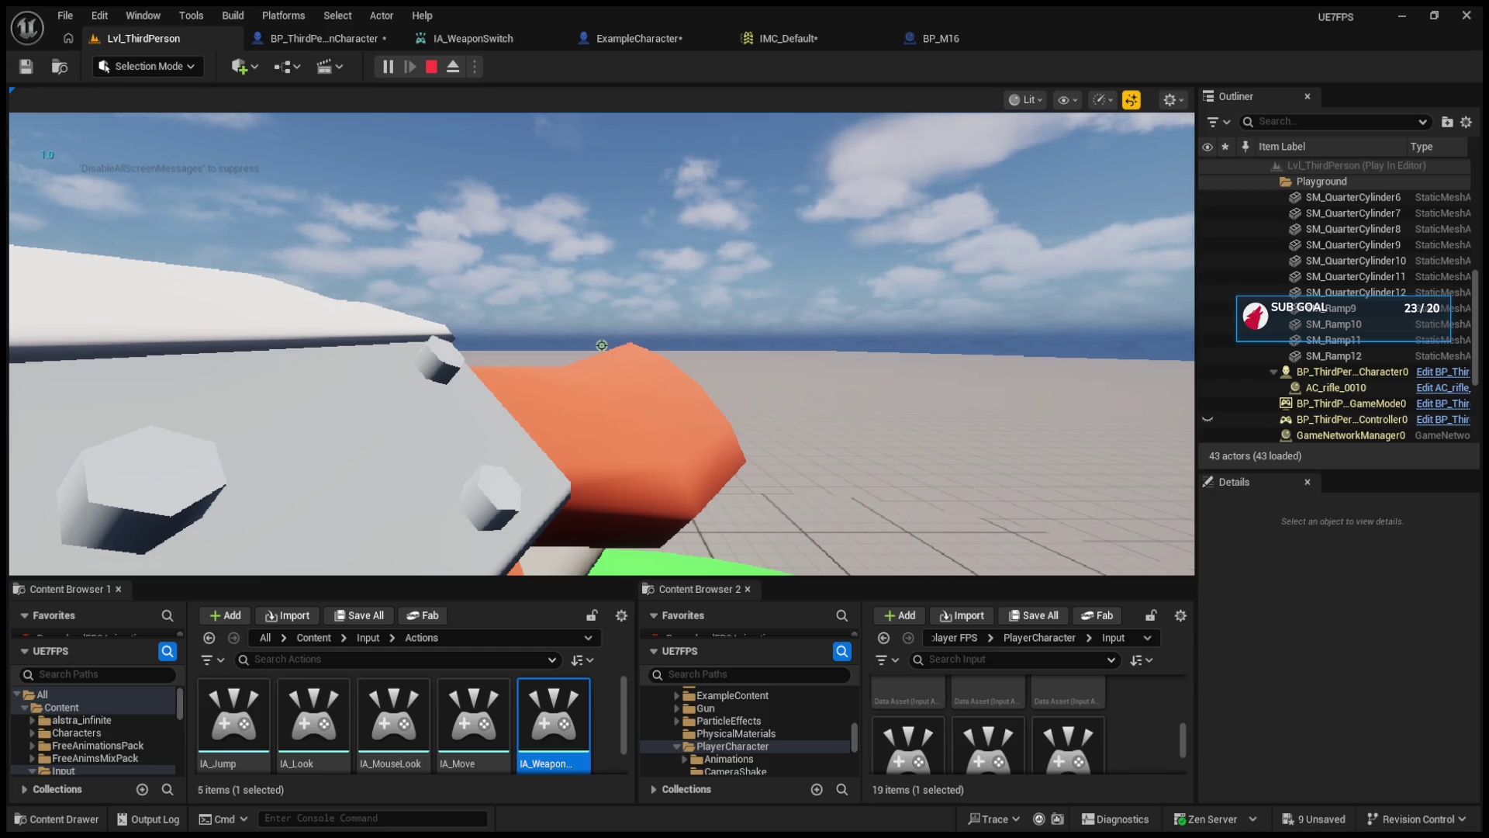
{"action": "key", "text": "Escape"}
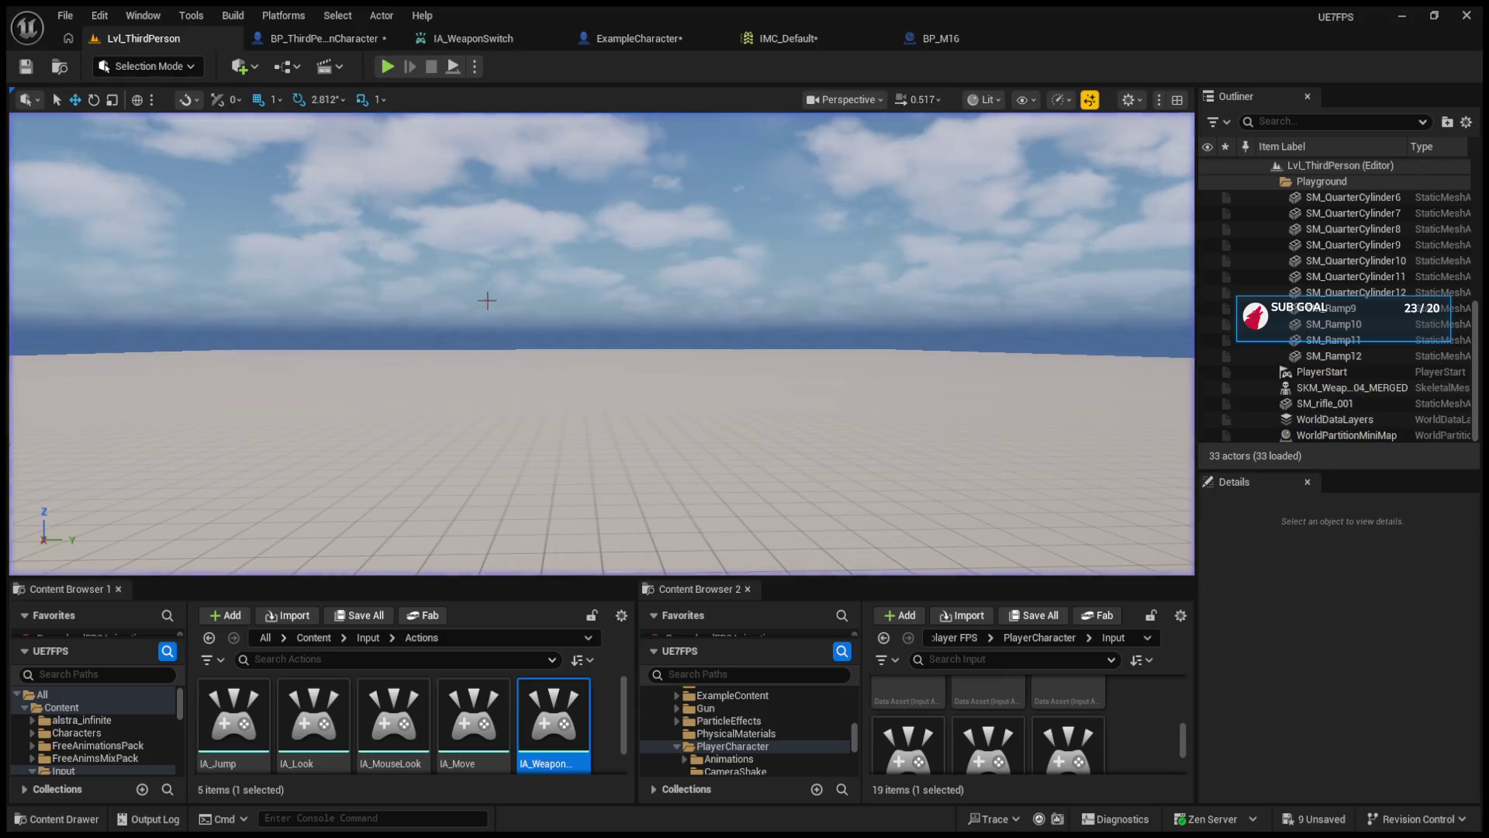
{"action": "mouse_move", "coordinate": [573, 502]}
{"action": "left_mouse_down"}
{"action": "mouse_move", "coordinate": [785, 583]}
{"action": "mouse_move", "coordinate": [756, 550]}
{"action": "mouse_move", "coordinate": [726, 427]}
{"action": "left_mouse_up"}
{"action": "left_click", "coordinate": [678, 649]}
- Drag a second BP_ThirdPersonCharacter from ThirdPerson/Blueprints into the level
{"action": "scroll", "coordinate": [687, 648], "scroll_direction": "up", "scroll_amount": 3}
{"action": "left_click", "coordinate": [690, 675], "text": "ctrl"}
{"action": "scroll", "coordinate": [691, 674], "scroll_direction": "up", "scroll_amount": 10}
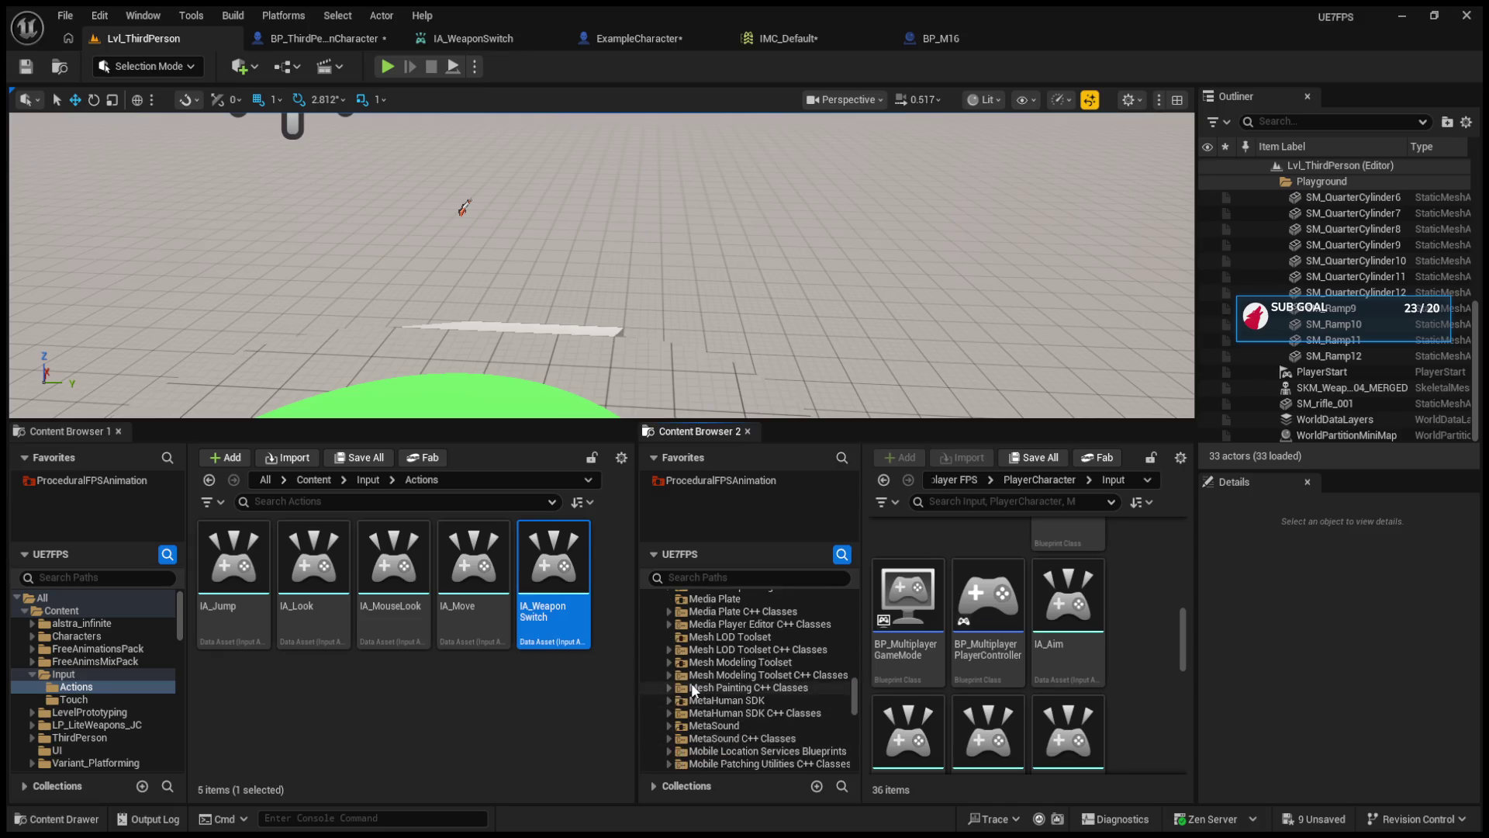
{"action": "scroll", "coordinate": [691, 675], "scroll_direction": "up", "scroll_amount": 10}
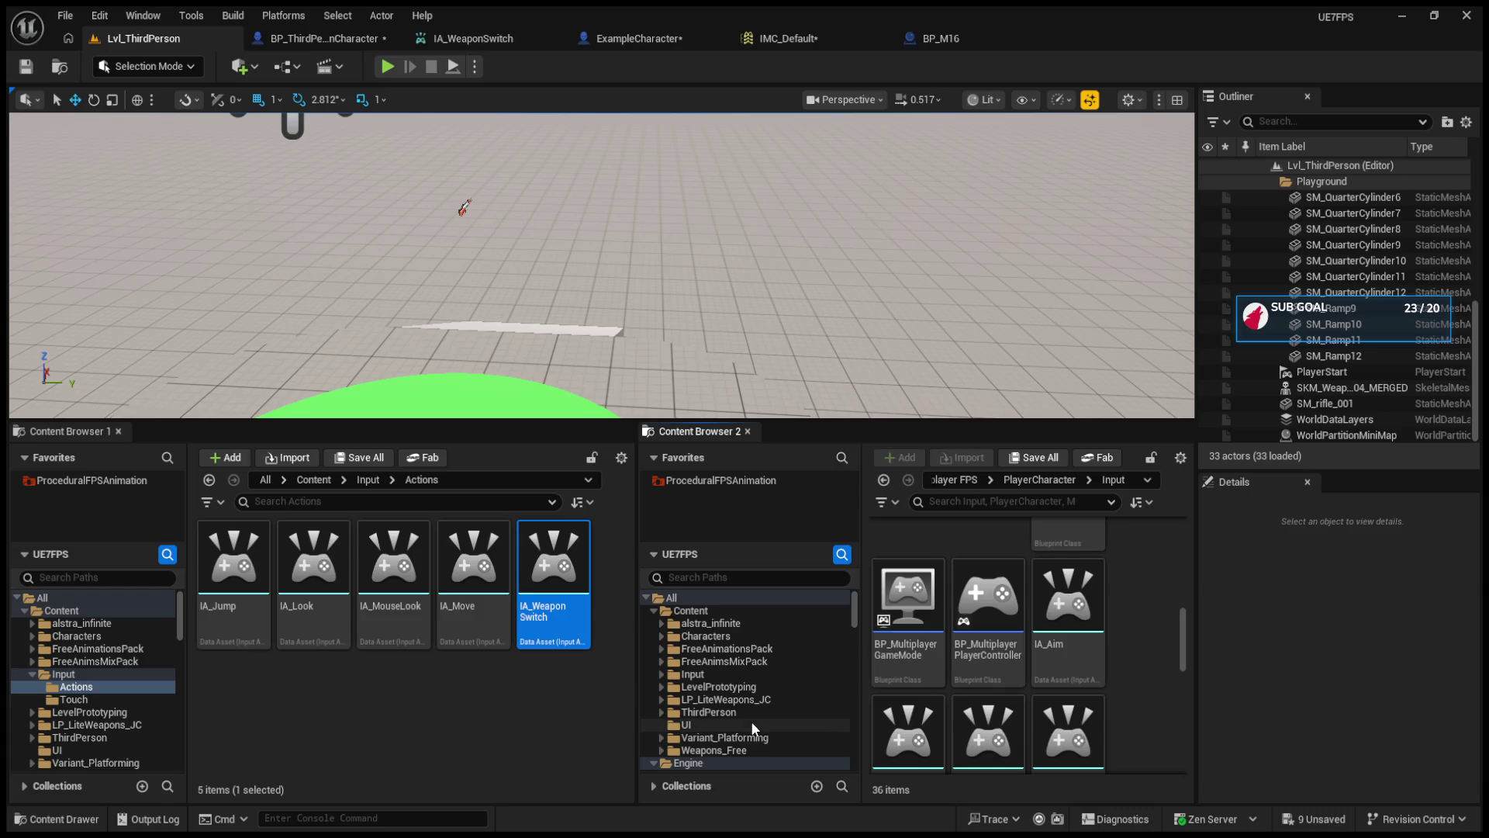
{"action": "left_click", "coordinate": [747, 712]}
{"action": "double_click", "coordinate": [908, 558]}
{"action": "mouse_move", "coordinate": [980, 604]}
{"action": "left_mouse_down"}
{"action": "mouse_move", "coordinate": [434, 380]}
{"action": "mouse_move", "coordinate": [454, 318]}
{"action": "left_mouse_up"}
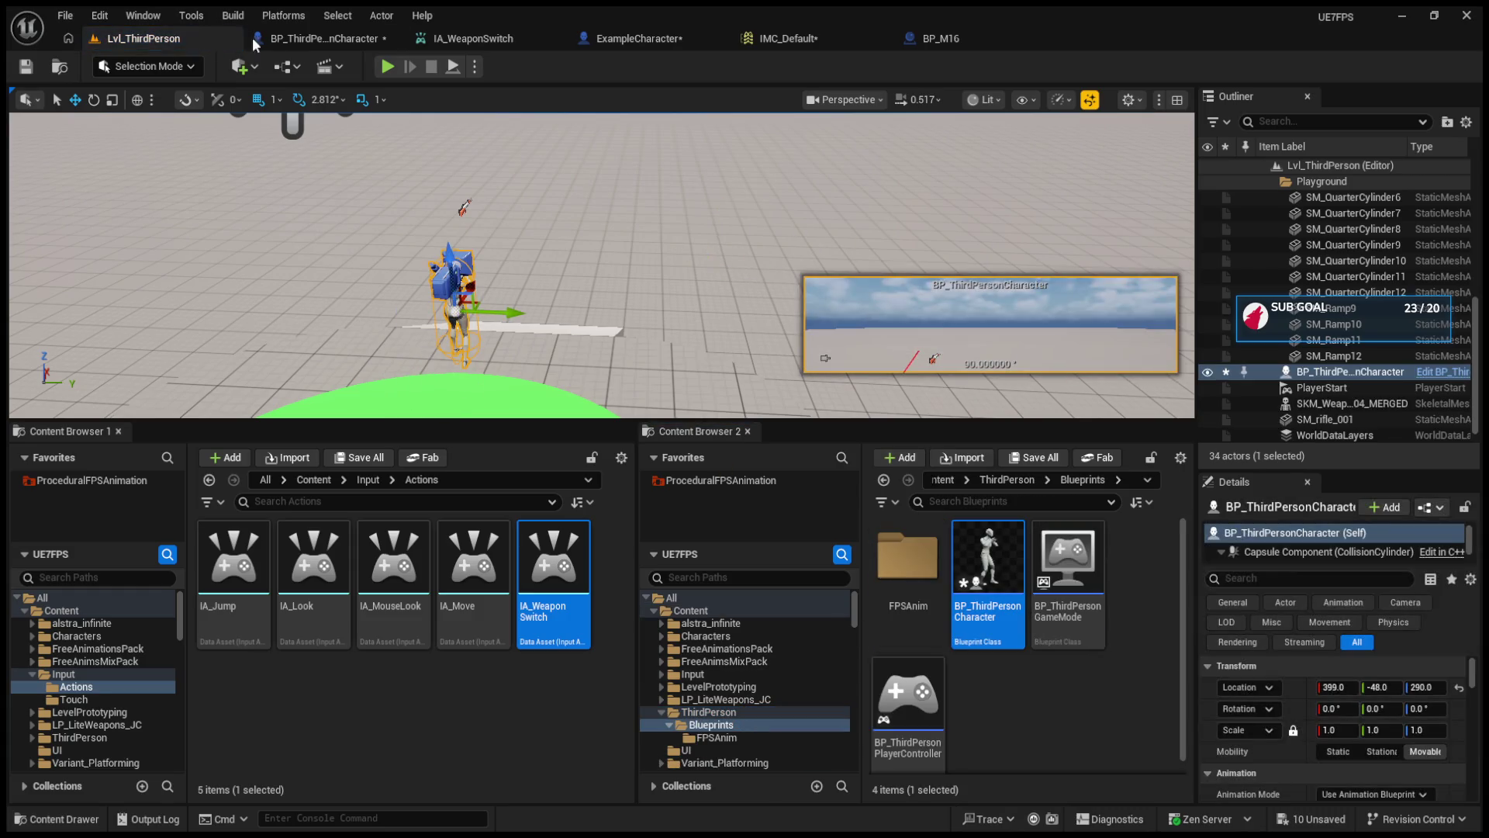
- Play with the second character, eject with F8, enlarge the level view, then stop
{"action": "left_click", "coordinate": [383, 67]}
{"action": "left_click", "coordinate": [548, 270]}
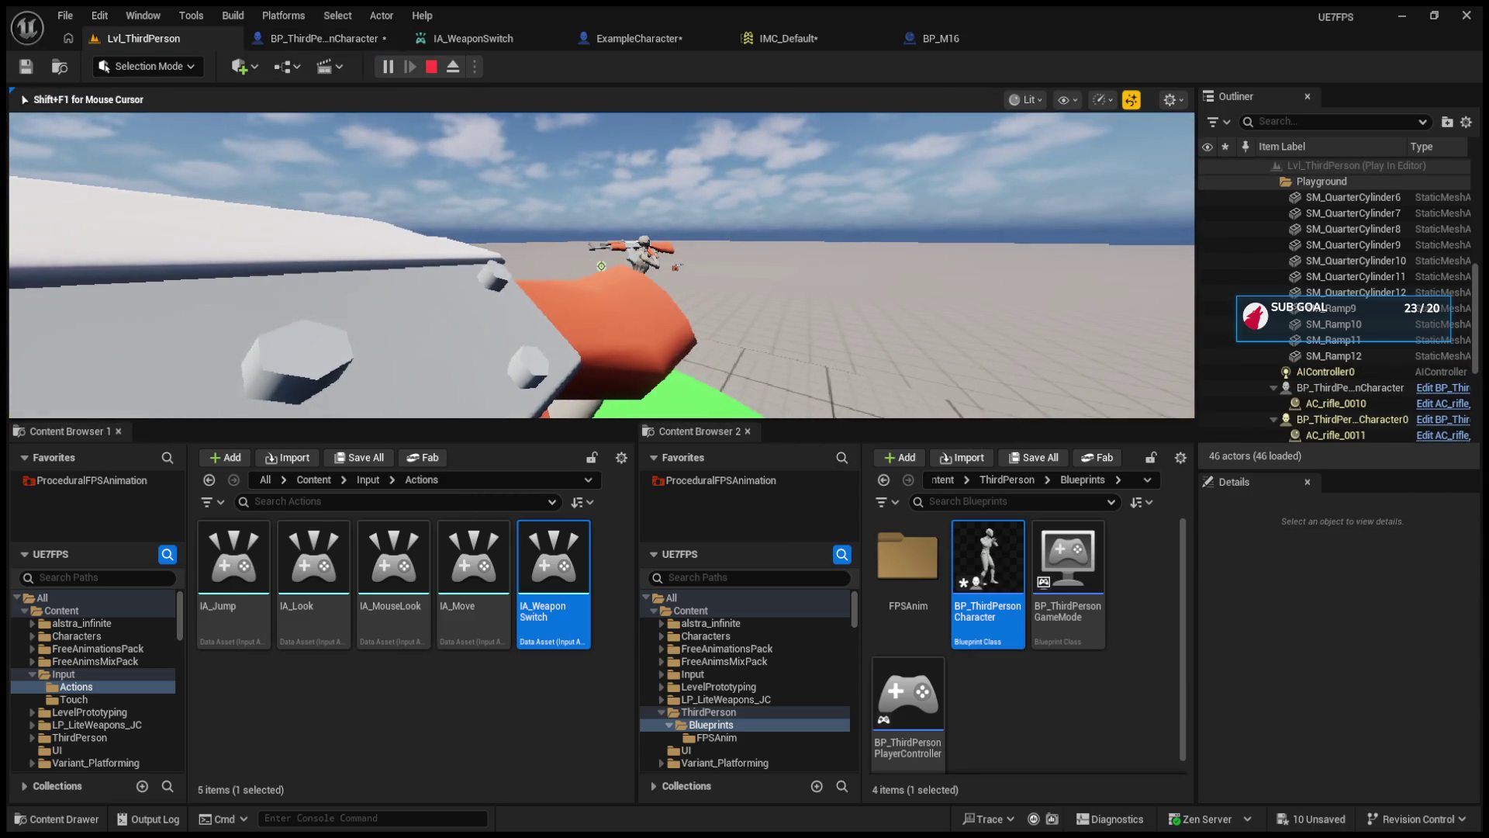
{"action": "key", "text": "F8"}
{"action": "left_click_drag", "start_coordinate": [401, 425], "coordinate": [401, 580]}
{"action": "left_click", "coordinate": [425, 67]}
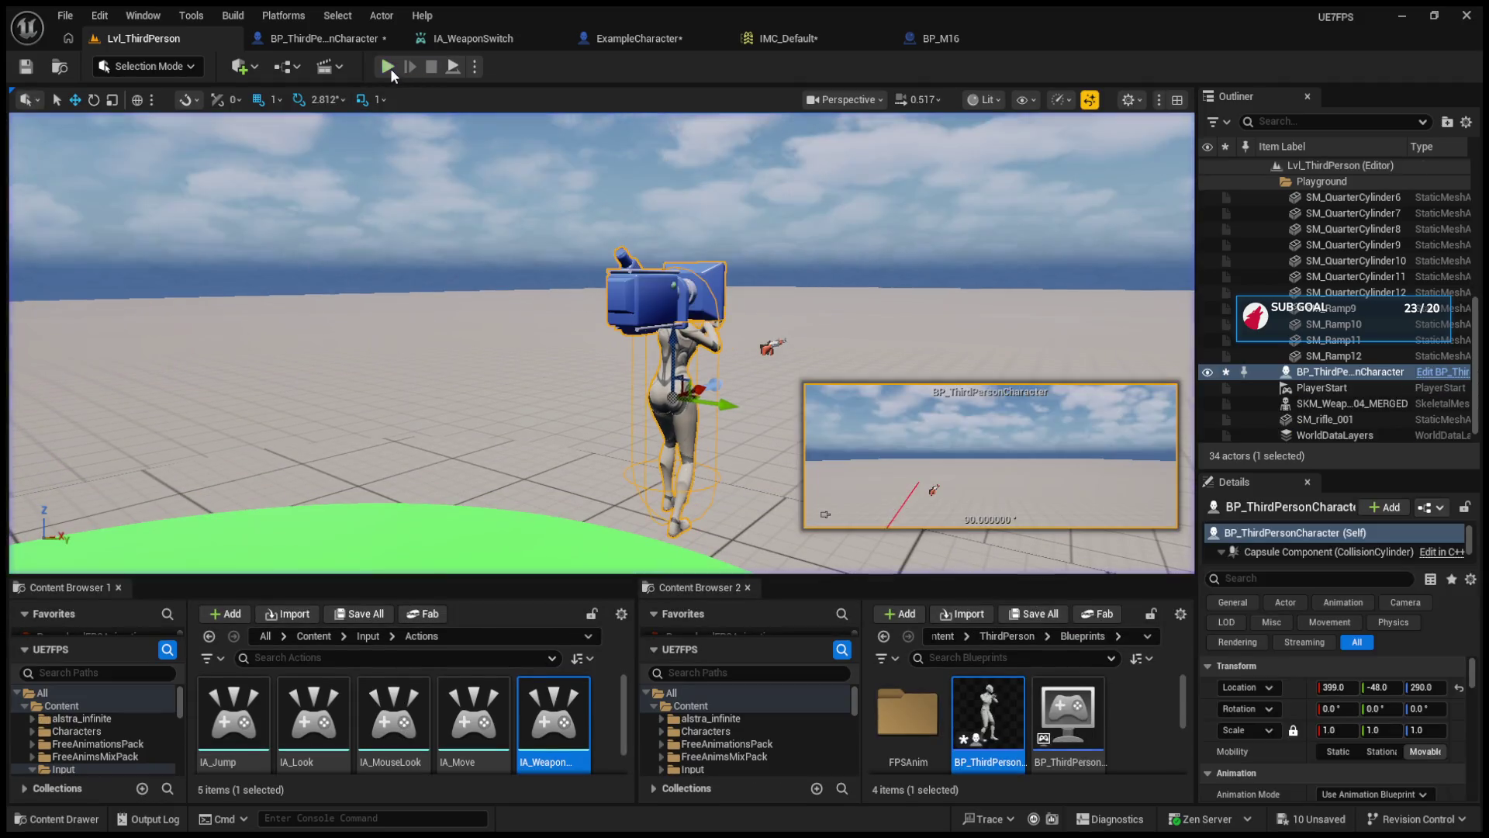
{"action": "key", "text": "alt+p"}
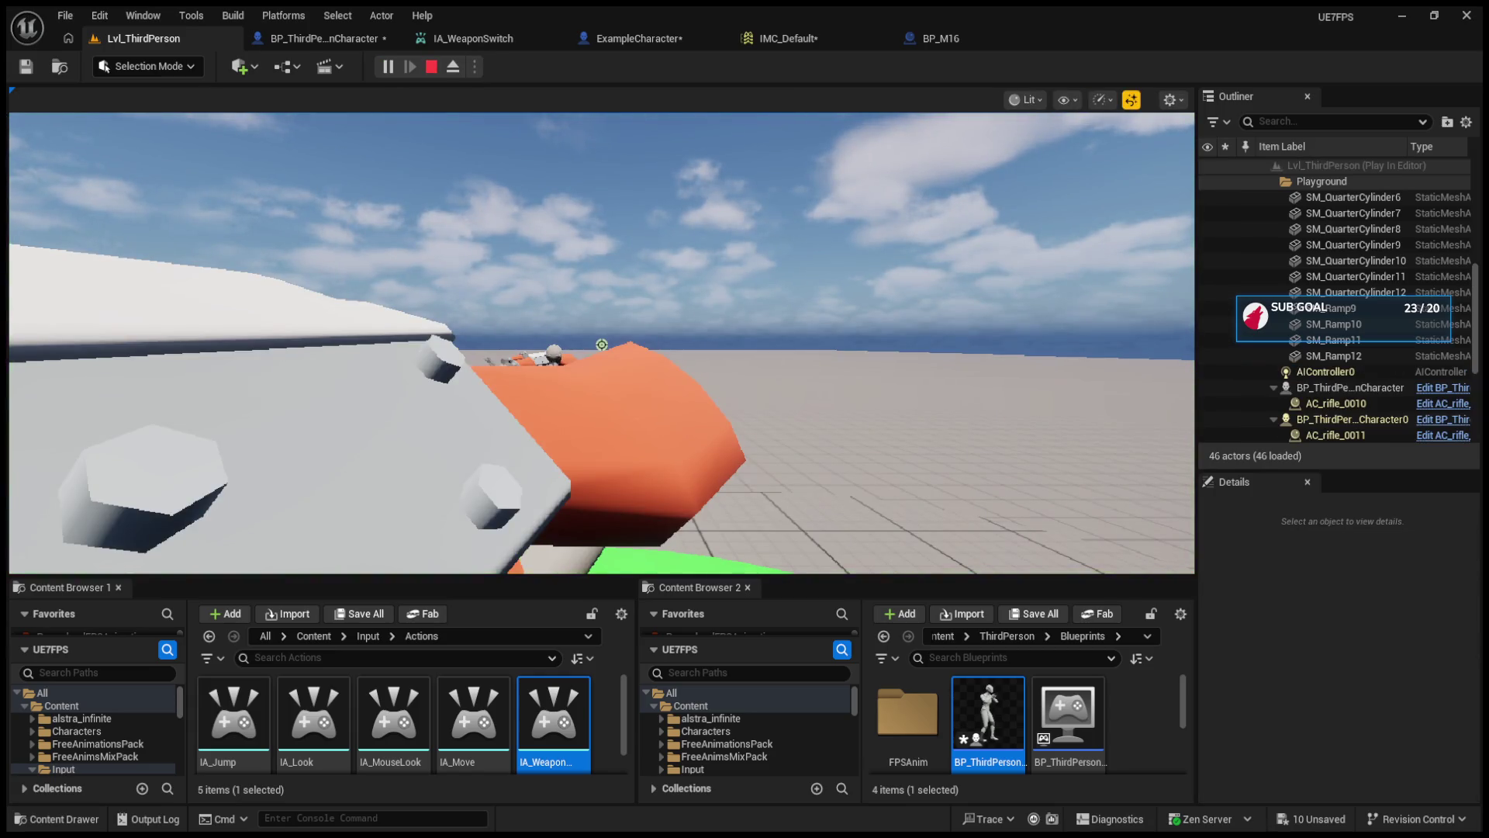
{"action": "key", "text": "Escape"}
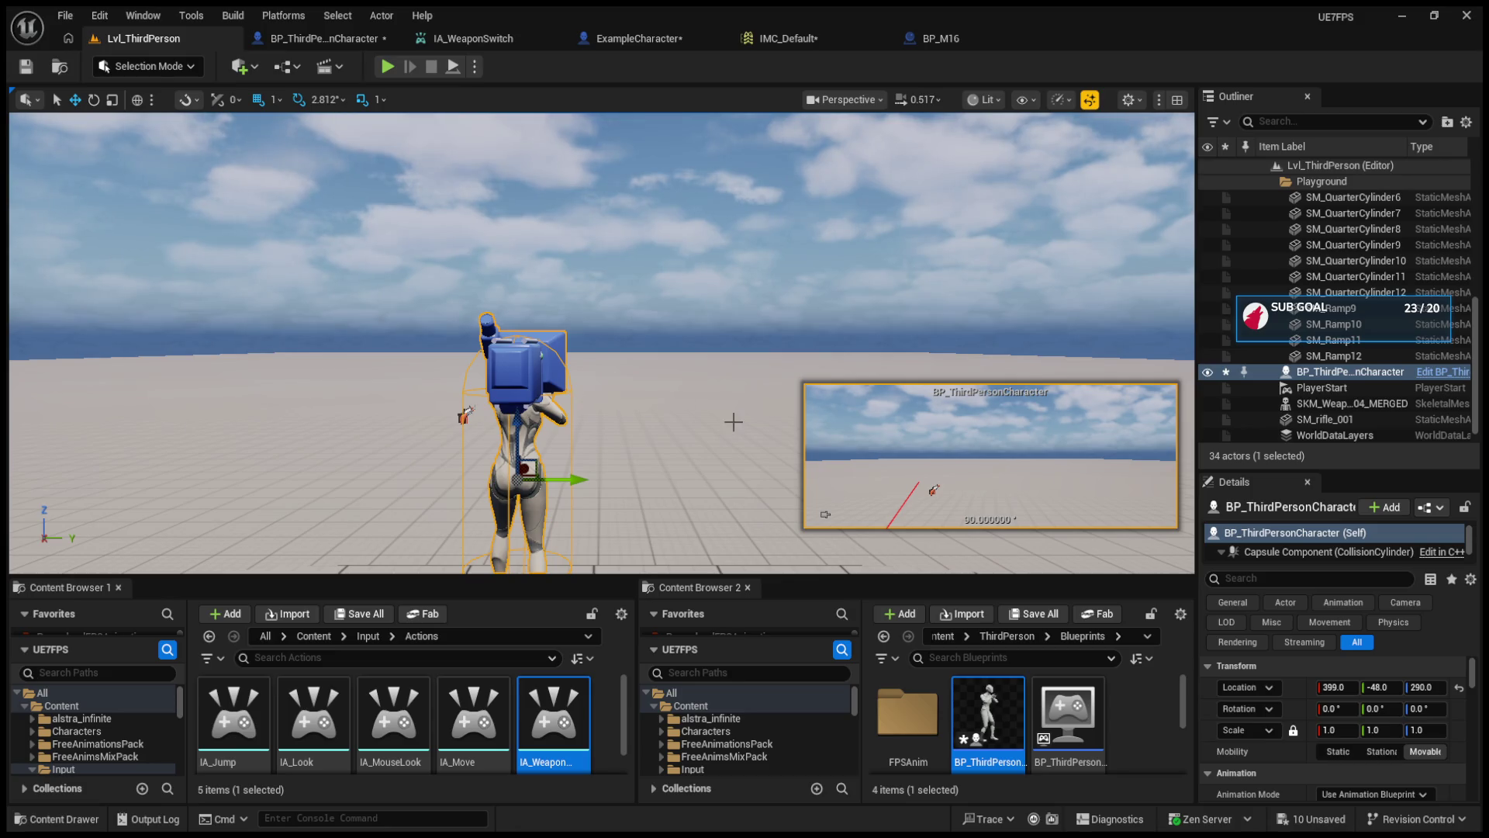
{"action": "key", "text": "alt+p"}
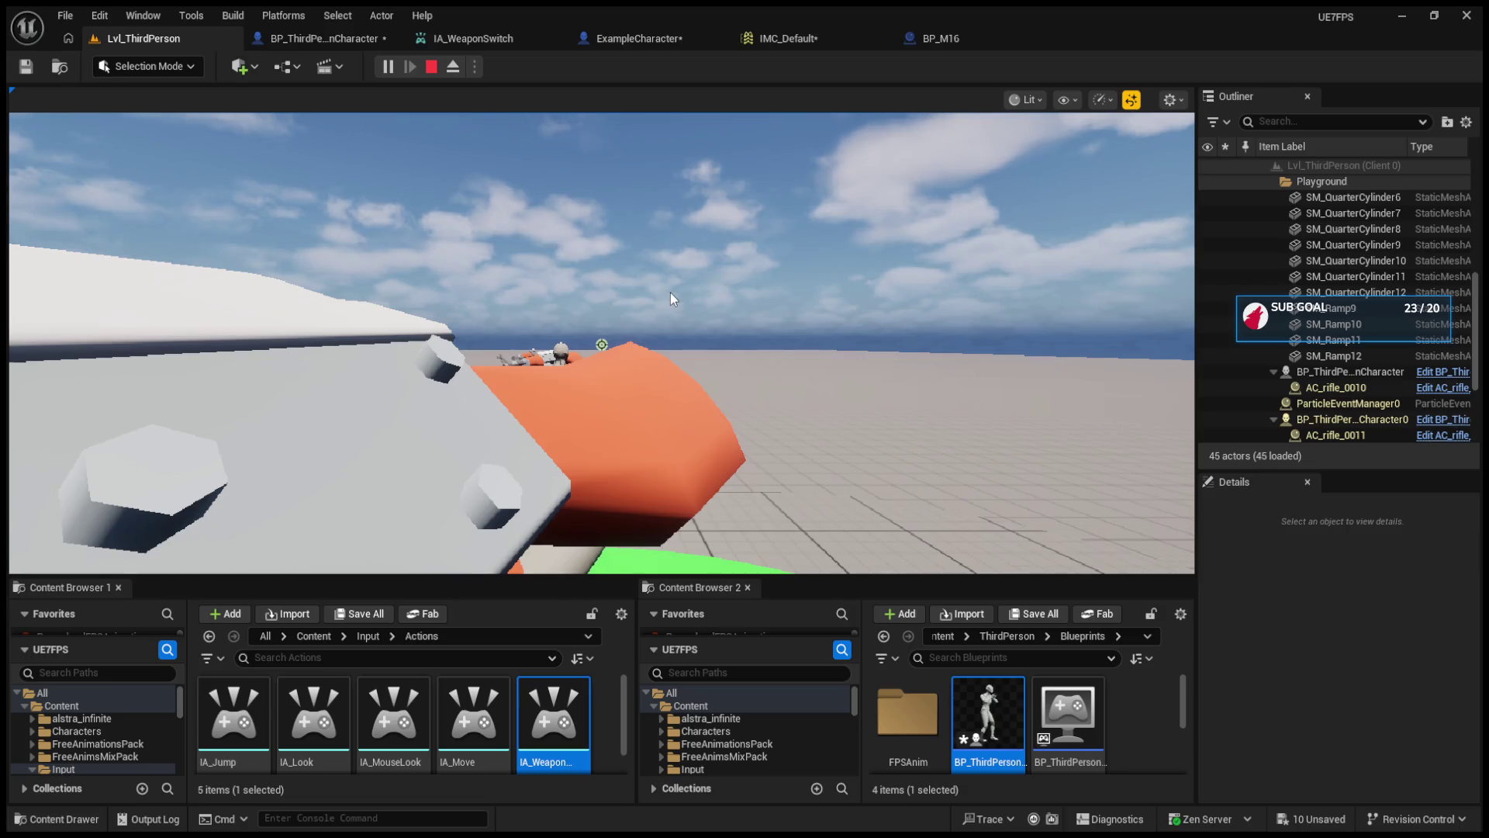
{"action": "left_click", "coordinate": [670, 292]}
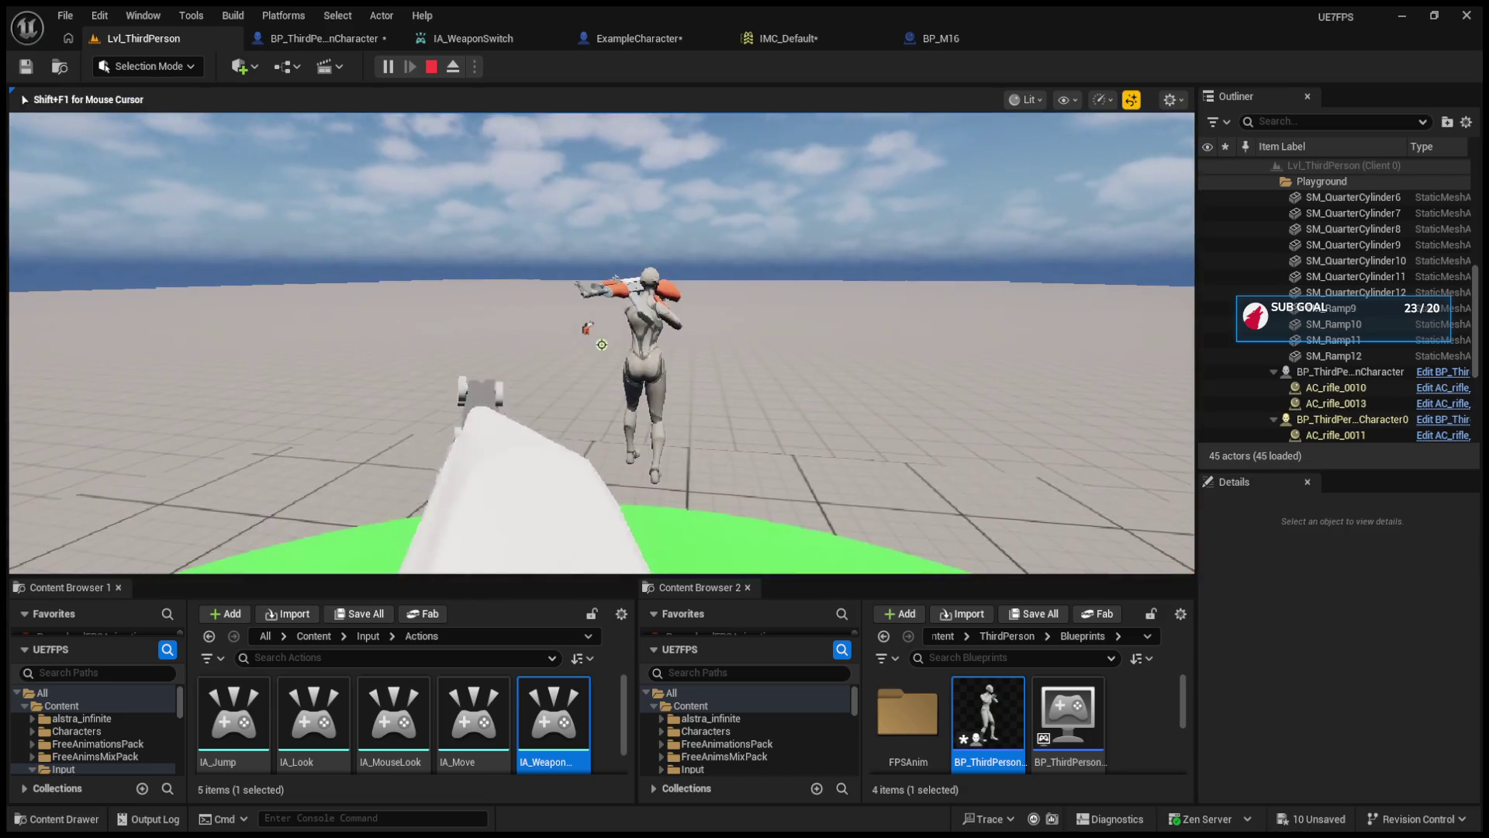
{"action": "key", "text": "F8"}
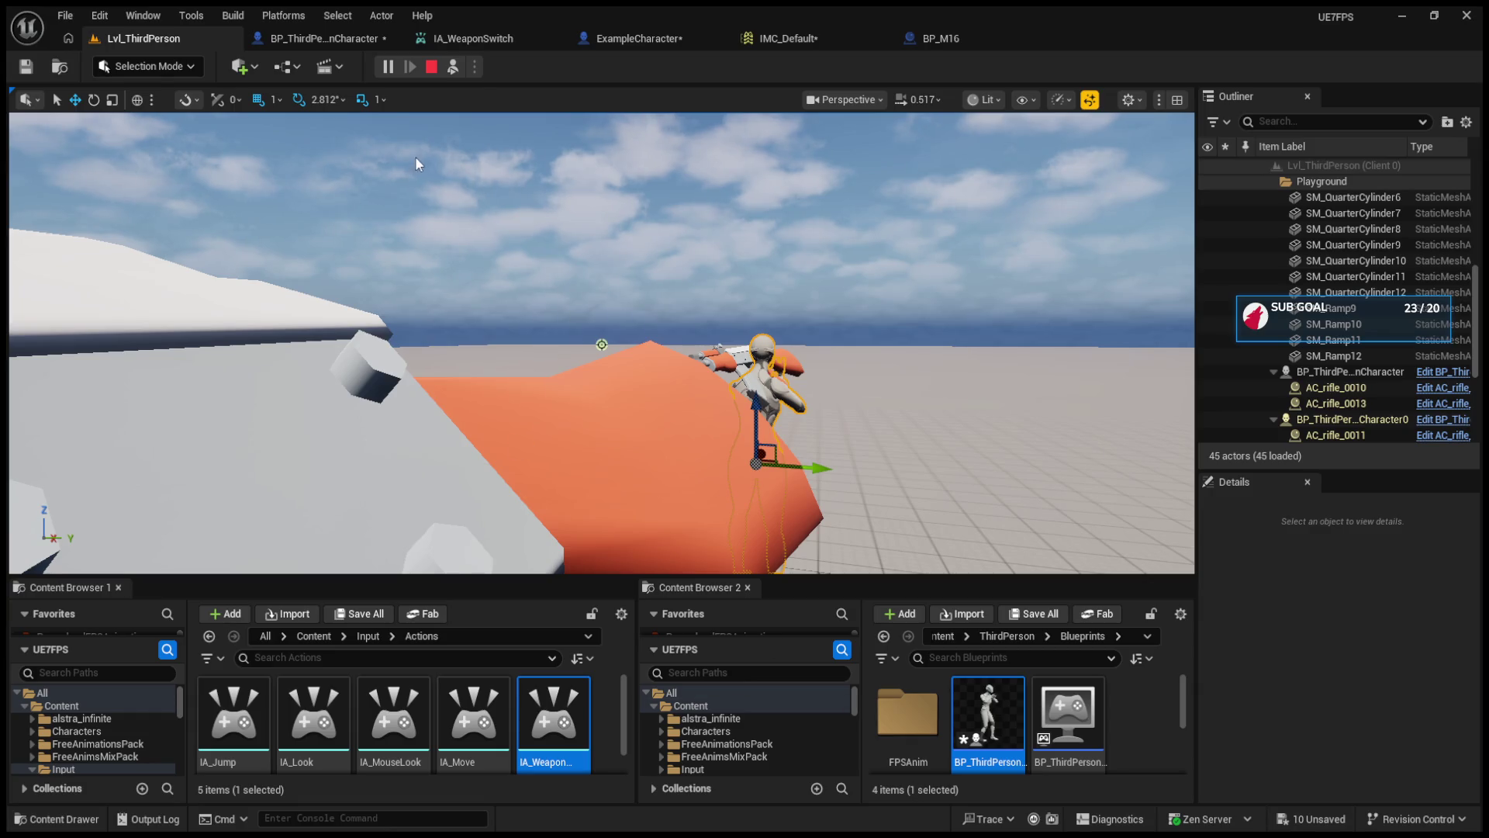
{"action": "key", "text": "Escape"}
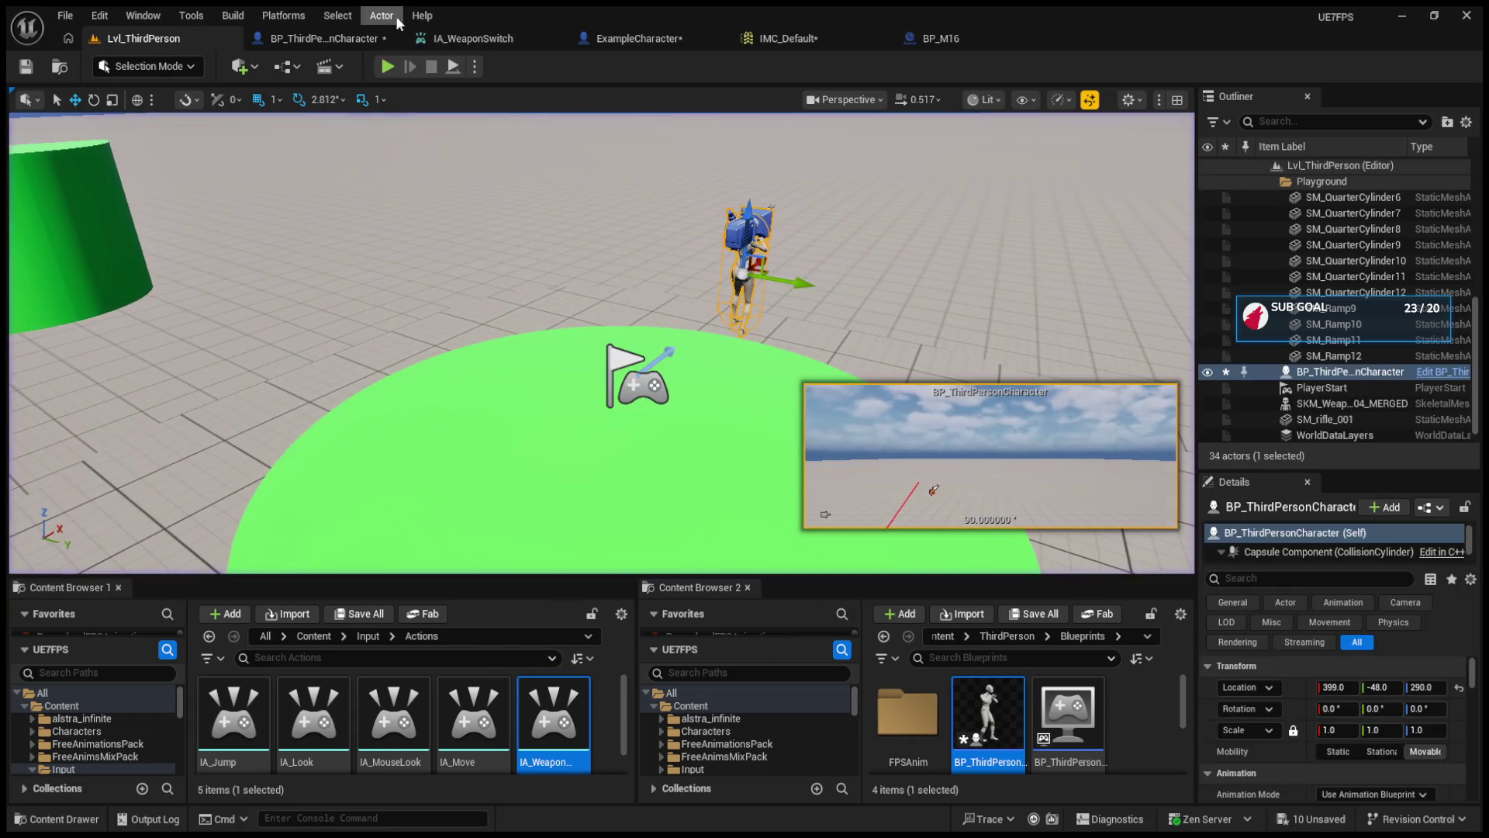
- Raise the PlayerStart to Z 422.012, then play-test the level twice from the new spawn
{"action": "left_click", "coordinate": [660, 411]}
{"action": "left_click_drag", "start_coordinate": [625, 418], "coordinate": [620, 287]}
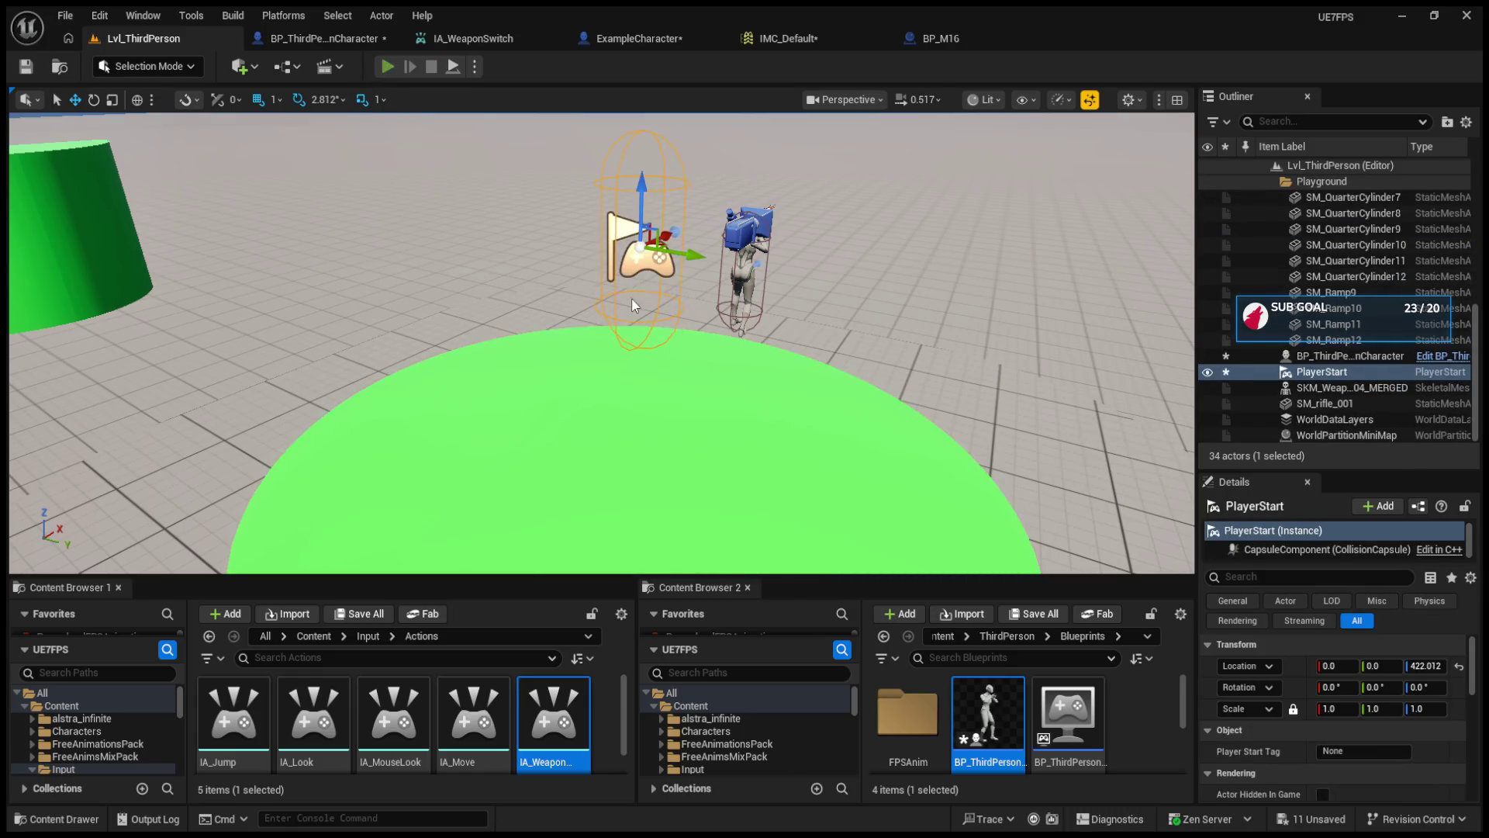
{"action": "key", "text": "alt+p"}
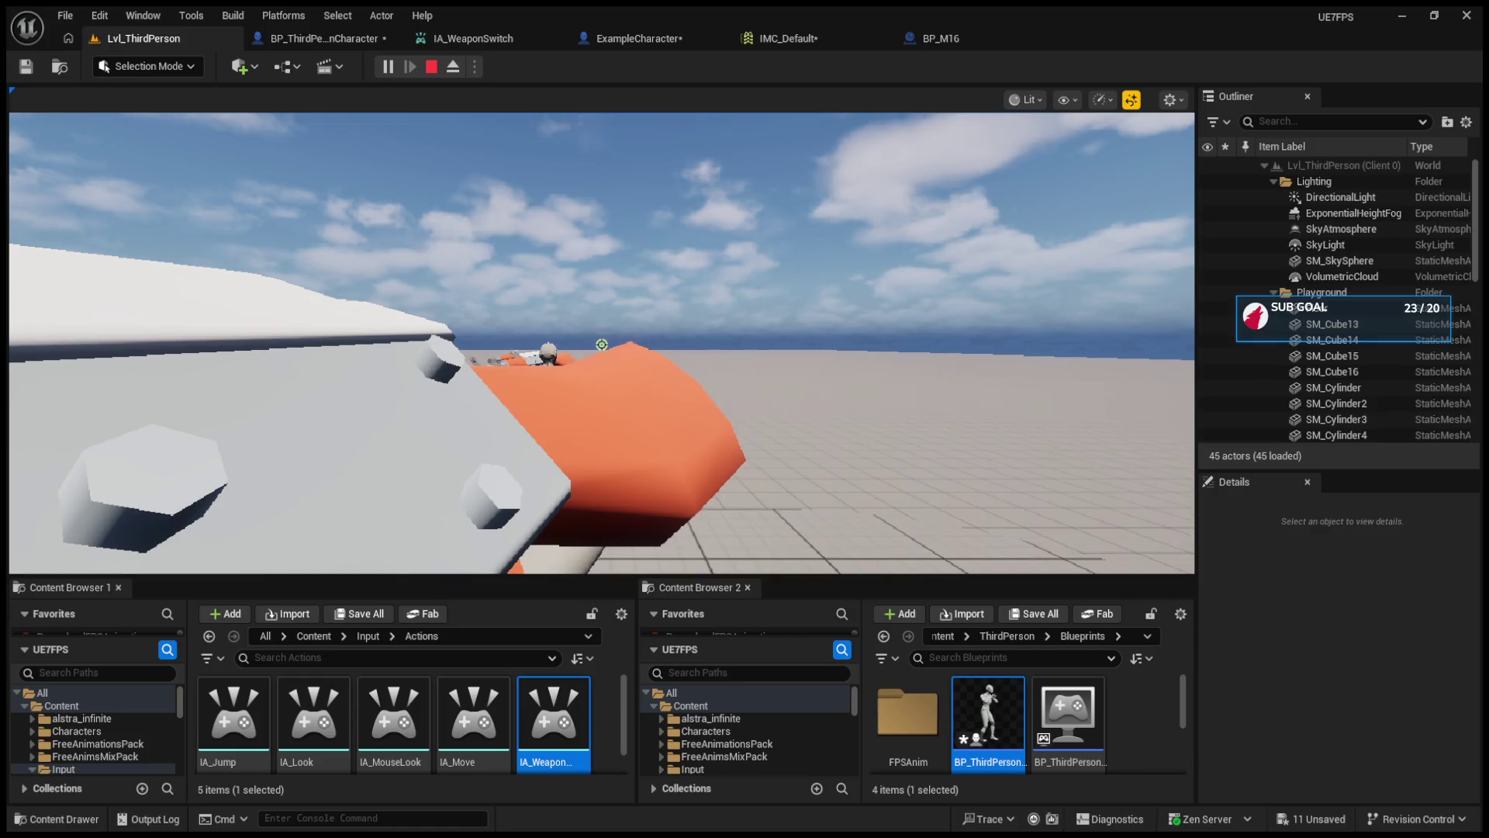
{"action": "key", "text": "Escape"}
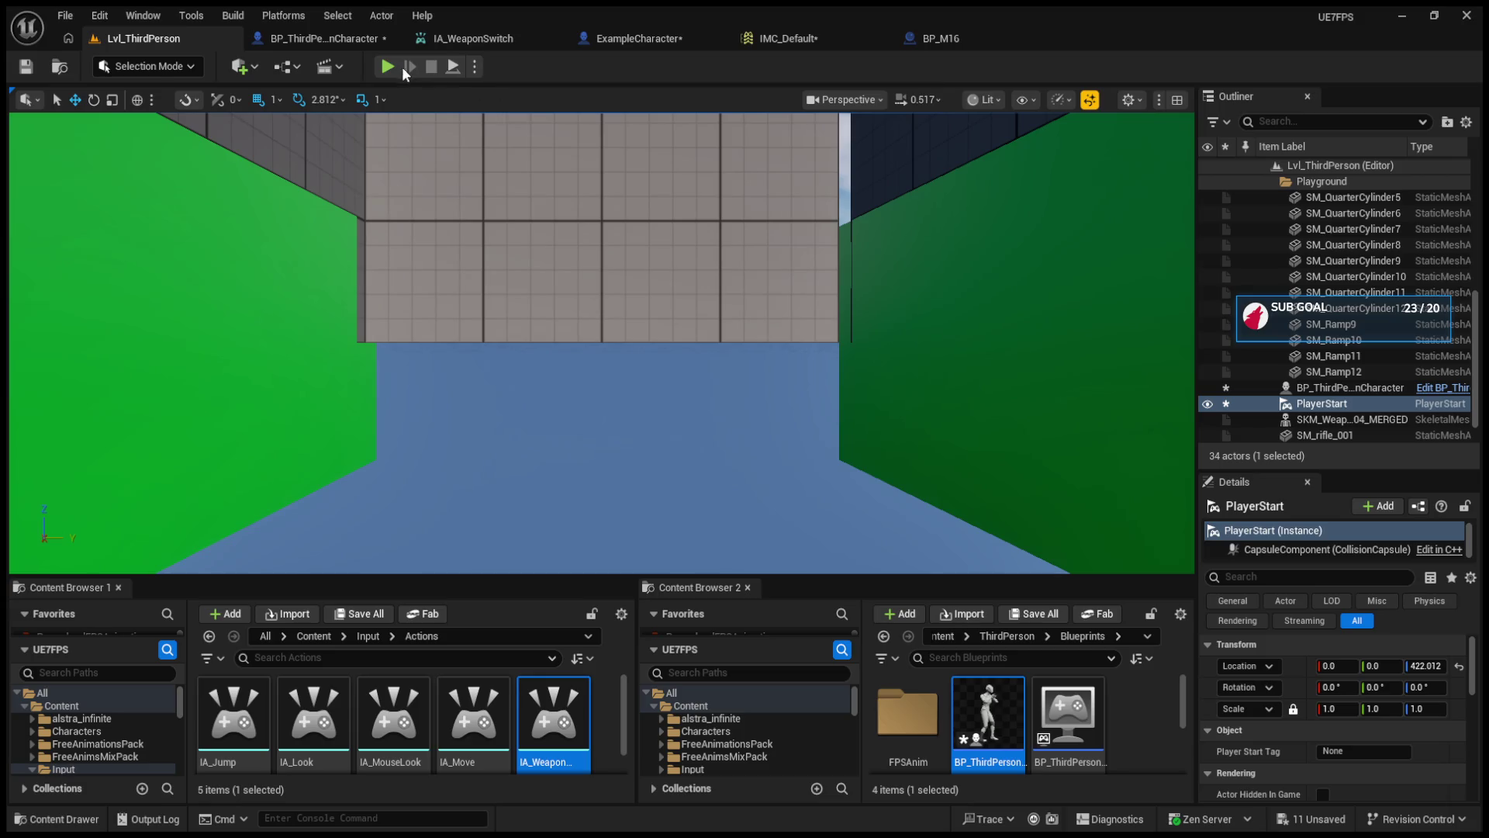
{"action": "key", "text": "alt+p"}
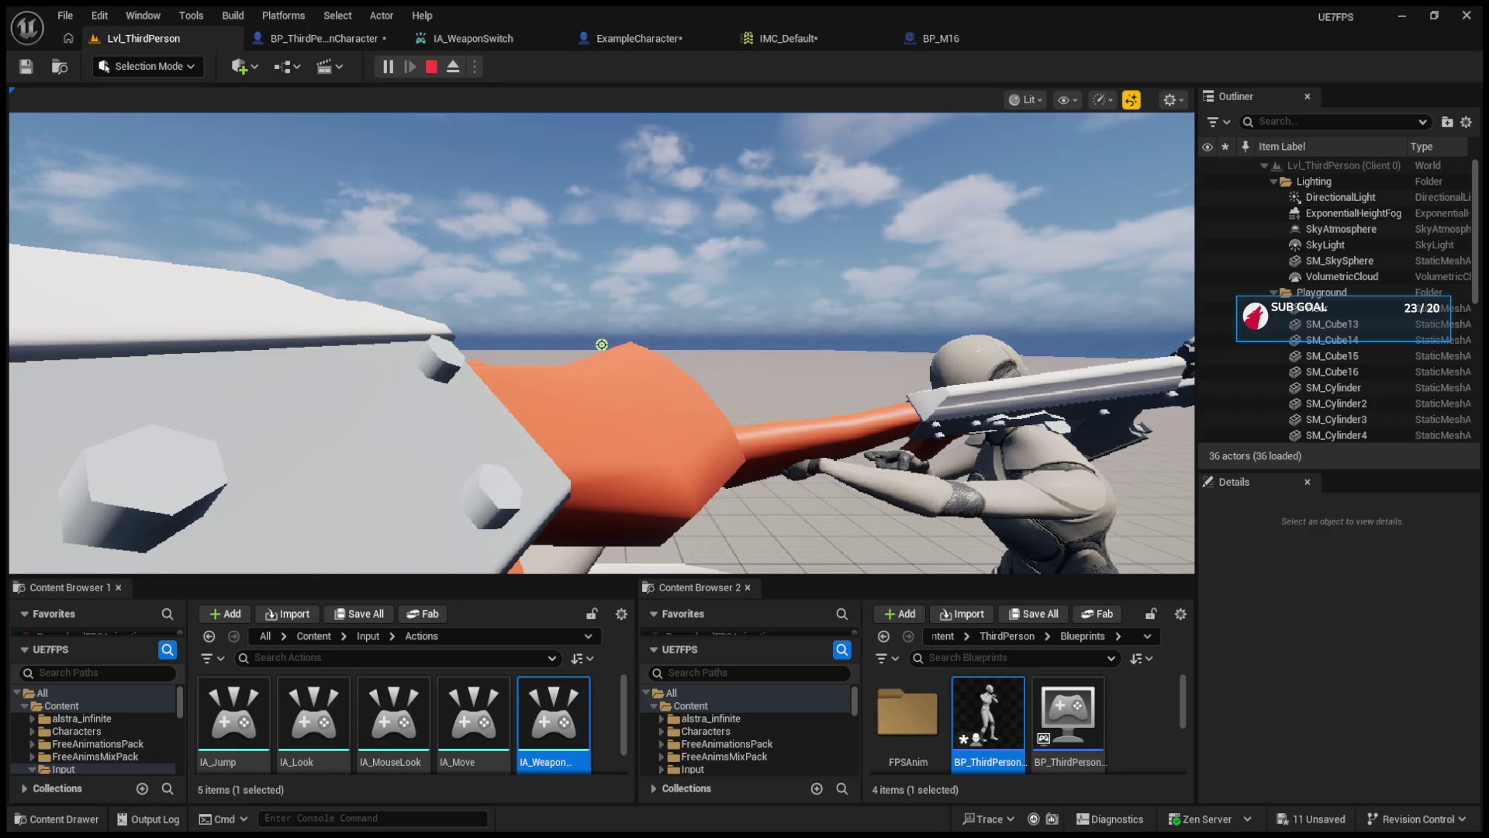
{"action": "key", "text": "Escape"}
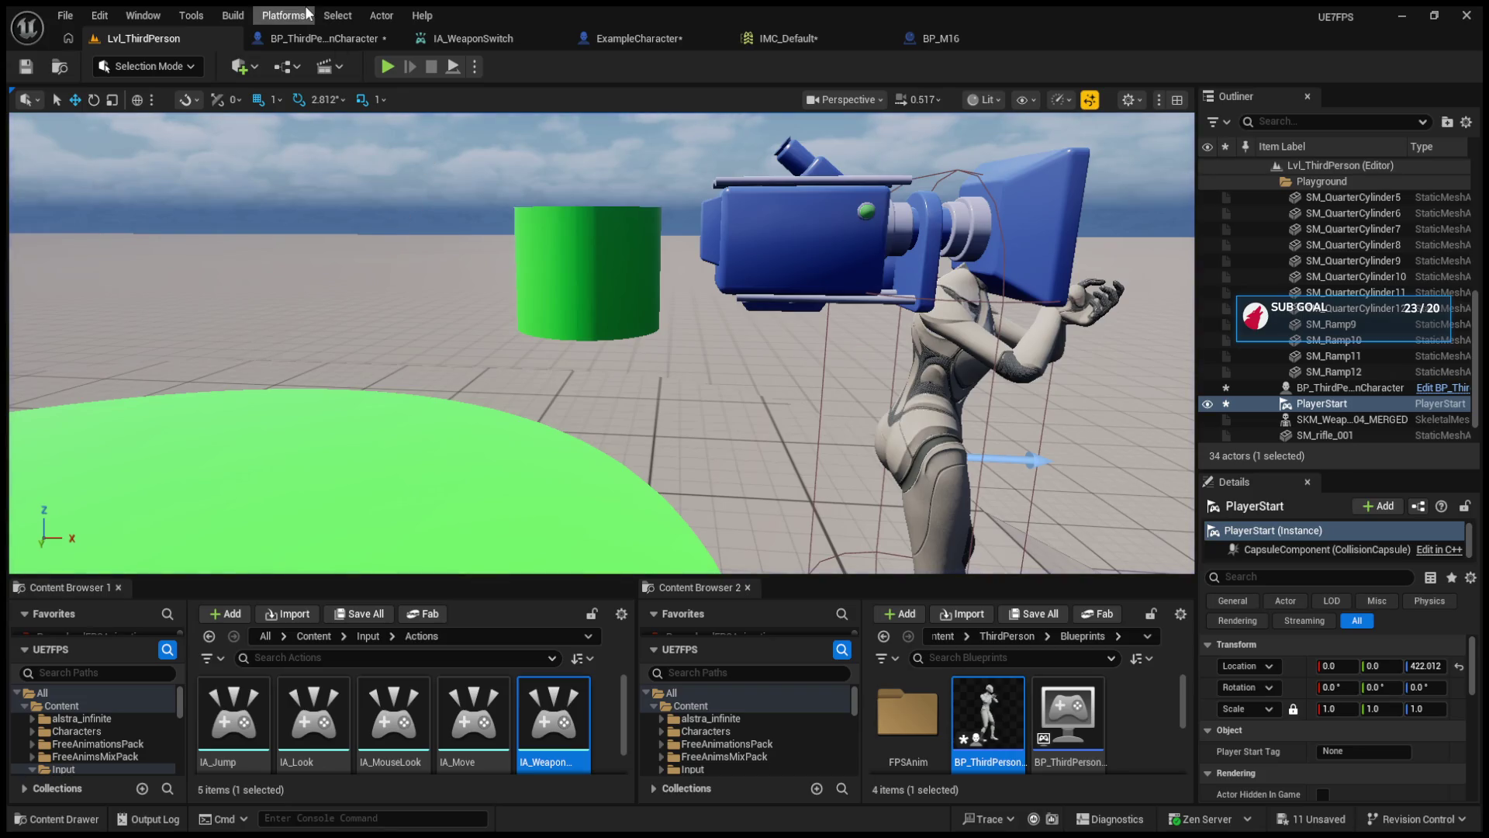
{"action": "left_click", "coordinate": [326, 30]}
- Inspect the ExampleCharacter event graph's firearm example and mouse wheel input nodes
{"action": "left_click", "coordinate": [629, 39]}
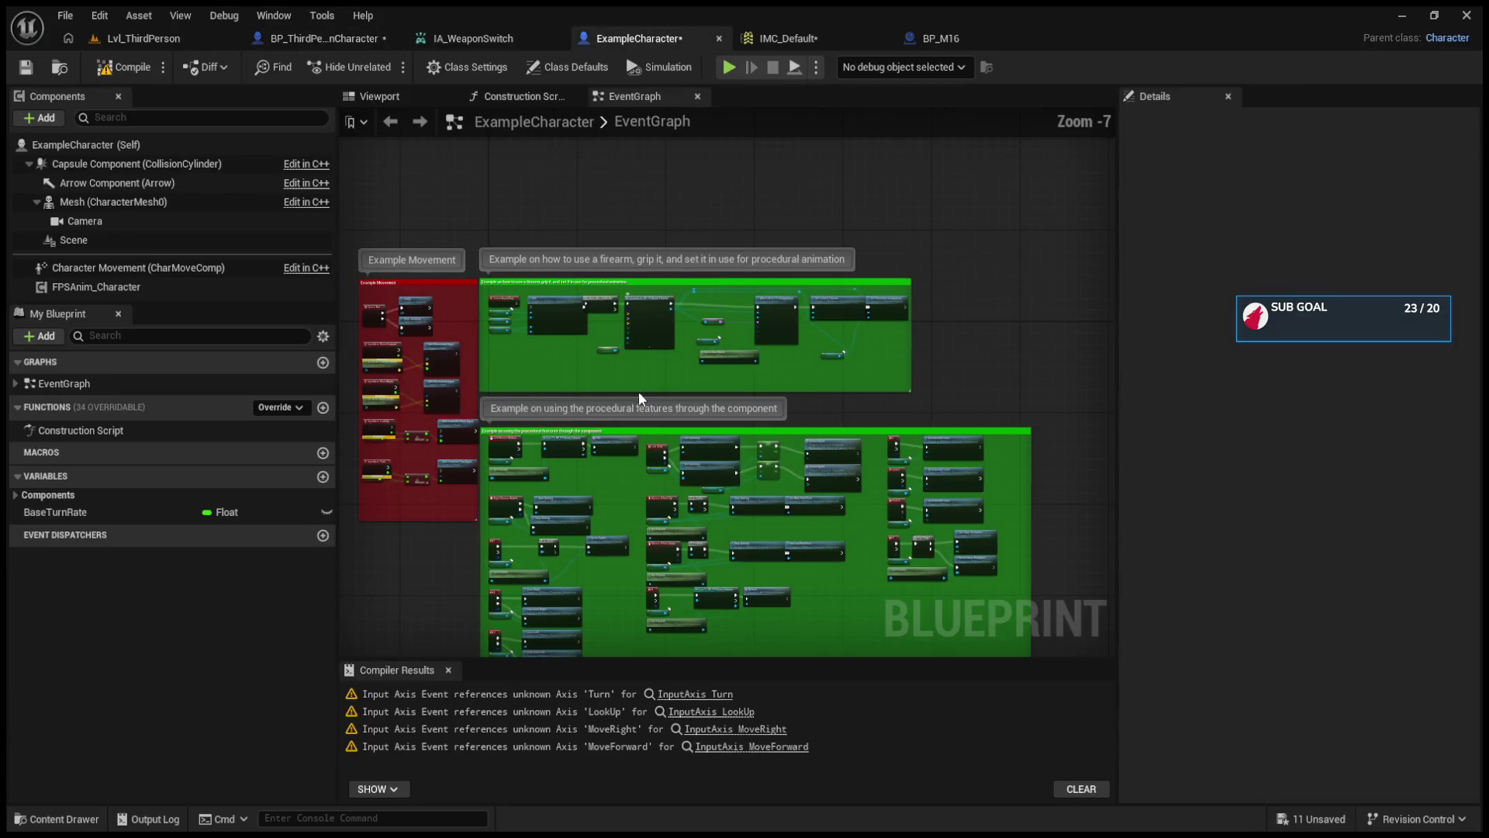
{"action": "scroll", "coordinate": [536, 439], "scroll_direction": "up", "scroll_amount": 2}
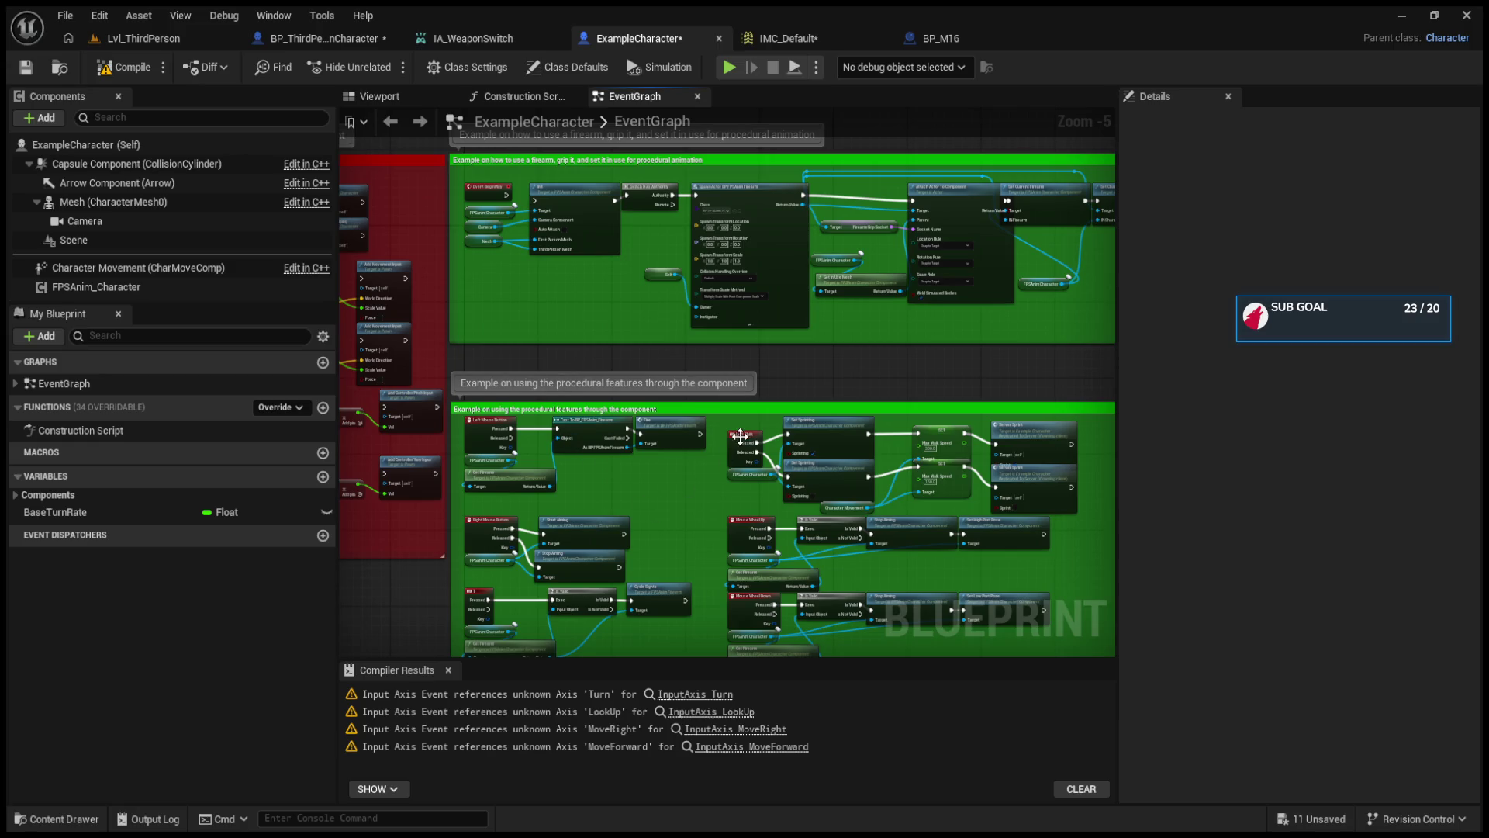
{"action": "left_click_drag", "start_coordinate": [654, 510], "coordinate": [799, 422]}
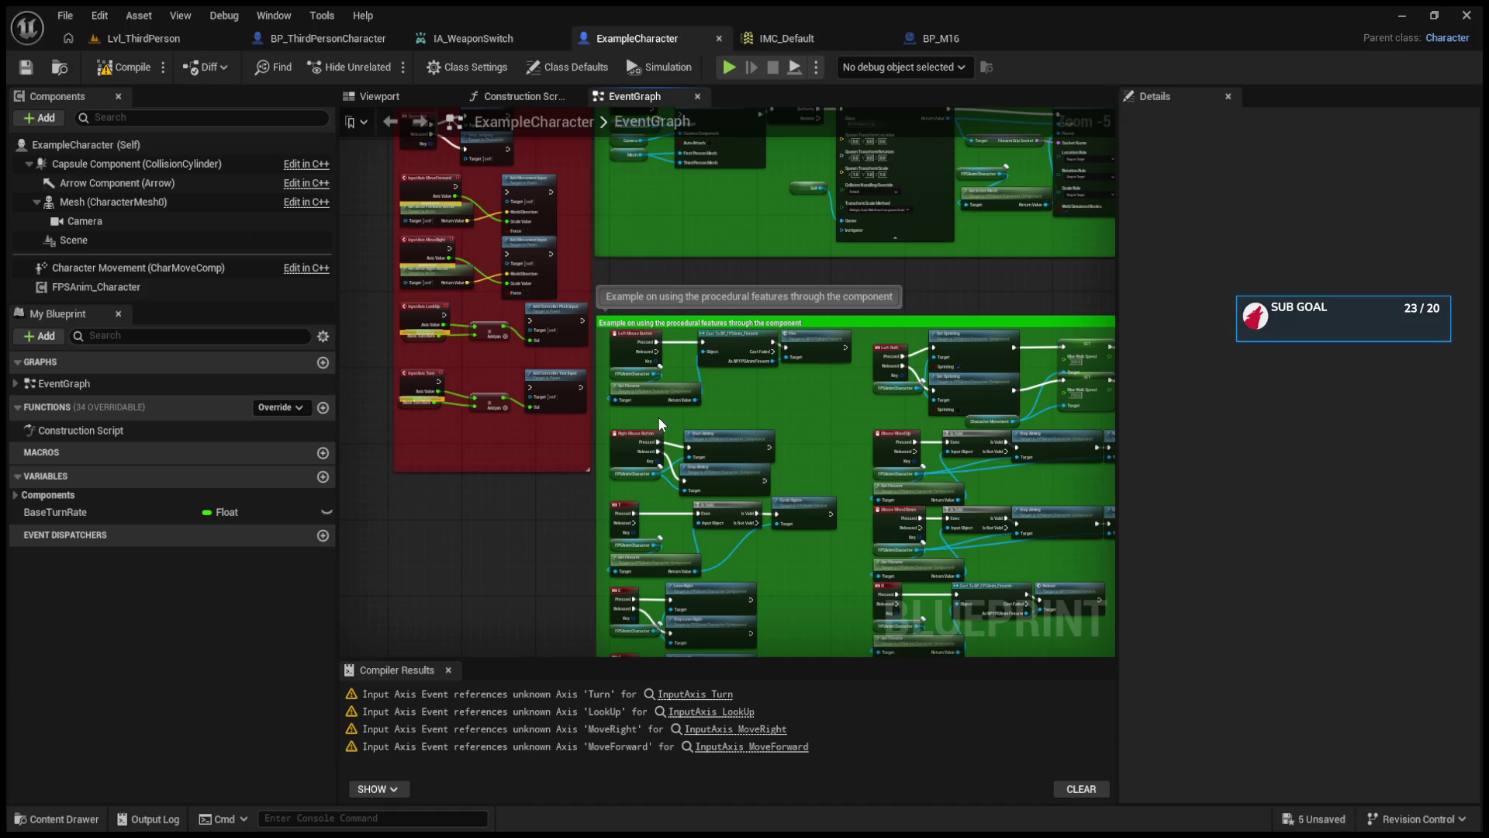
{"action": "scroll", "coordinate": [661, 450], "scroll_direction": "up", "scroll_amount": 2}
{"action": "scroll", "coordinate": [656, 462], "scroll_direction": "down", "scroll_amount": 1}
{"action": "scroll", "coordinate": [654, 465], "scroll_direction": "up", "scroll_amount": 2}
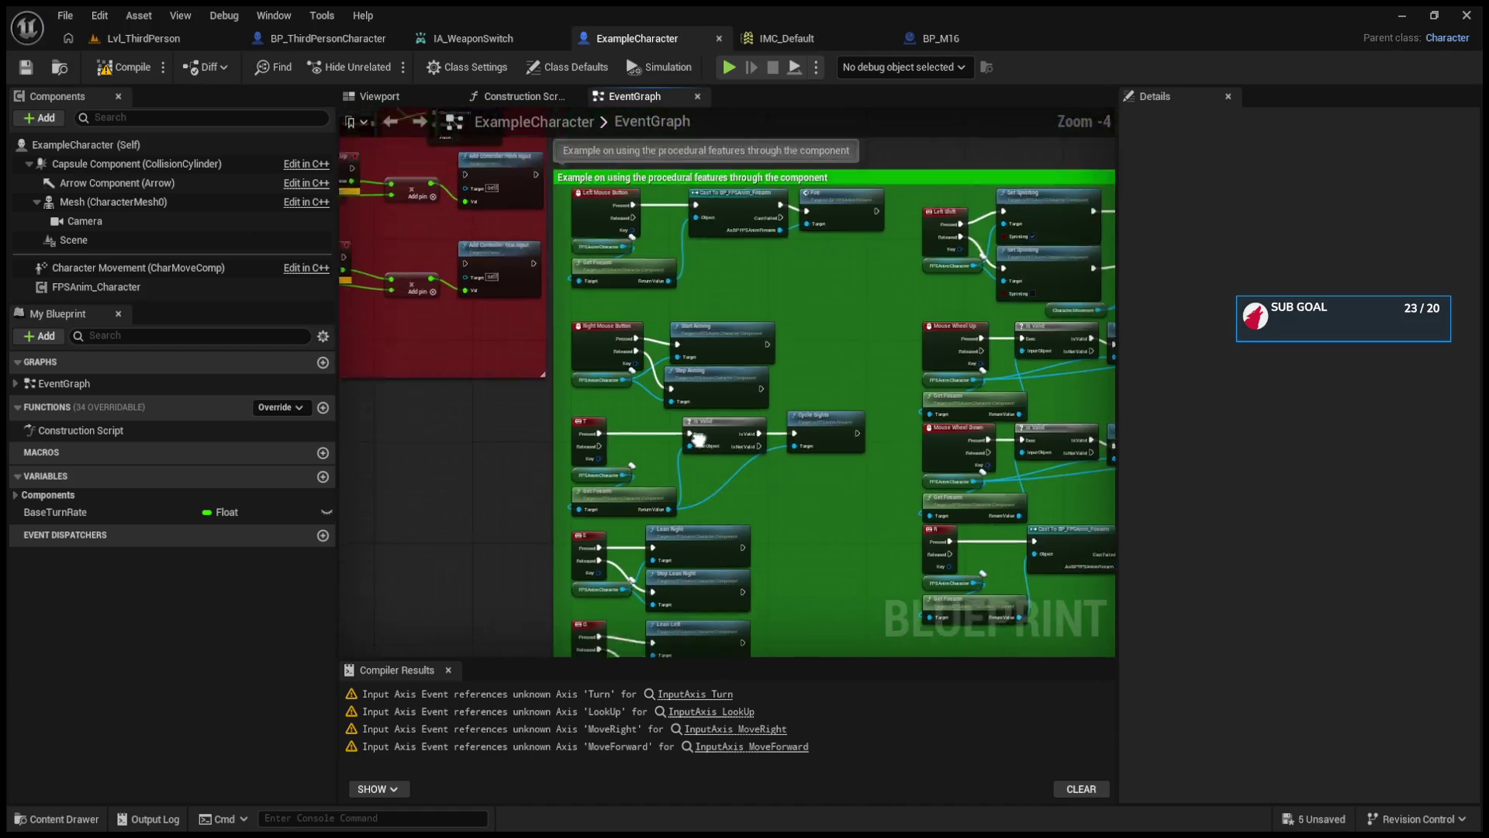
{"action": "mouse_move", "coordinate": [682, 510]}
{"action": "left_mouse_down"}
{"action": "mouse_move", "coordinate": [786, 386]}
{"action": "mouse_move", "coordinate": [555, 404]}
{"action": "mouse_move", "coordinate": [784, 373]}
{"action": "mouse_move", "coordinate": [665, 356]}
{"action": "mouse_move", "coordinate": [758, 399]}
{"action": "mouse_move", "coordinate": [770, 435]}
{"action": "mouse_move", "coordinate": [551, 522]}
{"action": "mouse_move", "coordinate": [543, 434]}
{"action": "mouse_move", "coordinate": [558, 488]}
{"action": "mouse_move", "coordinate": [591, 489]}
{"action": "mouse_move", "coordinate": [636, 448]}
{"action": "mouse_move", "coordinate": [638, 424]}
{"action": "mouse_move", "coordinate": [512, 421]}
{"action": "mouse_move", "coordinate": [605, 465]}
{"action": "mouse_move", "coordinate": [776, 629]}
{"action": "left_mouse_up"}
{"action": "scroll", "coordinate": [621, 434], "scroll_direction": "down", "scroll_amount": 3}
{"action": "scroll", "coordinate": [620, 435], "scroll_direction": "up", "scroll_amount": 3}
- Review its firearm spawning and Example Movement nodes, then return to BP_ThirdPersonCharacter's graph
{"action": "mouse_move", "coordinate": [668, 385]}
{"action": "left_mouse_down"}
{"action": "mouse_move", "coordinate": [654, 436]}
{"action": "mouse_move", "coordinate": [1035, 476]}
{"action": "mouse_move", "coordinate": [1109, 466]}
{"action": "mouse_move", "coordinate": [1009, 232]}
{"action": "left_mouse_up"}
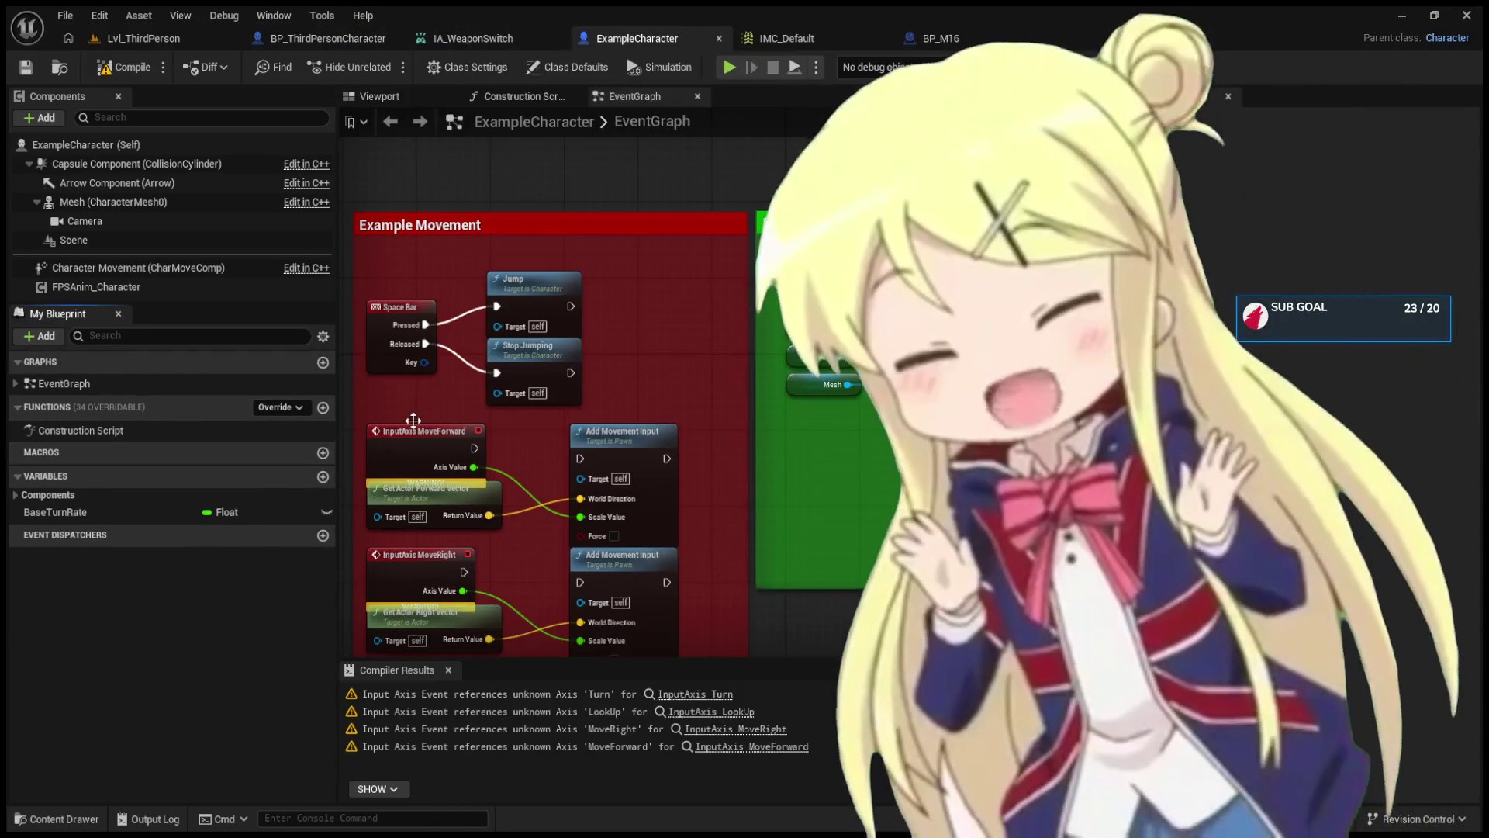
{"action": "left_click_drag", "start_coordinate": [434, 374], "coordinate": [458, 220]}
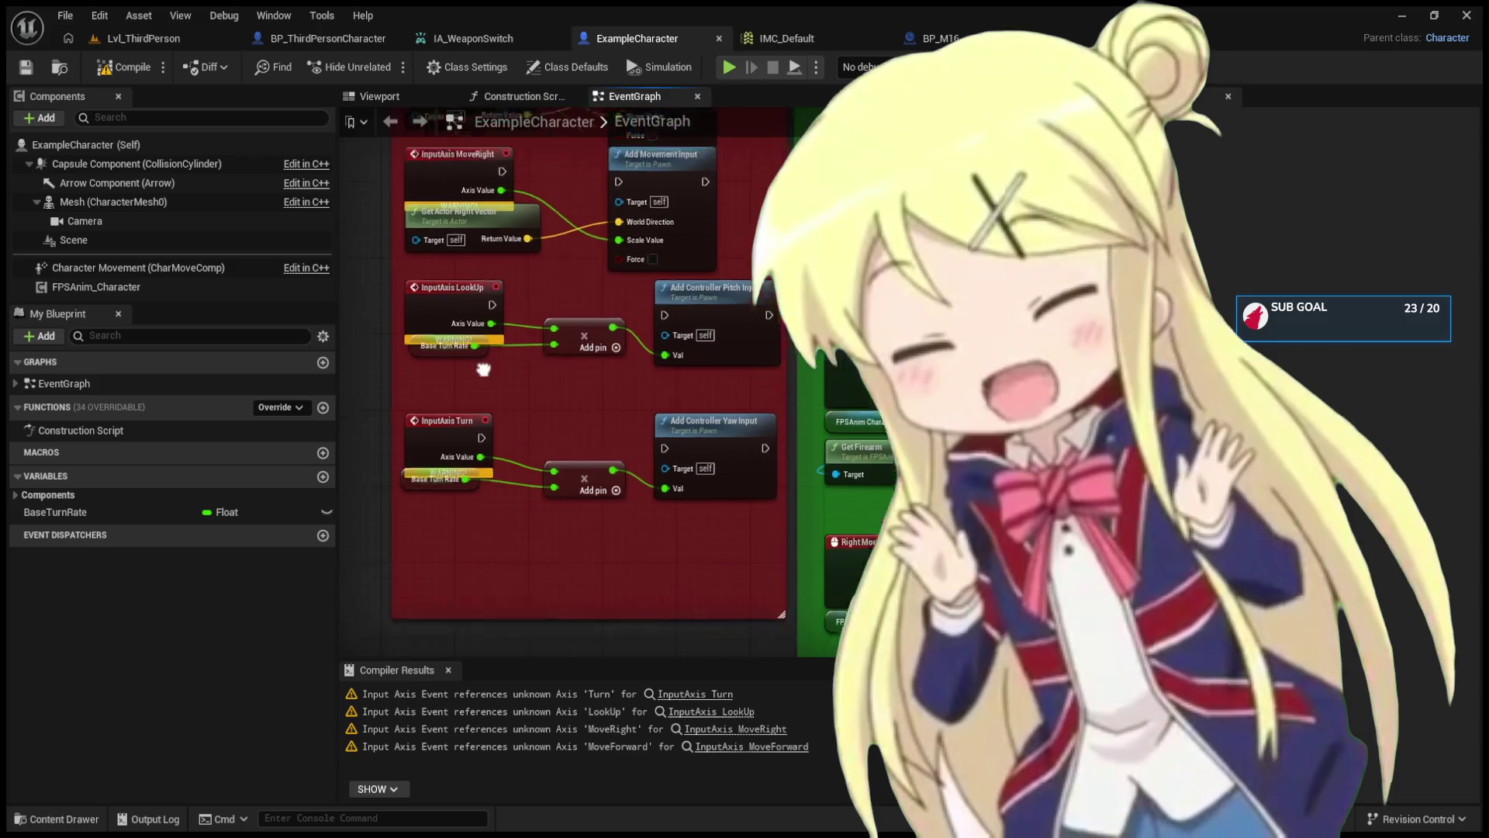
{"action": "scroll", "coordinate": [479, 355], "scroll_direction": "down", "scroll_amount": 3}
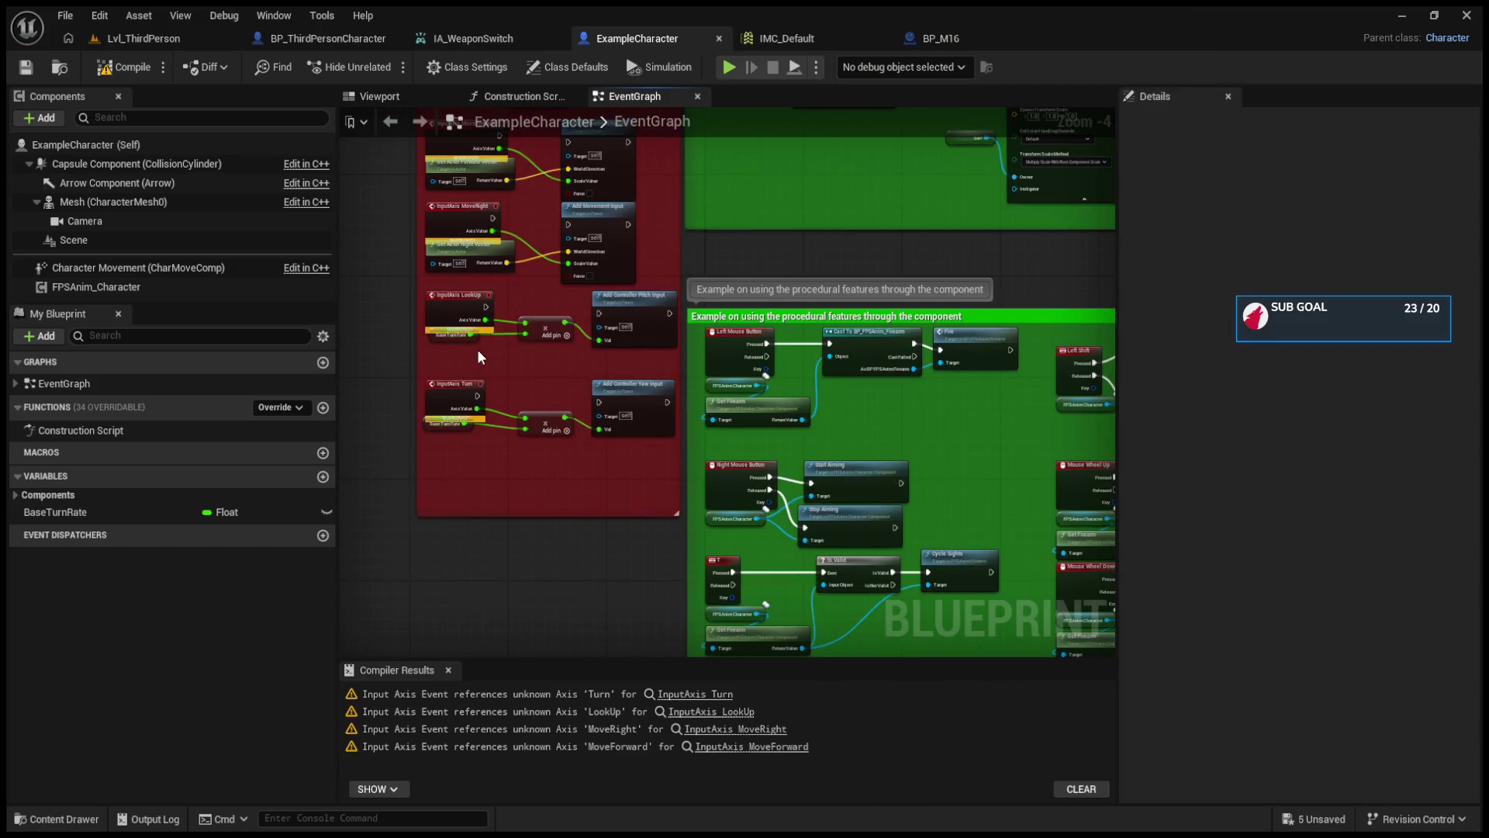
{"action": "scroll", "coordinate": [537, 391], "scroll_direction": "up", "scroll_amount": 1}
{"action": "scroll", "coordinate": [595, 426], "scroll_direction": "down", "scroll_amount": 5}
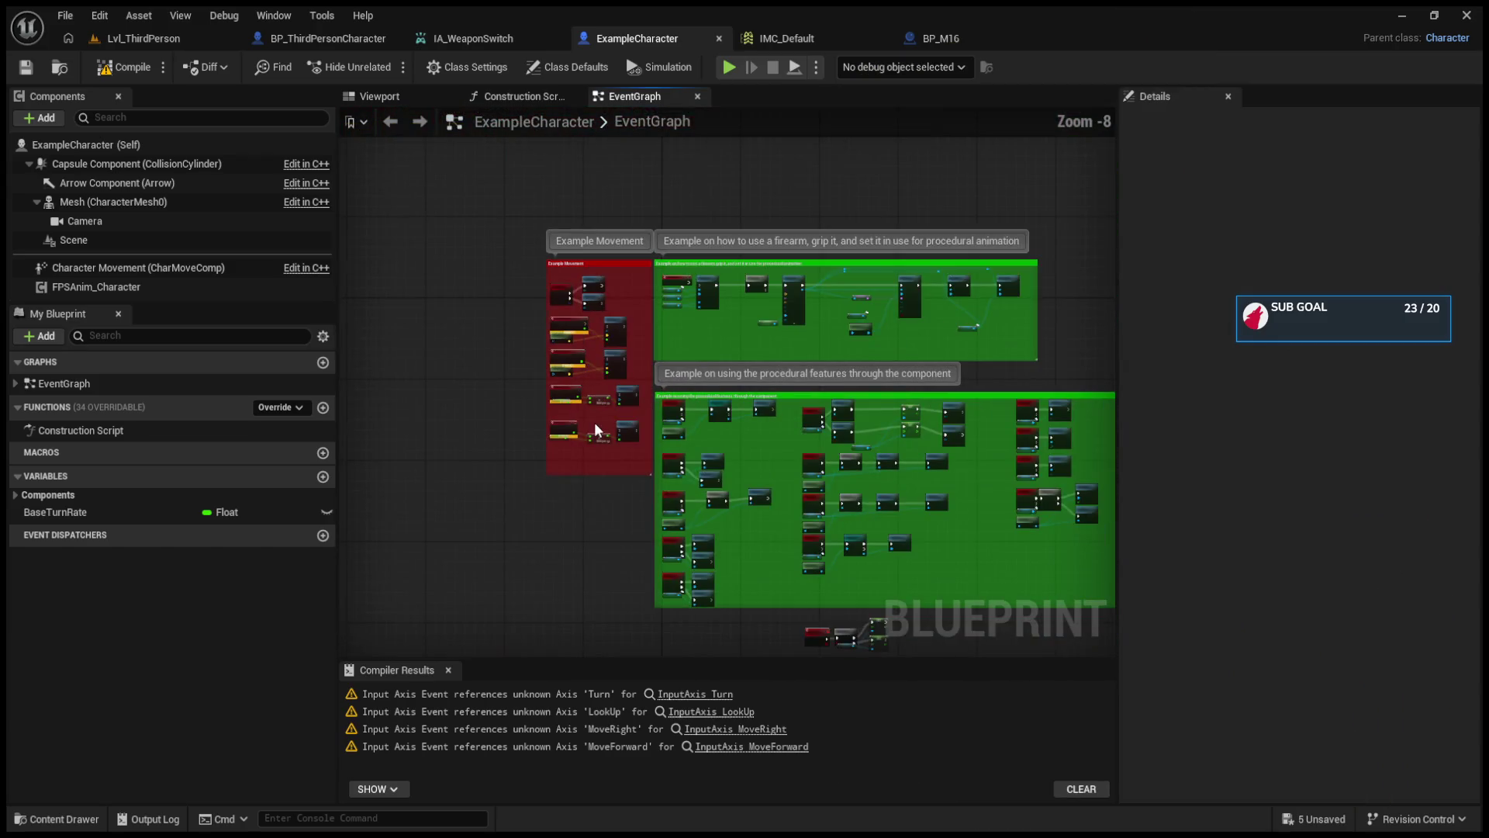
{"action": "scroll", "coordinate": [595, 428], "scroll_direction": "up", "scroll_amount": 3}
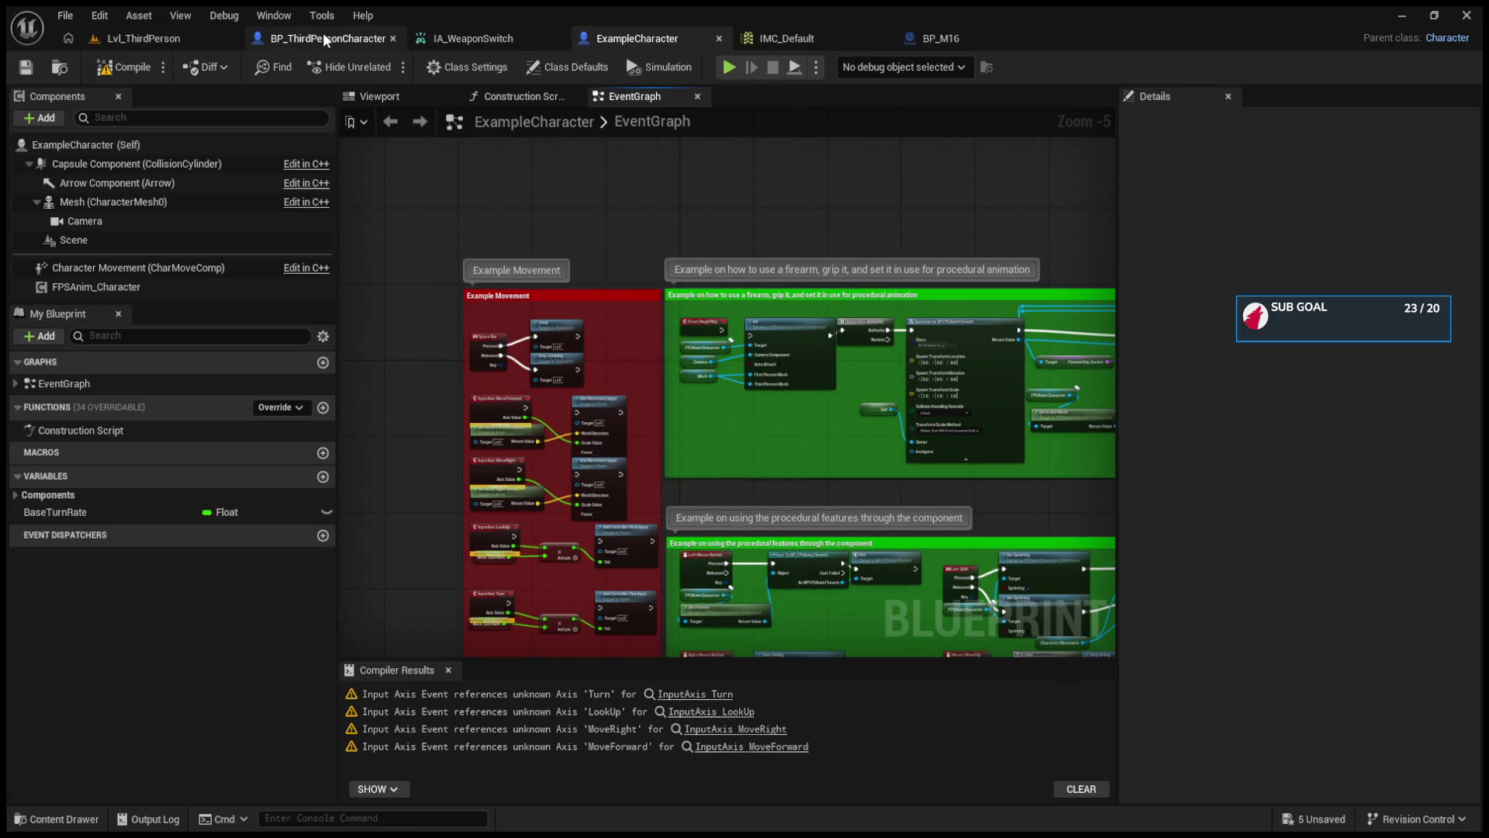
{"action": "left_click", "coordinate": [323, 33]}
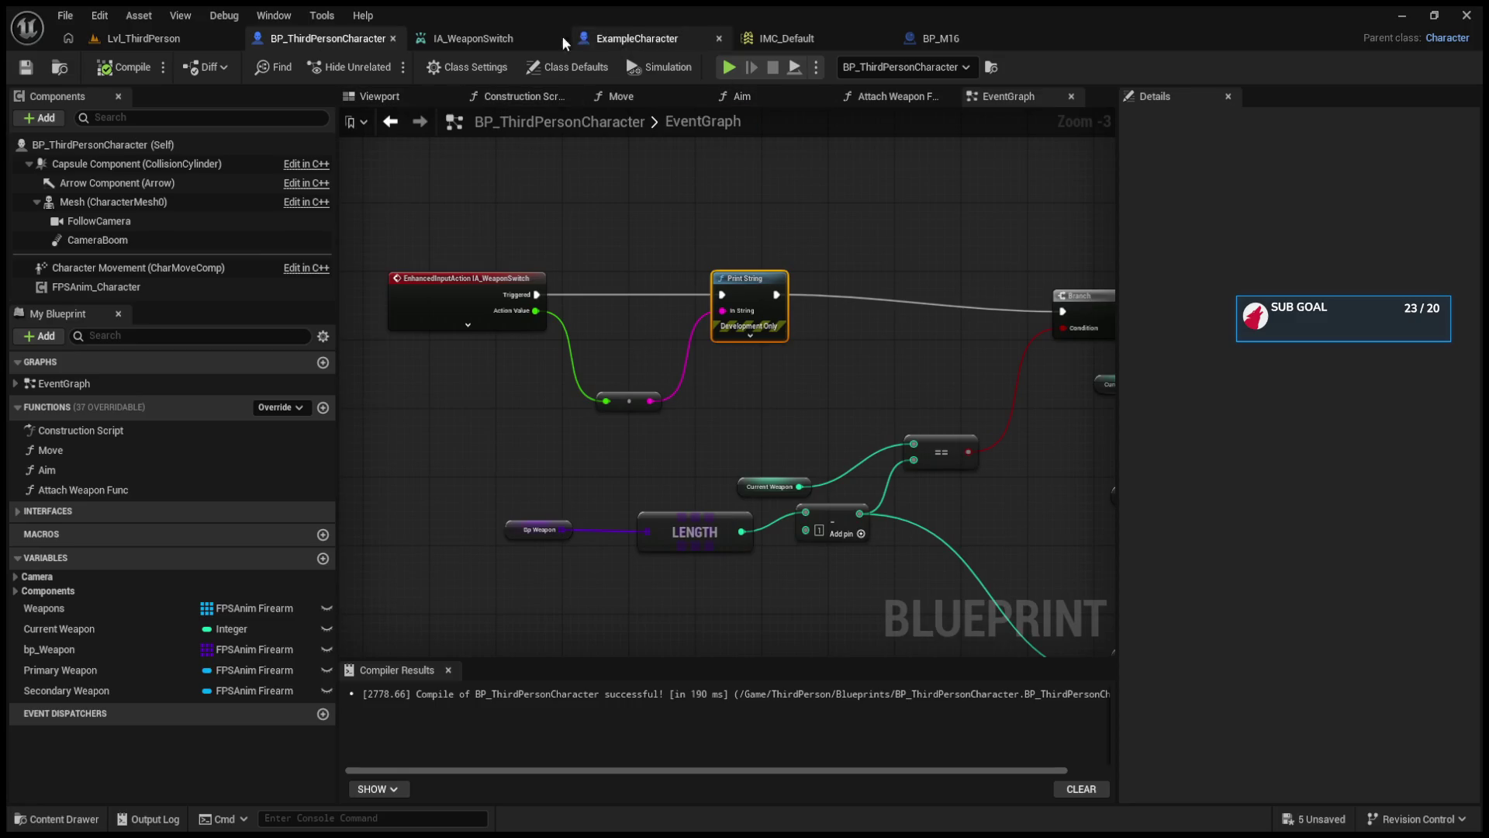
- Play-test Lvl_ThirdPerson, ejecting to frame both characters and the green cylinder before stopping
{"action": "left_click", "coordinate": [177, 40]}
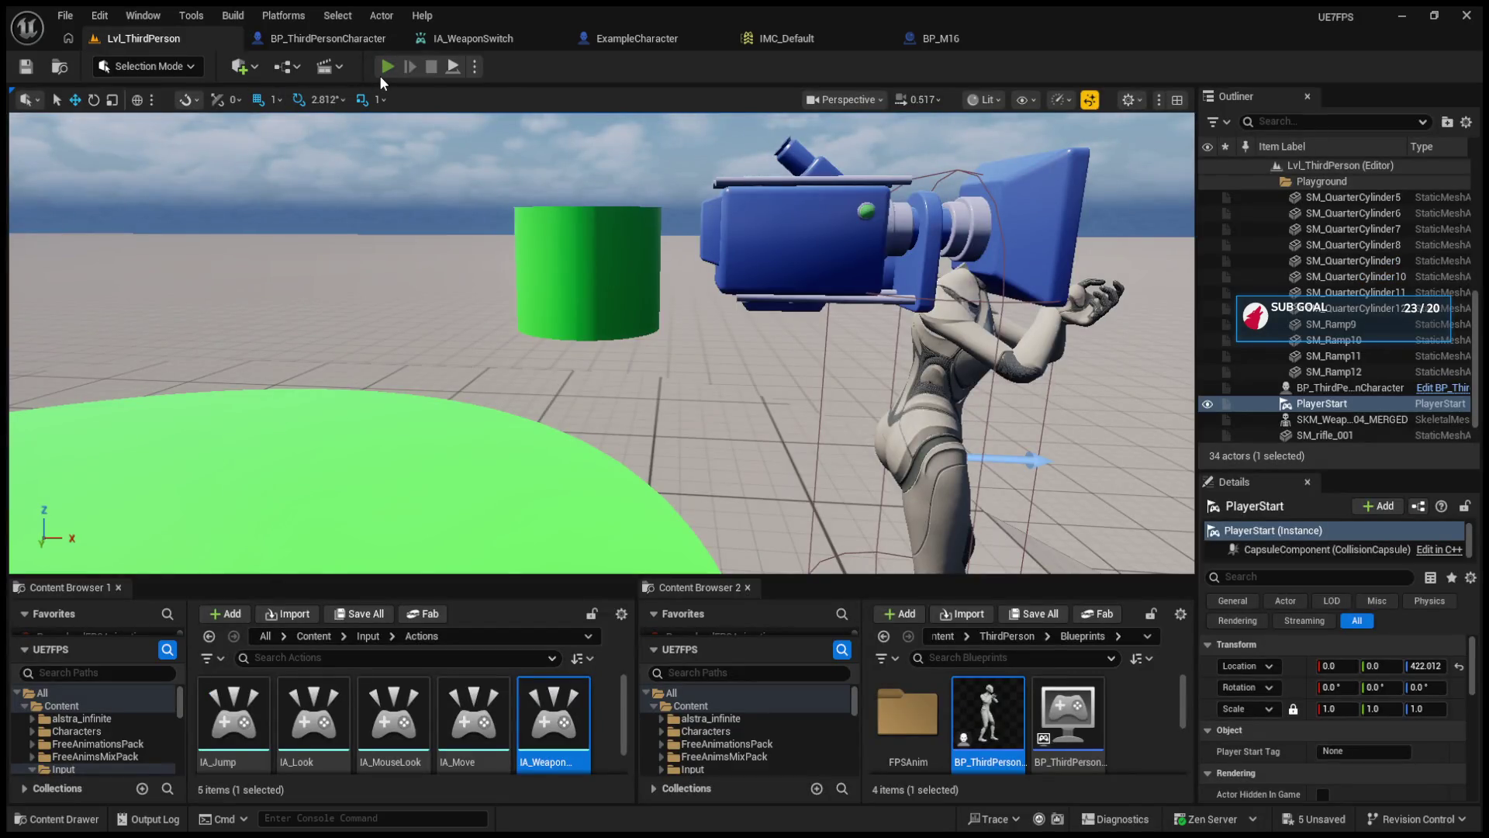
{"action": "left_click", "coordinate": [380, 73]}
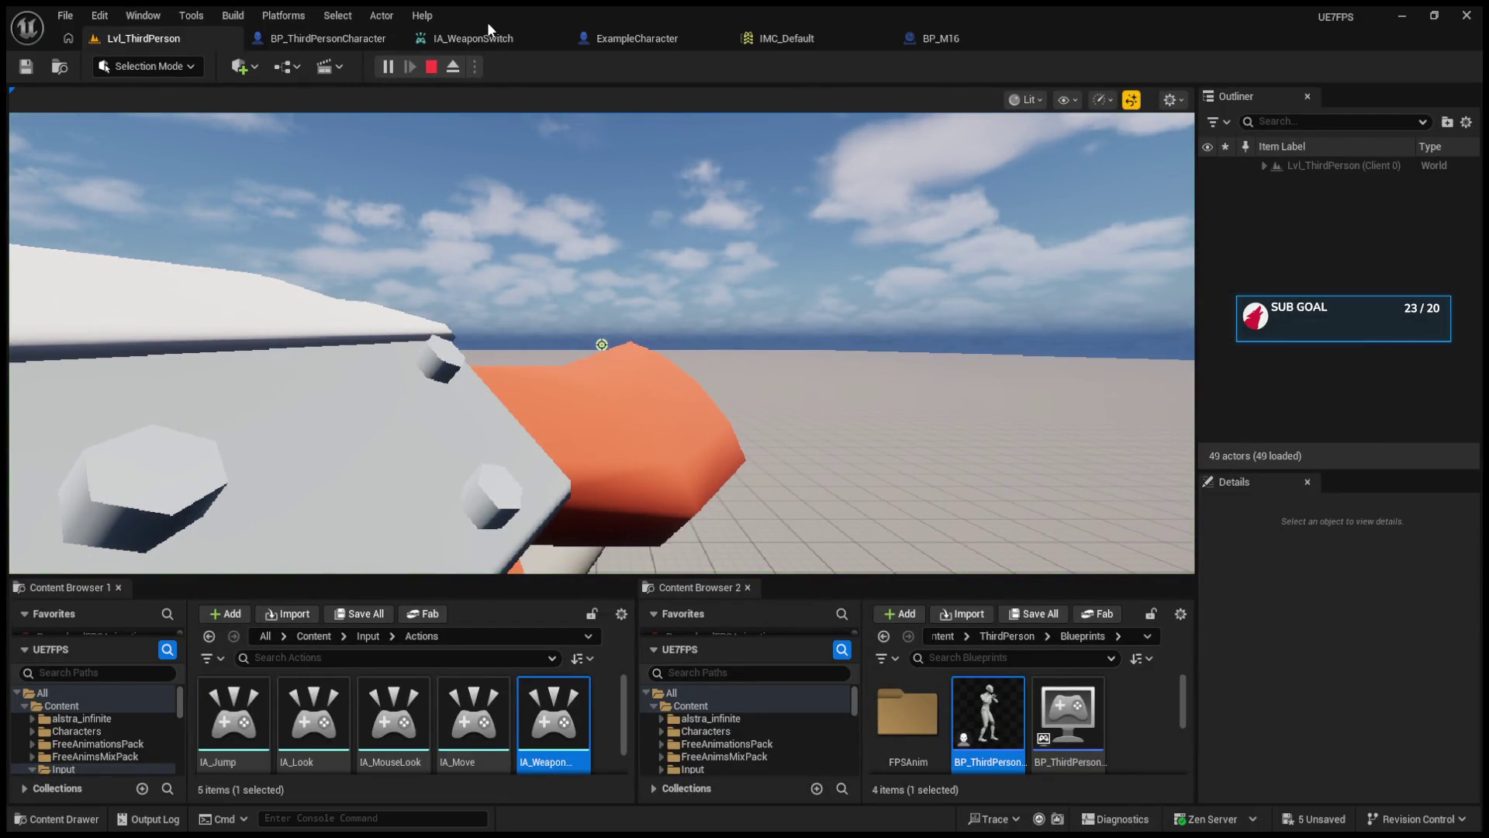
{"action": "key", "text": "Escape"}
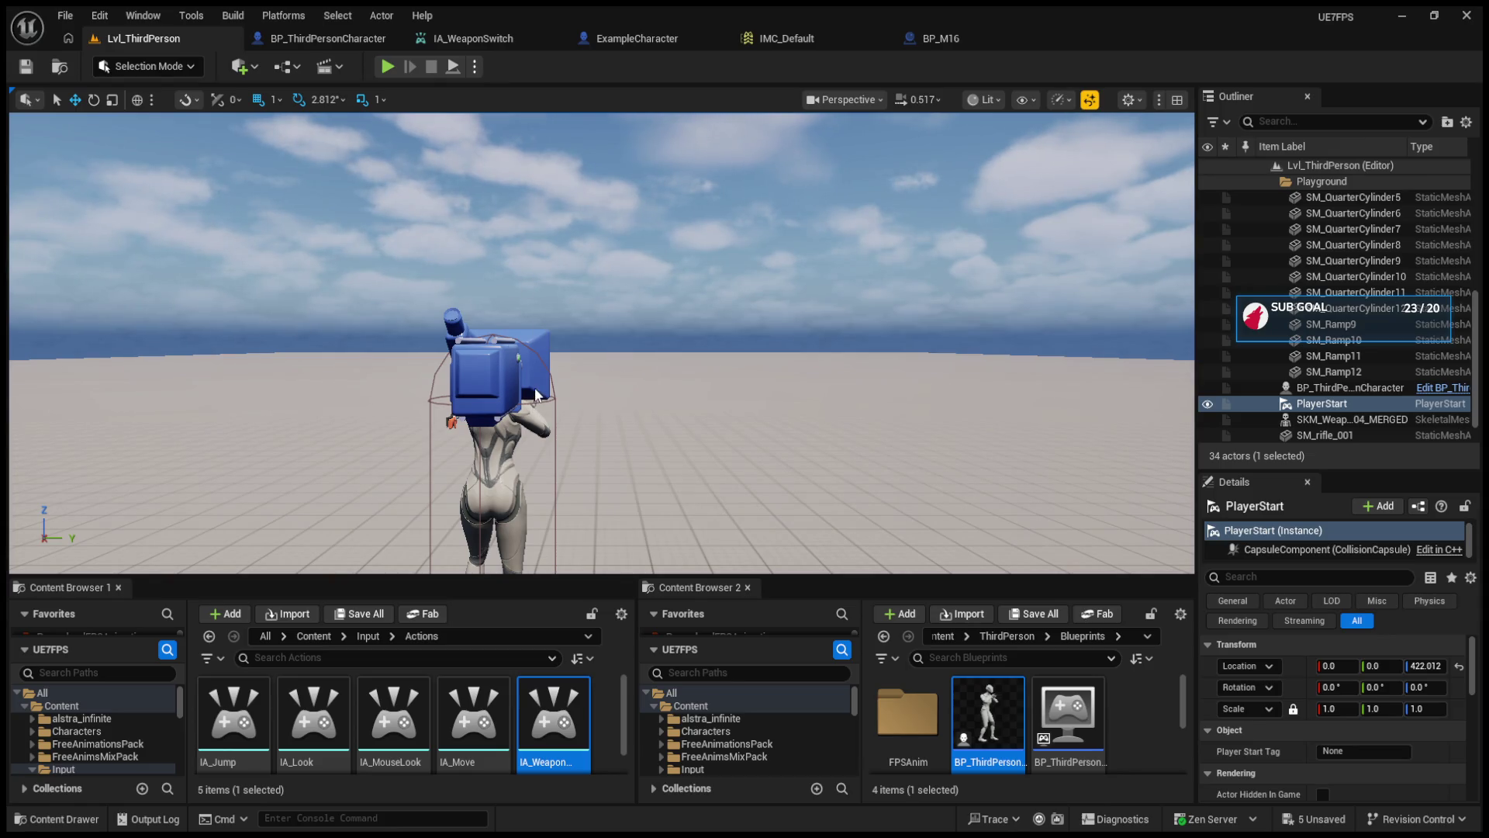
{"action": "left_click", "coordinate": [387, 66]}
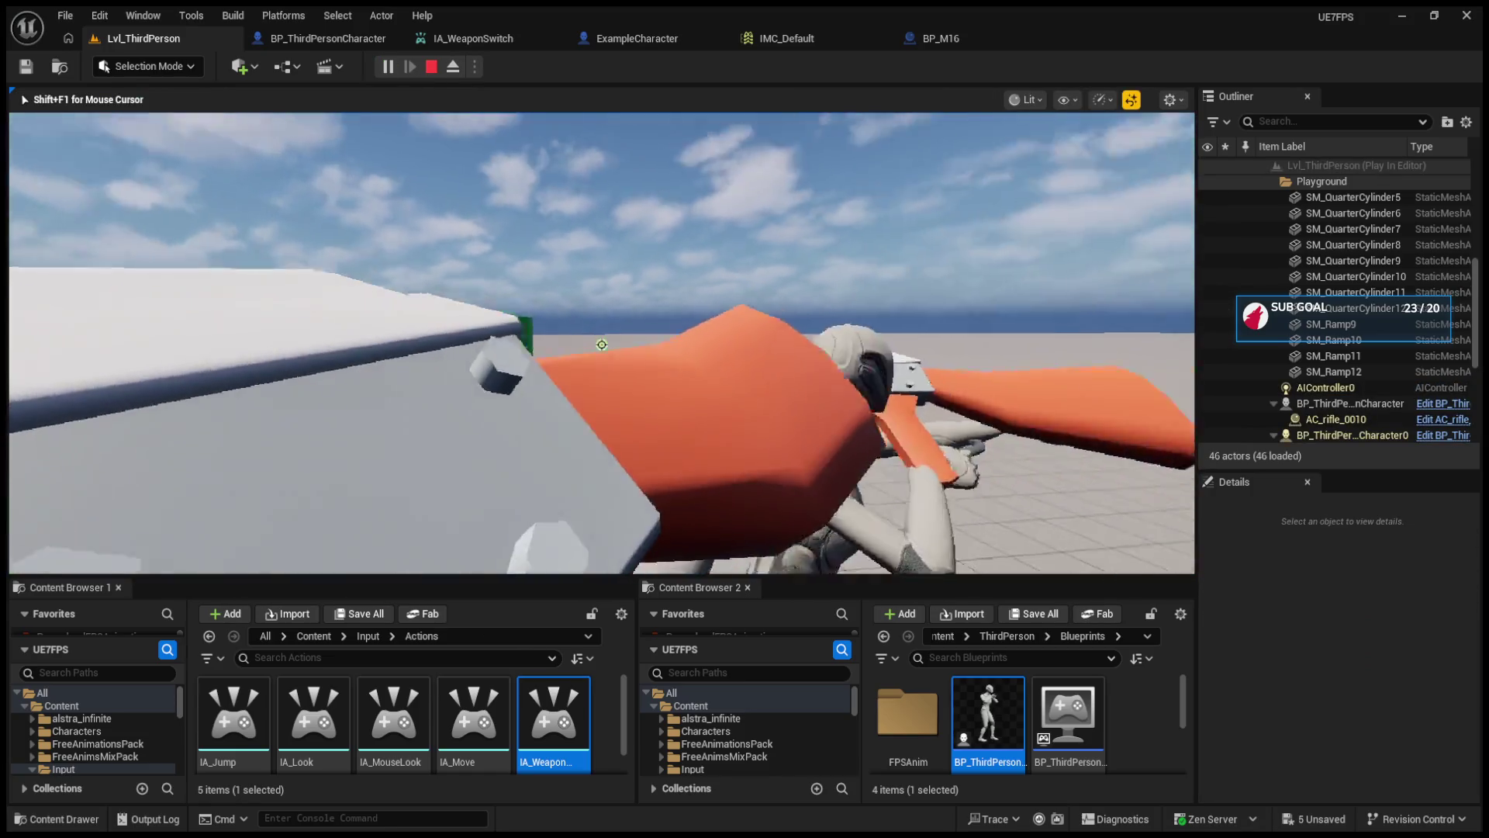
{"action": "key", "text": "F8"}
{"action": "key", "text": "f"}
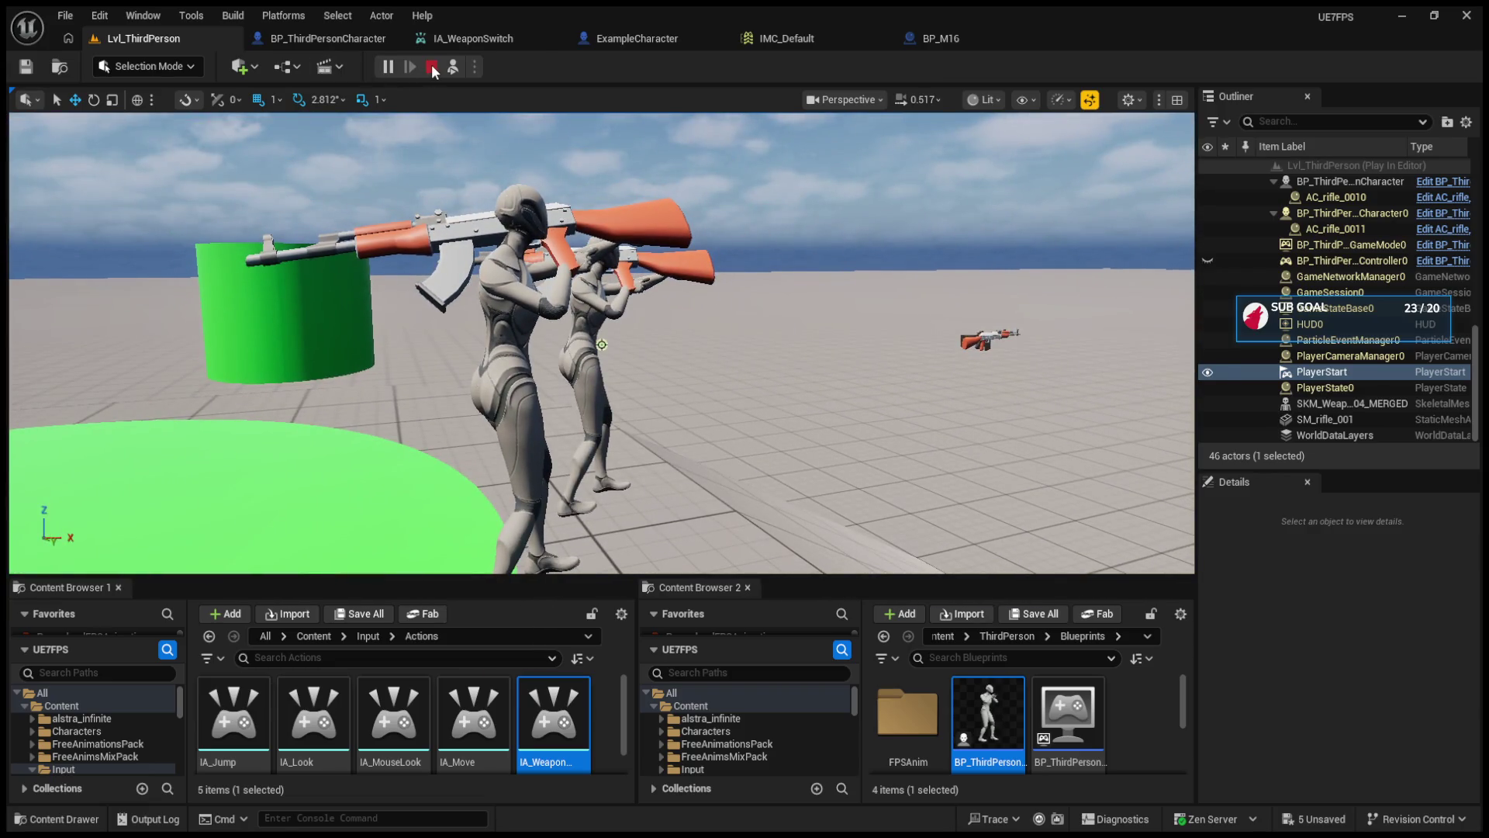
{"action": "left_click", "coordinate": [432, 67]}
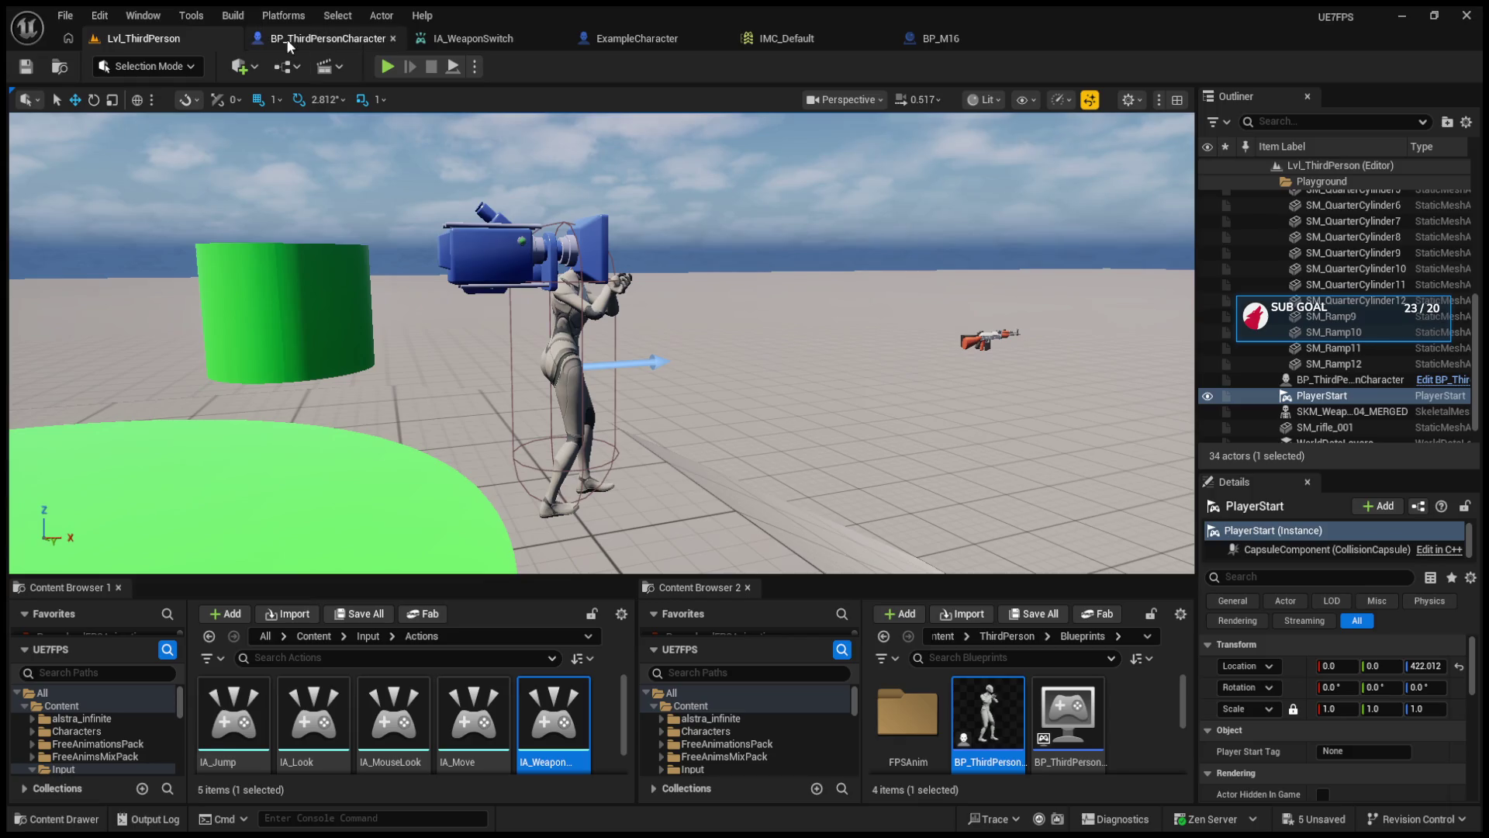
- Show BP_ThirdPersonCharacter's event graph around the weapon spawning nodes
{"action": "left_click", "coordinate": [325, 38]}
{"action": "scroll", "coordinate": [698, 364], "scroll_direction": "down", "scroll_amount": 8}
{"action": "scroll", "coordinate": [742, 336], "scroll_direction": "up", "scroll_amount": 7}
{"action": "mouse_move", "coordinate": [637, 450]}
{"action": "left_mouse_down"}
{"action": "mouse_move", "coordinate": [996, 425]}
{"action": "mouse_move", "coordinate": [675, 431]}
{"action": "mouse_move", "coordinate": [650, 367]}
{"action": "left_mouse_up"}
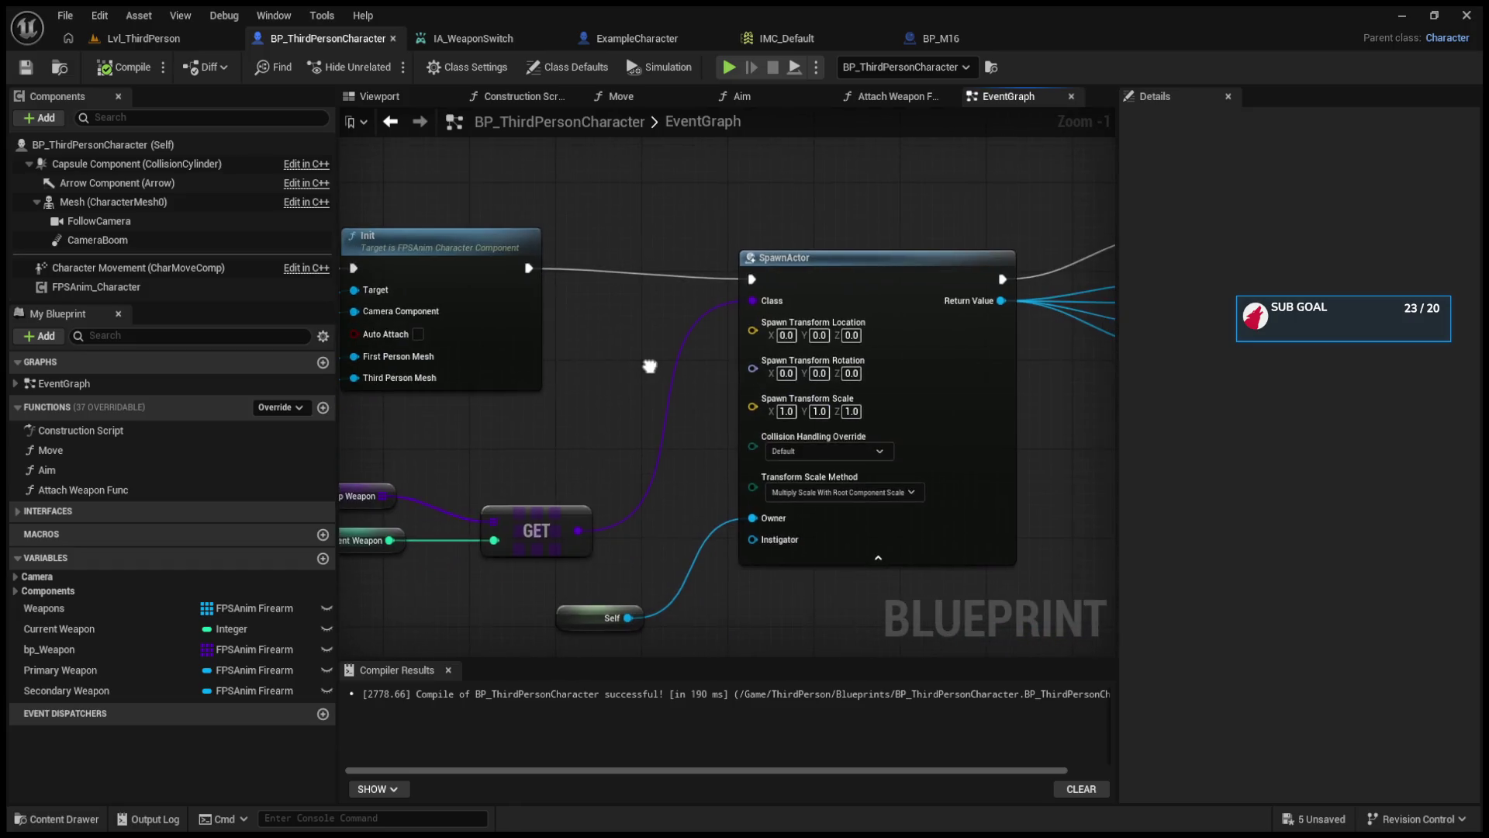
- Check bp_Weapon's default weapons, then open AC_rifle_001 and select its Firearm Mesh
{"action": "left_click", "coordinate": [349, 488]}
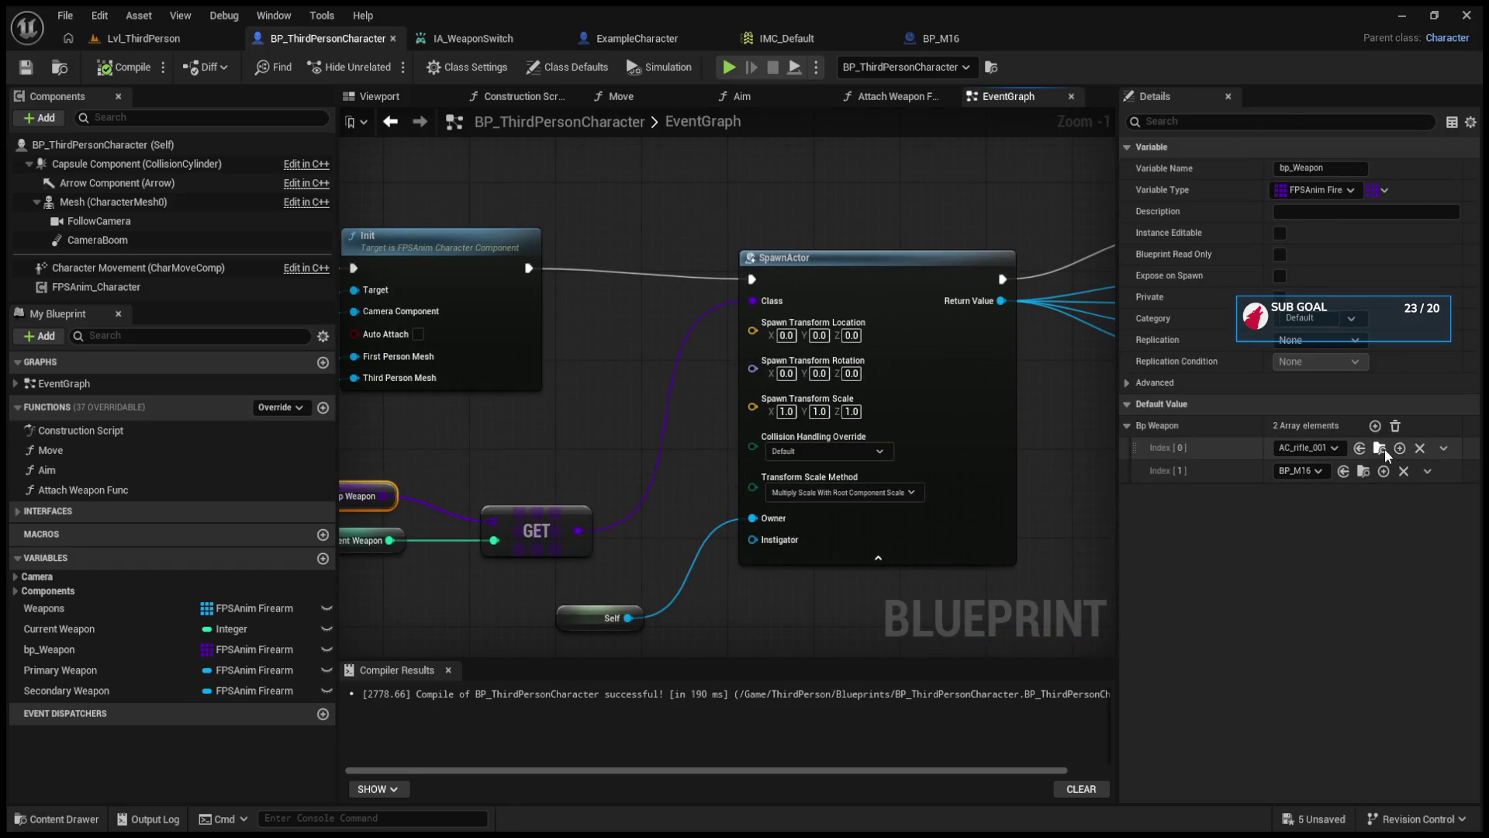
{"action": "left_click", "coordinate": [1384, 448]}
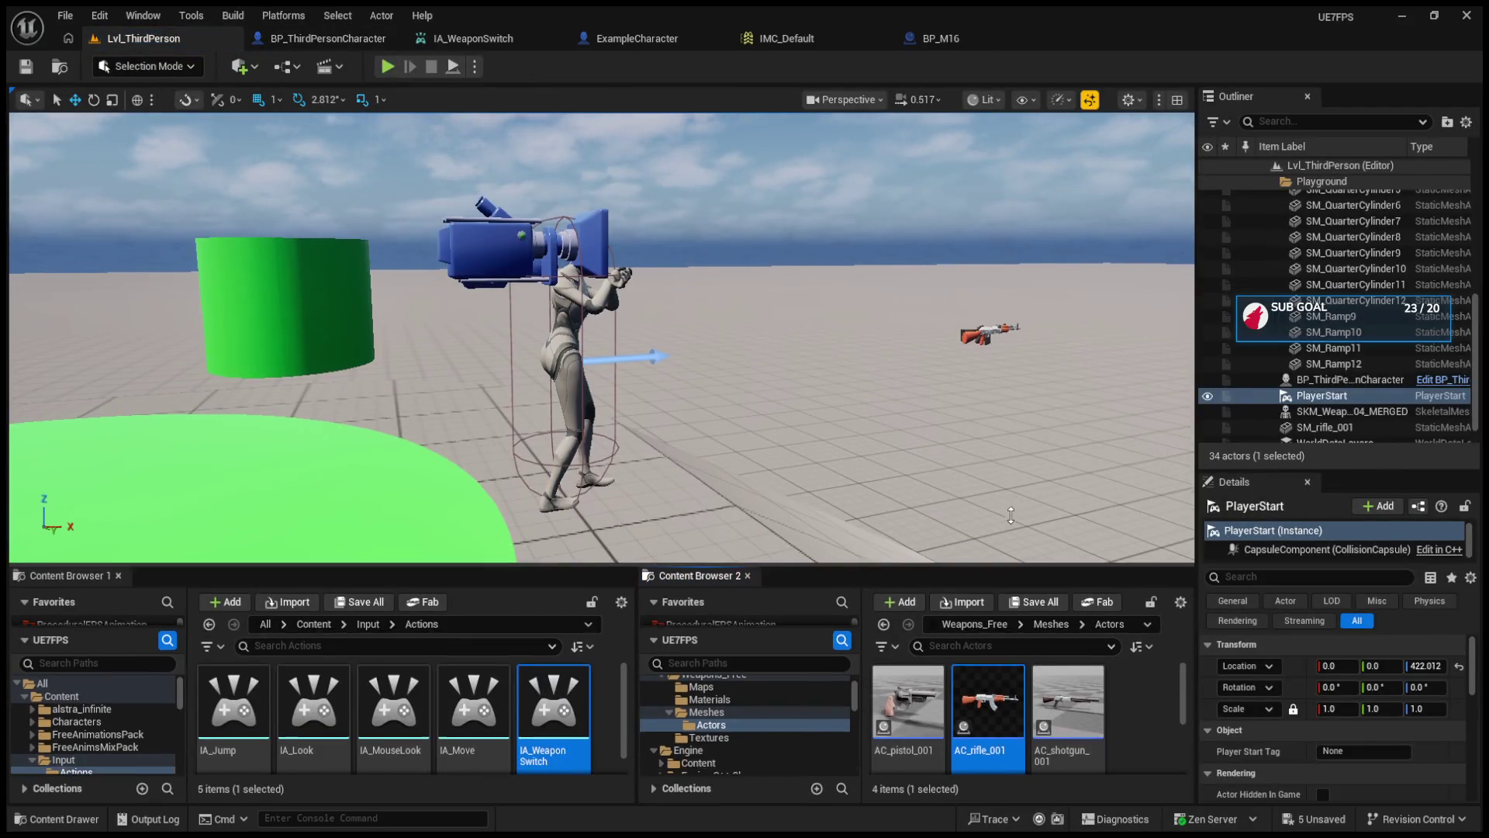
{"action": "left_click_drag", "start_coordinate": [1011, 515], "coordinate": [1010, 514]}
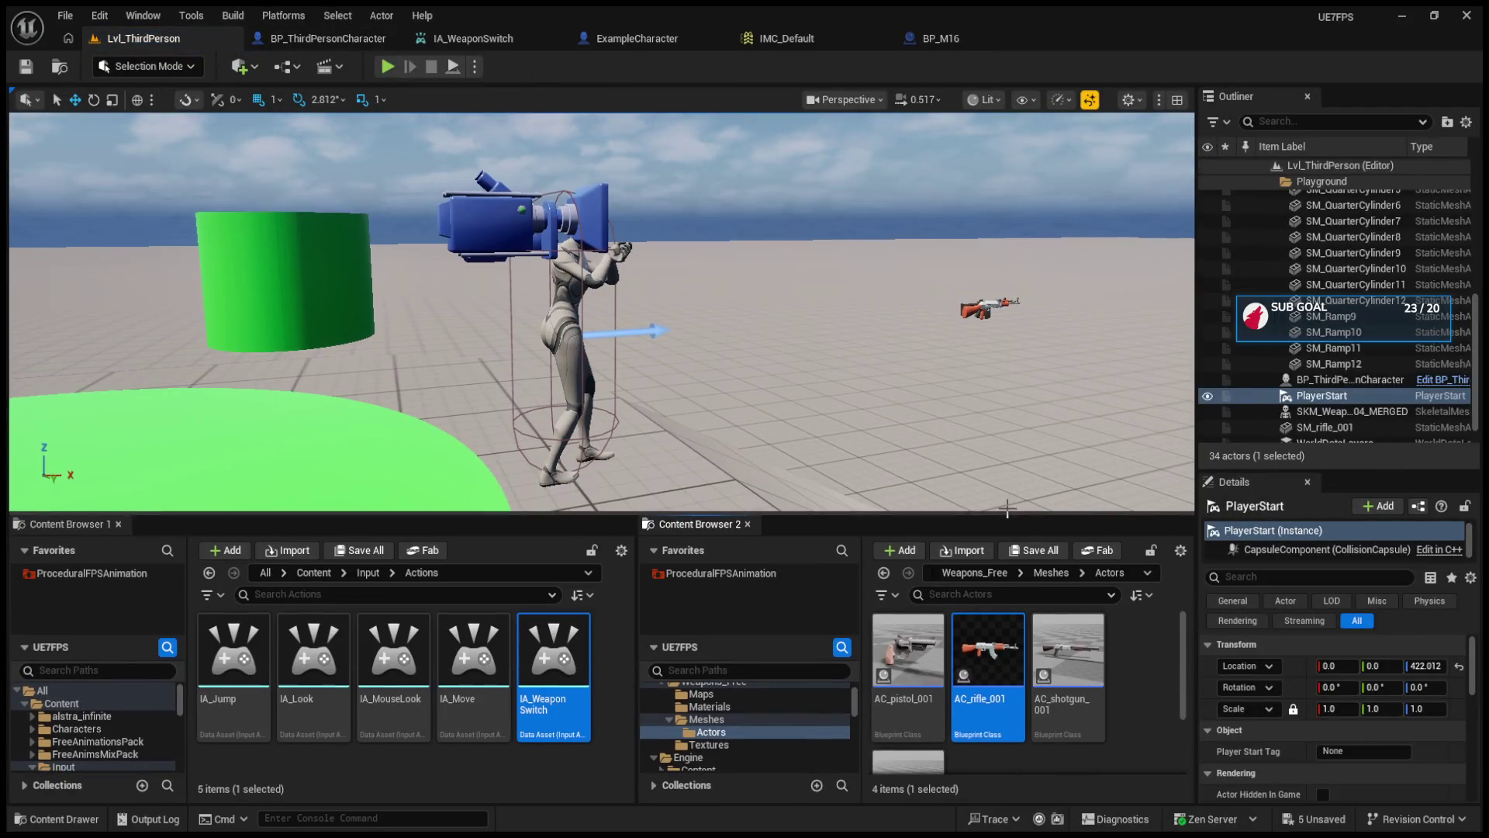
{"action": "double_click", "coordinate": [992, 695]}
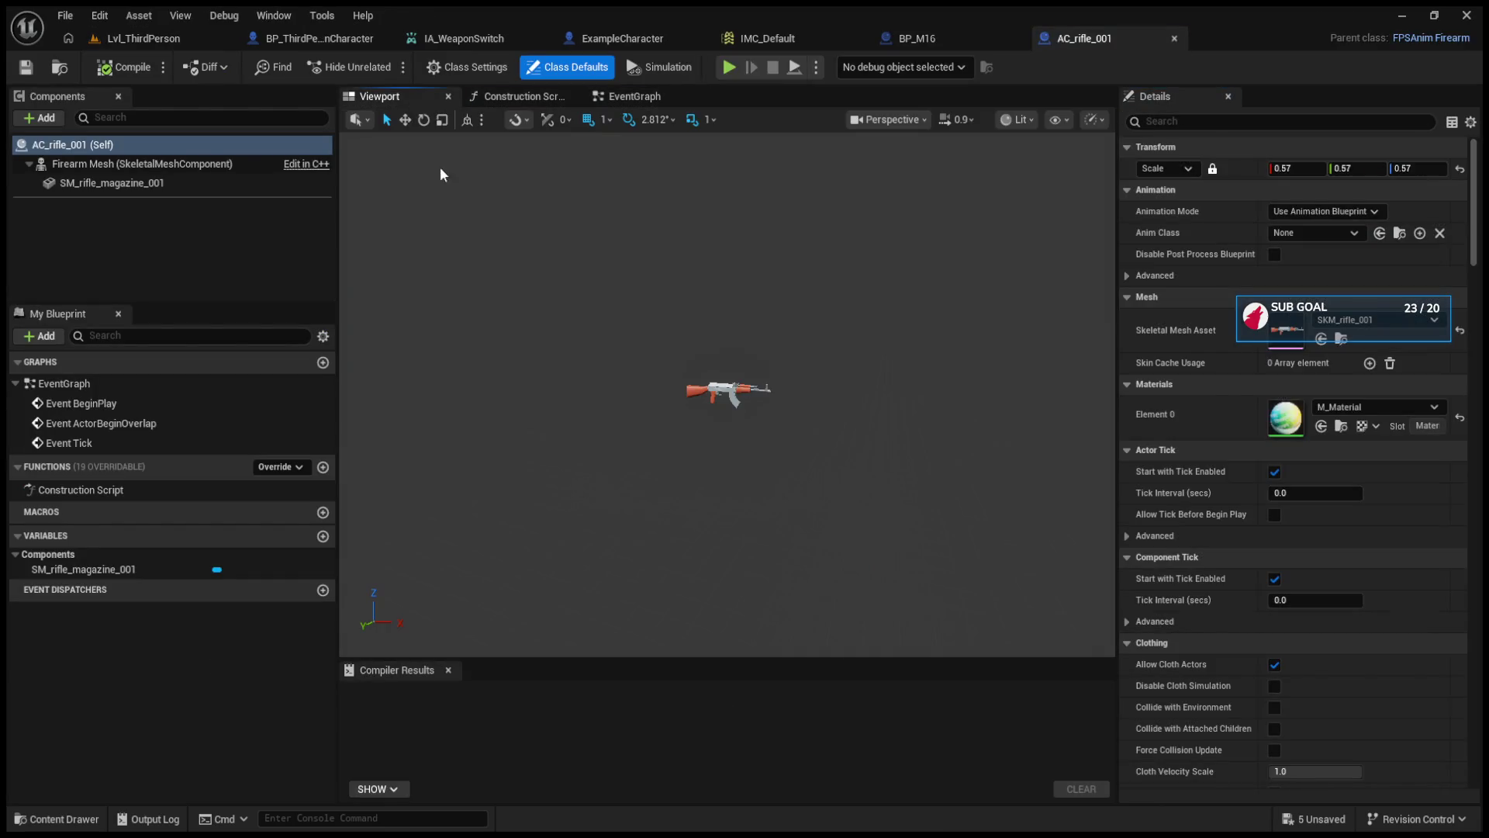
{"action": "left_click", "coordinate": [704, 397]}
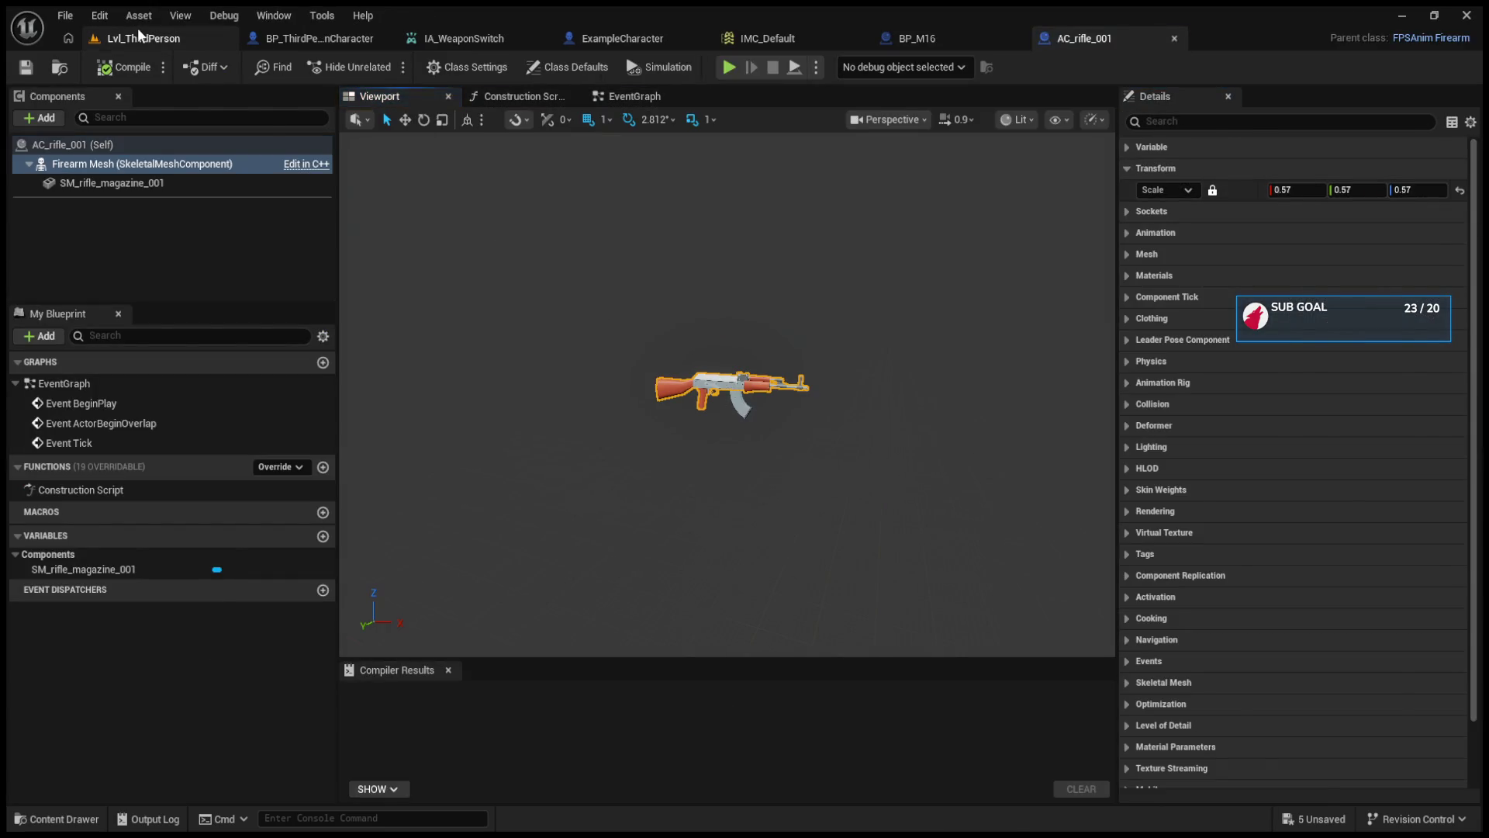
- Select and focus the rifle placed in the level, and unlock its uniform scaling
{"action": "left_click", "coordinate": [143, 38]}
{"action": "left_click", "coordinate": [998, 308]}
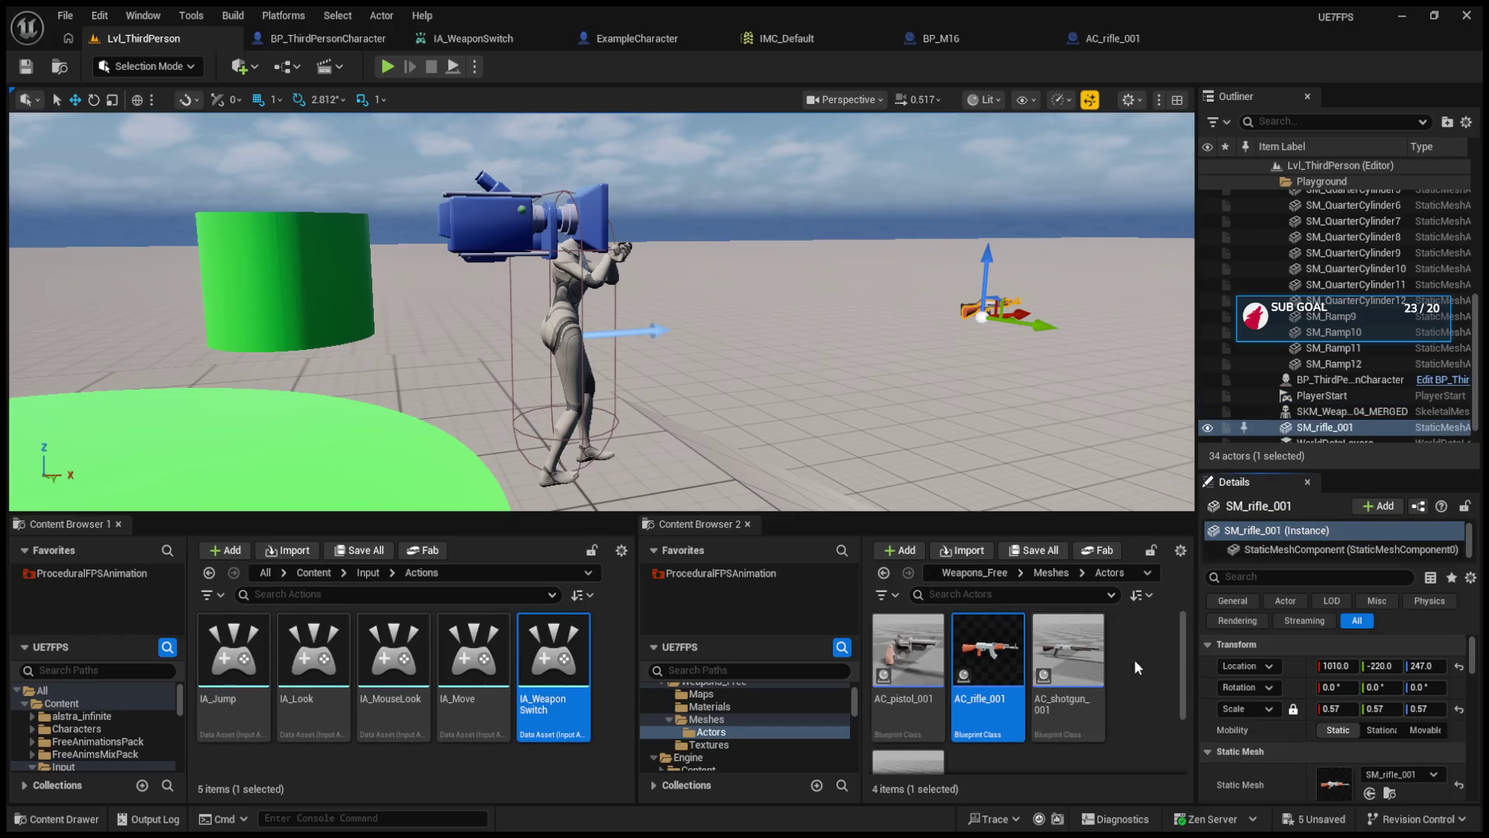
{"action": "double_click", "coordinate": [989, 649]}
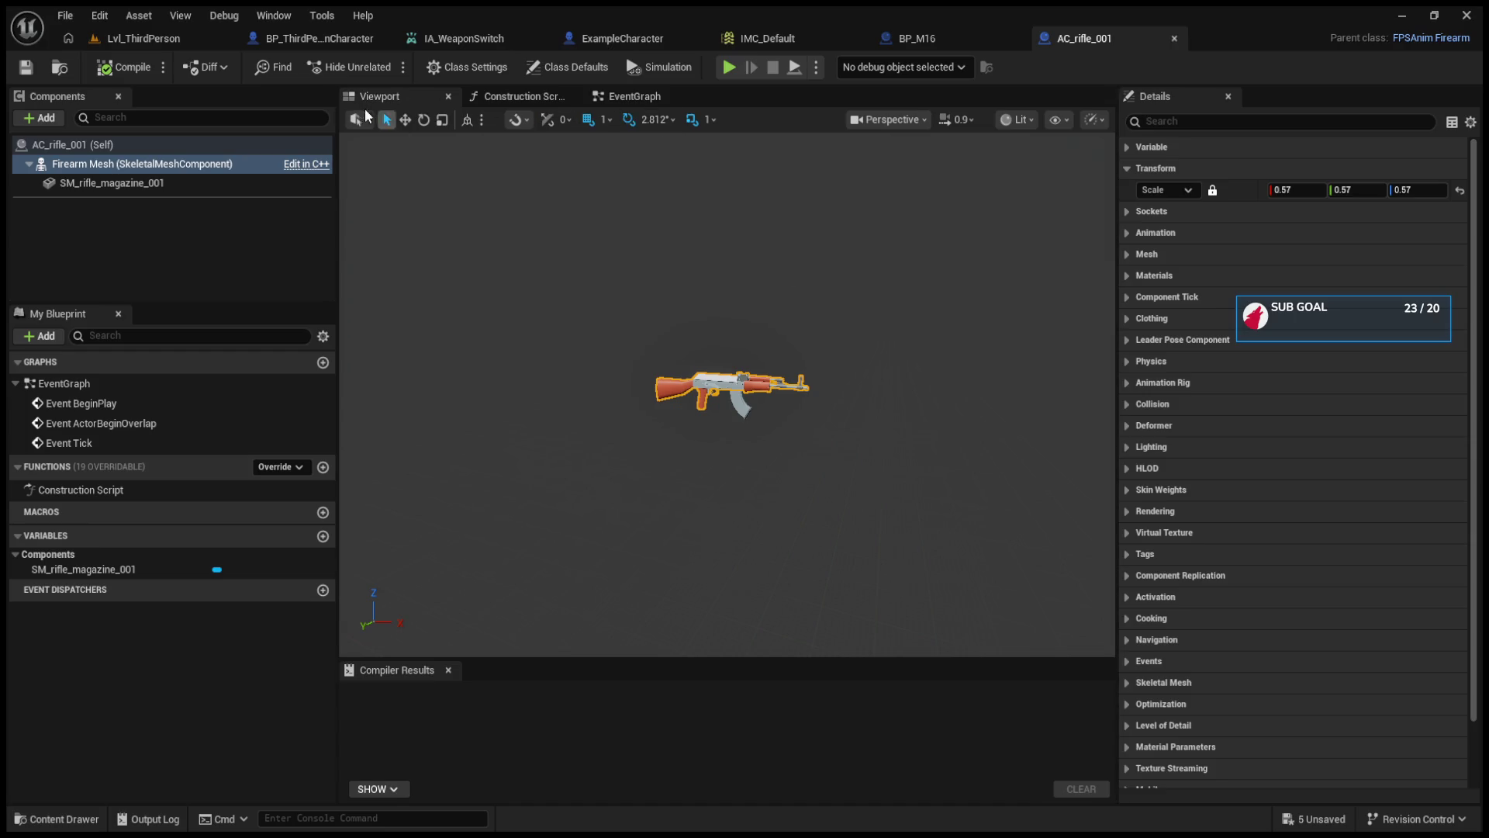
{"action": "left_click", "coordinate": [287, 44]}
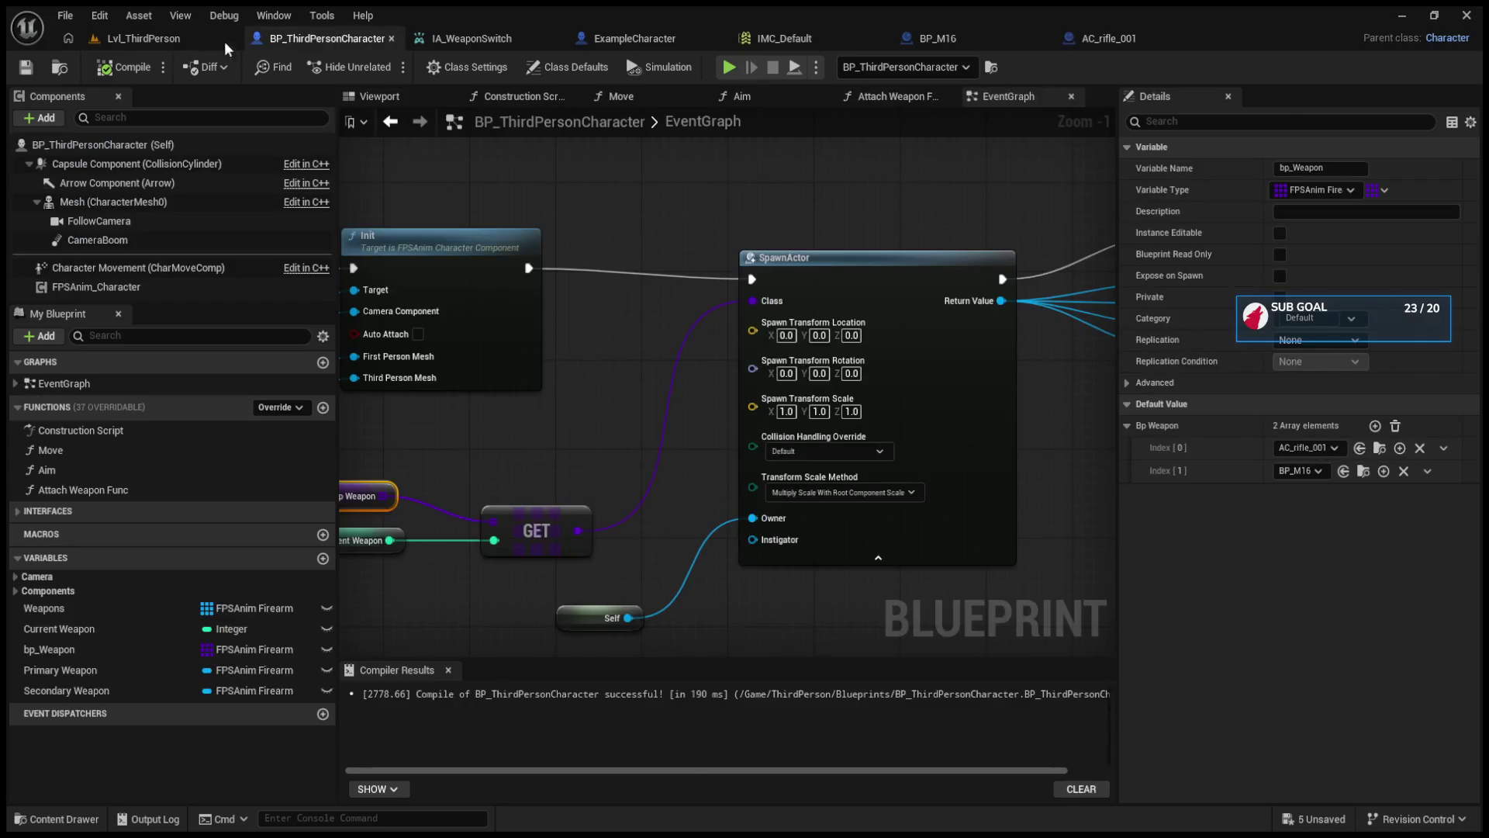
{"action": "left_click", "coordinate": [225, 41]}
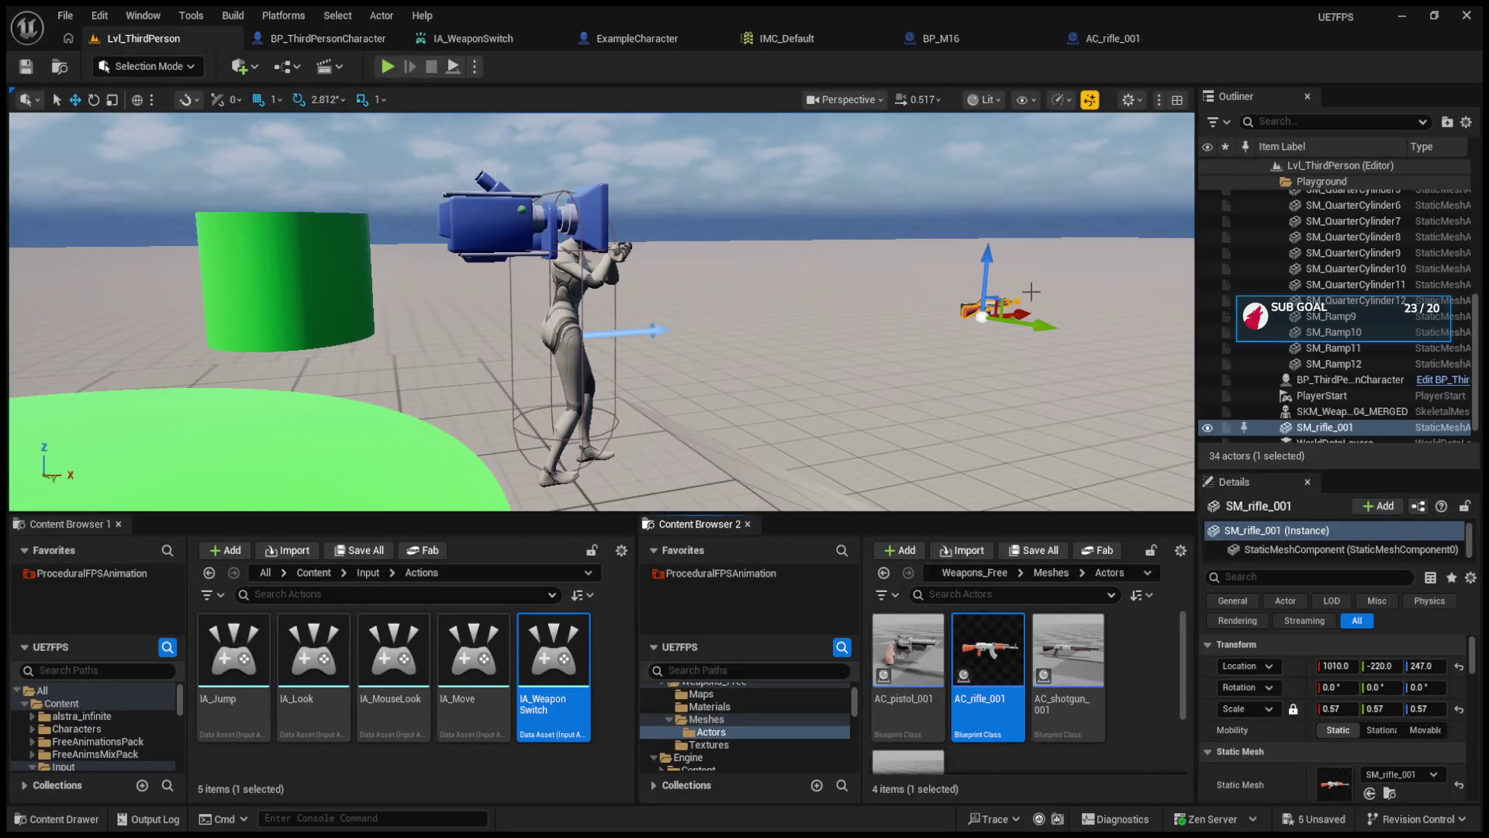
{"action": "key", "text": "f"}
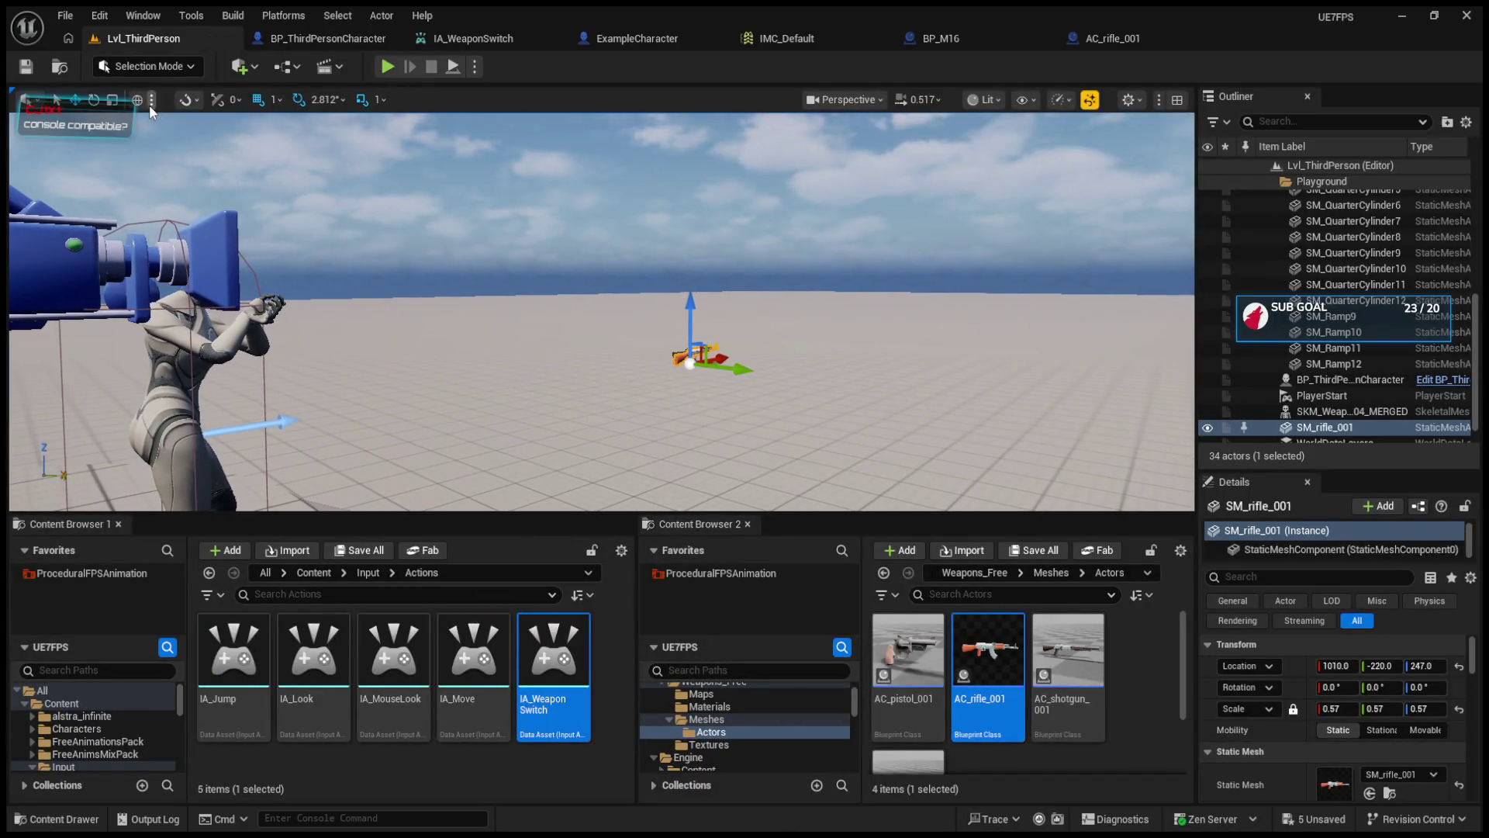
{"action": "left_click", "coordinate": [1295, 710]}
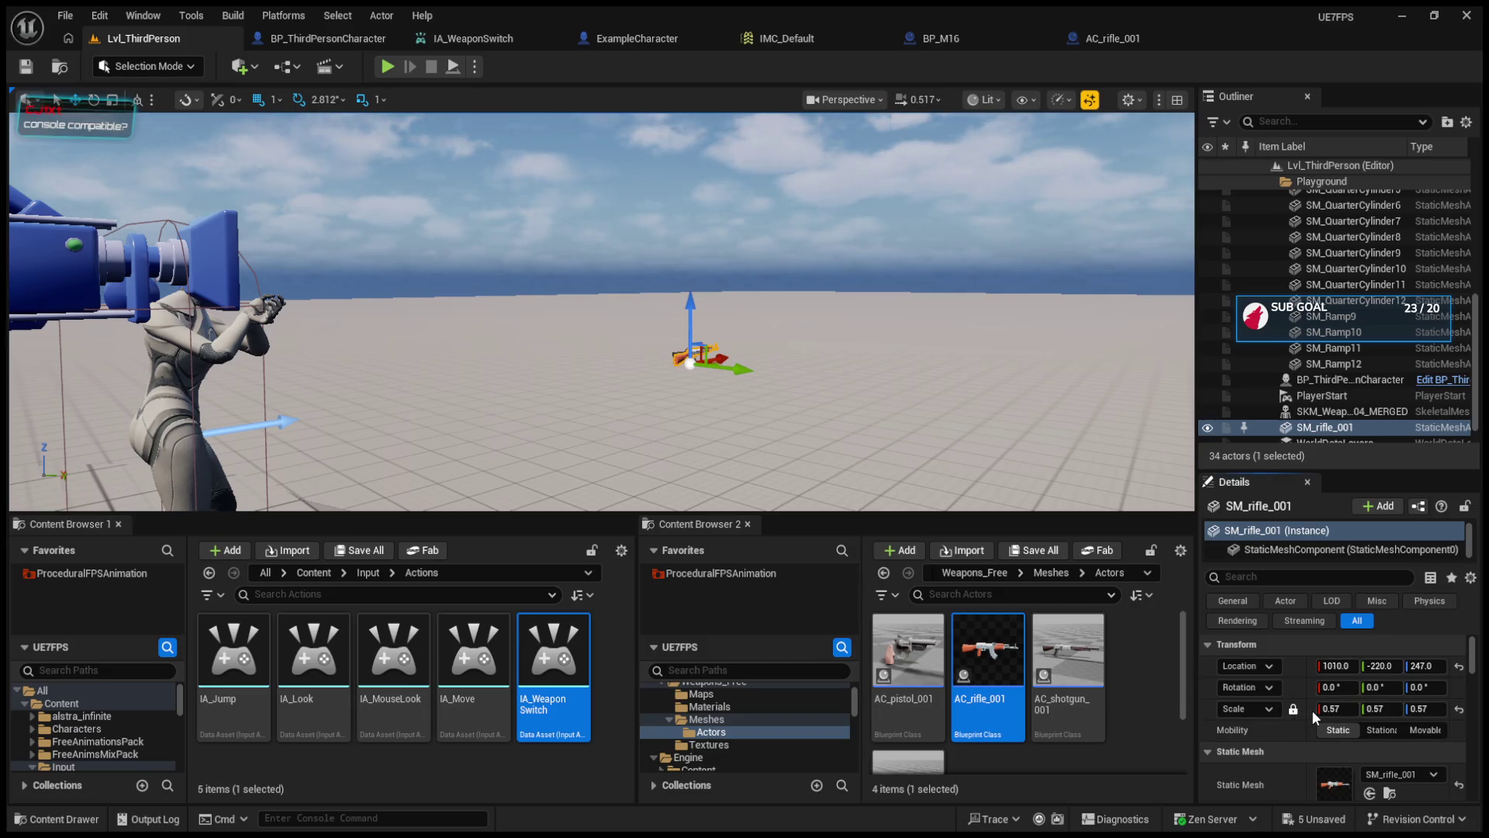
- Review the open Blueprint tabs, then shrink AC_rifle_001's Firearm Mesh scale from 0.57 to 0.49
{"action": "left_click", "coordinate": [324, 40]}
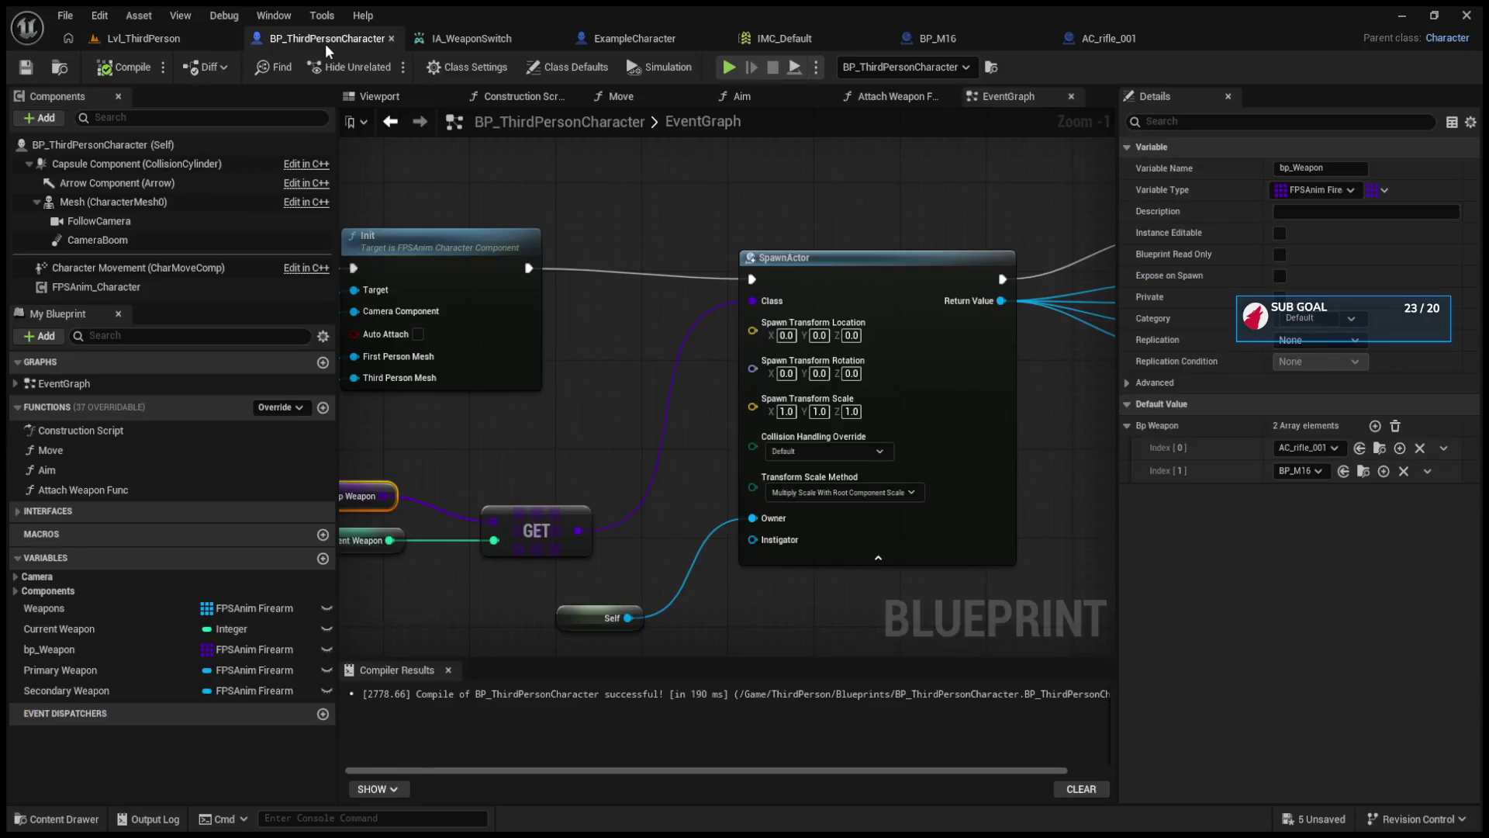
{"action": "left_click", "coordinate": [469, 38]}
{"action": "left_click", "coordinate": [613, 39]}
{"action": "left_click", "coordinate": [764, 38]}
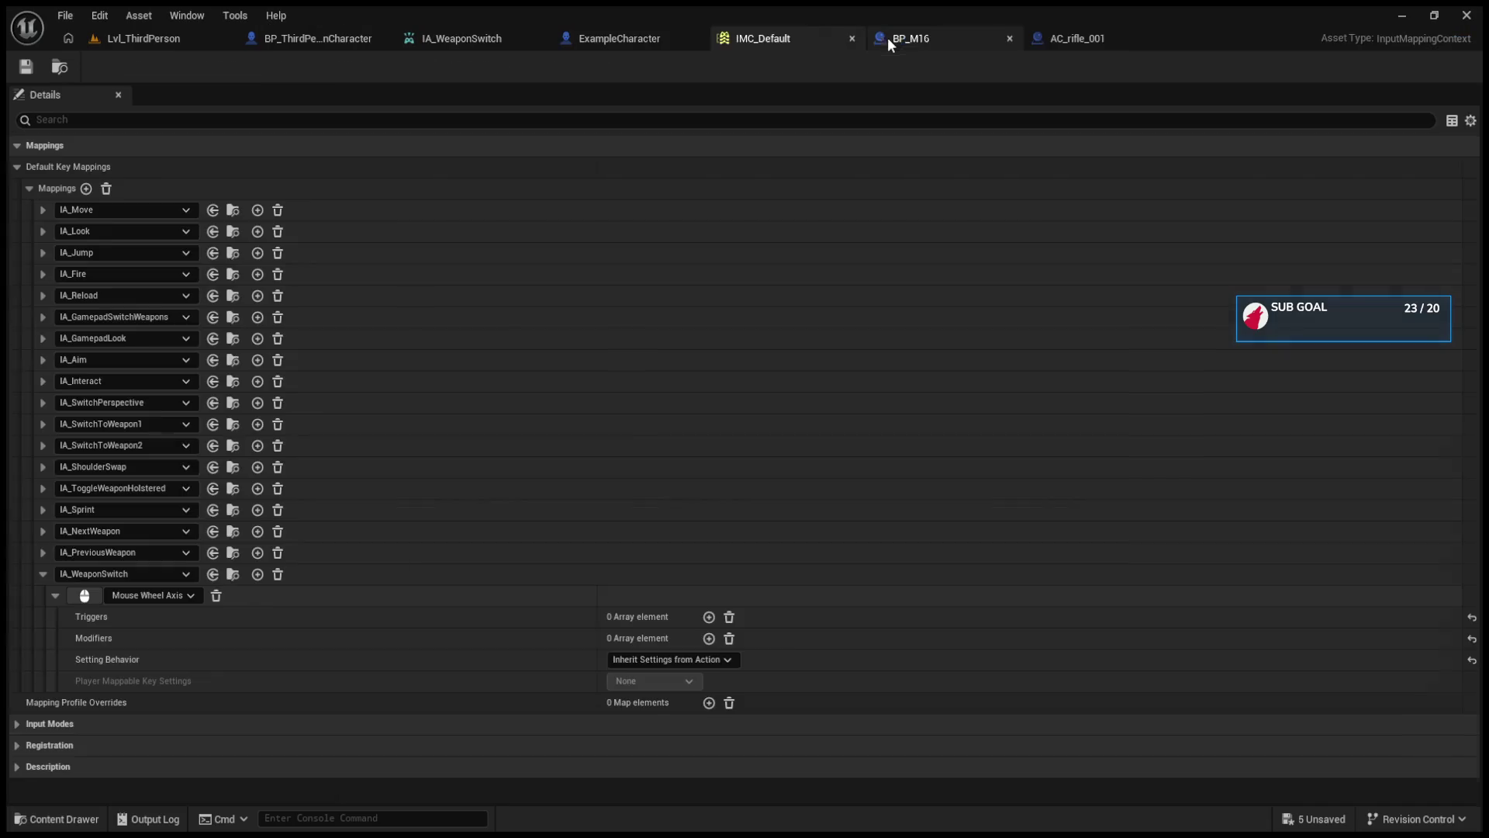
{"action": "left_click", "coordinate": [901, 36]}
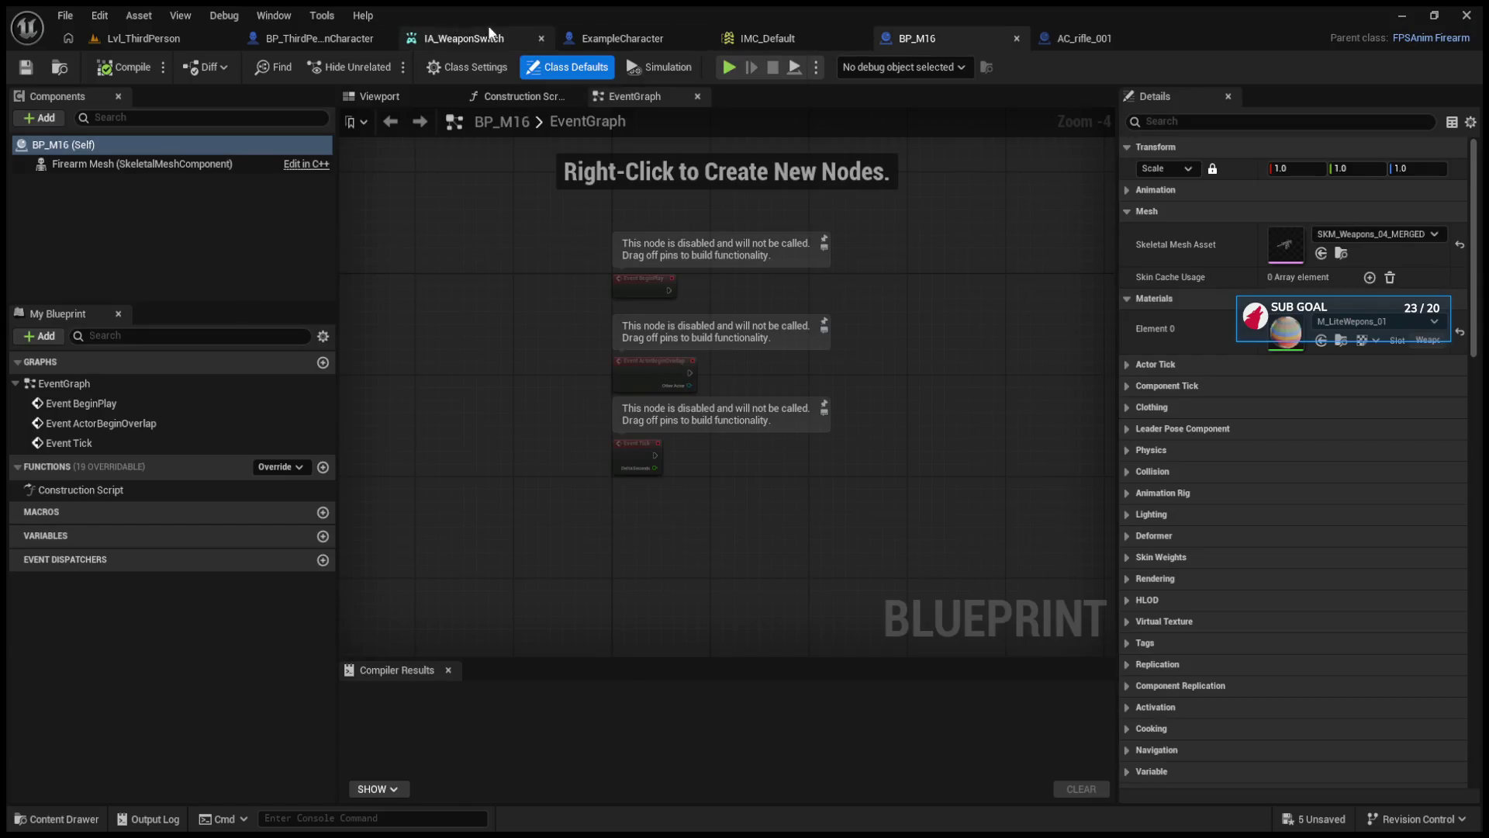
{"action": "left_click", "coordinate": [1043, 41]}
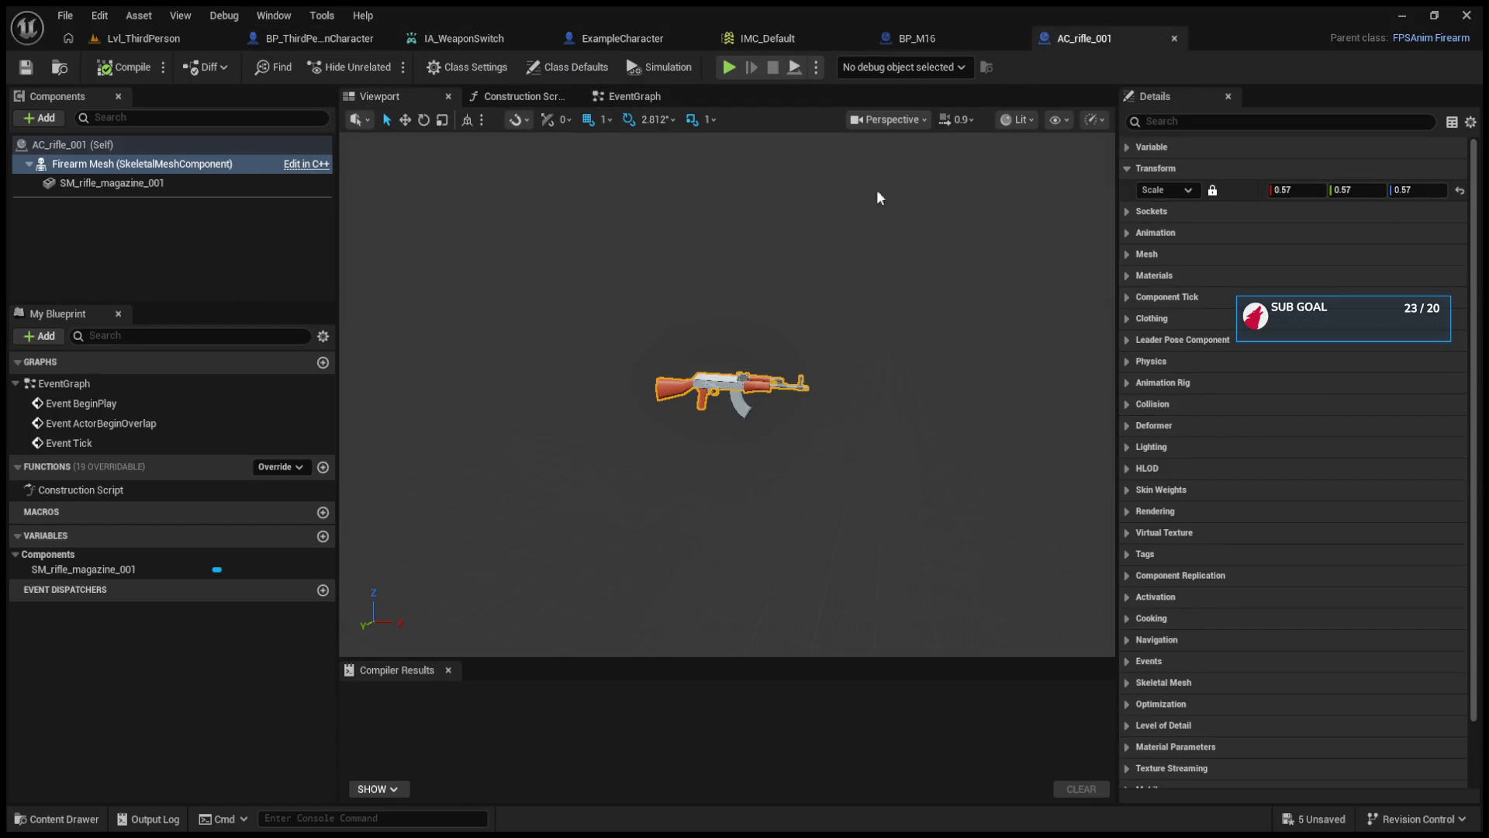
{"action": "left_click_drag", "start_coordinate": [1288, 190], "coordinate": [1249, 190]}
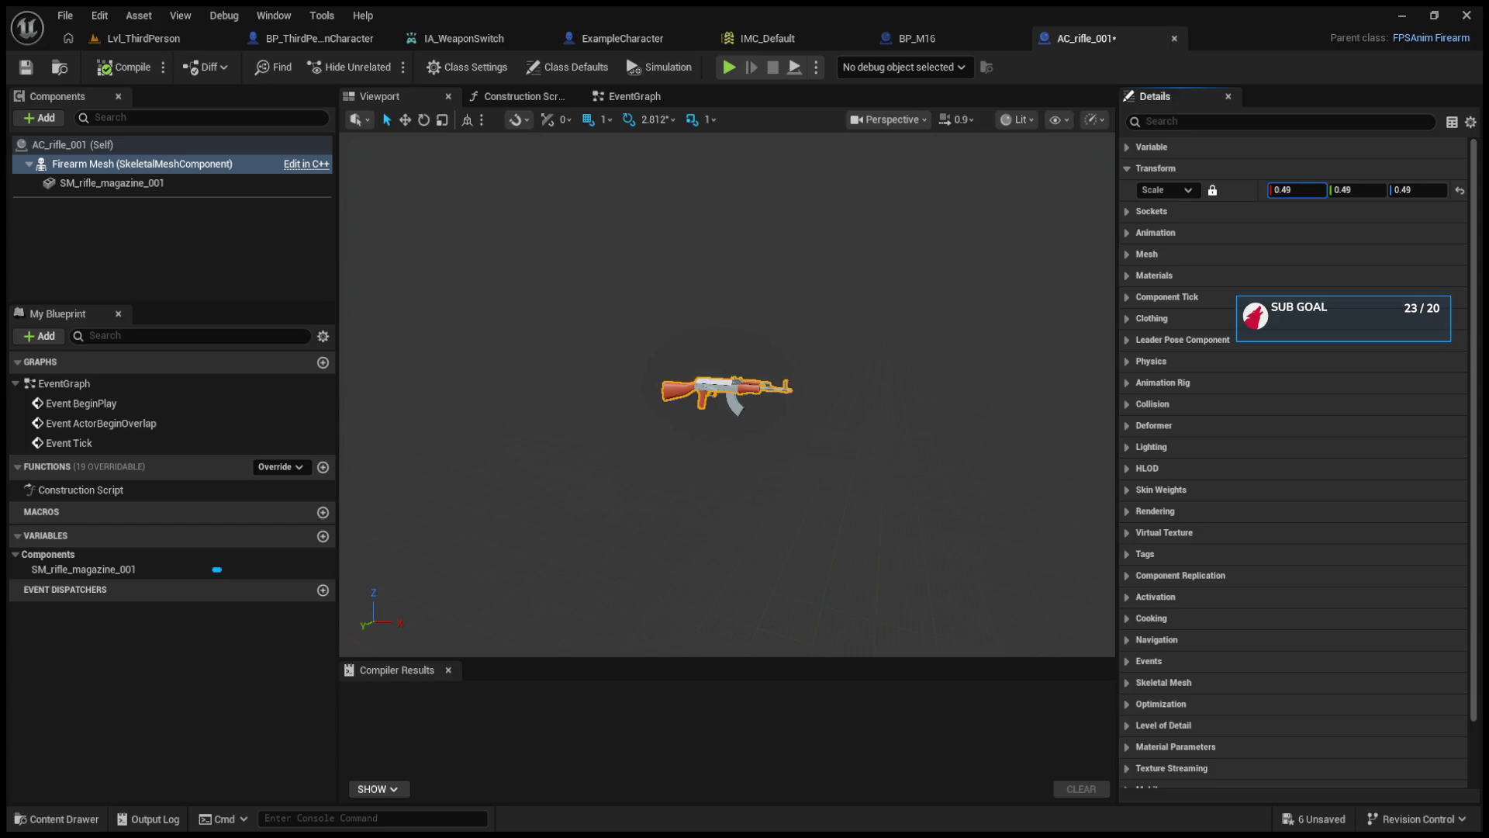
{"action": "left_click", "coordinate": [147, 44]}
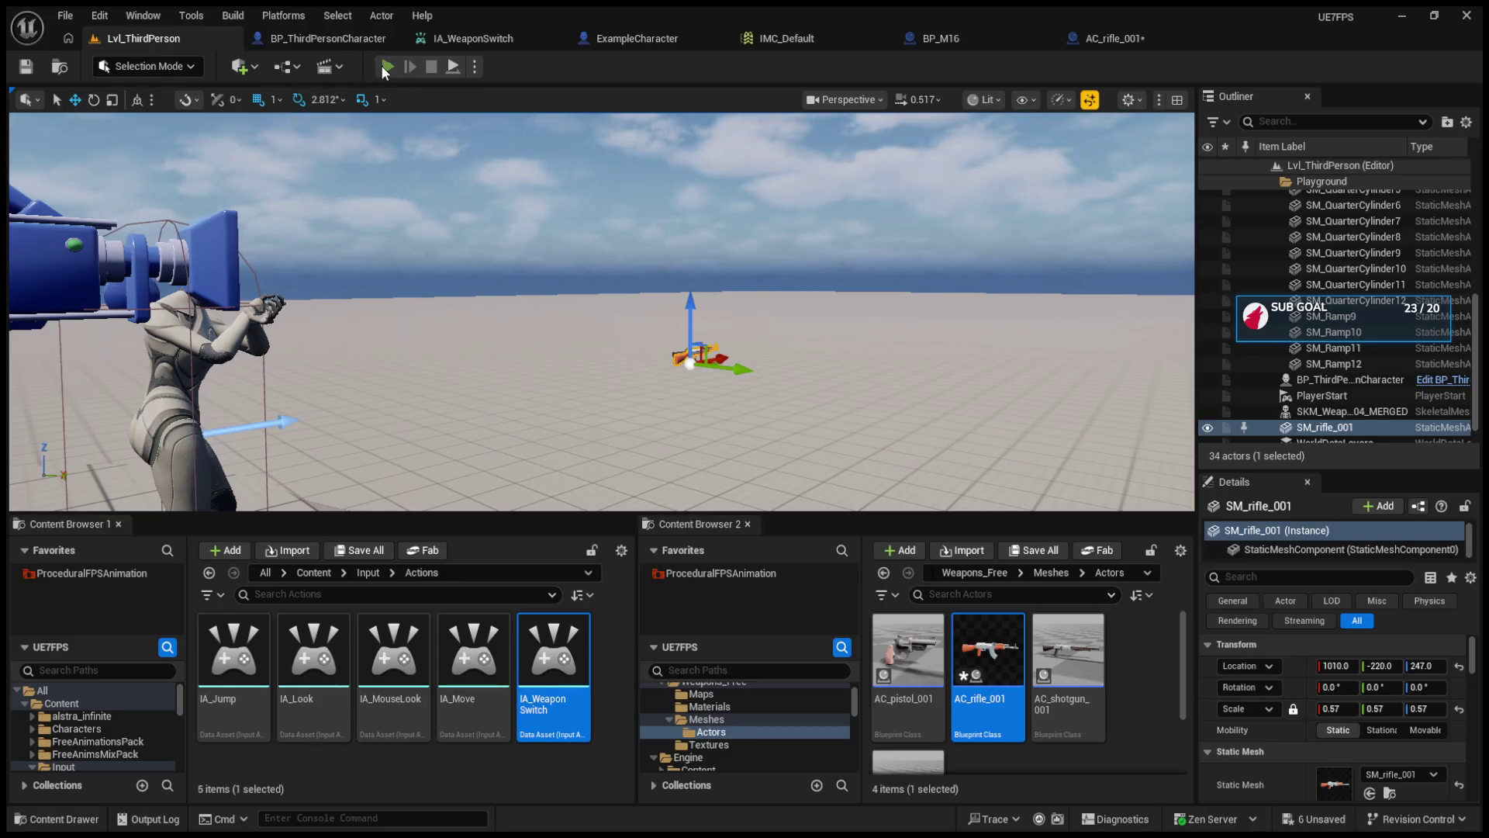
- Play-test the smaller rifle, ejecting to select the second character's rifle
{"action": "key", "text": "F8"}
{"action": "left_click", "coordinate": [612, 318]}
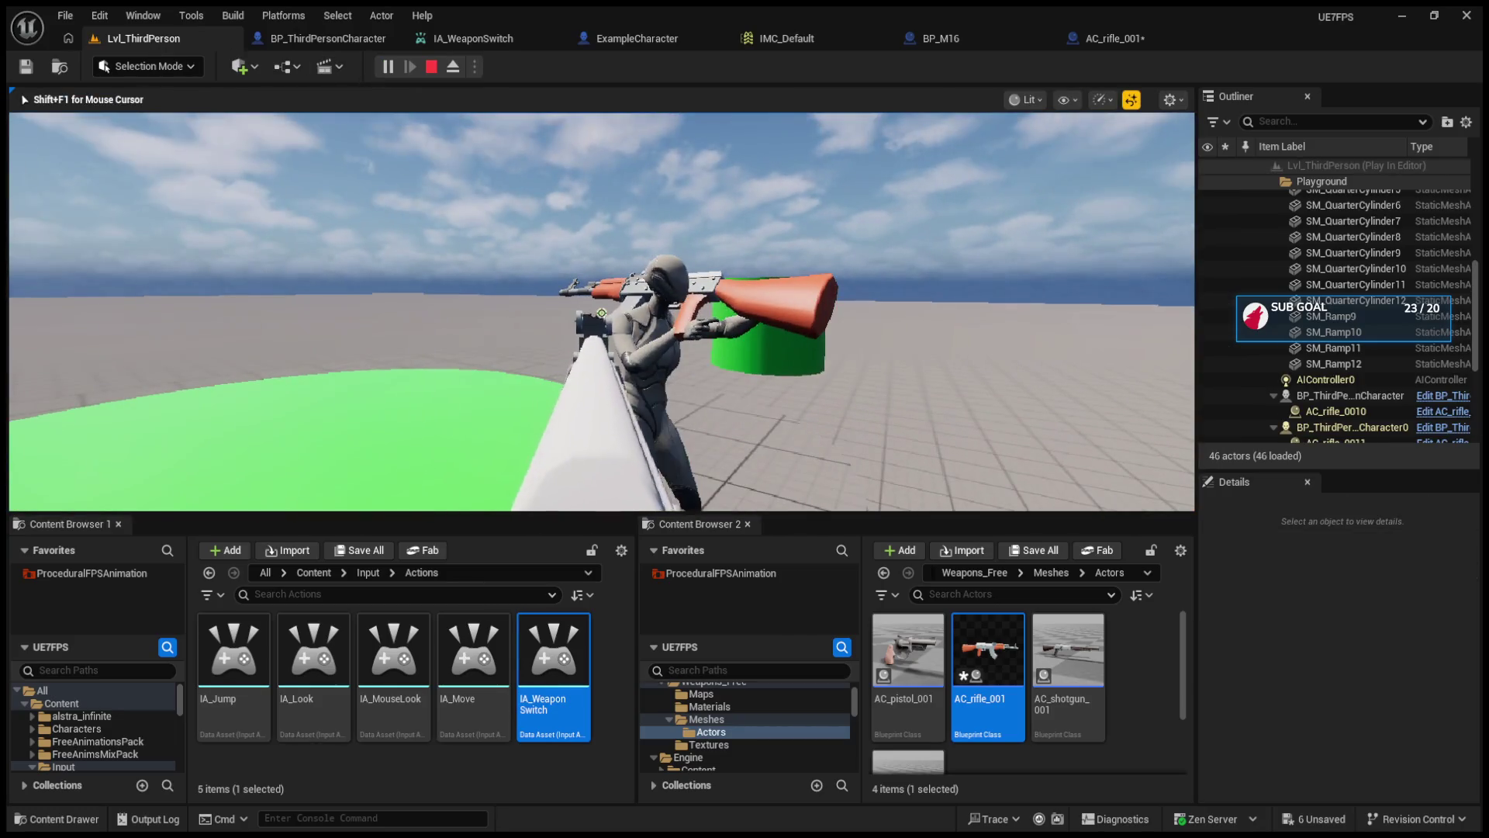
{"action": "key", "text": "F8"}
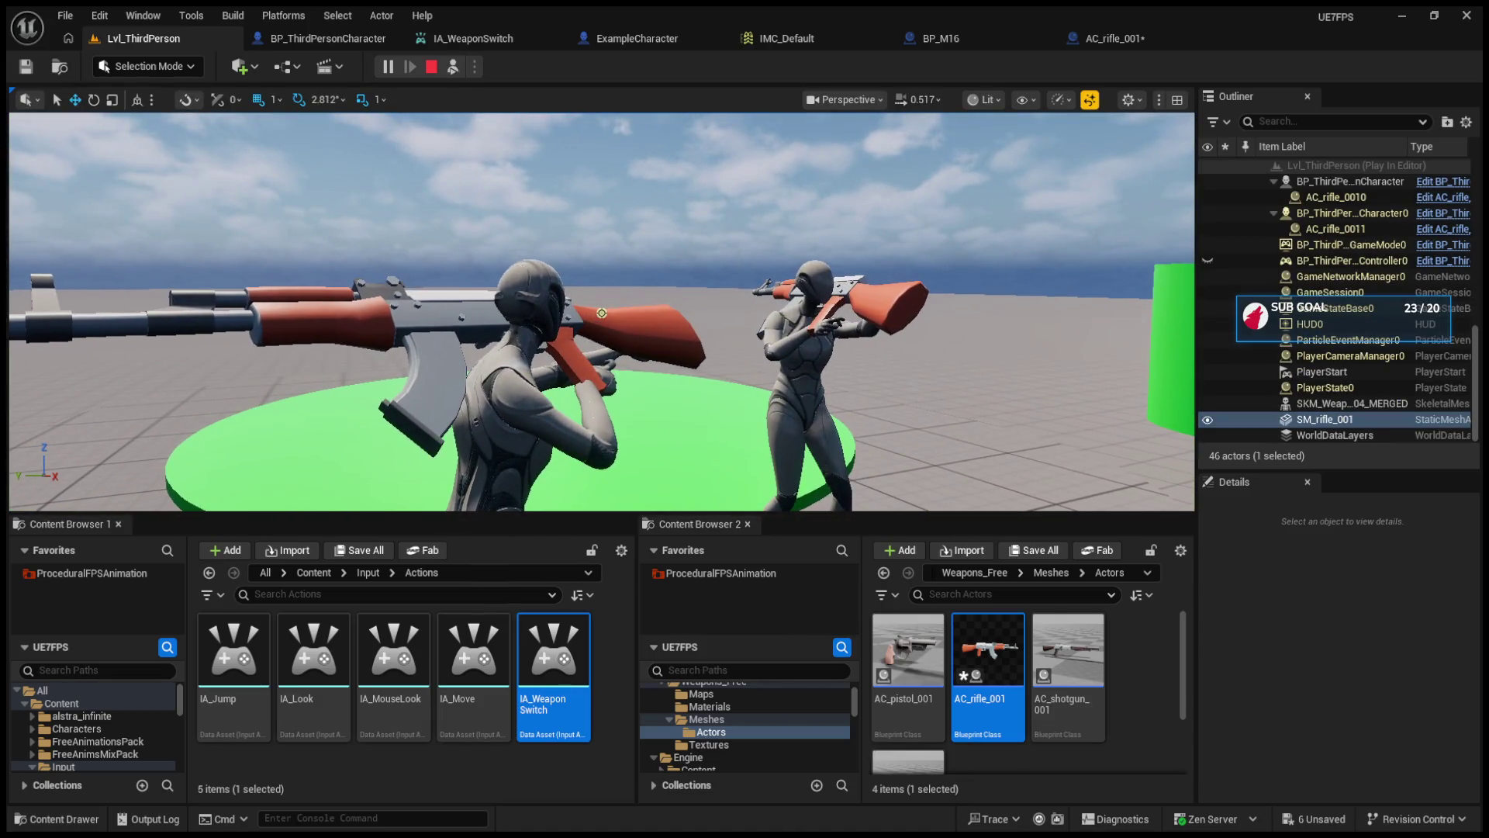
{"action": "left_click", "coordinate": [602, 313]}
- Stop the play test and show AC_rifle_001's Class Settings
{"action": "left_click", "coordinate": [431, 67]}
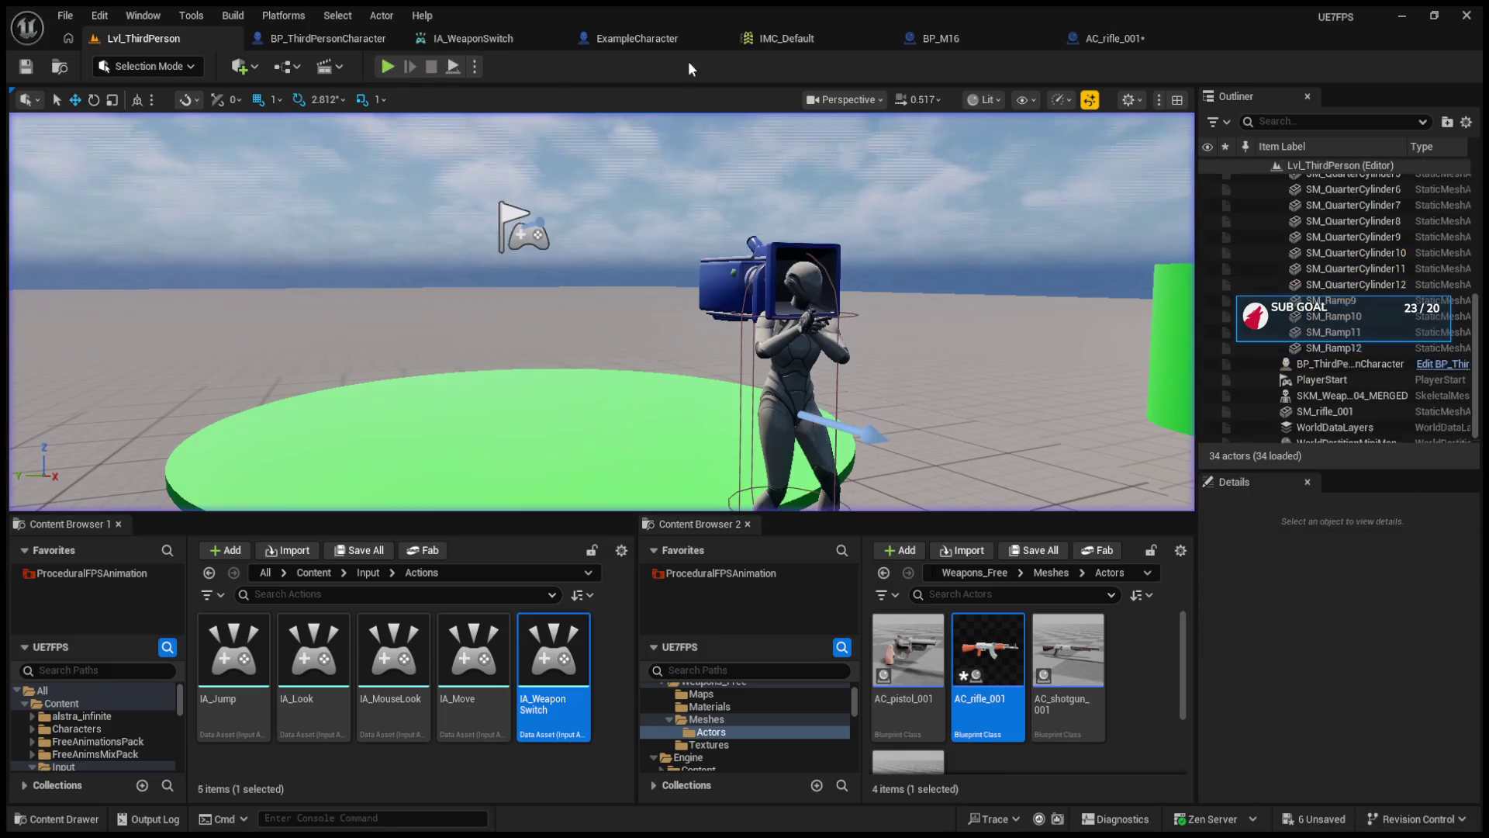
{"action": "left_click", "coordinate": [1109, 38]}
{"action": "left_click", "coordinate": [481, 72]}
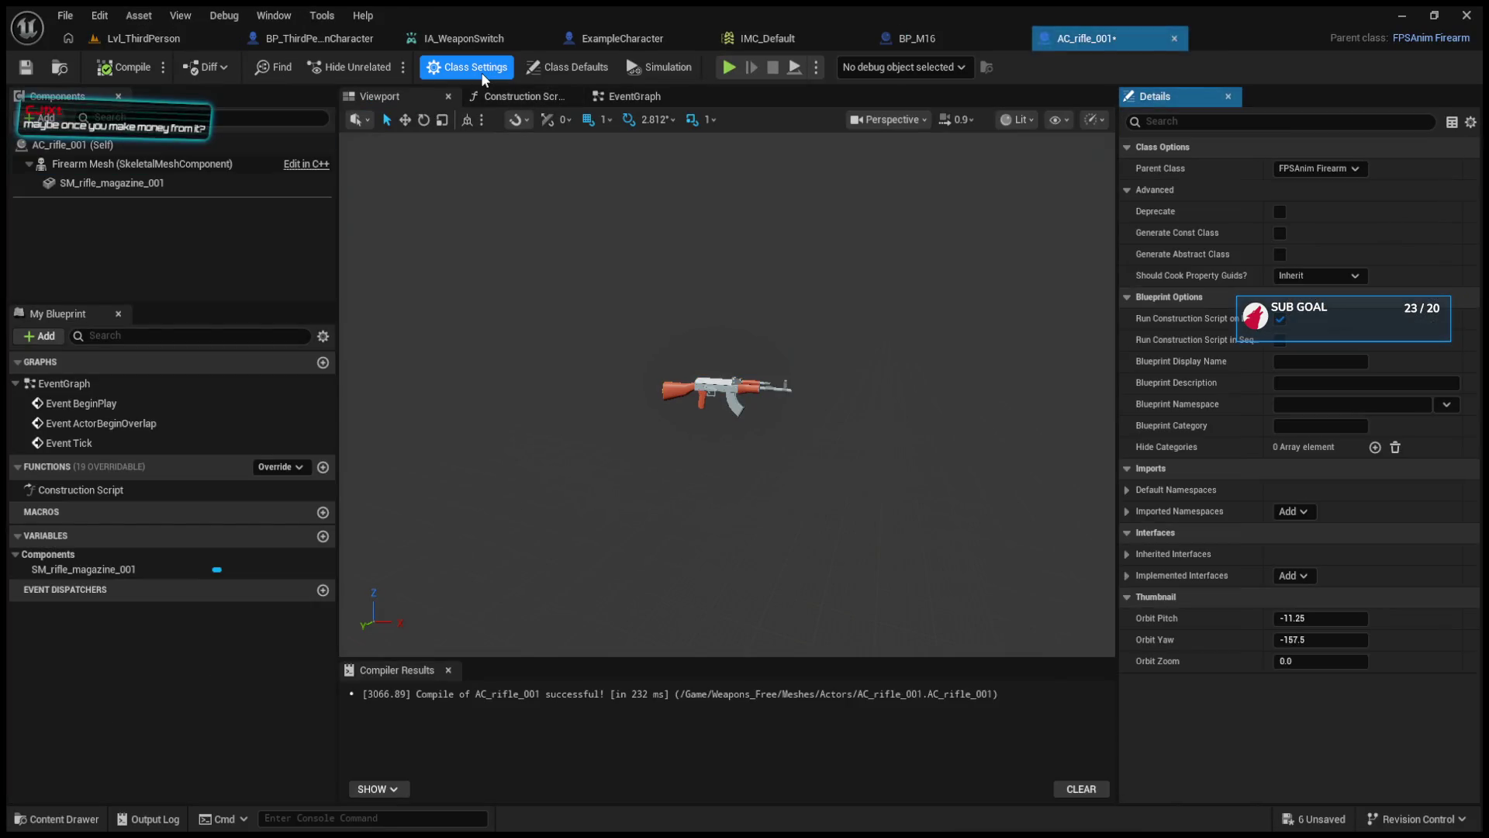
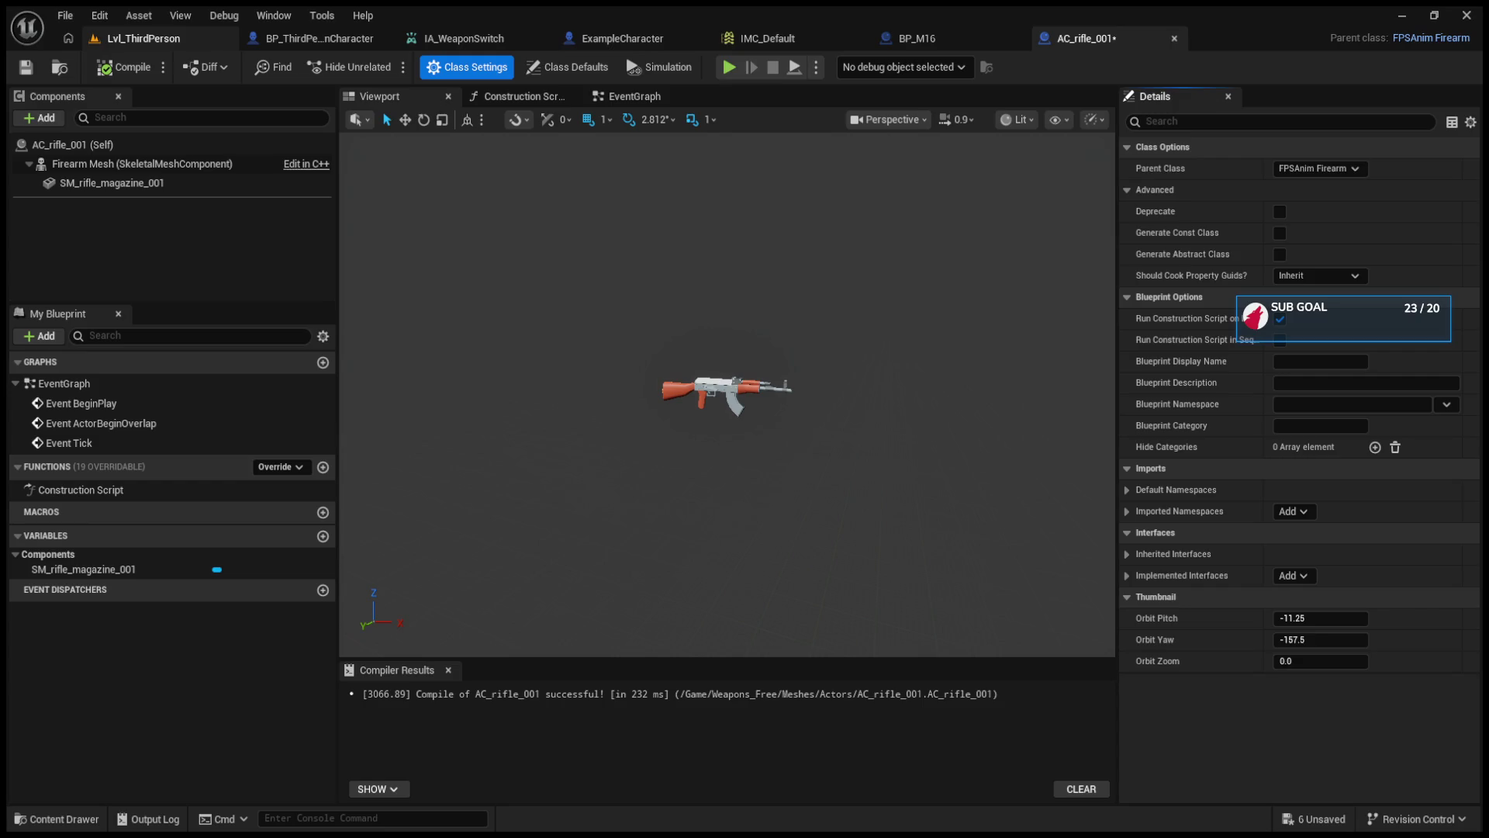
- Open AC_rifle_001 from the Content Browser, then start a Play session of Lvl_ThirdPerson
{"action": "left_click", "coordinate": [284, 37]}
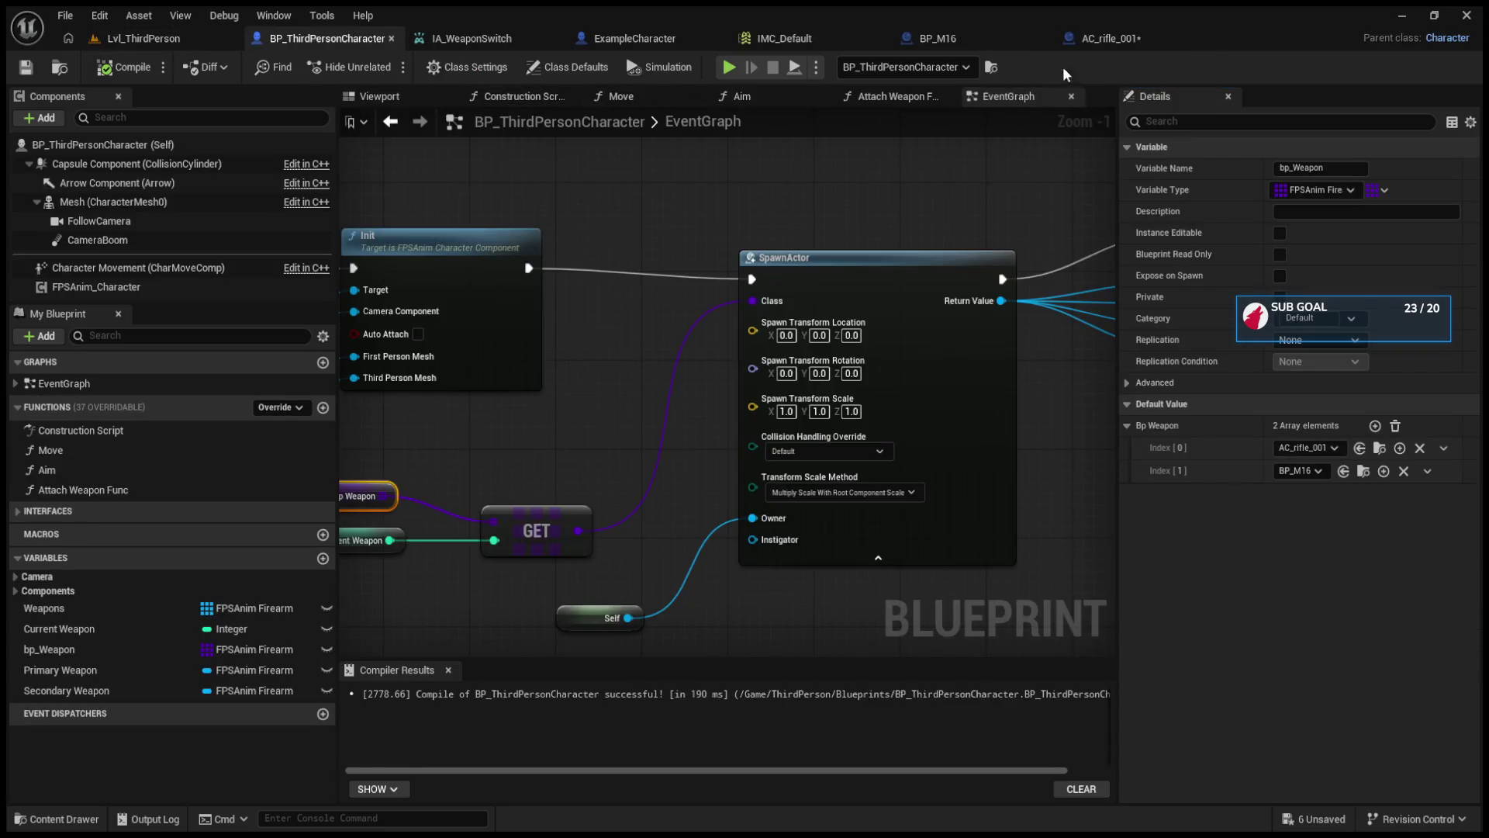
{"action": "left_click", "coordinate": [1121, 43]}
{"action": "left_click", "coordinate": [319, 48]}
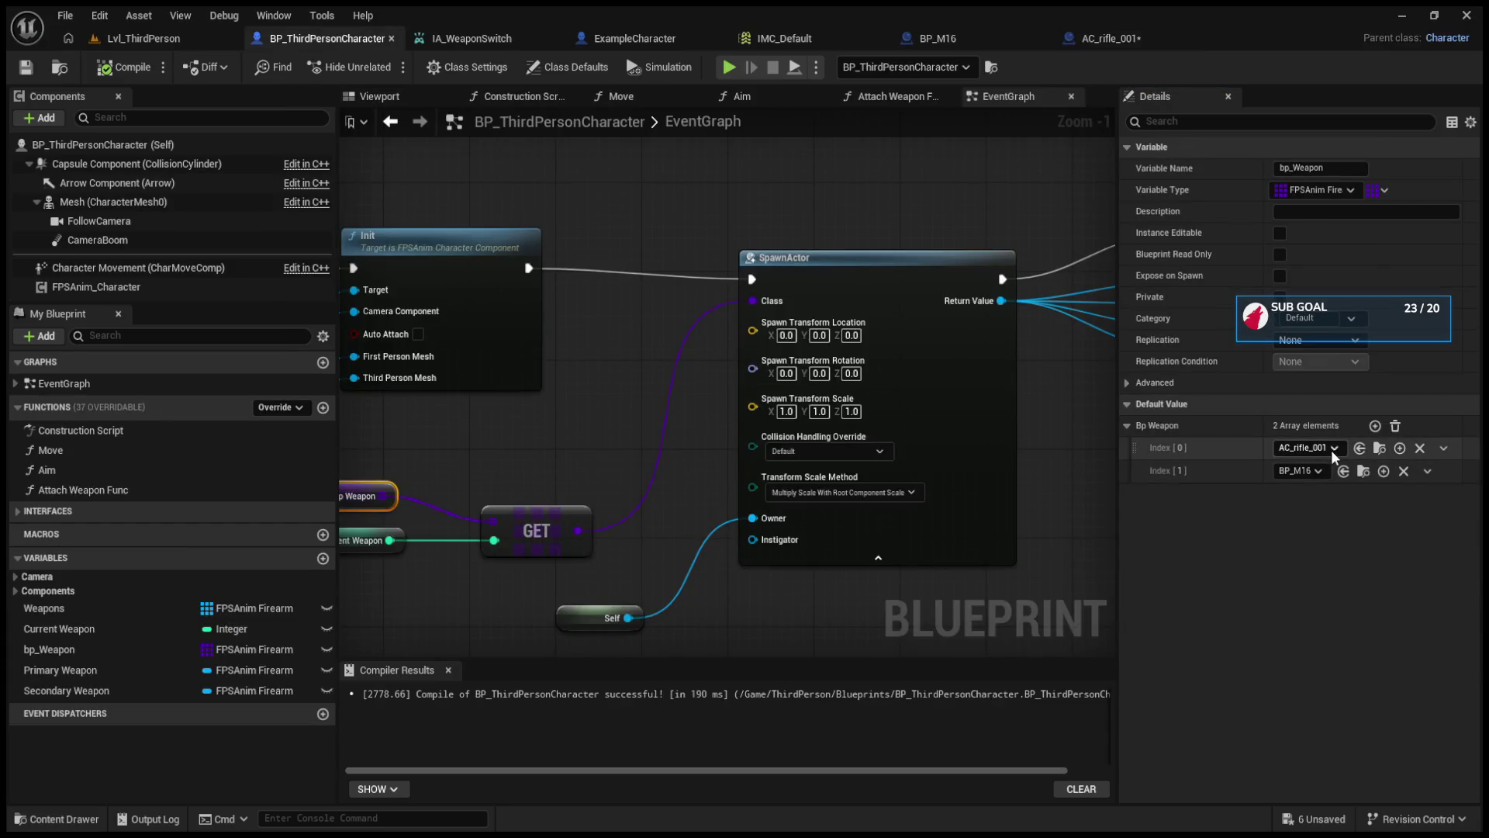
{"action": "left_click", "coordinate": [1379, 448]}
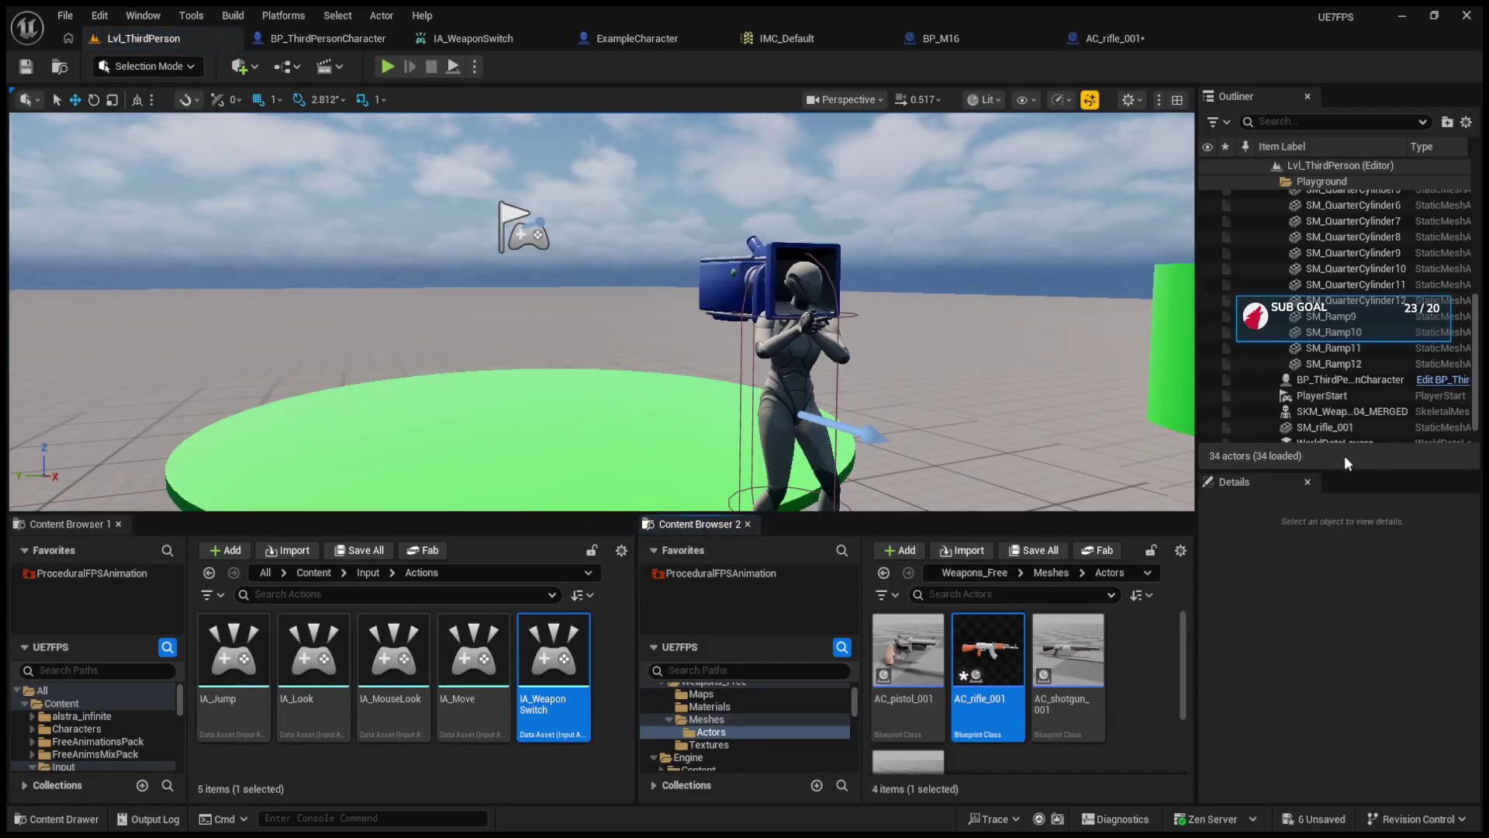
{"action": "double_click", "coordinate": [1005, 657]}
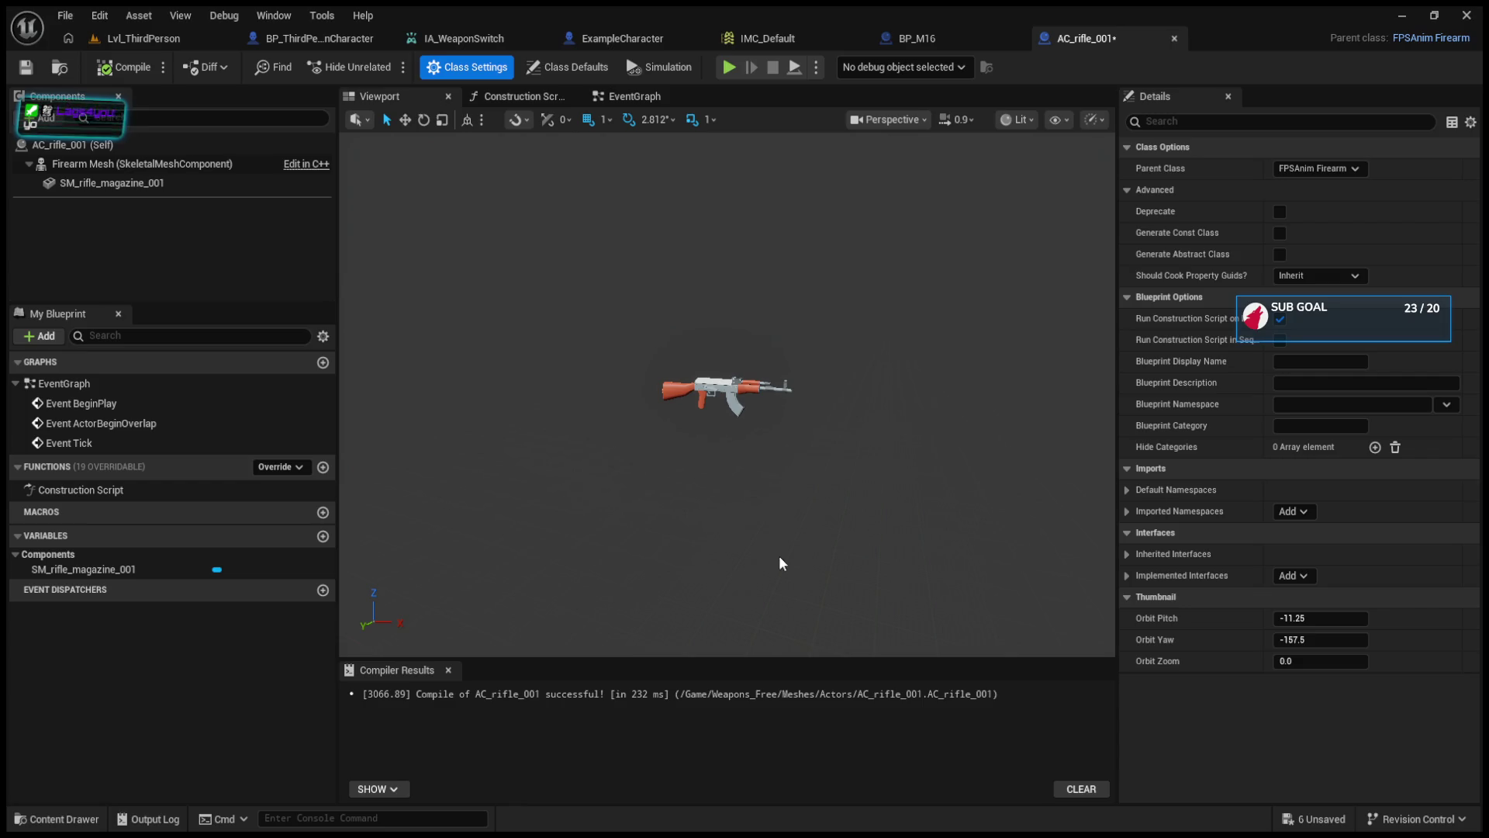
{"action": "left_click", "coordinate": [177, 45]}
{"action": "left_click", "coordinate": [388, 66]}
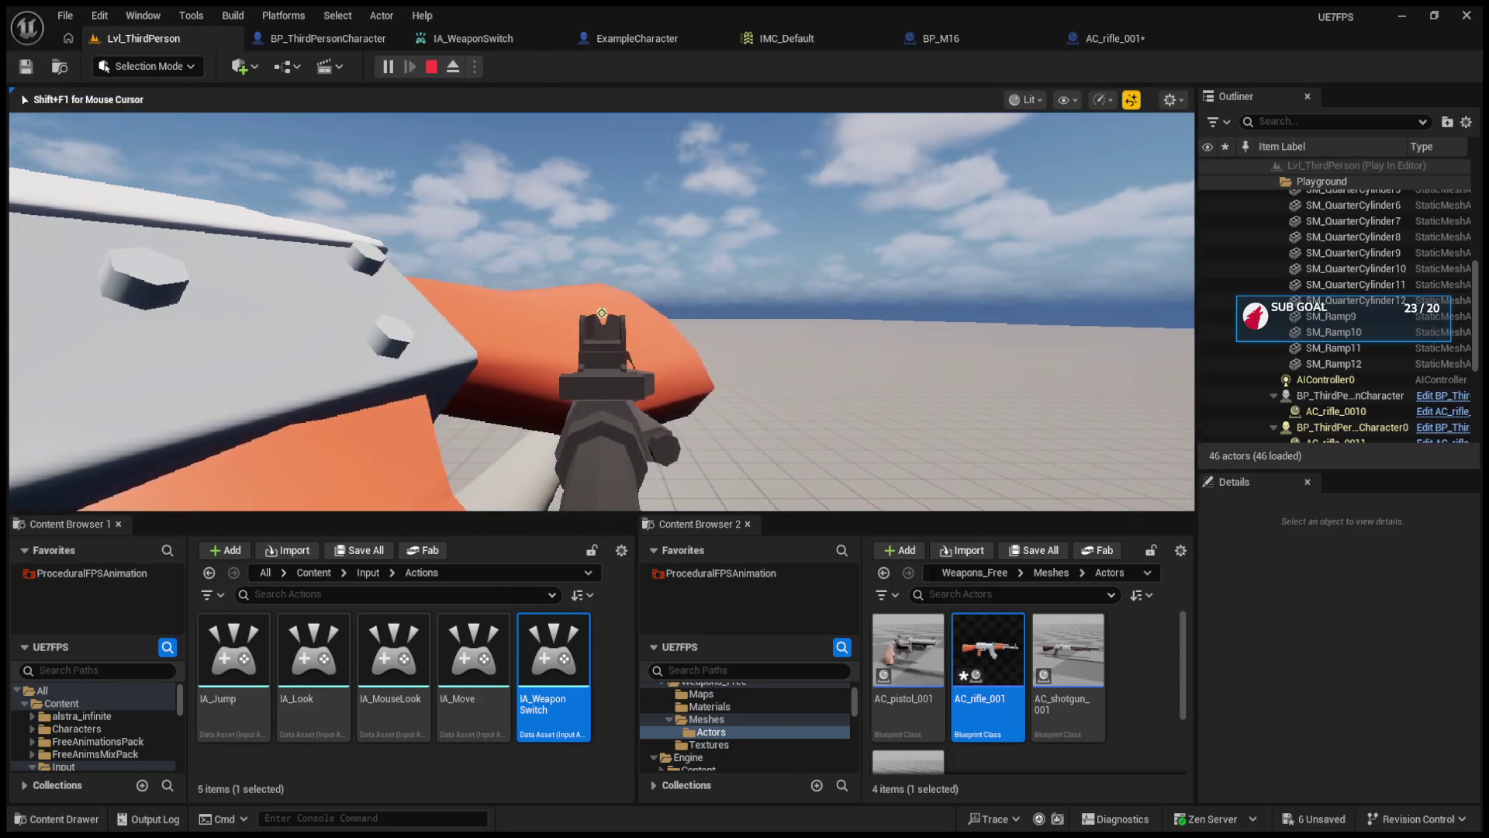
- Stop the play session and pan BP_ThirdPersonCharacter's EventGraph to the key input events
{"action": "key", "text": "Escape"}
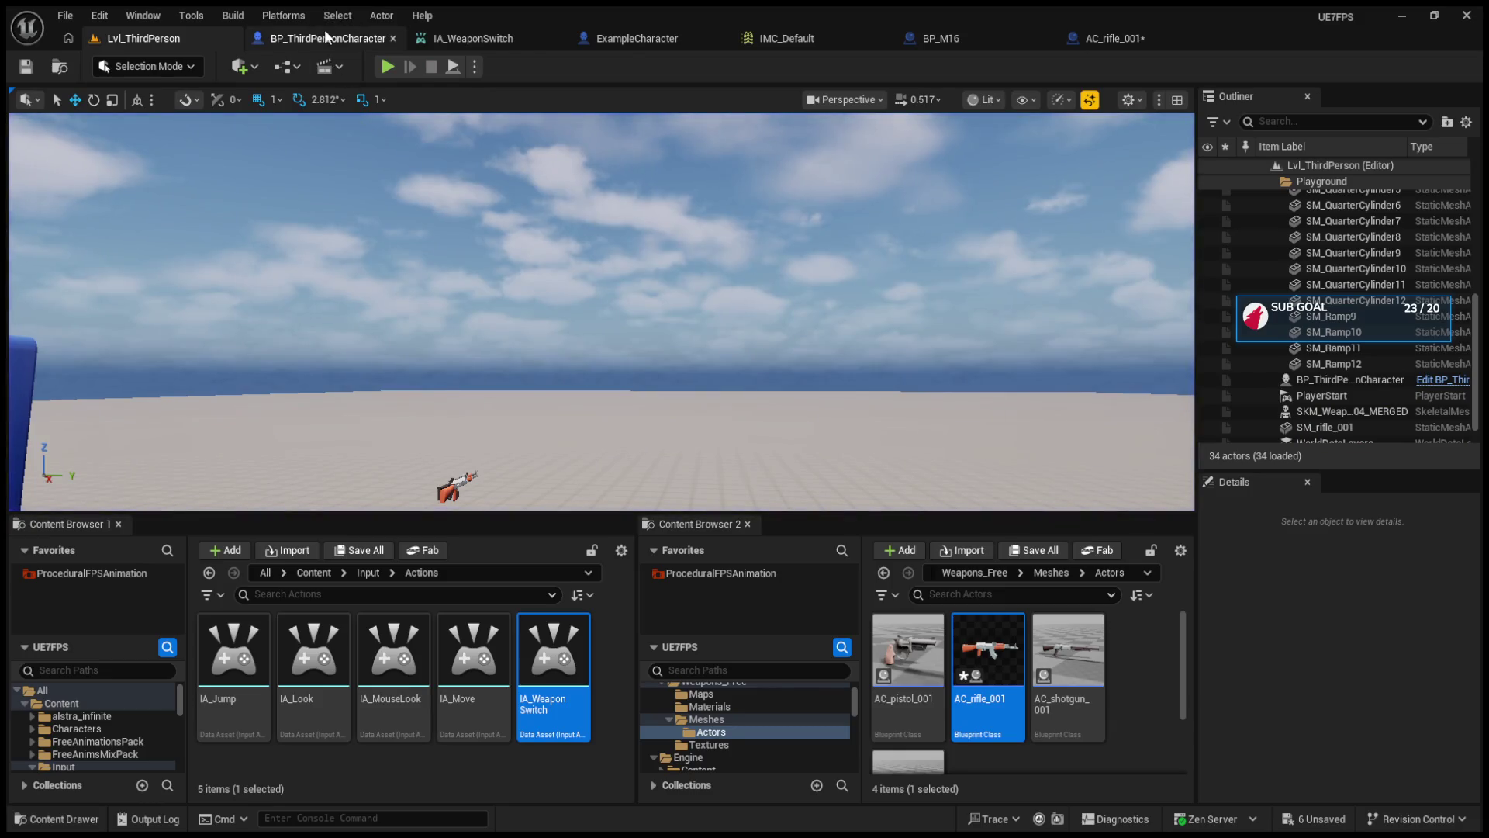
{"action": "left_click", "coordinate": [327, 38]}
{"action": "scroll", "coordinate": [667, 313], "scroll_direction": "down", "scroll_amount": 5}
{"action": "scroll", "coordinate": [838, 422], "scroll_direction": "down", "scroll_amount": 3}
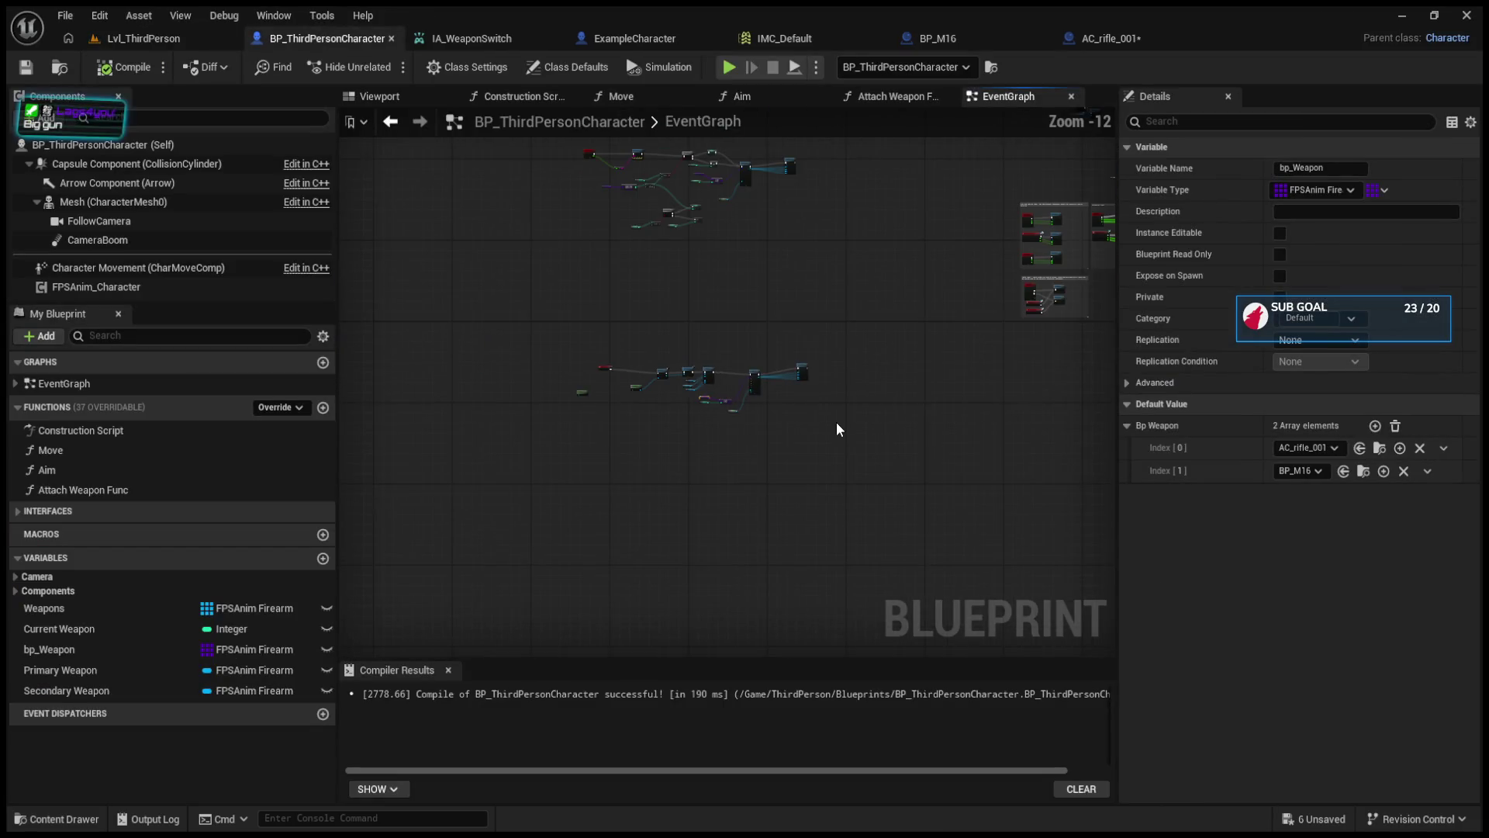
{"action": "scroll", "coordinate": [807, 413], "scroll_direction": "up", "scroll_amount": 3}
{"action": "scroll", "coordinate": [806, 407], "scroll_direction": "up", "scroll_amount": 6}
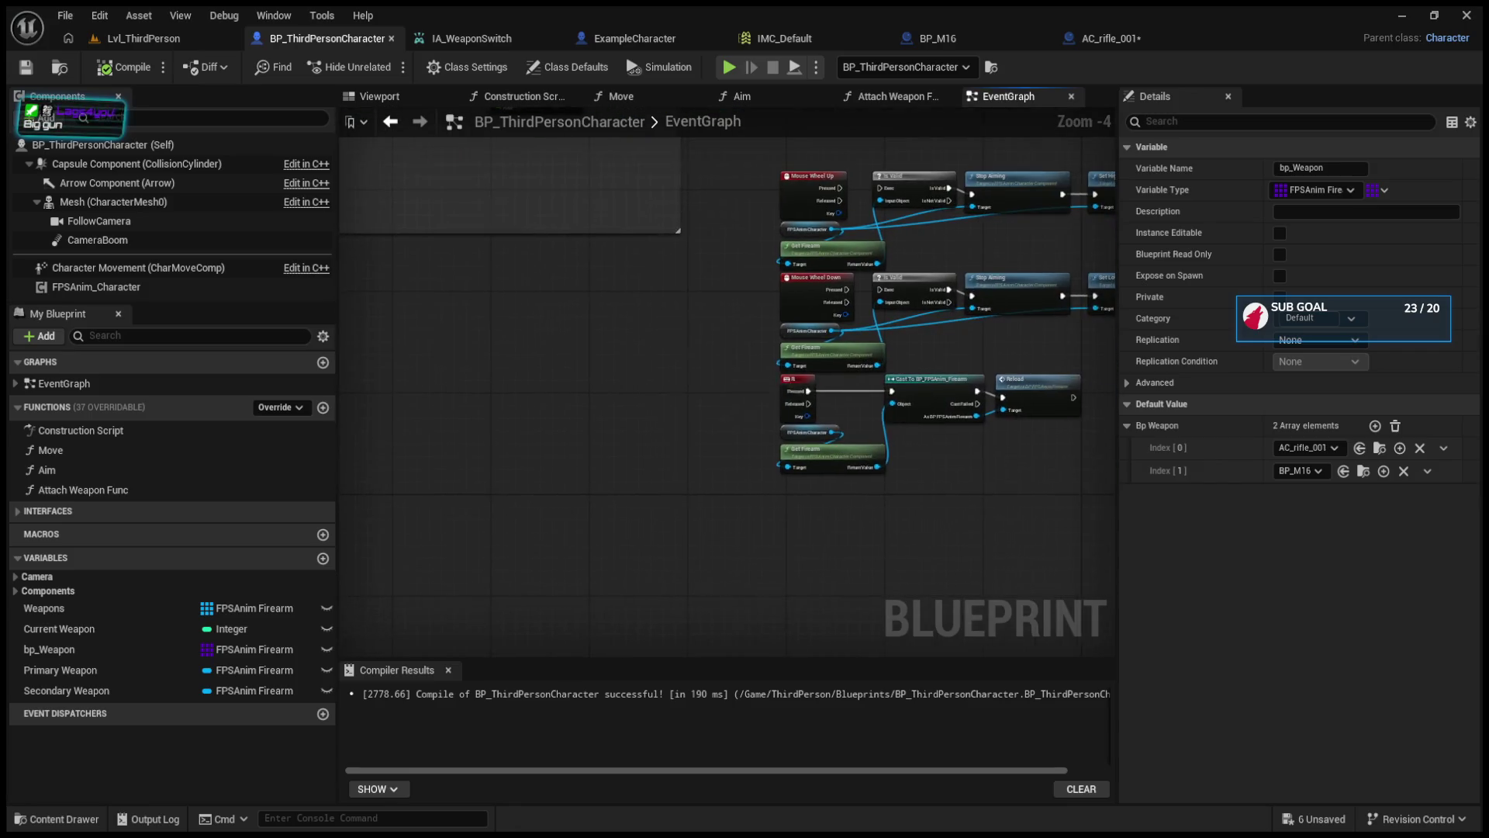
{"action": "scroll", "coordinate": [684, 373], "scroll_direction": "down", "scroll_amount": 8}
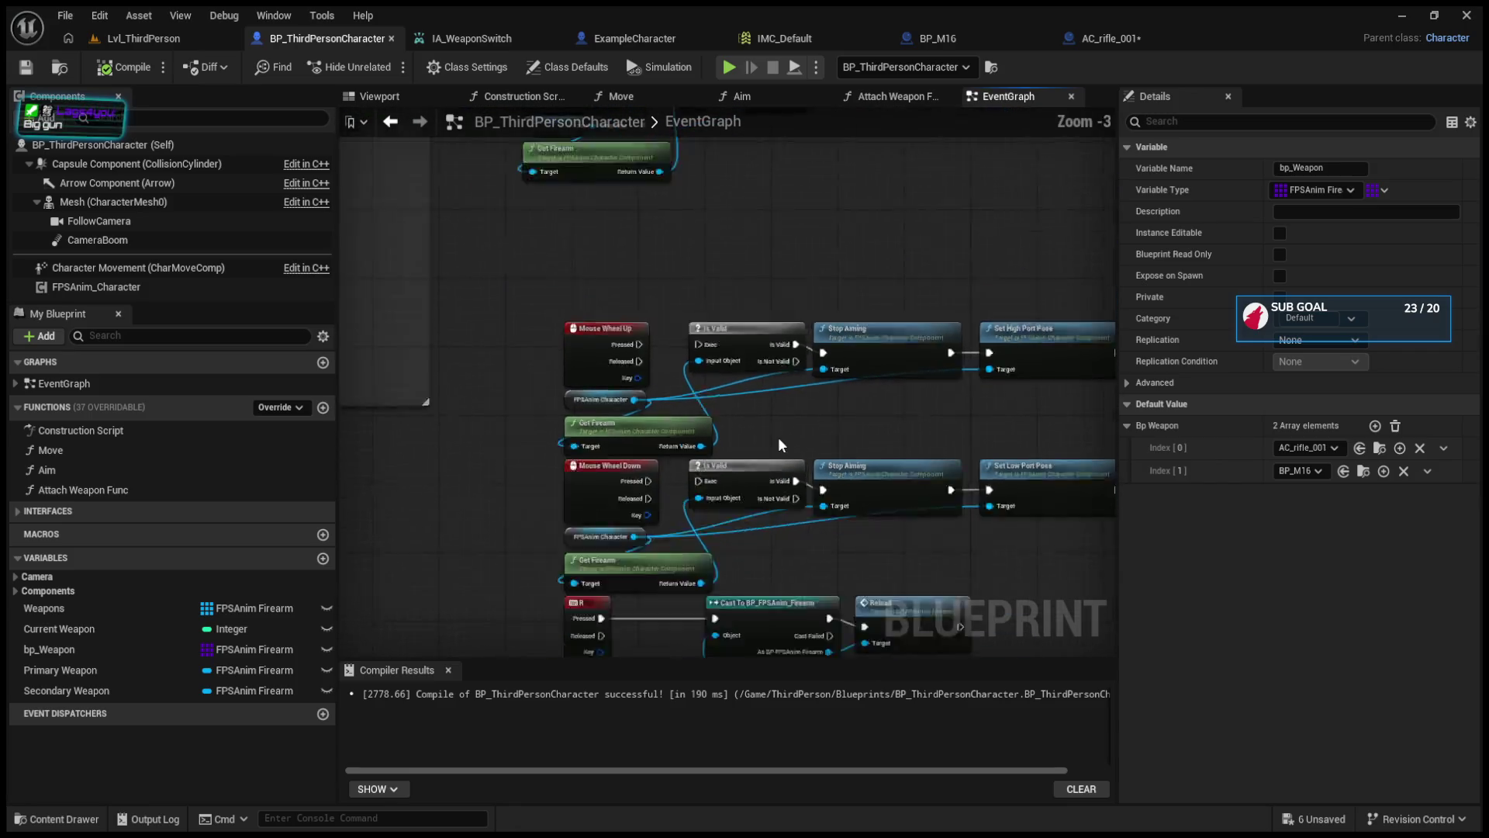
{"action": "mouse_move", "coordinate": [775, 481]}
{"action": "left_mouse_down"}
{"action": "mouse_move", "coordinate": [706, 445]}
{"action": "mouse_move", "coordinate": [904, 562]}
{"action": "left_mouse_up"}
{"action": "scroll", "coordinate": [563, 400], "scroll_direction": "up", "scroll_amount": 4}
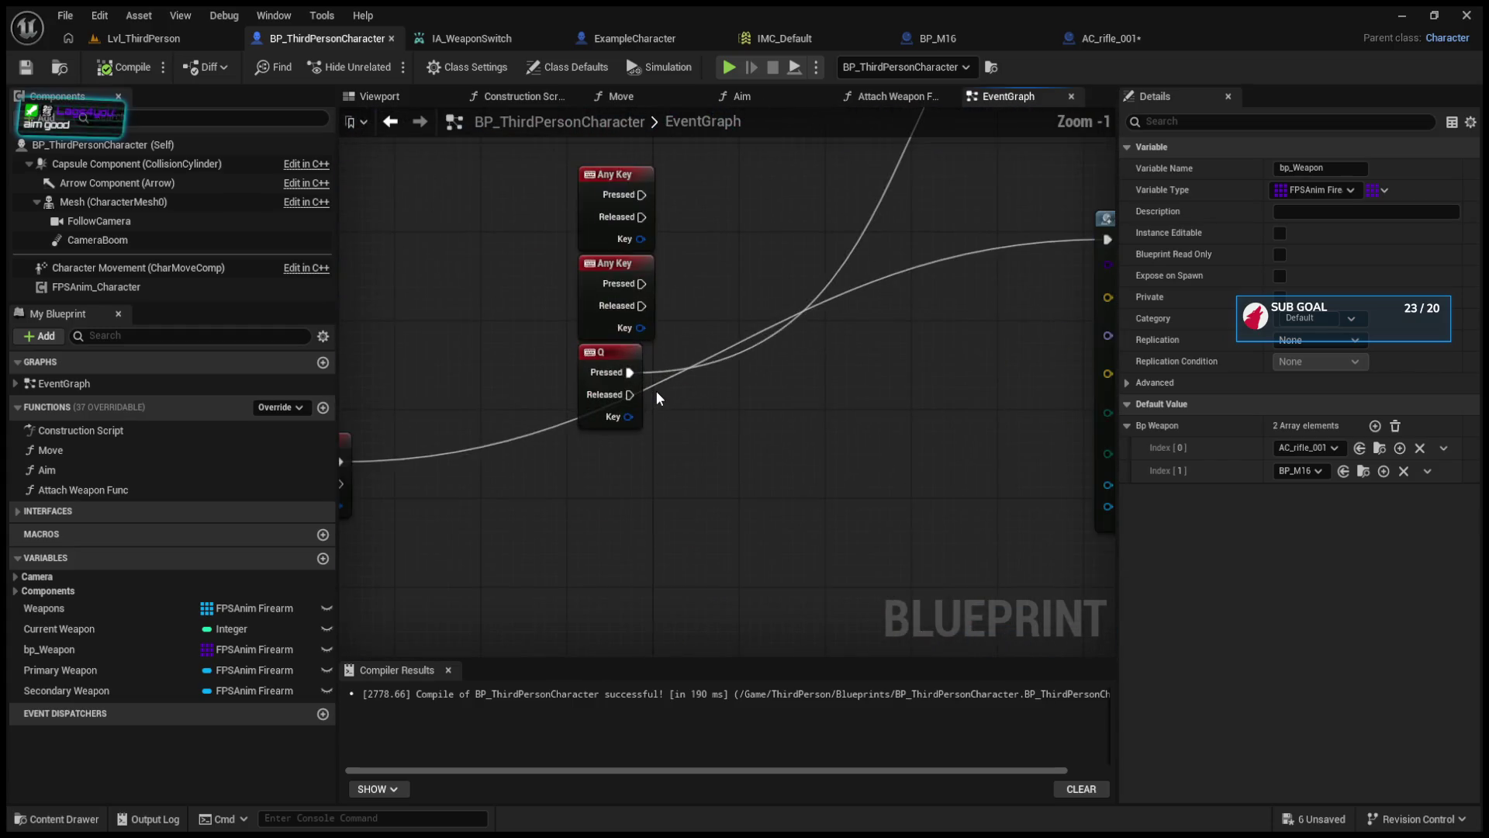
- Break the Q and E Pressed wires and delete the Any Key, Q and E event nodes
{"action": "left_click", "coordinate": [794, 361], "text": "alt"}
{"action": "left_click", "coordinate": [505, 450], "text": "alt"}
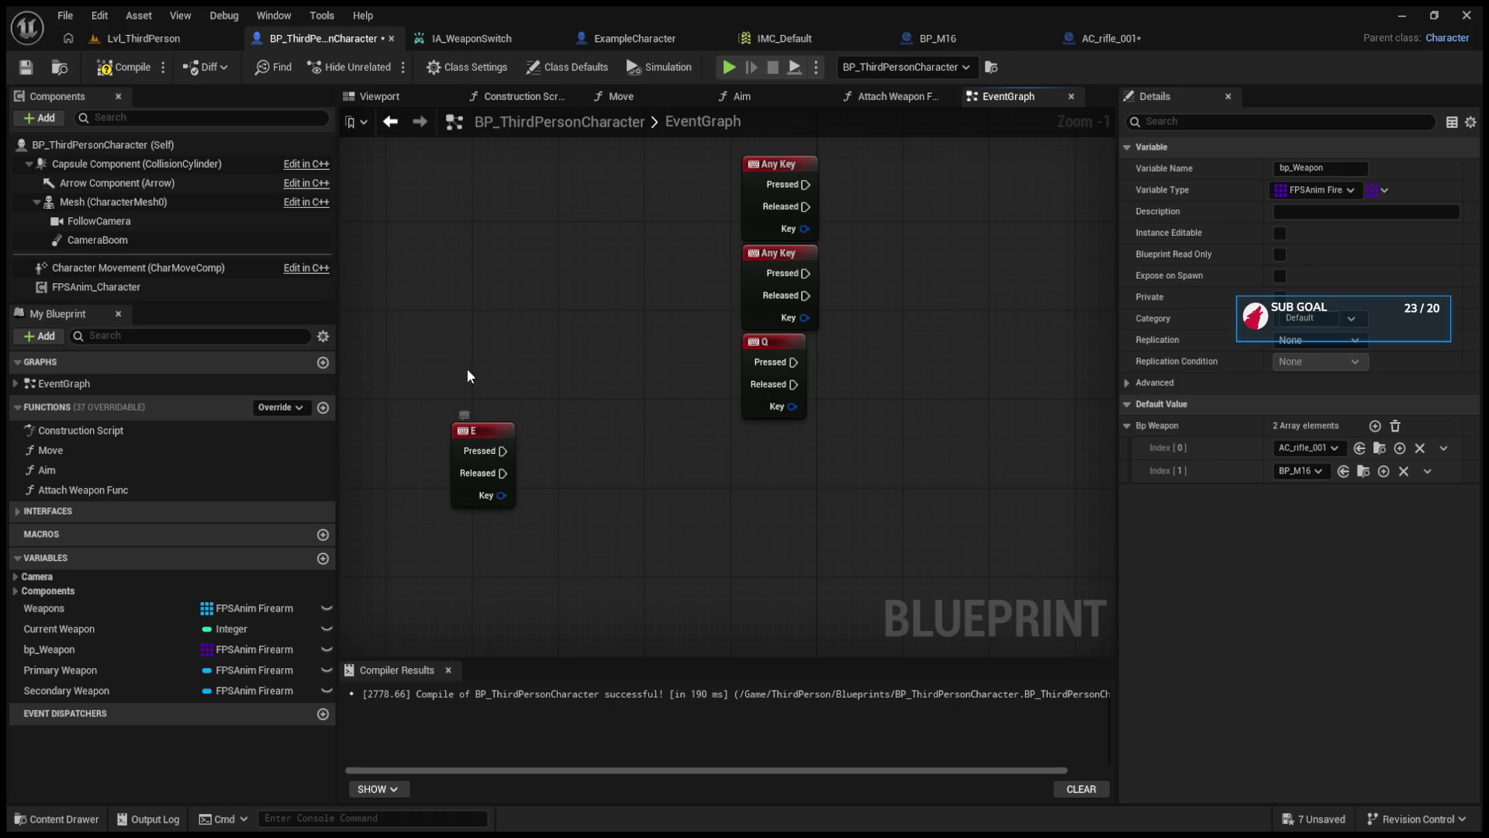
{"action": "left_click_drag", "start_coordinate": [481, 432], "coordinate": [758, 453]}
{"action": "left_click_drag", "start_coordinate": [700, 195], "coordinate": [837, 482]}
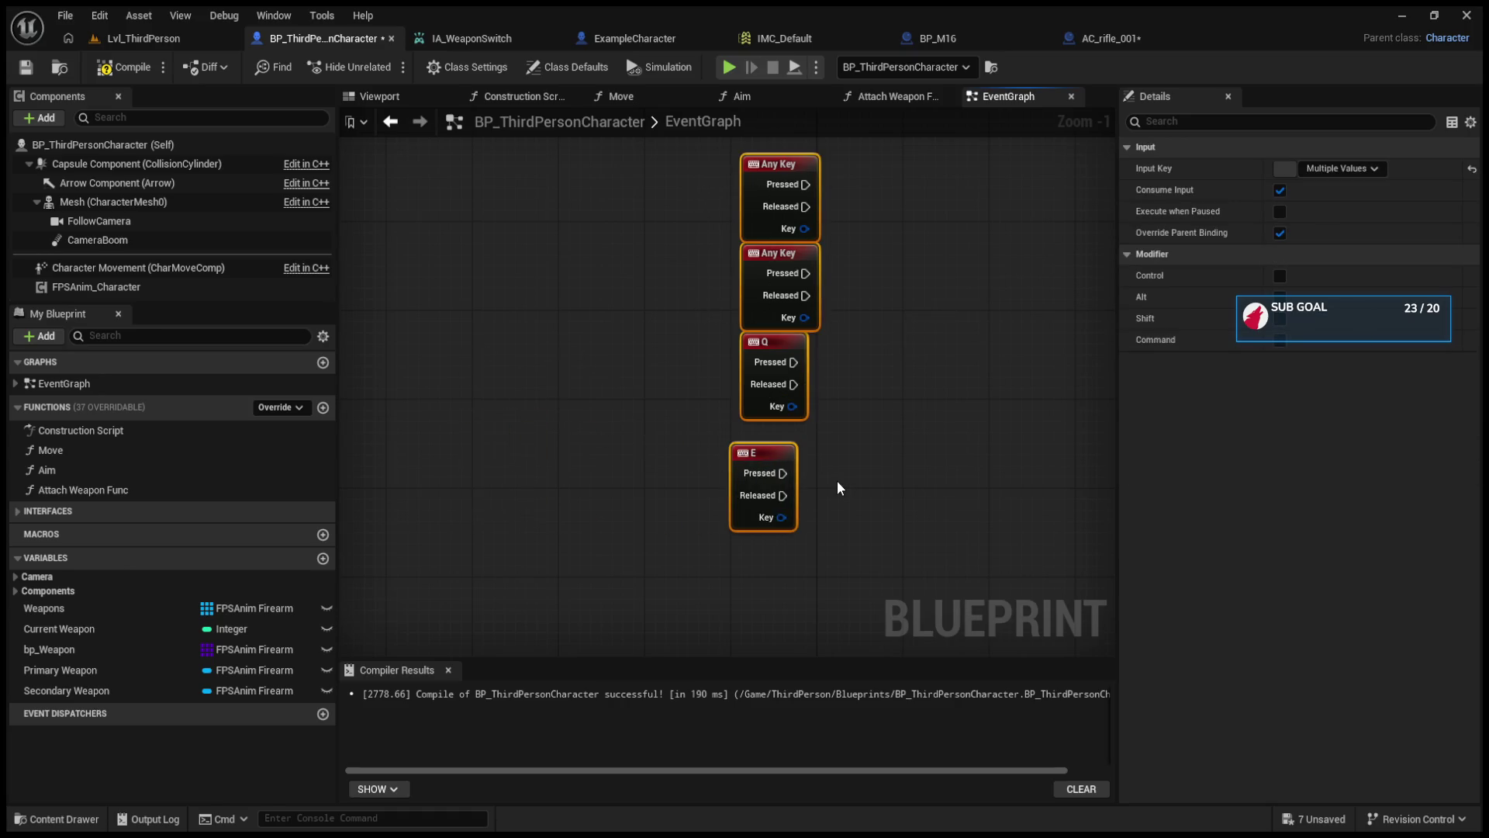
{"action": "key", "text": "Delete"}
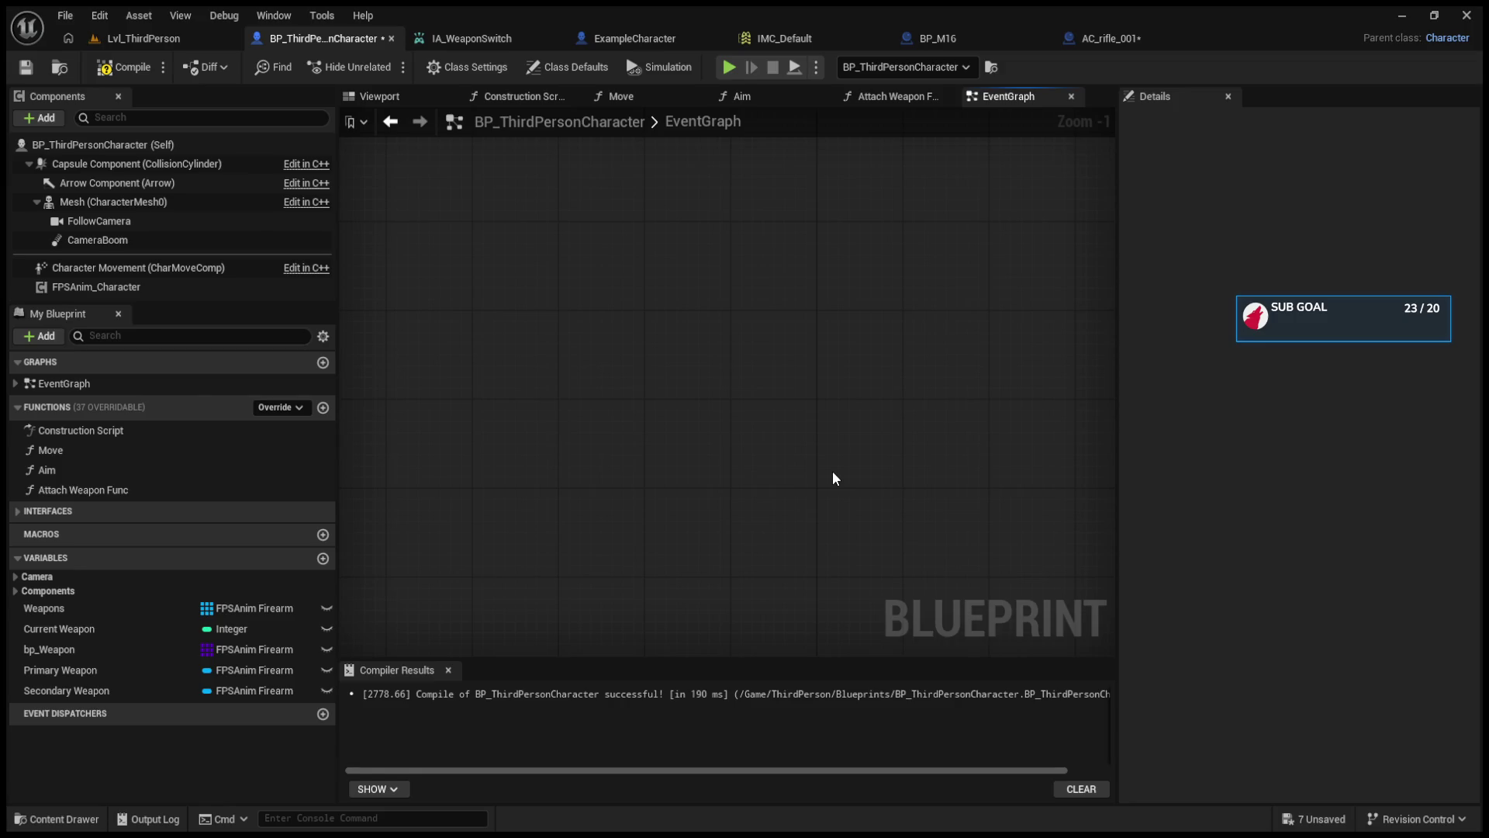
{"action": "left_click", "coordinate": [155, 38]}
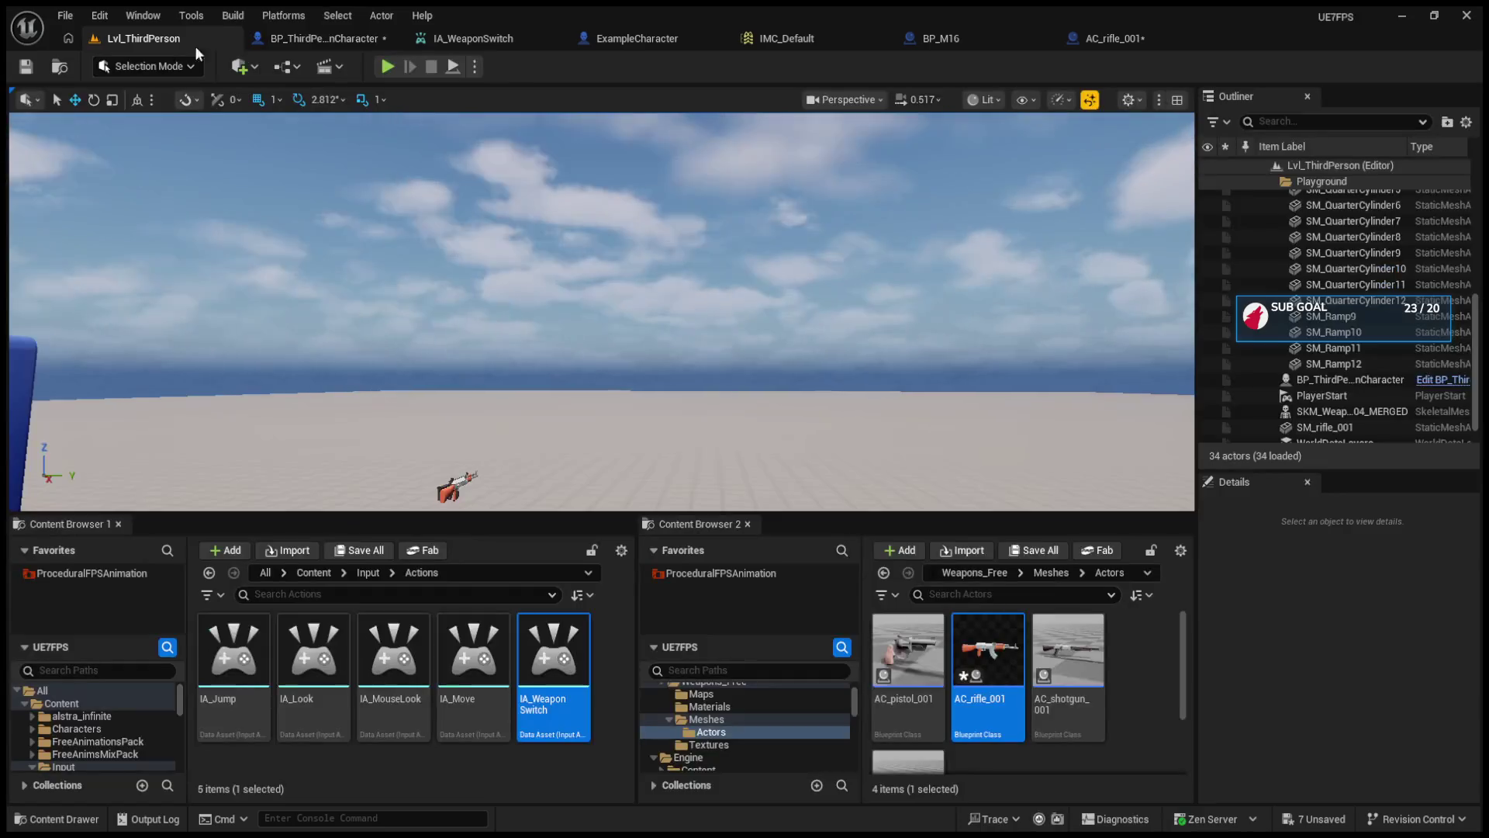
- Play the level, eject with F8, and select the spawned AC_rifle_0011 rifle
{"action": "left_click", "coordinate": [382, 68]}
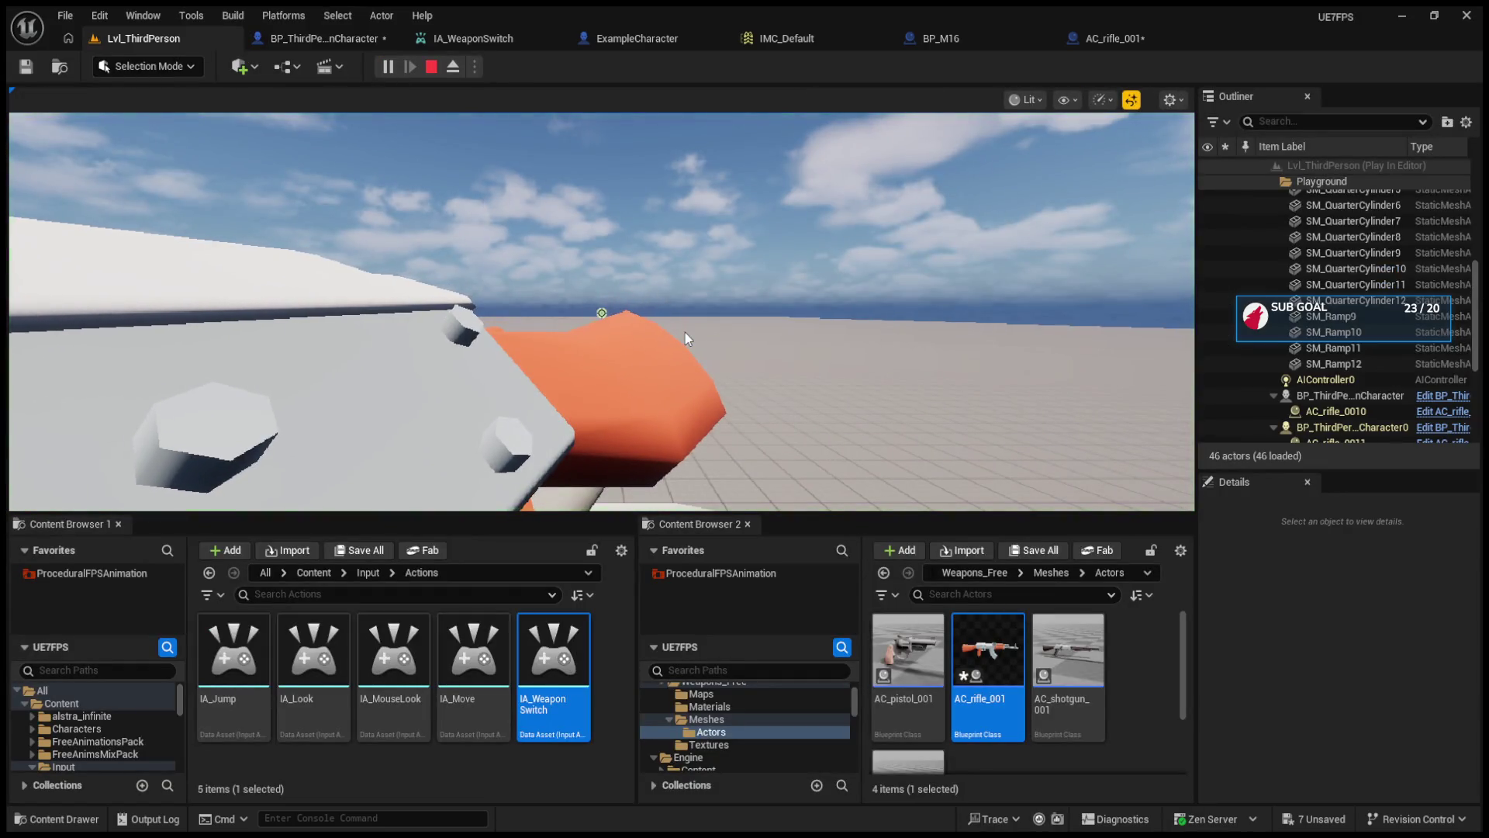
{"action": "key", "text": "F8"}
{"action": "left_click", "coordinate": [711, 342]}
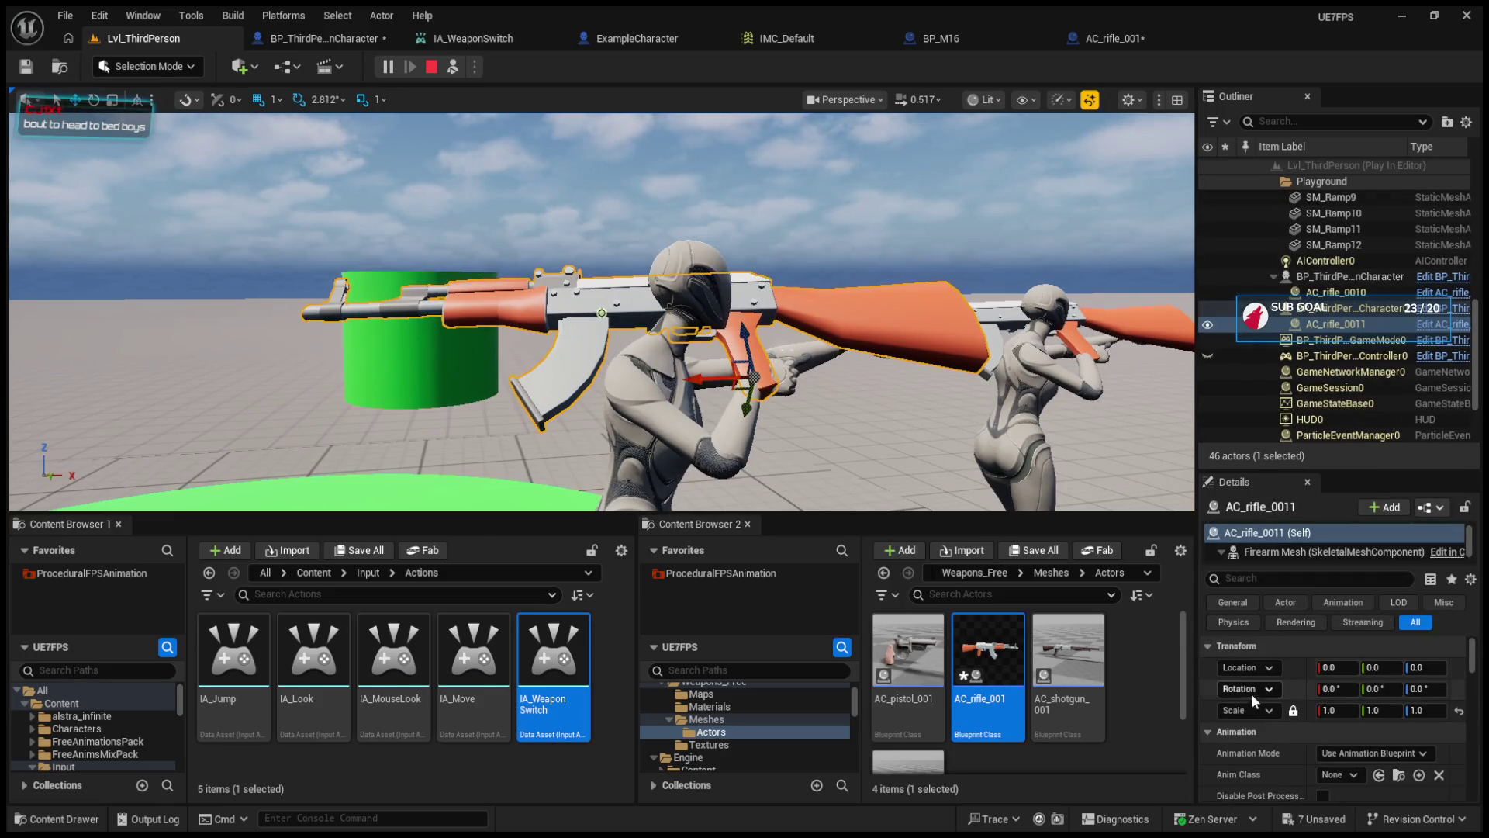
- Collapse the rifle's Details categories from Transform through Animation Rig
{"action": "left_click", "coordinate": [1208, 645]}
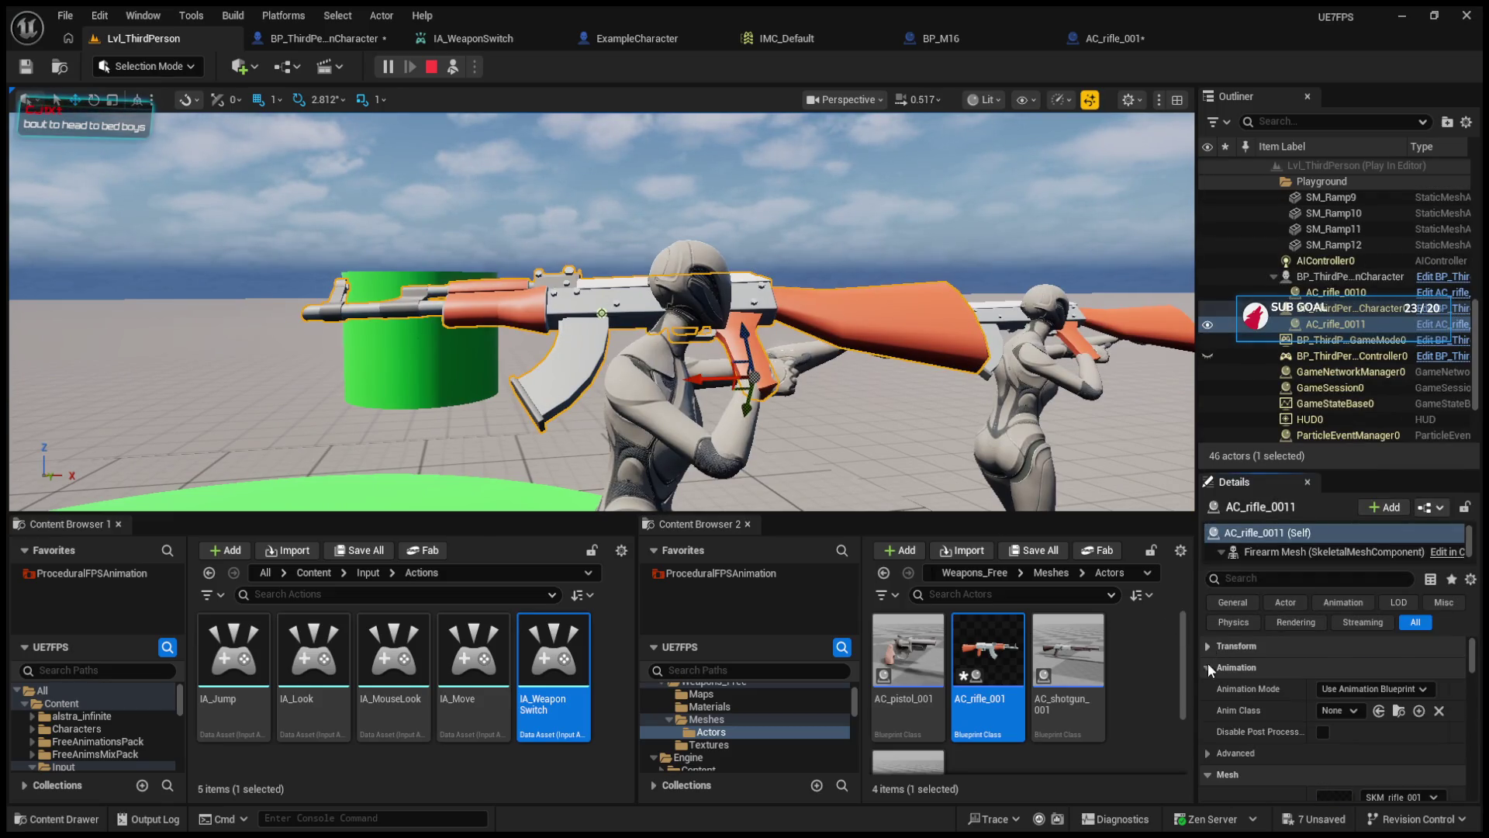
{"action": "left_click", "coordinate": [1207, 666]}
{"action": "left_click", "coordinate": [1208, 689]}
{"action": "left_click", "coordinate": [1207, 710]}
{"action": "left_click", "coordinate": [1208, 732]}
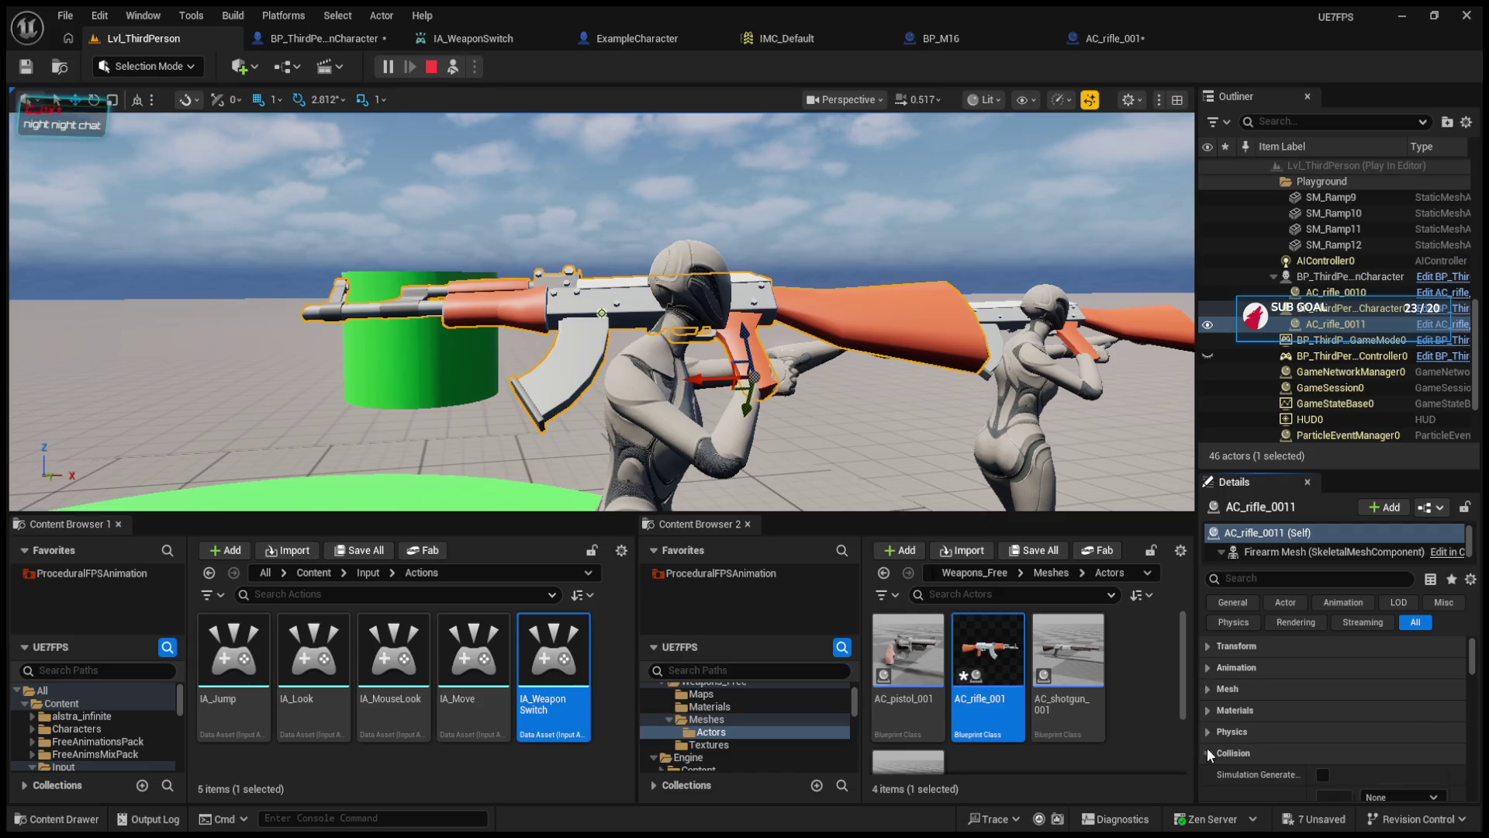
{"action": "left_click", "coordinate": [1208, 754]}
{"action": "left_click", "coordinate": [1208, 774]}
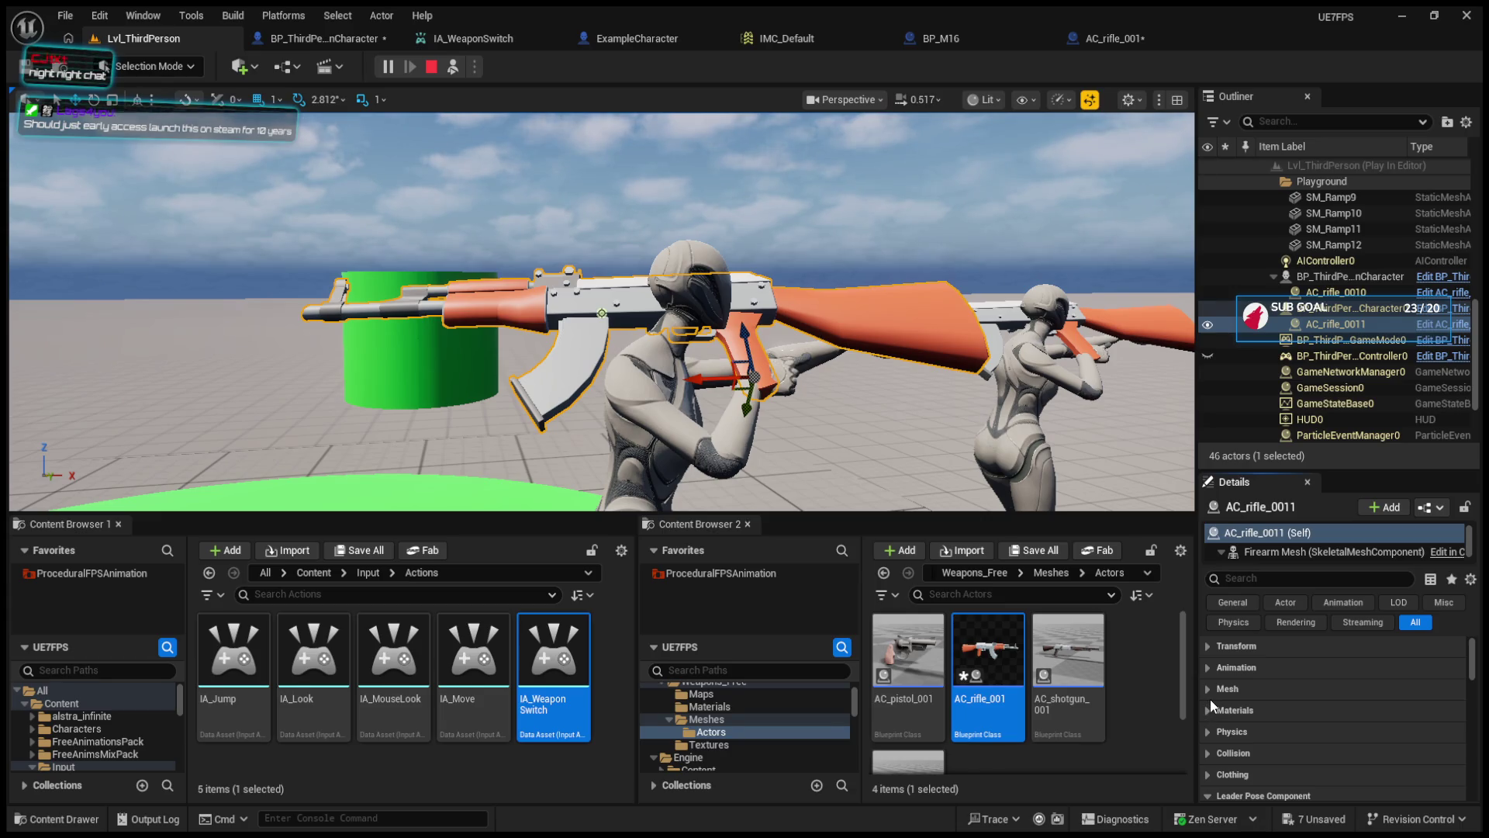
{"action": "scroll", "coordinate": [1221, 714], "scroll_direction": "down", "scroll_amount": 3}
{"action": "left_click", "coordinate": [1207, 719]}
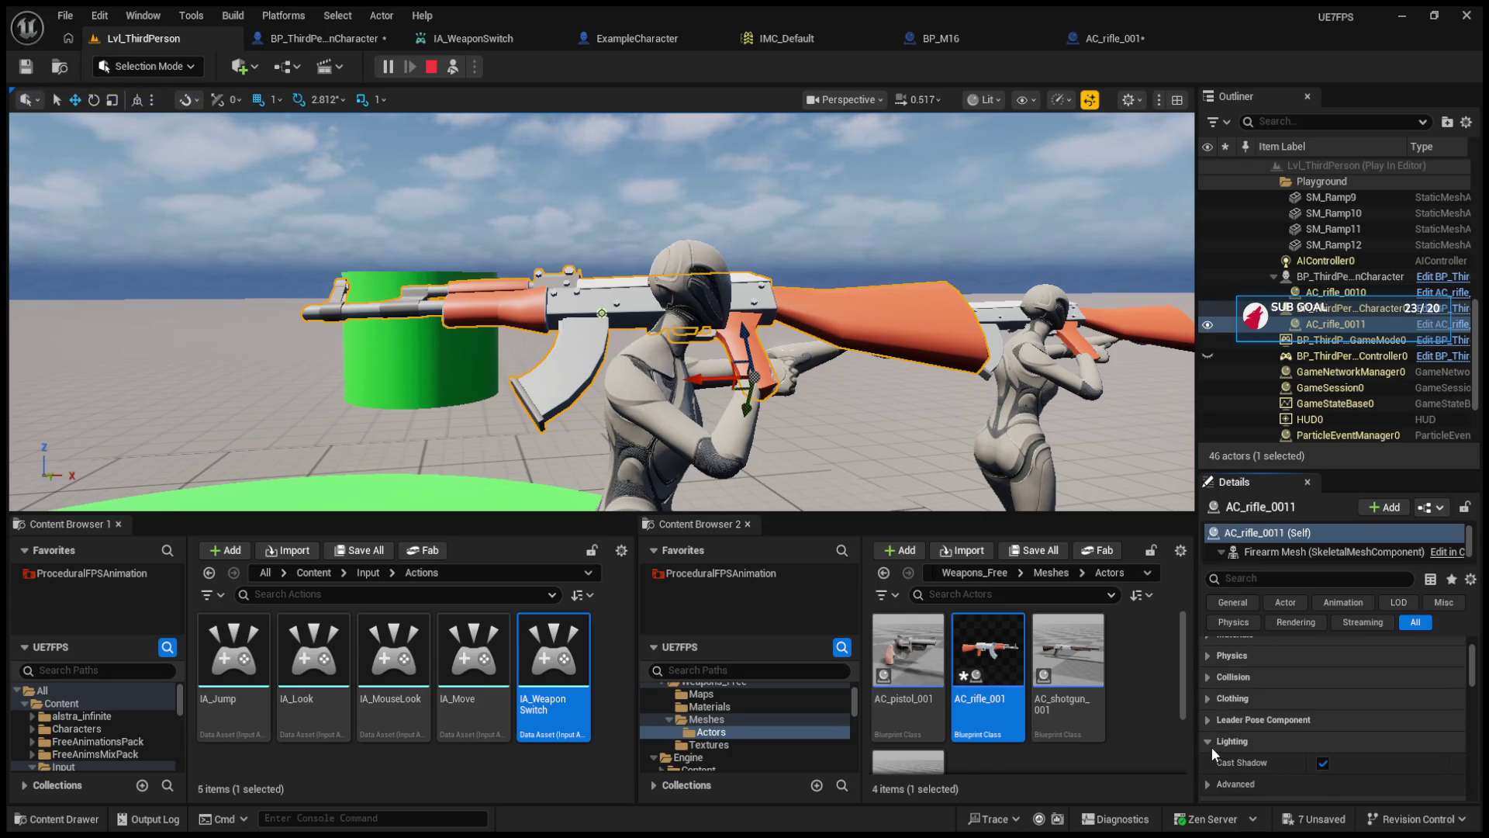
{"action": "left_click", "coordinate": [1209, 741]}
{"action": "left_click", "coordinate": [1208, 763]}
{"action": "scroll", "coordinate": [1214, 771], "scroll_direction": "up", "scroll_amount": 3}
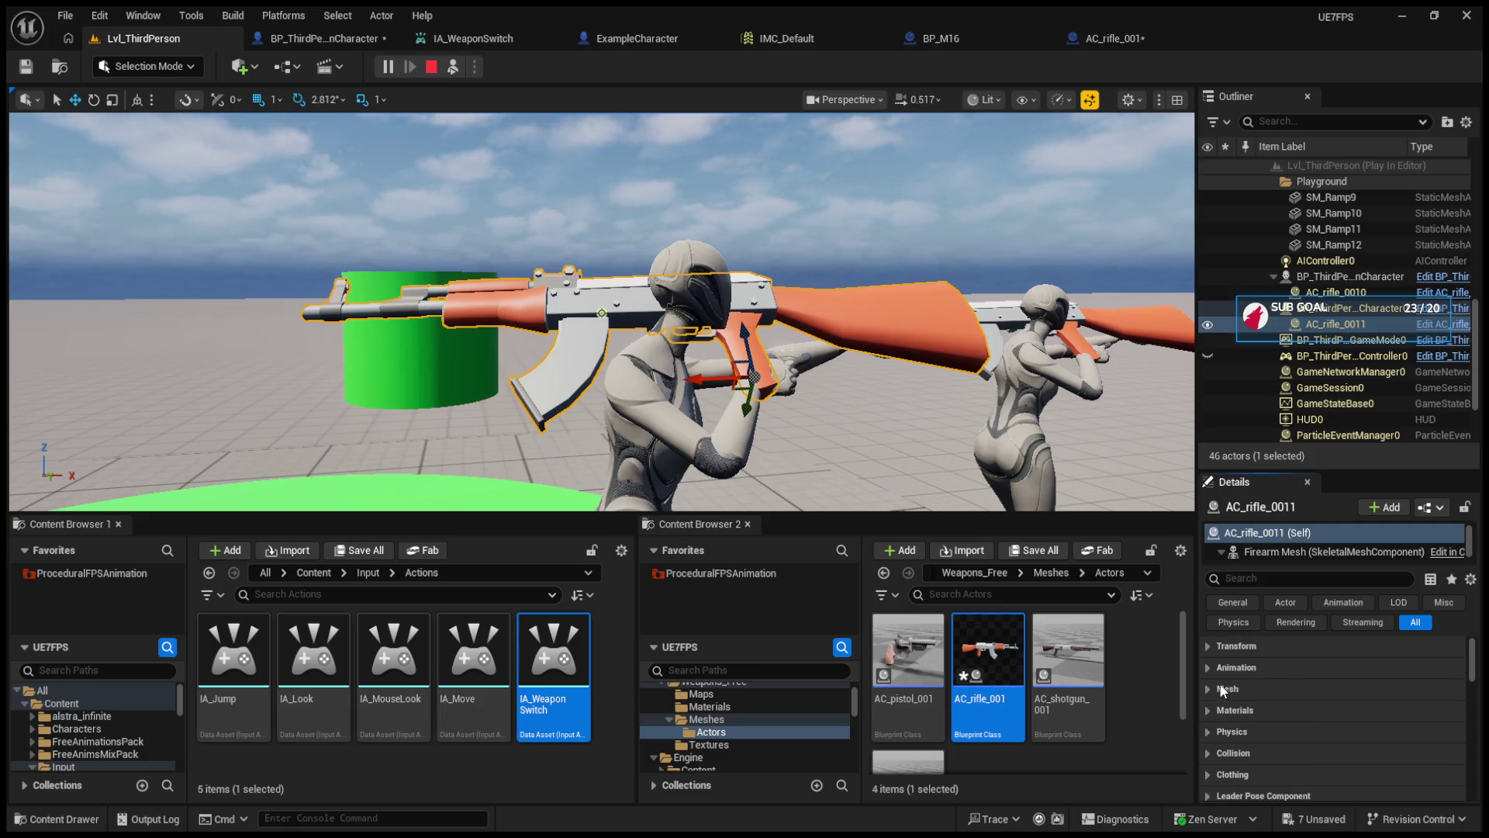
- Filter the rifle's Details by 'FPS' and leave only Animation Rig expanded
{"action": "left_click", "coordinate": [1258, 578]}
{"action": "type", "text": "FPS"}
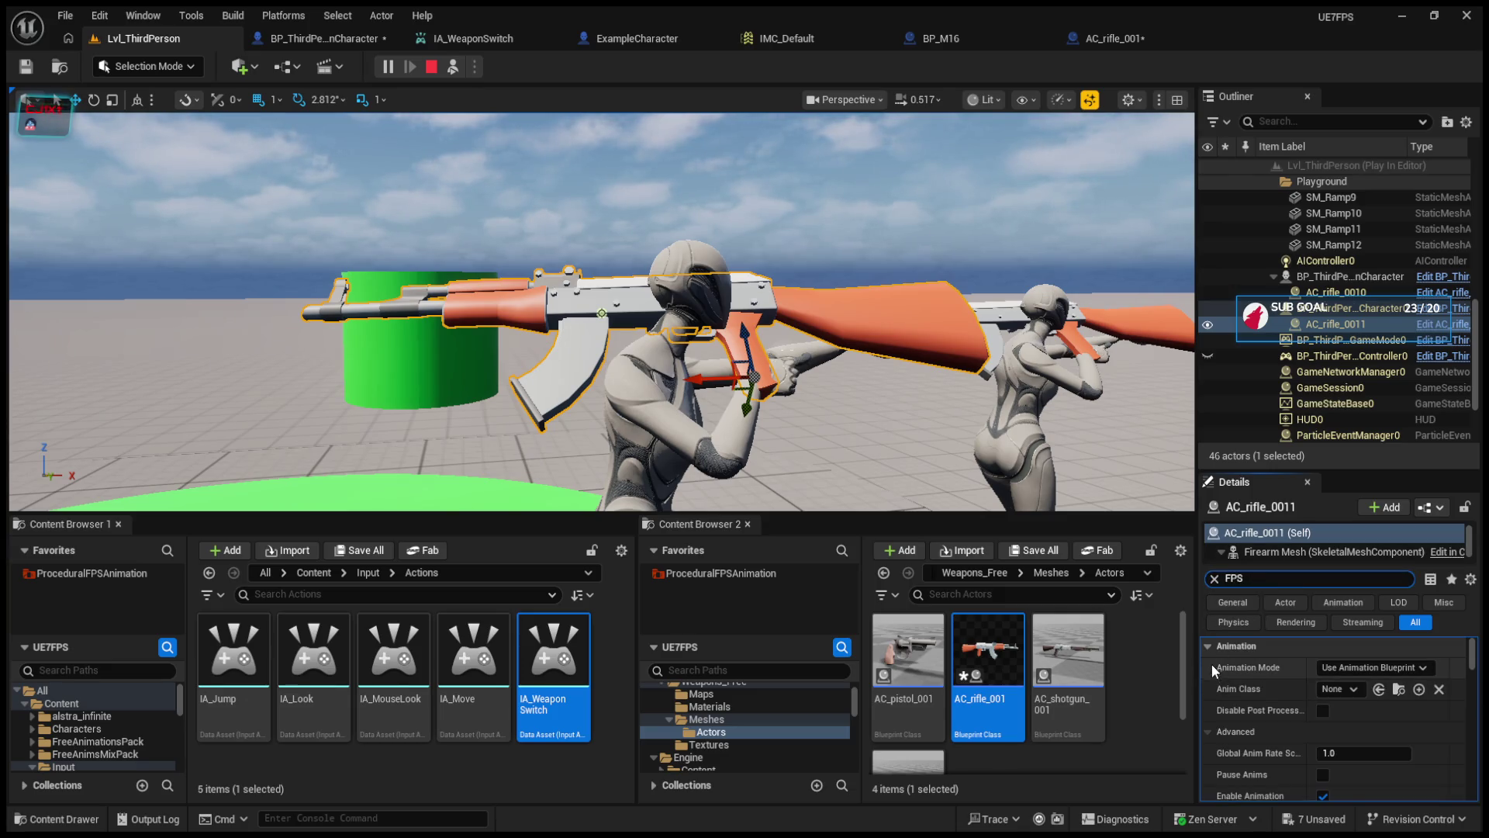
{"action": "left_click", "coordinate": [1210, 649]}
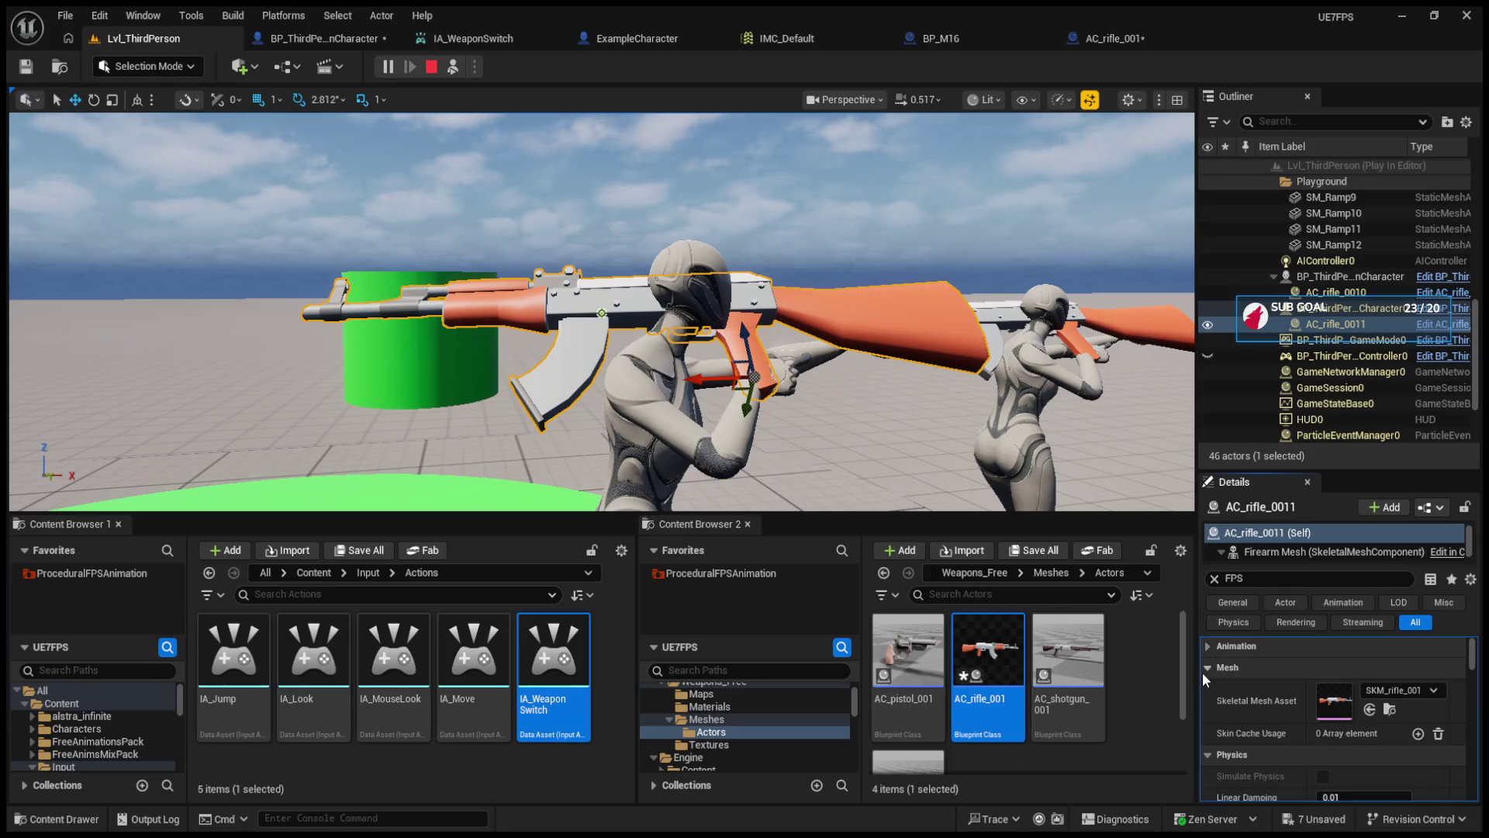
{"action": "left_click", "coordinate": [1207, 668]}
{"action": "left_click", "coordinate": [1207, 688]}
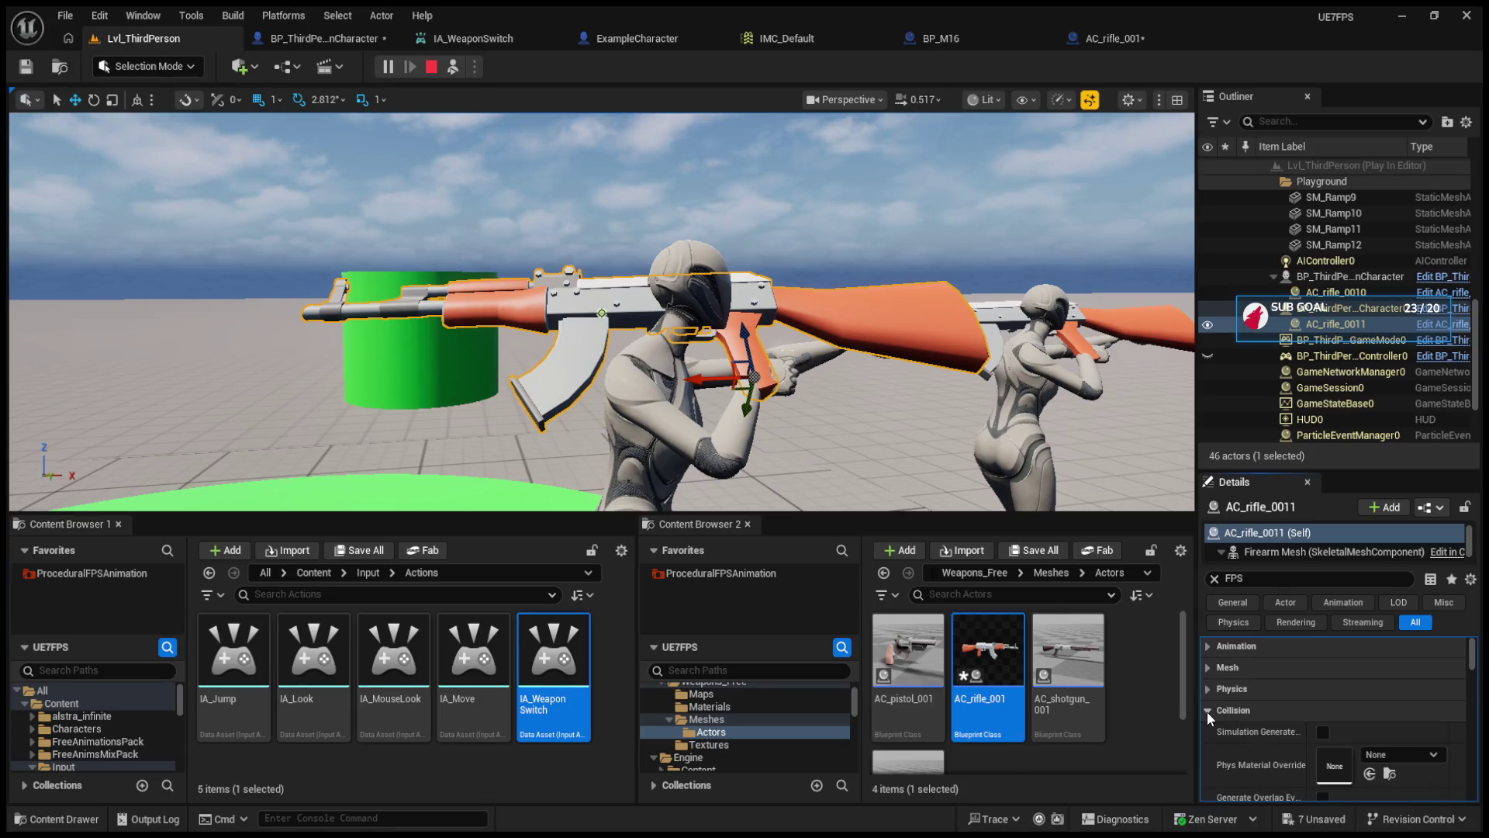
{"action": "left_click", "coordinate": [1207, 793]}
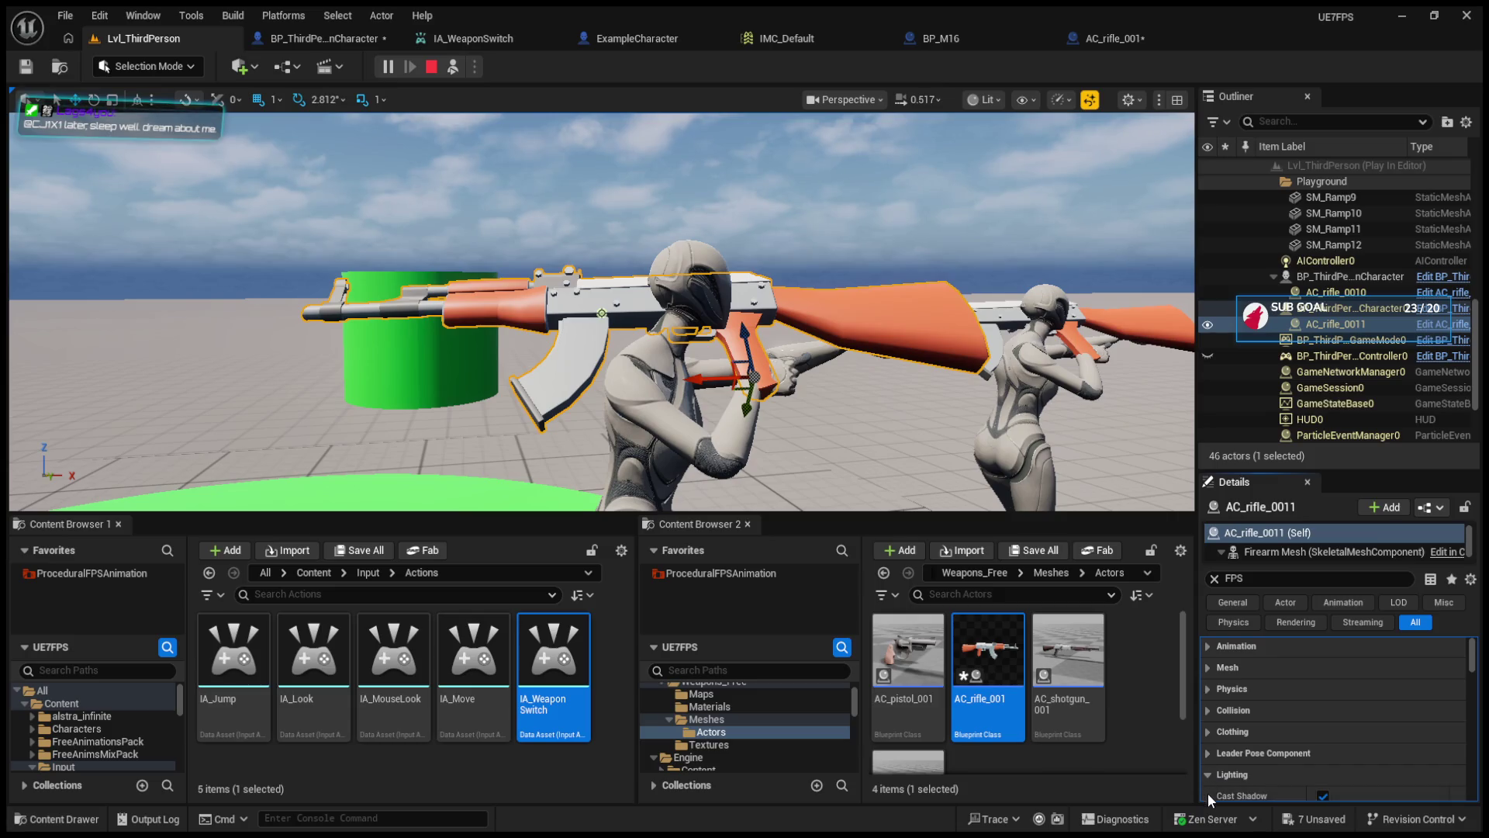
- Rotate the rifle with the rotate gizmo to about -180 degrees
{"action": "key", "text": "e"}
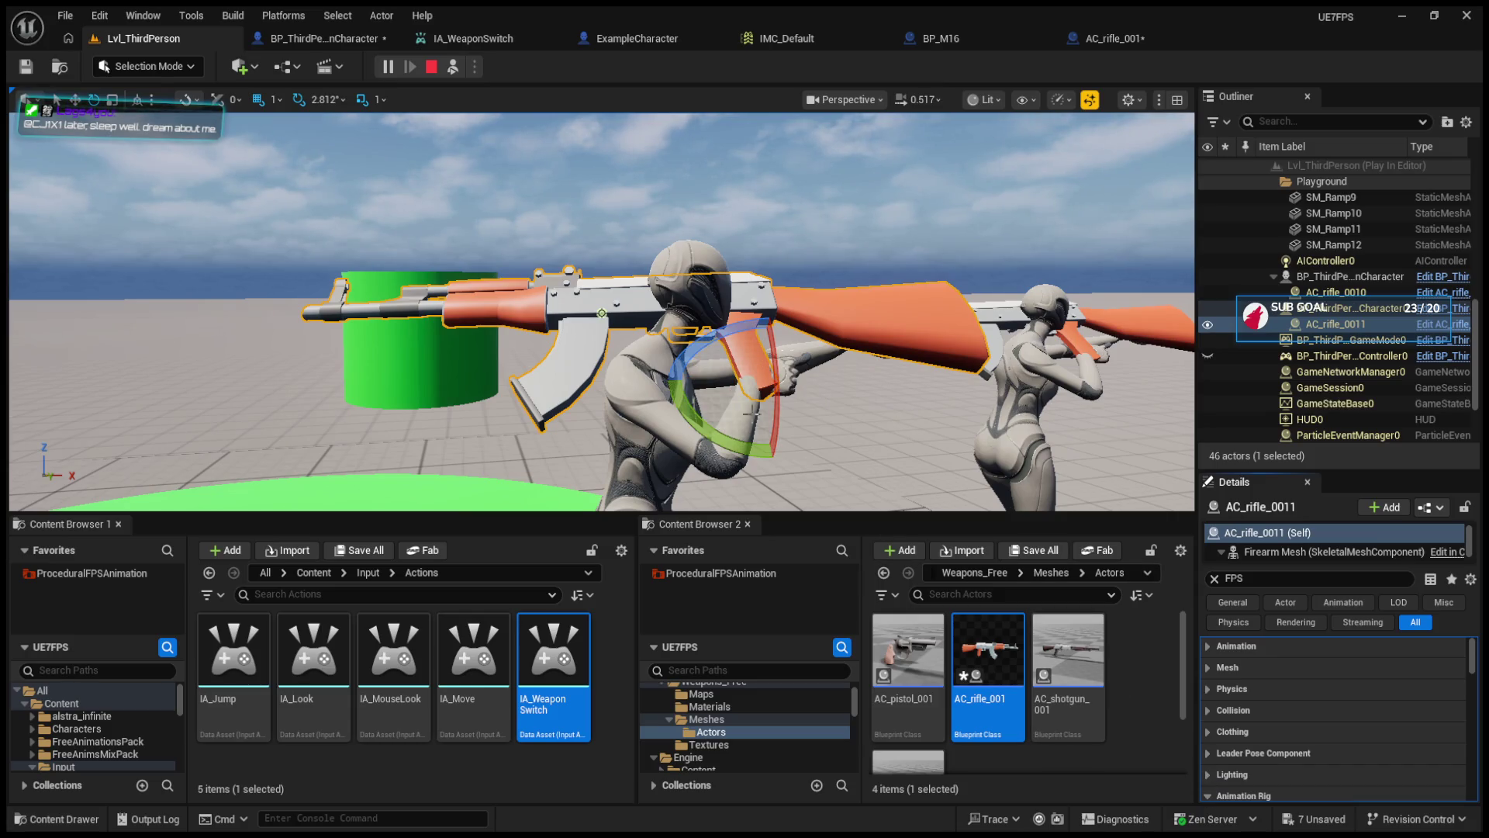
{"action": "left_click_drag", "start_coordinate": [730, 391], "coordinate": [776, 434]}
{"action": "mouse_move", "coordinate": [710, 314]}
{"action": "left_mouse_down"}
{"action": "mouse_move", "coordinate": [841, 341]}
{"action": "mouse_move", "coordinate": [861, 380]}
{"action": "mouse_move", "coordinate": [712, 343]}
{"action": "mouse_move", "coordinate": [722, 418]}
{"action": "left_mouse_up"}
- Switch to the scale gizmo to shrink the selected AC_rifle_0011
{"action": "key", "text": "r"}
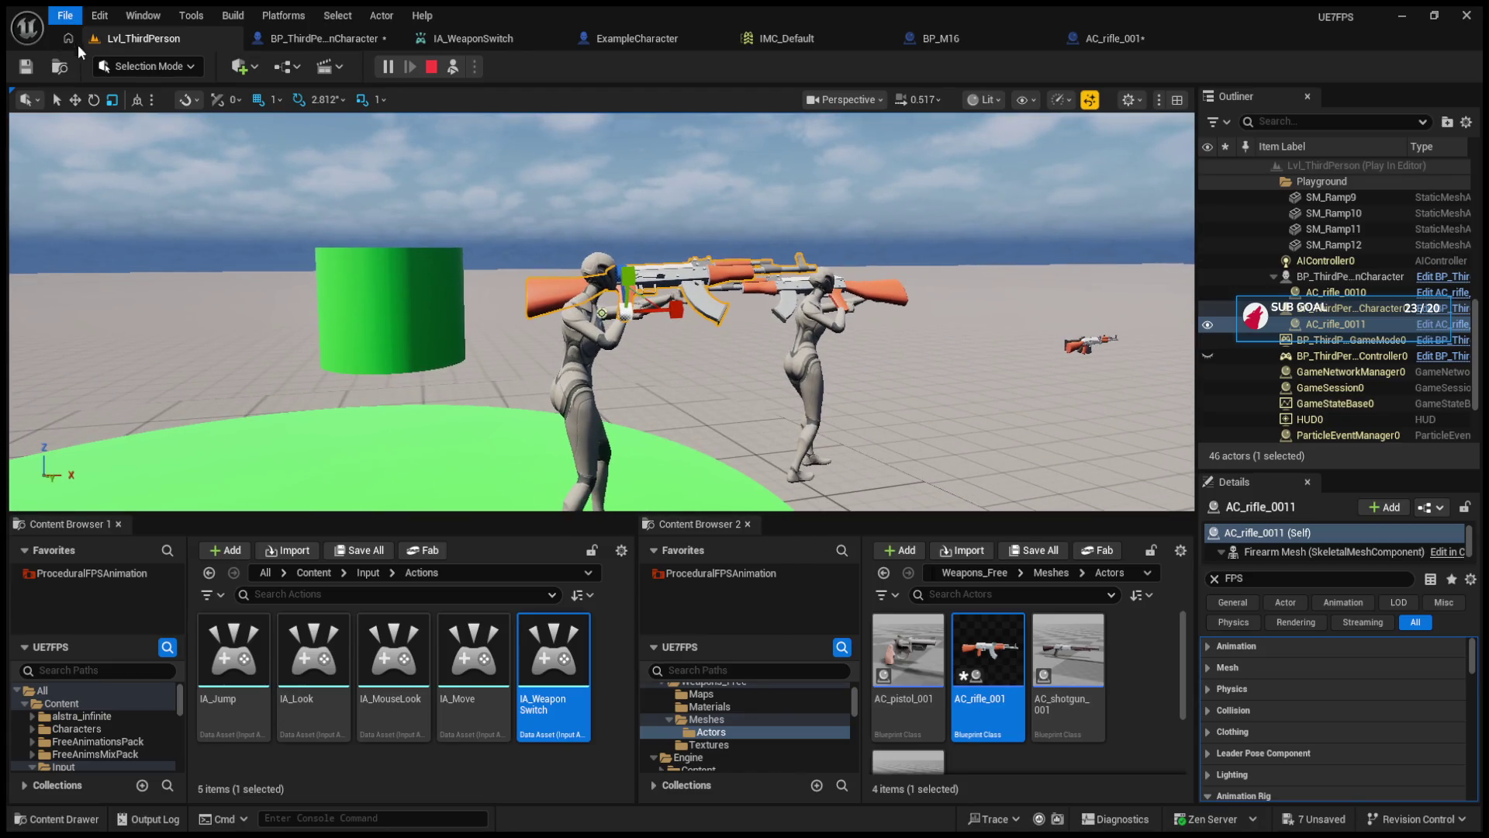
- Save the blueprints, clear the FPS filter, and scale the Firearm Mesh to 0.51
{"action": "left_click", "coordinate": [141, 218]}
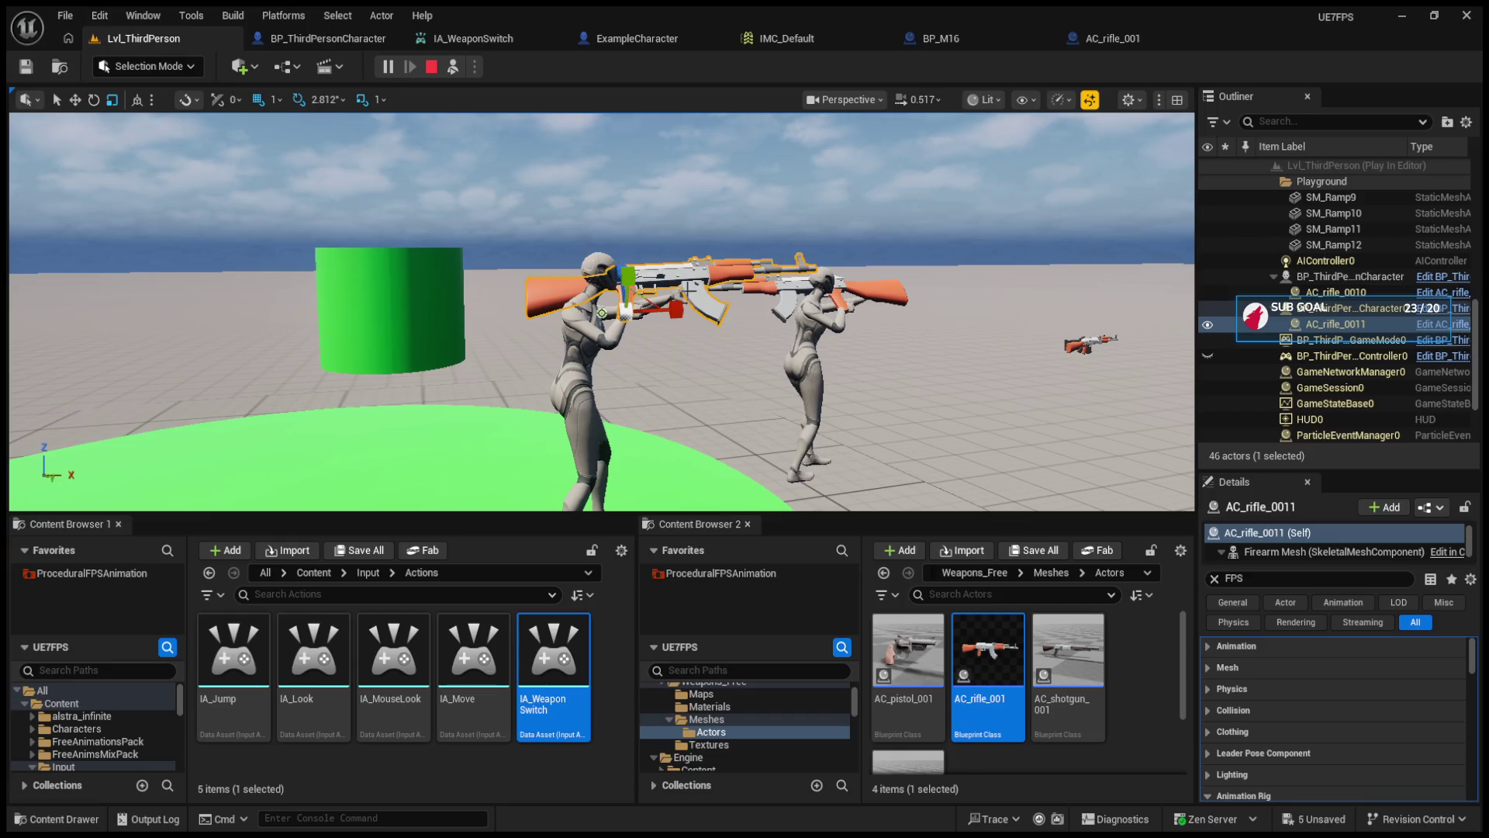
{"action": "left_click", "coordinate": [1213, 579]}
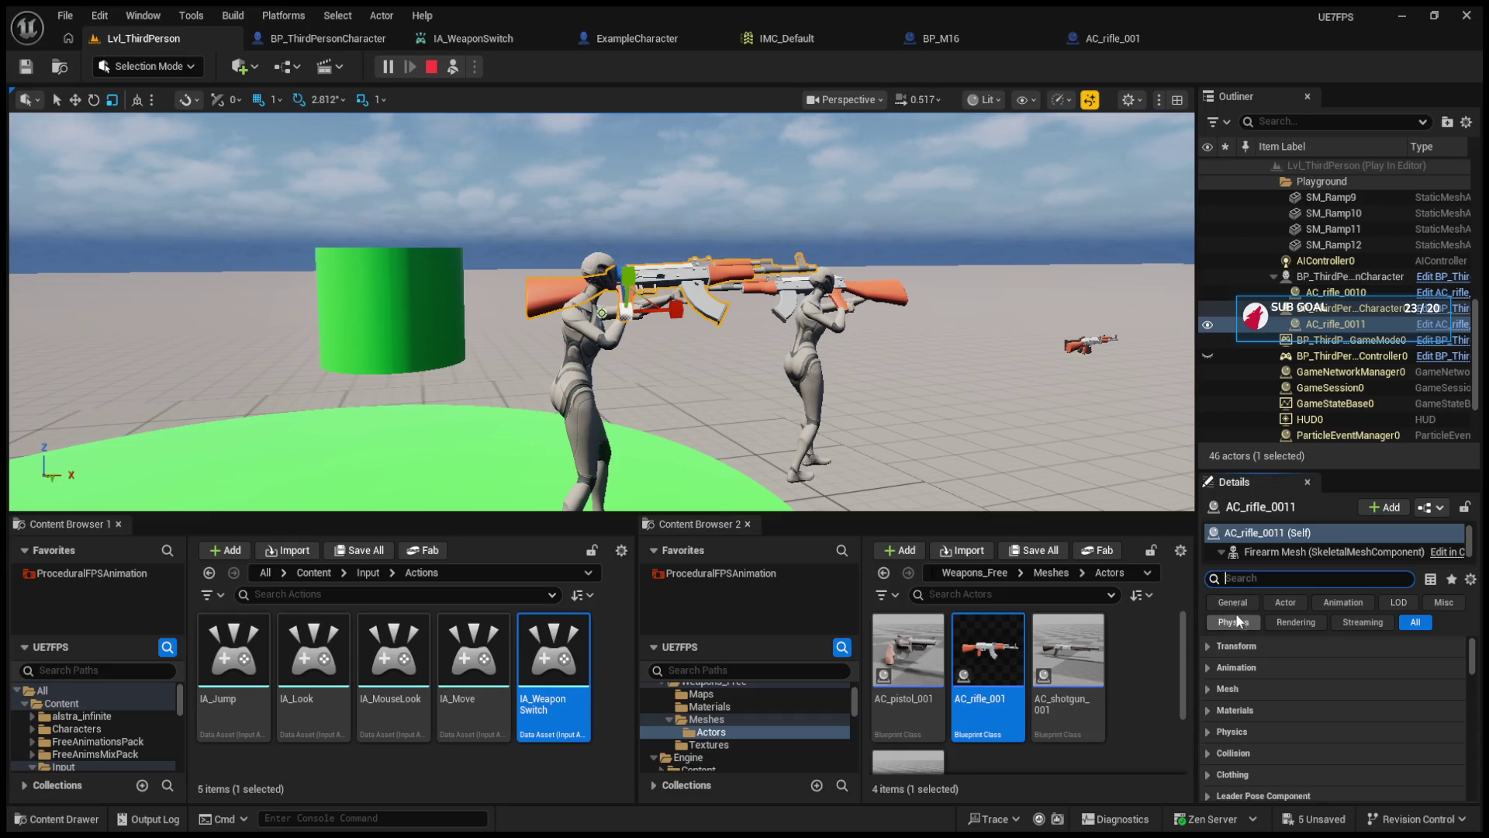
{"action": "left_click", "coordinate": [1294, 602]}
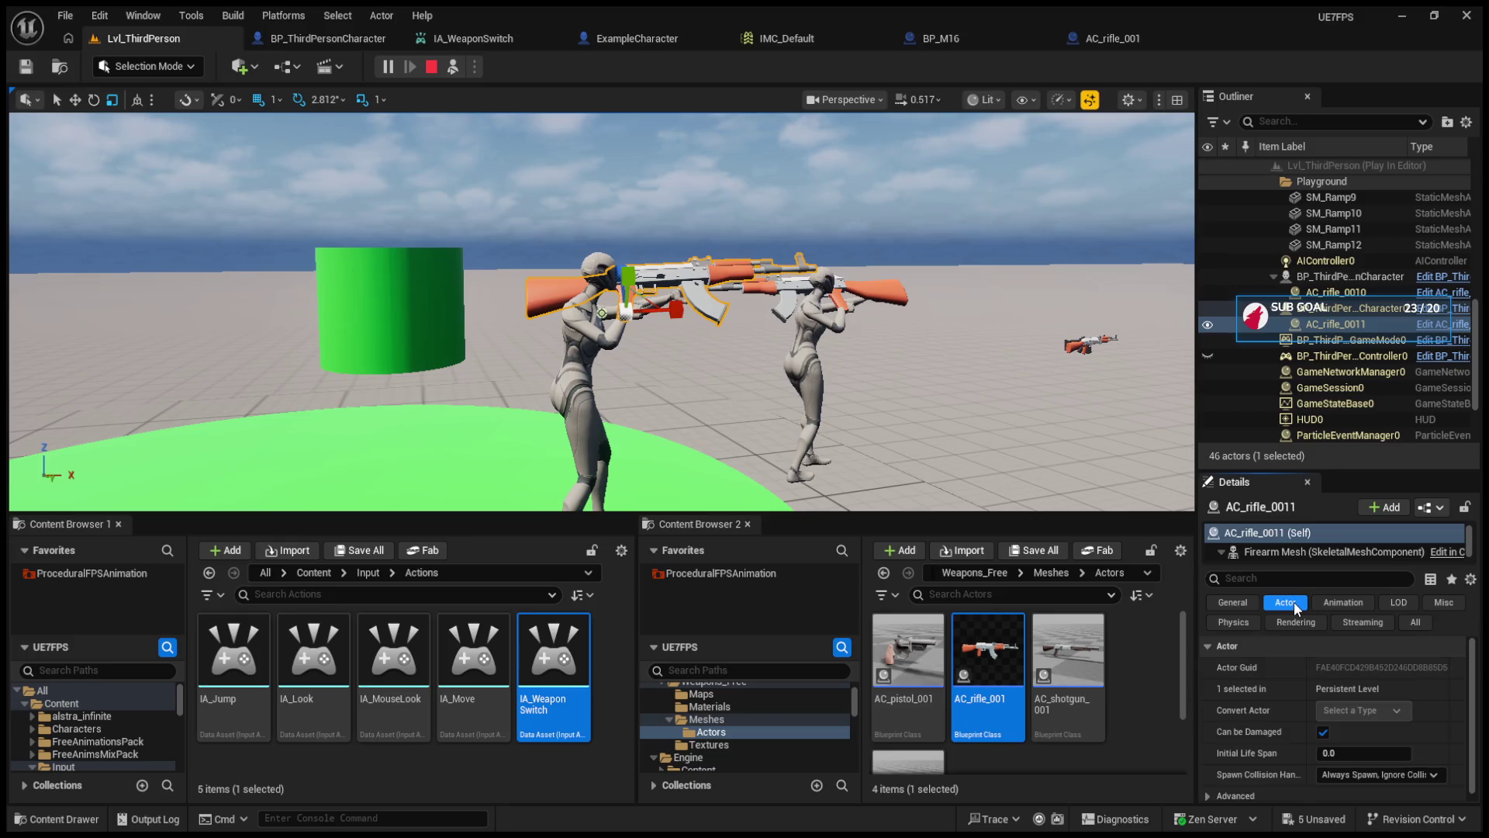
{"action": "left_click", "coordinate": [1279, 556]}
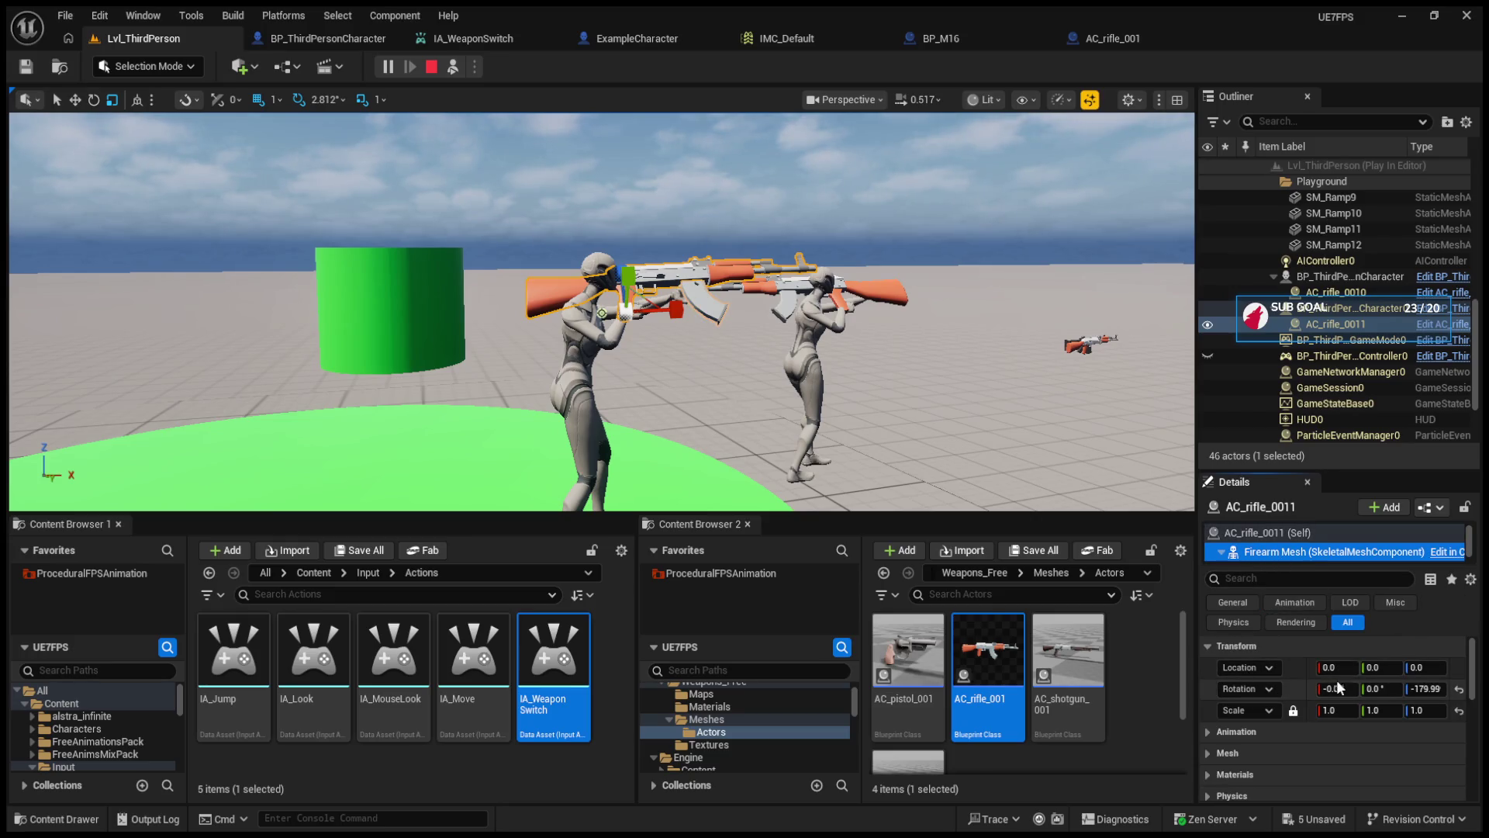
{"action": "left_click_drag", "start_coordinate": [1339, 709], "coordinate": [1274, 709]}
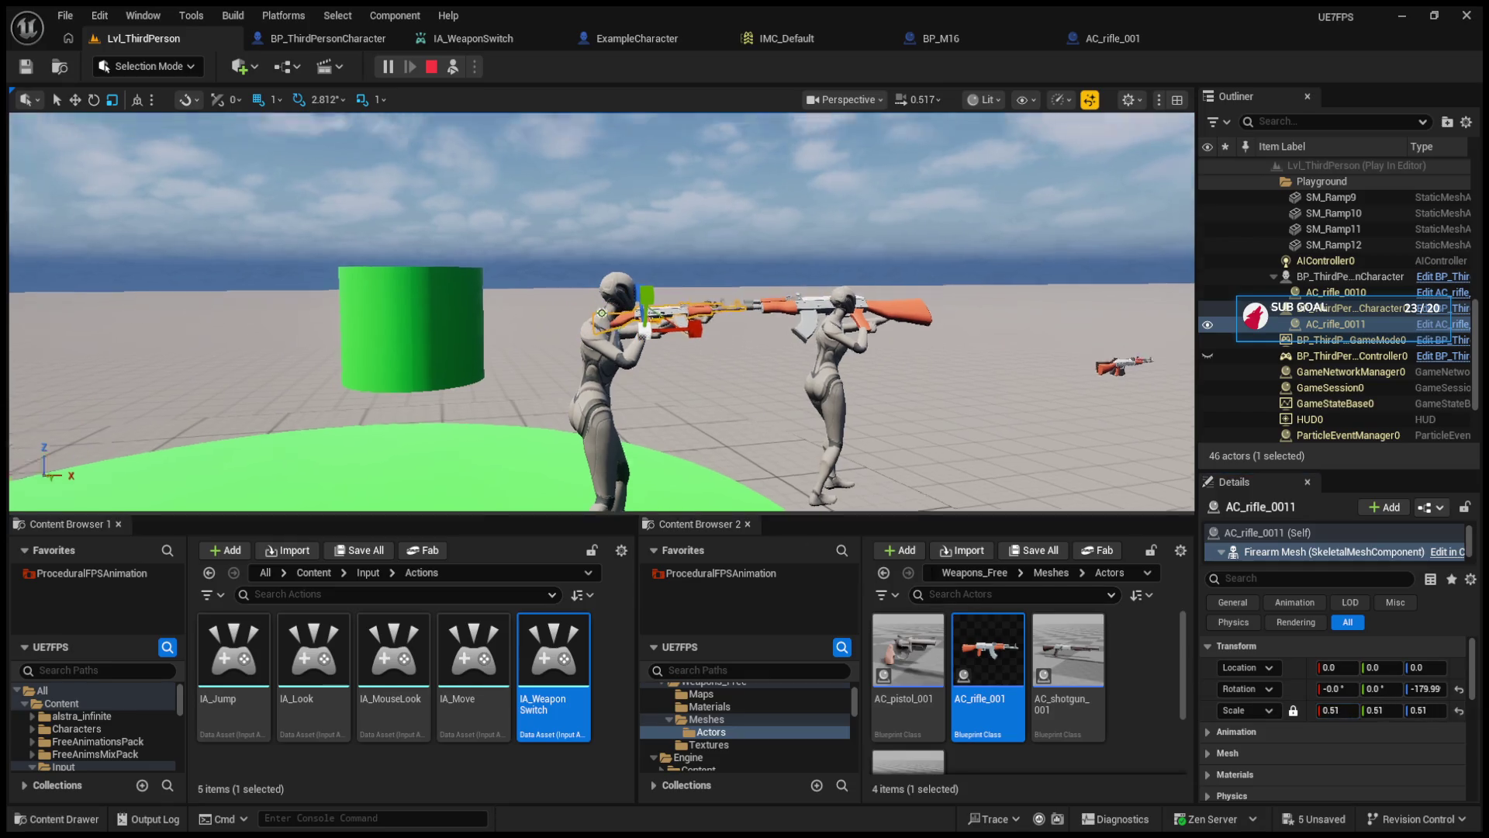
- Frame the rifle, move it back to X -6, and tilt it about 19.7° around X
{"action": "key", "text": "f"}
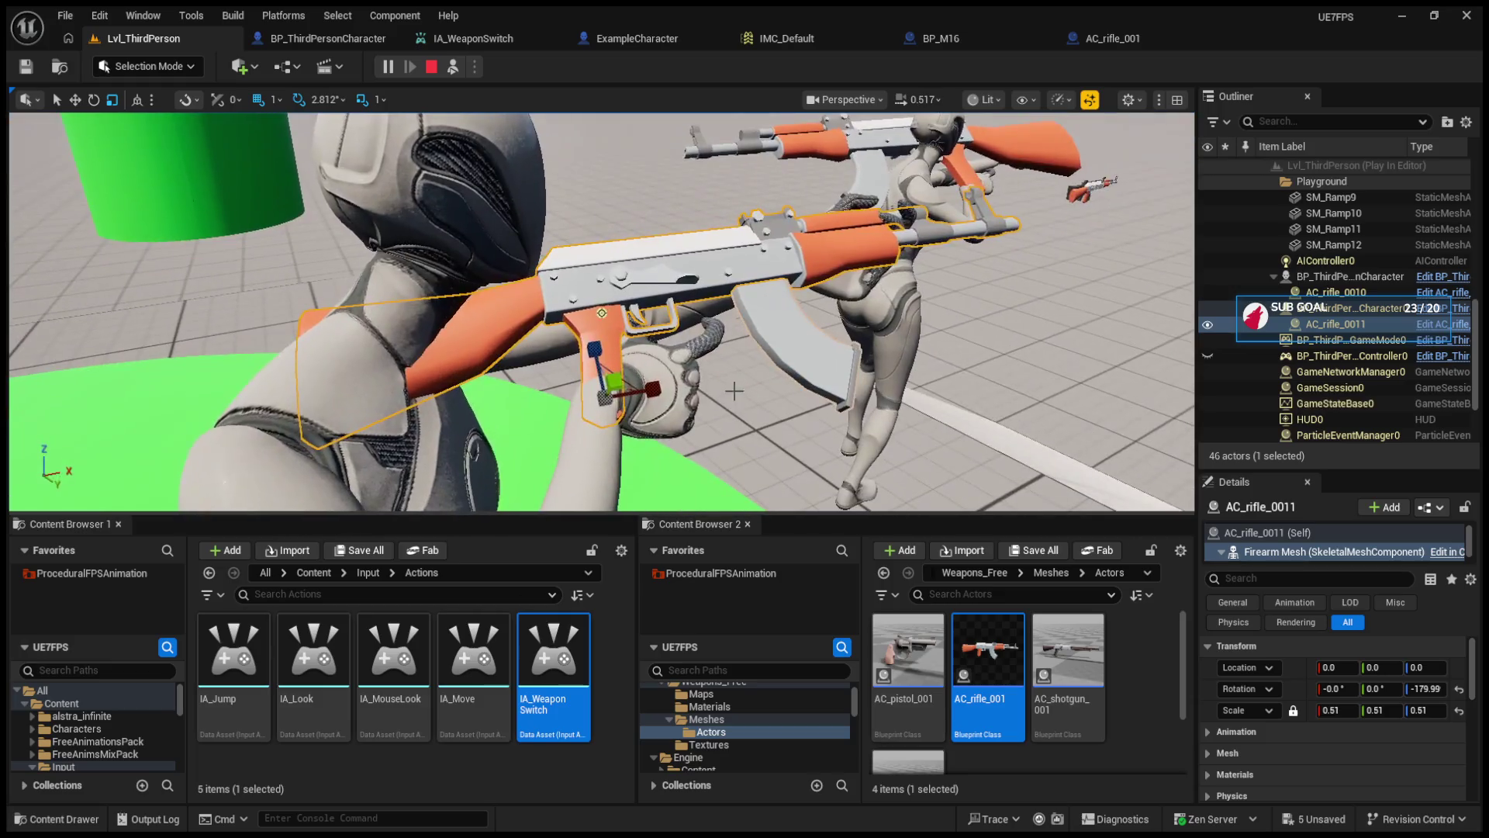
{"action": "left_click_drag", "start_coordinate": [664, 393], "coordinate": [659, 370]}
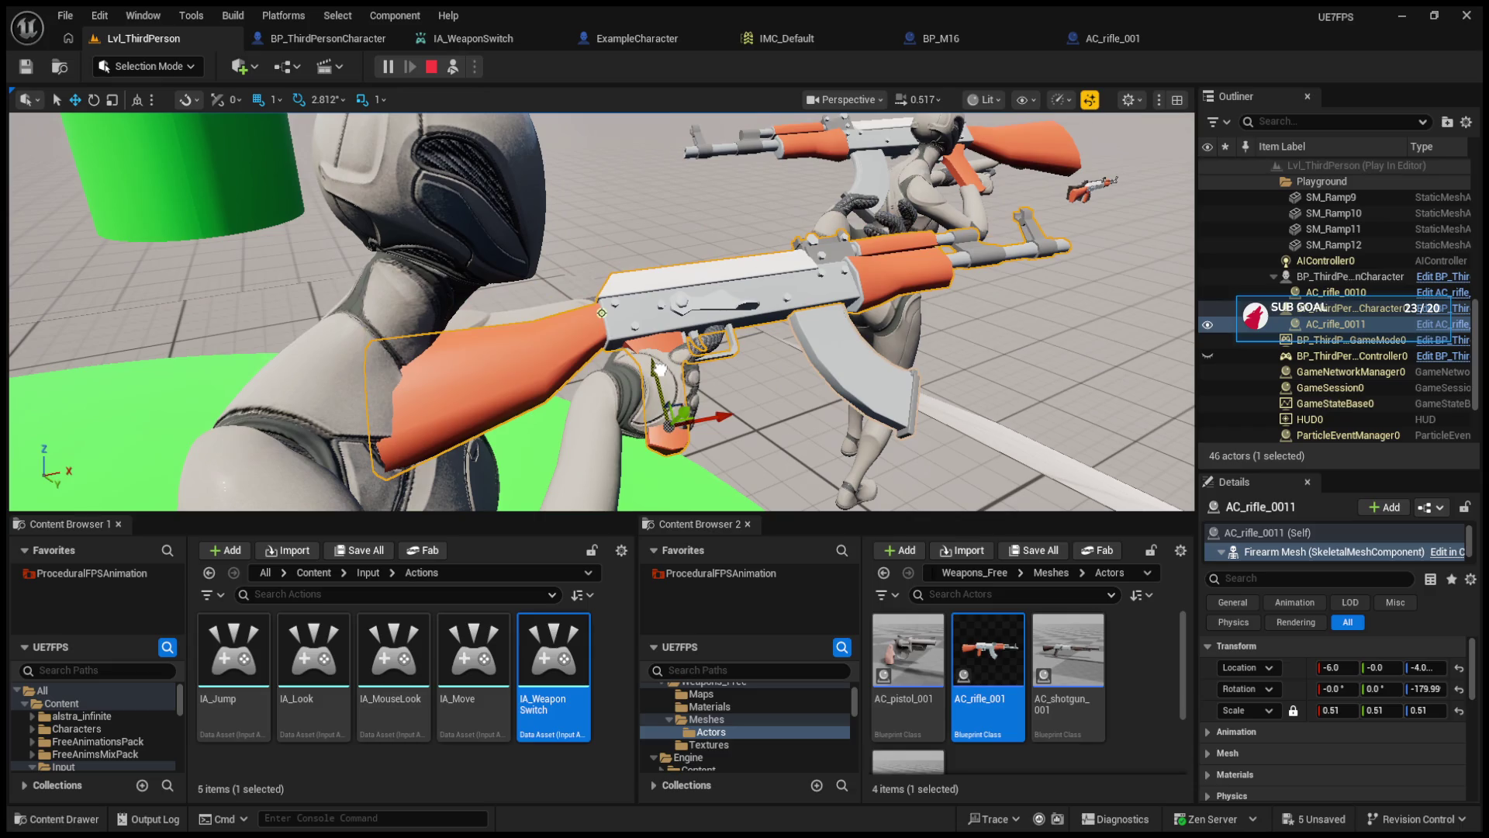
{"action": "key", "text": "e"}
{"action": "mouse_move", "coordinate": [686, 457]}
{"action": "left_mouse_down"}
{"action": "mouse_move", "coordinate": [706, 448]}
{"action": "mouse_move", "coordinate": [657, 403]}
{"action": "mouse_move", "coordinate": [528, 397]}
{"action": "left_mouse_up"}
{"action": "key", "text": "w"}
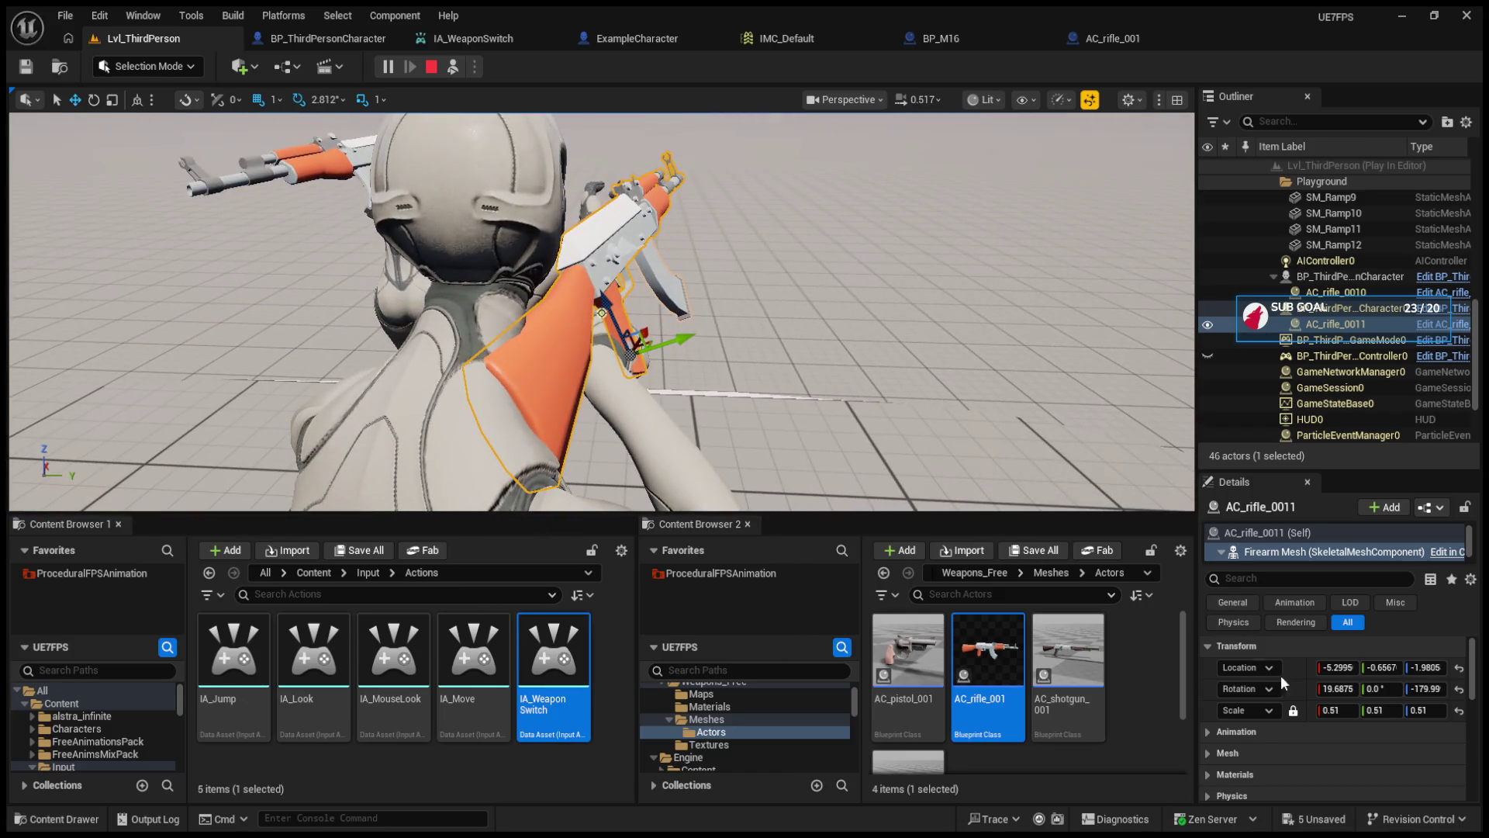
- Set the rifle's location to -4, 2, -1 and rotate it about 15° around Y
{"action": "left_click_drag", "start_coordinate": [1335, 668], "coordinate": [1340, 669]}
{"action": "key", "text": "Tab"}
{"action": "type", "text": "2"}
{"action": "key", "text": "Return"}
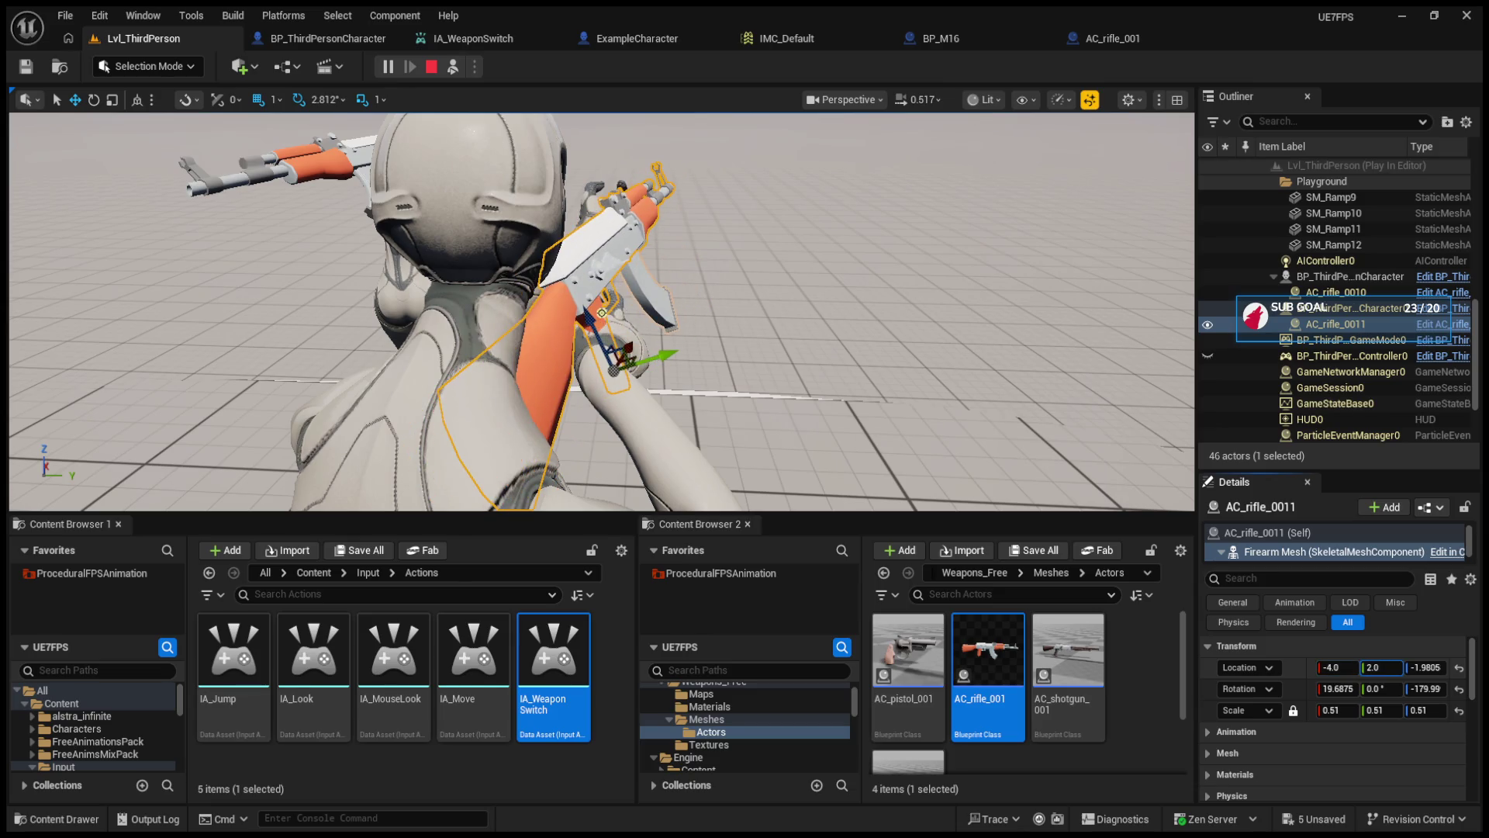
{"action": "left_click", "coordinate": [1425, 668]}
{"action": "type", "text": "-1"}
{"action": "key", "text": "Return"}
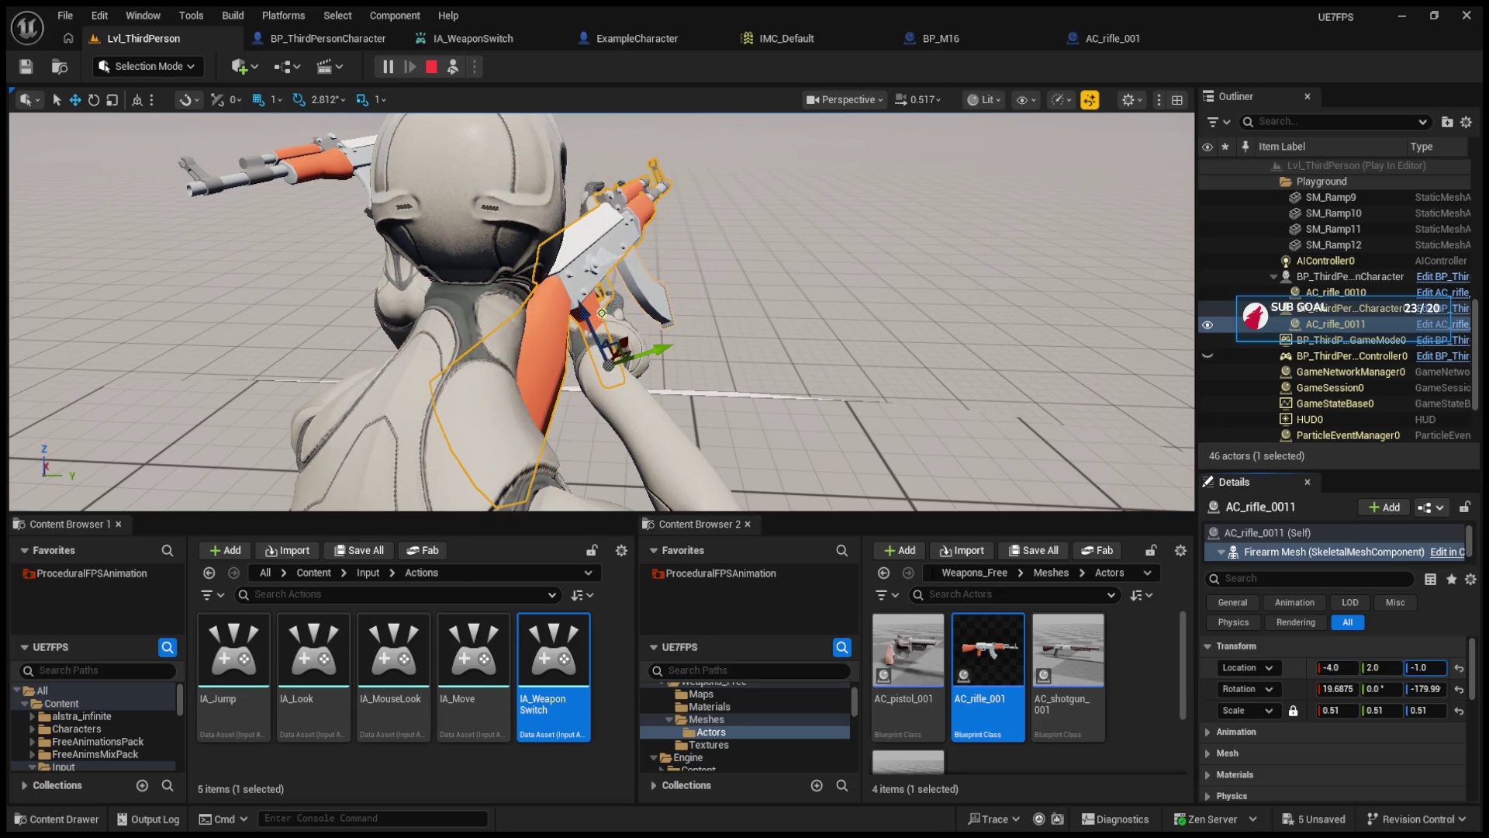
{"action": "left_click", "coordinate": [1378, 669]}
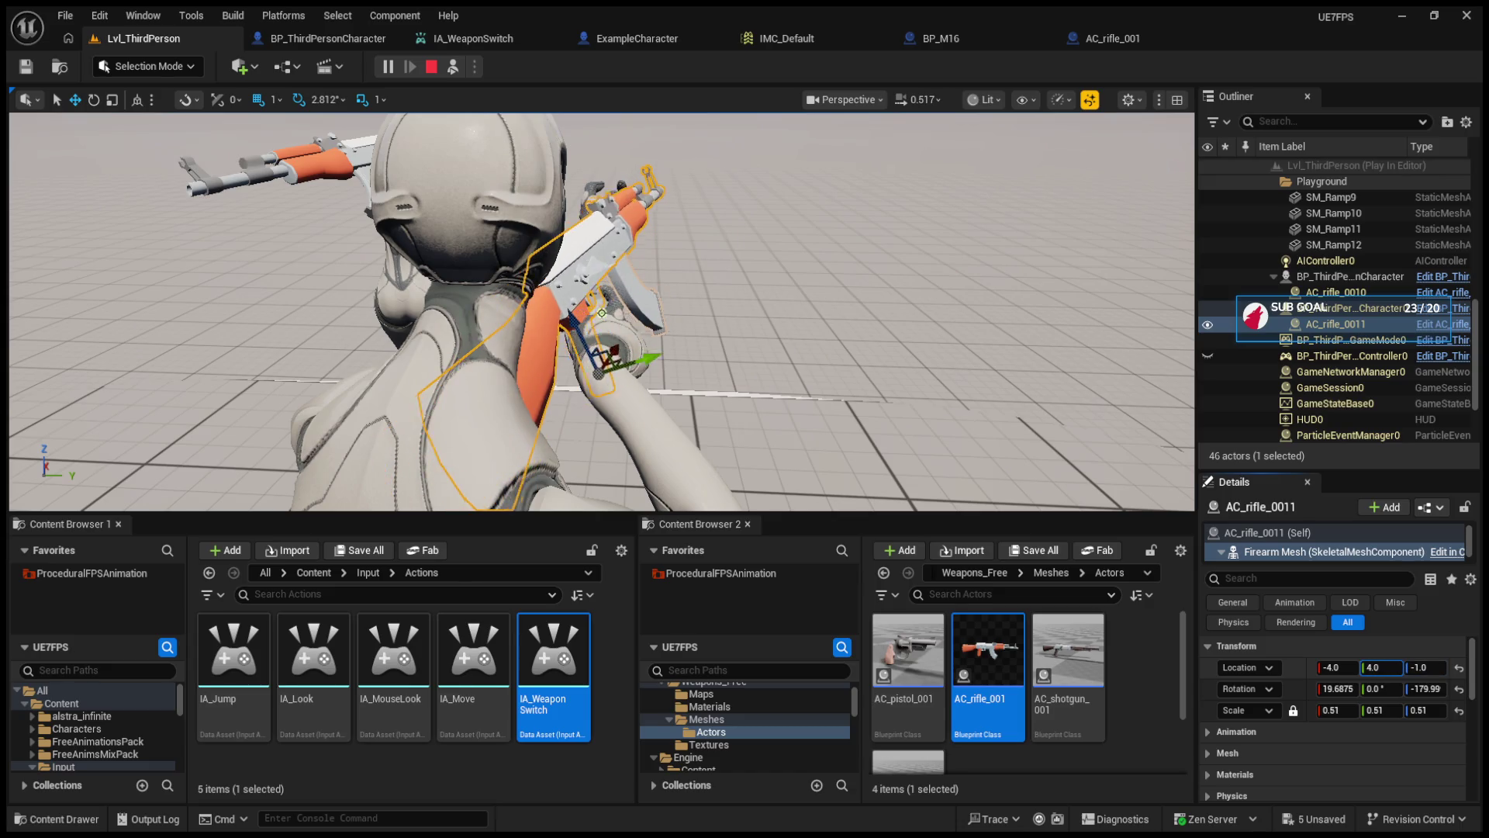
{"action": "type", "text": "2"}
{"action": "key", "text": "e"}
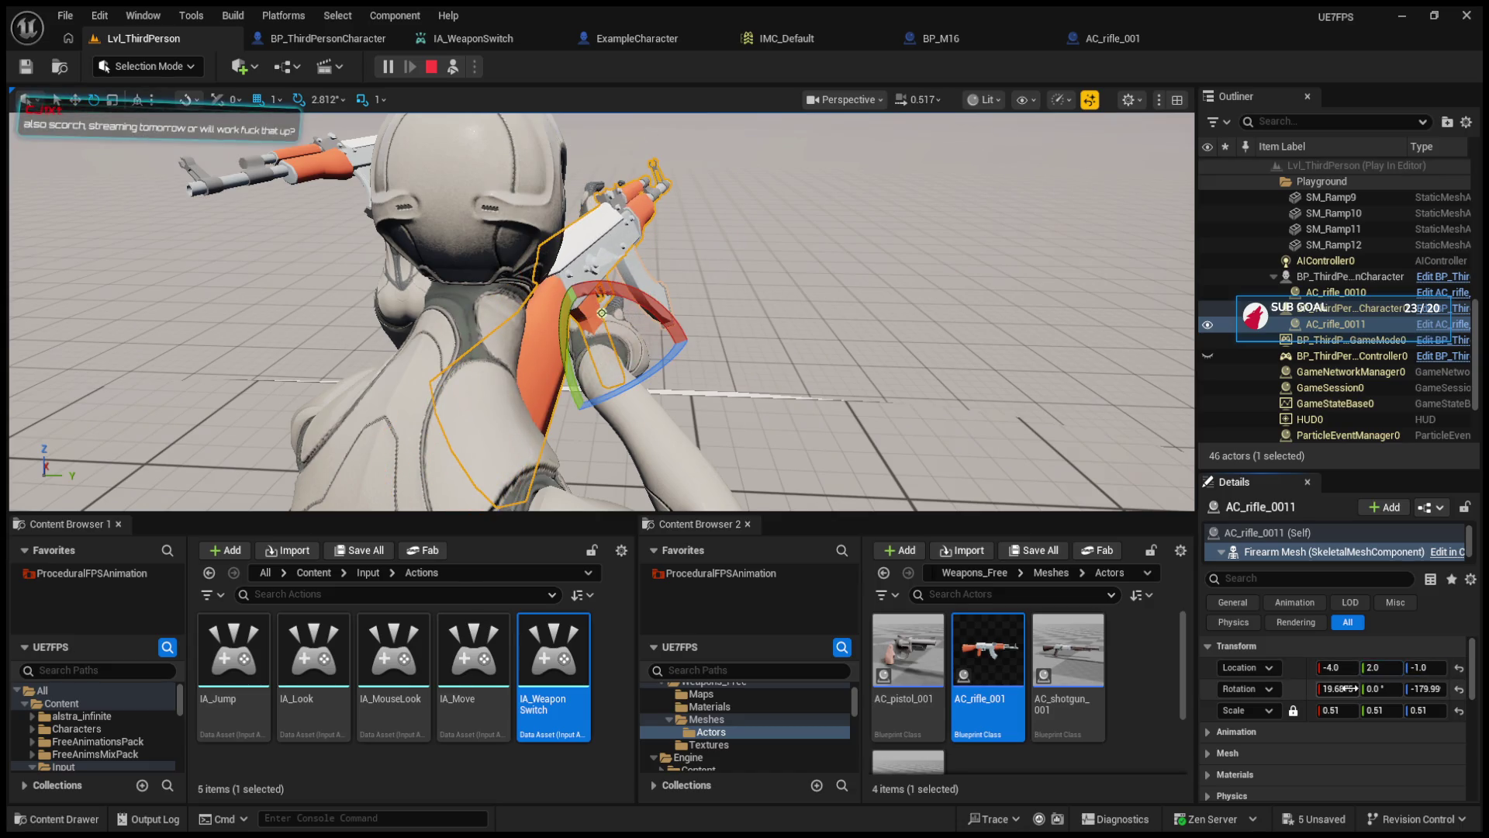
{"action": "mouse_move", "coordinate": [1383, 689]}
{"action": "left_mouse_down"}
{"action": "mouse_move", "coordinate": [1435, 689]}
{"action": "mouse_move", "coordinate": [1342, 689]}
{"action": "mouse_move", "coordinate": [1410, 668]}
{"action": "mouse_move", "coordinate": [1397, 667]}
{"action": "left_mouse_up"}
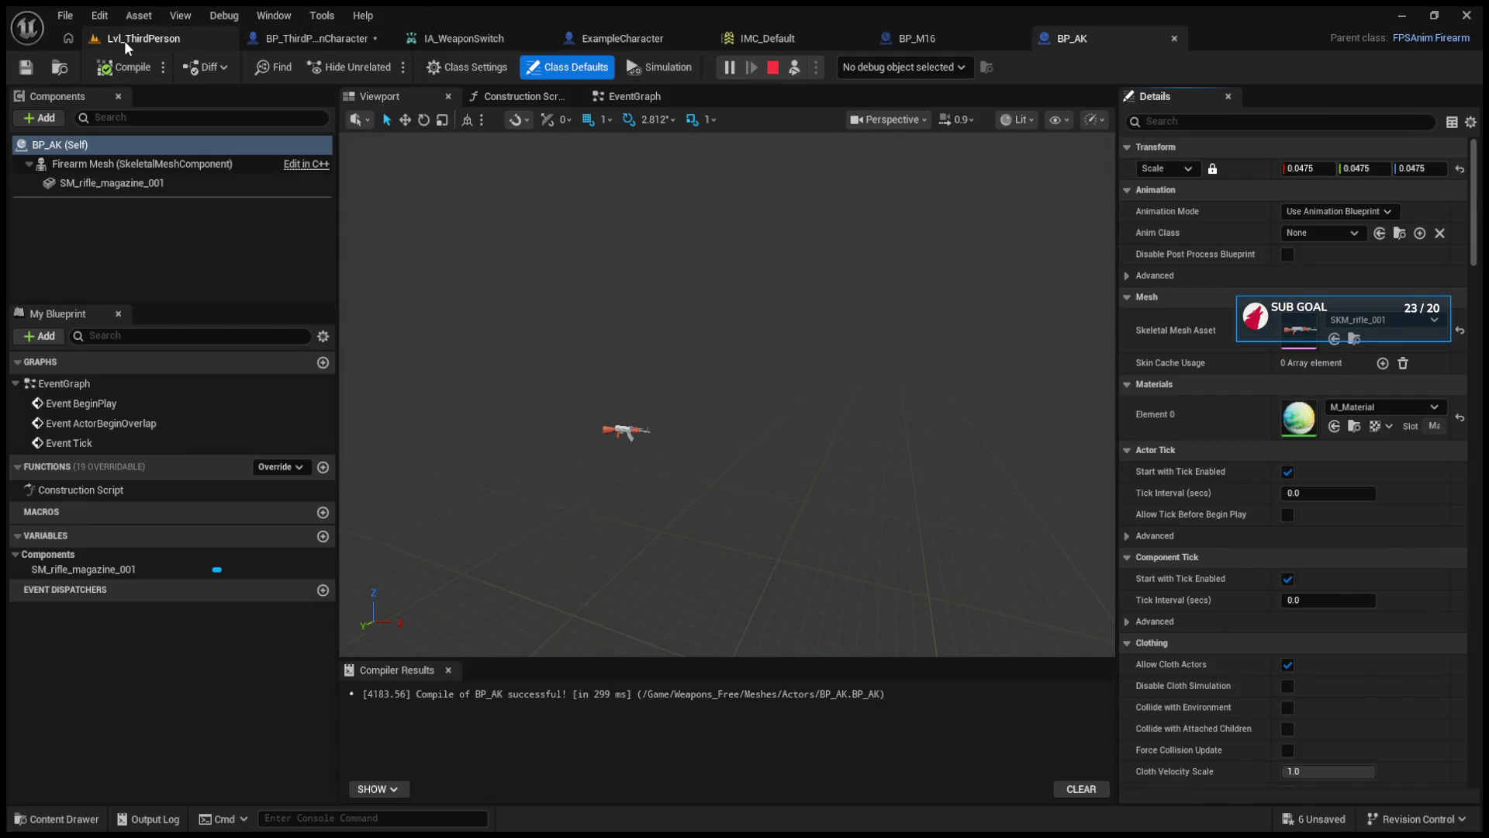
- In the running Lvl_ThirdPerson, possess the character, eject with F8, then stop Play In Editor
{"action": "left_click", "coordinate": [124, 40]}
{"action": "key", "text": "F8"}
{"action": "left_click", "coordinate": [710, 363]}
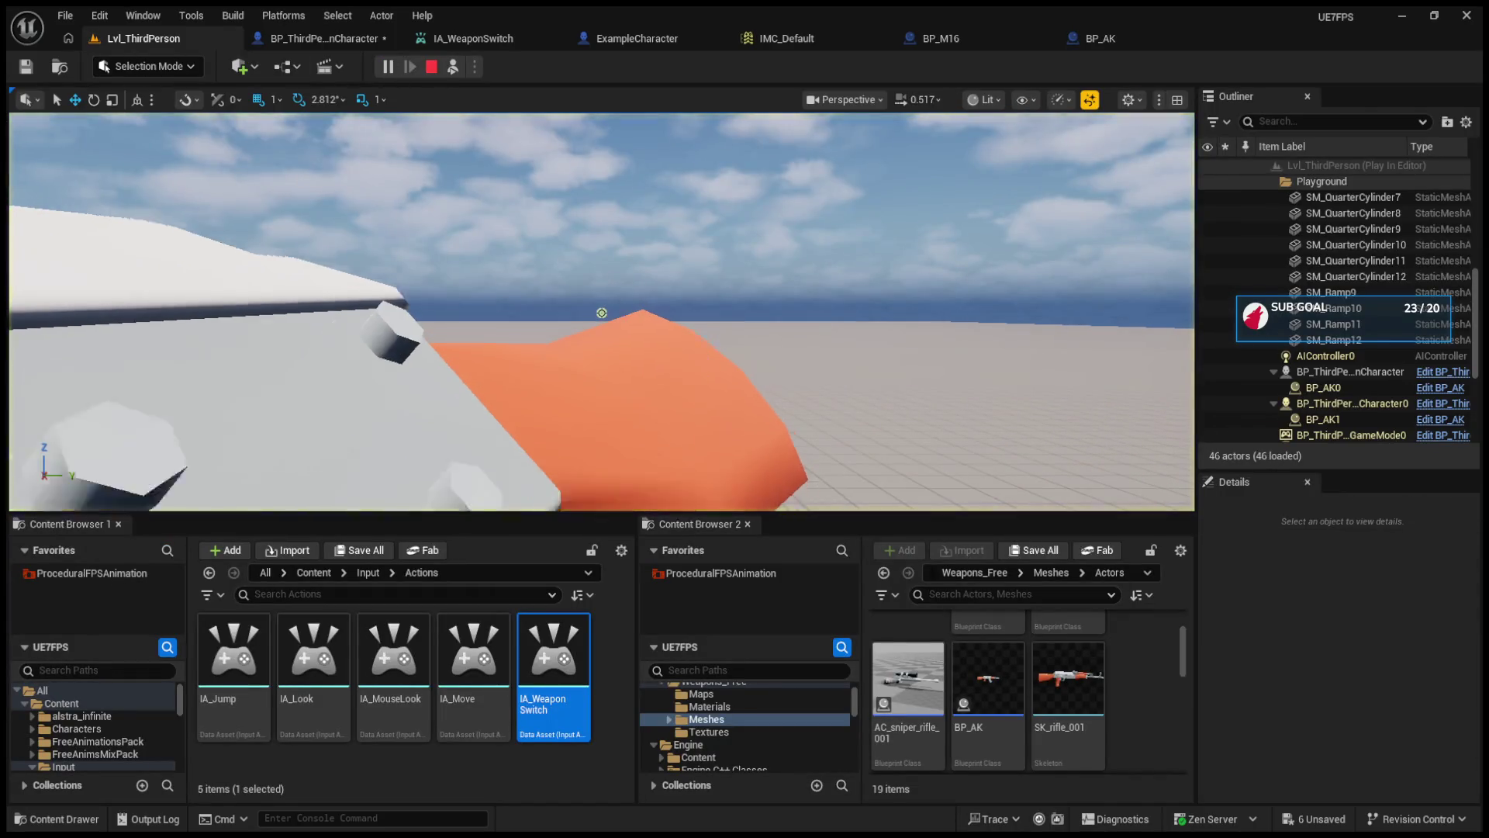
{"action": "key", "text": "F8"}
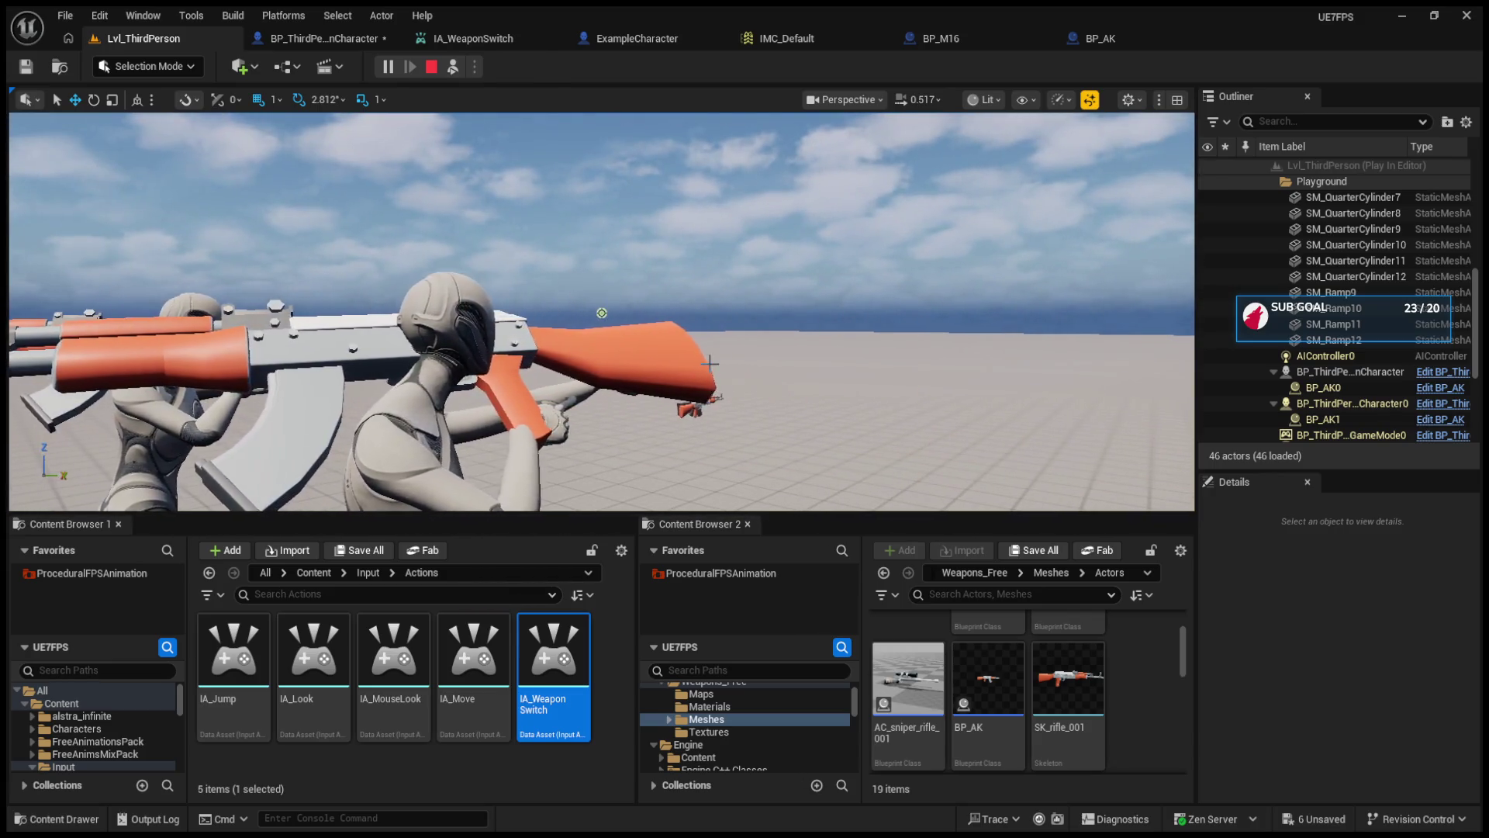
{"action": "key", "text": "Escape"}
- In BP_ThirdPersonCharacter's graph, set the weapon SpawnActor to Override Root Component Scale
{"action": "left_click", "coordinate": [317, 35]}
{"action": "scroll", "coordinate": [542, 286], "scroll_direction": "down", "scroll_amount": 3}
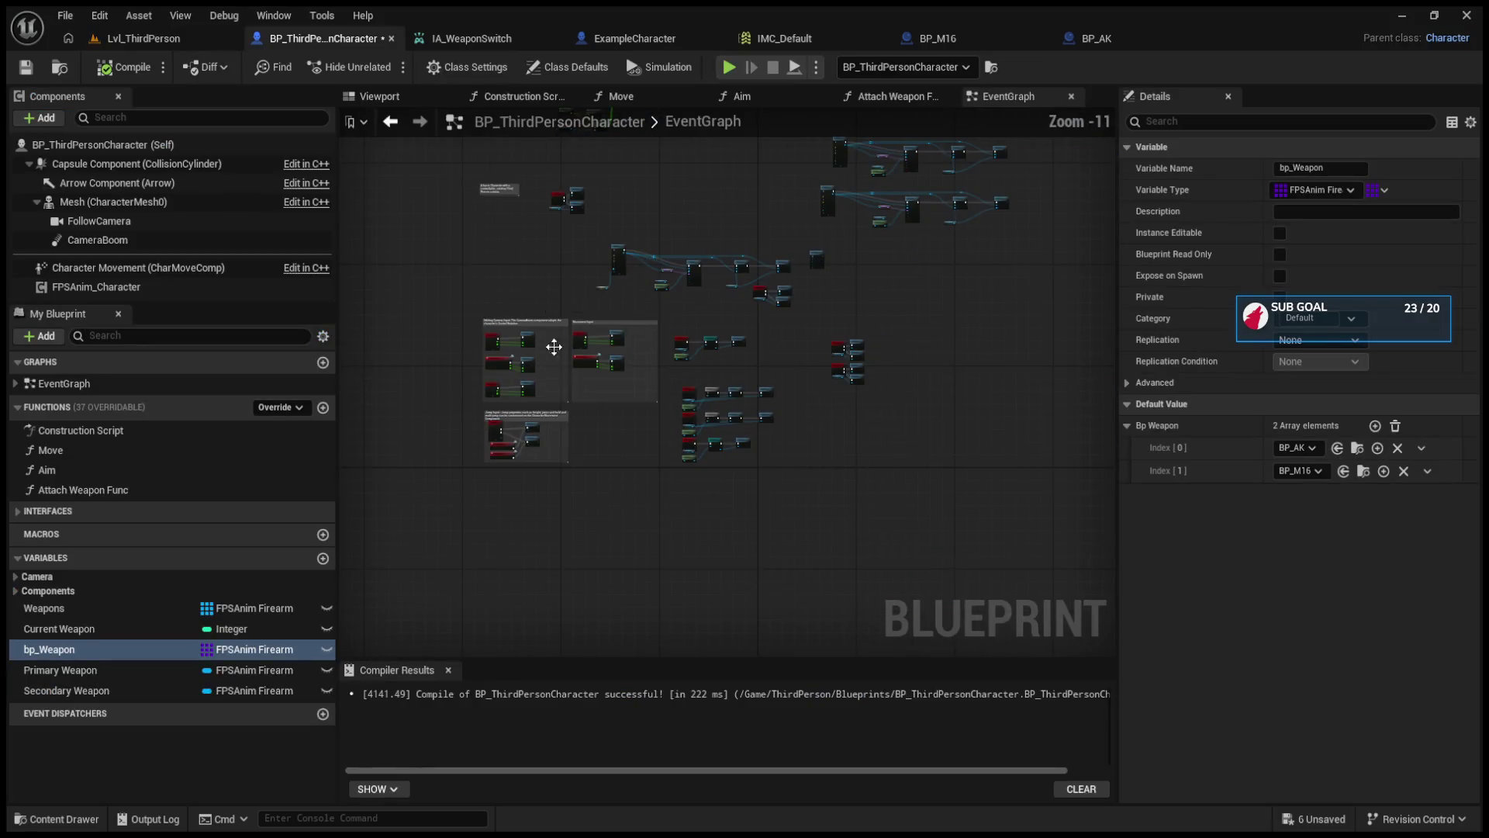
{"action": "scroll", "coordinate": [571, 371], "scroll_direction": "up", "scroll_amount": 9}
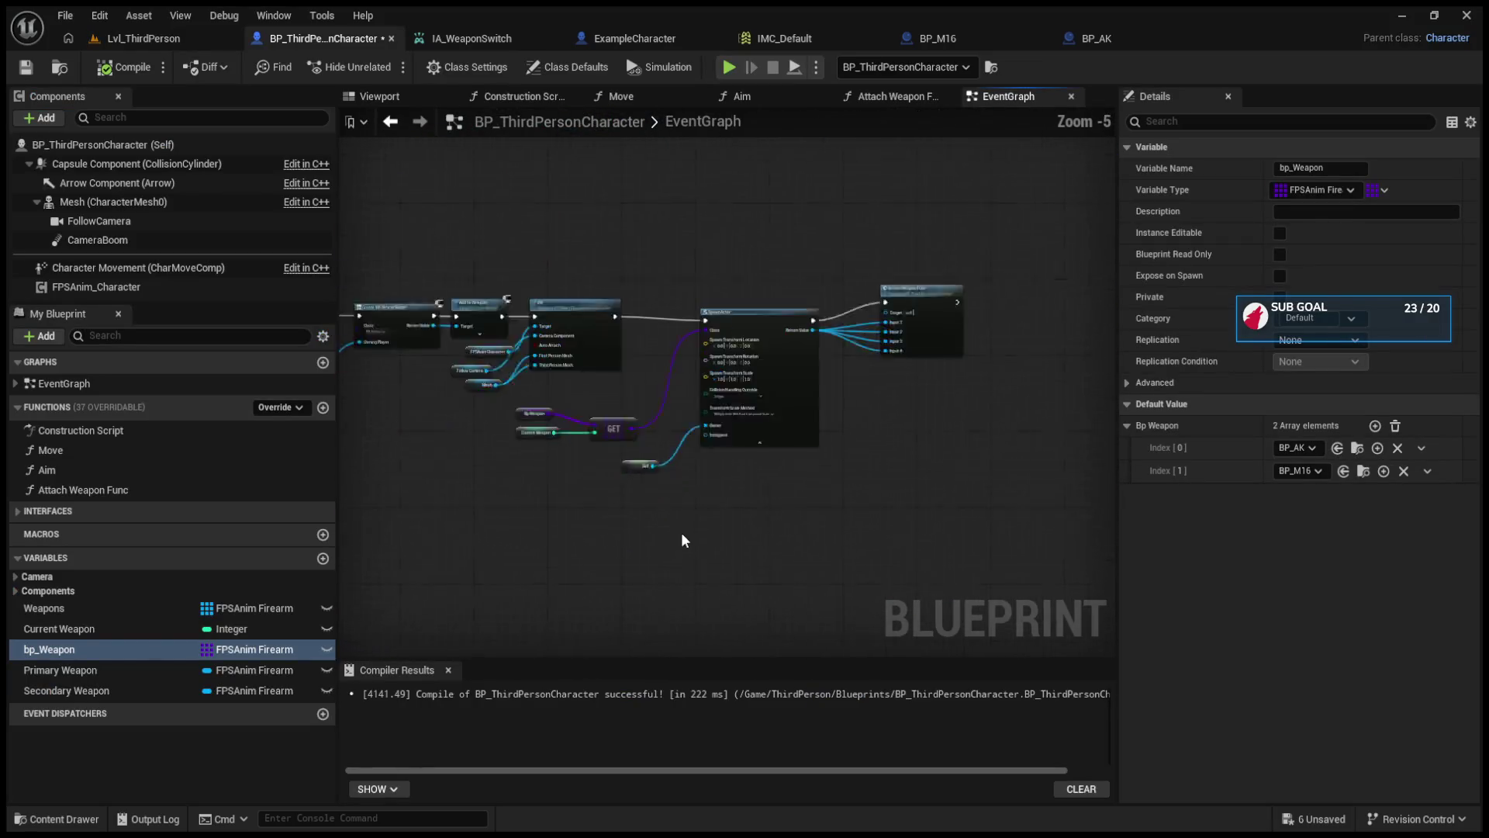
{"action": "scroll", "coordinate": [751, 450], "scroll_direction": "up", "scroll_amount": 3}
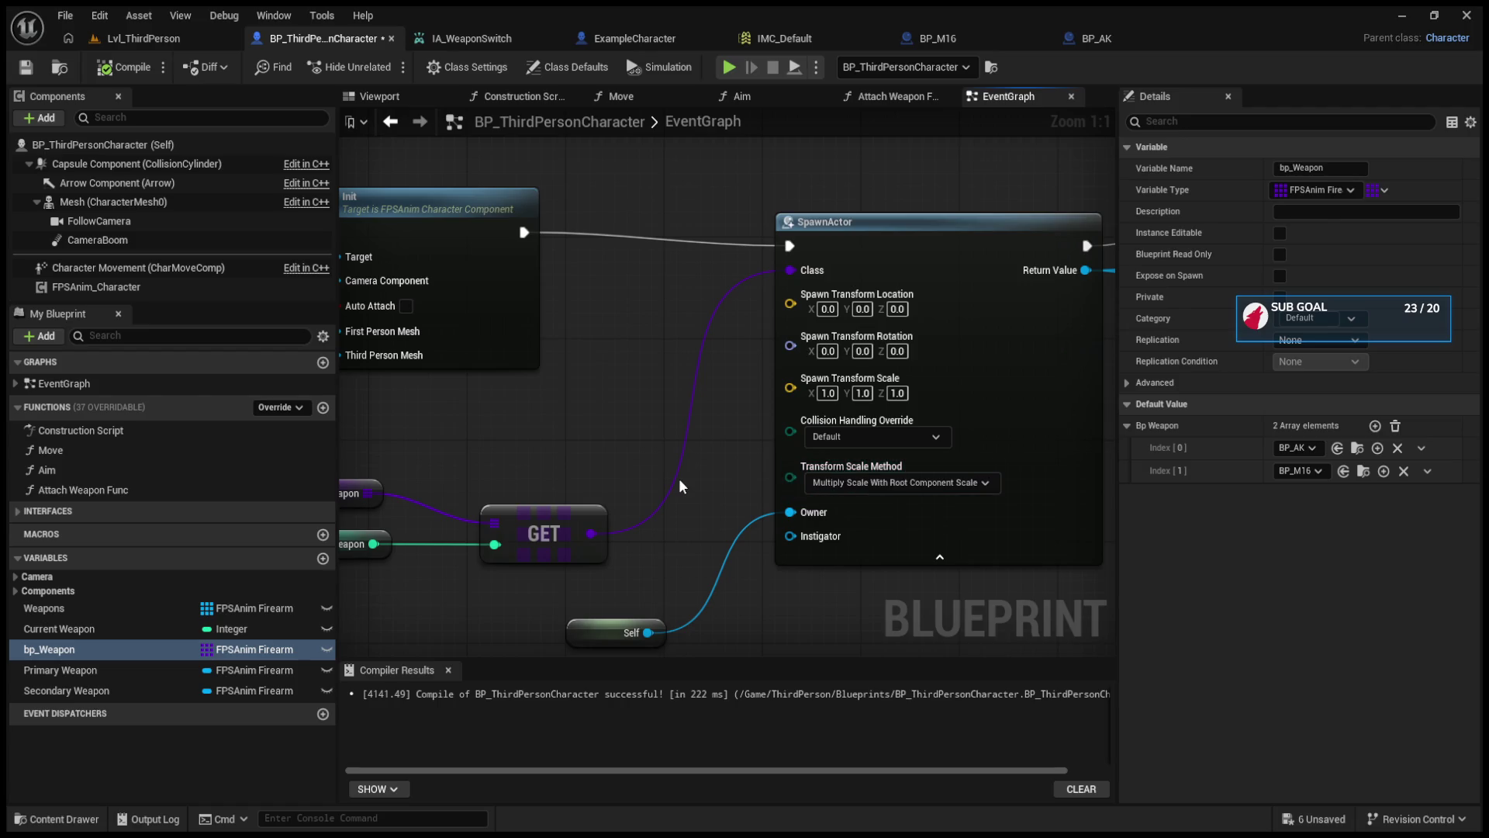
{"action": "left_click_drag", "start_coordinate": [677, 486], "coordinate": [584, 500]}
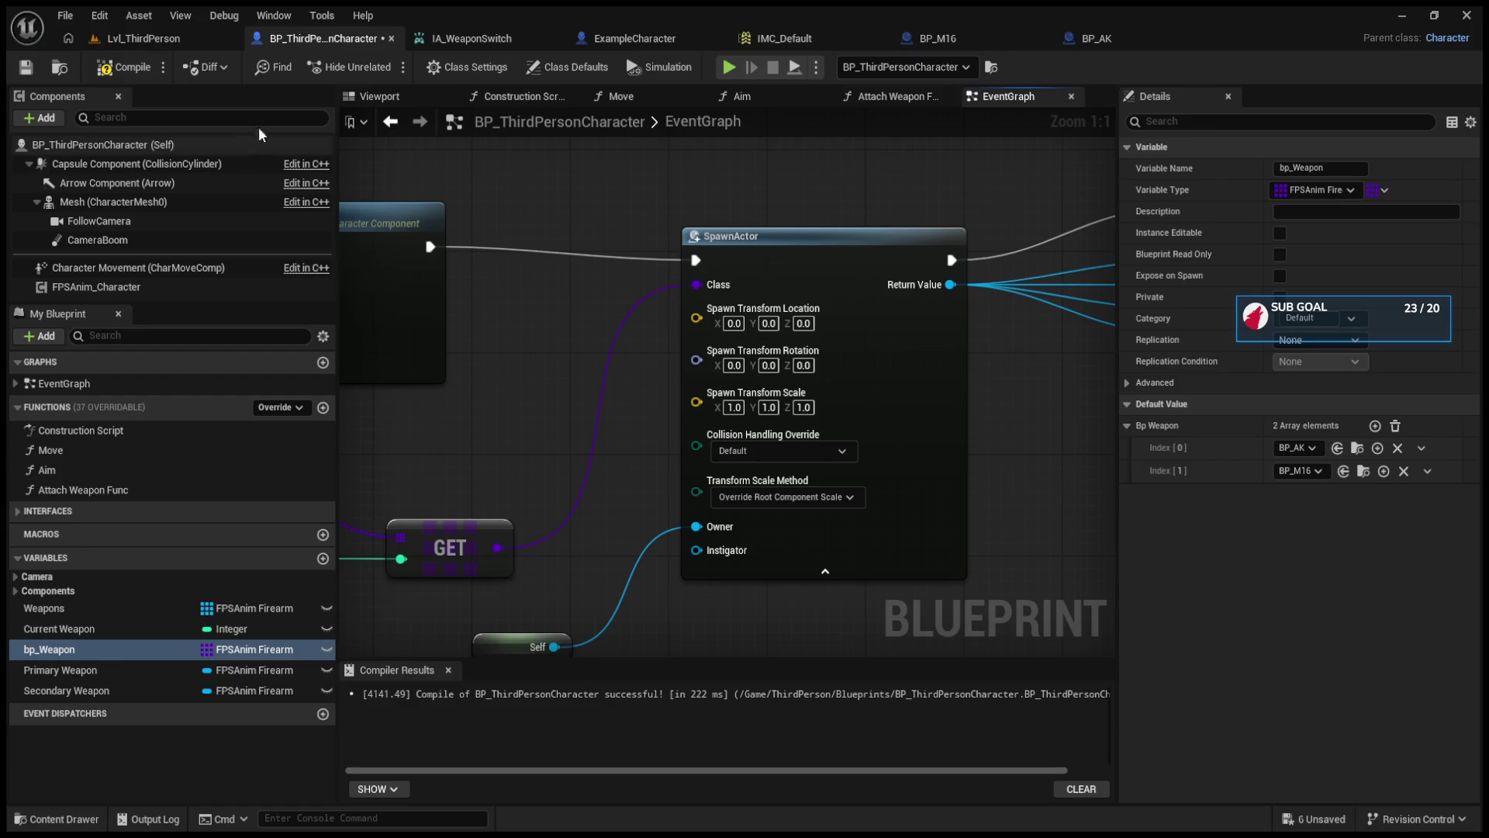
- Play-test Lvl_ThirdPerson with the spawned rifle, then stop the session
{"action": "left_click", "coordinate": [144, 38]}
{"action": "left_click", "coordinate": [387, 67]}
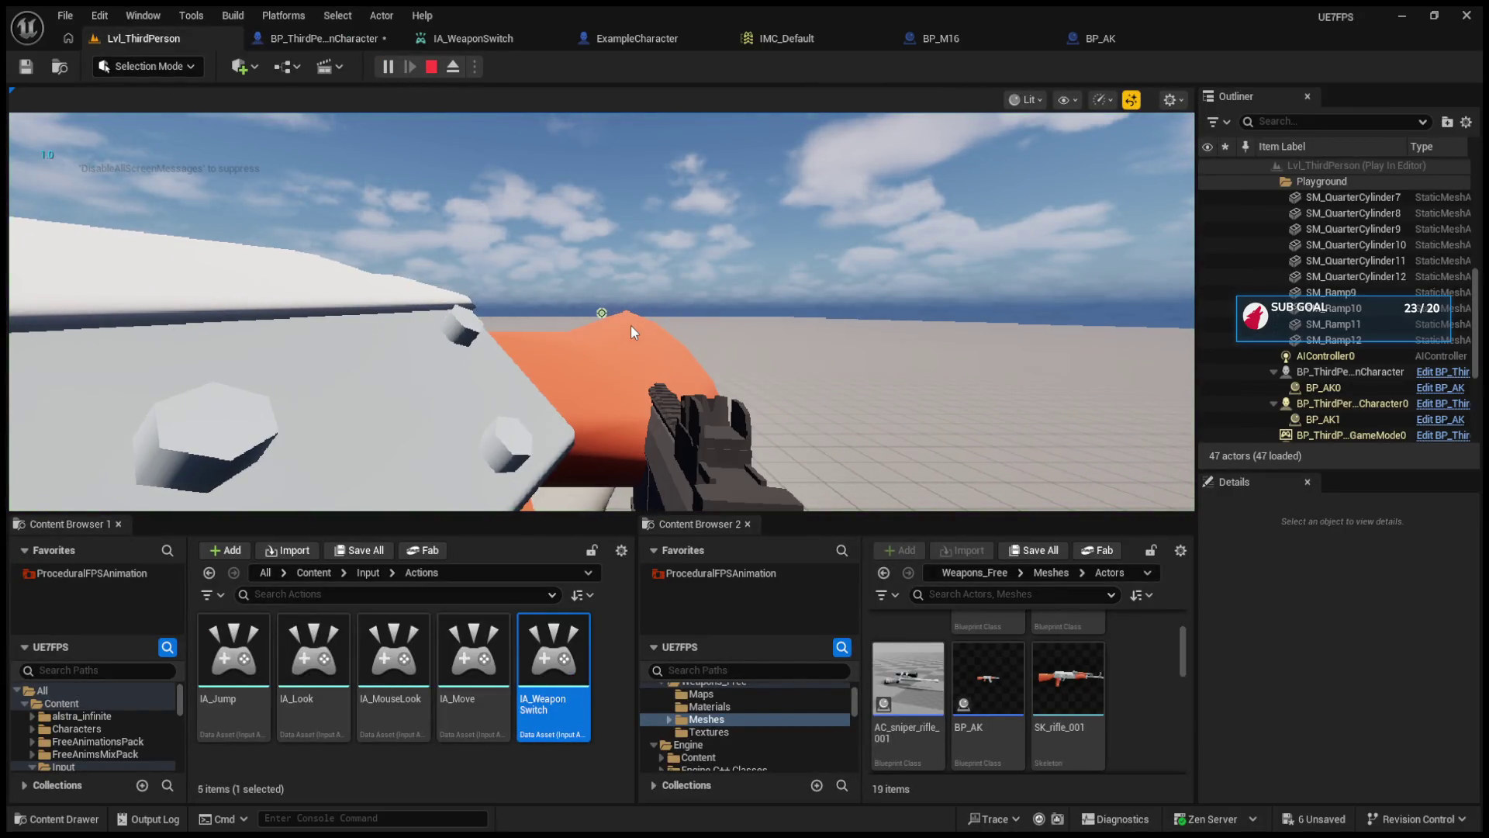
{"action": "left_click", "coordinate": [630, 324]}
{"action": "key", "text": "Escape"}
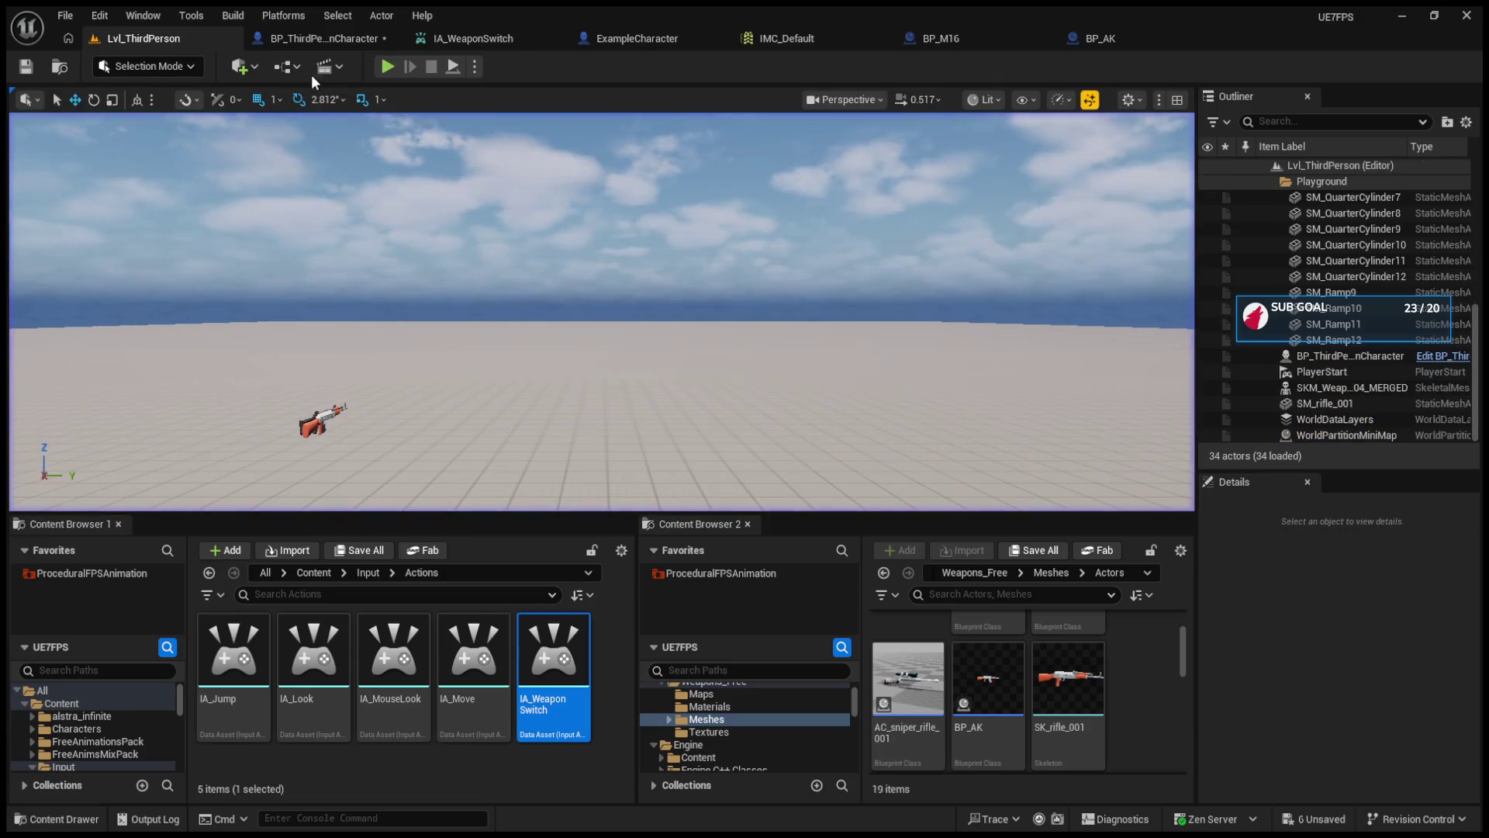
{"action": "left_click", "coordinate": [301, 31]}
{"action": "left_click", "coordinate": [951, 45]}
{"action": "left_click", "coordinate": [1075, 39]}
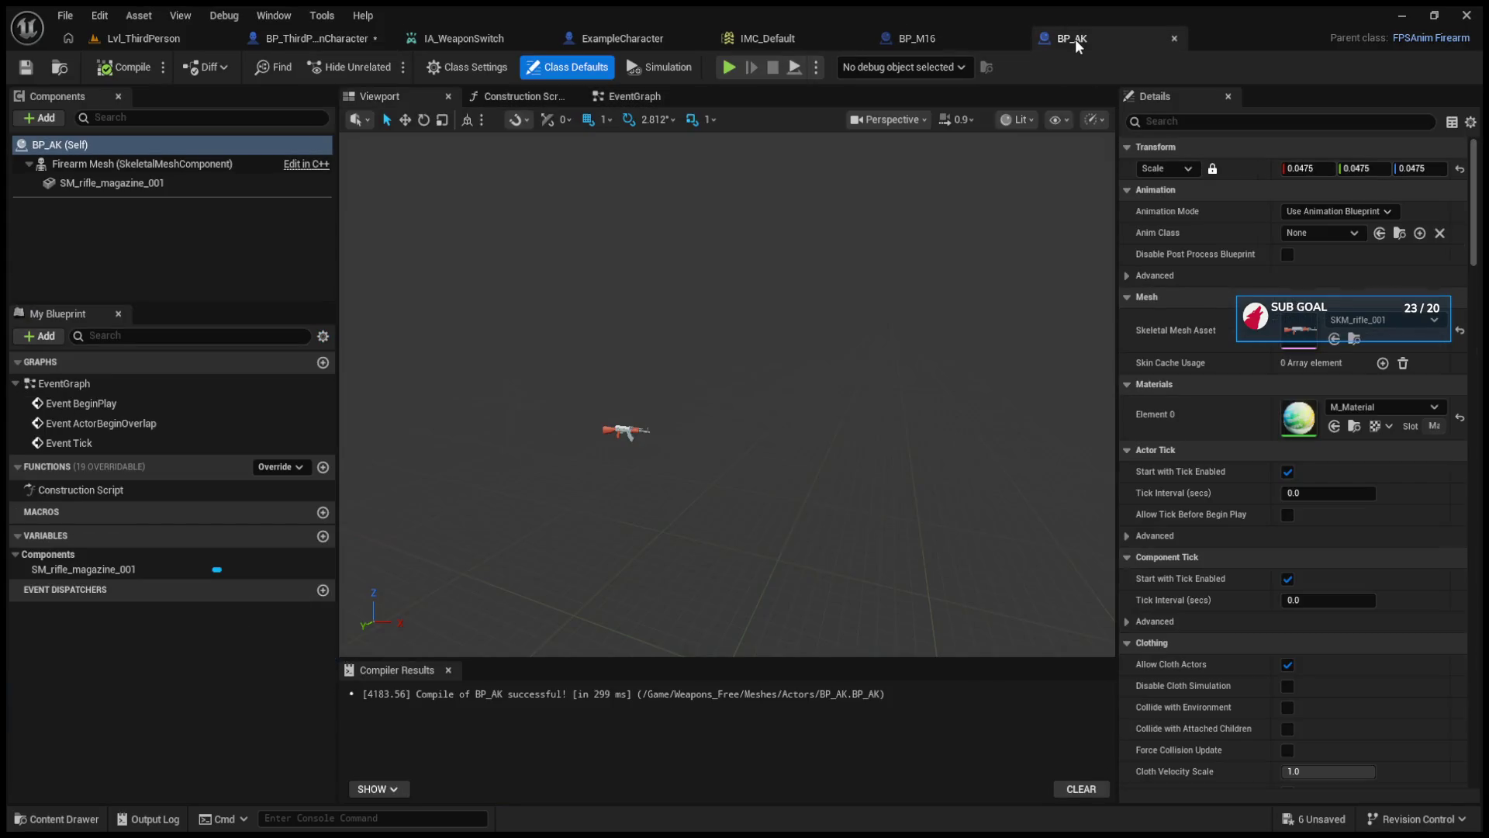
{"action": "left_click", "coordinate": [206, 181]}
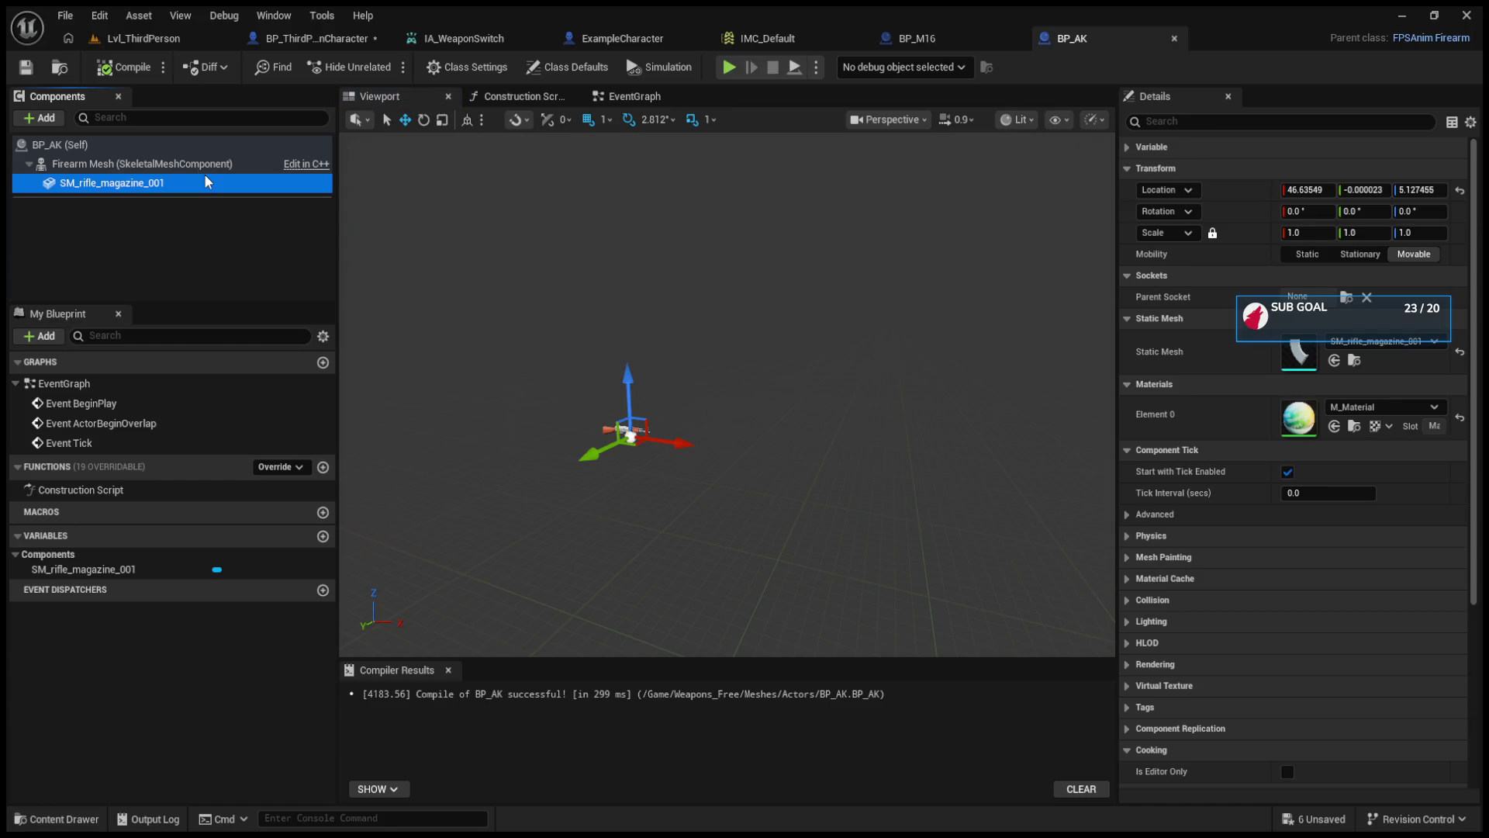
{"action": "left_click", "coordinate": [186, 163]}
{"action": "left_click", "coordinate": [173, 144]}
{"action": "left_click", "coordinate": [184, 155]}
{"action": "left_click", "coordinate": [178, 151]}
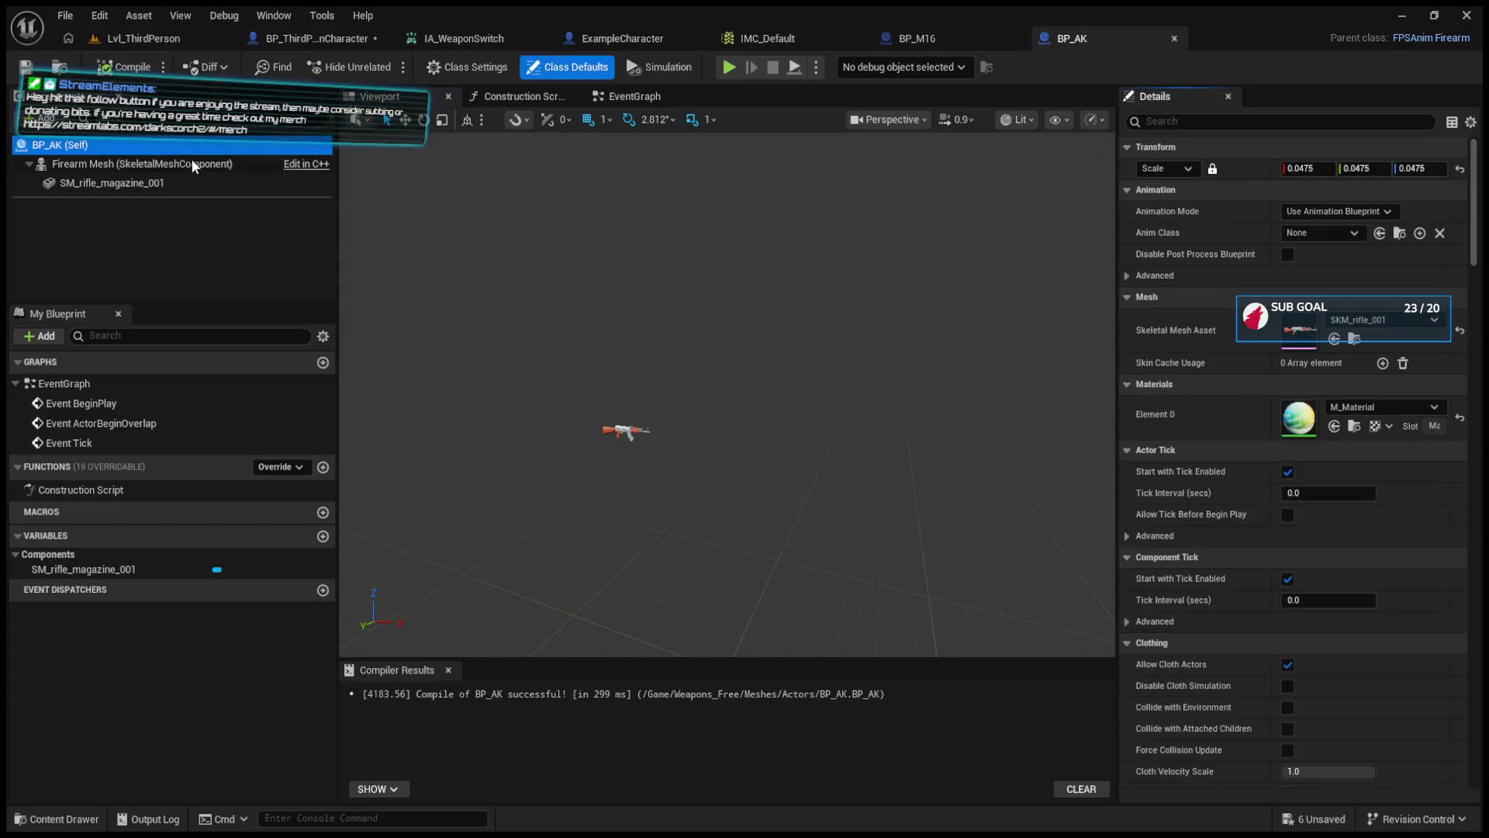
{"action": "left_click", "coordinate": [1126, 297]}
{"action": "left_click", "coordinate": [1127, 318]}
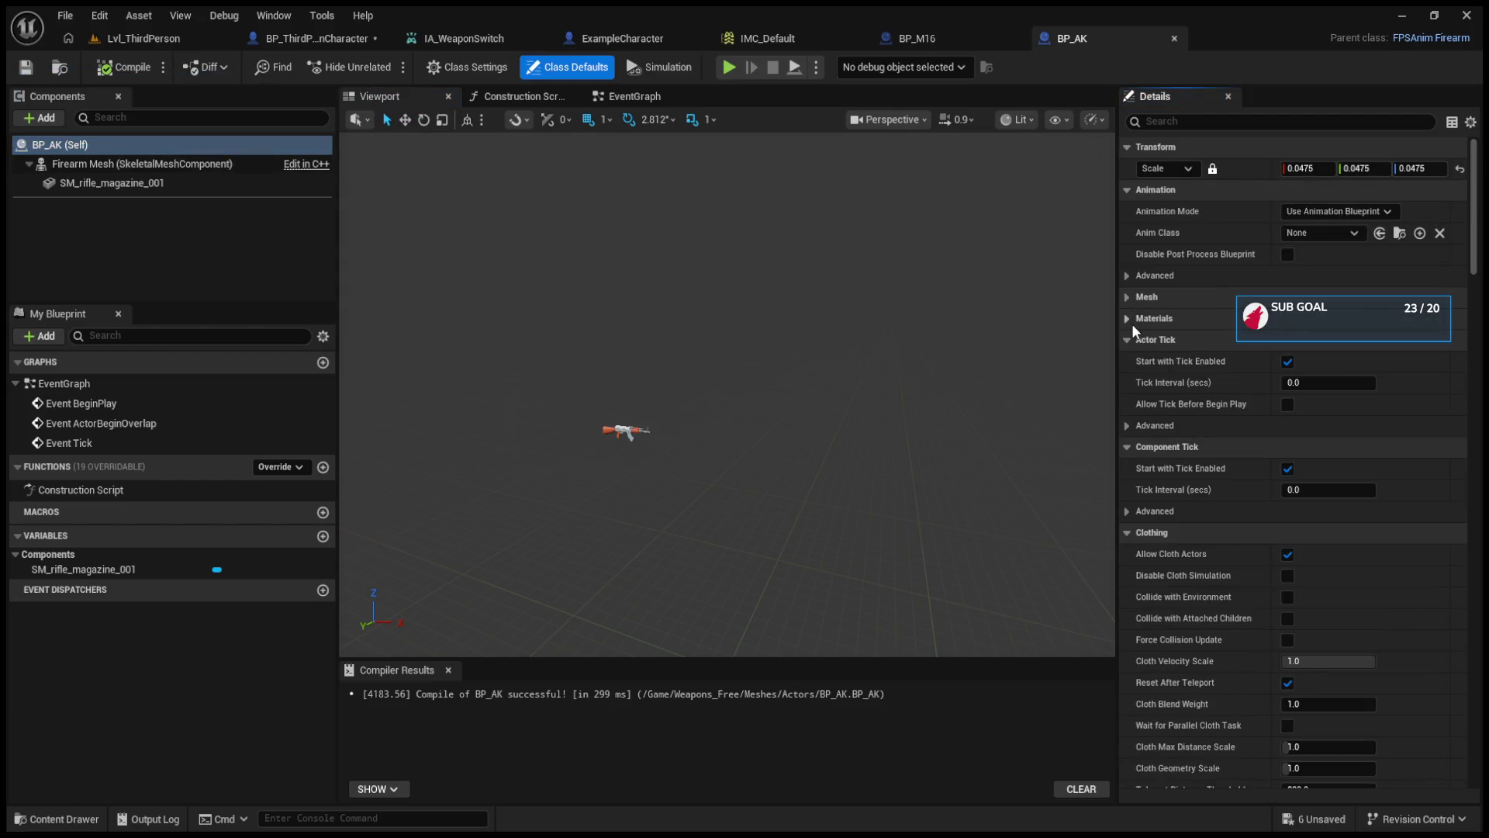
{"action": "left_click", "coordinate": [1127, 340]}
{"action": "left_click", "coordinate": [1127, 361]}
{"action": "left_click", "coordinate": [1128, 383]}
{"action": "left_click", "coordinate": [1128, 404]}
{"action": "left_click", "coordinate": [1129, 425]}
{"action": "left_click", "coordinate": [1129, 447]}
{"action": "left_click", "coordinate": [1129, 468]}
{"action": "left_click", "coordinate": [1130, 489]}
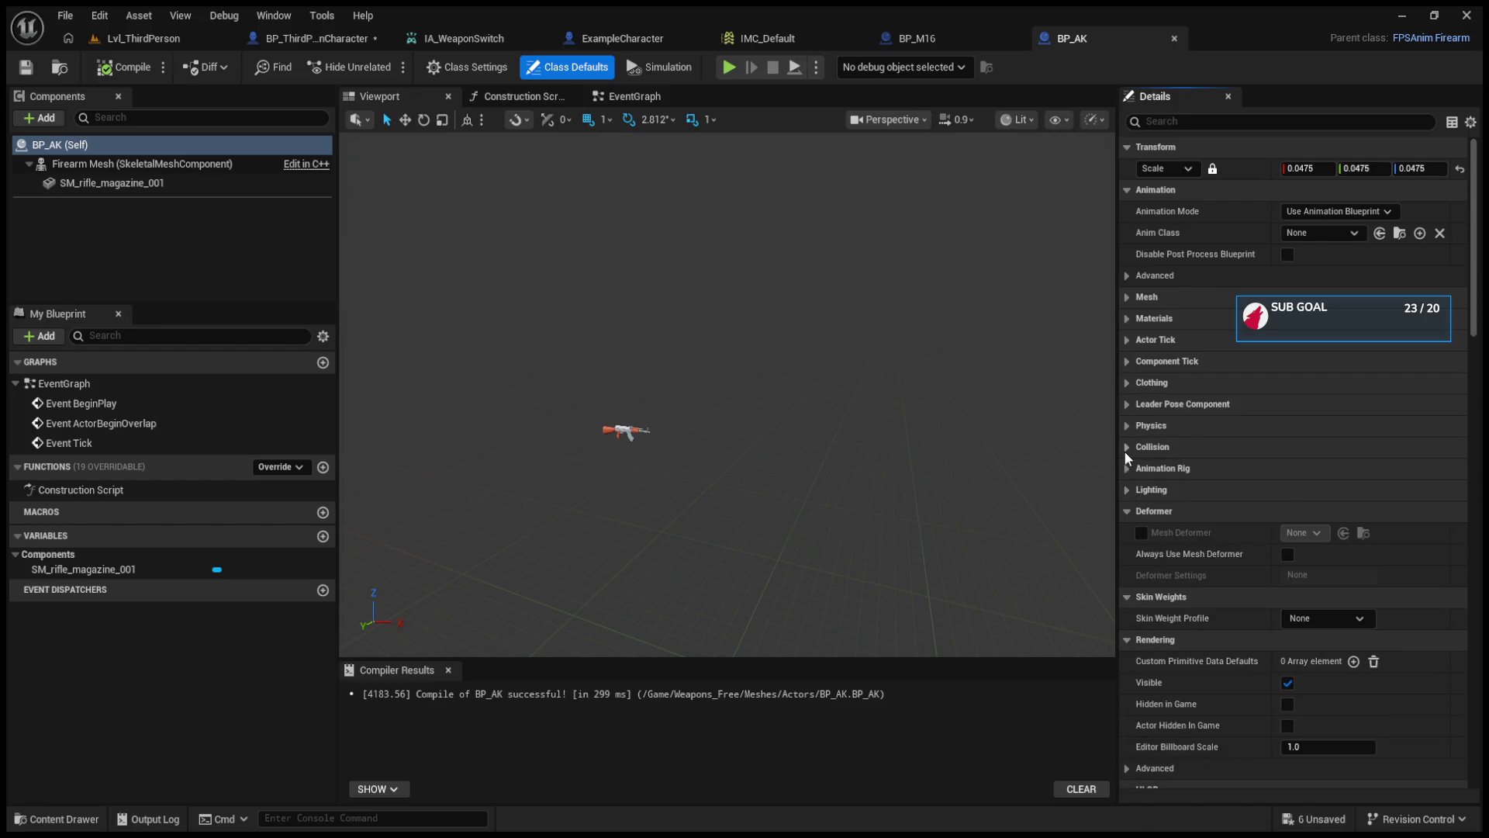
{"action": "left_click", "coordinate": [1129, 448]}
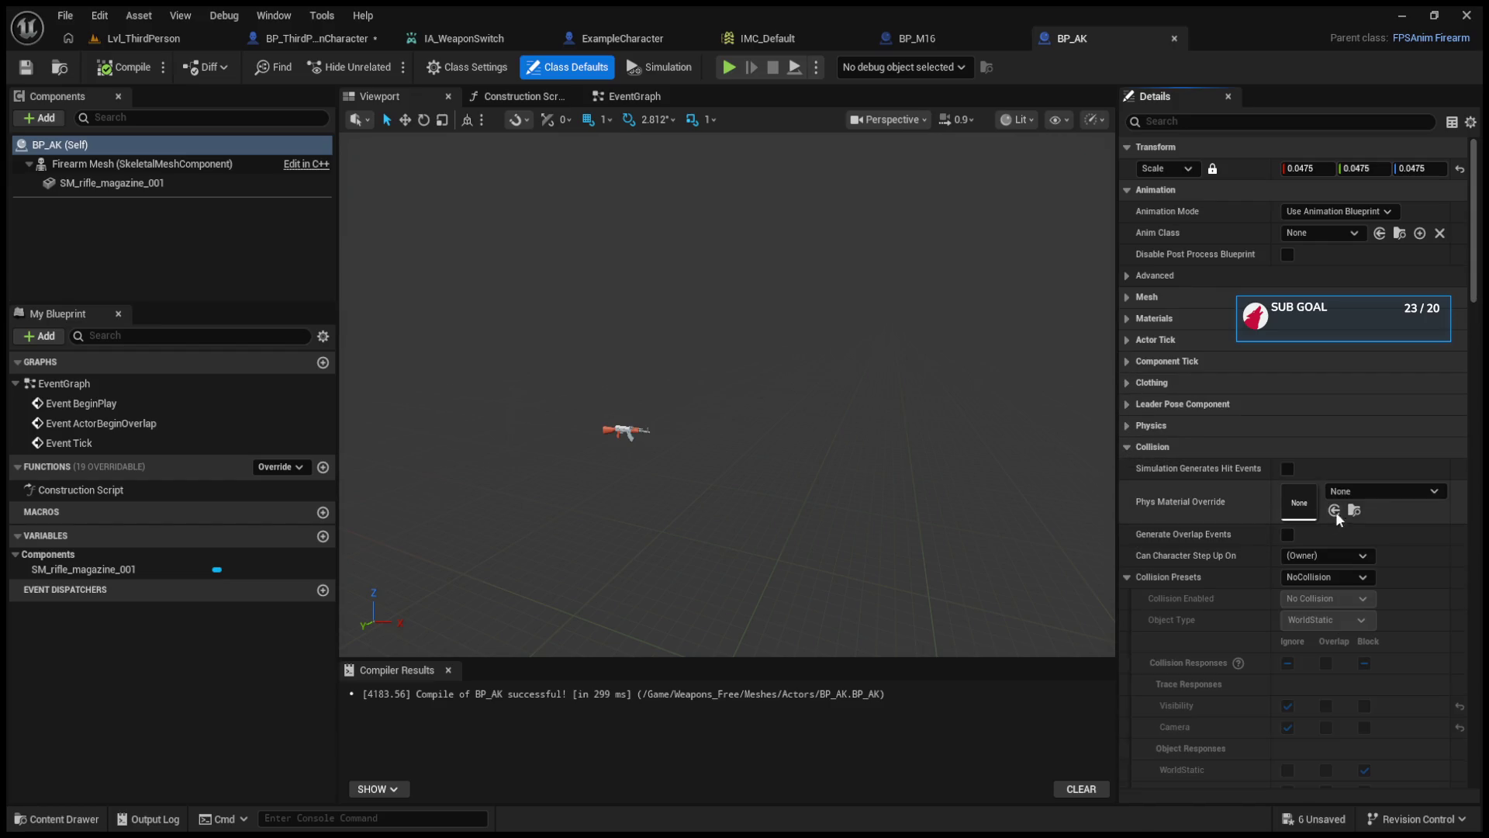
{"action": "left_click", "coordinate": [1129, 448]}
{"action": "left_click", "coordinate": [1132, 509]}
{"action": "left_click", "coordinate": [1129, 533]}
{"action": "left_click", "coordinate": [1127, 554]}
{"action": "left_click", "coordinate": [1127, 574]}
{"action": "left_click", "coordinate": [1127, 596]}
{"action": "left_click", "coordinate": [1127, 639]}
{"action": "left_click", "coordinate": [1127, 661]}
{"action": "left_click", "coordinate": [1127, 681]}
{"action": "left_click", "coordinate": [1126, 703]}
{"action": "left_click", "coordinate": [1125, 724]}
{"action": "scroll", "coordinate": [1142, 684], "scroll_direction": "down", "scroll_amount": 4}
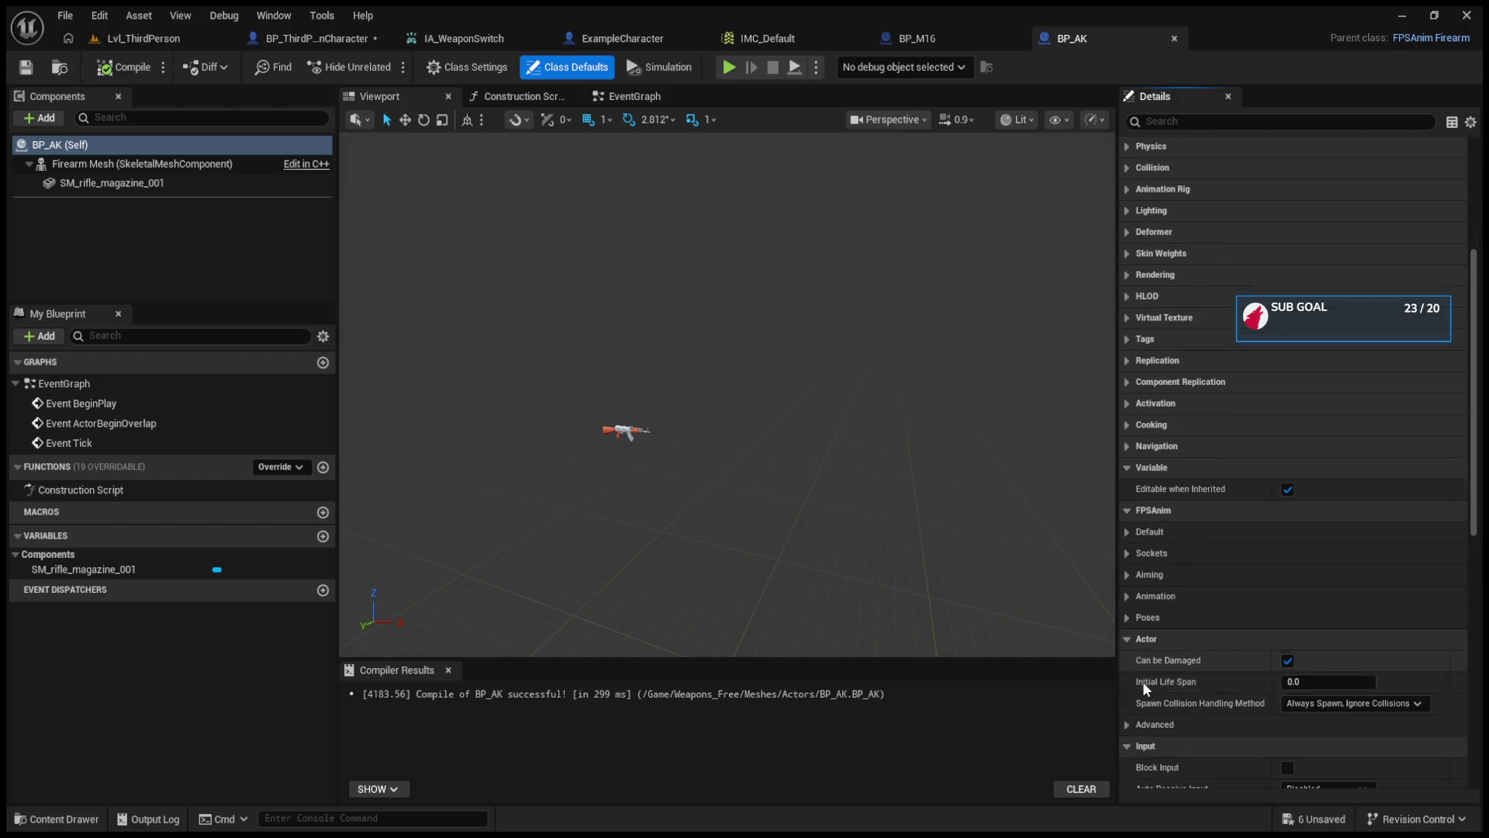
{"action": "left_click", "coordinate": [1126, 530]}
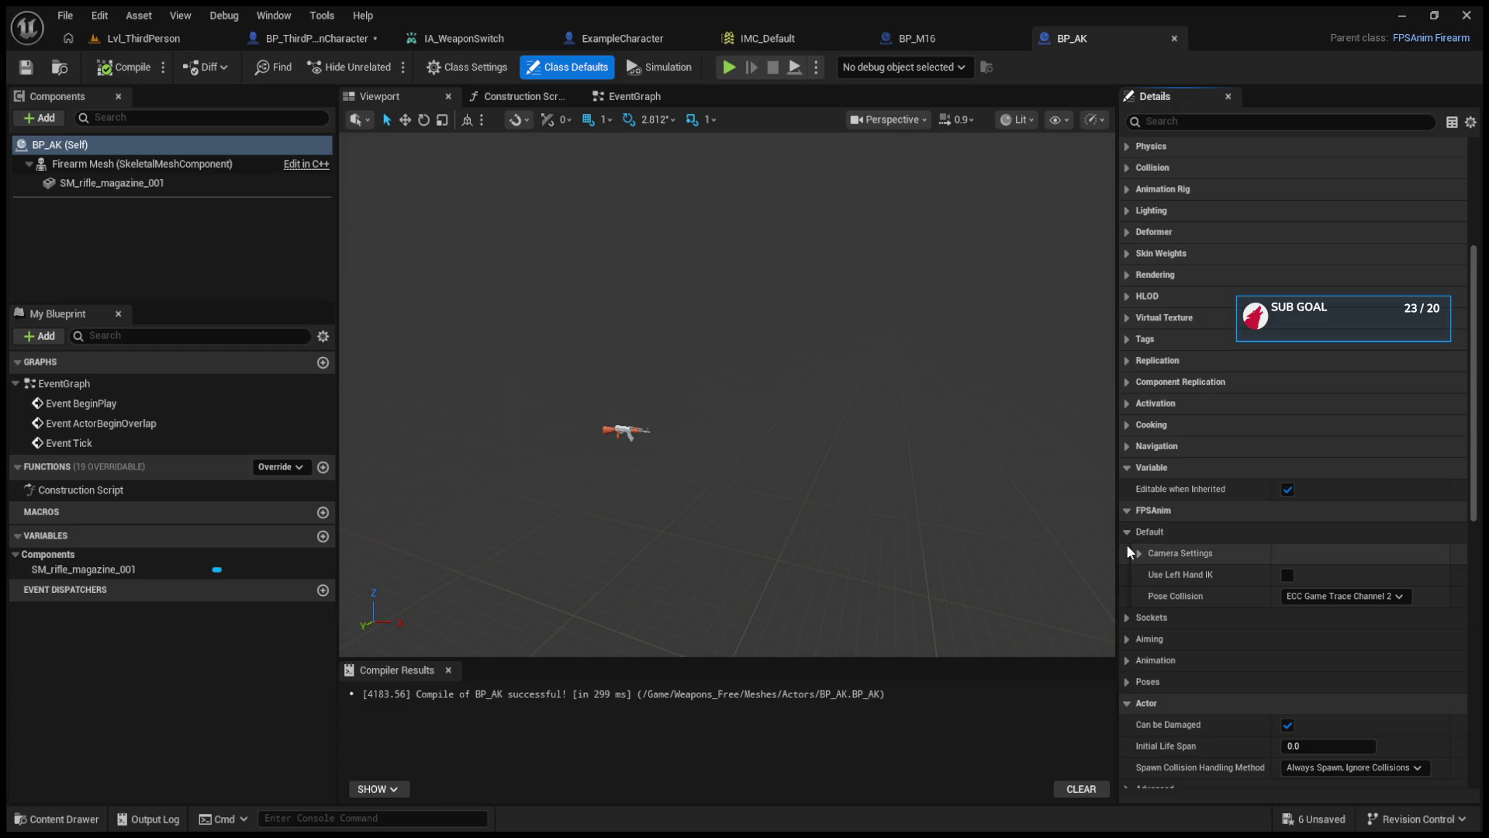
{"action": "left_click", "coordinate": [1127, 618]}
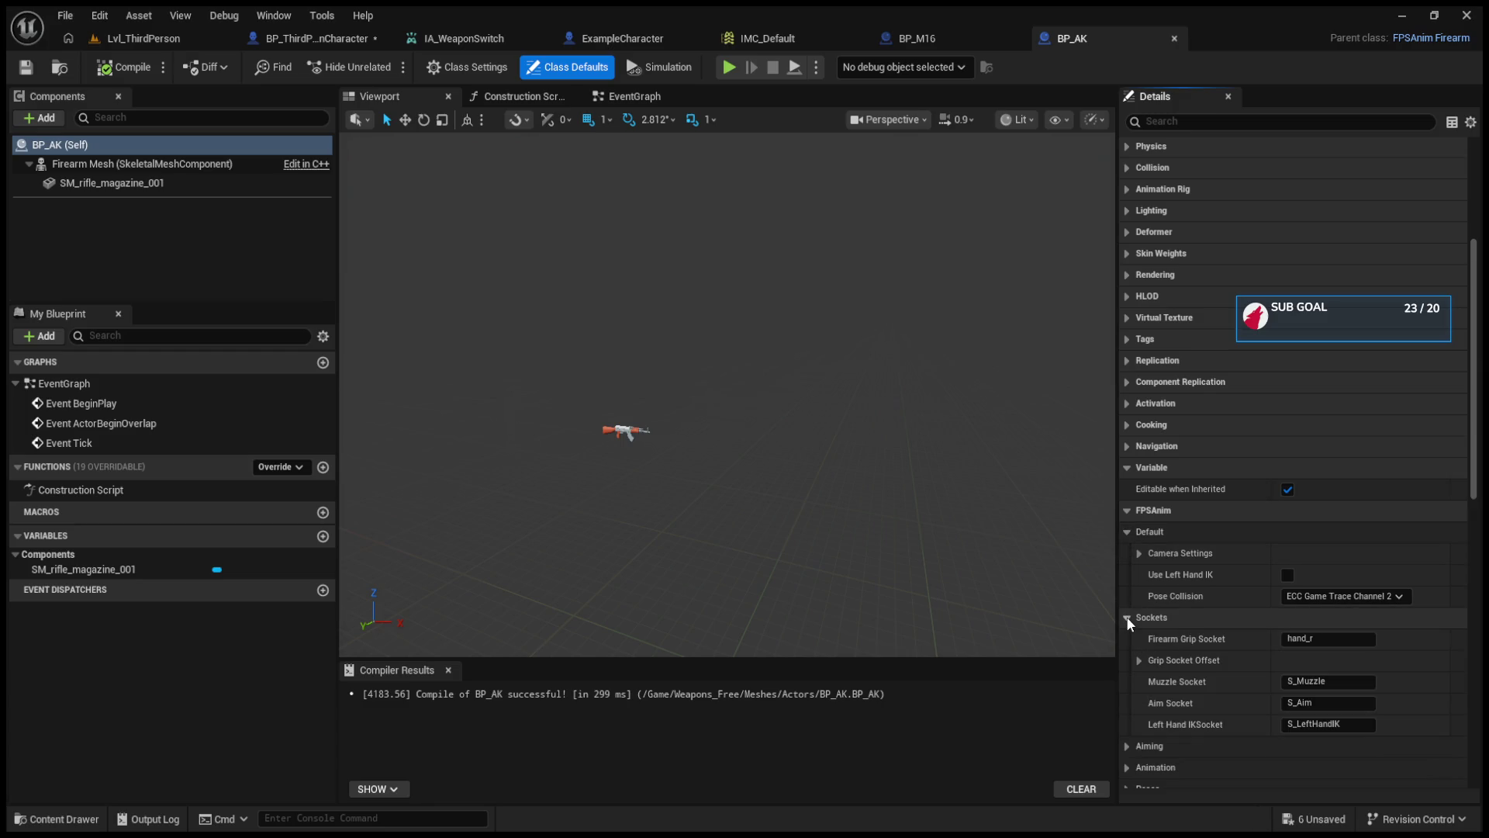
{"action": "left_click", "coordinate": [1138, 660]}
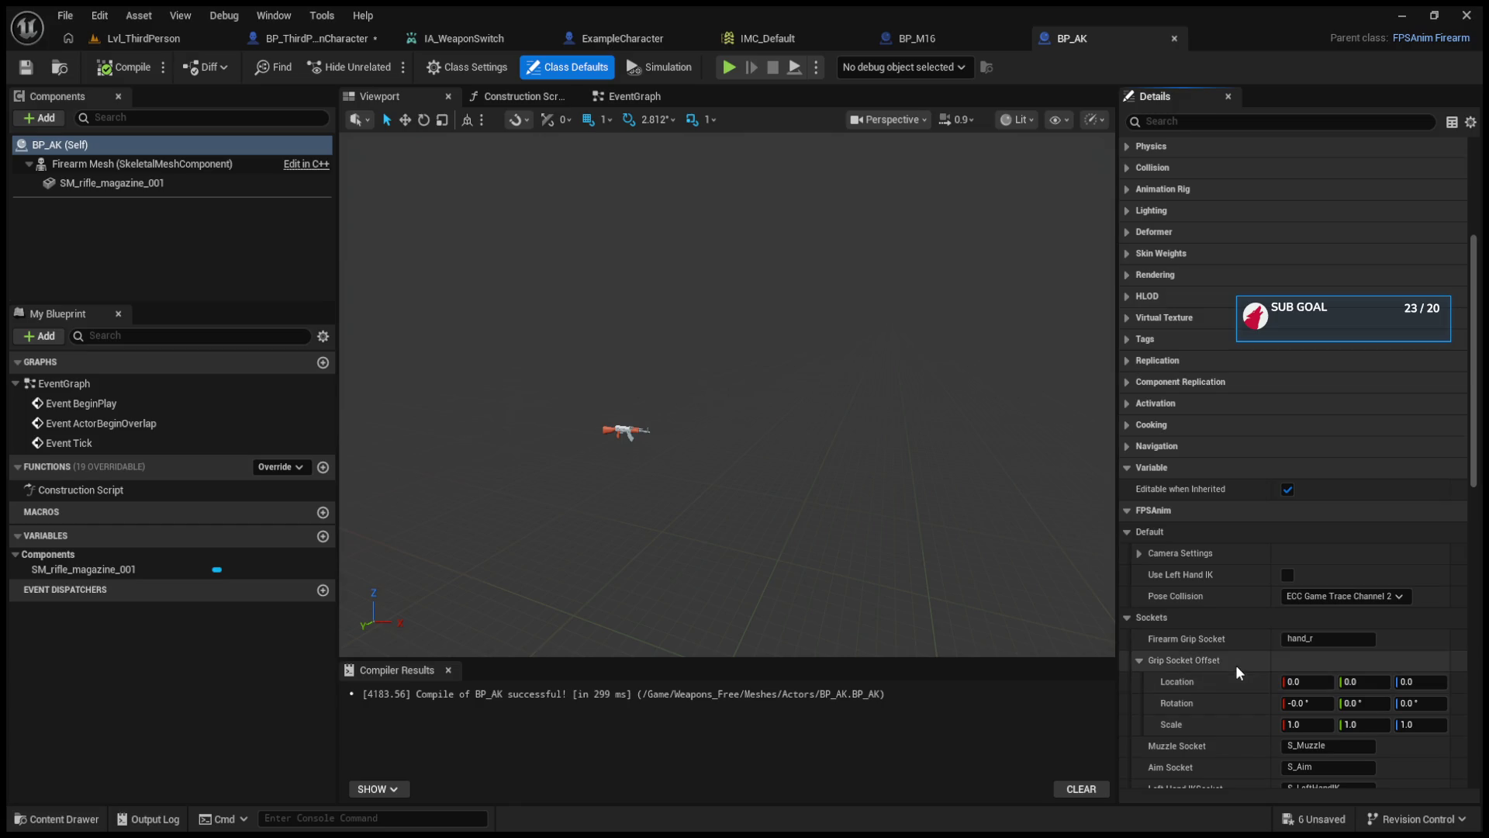
{"action": "left_click", "coordinate": [143, 39]}
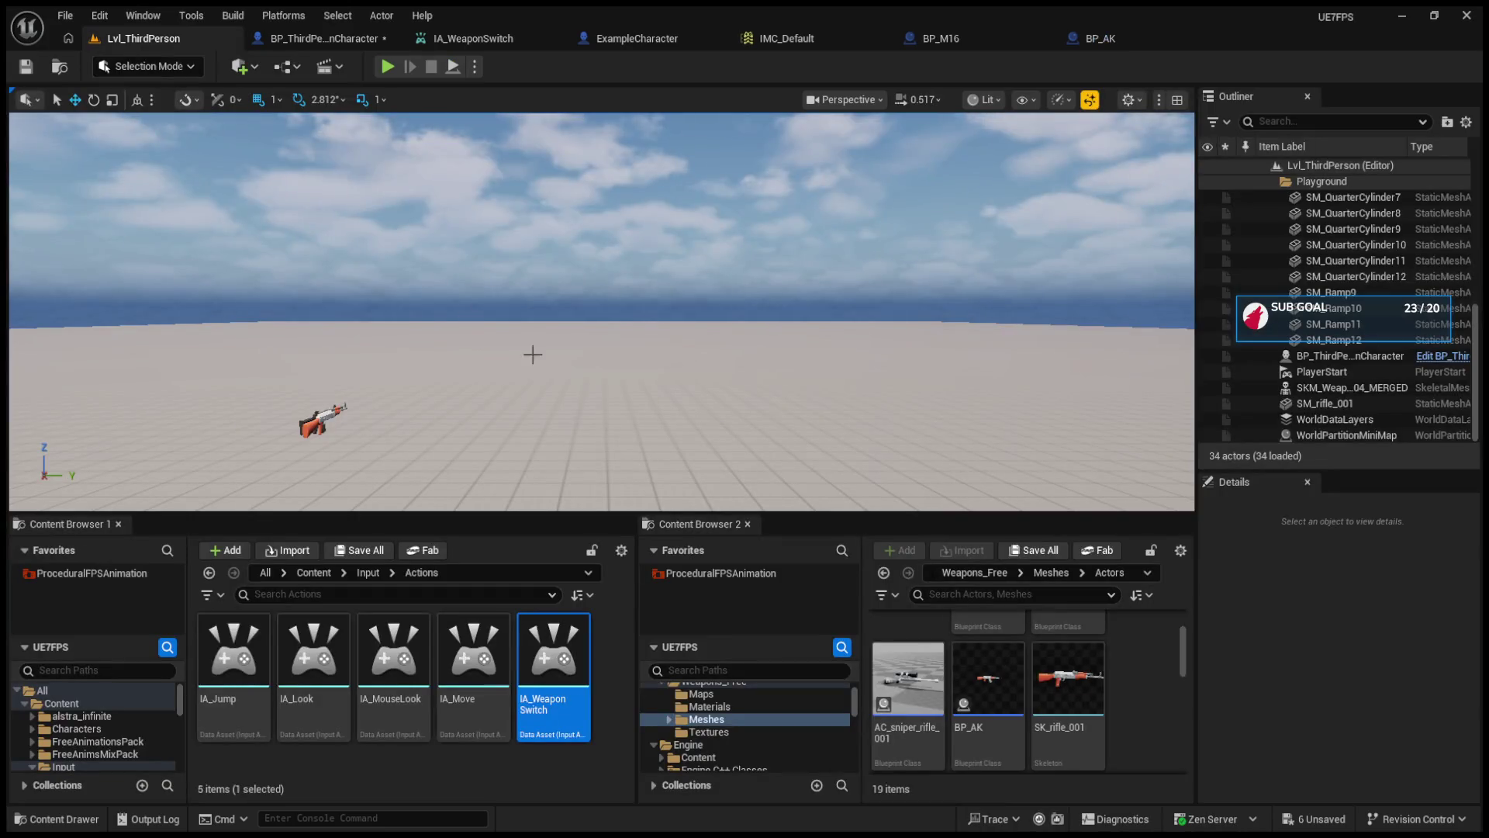
- Run a quick play test, stop it, and select the SM_SkySphere actor
{"action": "left_click", "coordinate": [387, 67]}
{"action": "left_click", "coordinate": [588, 342]}
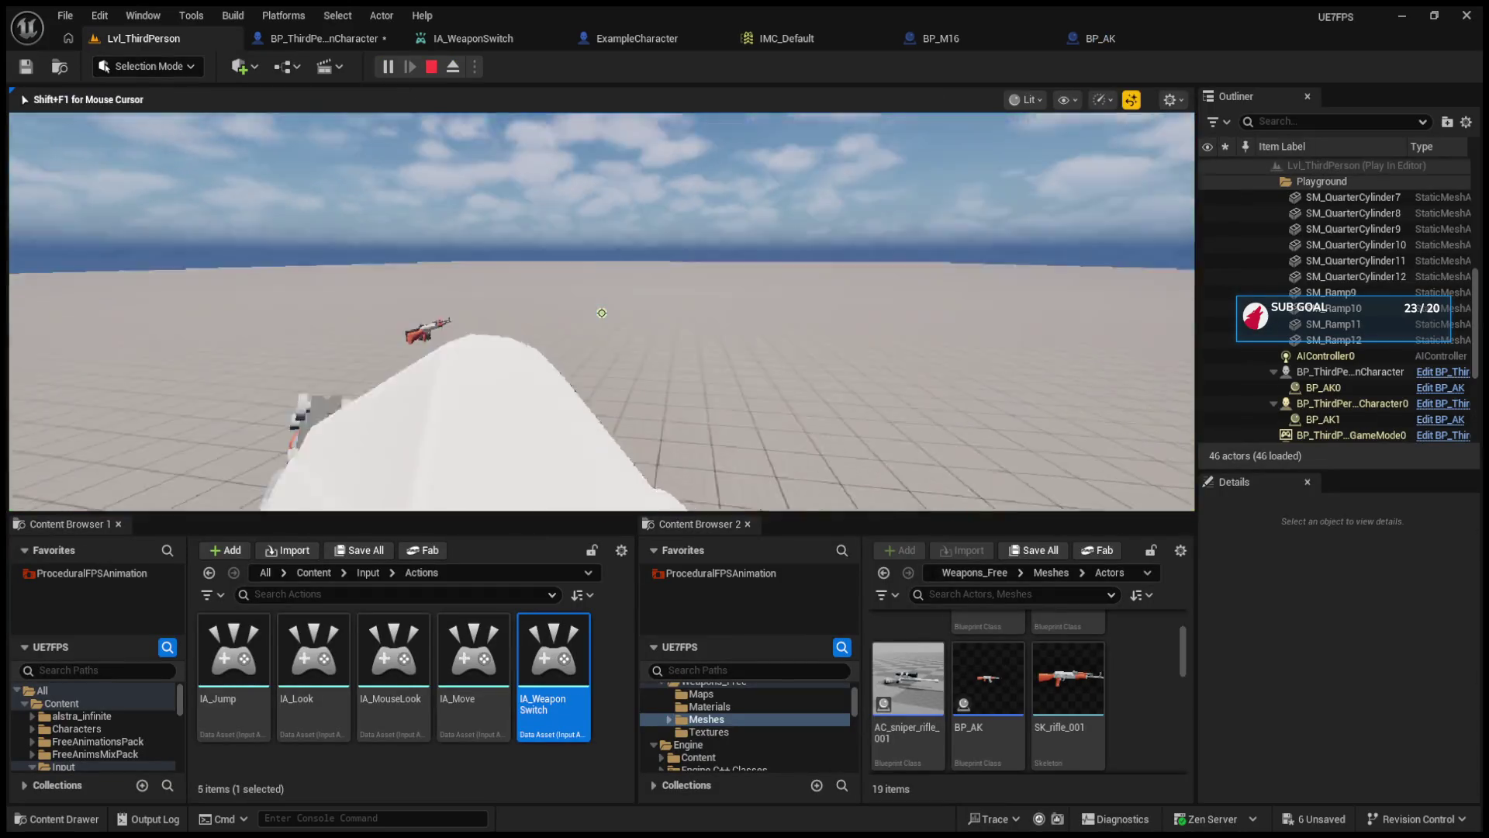
{"action": "key", "text": "Escape"}
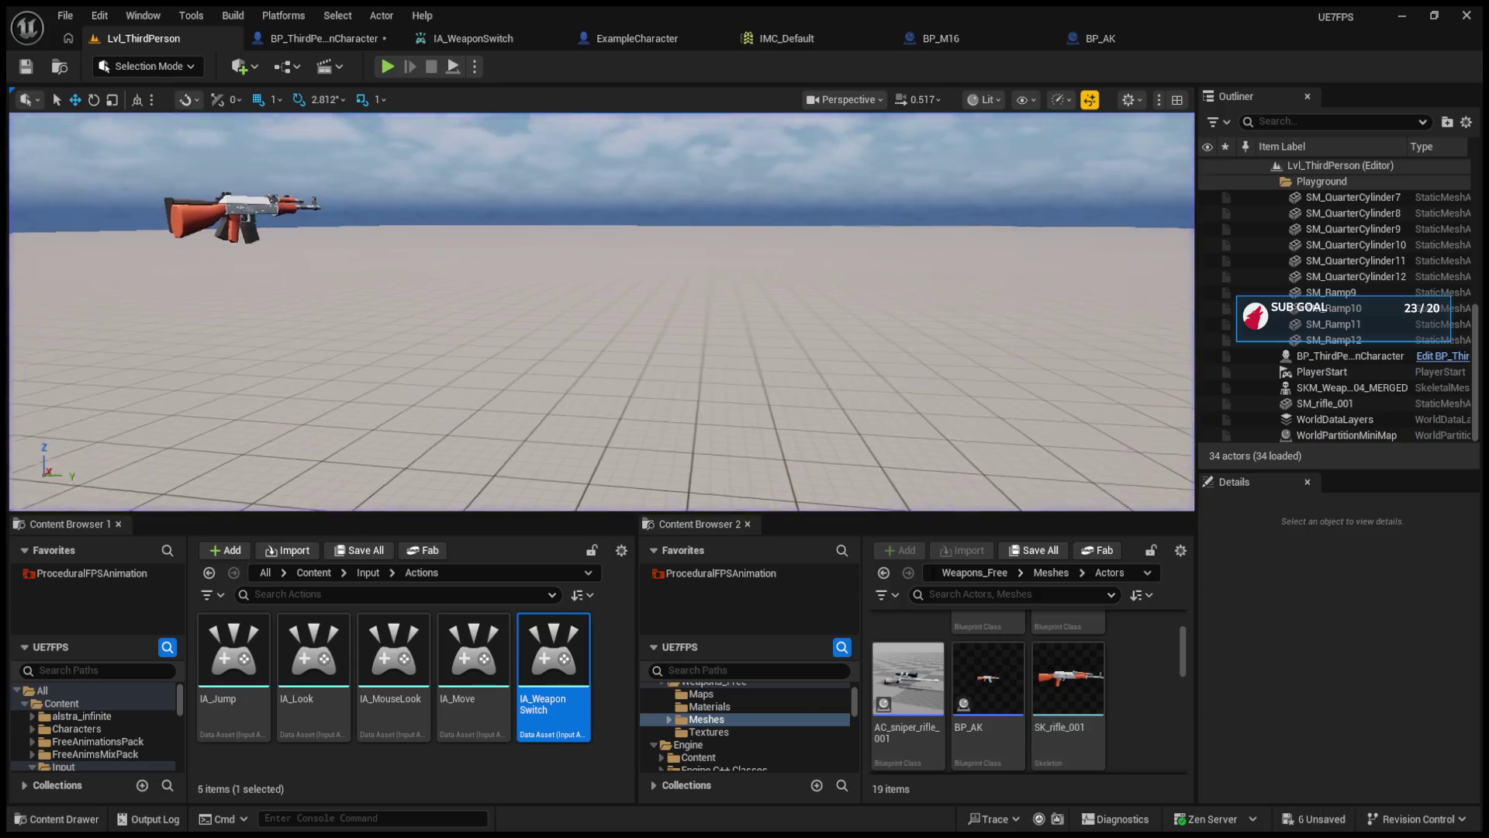
{"action": "key", "text": "f"}
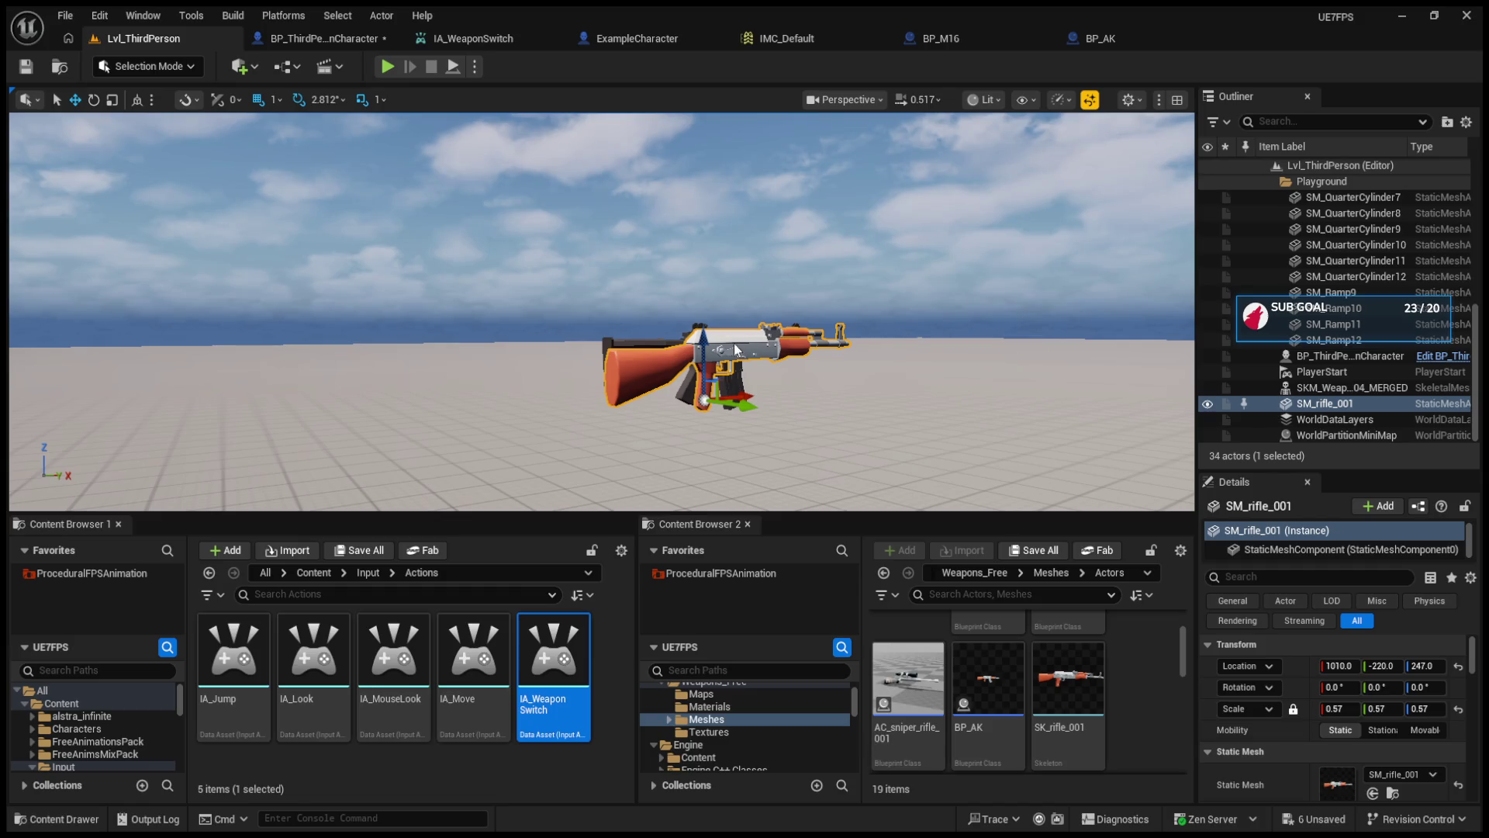
{"action": "left_click", "coordinate": [734, 311]}
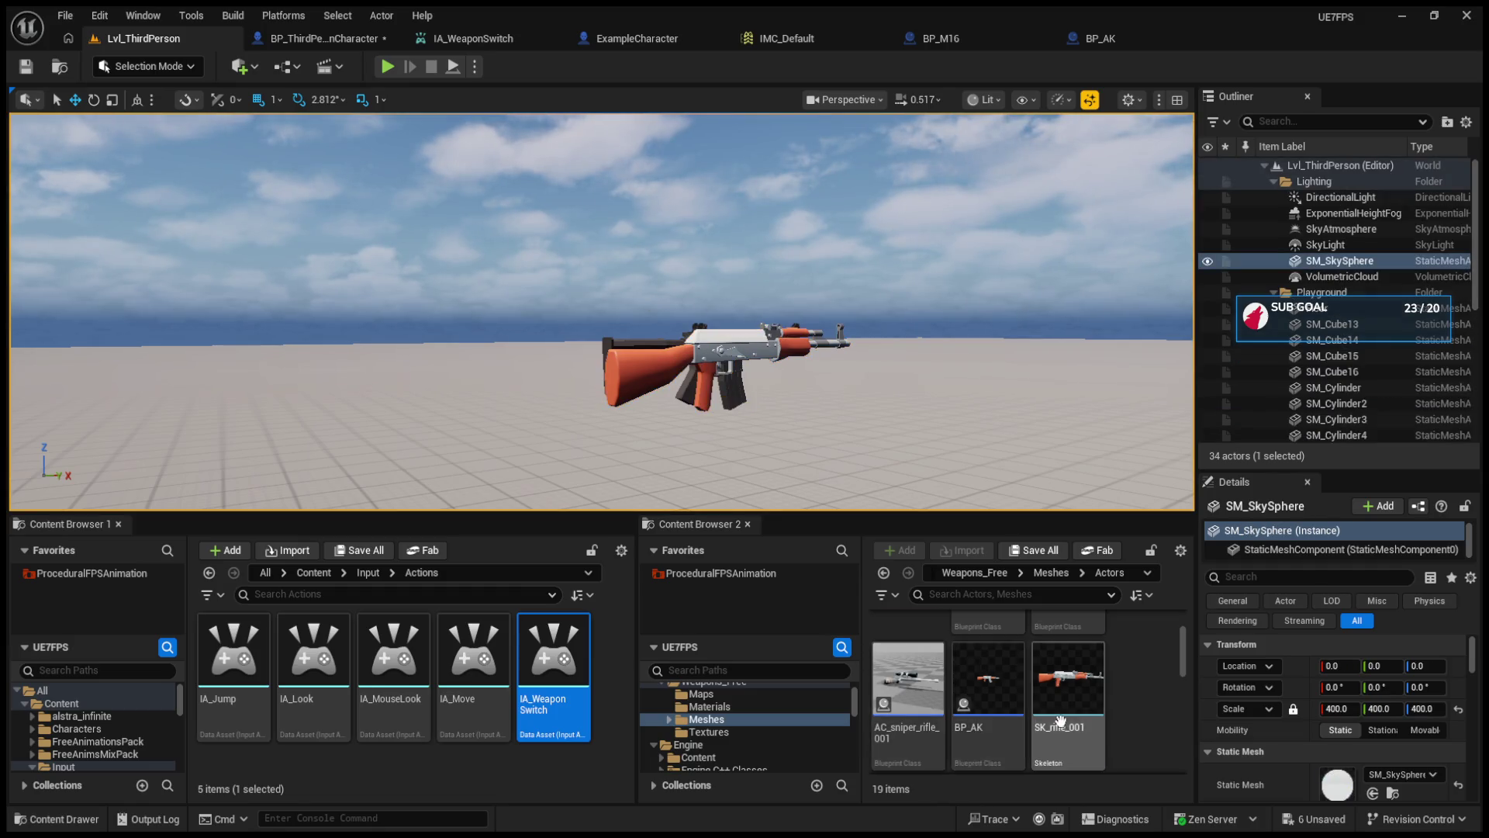
{"action": "scroll", "coordinate": [1060, 699], "scroll_direction": "up", "scroll_amount": 2}
- In BP_AK, expand the firearm mesh's Mesh settings and browse to its Skeletal Mesh Asset
{"action": "left_click", "coordinate": [1068, 39]}
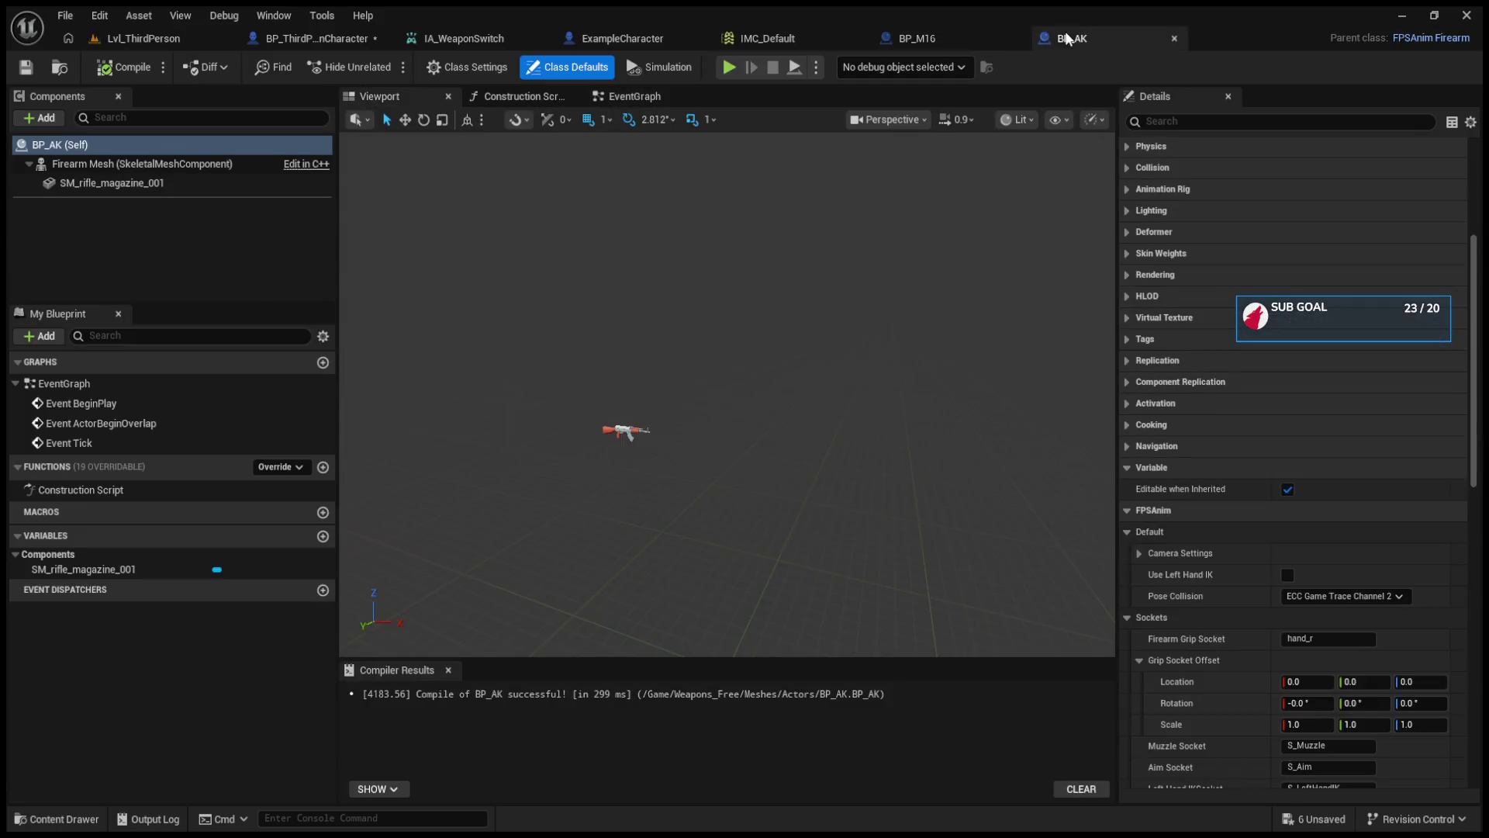
{"action": "scroll", "coordinate": [1123, 273], "scroll_direction": "up", "scroll_amount": 5}
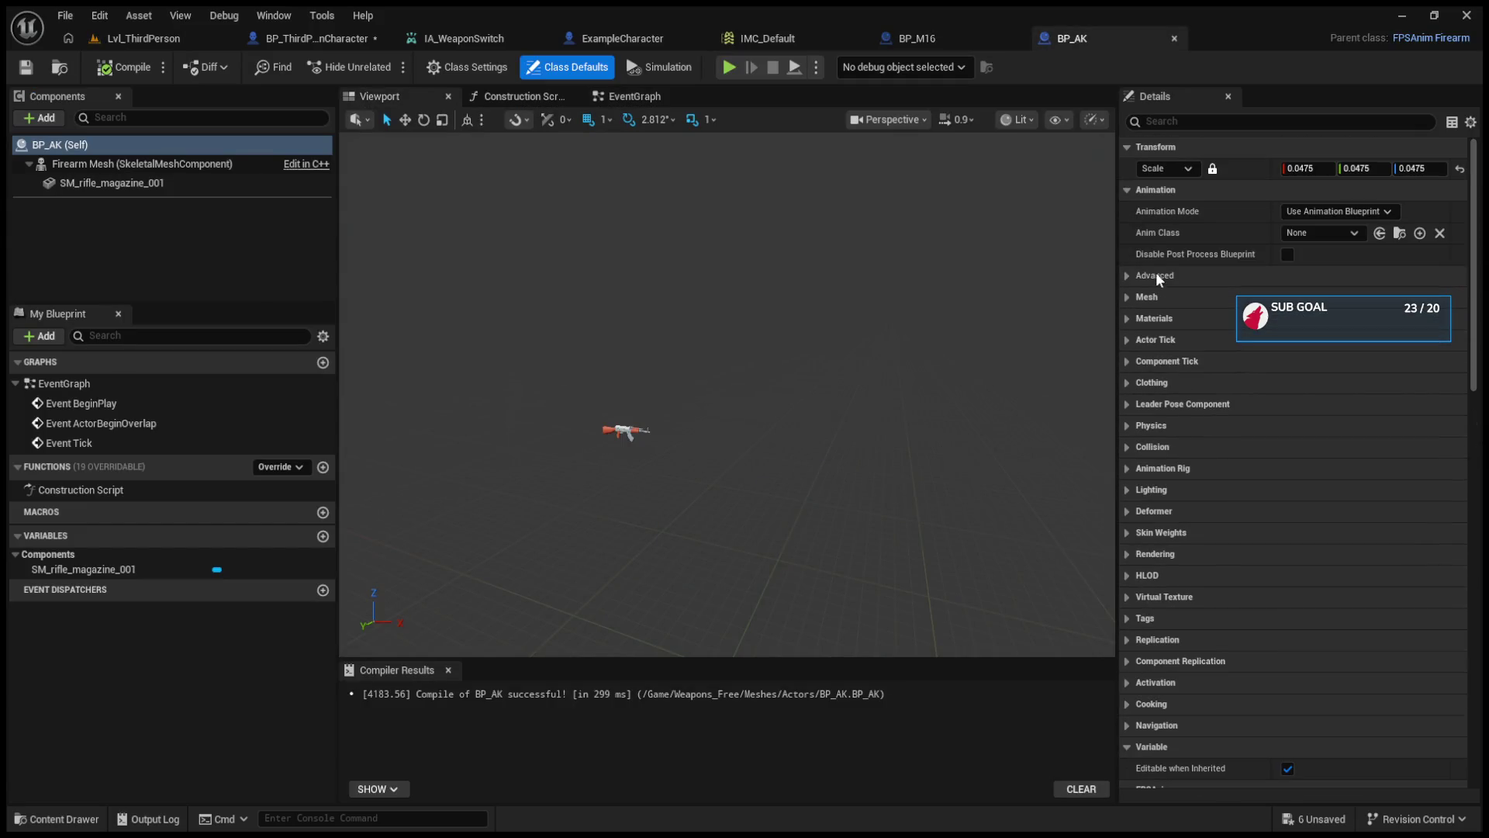
{"action": "left_click", "coordinate": [1127, 297]}
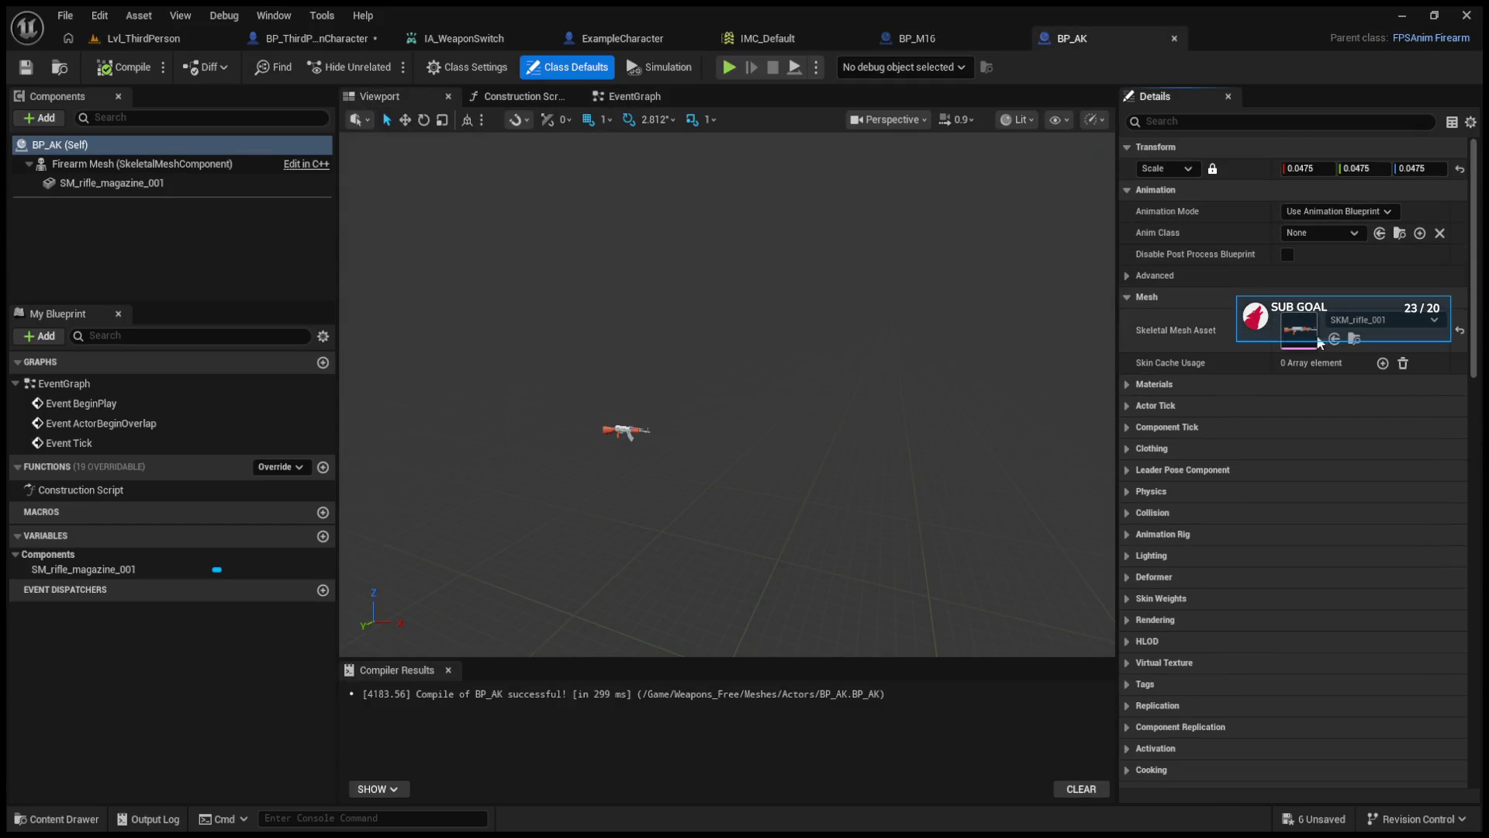
{"action": "left_click", "coordinate": [1357, 339]}
- Drop SKM_rifle_001 into the level, compare it with the static rifle, and delete the distant copy
{"action": "mouse_move", "coordinate": [931, 398]}
{"action": "left_mouse_down"}
{"action": "mouse_move", "coordinate": [935, 419]}
{"action": "mouse_move", "coordinate": [955, 318]}
{"action": "mouse_move", "coordinate": [570, 310]}
{"action": "mouse_move", "coordinate": [807, 322]}
{"action": "mouse_move", "coordinate": [749, 335]}
{"action": "left_mouse_up"}
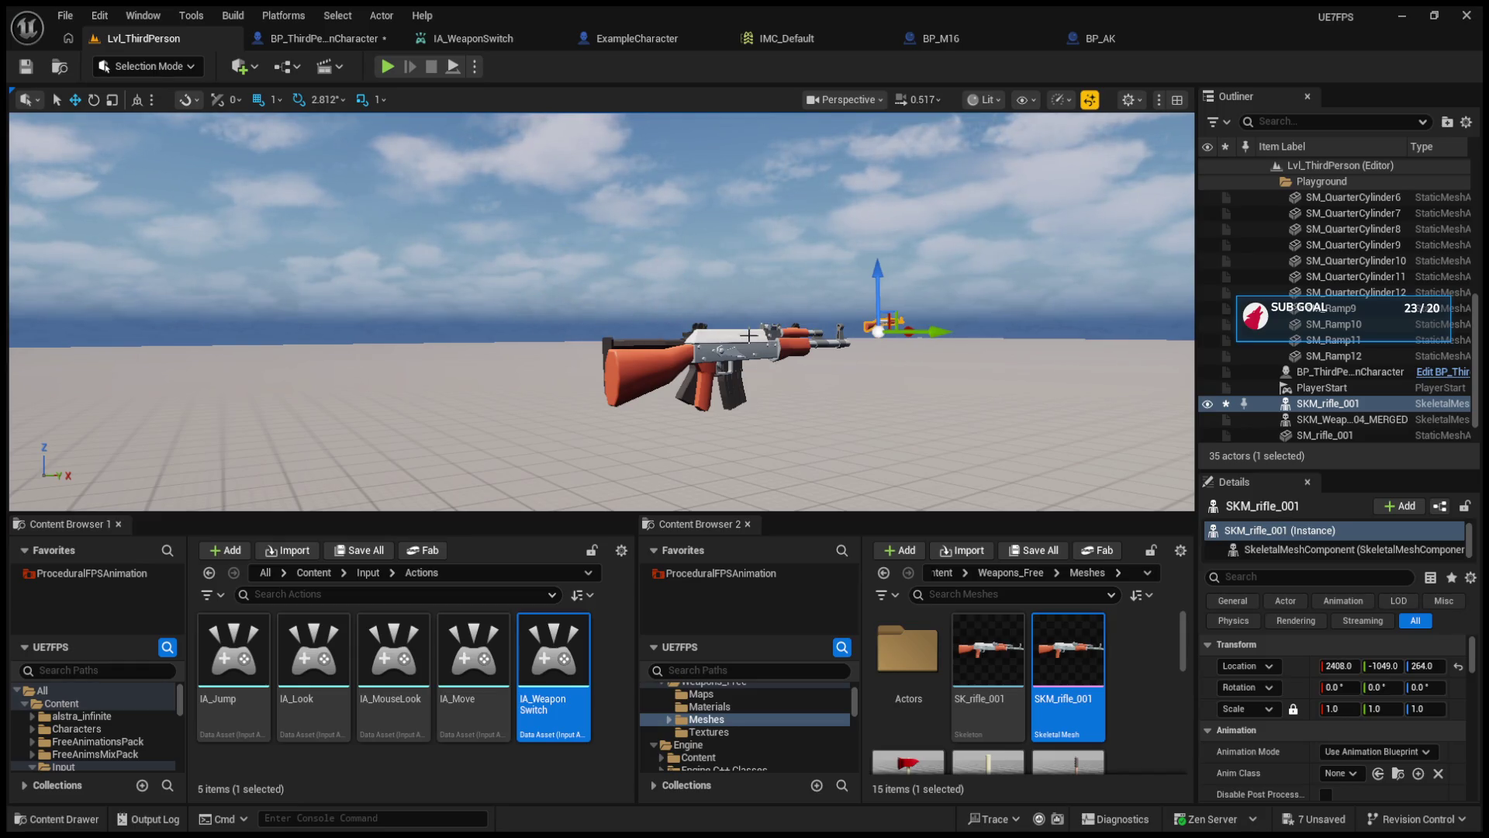
{"action": "left_click", "coordinate": [747, 335]}
{"action": "left_click", "coordinate": [877, 325]}
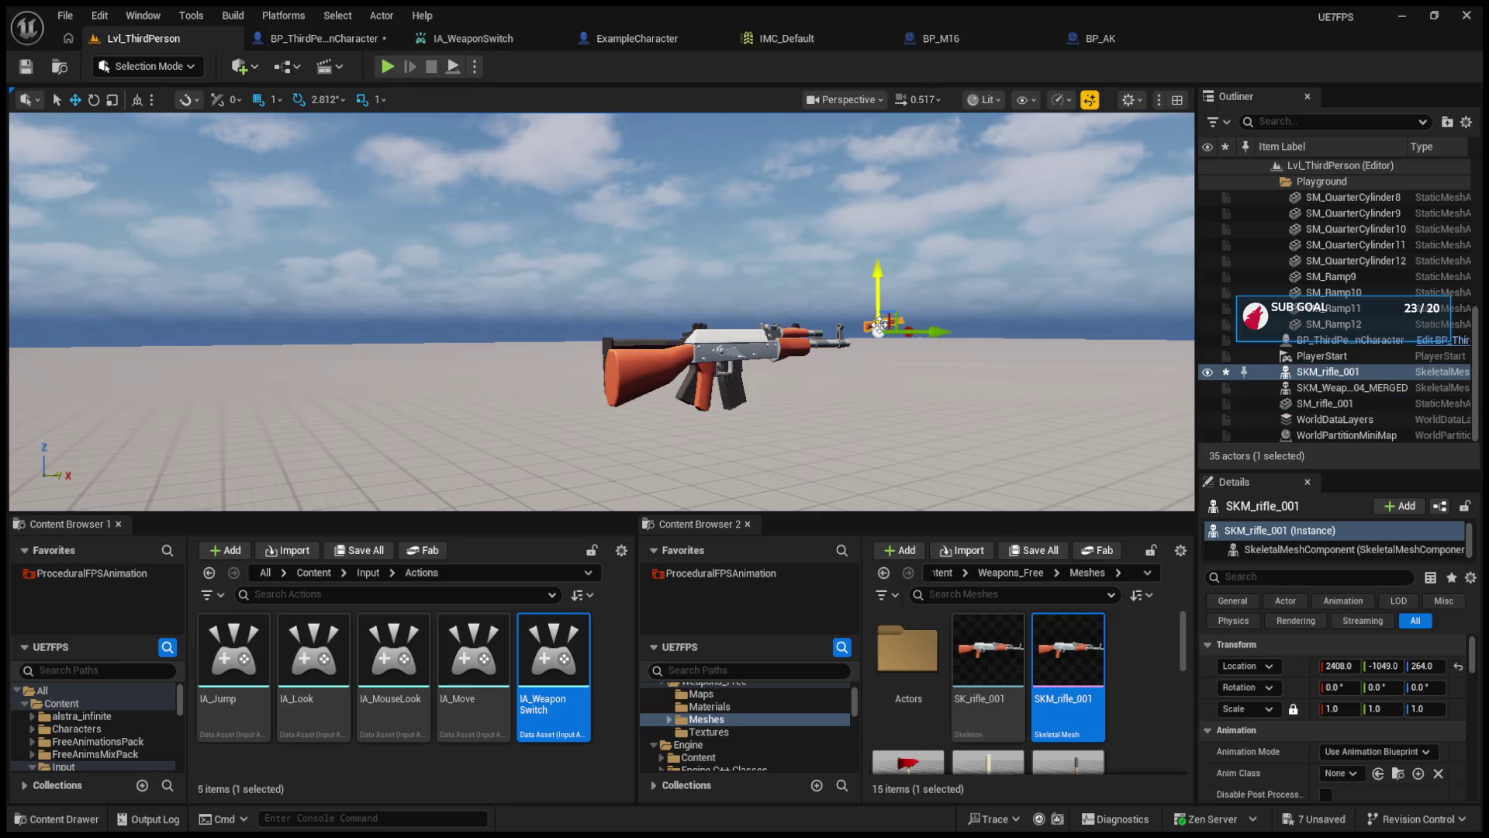
{"action": "left_click", "coordinate": [774, 336]}
{"action": "key", "text": "f"}
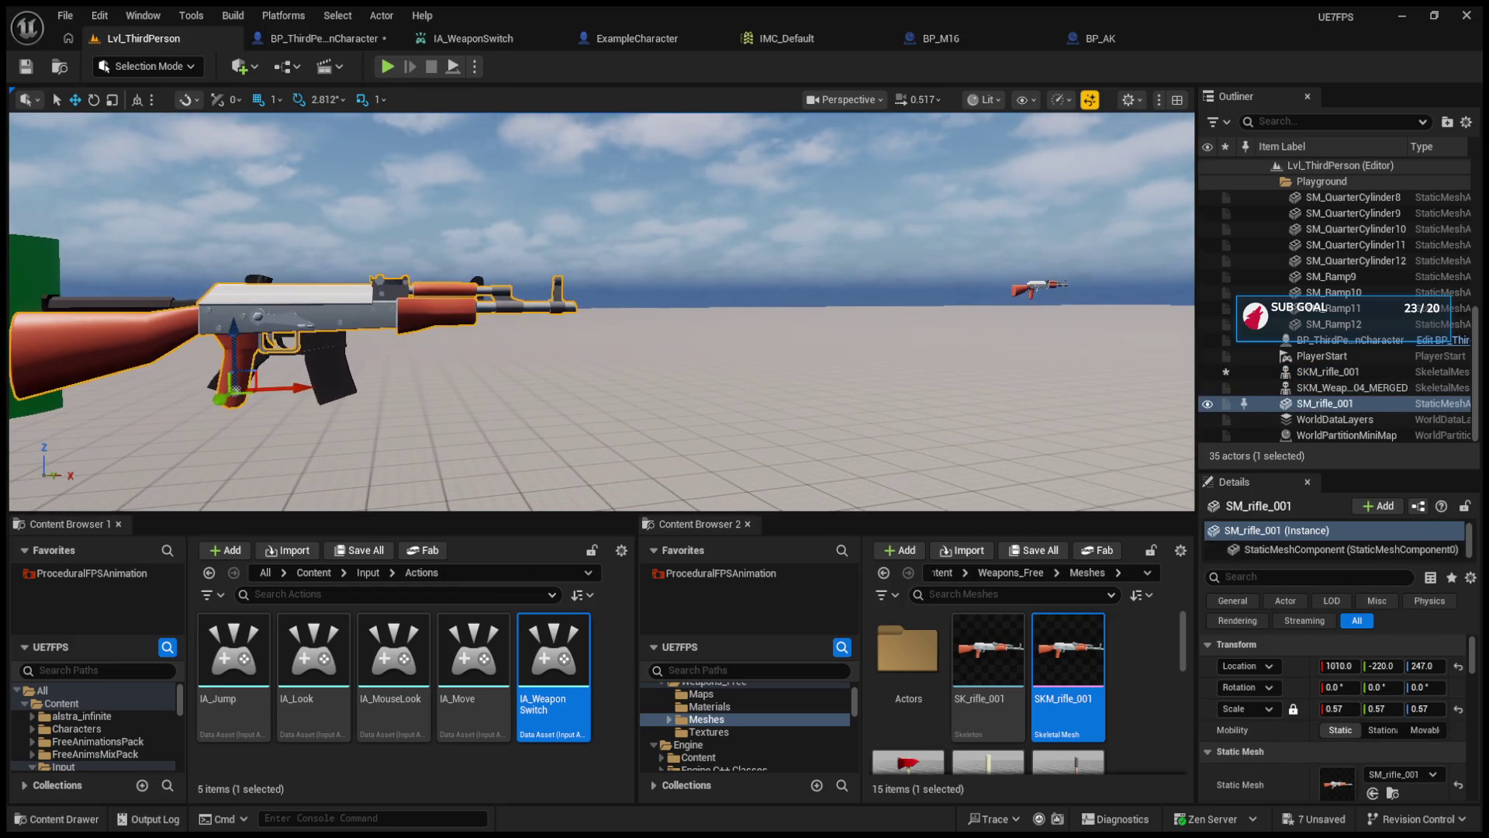
{"action": "left_click", "coordinate": [1040, 289]}
{"action": "key", "text": "Delete"}
- Place a fresh SKM_rifle_001 beside SM_rifle_001 at X 1006, Z 238
{"action": "mouse_move", "coordinate": [1068, 655]}
{"action": "left_mouse_down"}
{"action": "mouse_move", "coordinate": [397, 355]}
{"action": "mouse_move", "coordinate": [288, 324]}
{"action": "mouse_move", "coordinate": [411, 481]}
{"action": "mouse_move", "coordinate": [297, 317]}
{"action": "left_mouse_up"}
{"action": "key", "text": "f"}
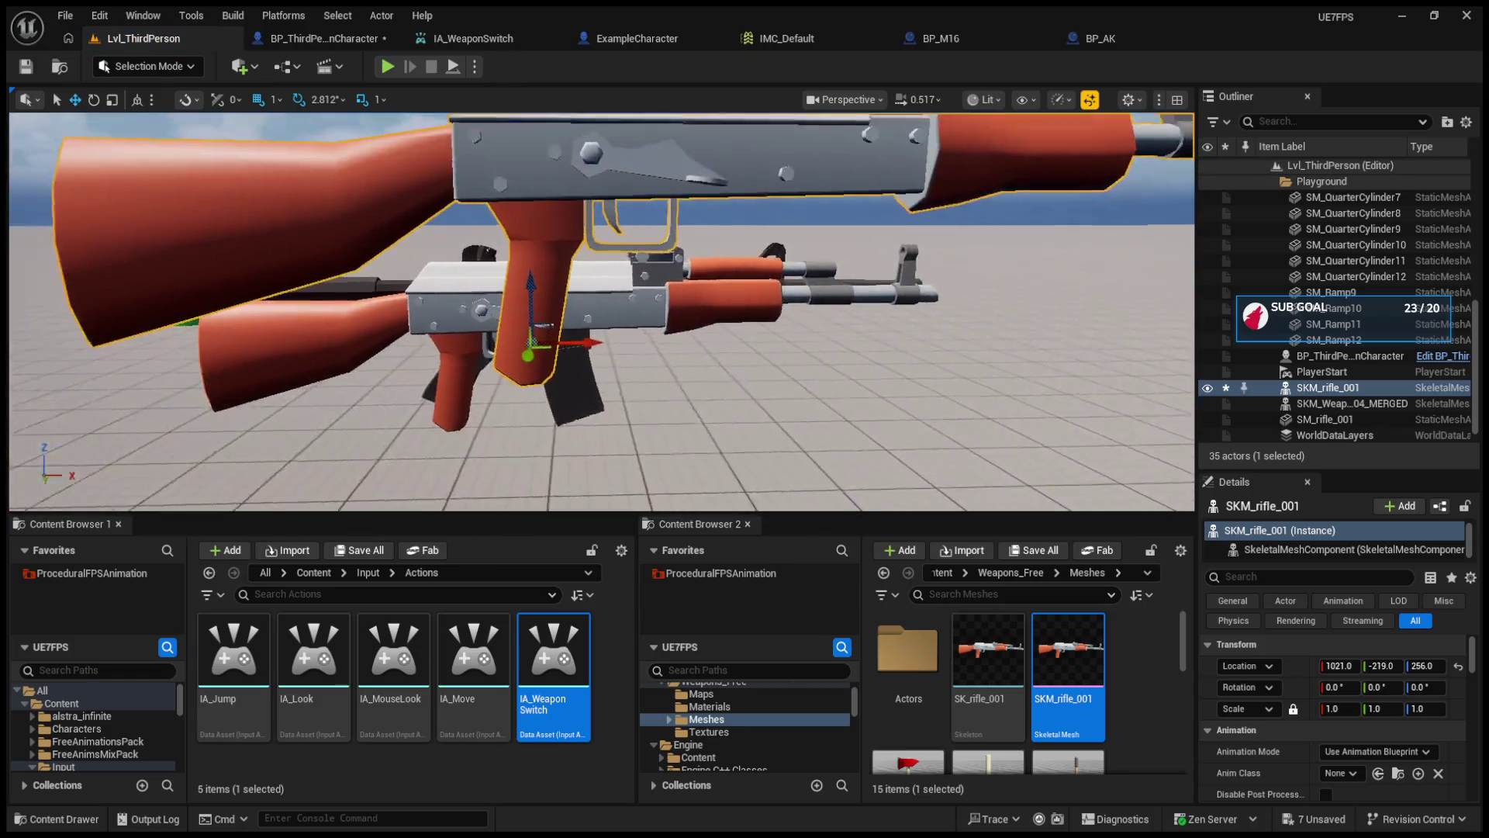
{"action": "left_click_drag", "start_coordinate": [560, 309], "coordinate": [581, 446]}
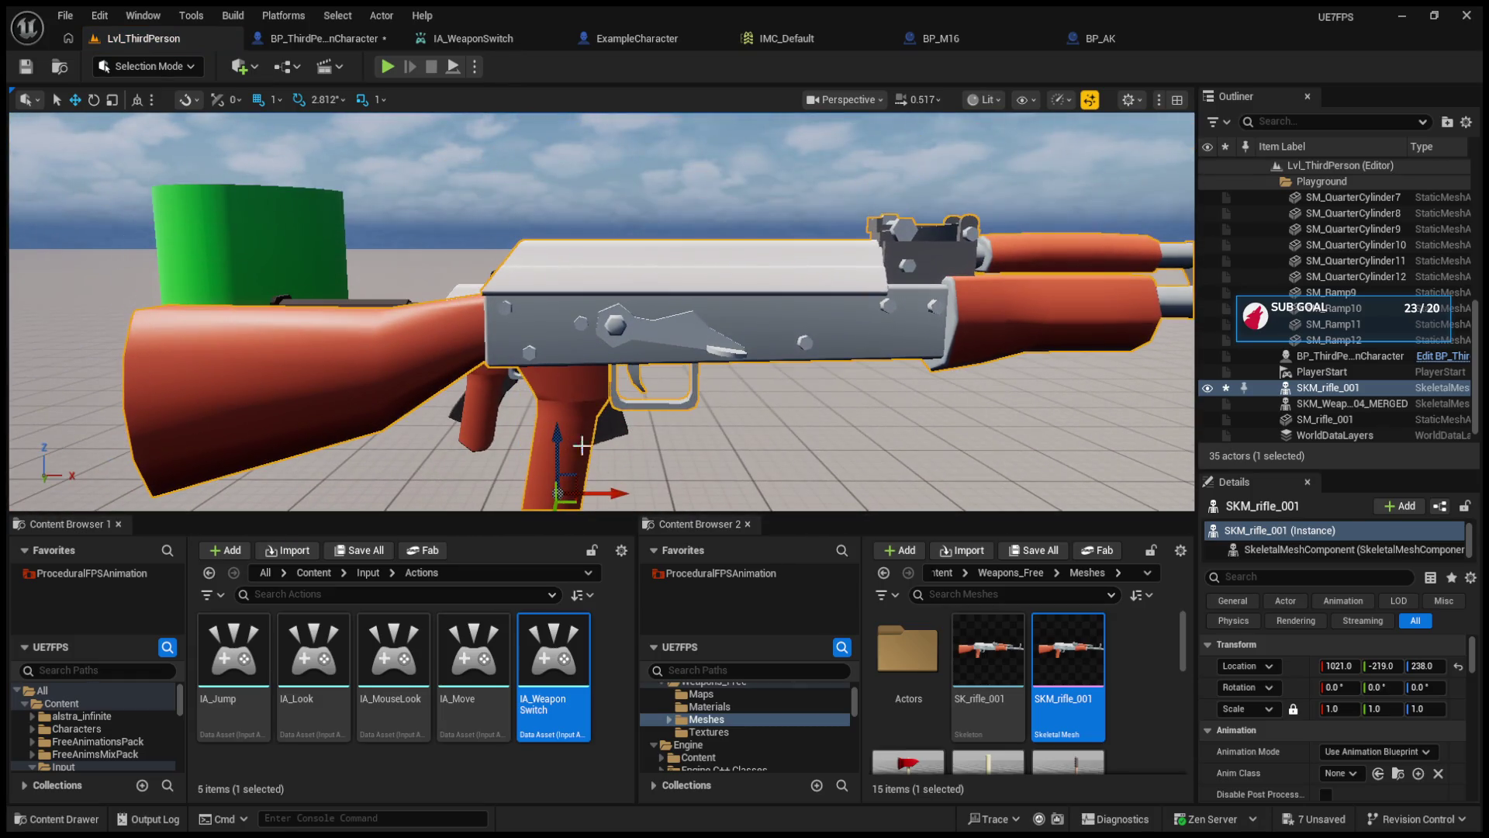
{"action": "mouse_move", "coordinate": [625, 493]}
{"action": "left_mouse_down"}
{"action": "mouse_move", "coordinate": [517, 493]}
{"action": "mouse_move", "coordinate": [558, 442]}
{"action": "mouse_move", "coordinate": [736, 427]}
{"action": "left_mouse_up"}
{"action": "mouse_move", "coordinate": [552, 397]}
{"action": "left_mouse_down"}
{"action": "mouse_move", "coordinate": [552, 372]}
{"action": "mouse_move", "coordinate": [552, 397]}
{"action": "left_mouse_up"}
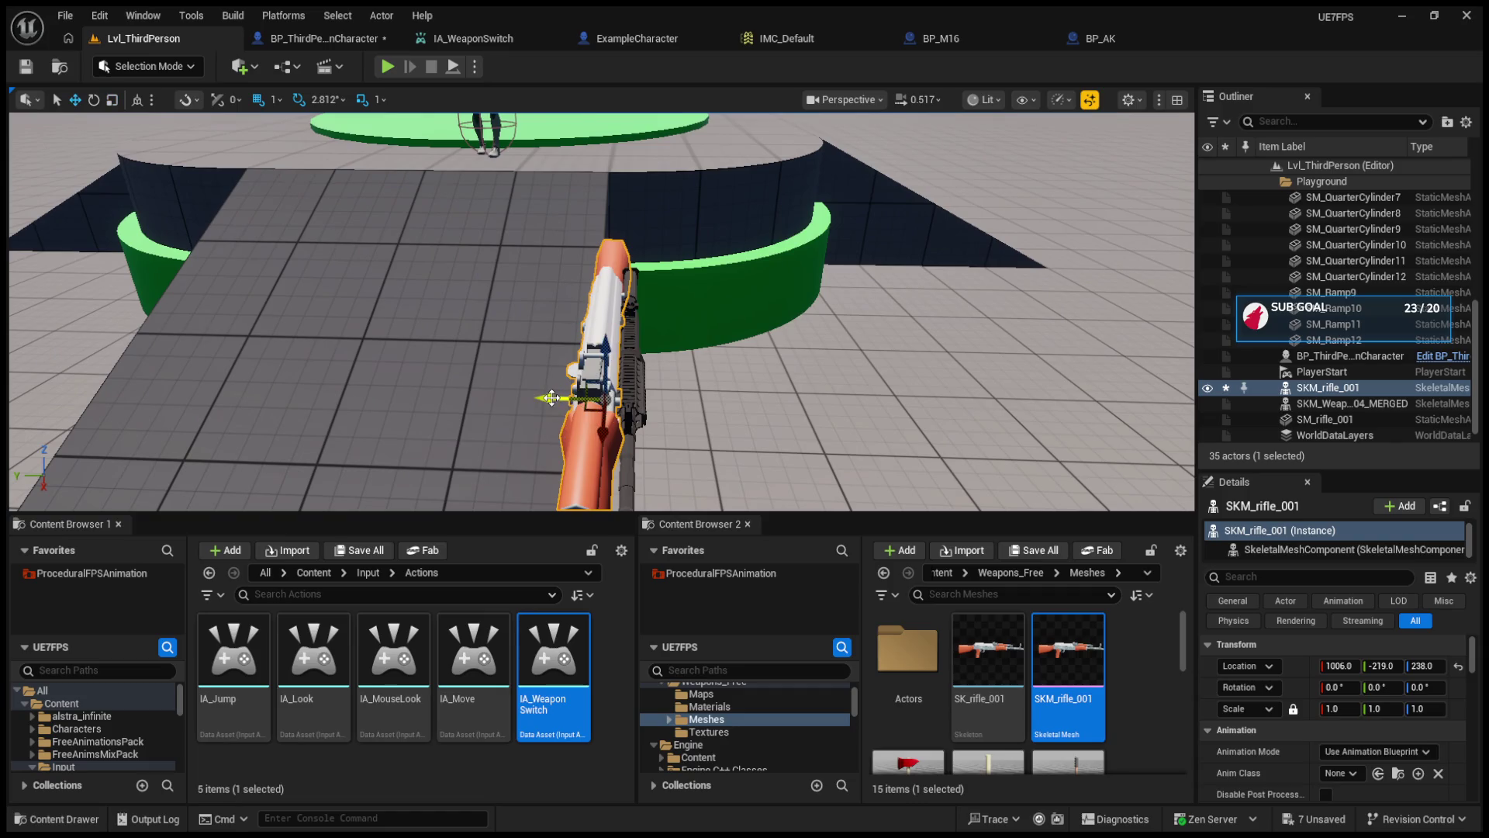
- Compare the two rifles, then open SKM_rifle_001 in its skeletal mesh editor
{"action": "left_click", "coordinate": [603, 365]}
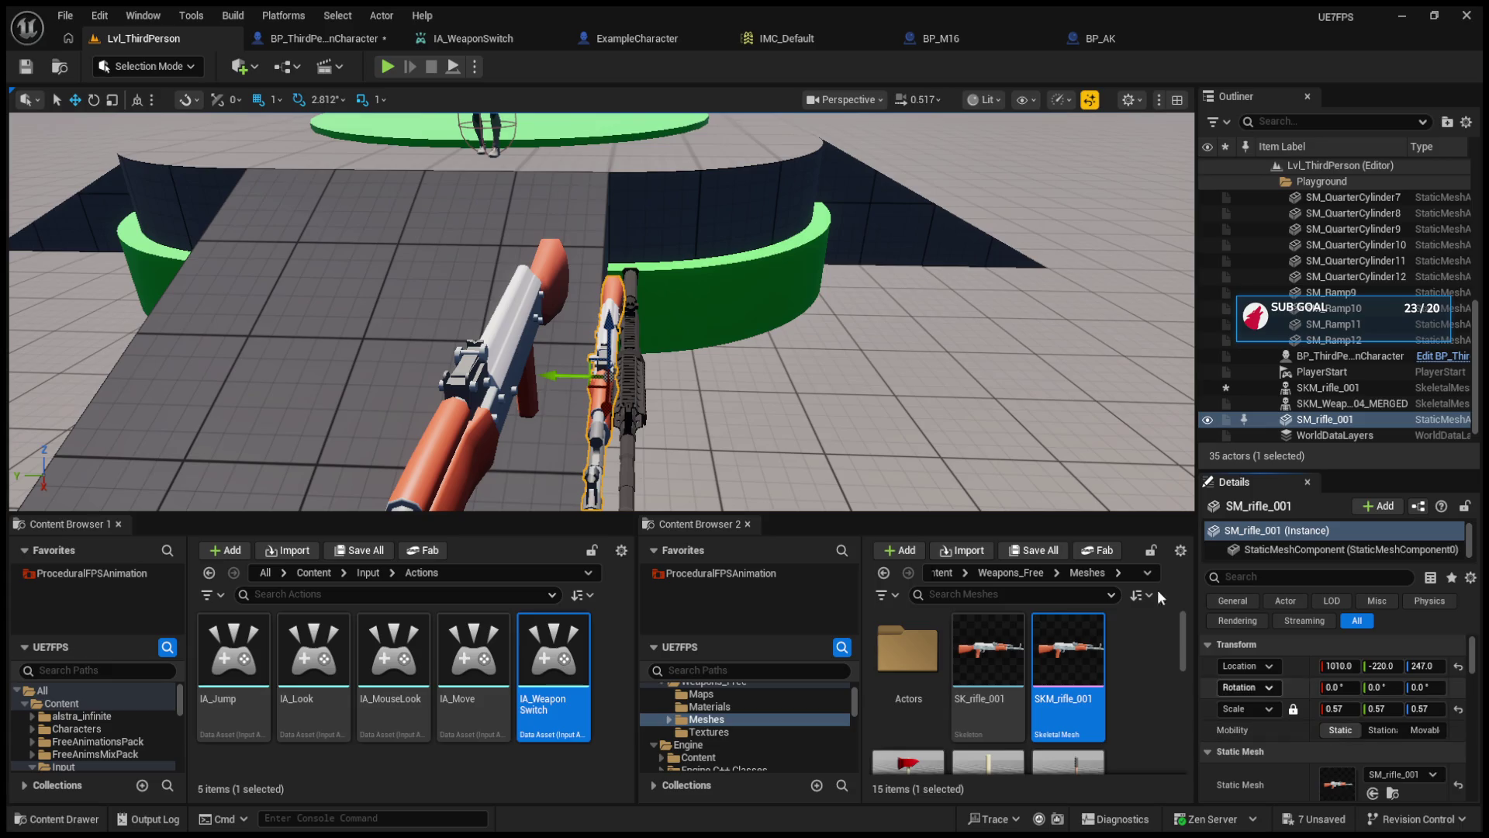
{"action": "left_click", "coordinate": [1330, 387]}
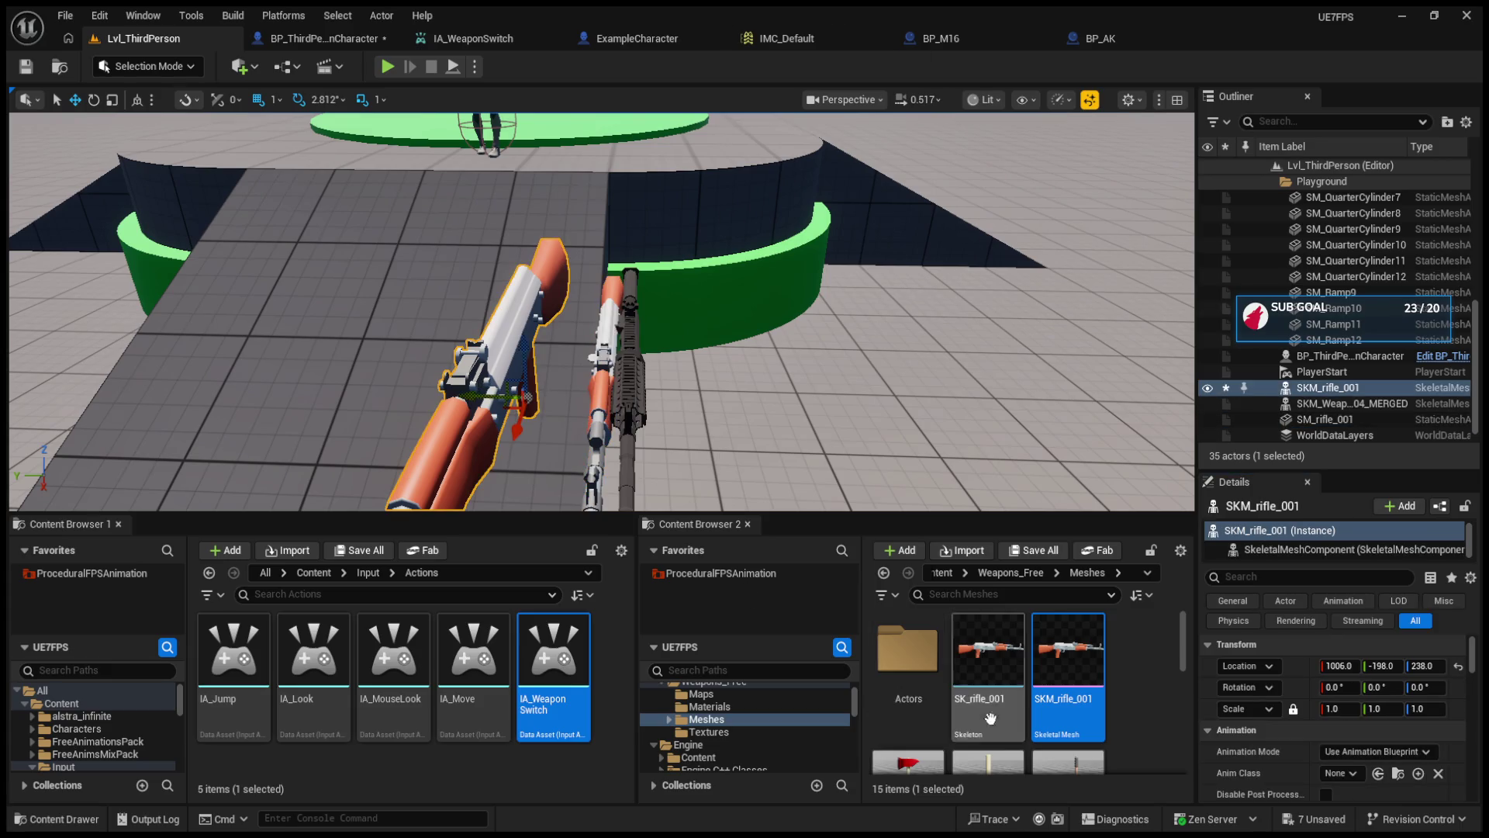
{"action": "left_click", "coordinate": [1053, 665]}
{"action": "double_click", "coordinate": [1054, 667]}
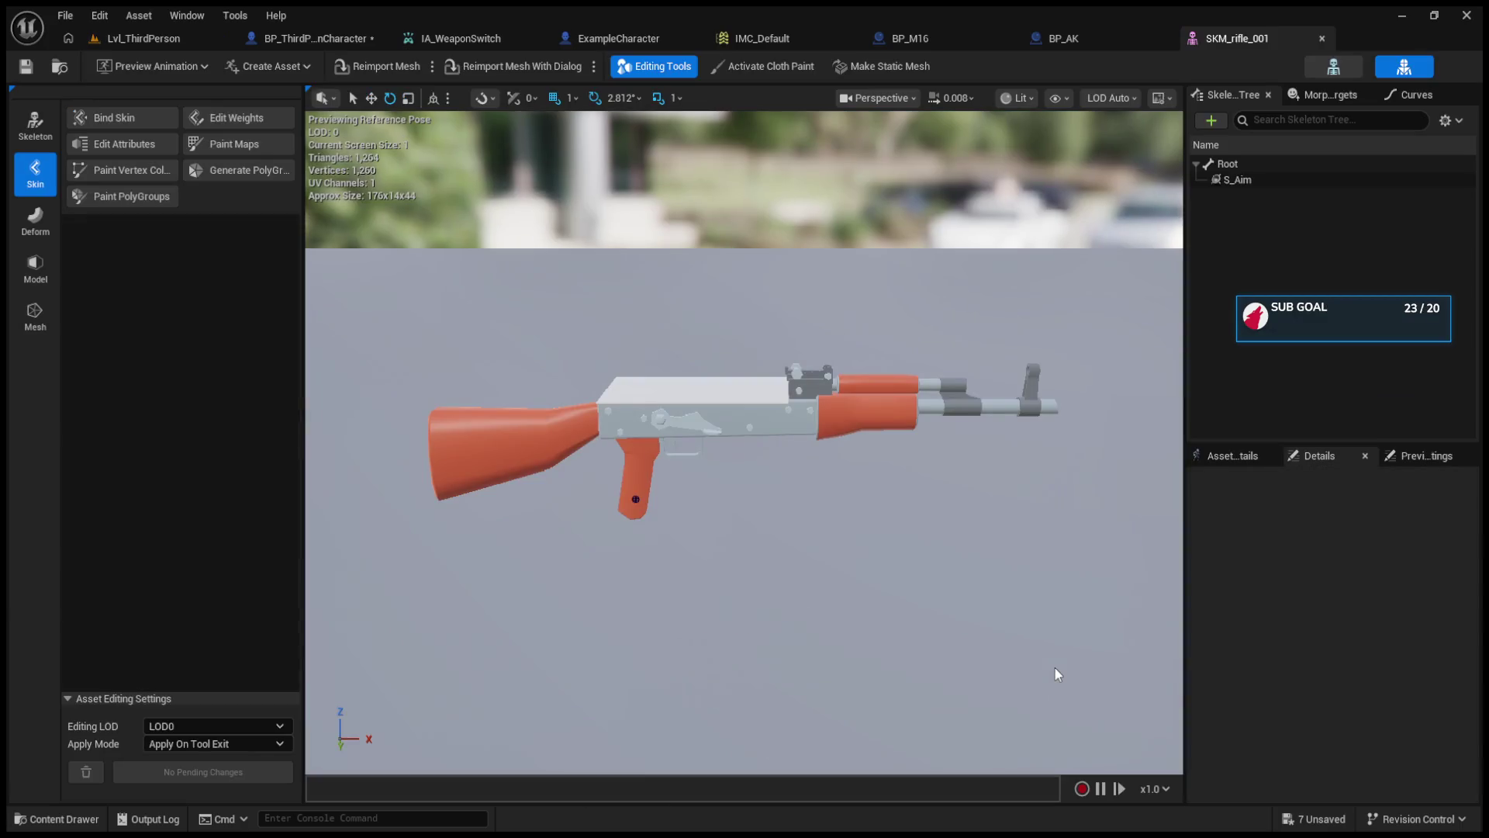
- In SKM_rifle_001's Skeleton mode, give the Root bone a locked uniform scale of 0.57
{"action": "left_click", "coordinate": [20, 129]}
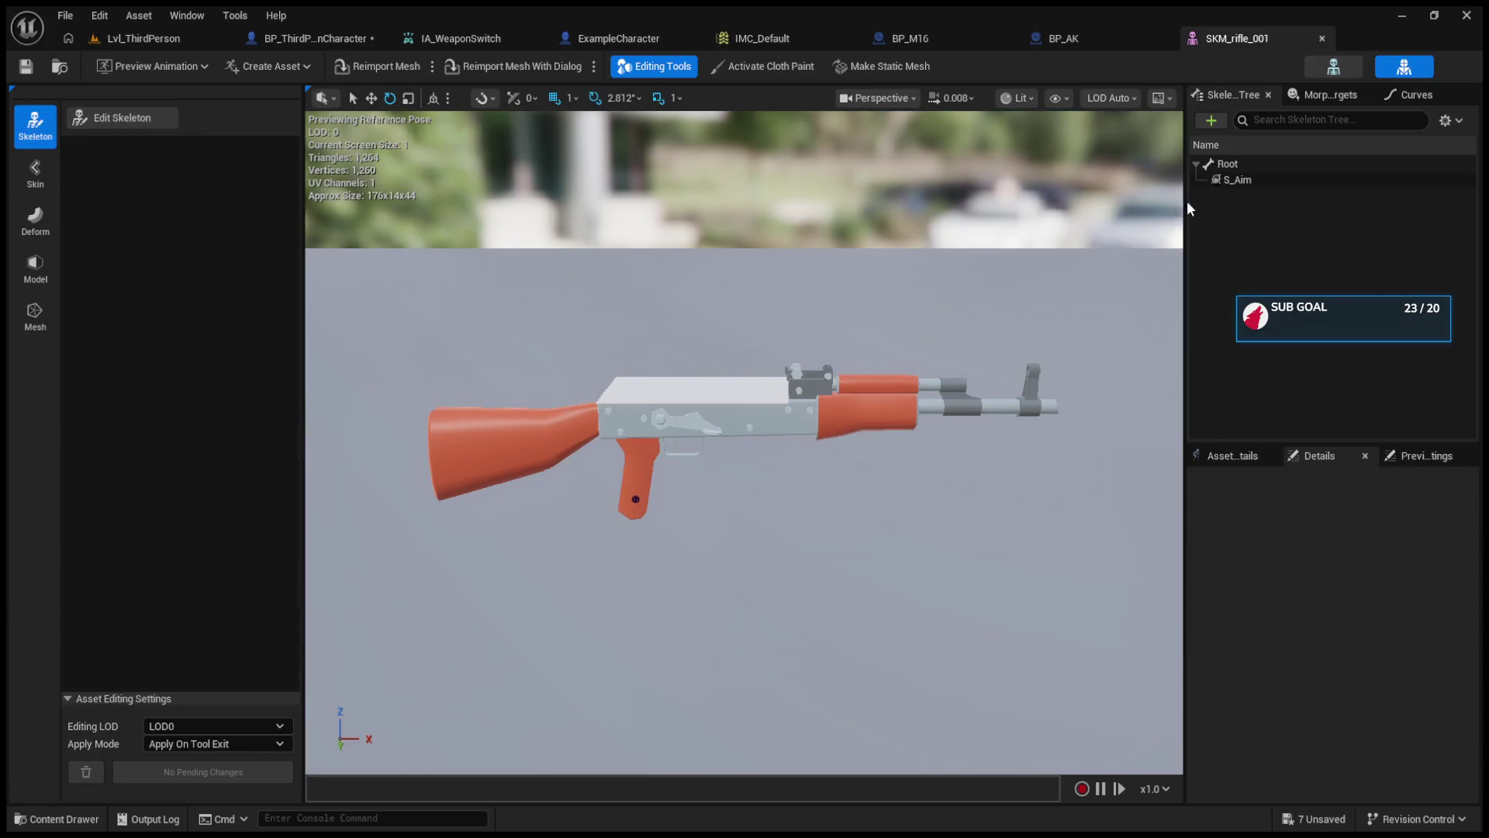
{"action": "left_click", "coordinate": [1228, 164]}
{"action": "key", "text": "r"}
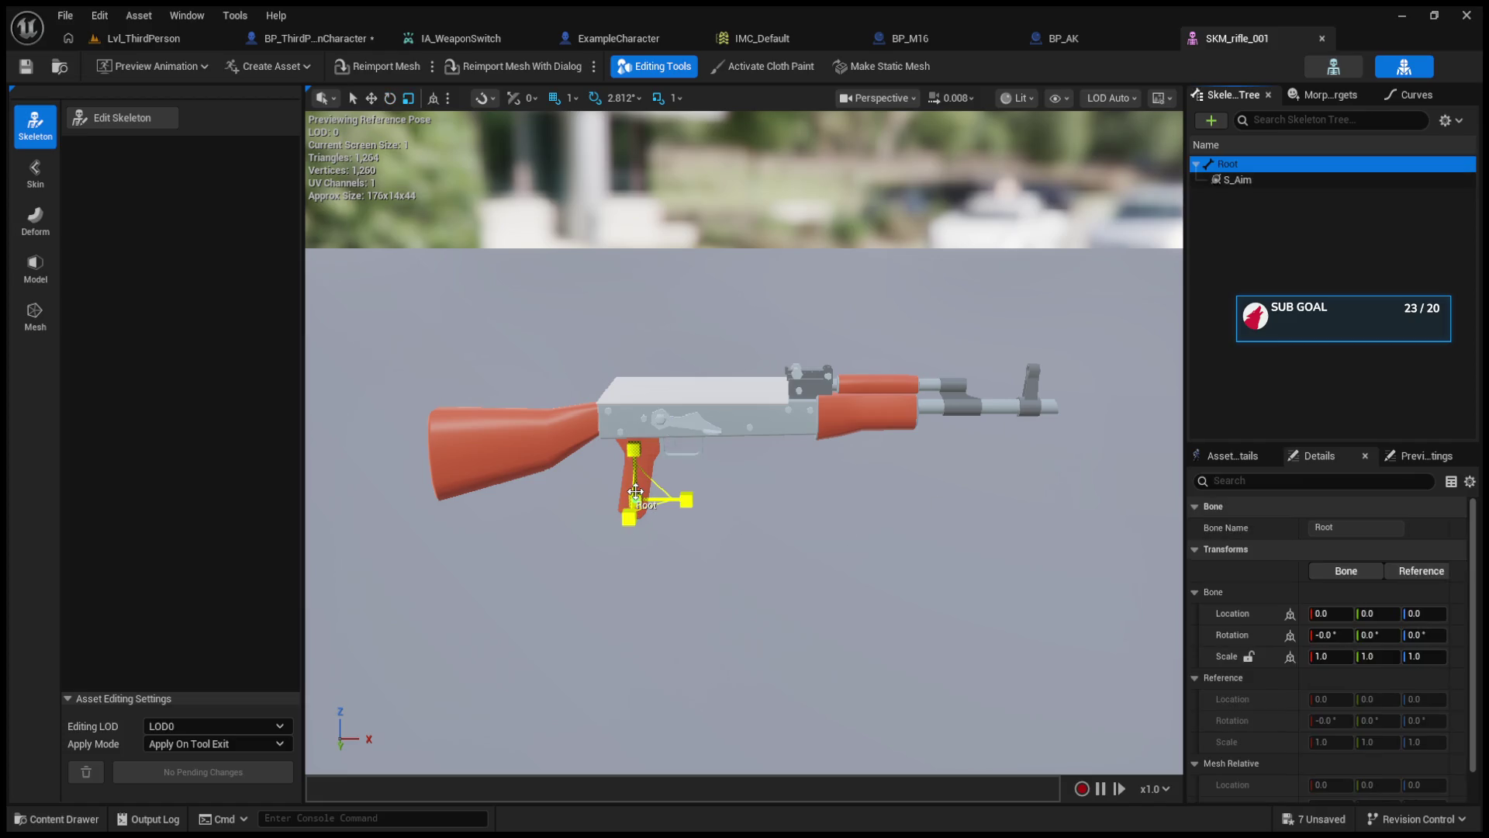
{"action": "left_click_drag", "start_coordinate": [636, 491], "coordinate": [635, 543]}
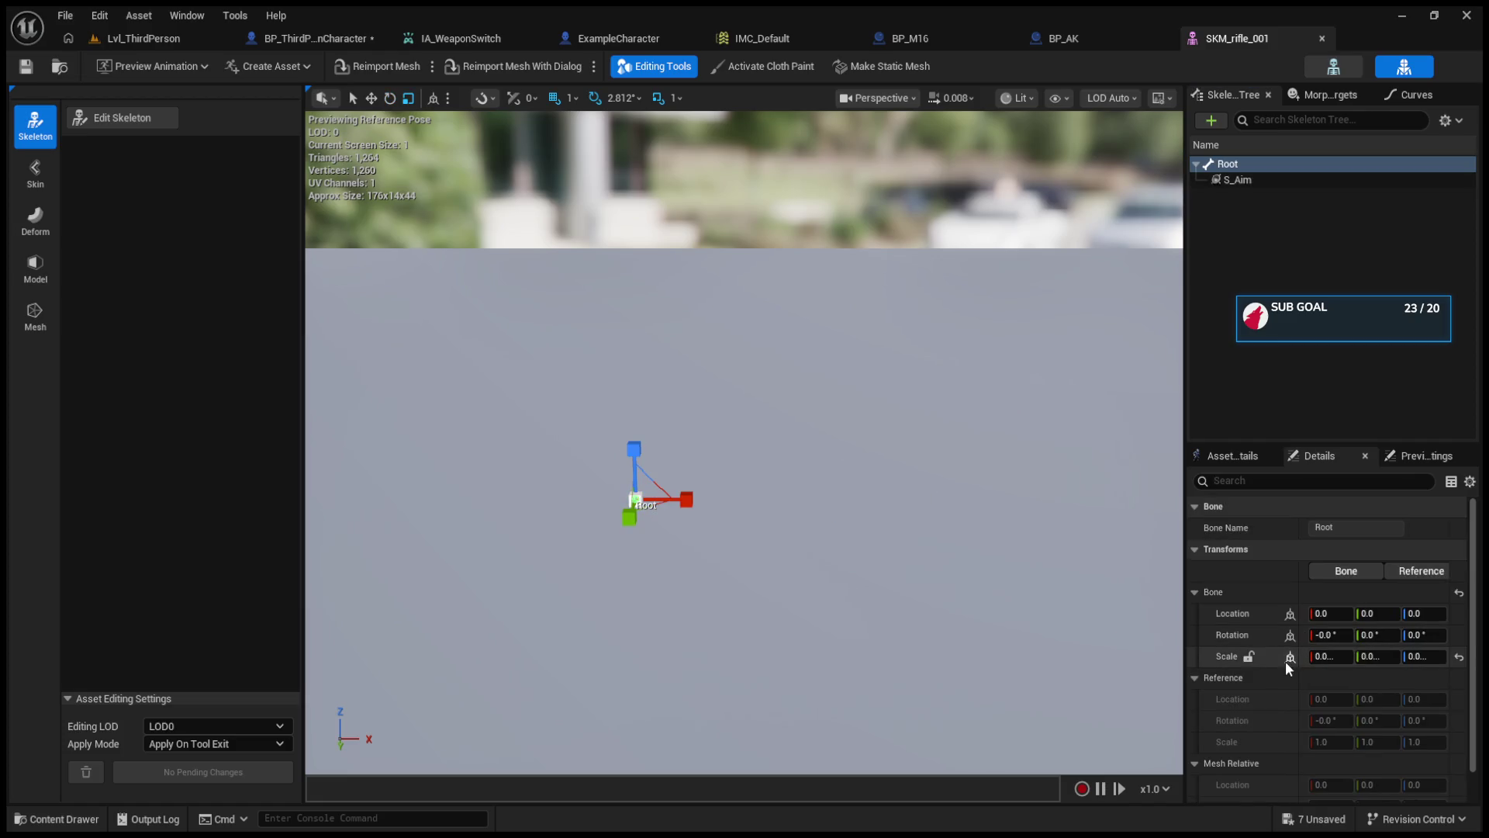
{"action": "left_click", "coordinate": [1249, 657]}
{"action": "left_click", "coordinate": [1305, 657]}
{"action": "type", "text": "0.57"}
{"action": "key", "text": "Return"}
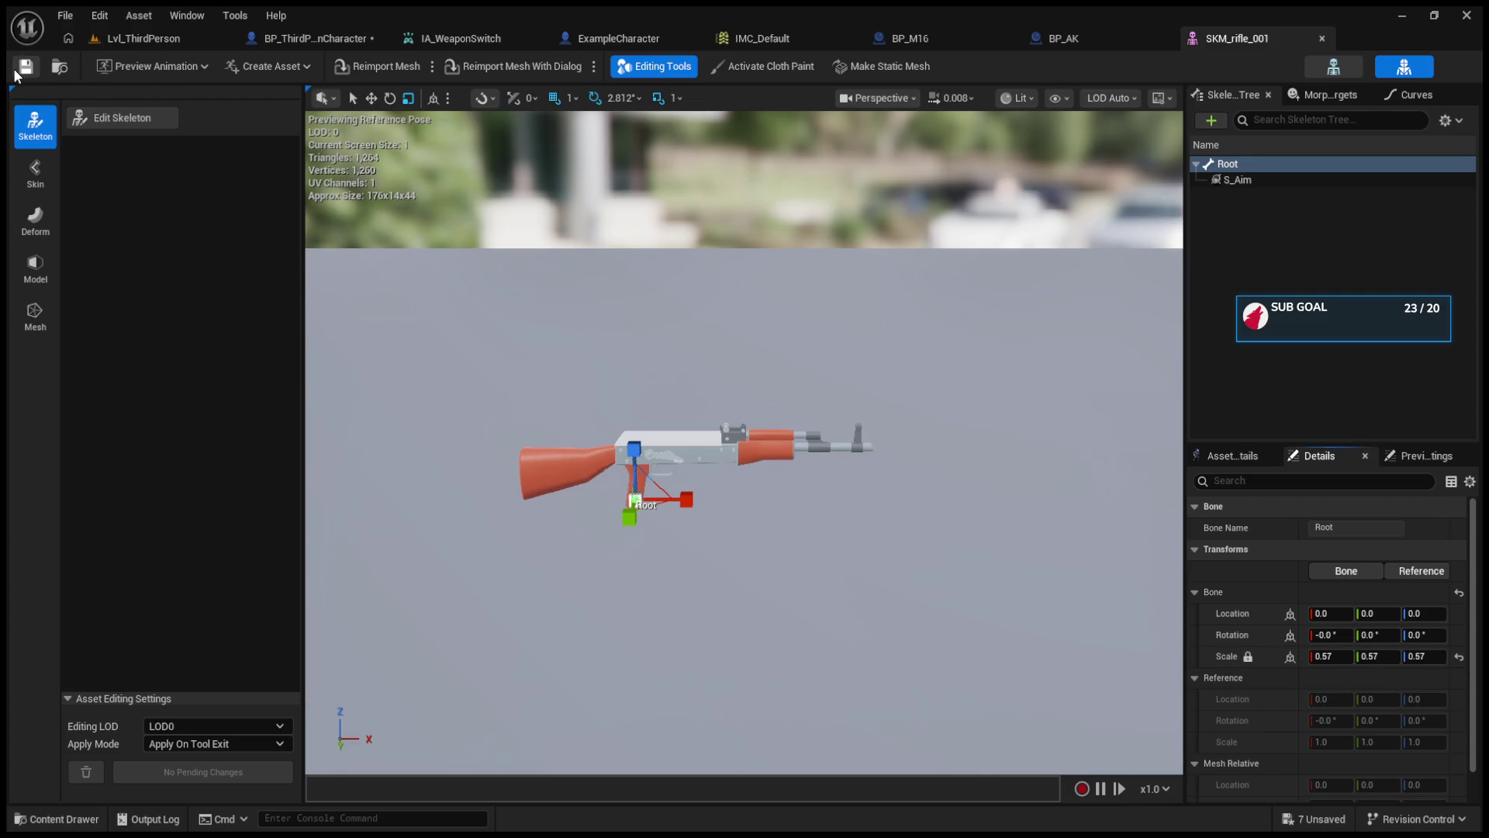
- Play-test the level with the rescaled rifle, then stop the session
{"action": "left_click", "coordinate": [139, 37]}
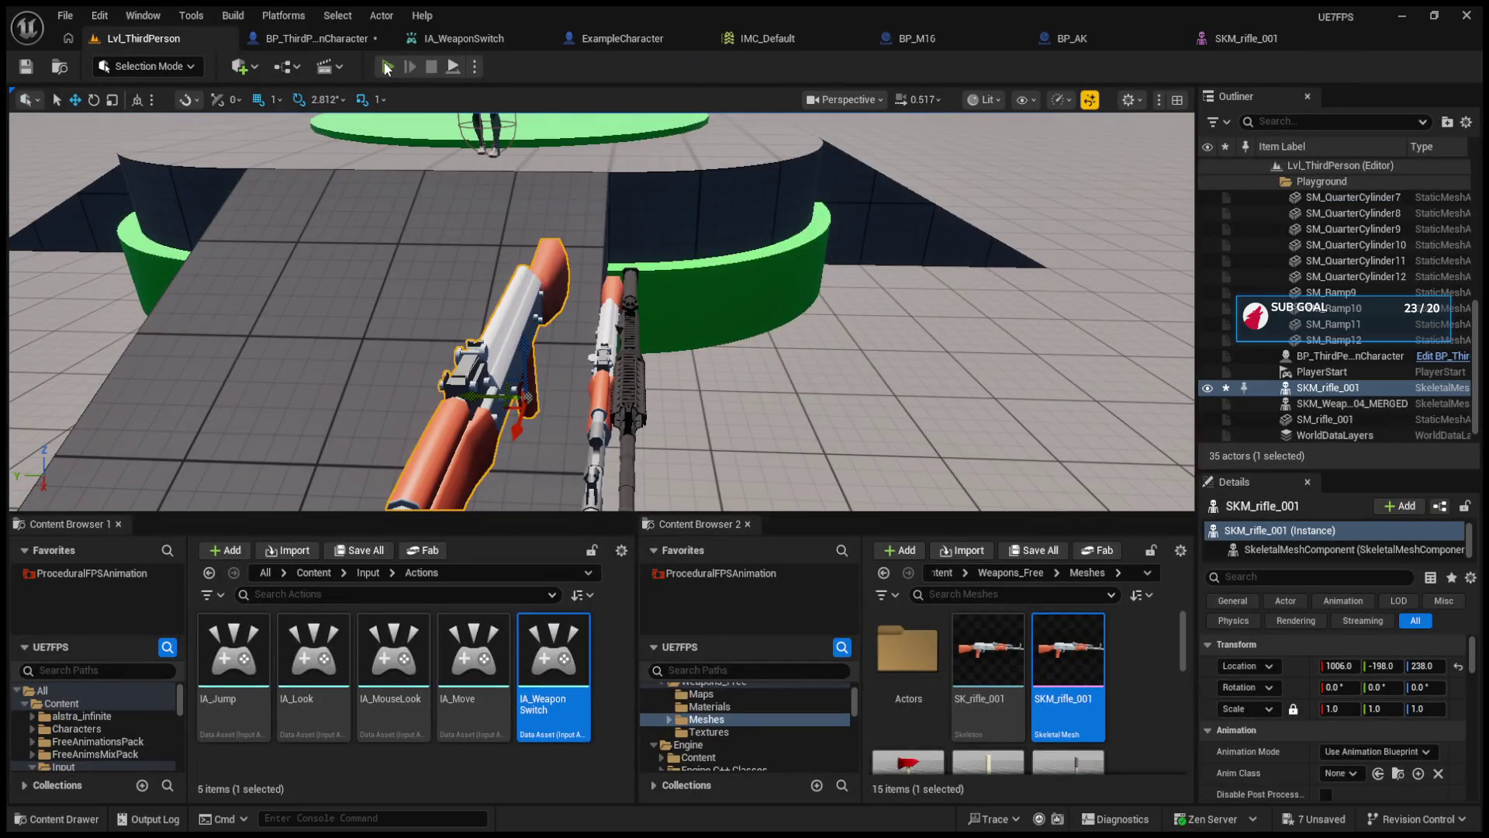
{"action": "left_click", "coordinate": [387, 66]}
{"action": "key", "text": "Escape"}
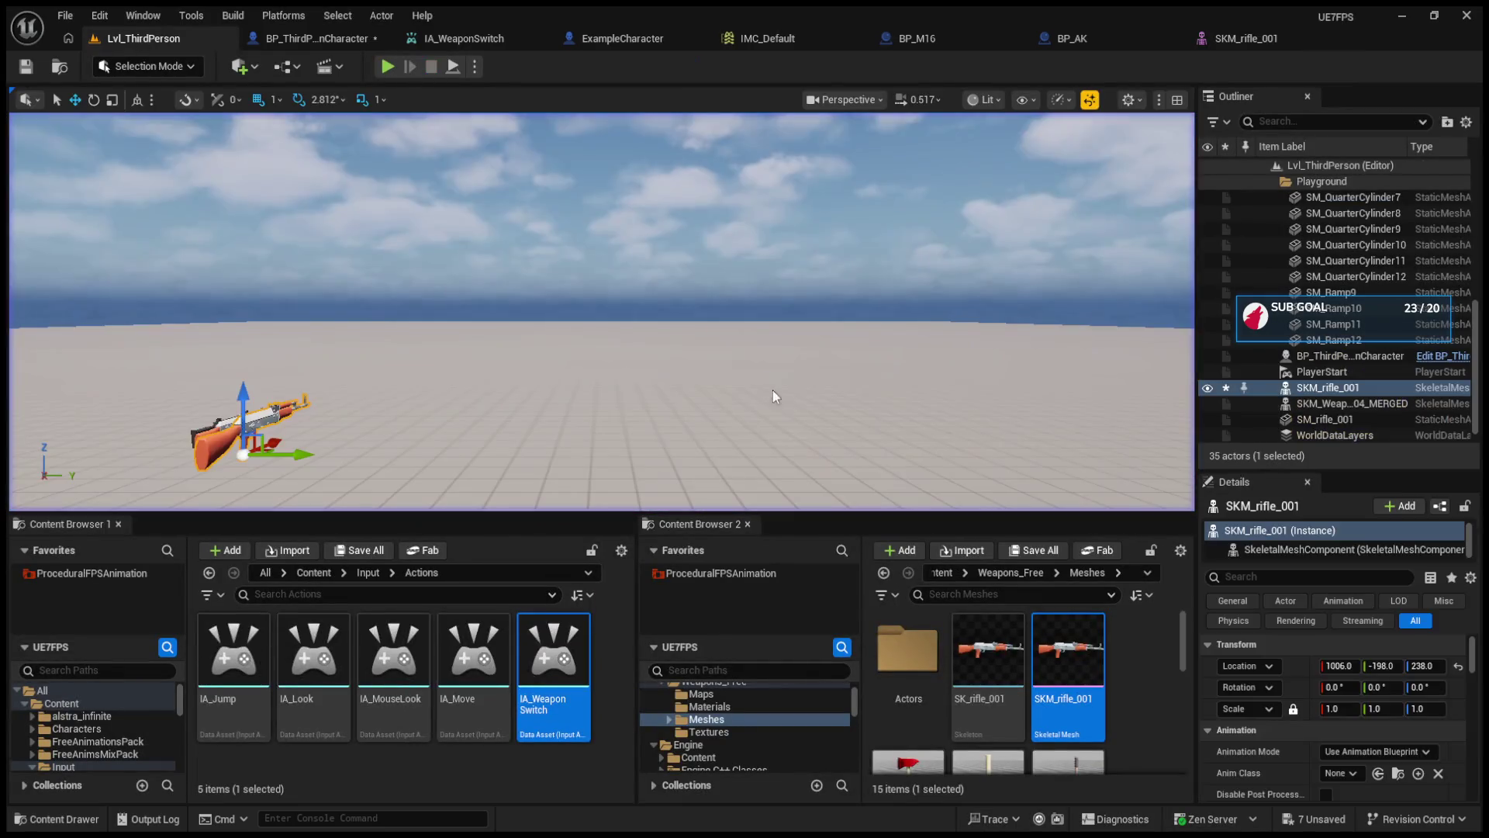
- Open the SK_rifle_001 skeleton and set its Root bone scale to 0.57
{"action": "left_click", "coordinate": [1019, 679]}
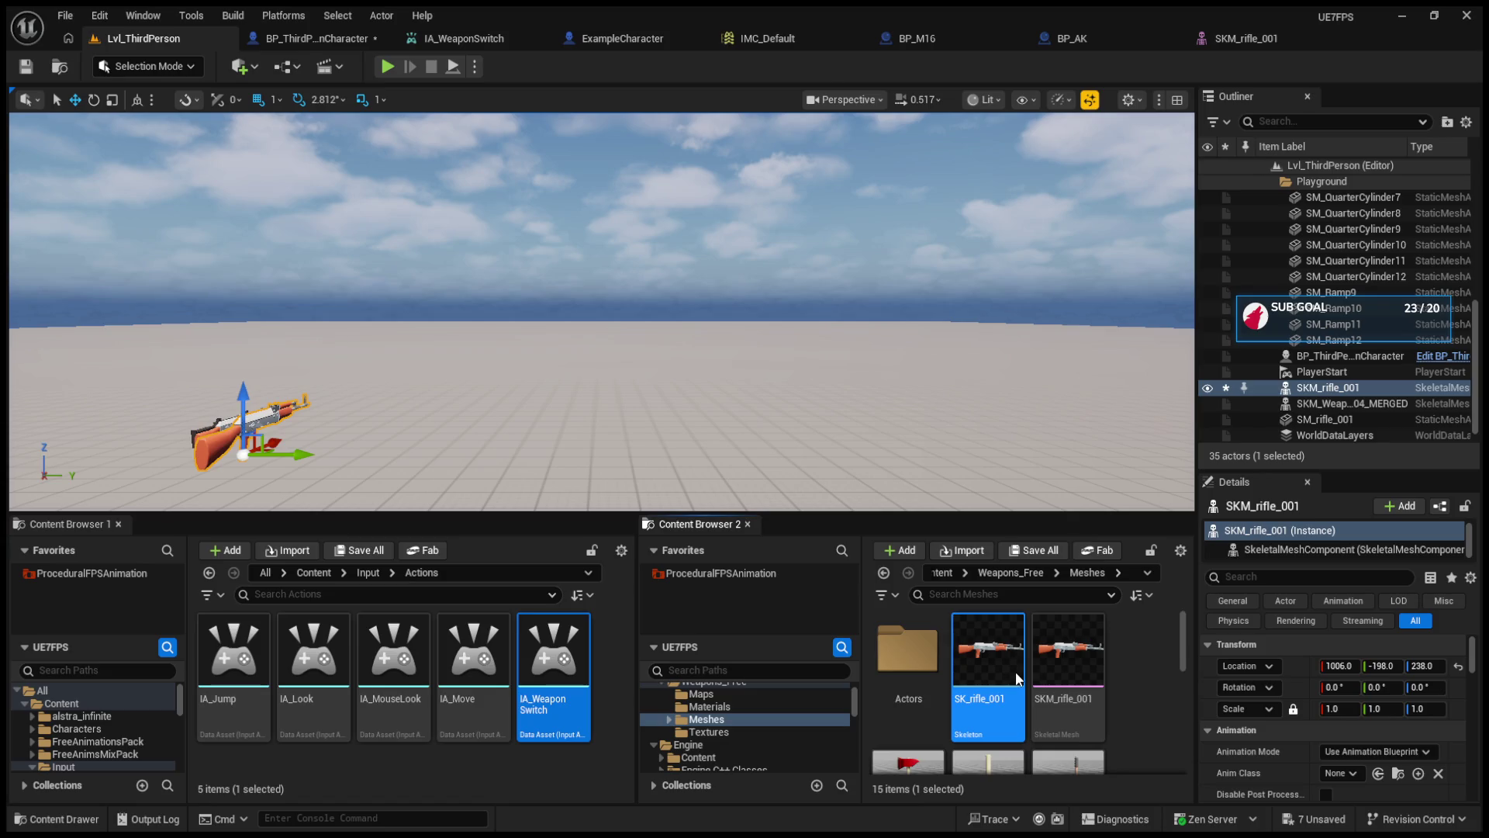
{"action": "double_click", "coordinate": [1019, 679]}
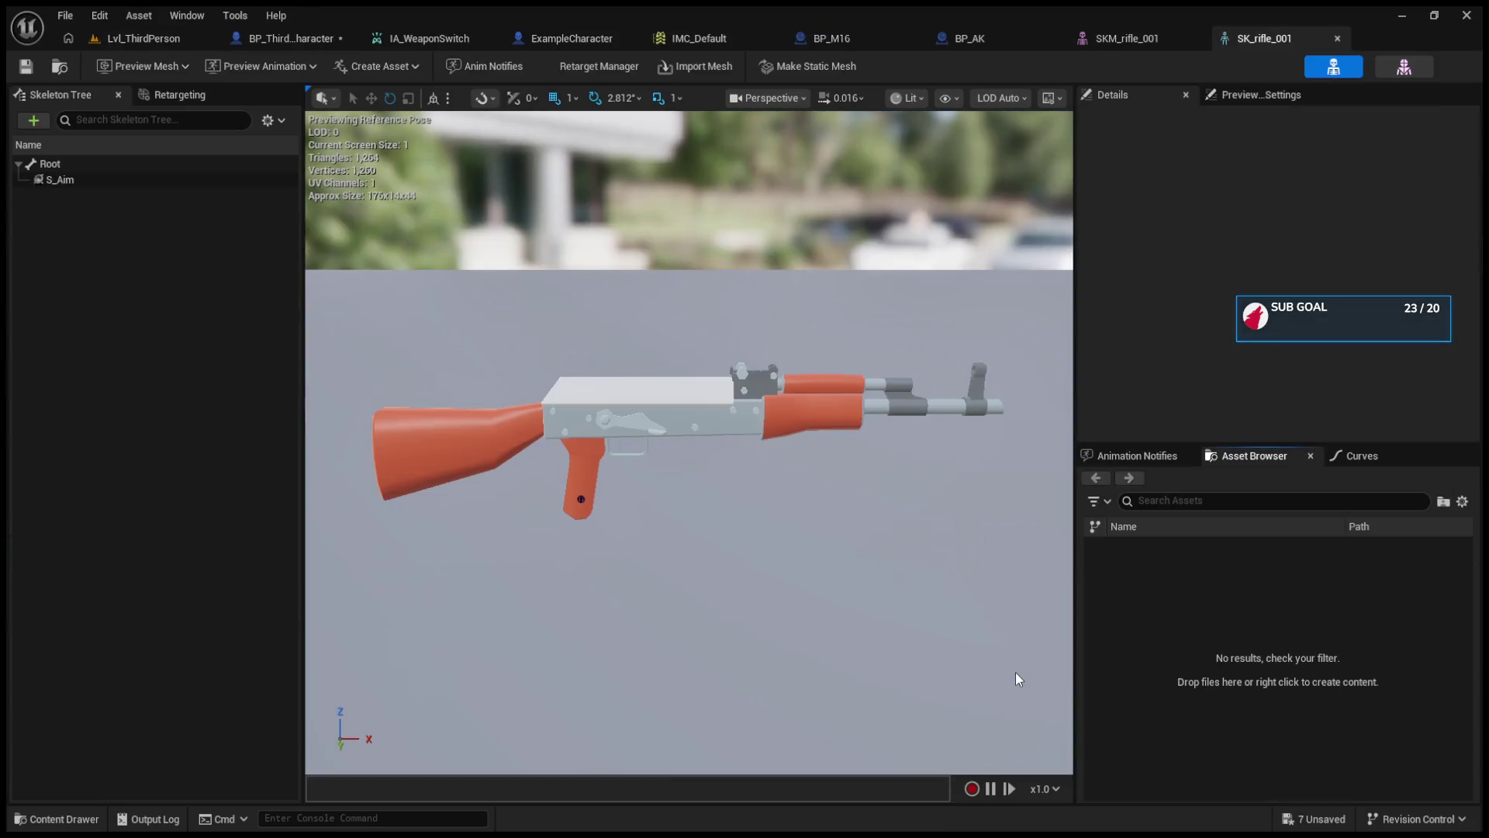
{"action": "left_click", "coordinate": [51, 163]}
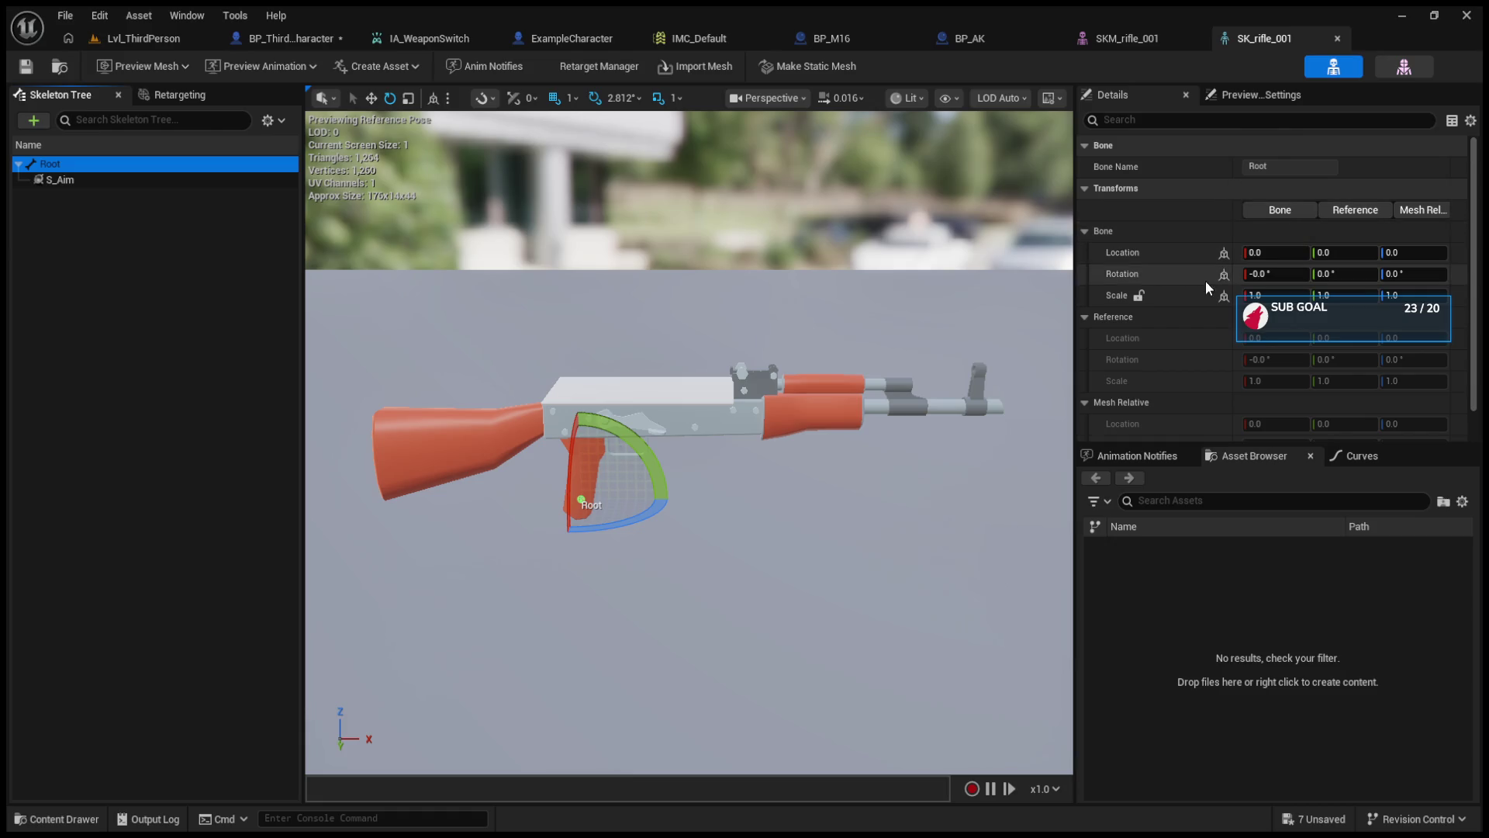
{"action": "left_click", "coordinate": [1129, 300]}
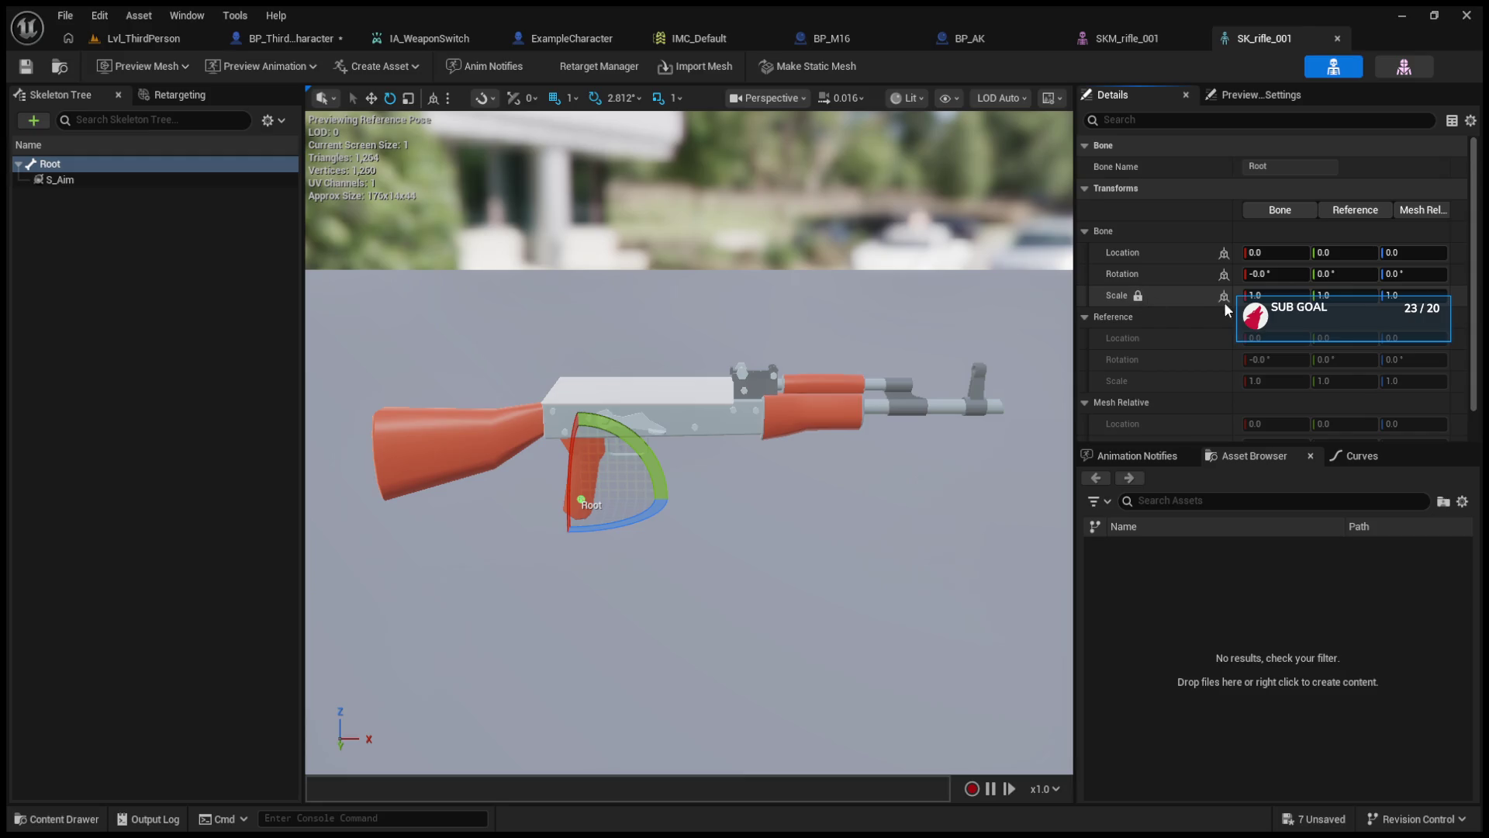
{"action": "type", "text": "0.67"}
{"action": "key", "text": "Return"}
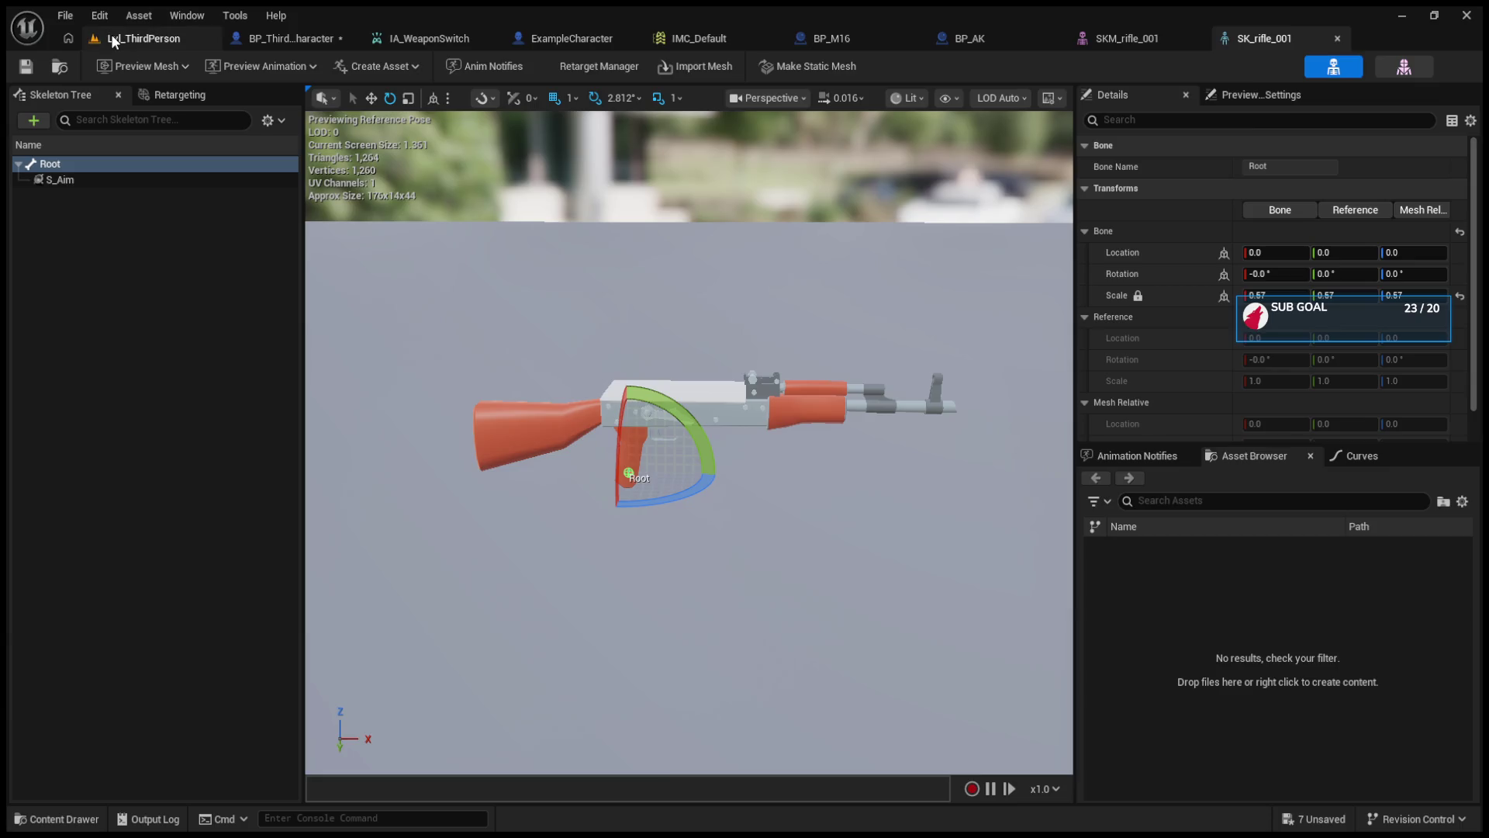
{"action": "left_click", "coordinate": [110, 34]}
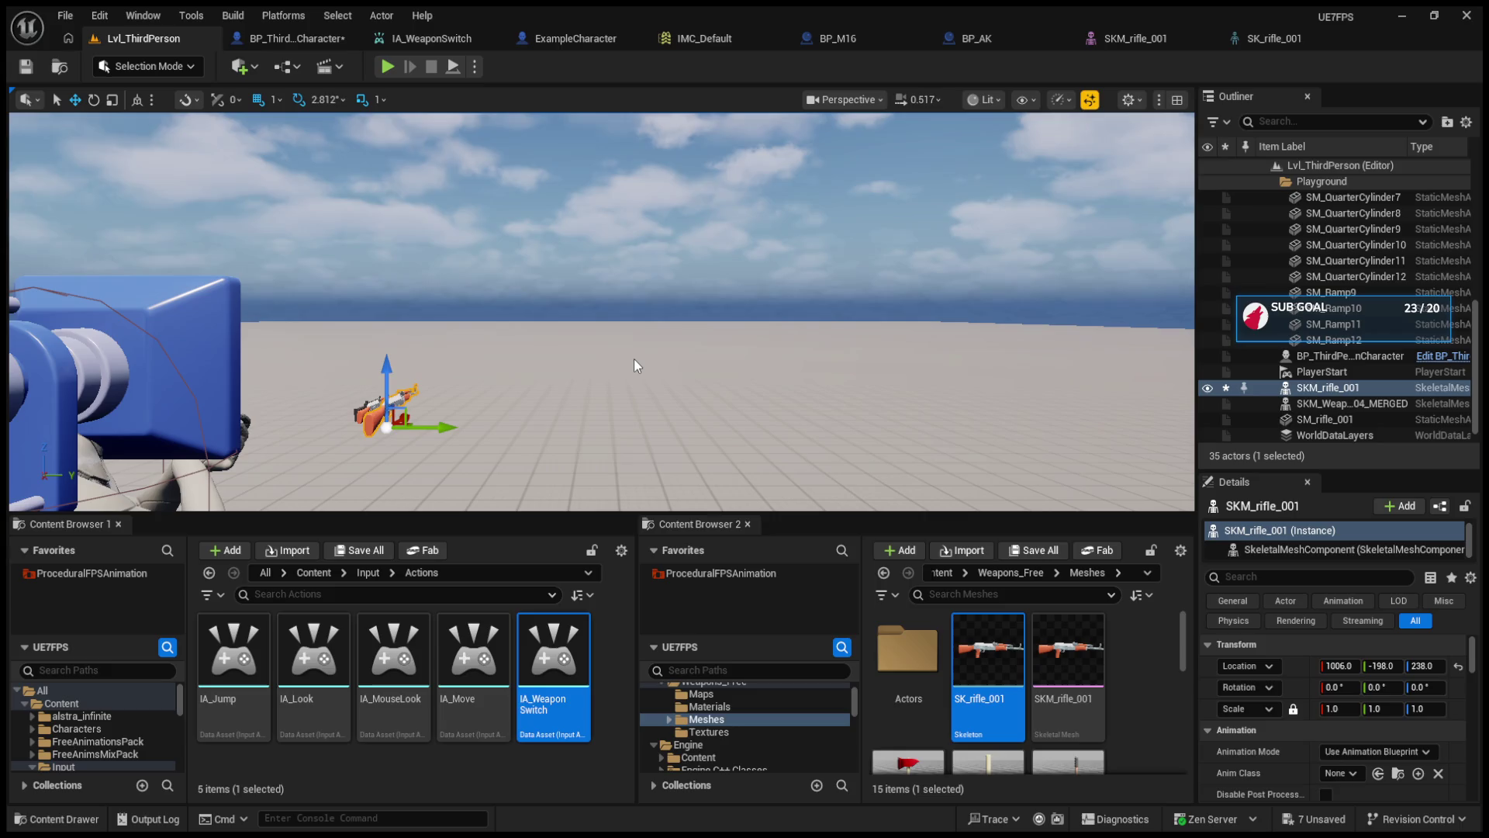
- Frame the resized skeletal rifle and compare it side by side with the static rifle
{"action": "key", "text": "f"}
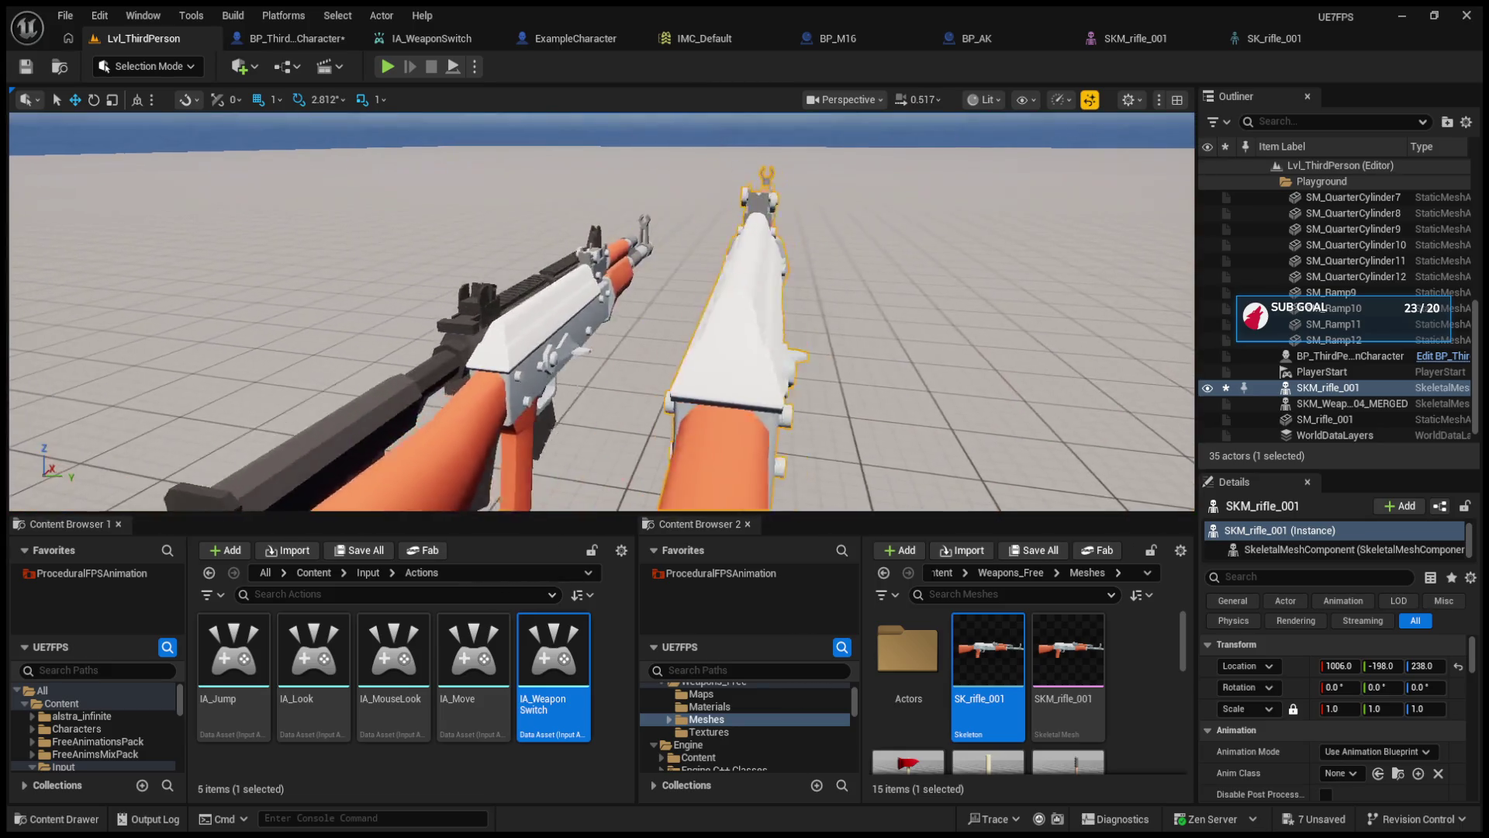
{"action": "left_click", "coordinate": [1325, 419]}
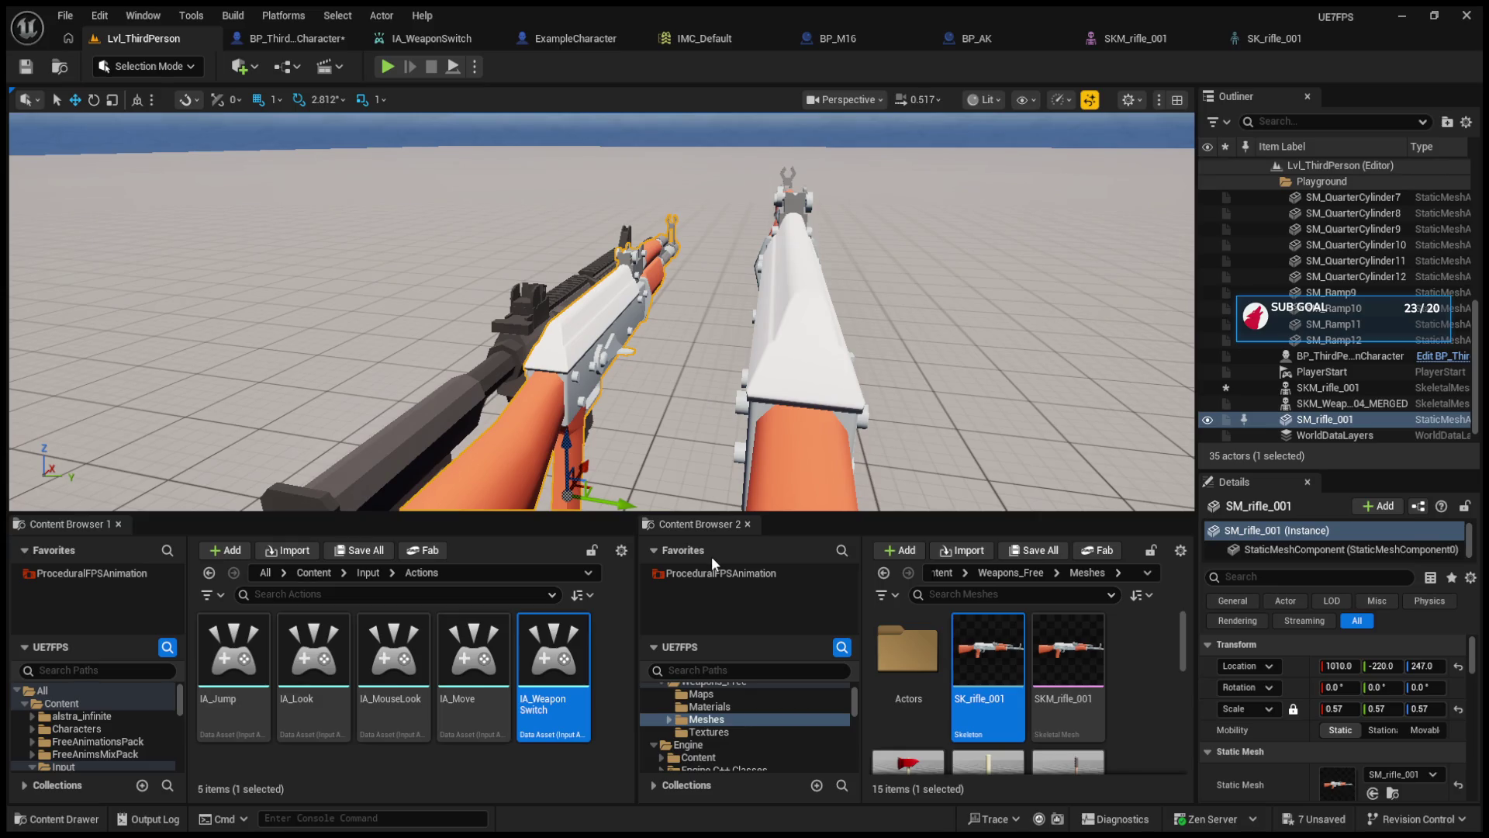
{"action": "left_click", "coordinate": [513, 347]}
{"action": "left_click", "coordinate": [535, 362]}
{"action": "left_click_drag", "start_coordinate": [603, 374], "coordinate": [610, 372]}
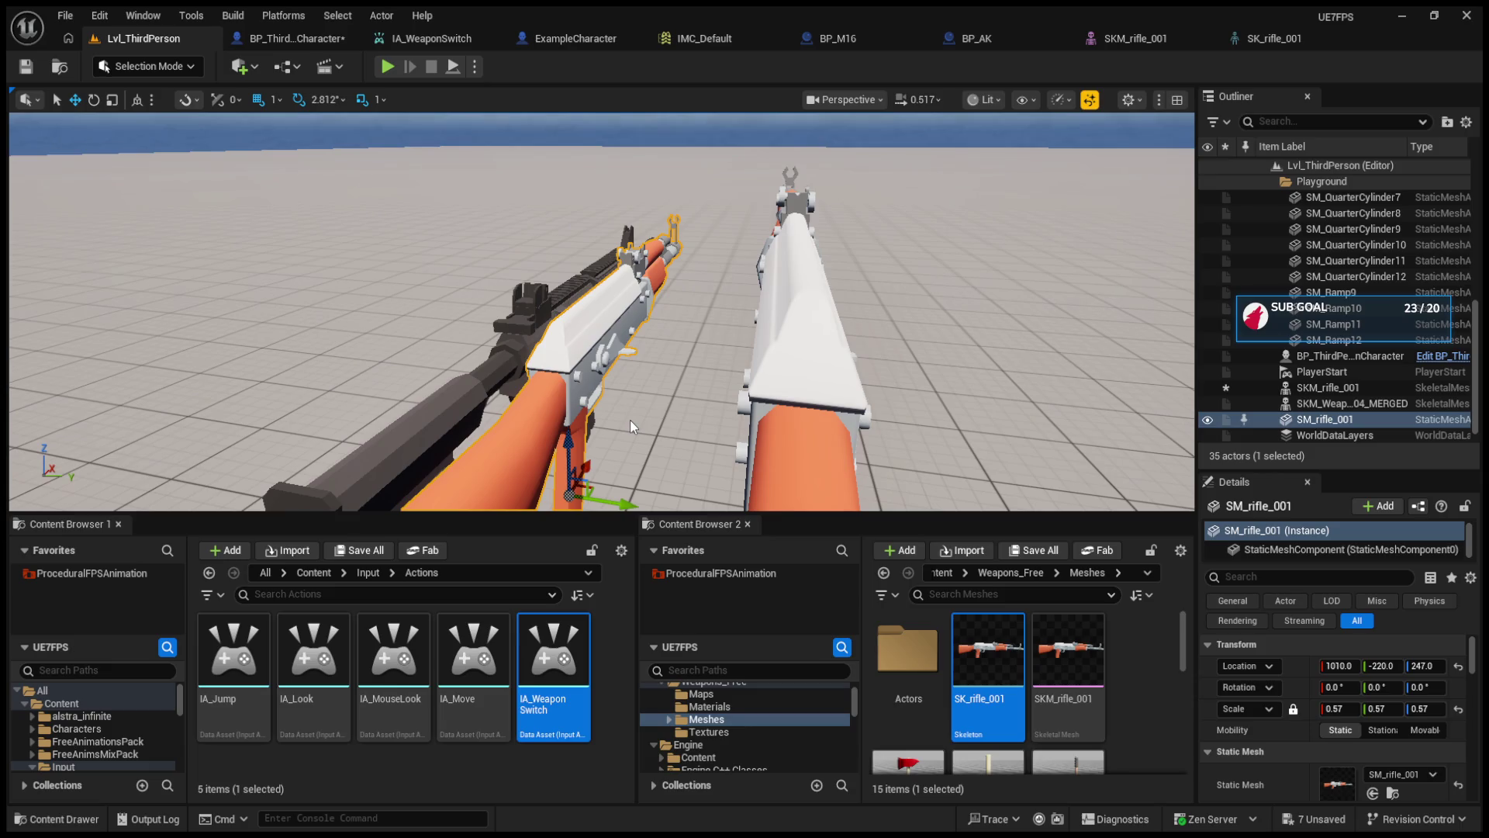
- Place a test SKM_rifle_001 to check its size, undo it, and return to its mesh editor
{"action": "left_click", "coordinate": [913, 227]}
{"action": "left_click", "coordinate": [1068, 652]}
{"action": "mouse_move", "coordinate": [764, 337]}
{"action": "left_mouse_down"}
{"action": "mouse_move", "coordinate": [558, 352]}
{"action": "mouse_move", "coordinate": [594, 349]}
{"action": "left_mouse_up"}
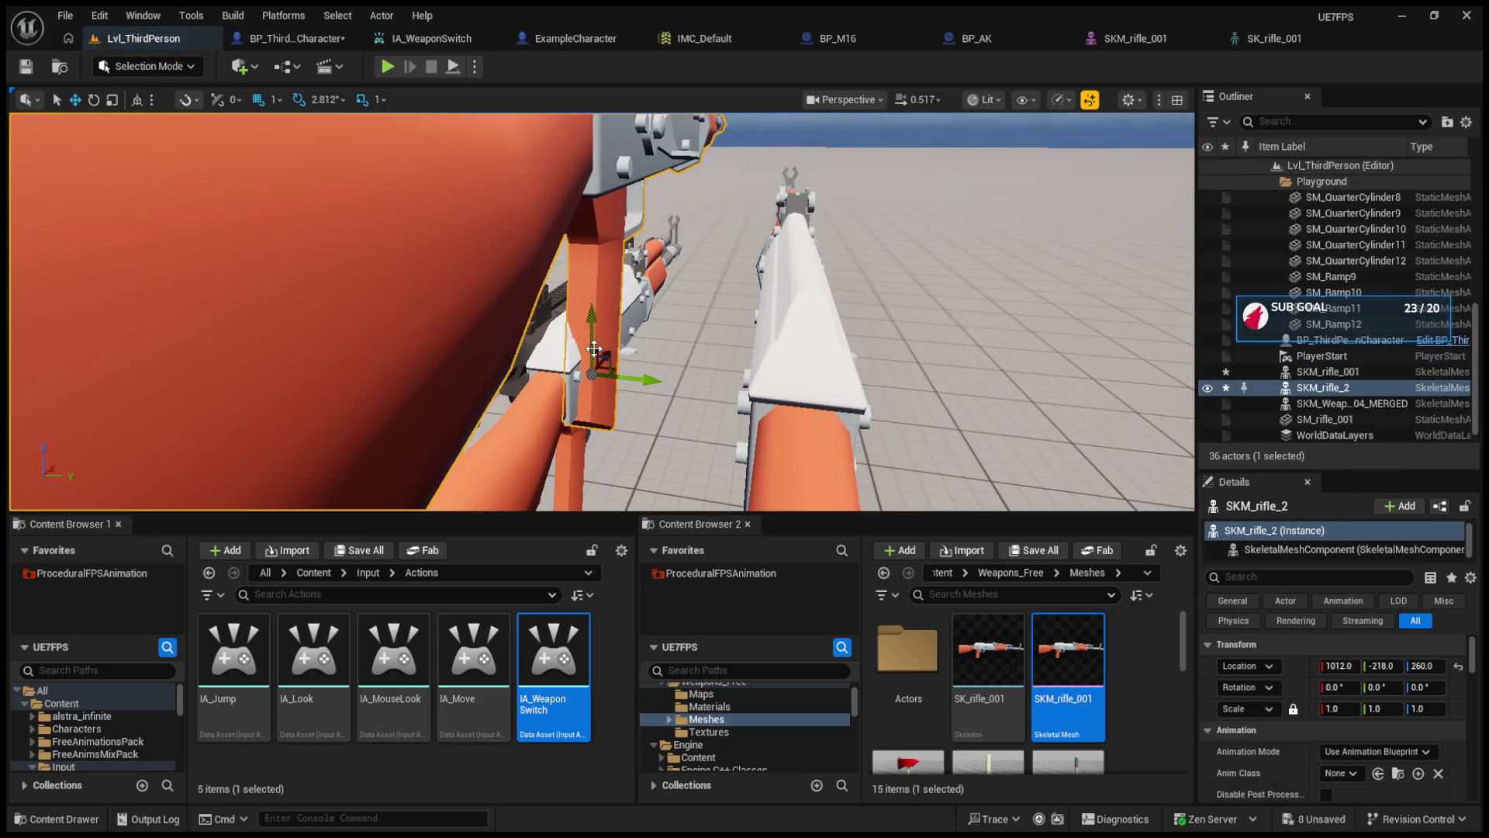
{"action": "key", "text": "ctrl+z"}
{"action": "key", "text": "ctrl+z"}
{"action": "key", "text": "ctrl+z"}
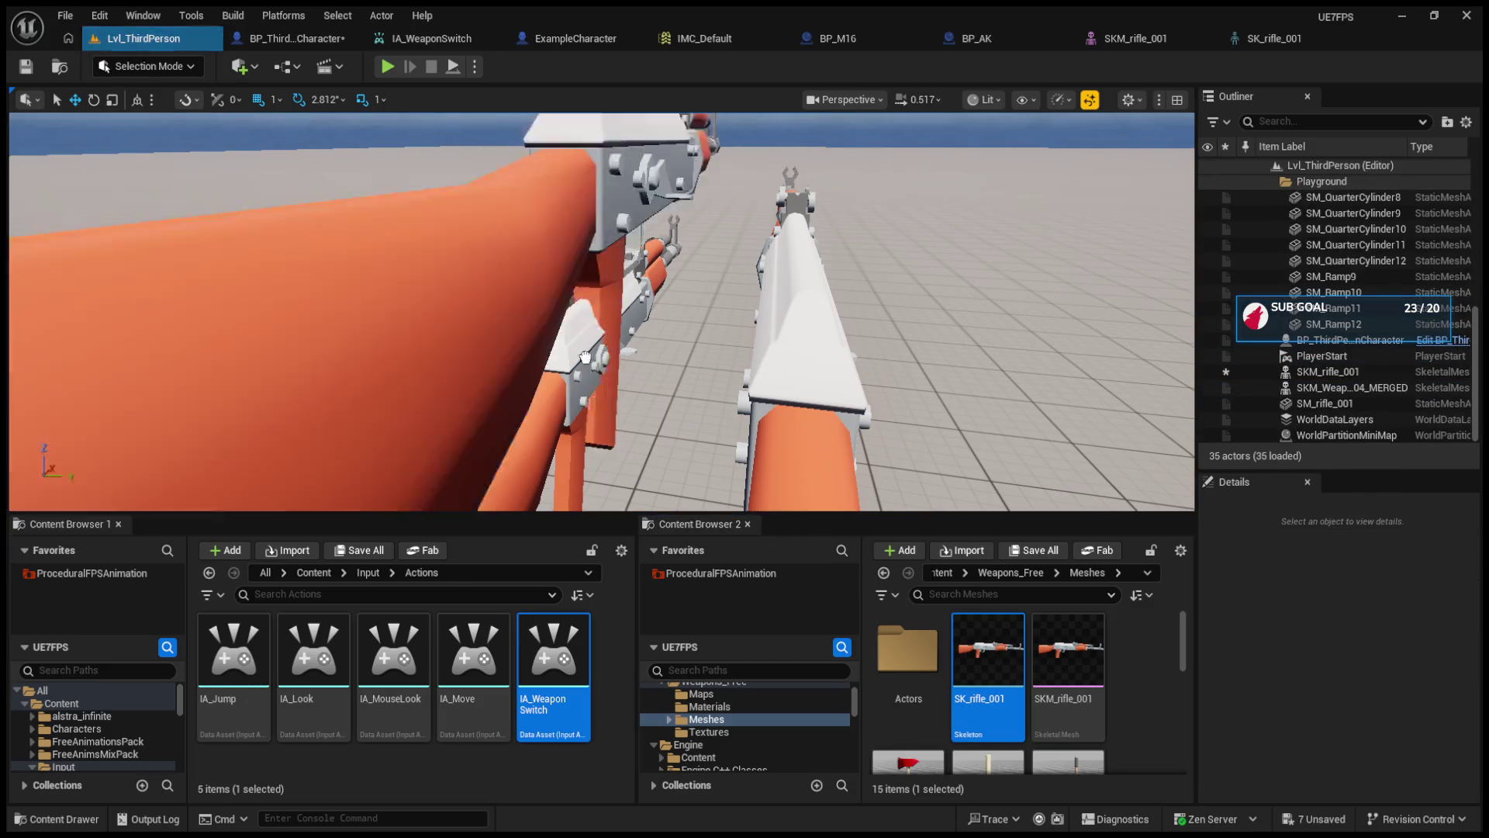
{"action": "left_click", "coordinate": [1150, 40]}
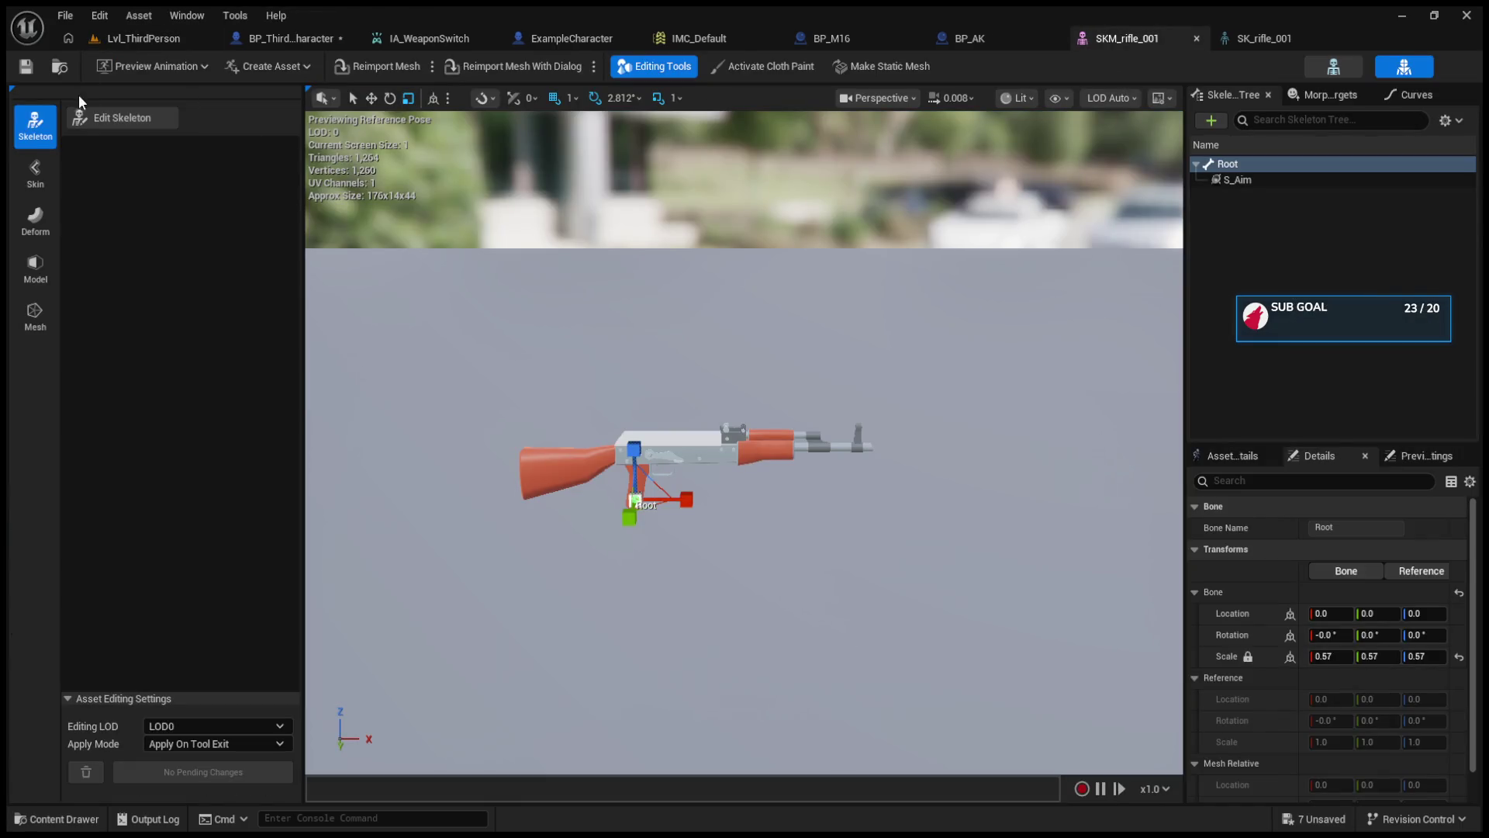
- Test resetting the SK_rifle_001 Root bone scale to 1.0, then undo back to 0.57
{"action": "left_click", "coordinate": [130, 120]}
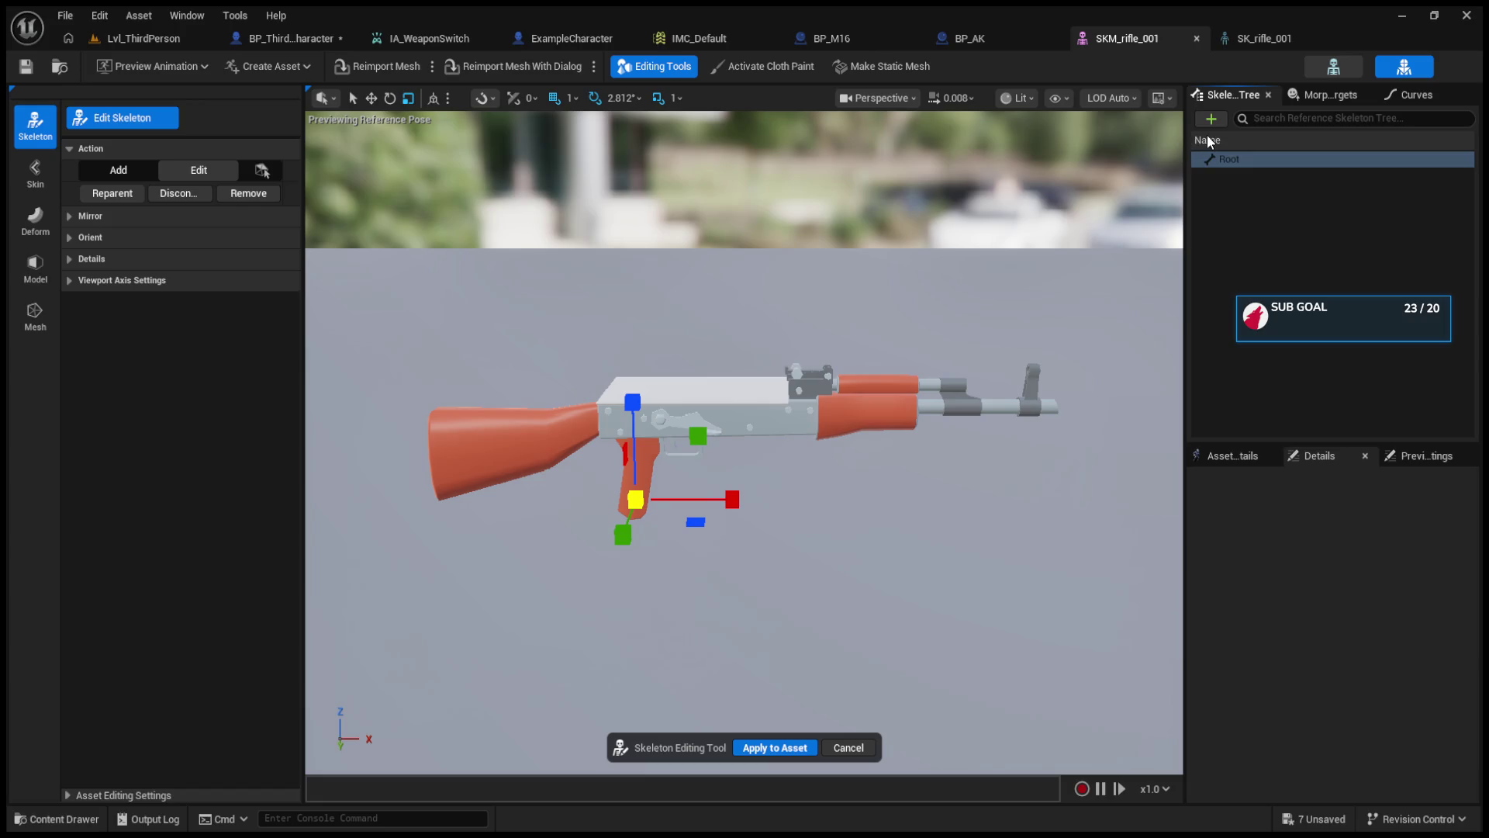
{"action": "left_click", "coordinate": [1239, 40]}
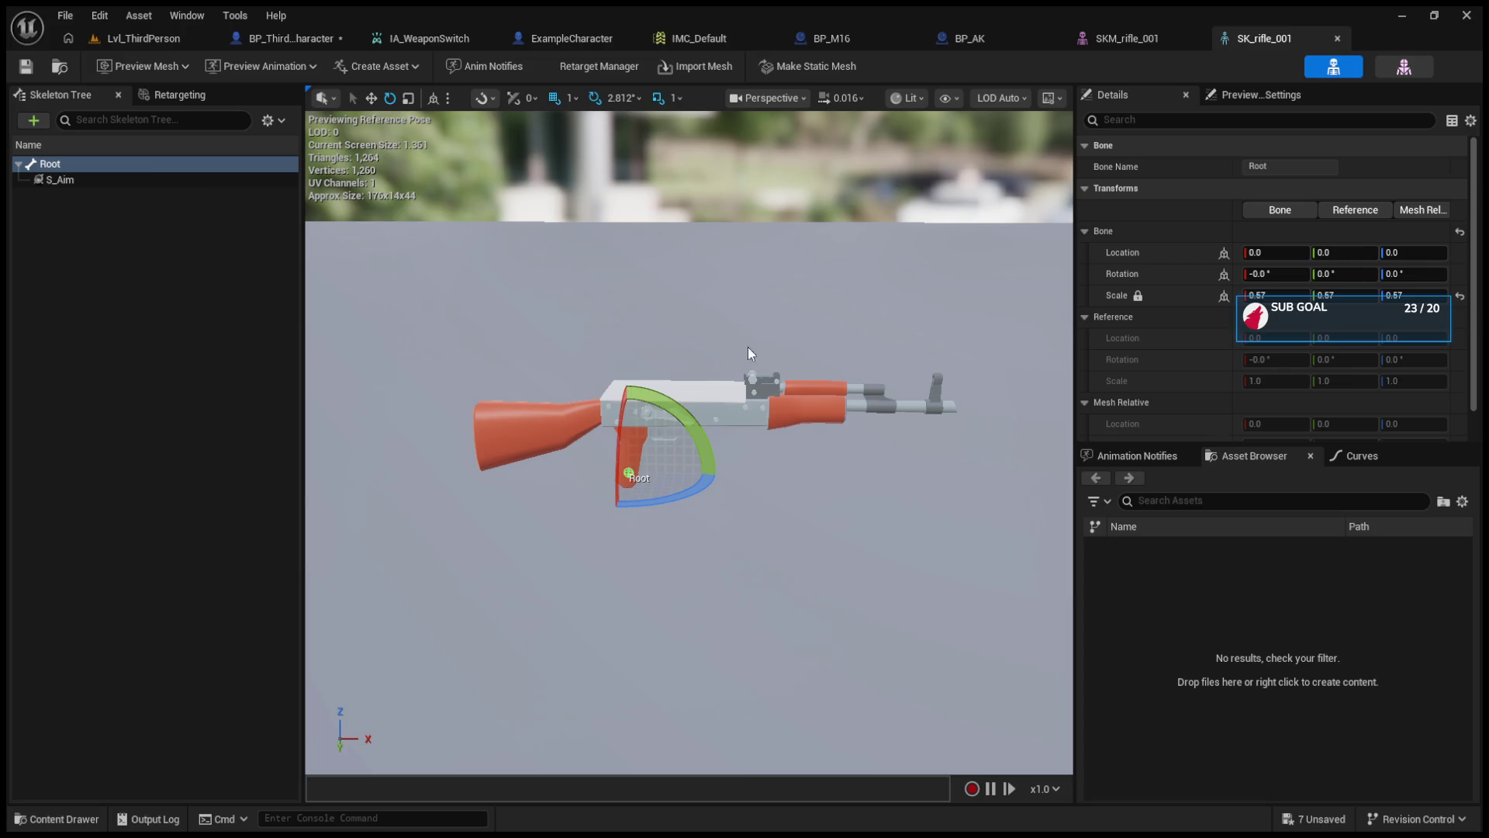
{"action": "left_click", "coordinate": [1461, 297]}
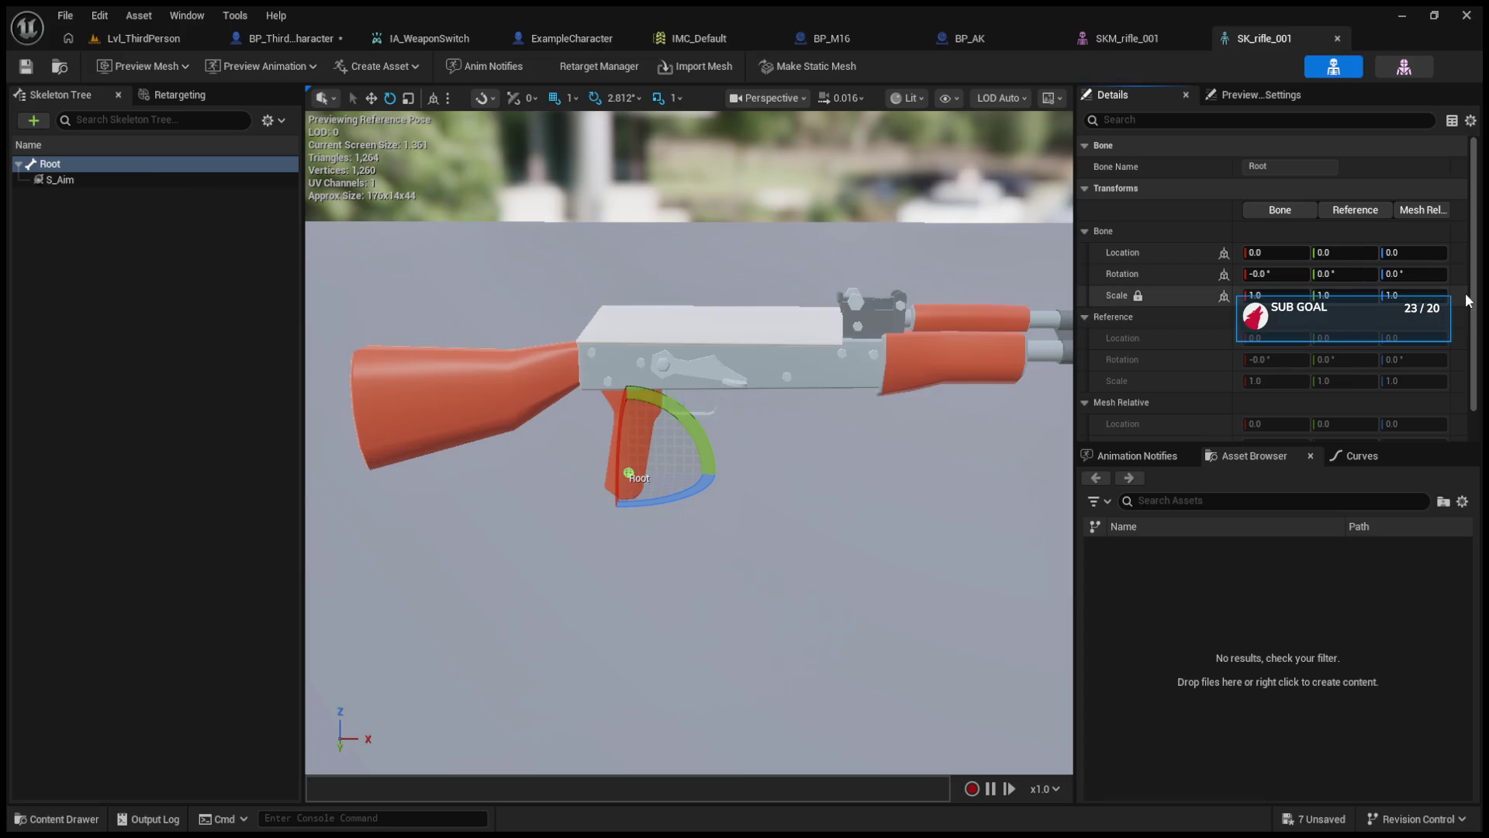
{"action": "key", "text": "ctrl+z"}
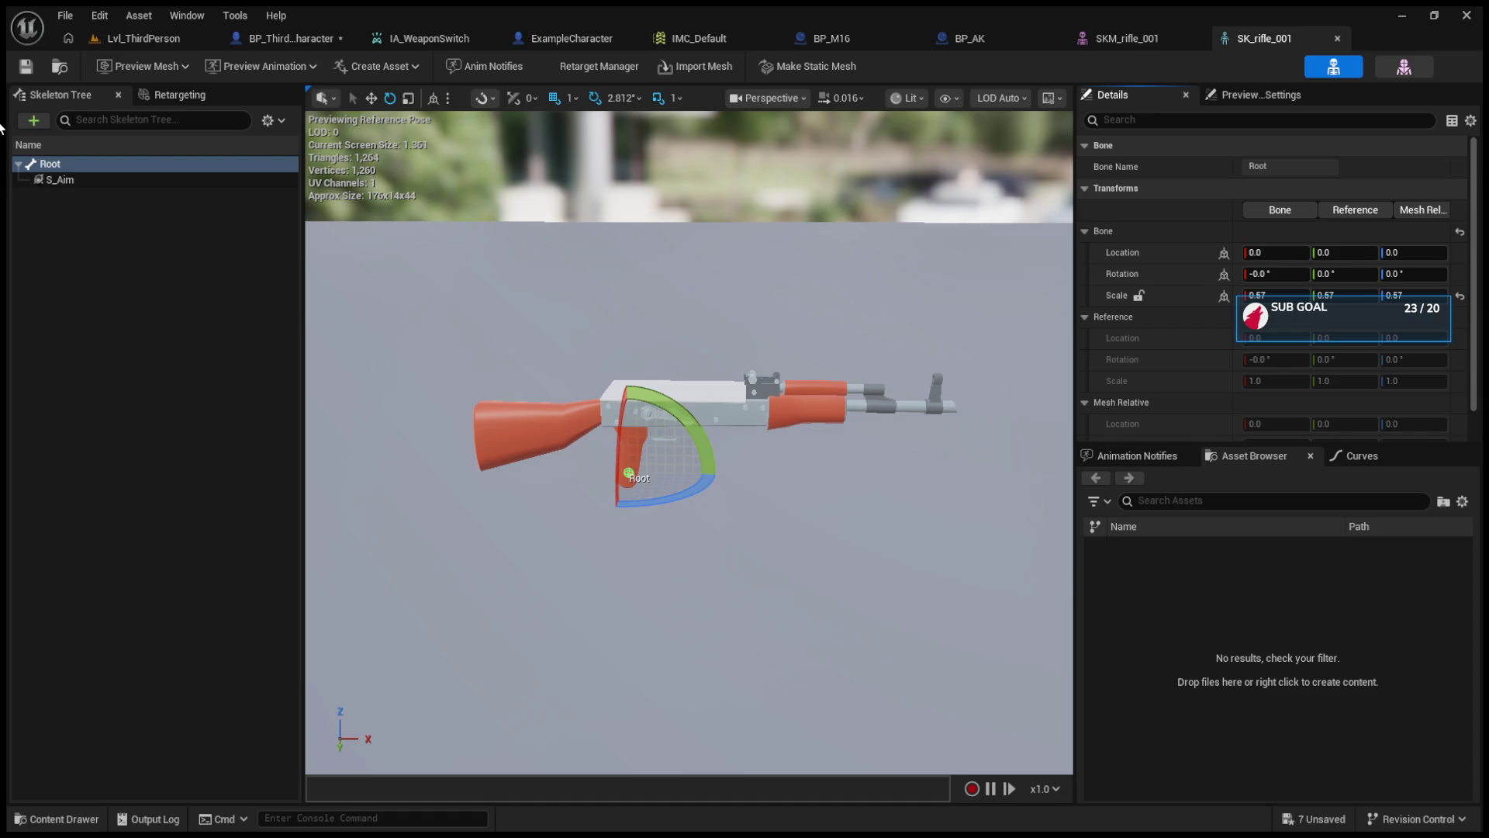
- Box-select and delete the three disabled event nodes in BP_AK's EventGraph
{"action": "left_click", "coordinate": [1117, 40]}
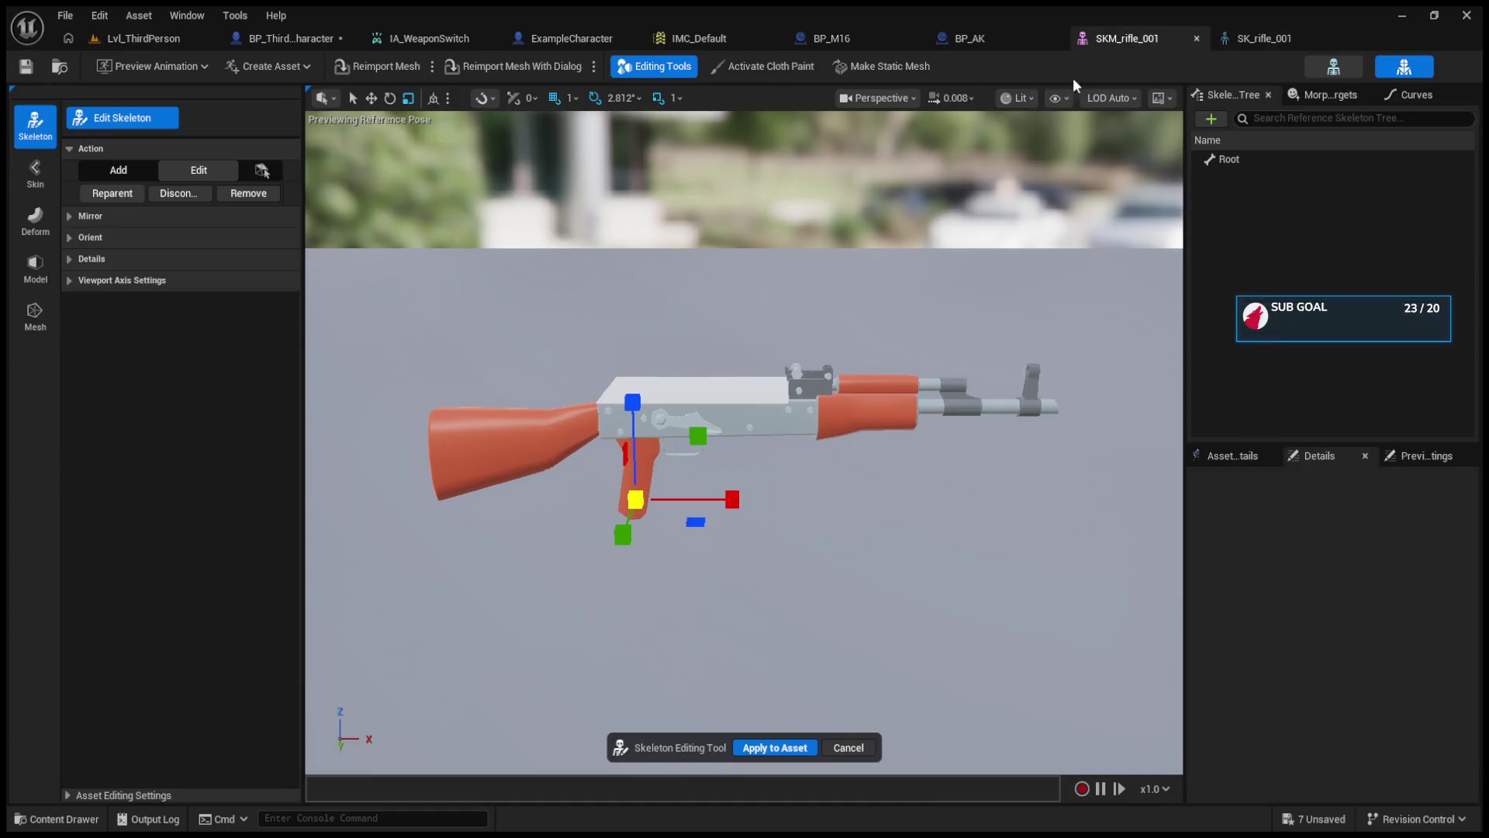
{"action": "left_click", "coordinate": [947, 37]}
{"action": "left_click_drag", "start_coordinate": [605, 209], "coordinate": [769, 408]}
{"action": "key", "text": "Delete"}
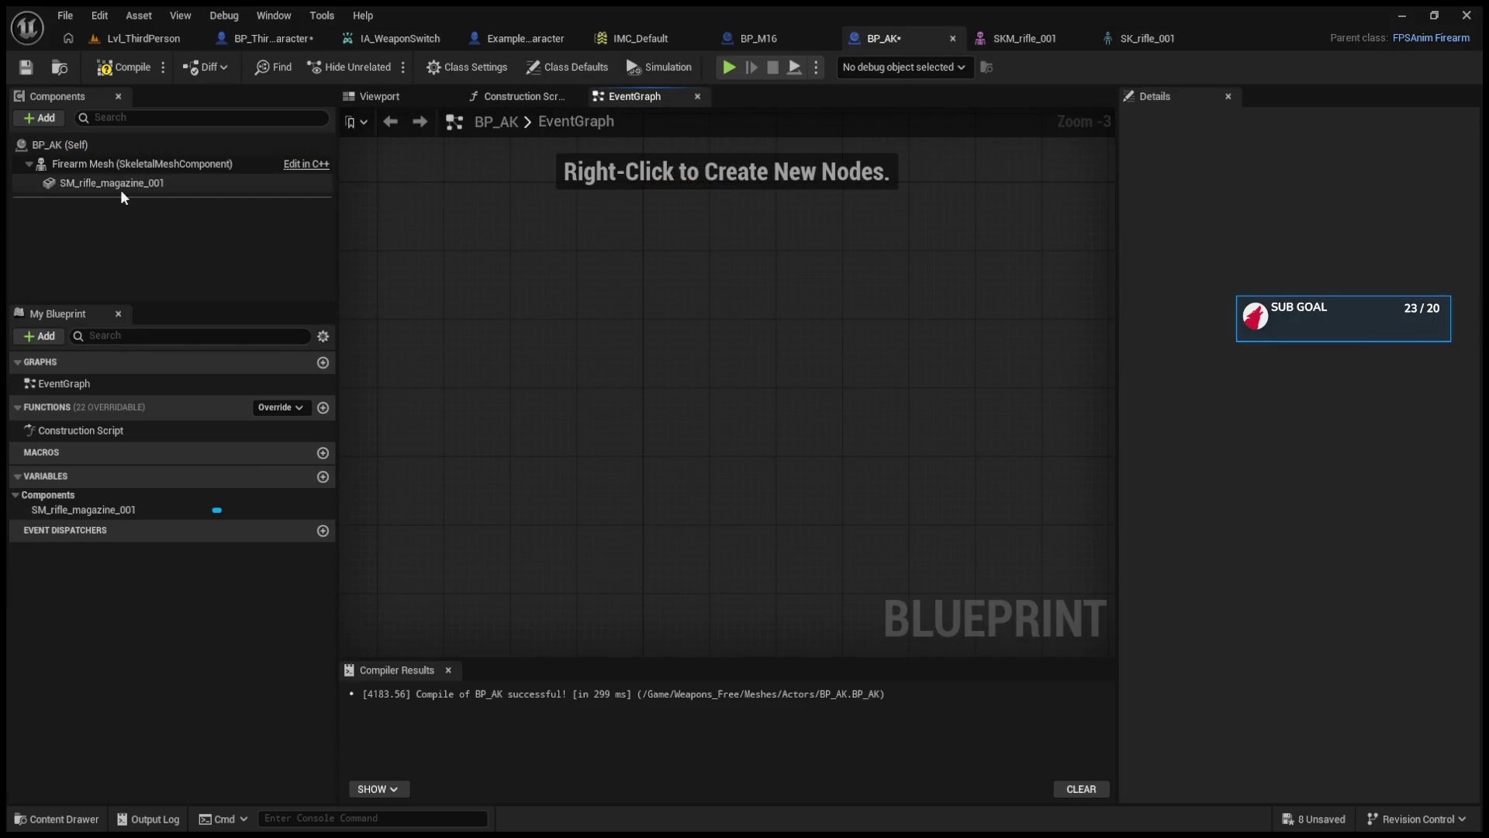
- Check BP_AK's Firearm Mesh component uses SKM_rifle_001, then go back to Lvl_ThirdPerson
{"action": "left_click", "coordinate": [118, 164]}
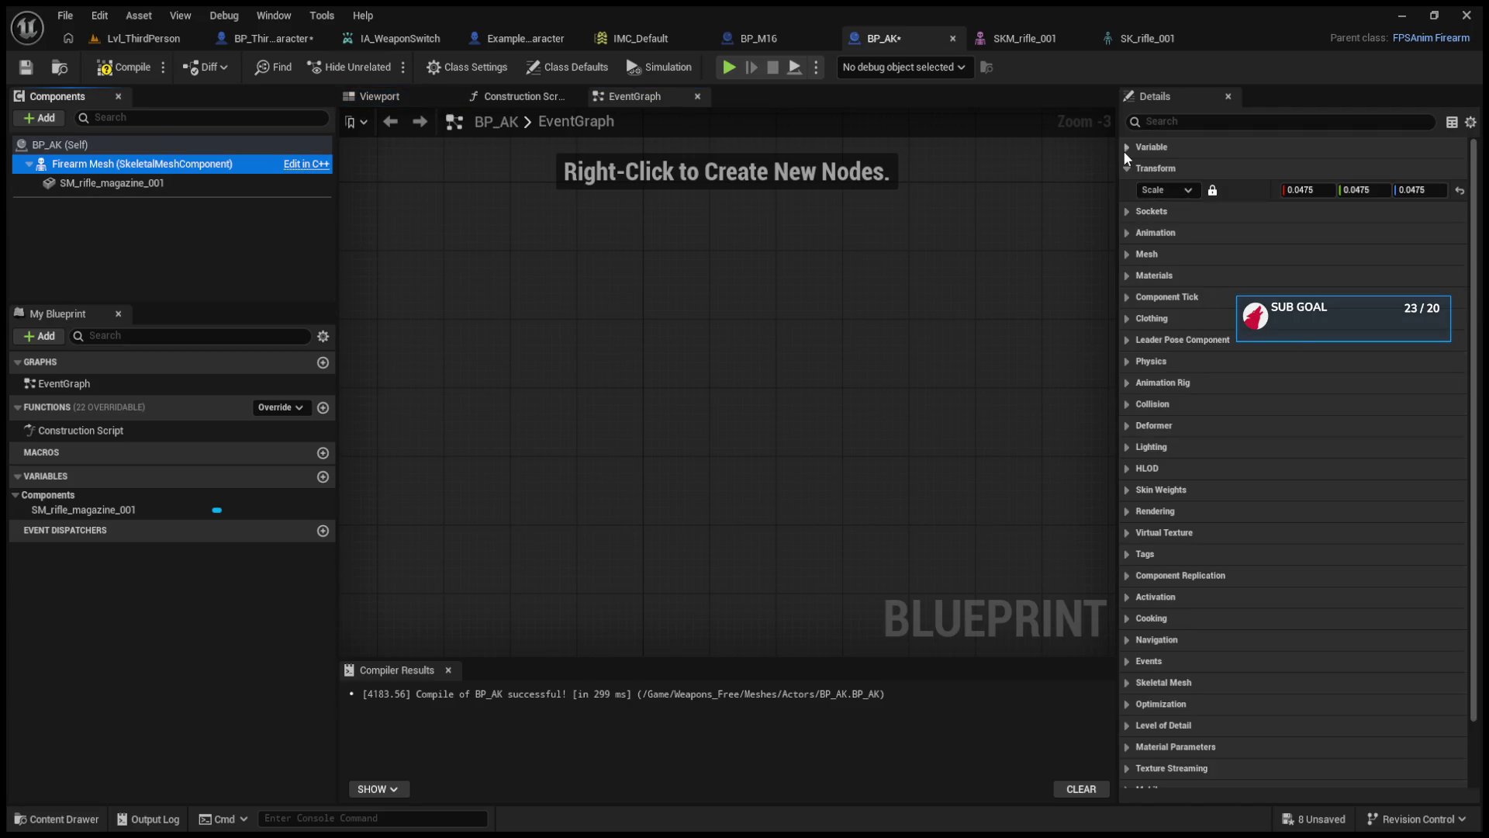
{"action": "left_click", "coordinate": [1130, 232]}
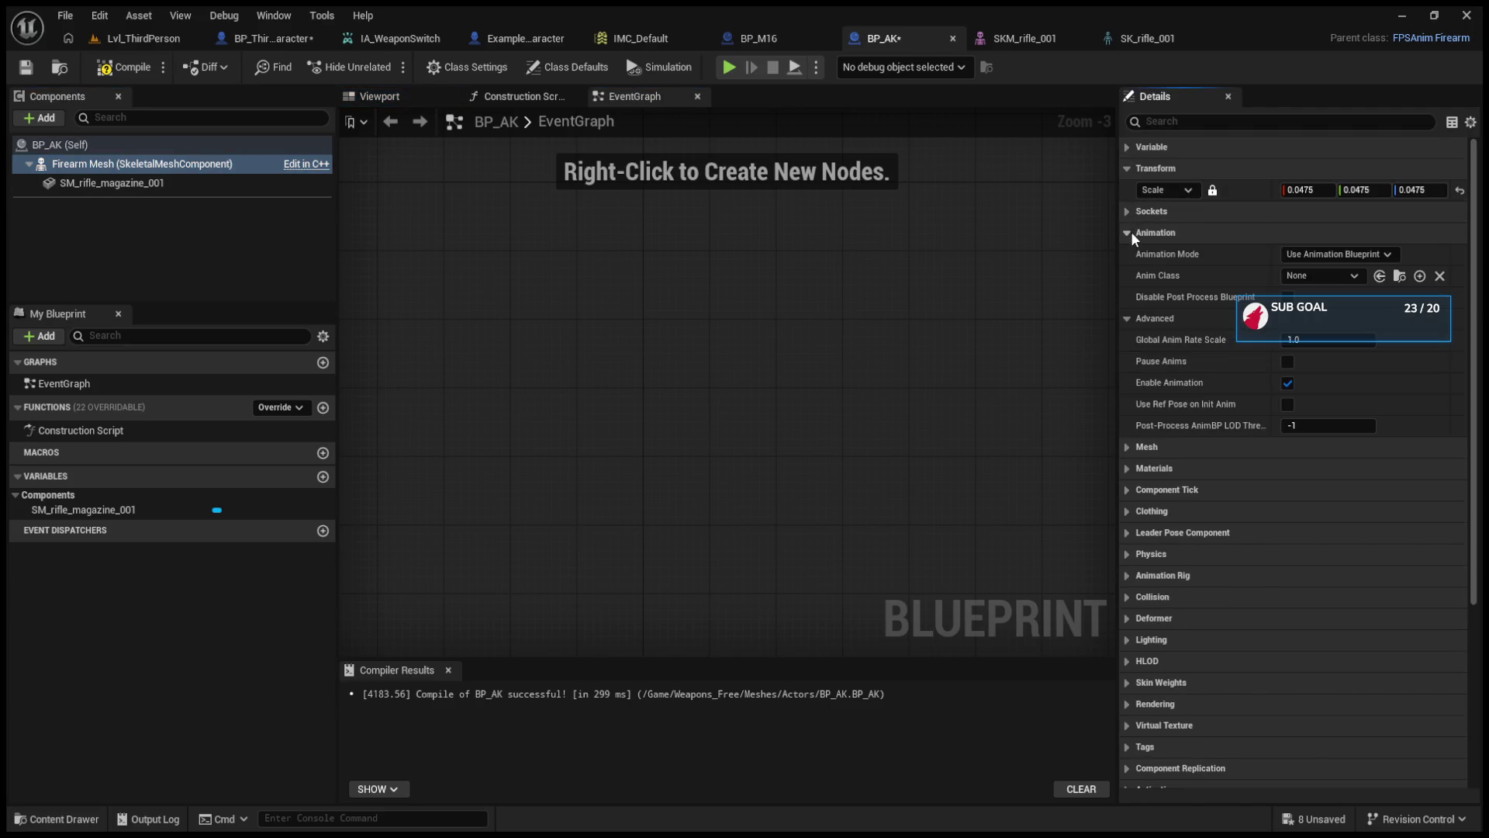
{"action": "left_click", "coordinate": [1131, 232]}
{"action": "left_click", "coordinate": [1134, 256]}
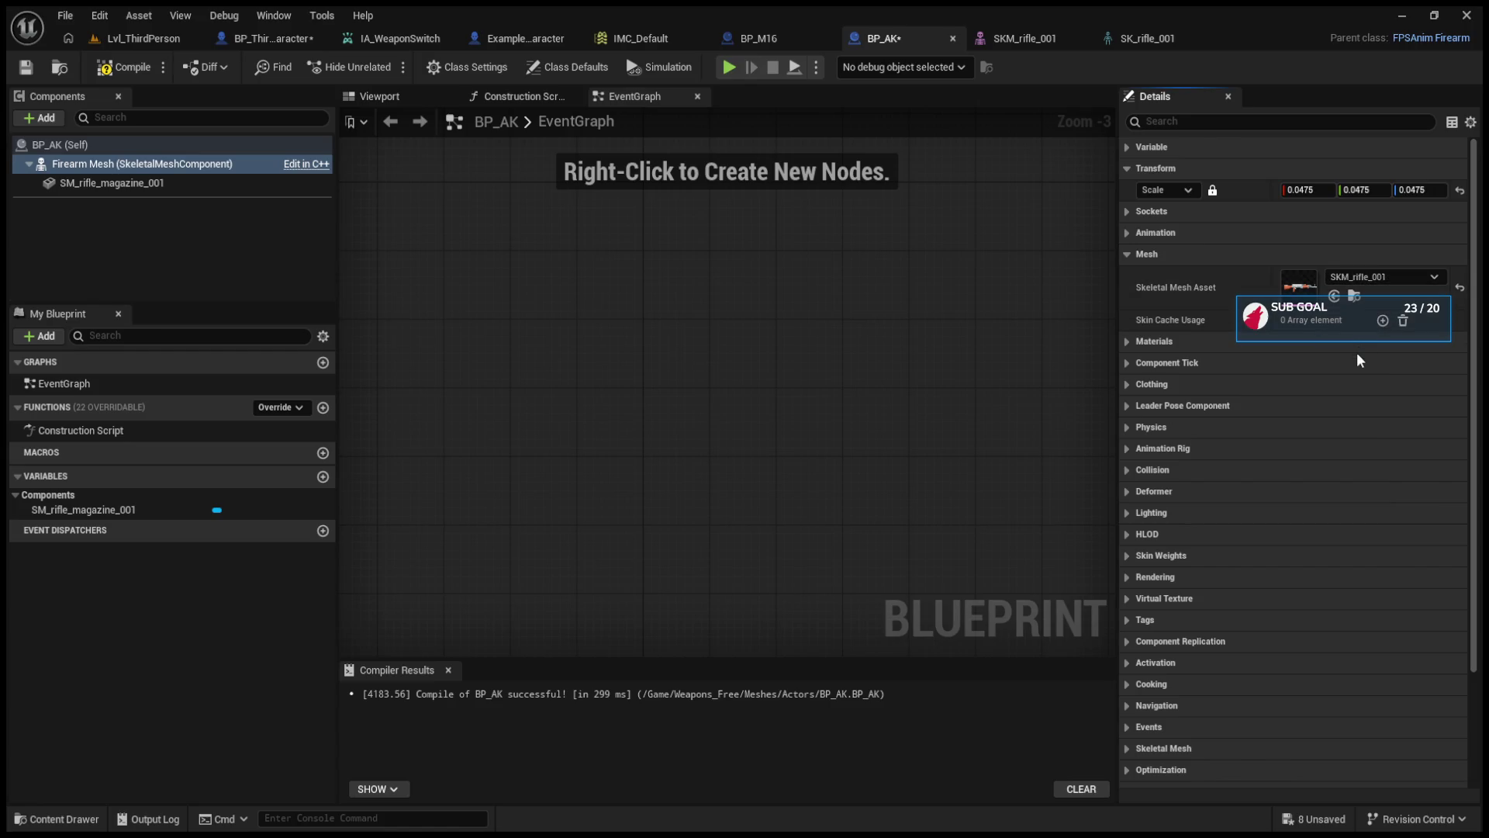
{"action": "left_click", "coordinate": [378, 97]}
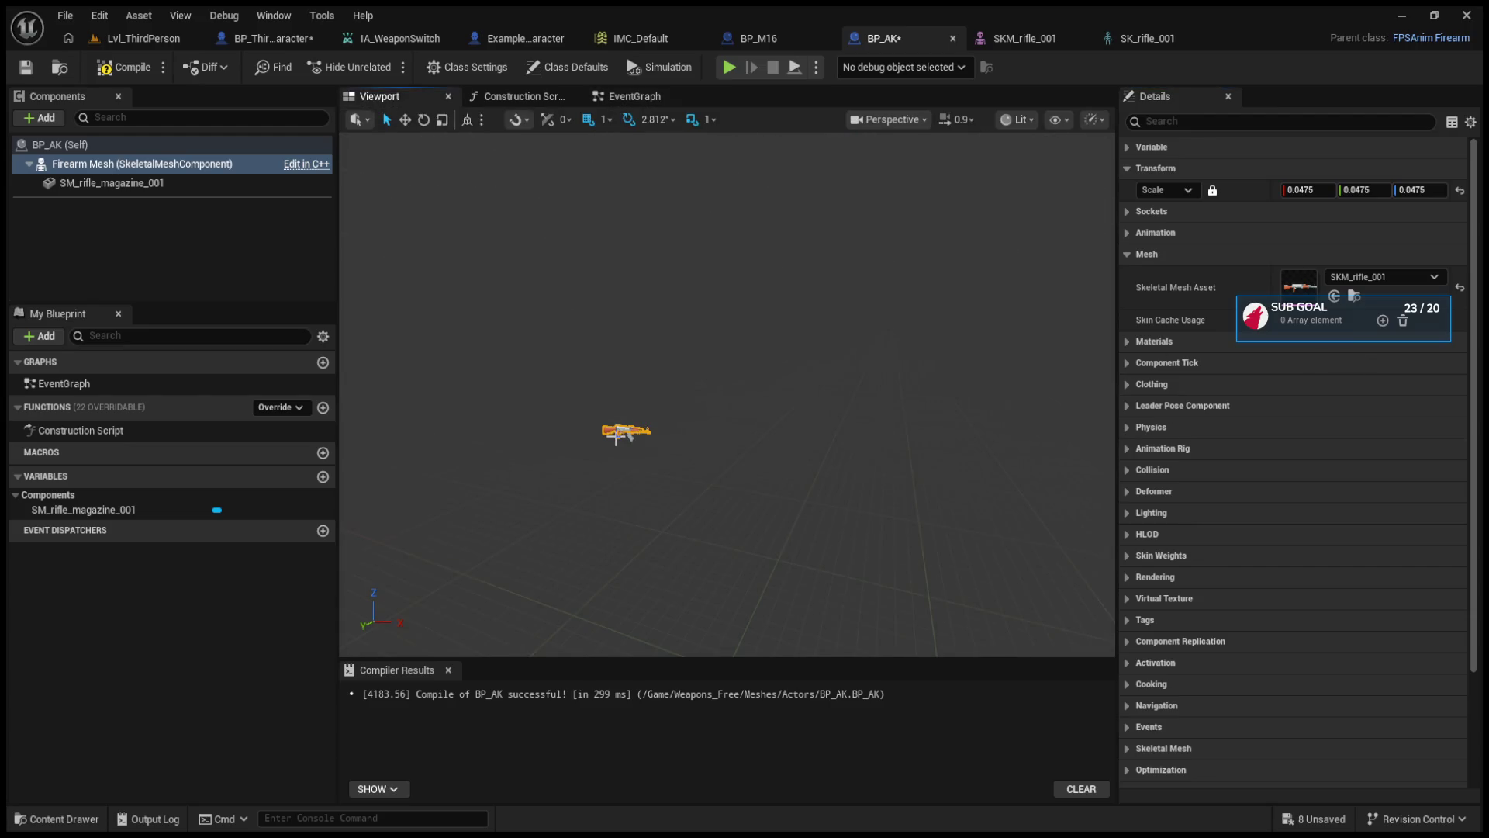
{"action": "left_click", "coordinate": [139, 38]}
{"action": "scroll", "coordinate": [1058, 665], "scroll_direction": "down", "scroll_amount": 5}
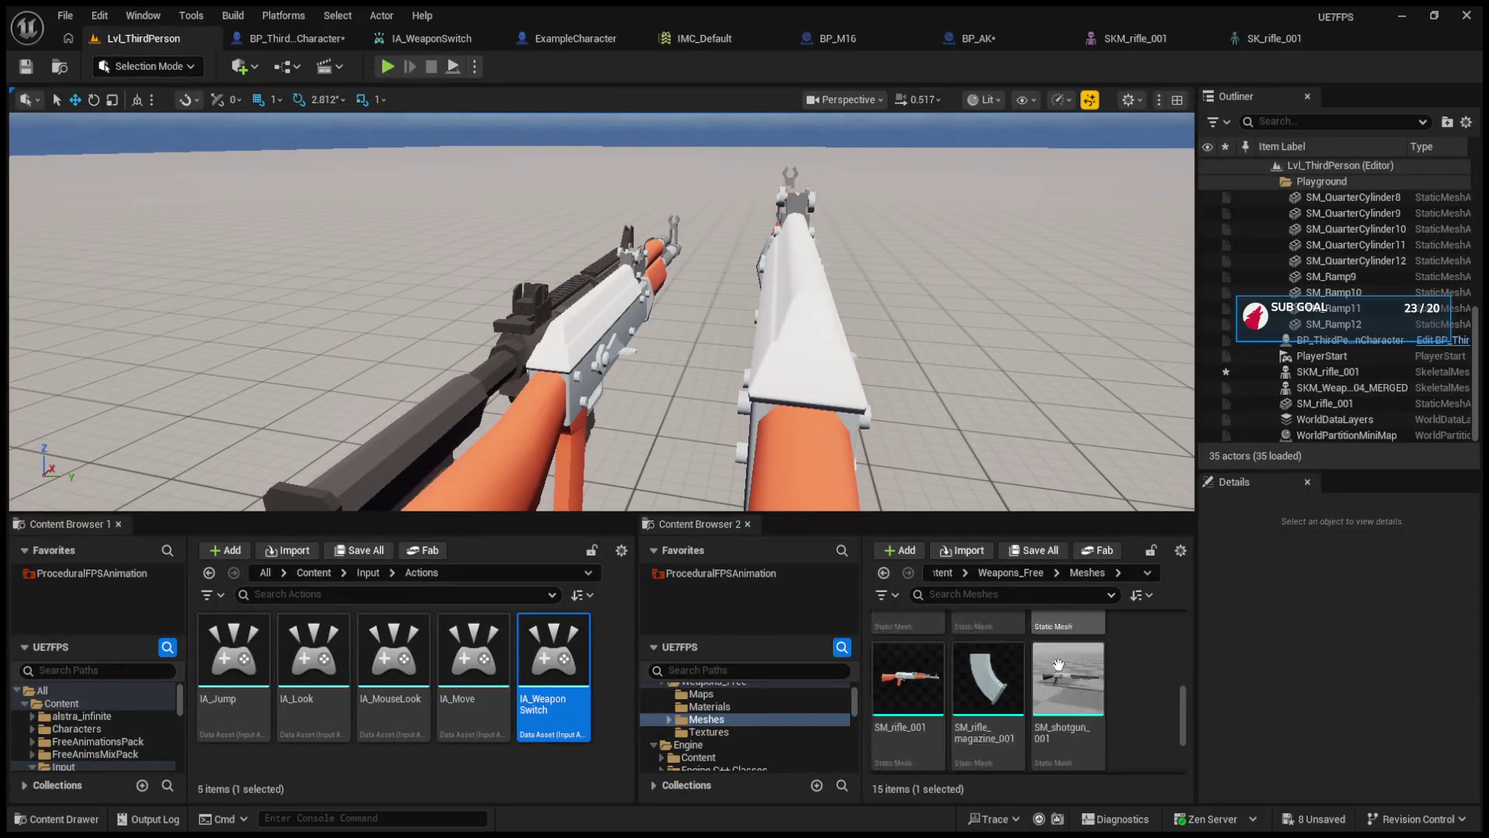
- Browse the Weapons_Free folder in the Content Browser and glance at the BP_AK blueprint
{"action": "scroll", "coordinate": [733, 720], "scroll_direction": "up", "scroll_amount": 1}
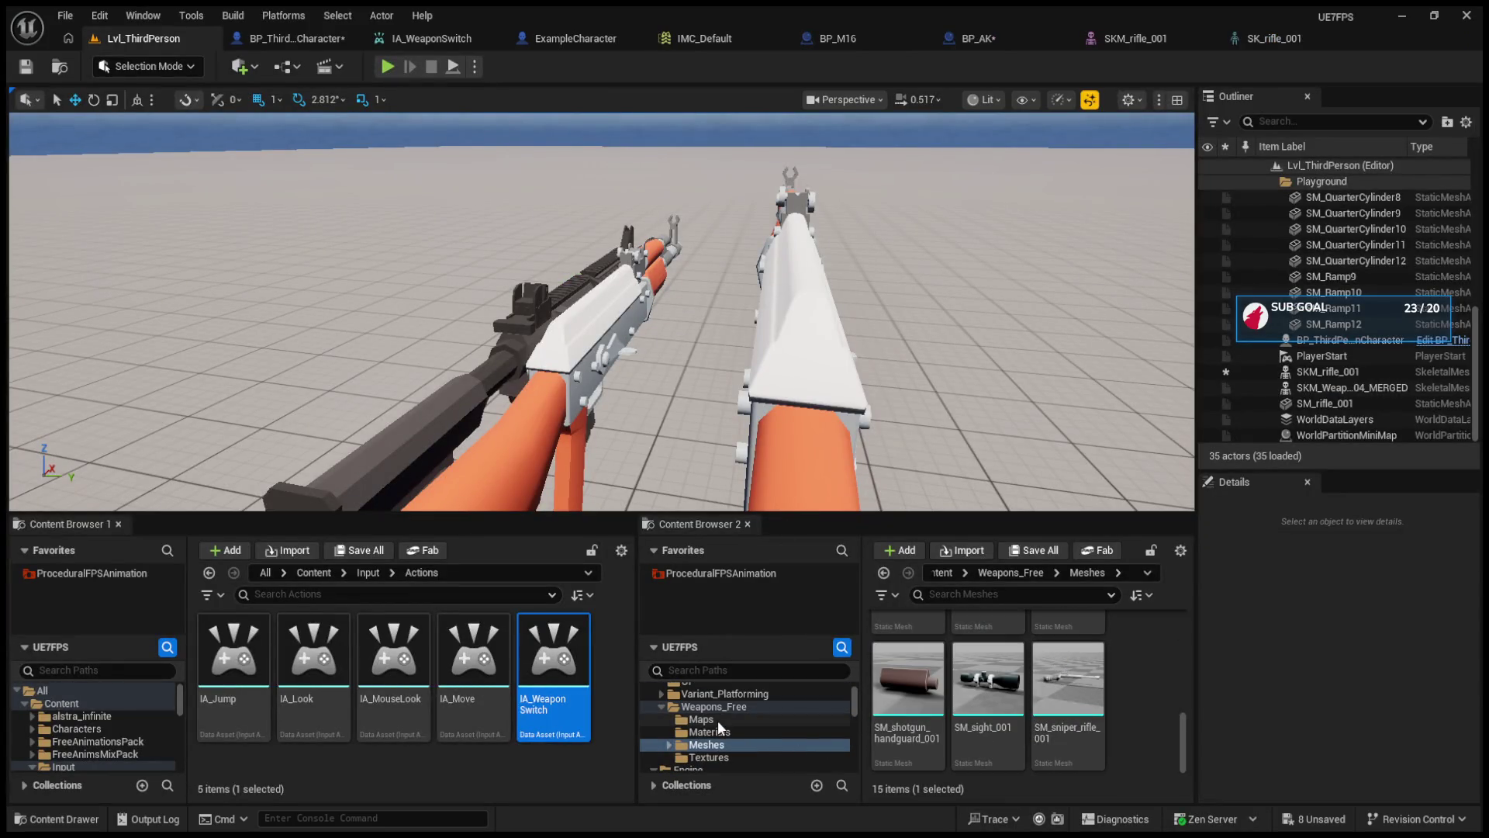
{"action": "left_click", "coordinate": [712, 708]}
{"action": "scroll", "coordinate": [920, 684], "scroll_direction": "up", "scroll_amount": 2}
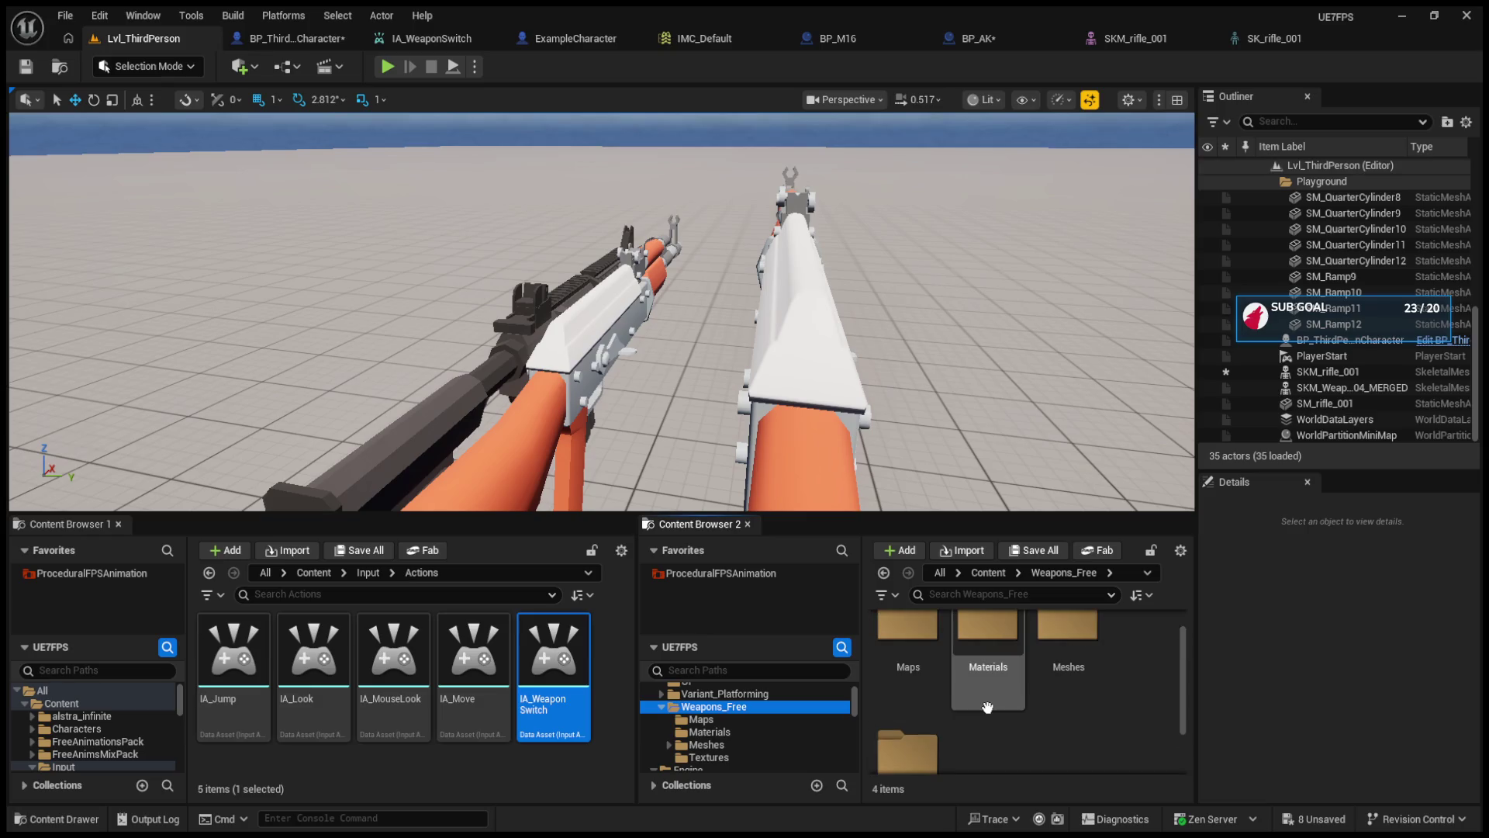
{"action": "left_click", "coordinate": [662, 707]}
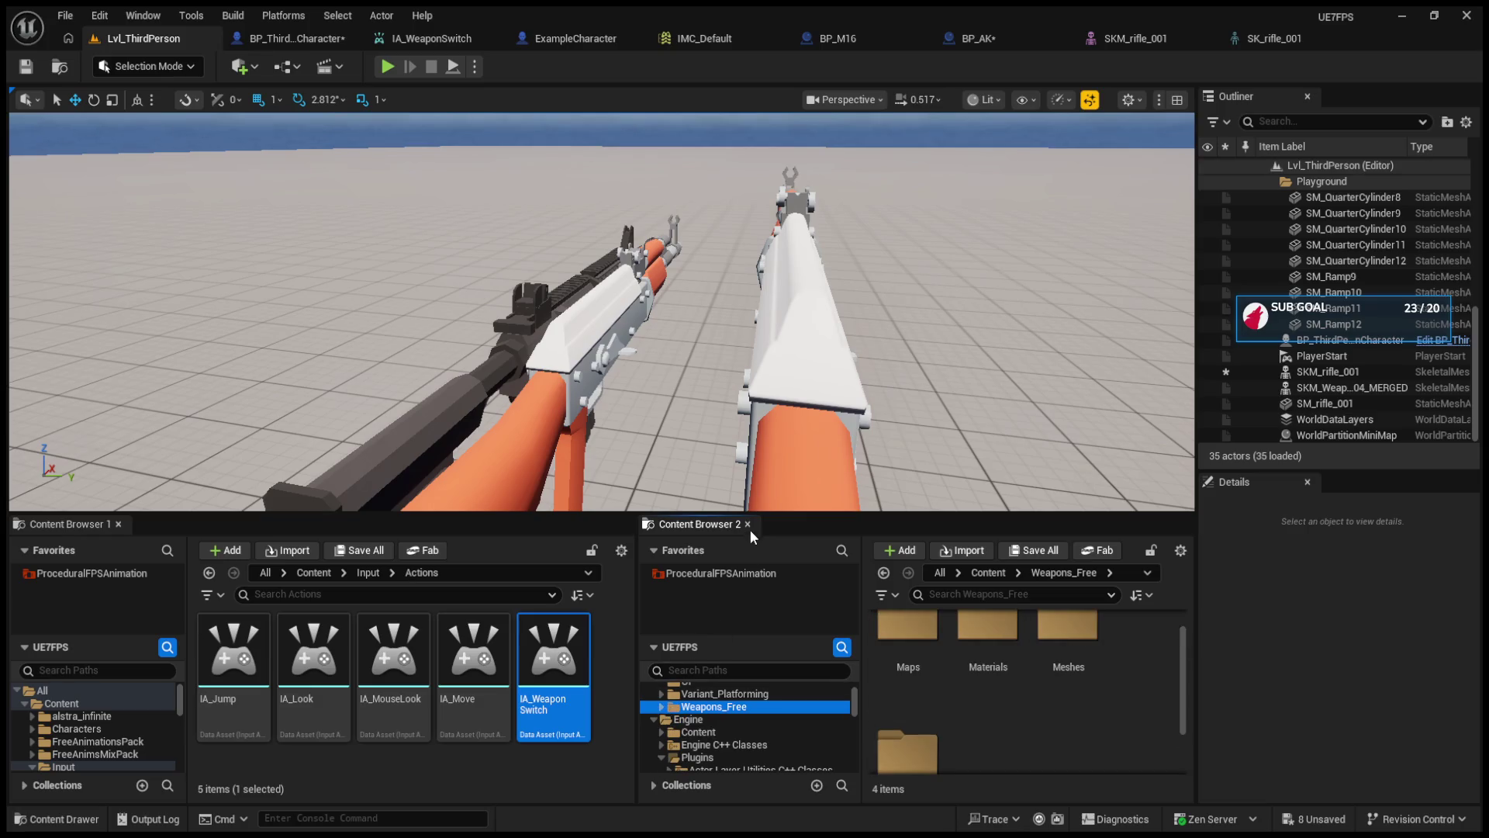
{"action": "left_click", "coordinate": [991, 43]}
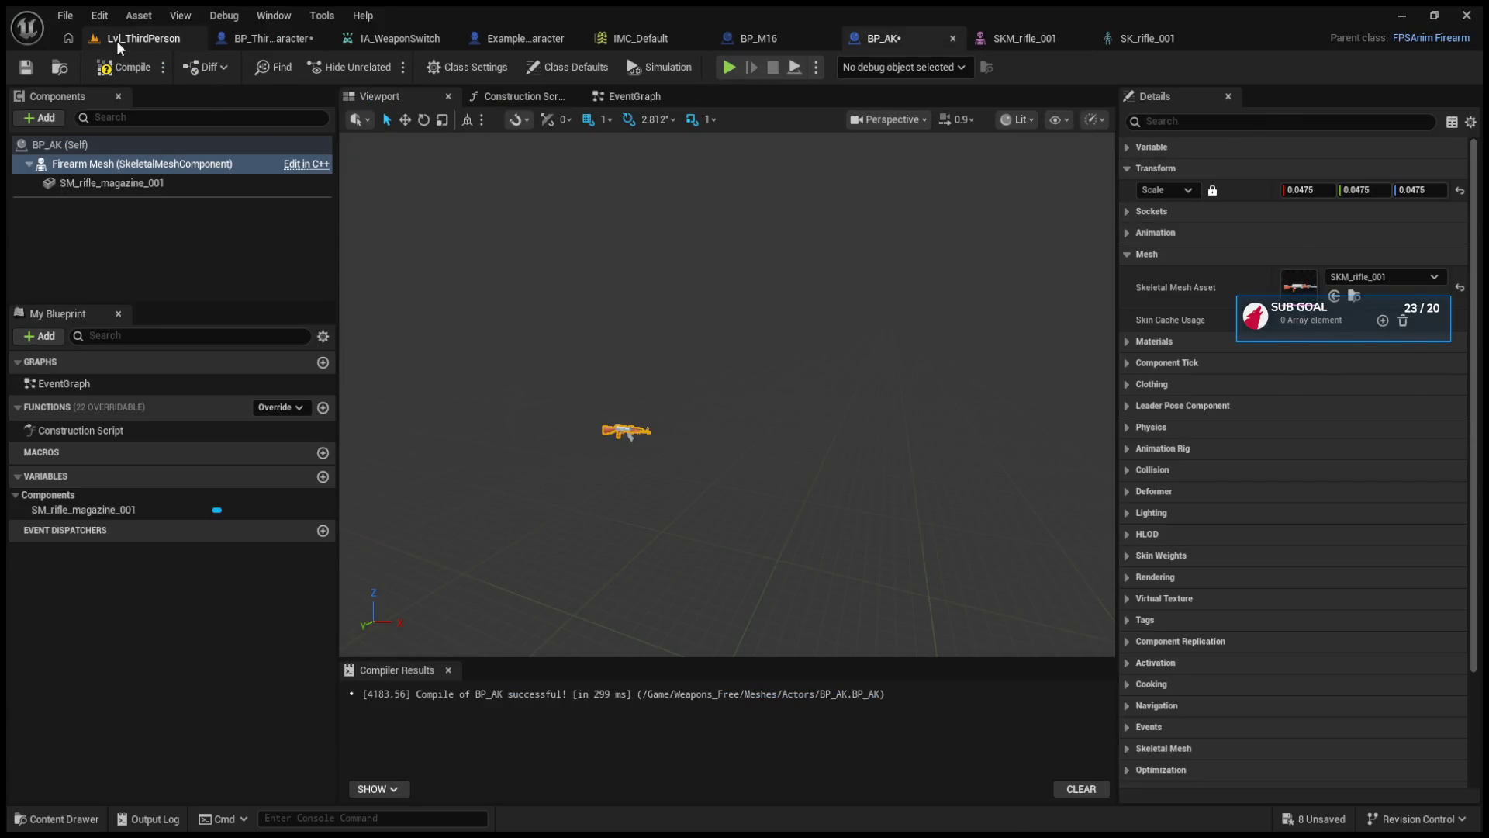
{"action": "left_click", "coordinate": [117, 40]}
{"action": "scroll", "coordinate": [758, 724], "scroll_direction": "up", "scroll_amount": 5}
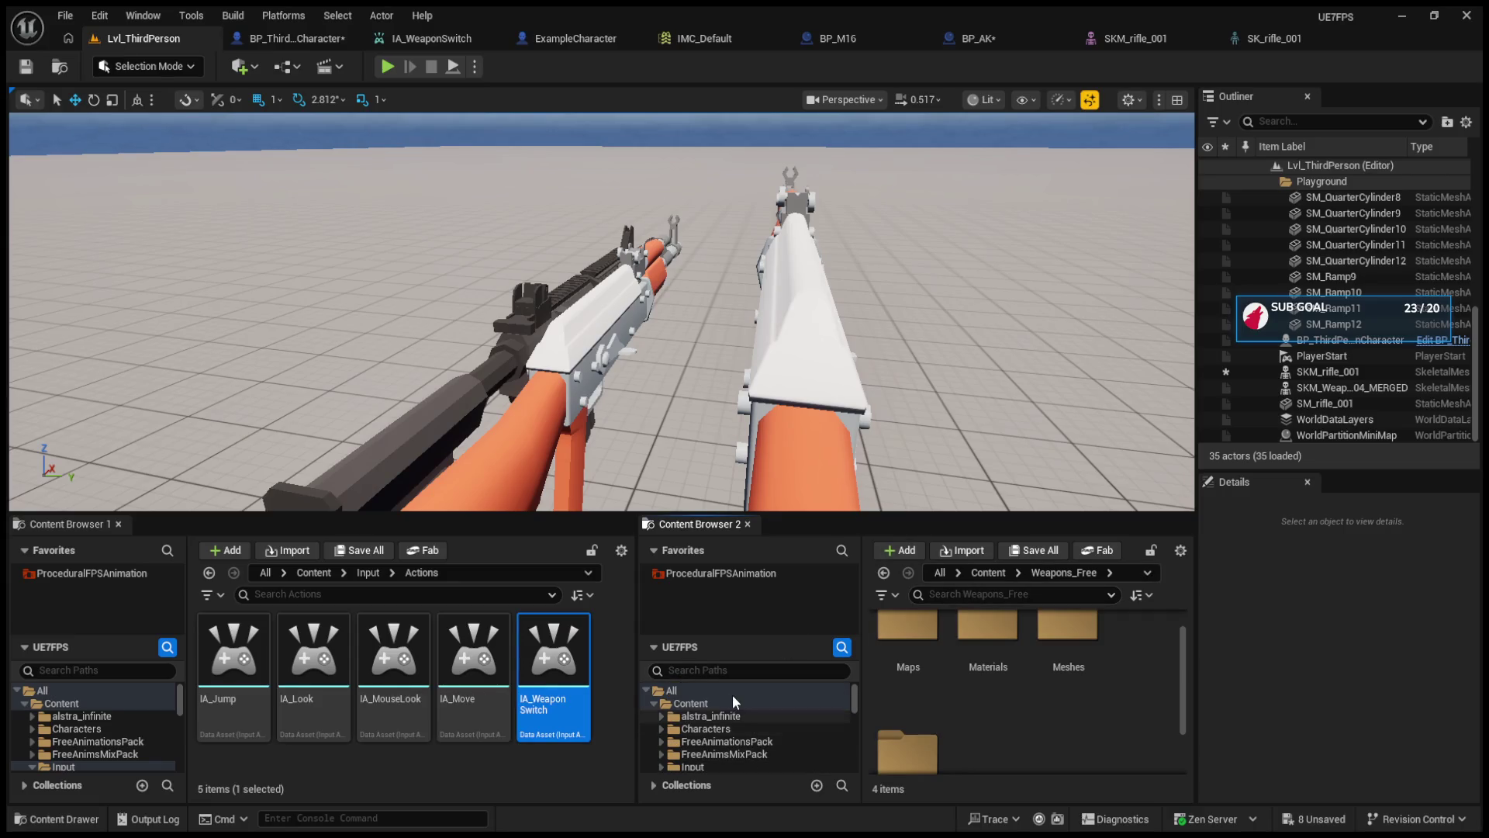
- Search Content for 'BP_A', locate BP_AK in its Actors folder, and open it
{"action": "left_click", "coordinate": [728, 703]}
{"action": "left_click", "coordinate": [949, 595]}
{"action": "type", "text": "BP_AK"}
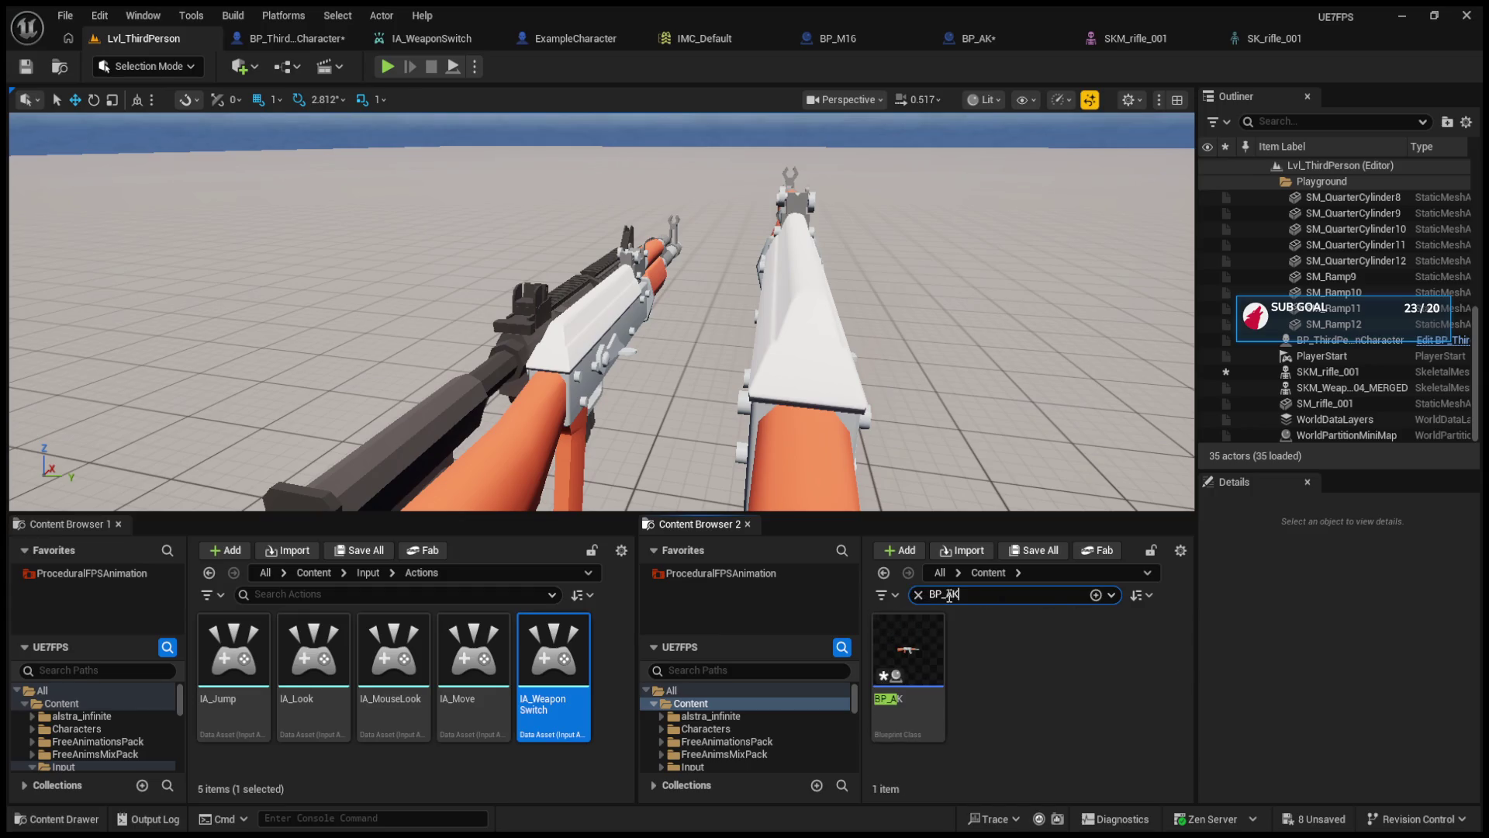
{"action": "left_click", "coordinate": [908, 659]}
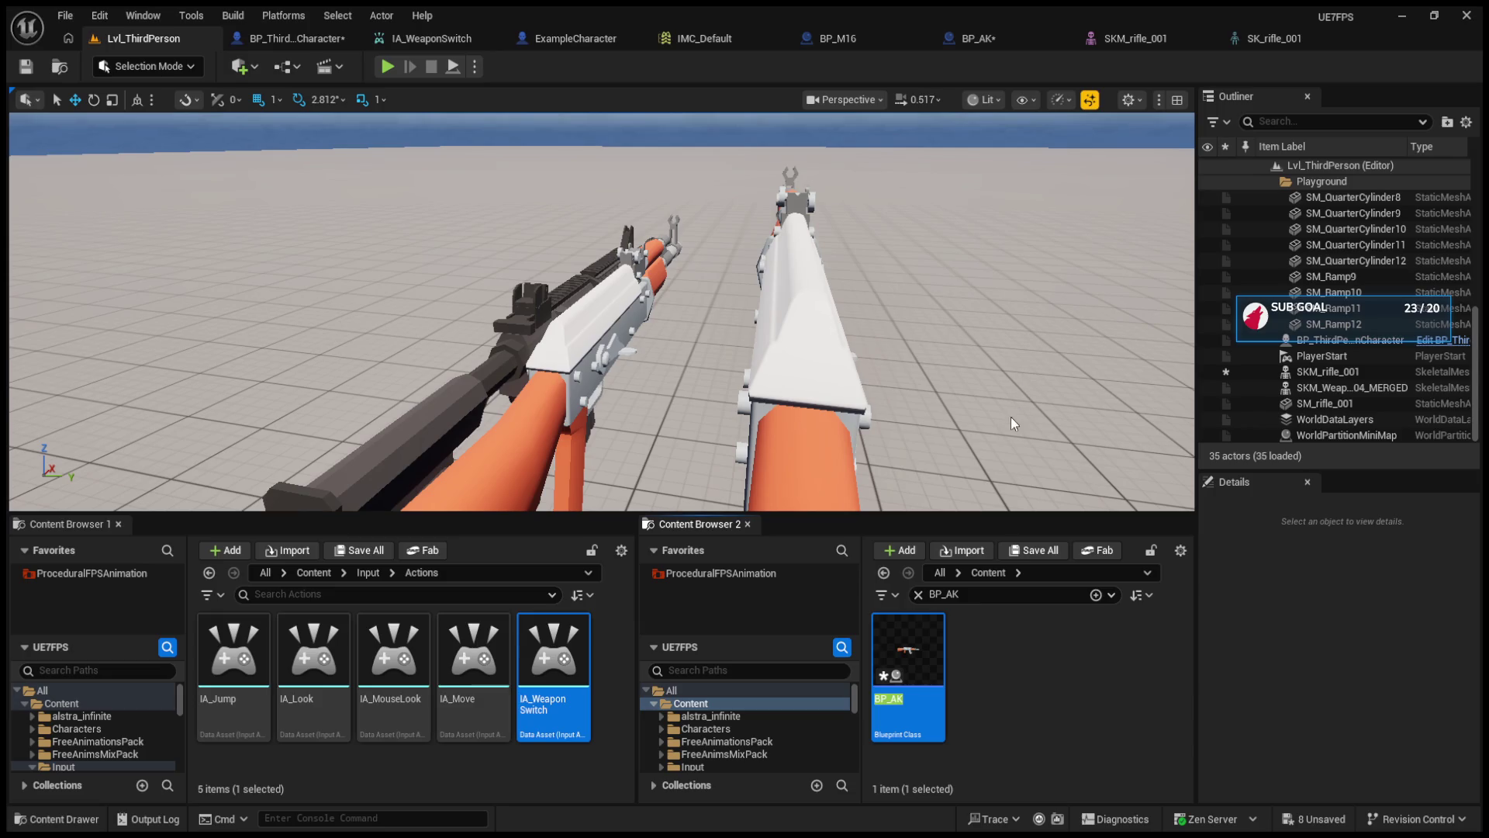
{"action": "key", "text": "ctrl+b"}
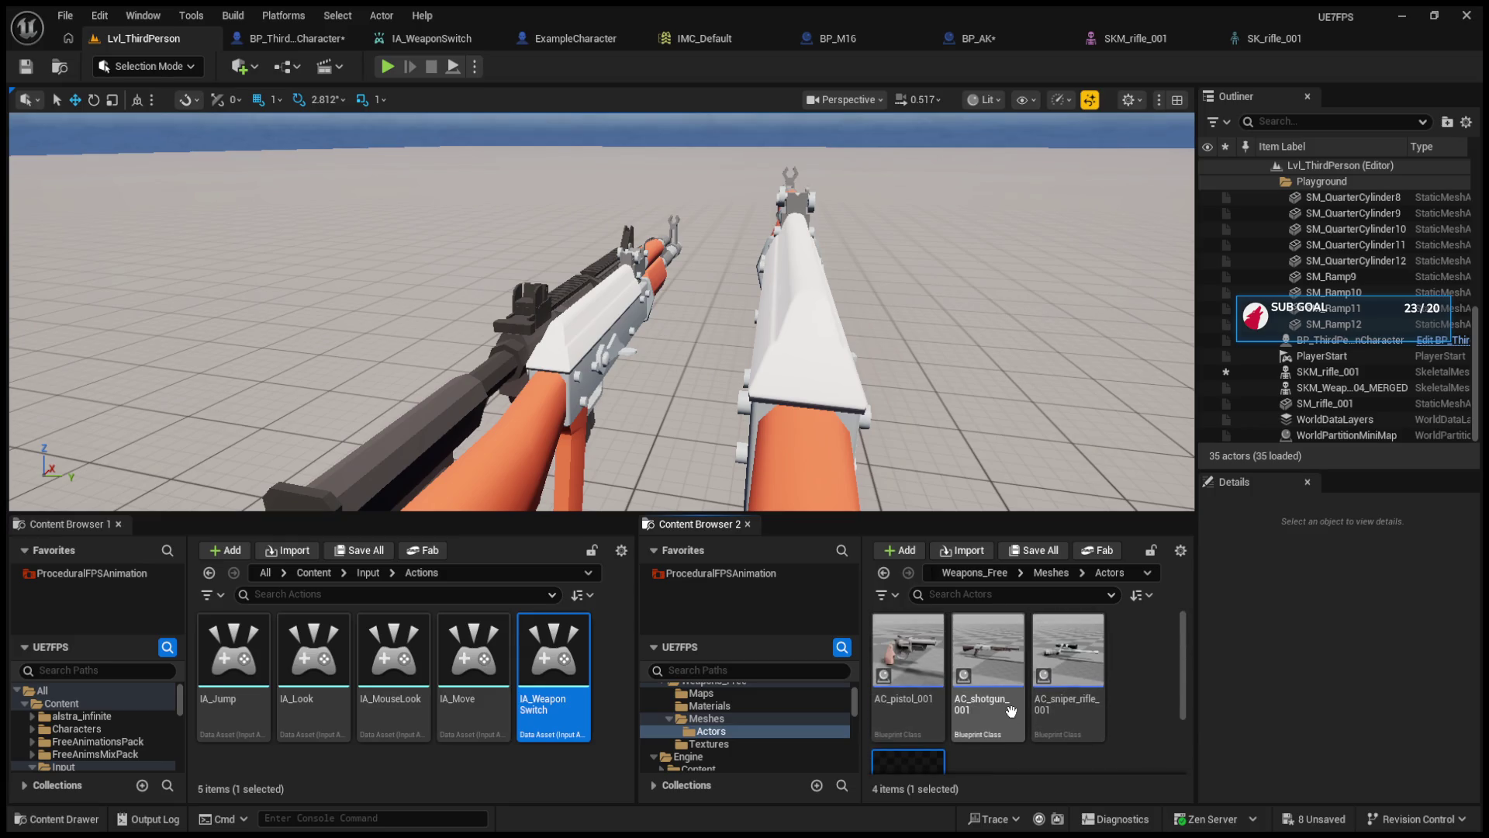
{"action": "double_click", "coordinate": [935, 734]}
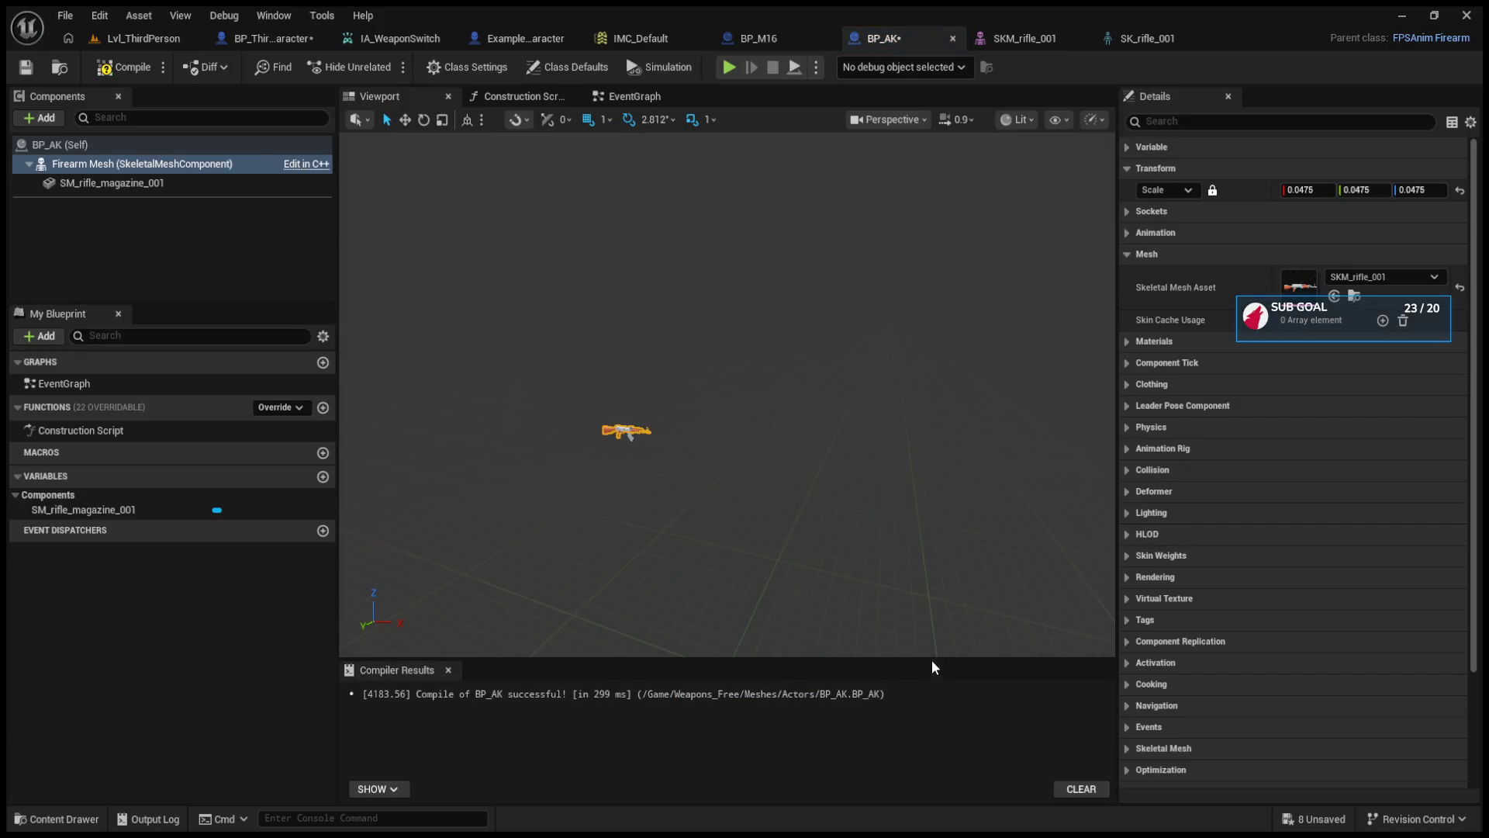
{"action": "left_click", "coordinate": [166, 45]}
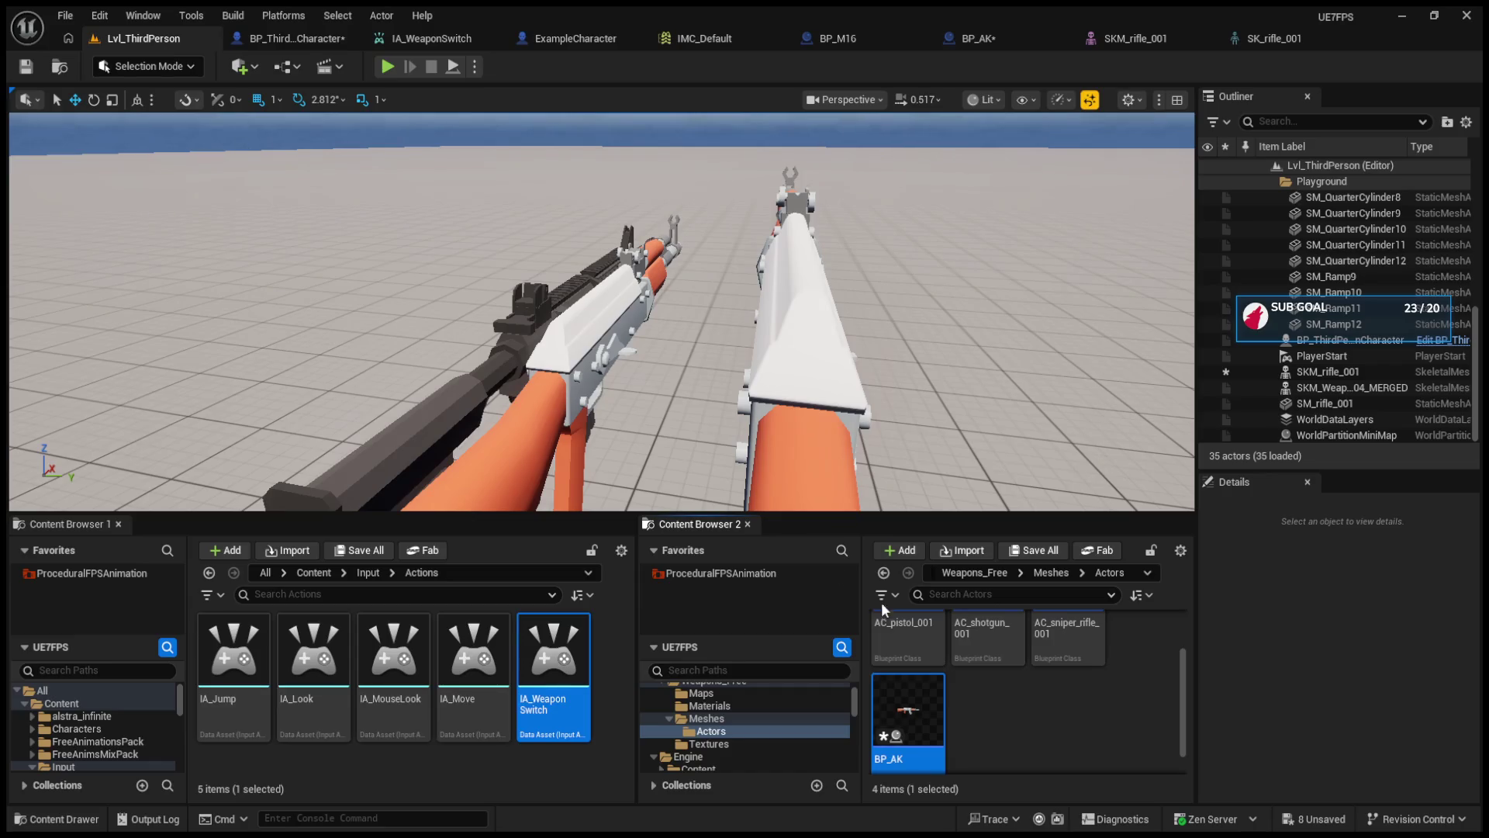
- Browse the weapon Meshes, Actors and Materials folders, then select the placed SKM_rifle_001 rifle
{"action": "double_click", "coordinate": [909, 737]}
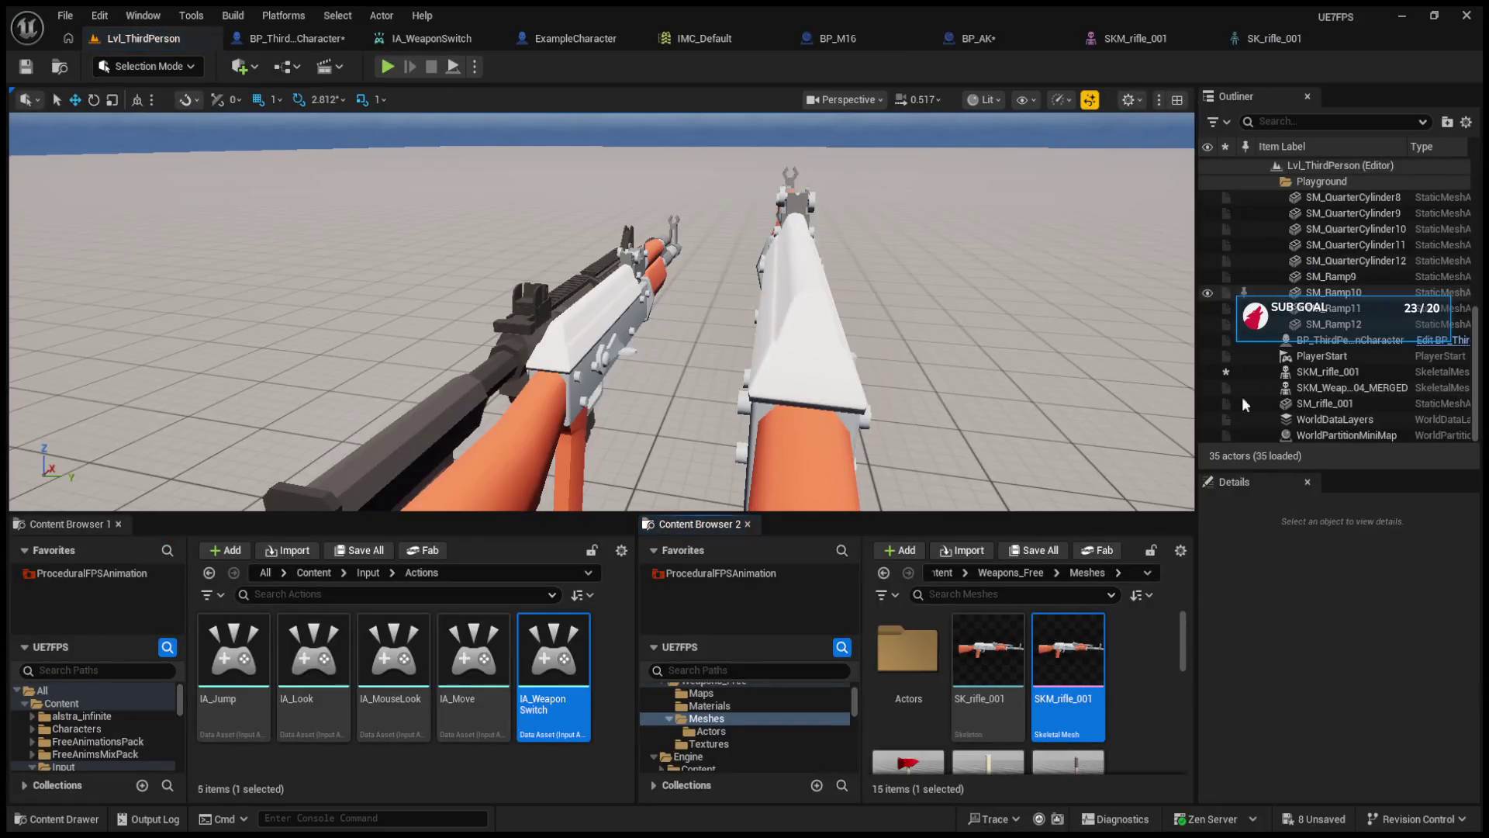
{"action": "scroll", "coordinate": [1088, 678], "scroll_direction": "down", "scroll_amount": 5}
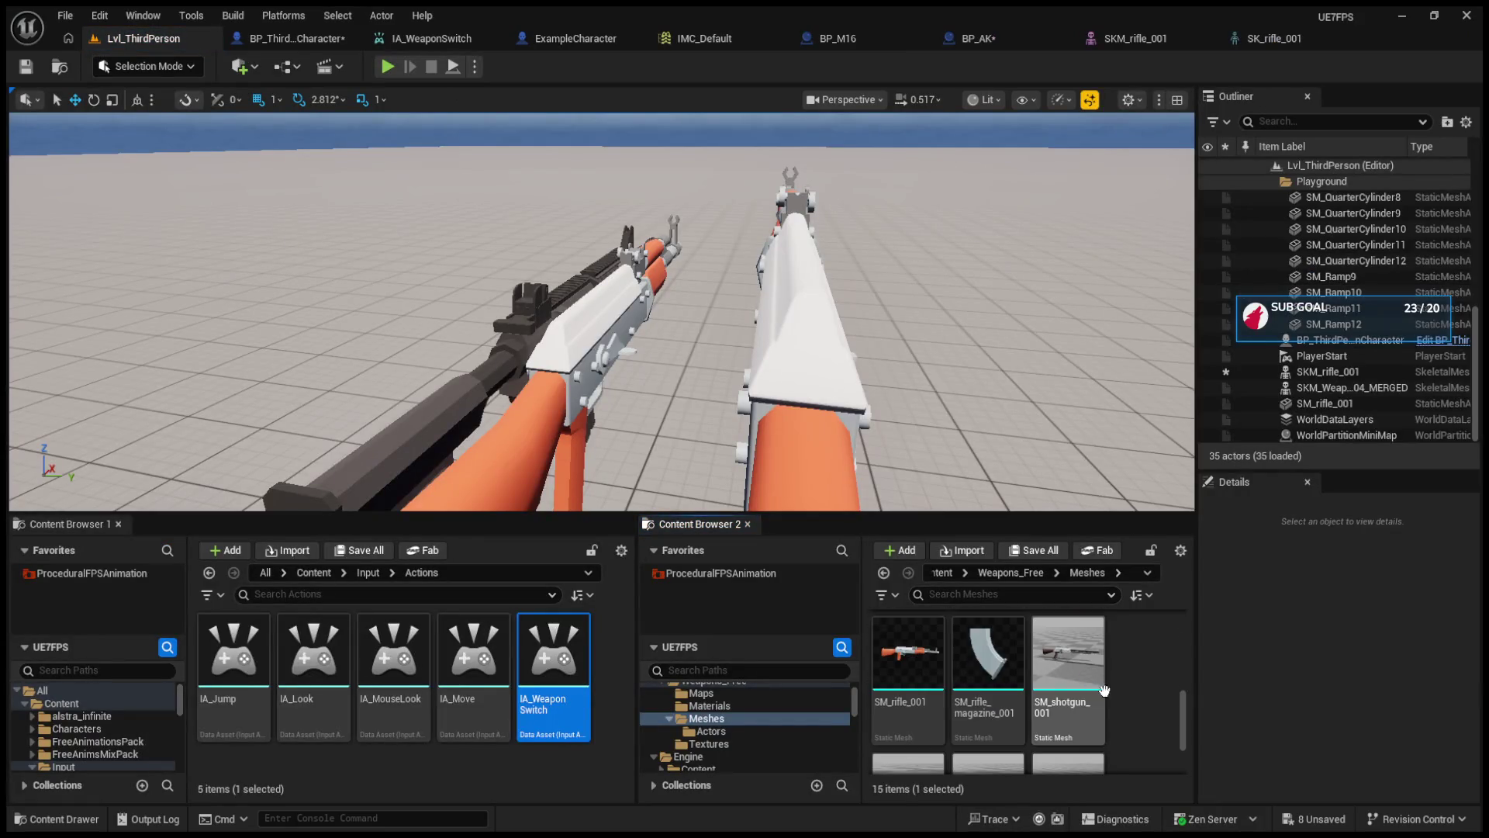
{"action": "scroll", "coordinate": [1121, 697], "scroll_direction": "up", "scroll_amount": 5}
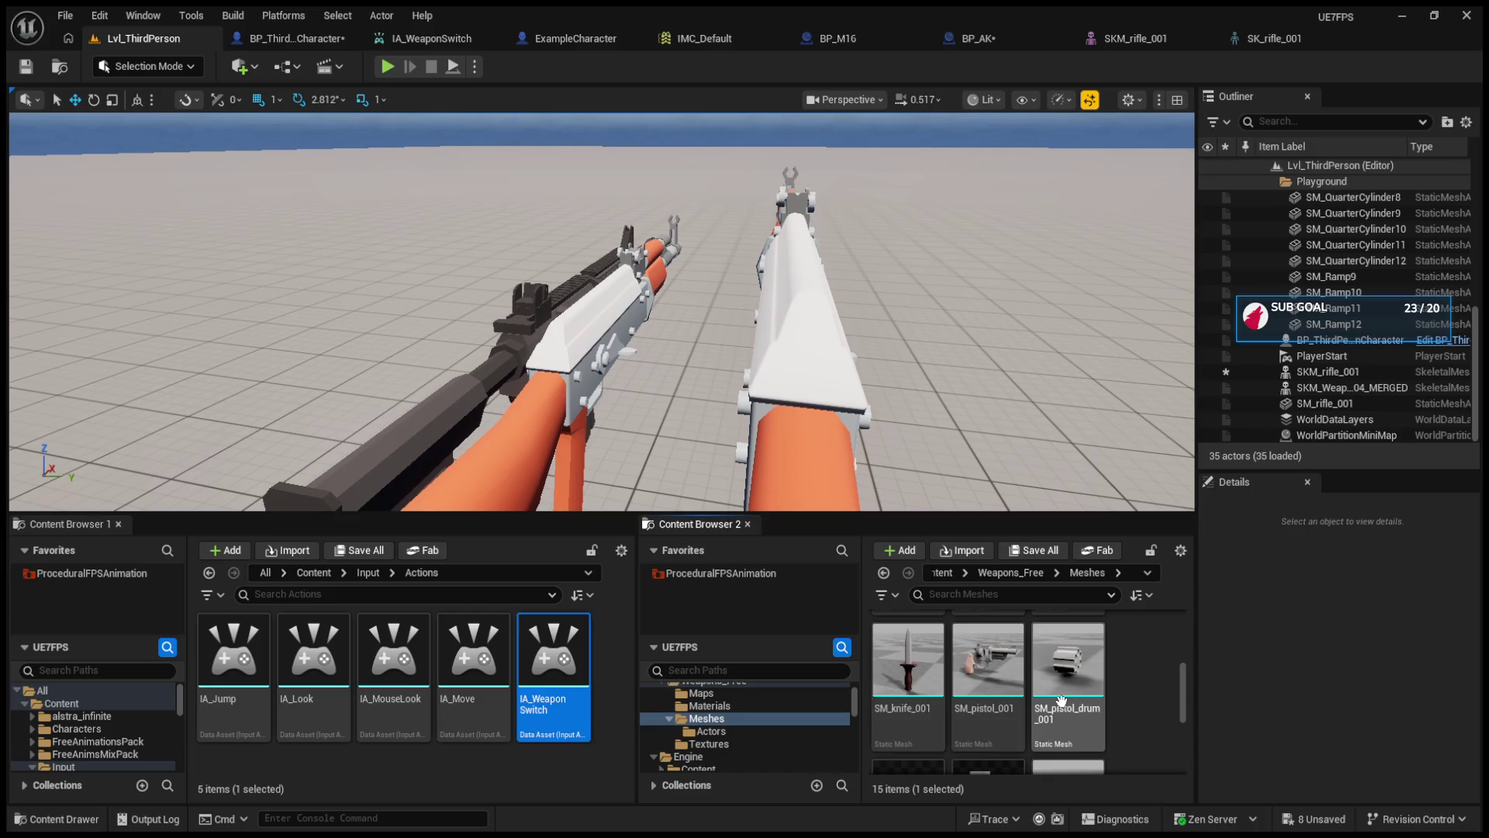
{"action": "scroll", "coordinate": [1101, 702], "scroll_direction": "up", "scroll_amount": 1}
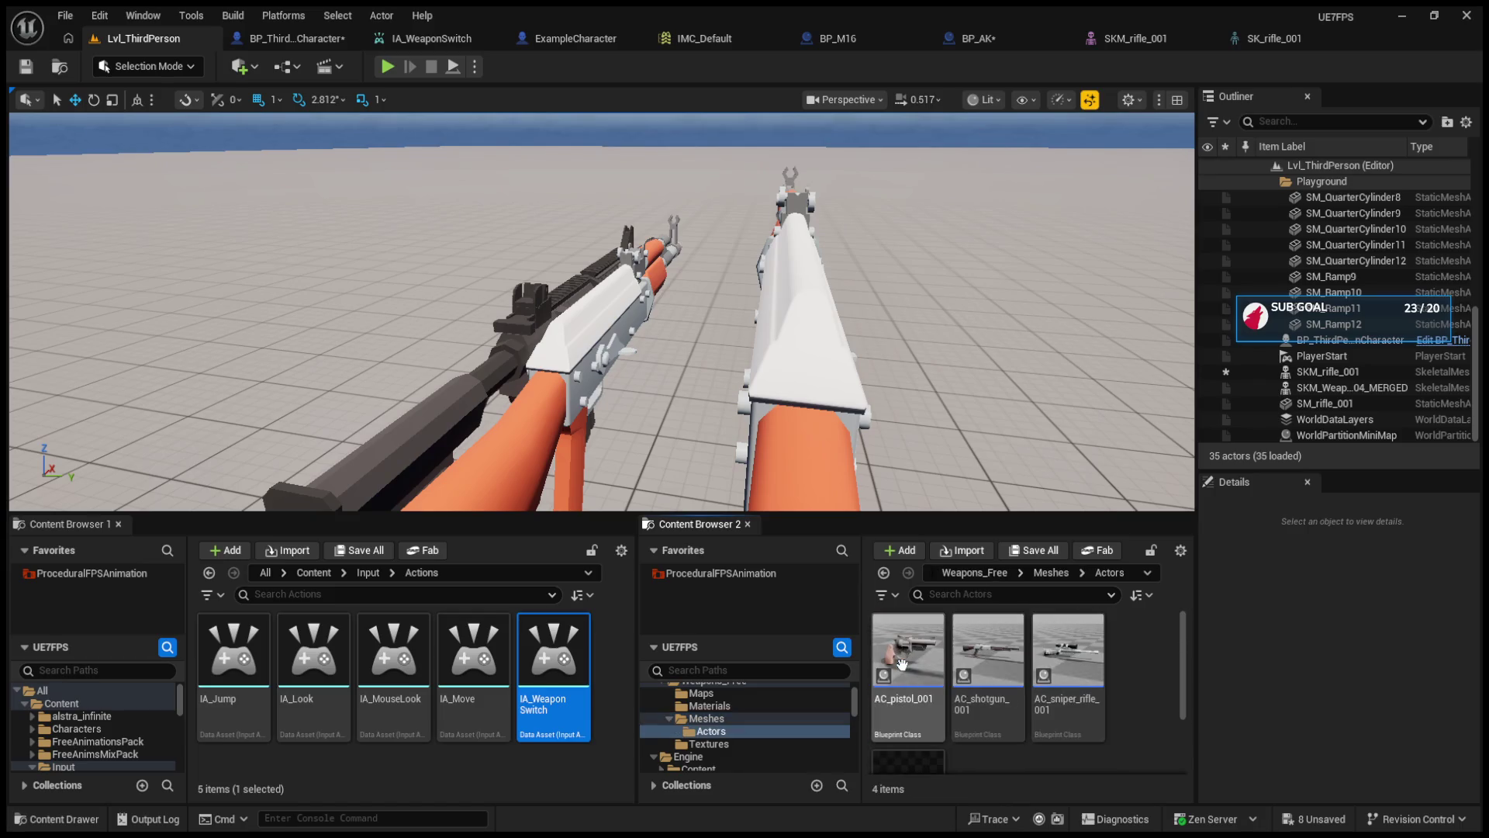
{"action": "double_click", "coordinate": [902, 663]}
{"action": "left_click", "coordinate": [766, 714]}
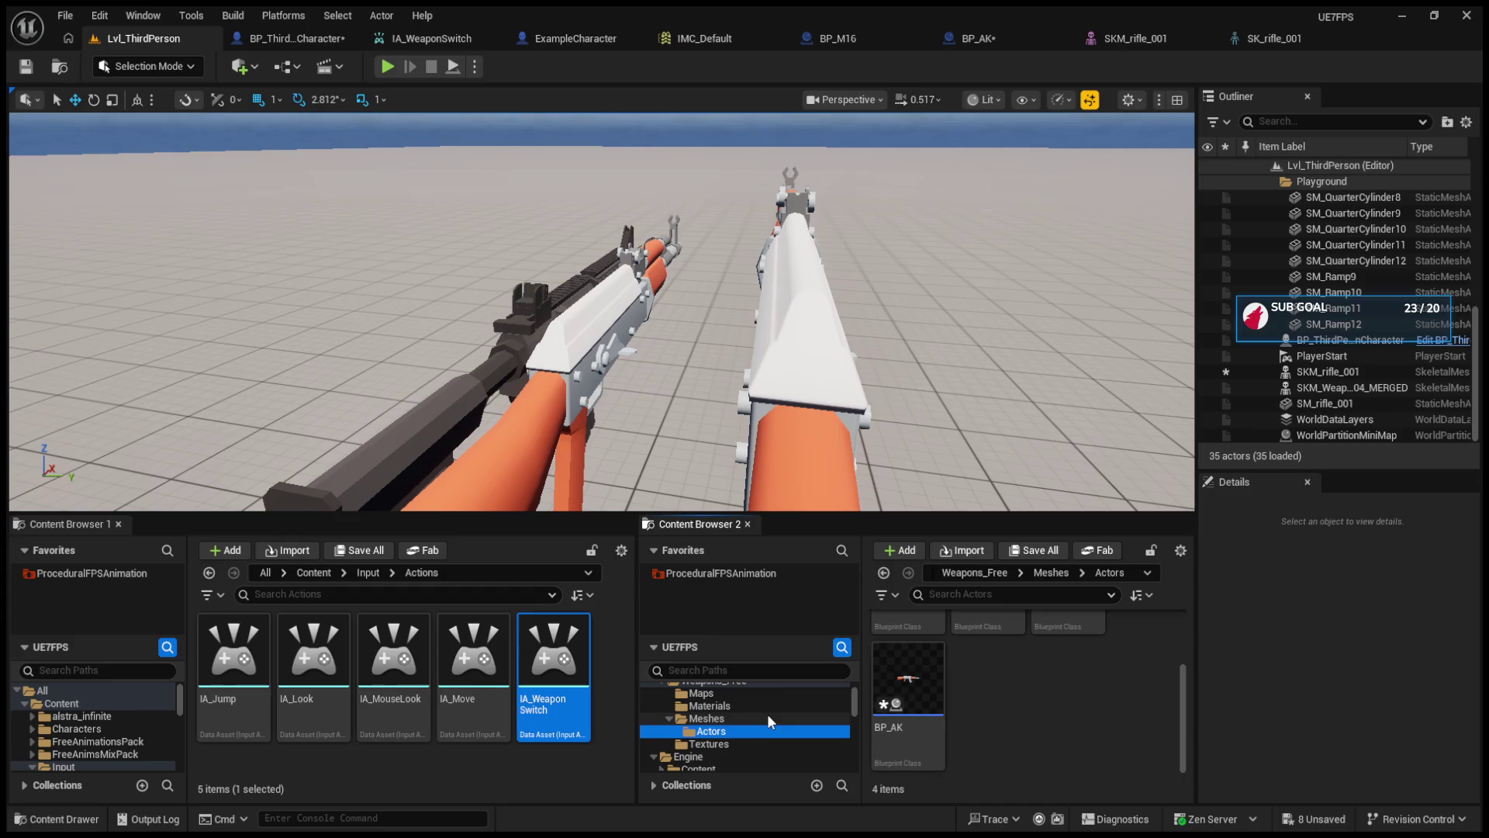
{"action": "left_click", "coordinate": [766, 707]}
{"action": "left_click", "coordinate": [766, 729]}
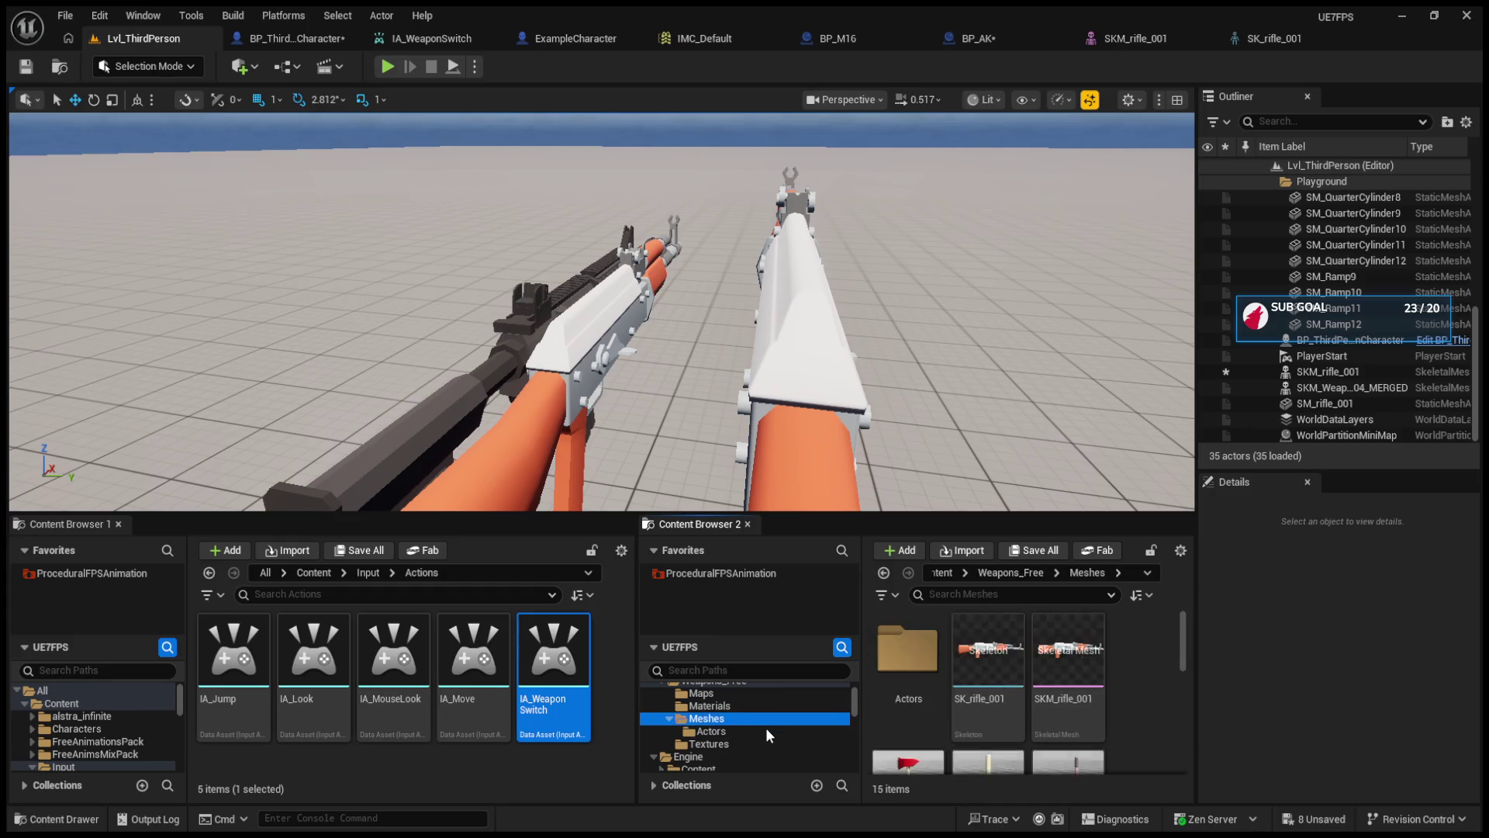
{"action": "left_click", "coordinate": [757, 719]}
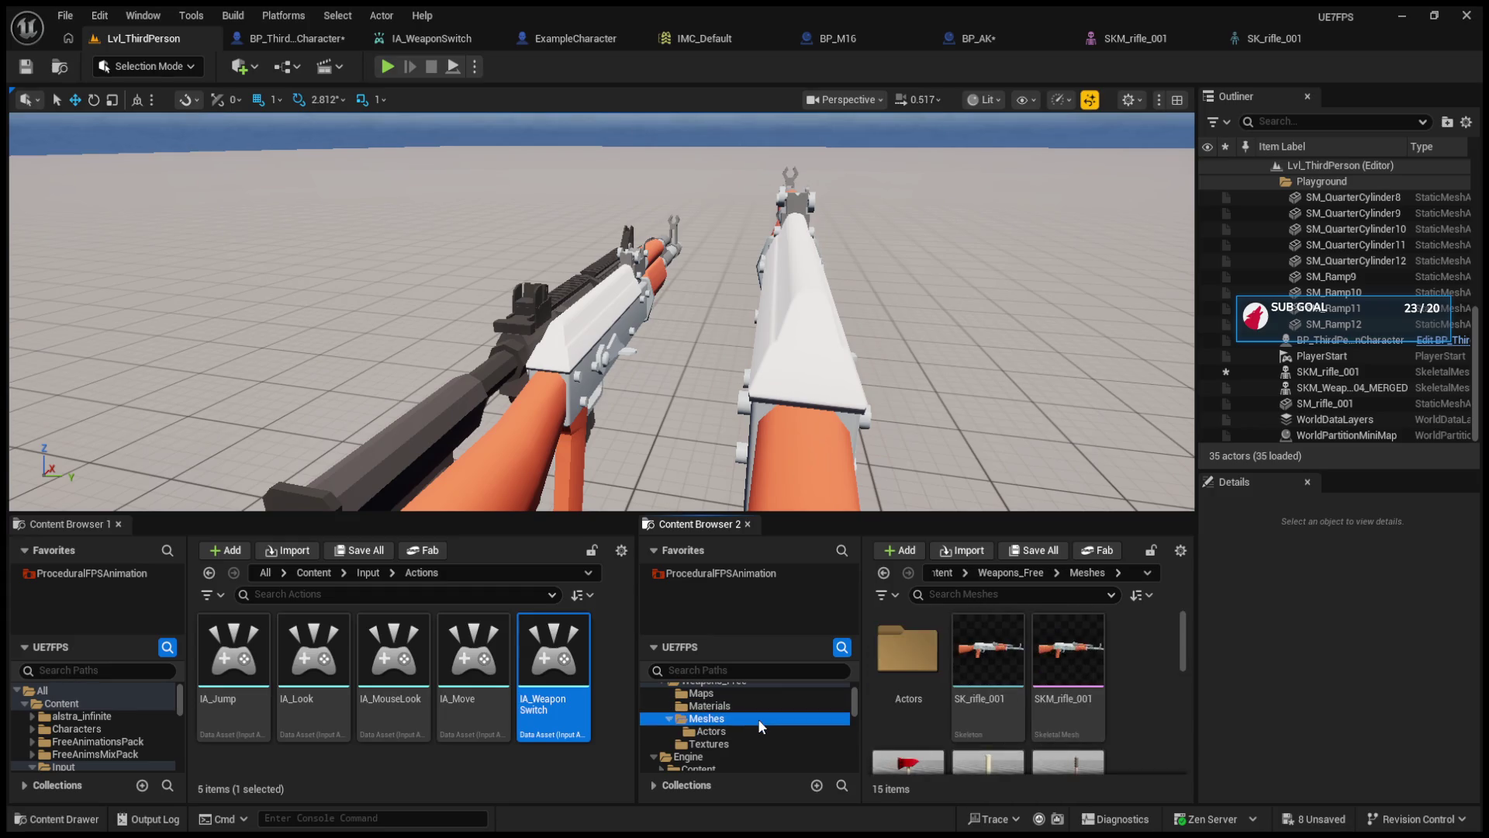
{"action": "left_click", "coordinate": [720, 285]}
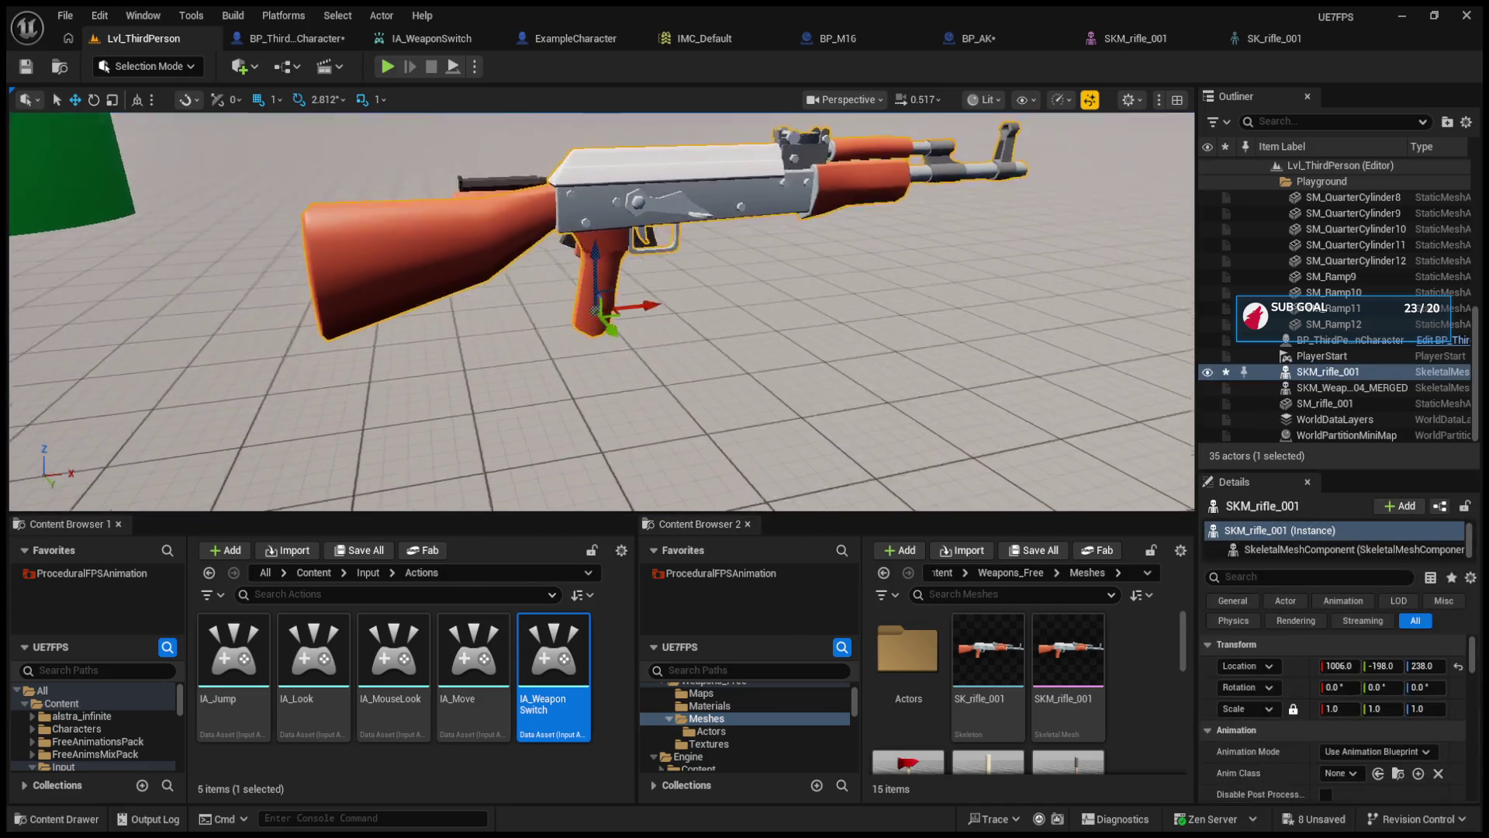
- Drag SM_rifle_magazine_001 into the level, slide it next to the rifle, then return to BP_AK
{"action": "scroll", "coordinate": [1030, 718], "scroll_direction": "down", "scroll_amount": 3}
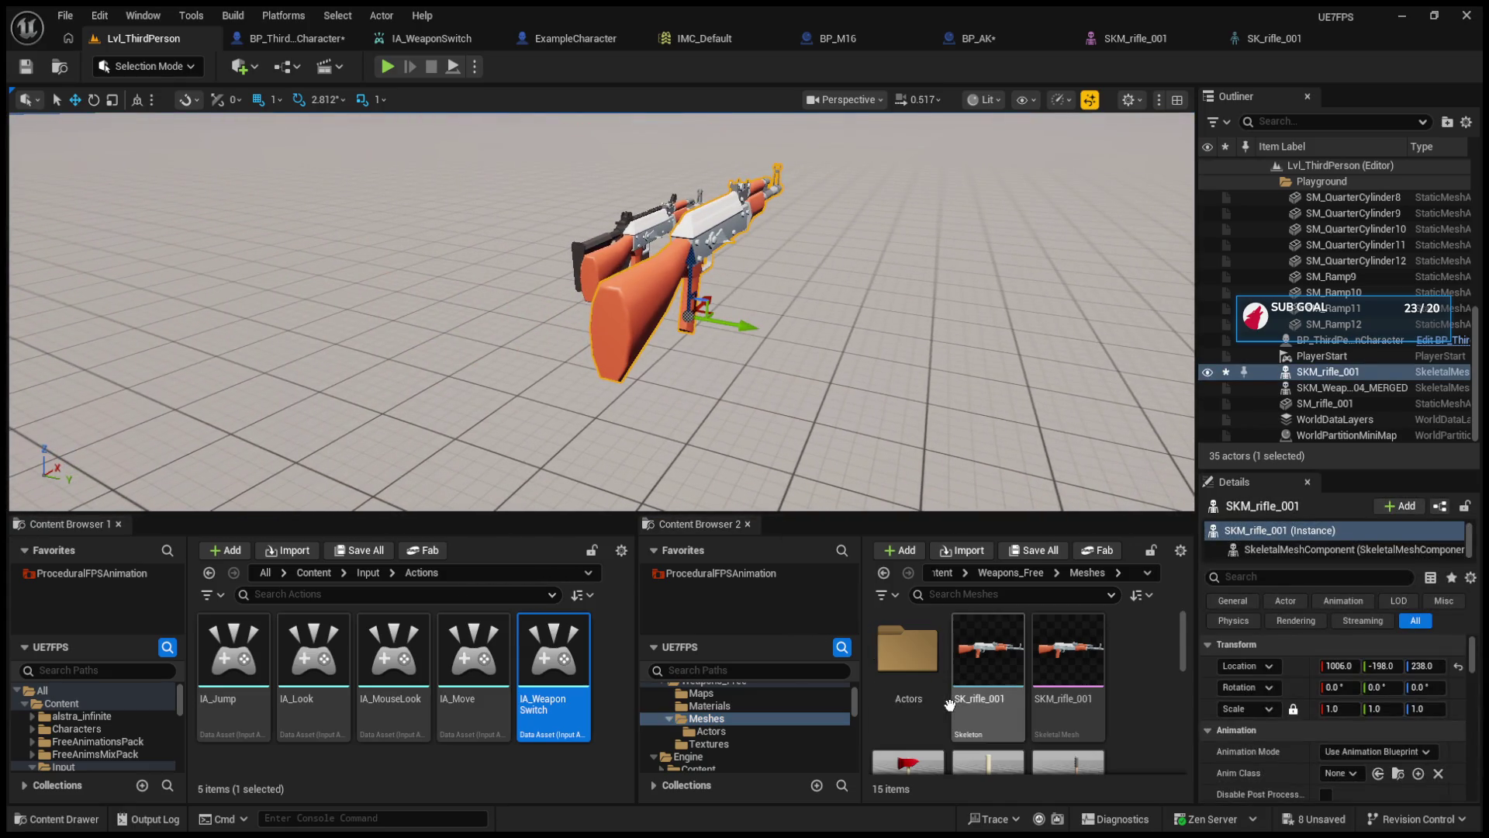
{"action": "scroll", "coordinate": [1030, 718], "scroll_direction": "up", "scroll_amount": 1}
{"action": "mouse_move", "coordinate": [999, 702]}
{"action": "left_mouse_down"}
{"action": "mouse_move", "coordinate": [708, 383]}
{"action": "mouse_move", "coordinate": [733, 385]}
{"action": "mouse_move", "coordinate": [747, 237]}
{"action": "left_mouse_up"}
{"action": "scroll", "coordinate": [902, 314], "scroll_direction": "up", "scroll_amount": 5}
{"action": "mouse_move", "coordinate": [902, 315]}
{"action": "left_mouse_down"}
{"action": "mouse_move", "coordinate": [743, 374]}
{"action": "mouse_move", "coordinate": [768, 237]}
{"action": "mouse_move", "coordinate": [904, 278]}
{"action": "mouse_move", "coordinate": [757, 344]}
{"action": "mouse_move", "coordinate": [749, 334]}
{"action": "mouse_move", "coordinate": [815, 365]}
{"action": "mouse_move", "coordinate": [753, 342]}
{"action": "left_mouse_up"}
{"action": "scroll", "coordinate": [814, 365], "scroll_direction": "up", "scroll_amount": 3}
{"action": "mouse_move", "coordinate": [962, 443]}
{"action": "left_mouse_down"}
{"action": "mouse_move", "coordinate": [838, 399]}
{"action": "mouse_move", "coordinate": [785, 361]}
{"action": "mouse_move", "coordinate": [737, 373]}
{"action": "mouse_move", "coordinate": [851, 394]}
{"action": "left_mouse_up"}
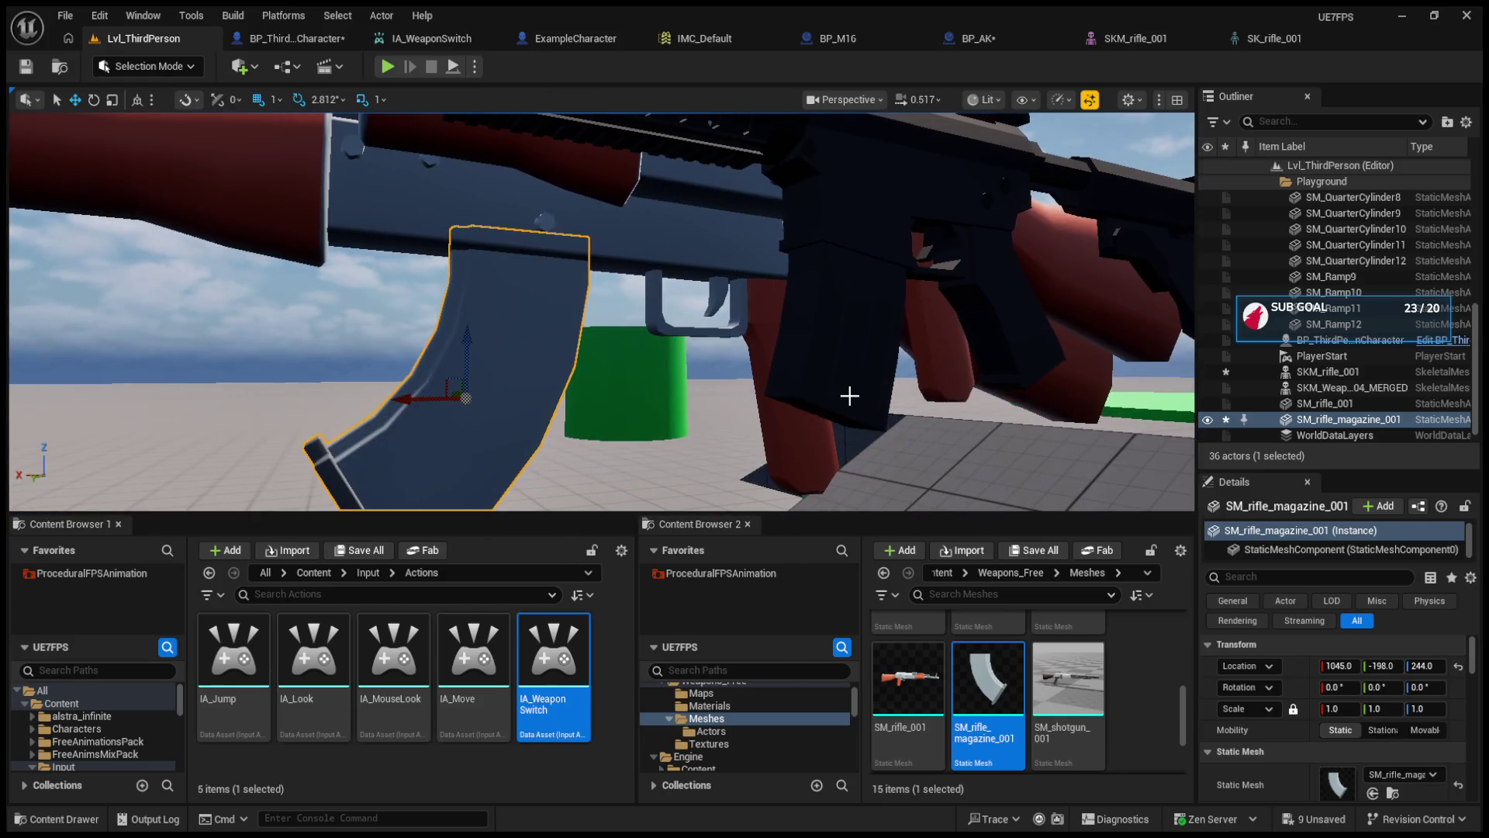
{"action": "left_click", "coordinate": [980, 38]}
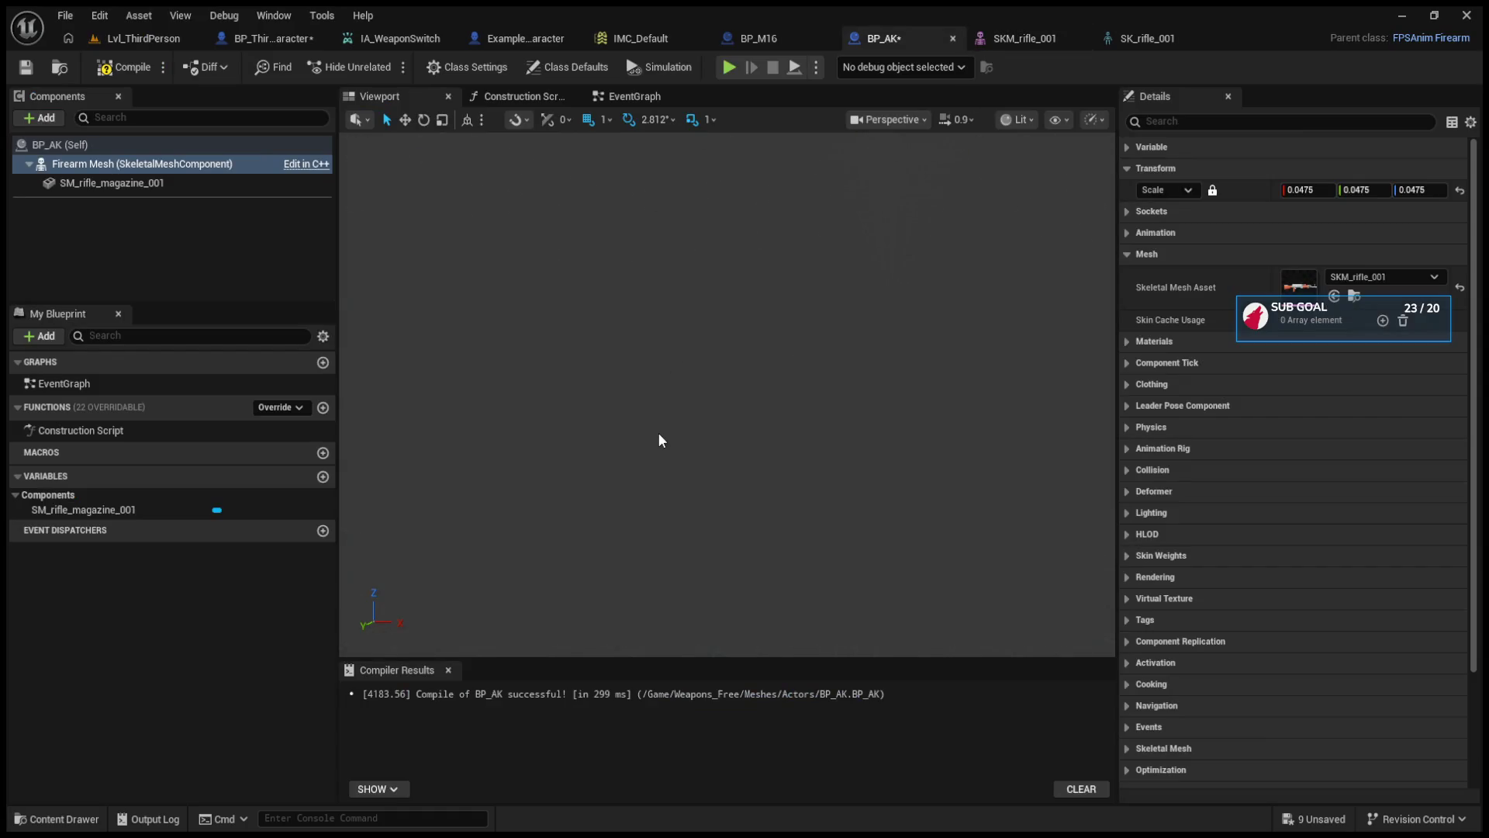
- Select and frame the magazine component in the BP_AK blueprint viewport
{"action": "scroll", "coordinate": [726, 394], "scroll_direction": "down", "scroll_amount": 5}
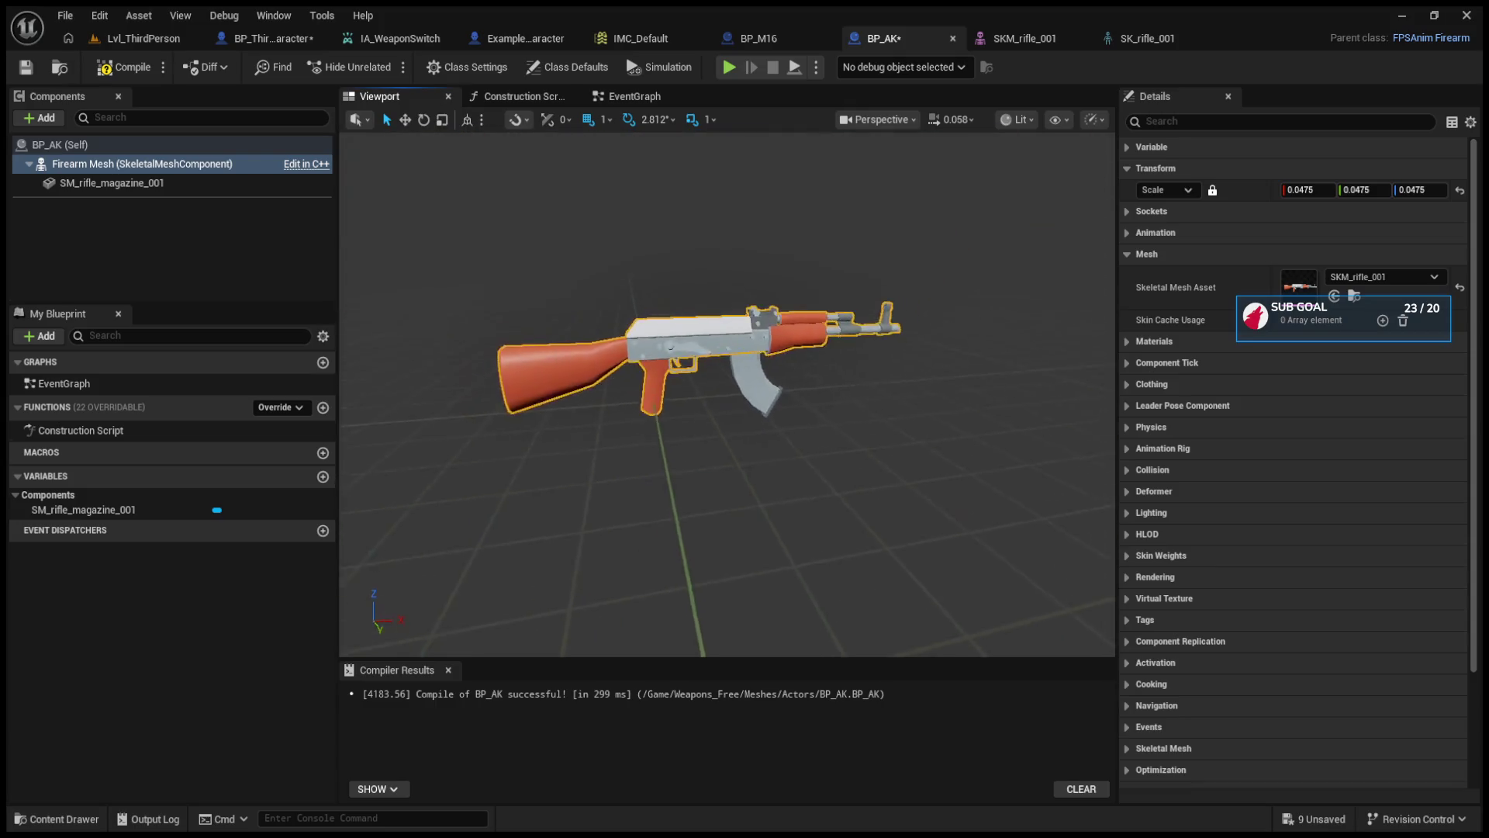
{"action": "scroll", "coordinate": [727, 394], "scroll_direction": "down", "scroll_amount": 2}
{"action": "scroll", "coordinate": [727, 394], "scroll_direction": "down", "scroll_amount": 2}
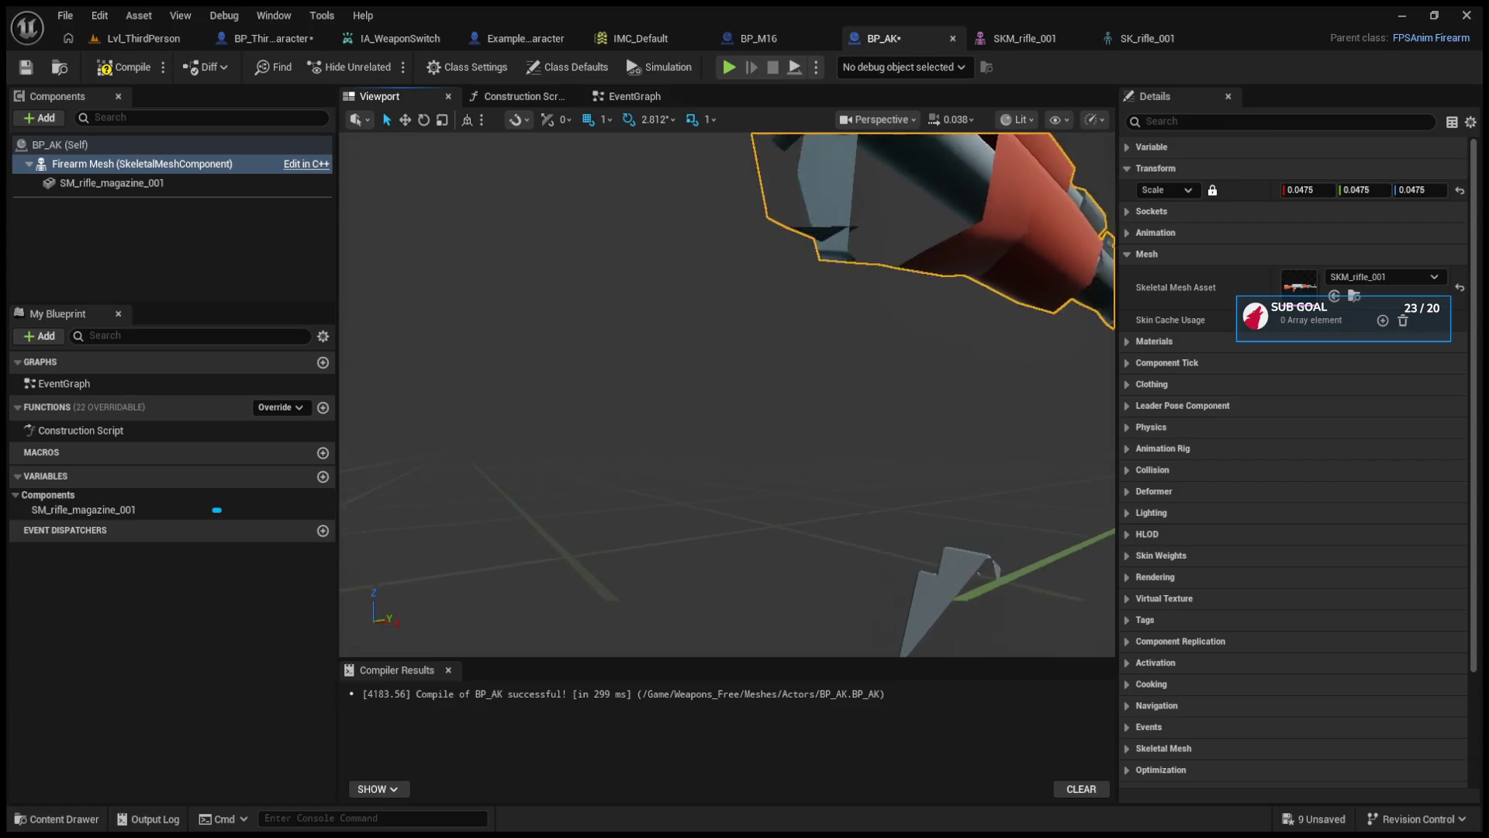
{"action": "left_click", "coordinate": [669, 396]}
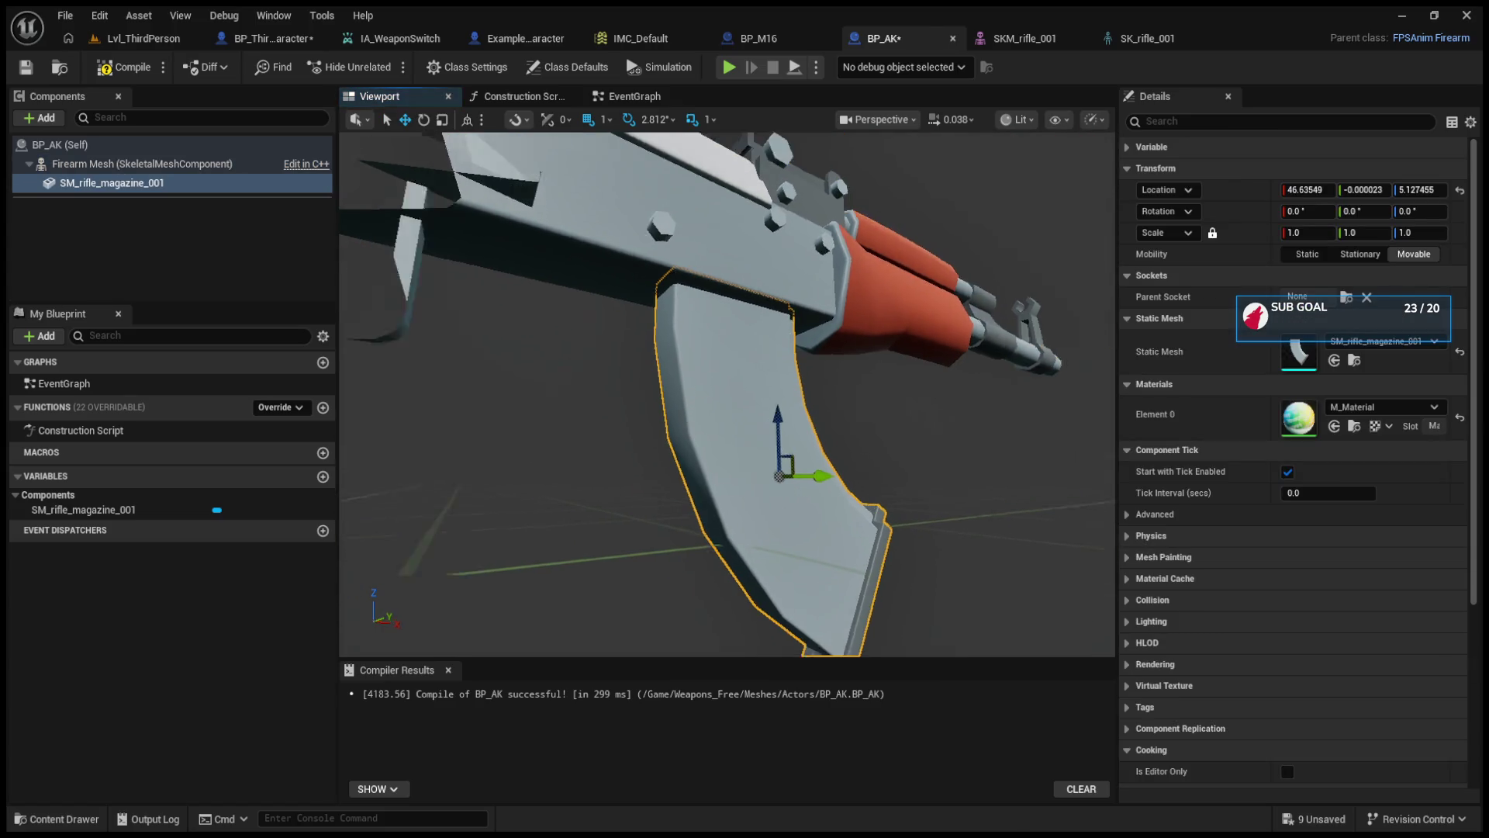
{"action": "key", "text": "f"}
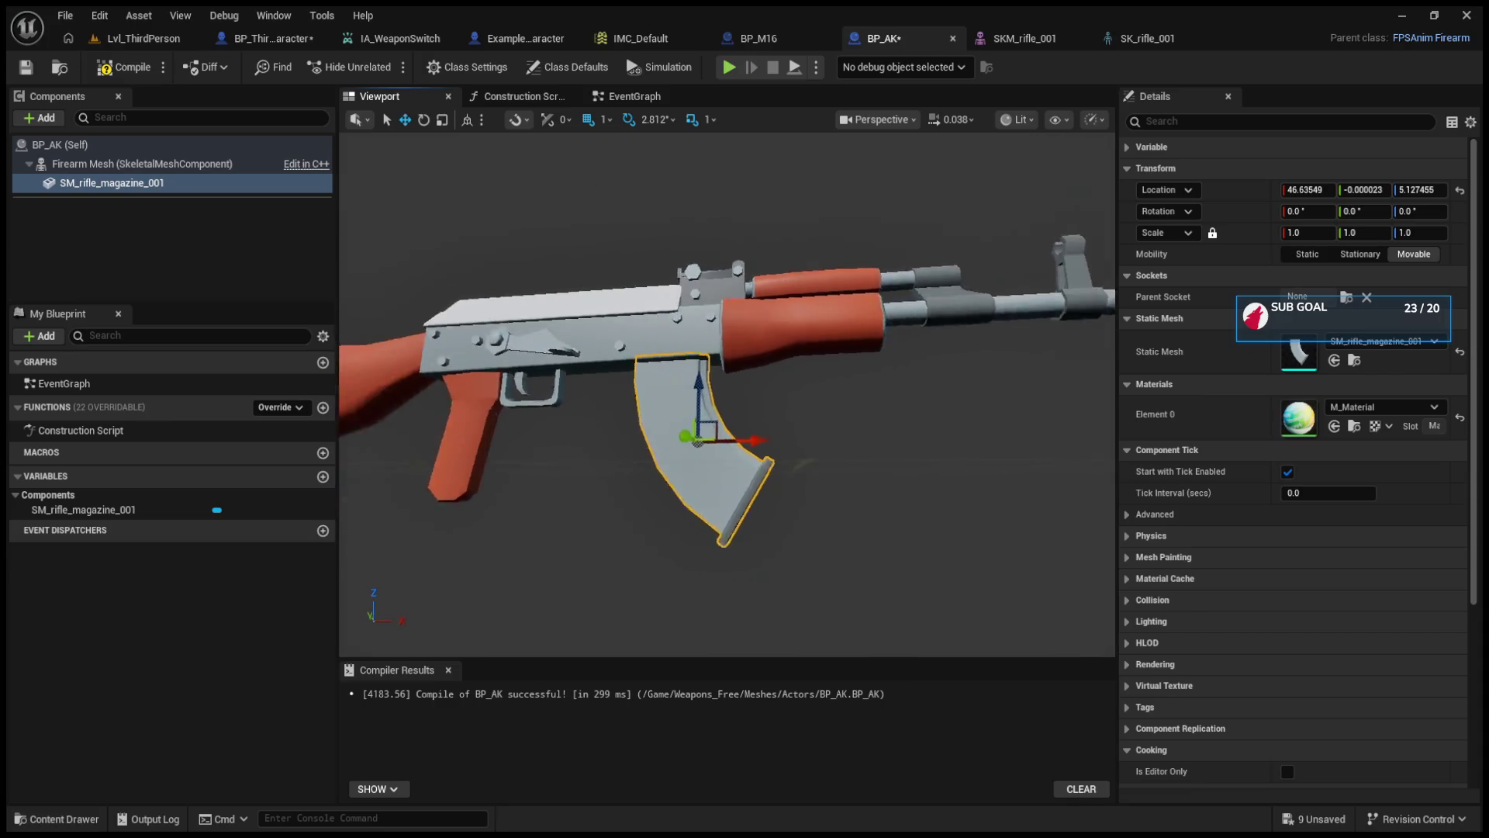
{"action": "scroll", "coordinate": [727, 394], "scroll_direction": "up", "scroll_amount": 3}
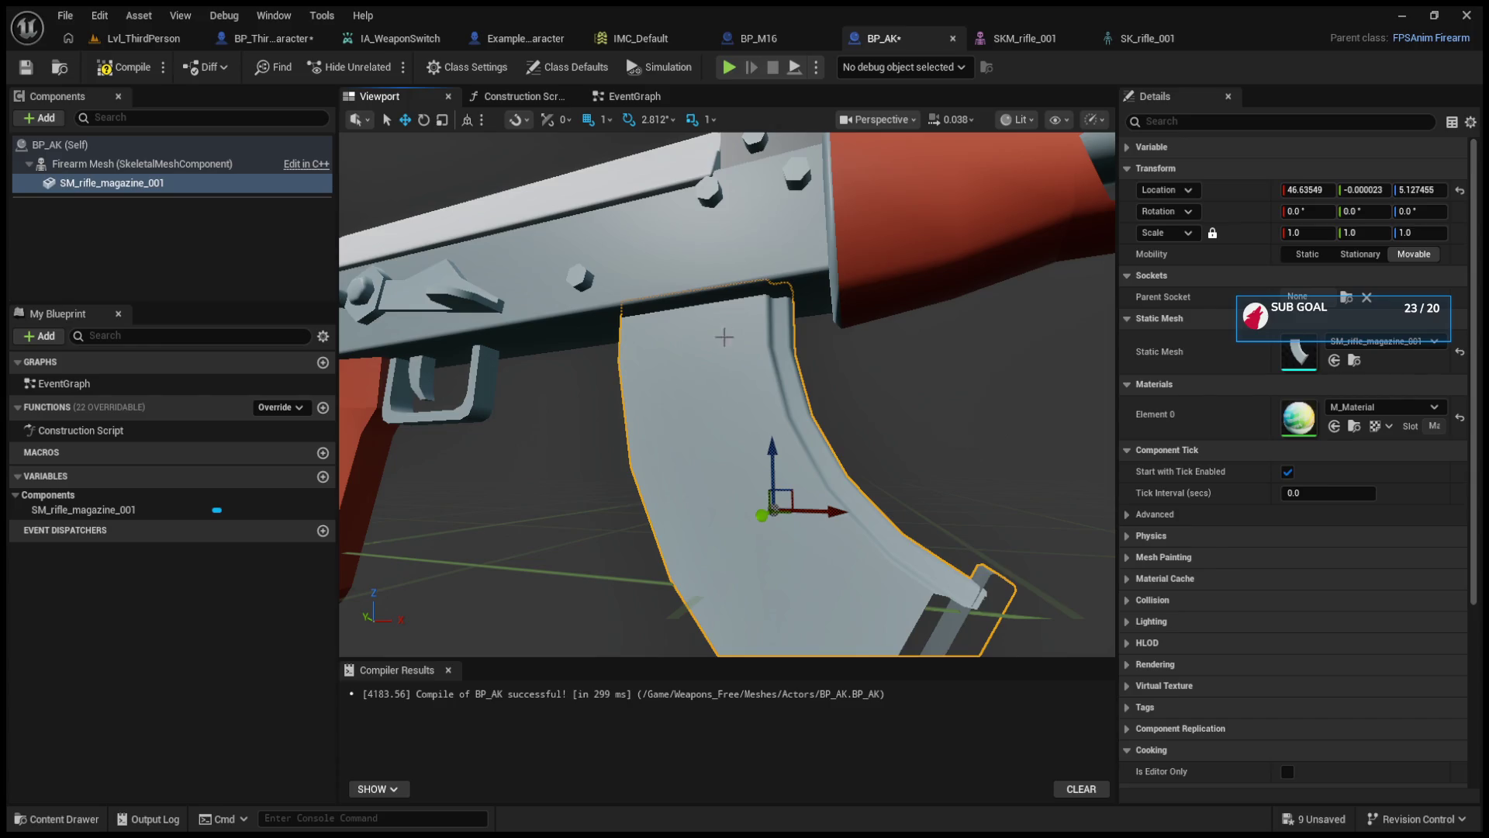
- Slide the level's placed magazine along X to 1051 so it sits under the AK receiver
{"action": "left_click", "coordinate": [146, 39]}
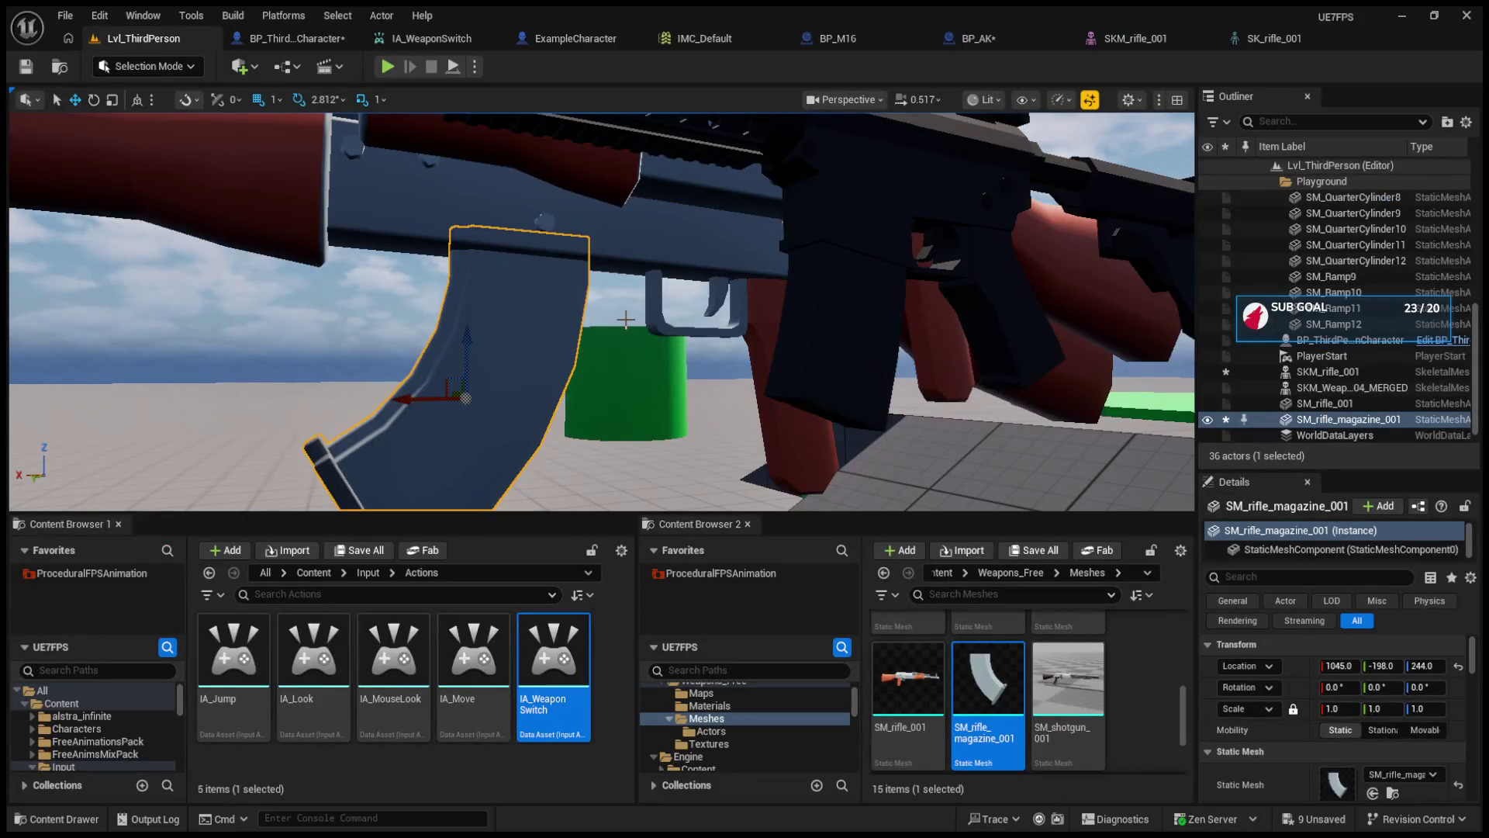
{"action": "left_click_drag", "start_coordinate": [535, 401], "coordinate": [447, 388]}
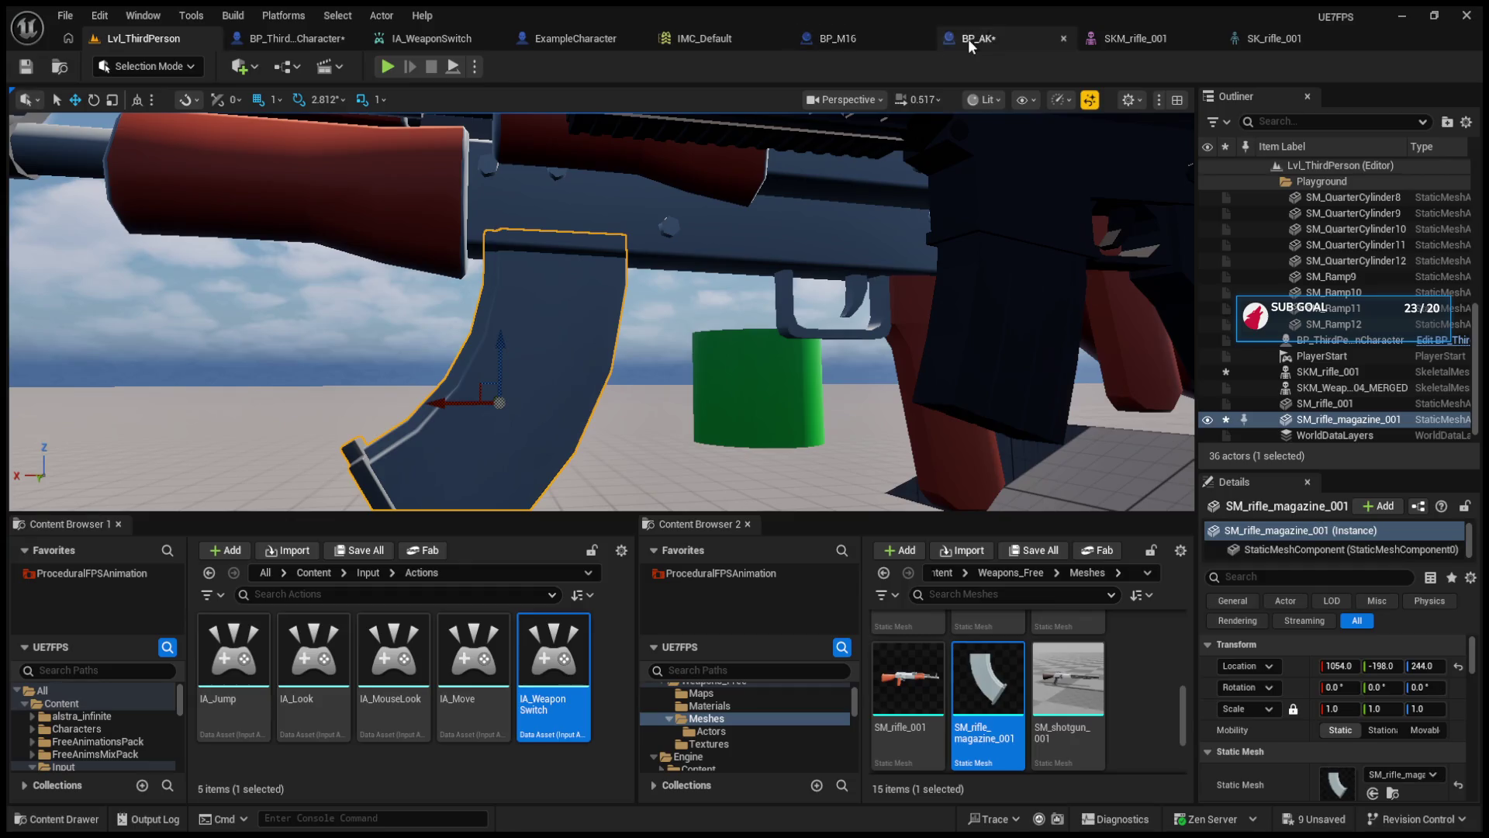
{"action": "left_click", "coordinate": [970, 38]}
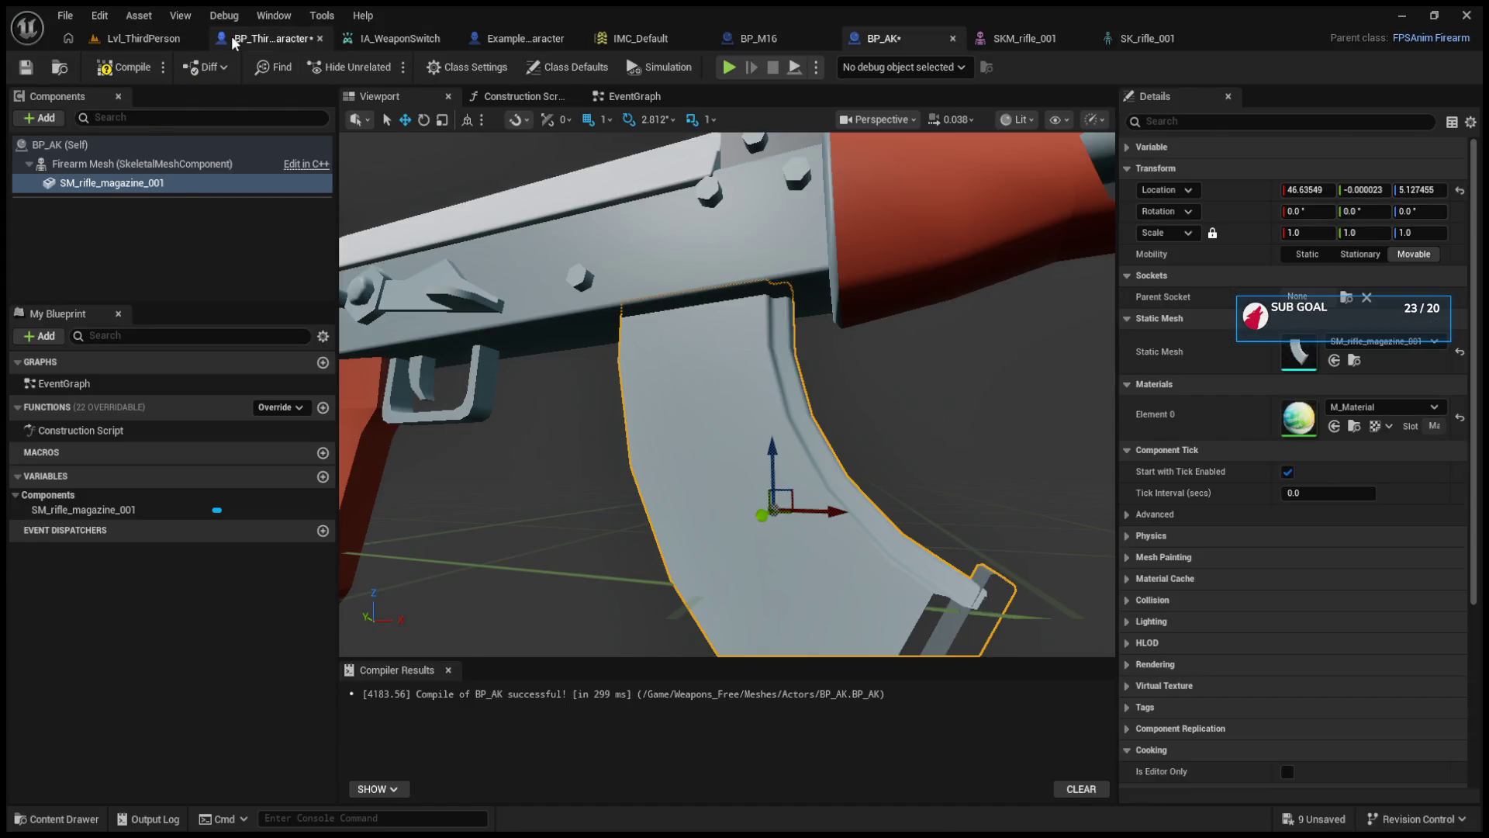
{"action": "left_click", "coordinate": [211, 38]}
{"action": "left_click", "coordinate": [143, 38]}
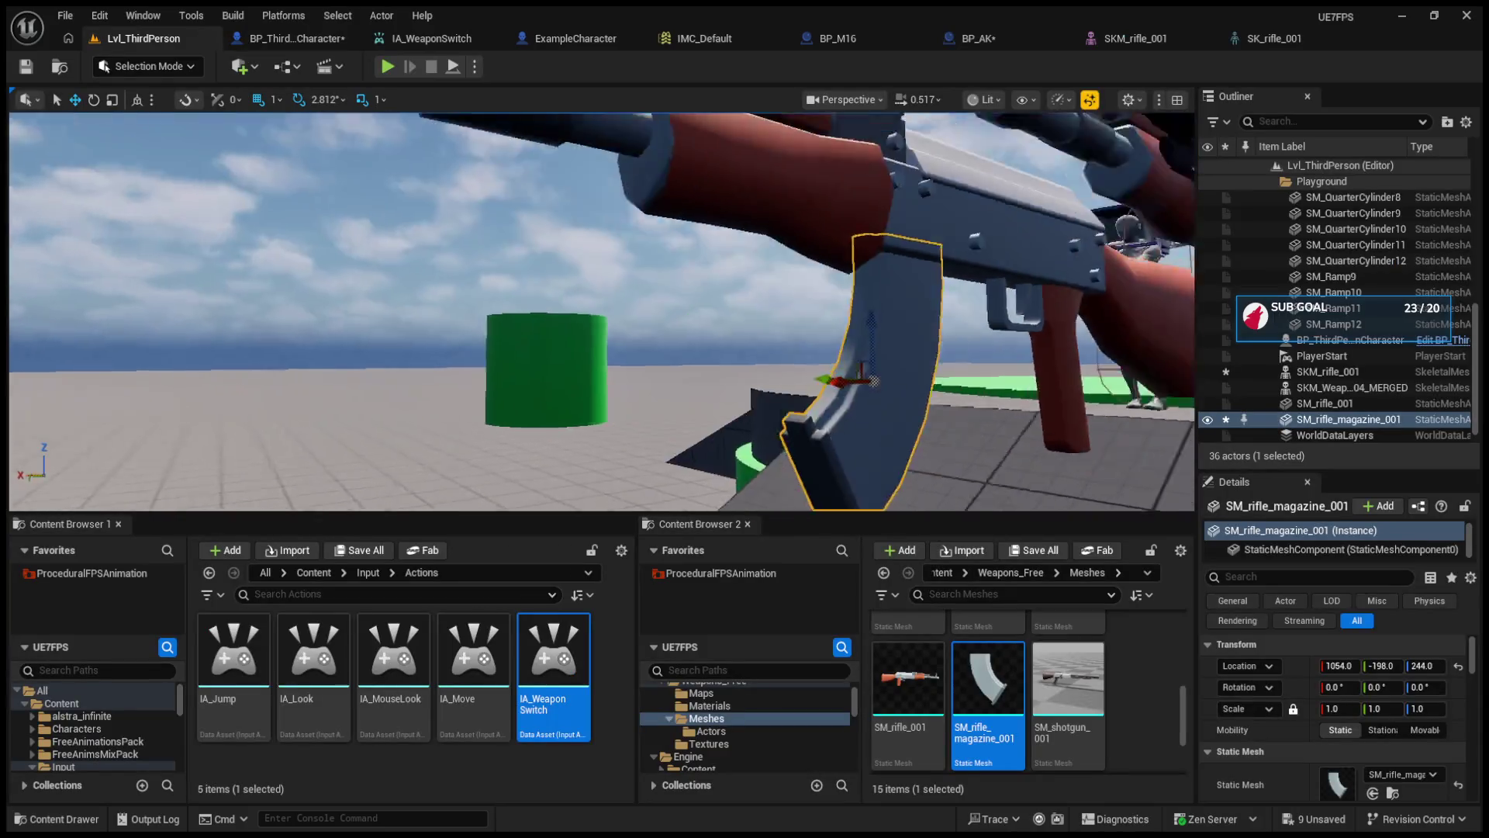
{"action": "key", "text": "f"}
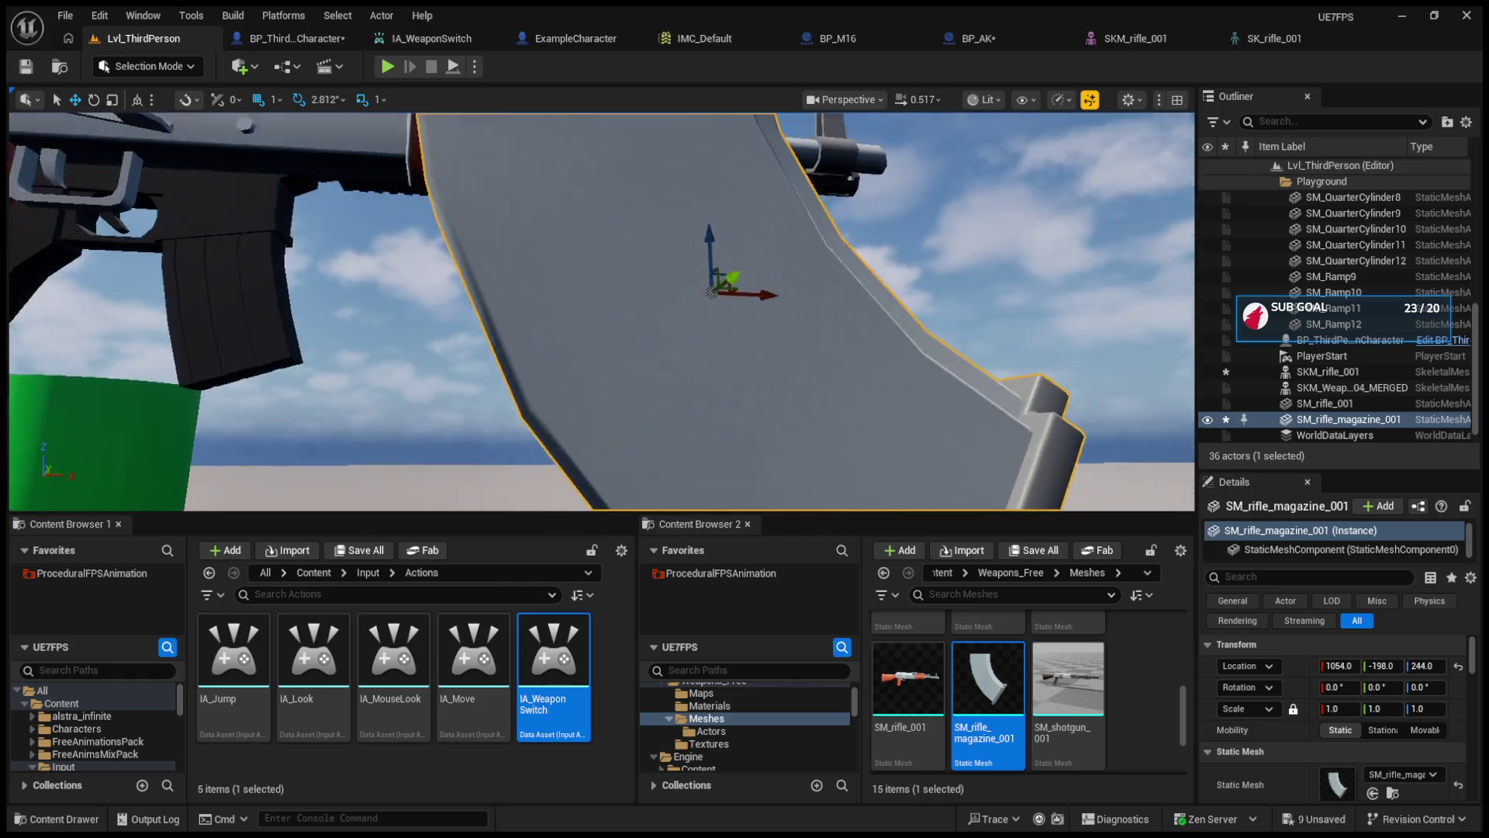
{"action": "left_click_drag", "start_coordinate": [784, 379], "coordinate": [754, 380]}
{"action": "left_click", "coordinate": [1120, 44]}
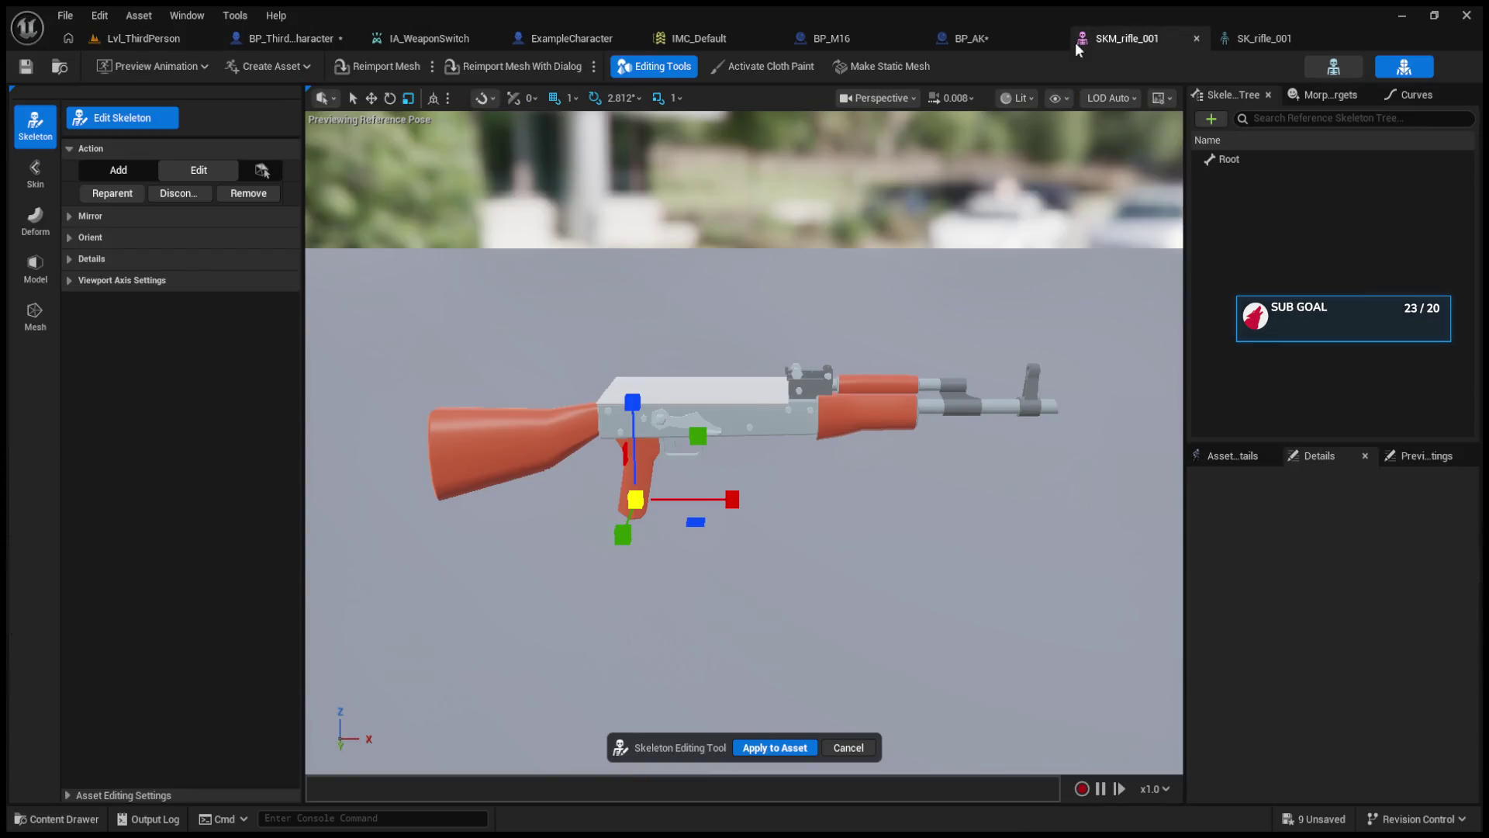
- Add SKM_rifle_001 to the magazine selection and group them into a GroupActor with Ctrl+G
{"action": "left_click", "coordinate": [950, 39]}
{"action": "left_click", "coordinate": [144, 38]}
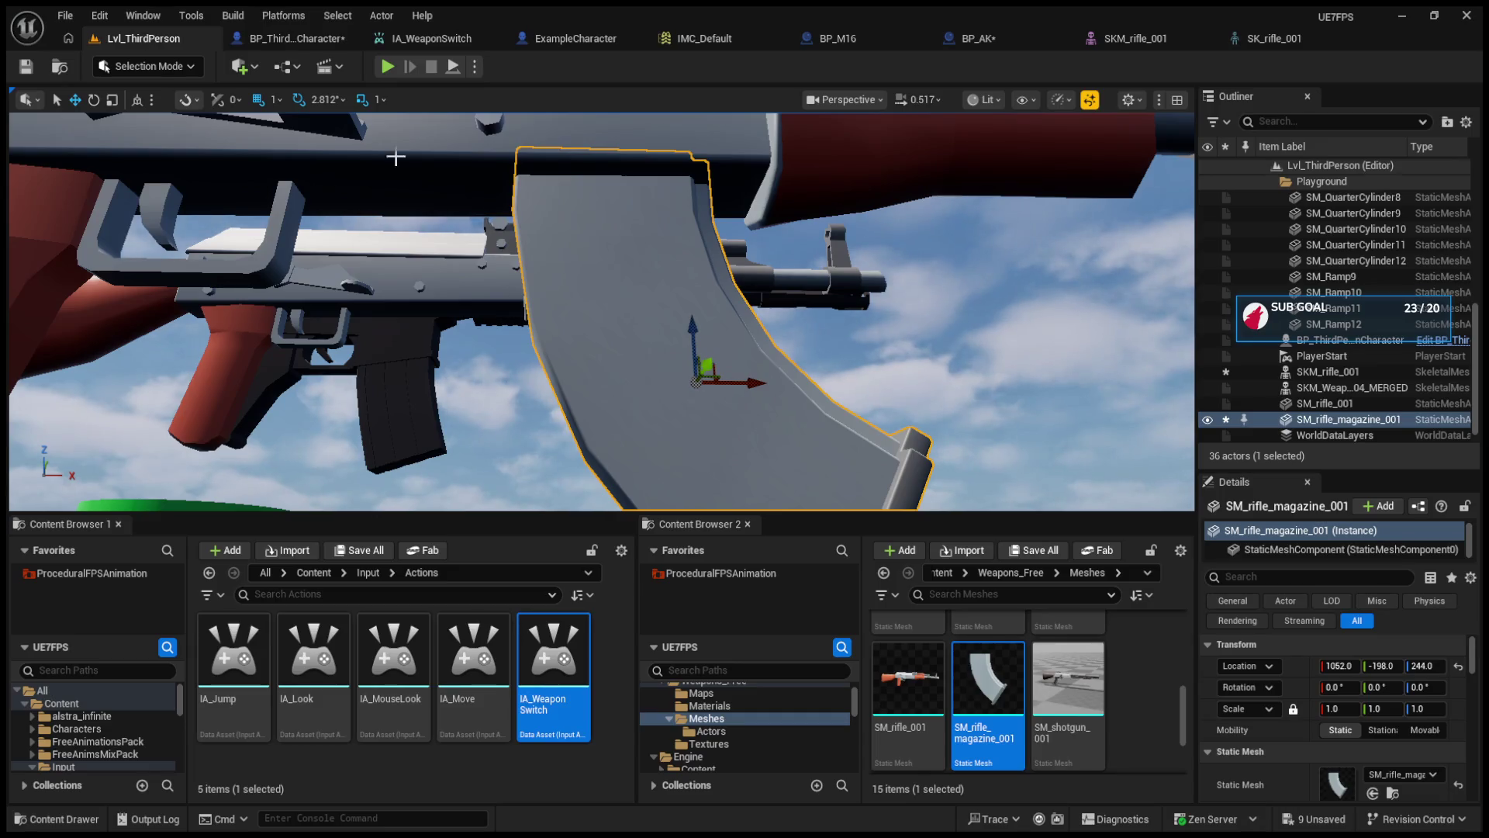
{"action": "scroll", "coordinate": [698, 283], "scroll_direction": "down", "scroll_amount": 3}
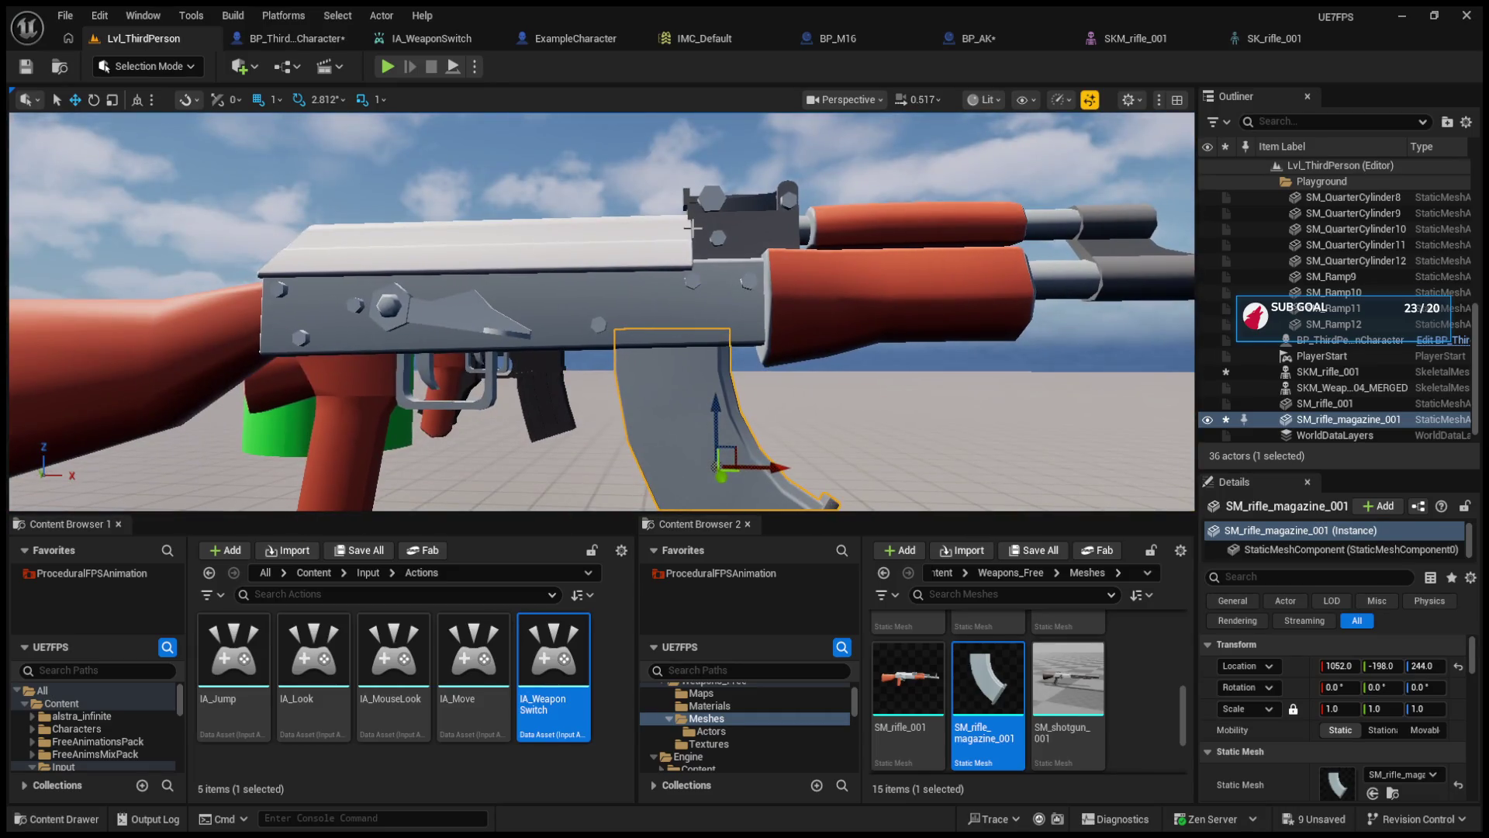
{"action": "left_click", "coordinate": [683, 287], "text": "ctrl"}
{"action": "mouse_move", "coordinate": [601, 310]}
{"action": "left_mouse_down"}
{"action": "mouse_move", "coordinate": [745, 310]}
{"action": "mouse_move", "coordinate": [916, 341]}
{"action": "left_mouse_up"}
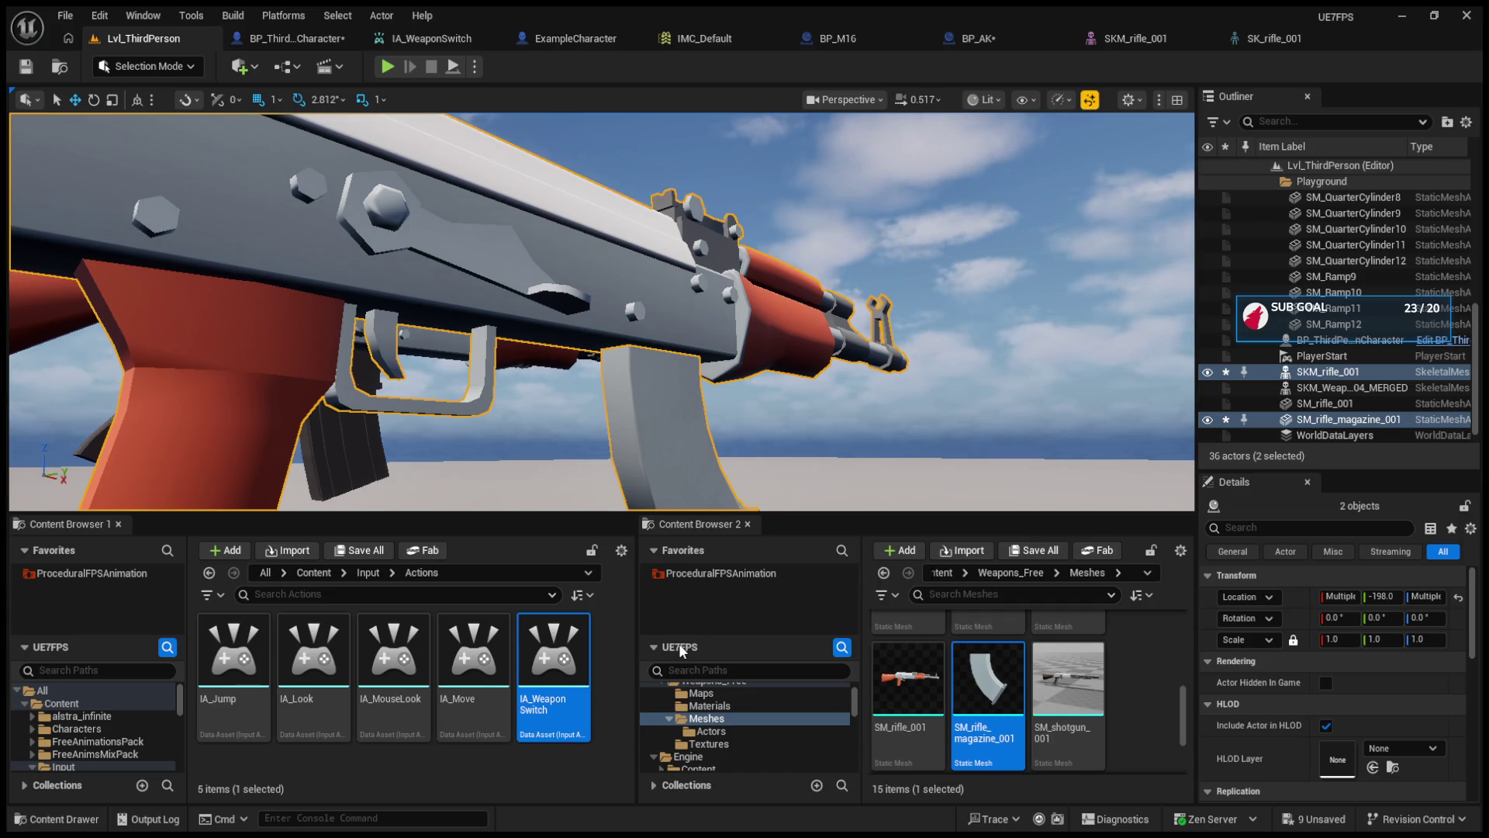
{"action": "key", "text": "ctrl+g"}
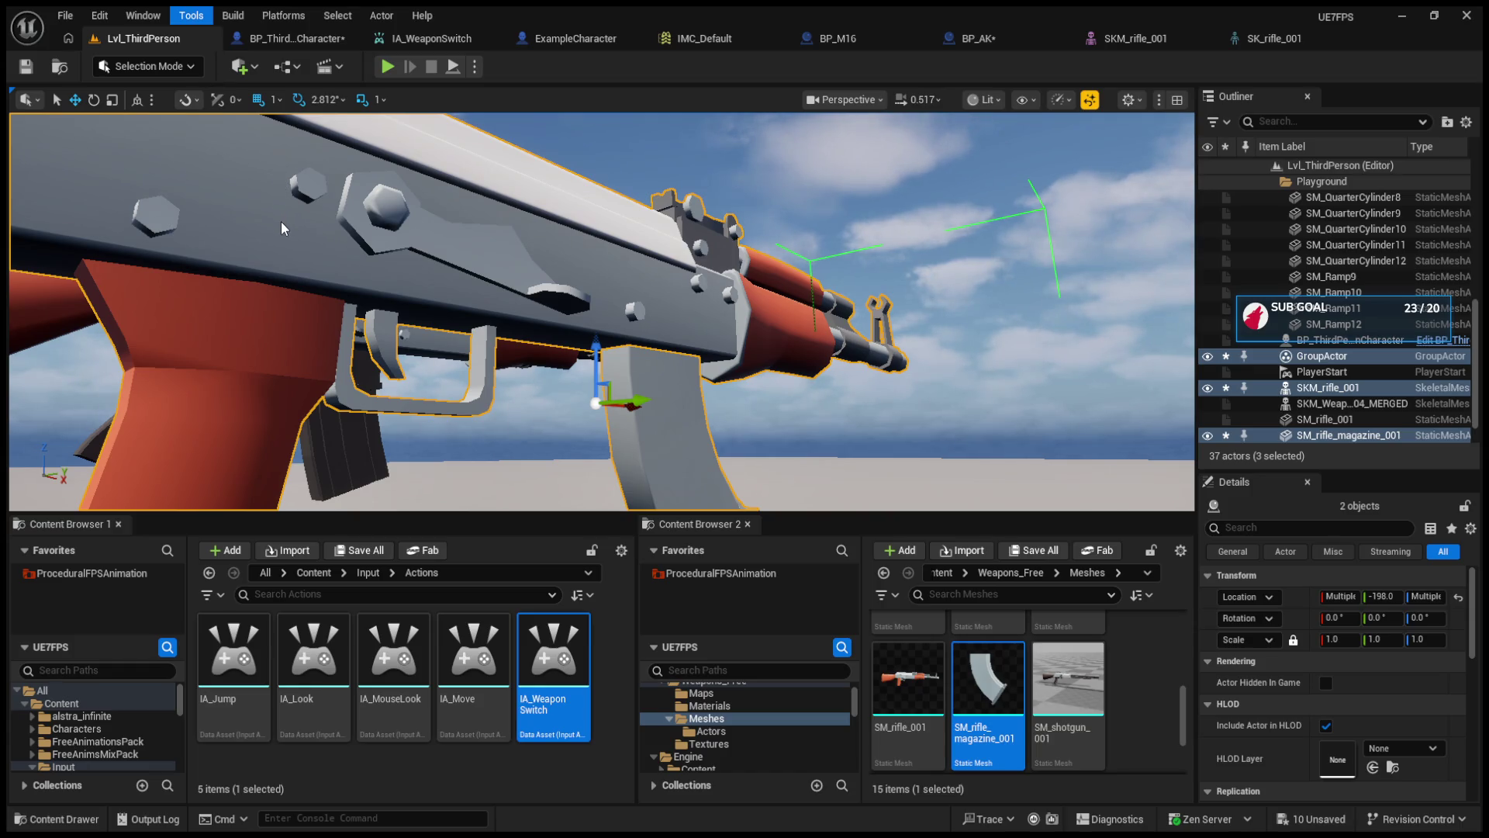
- Merge the grouped rifle and magazine into the SM_Mergerd_AK static mesh, then reselect them
{"action": "left_click", "coordinate": [281, 263]}
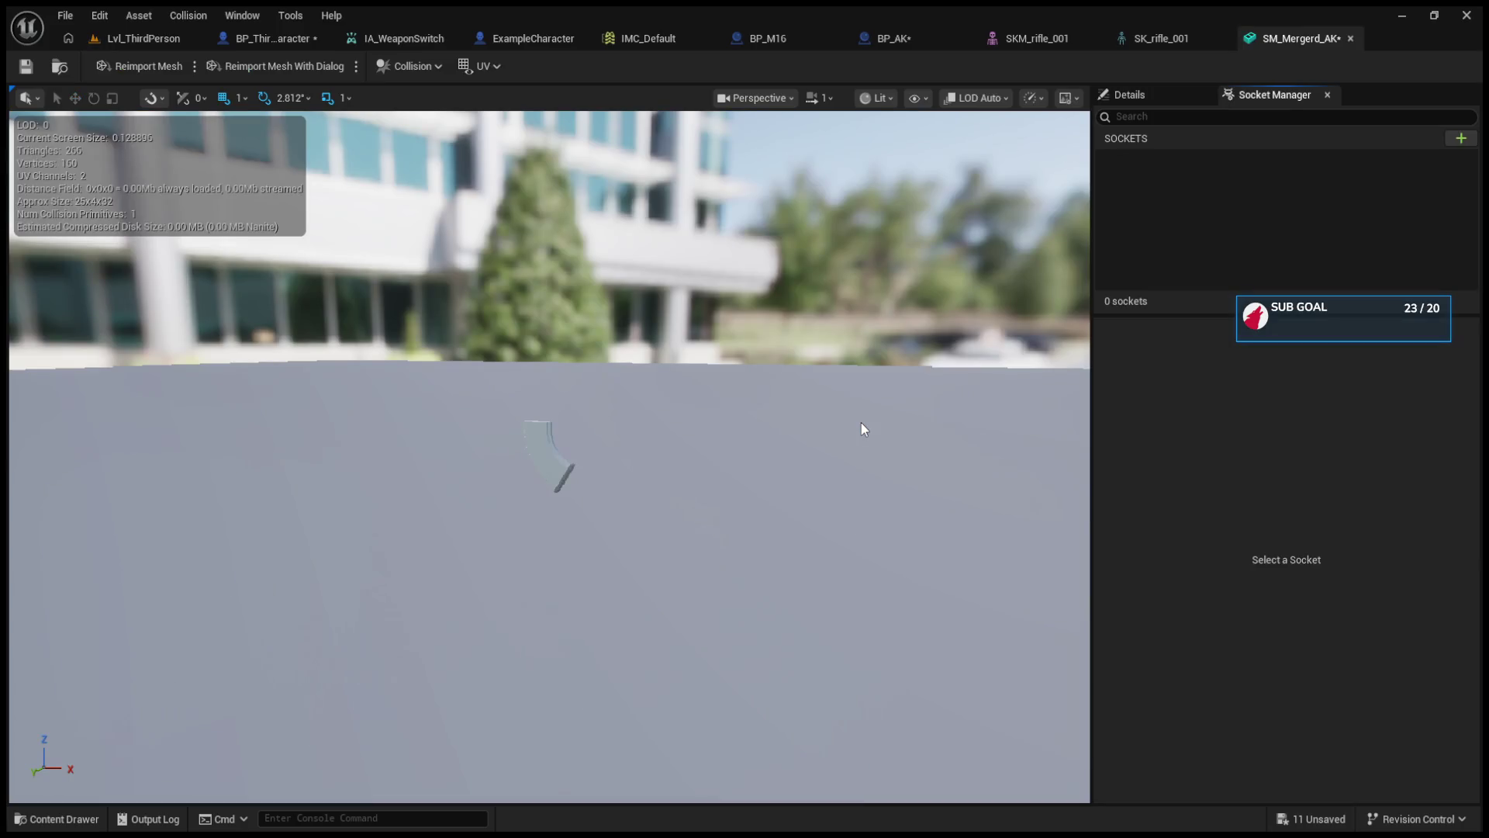
{"action": "left_click", "coordinate": [128, 39]}
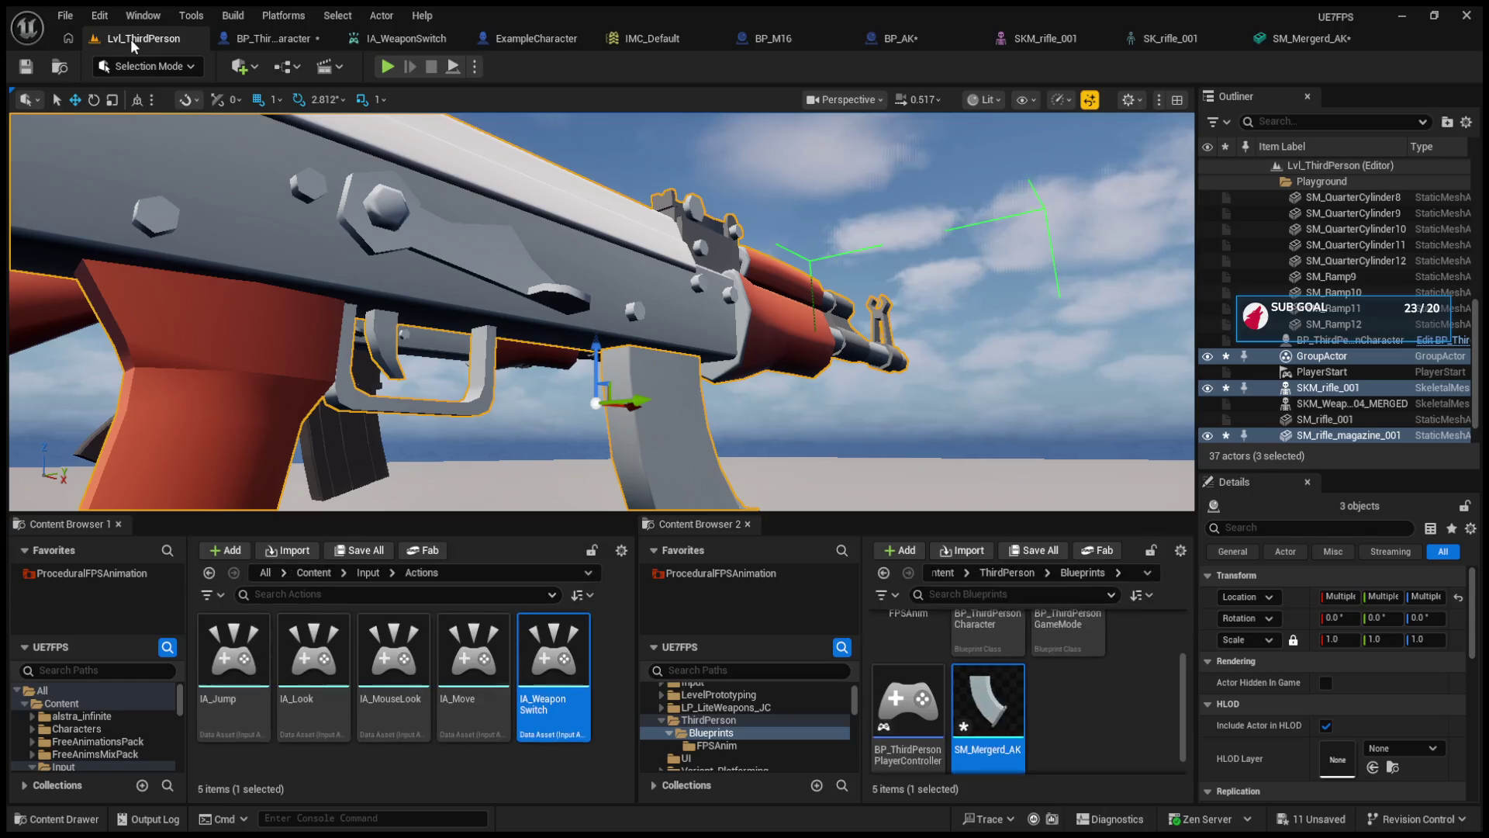
{"action": "left_click", "coordinate": [1047, 723]}
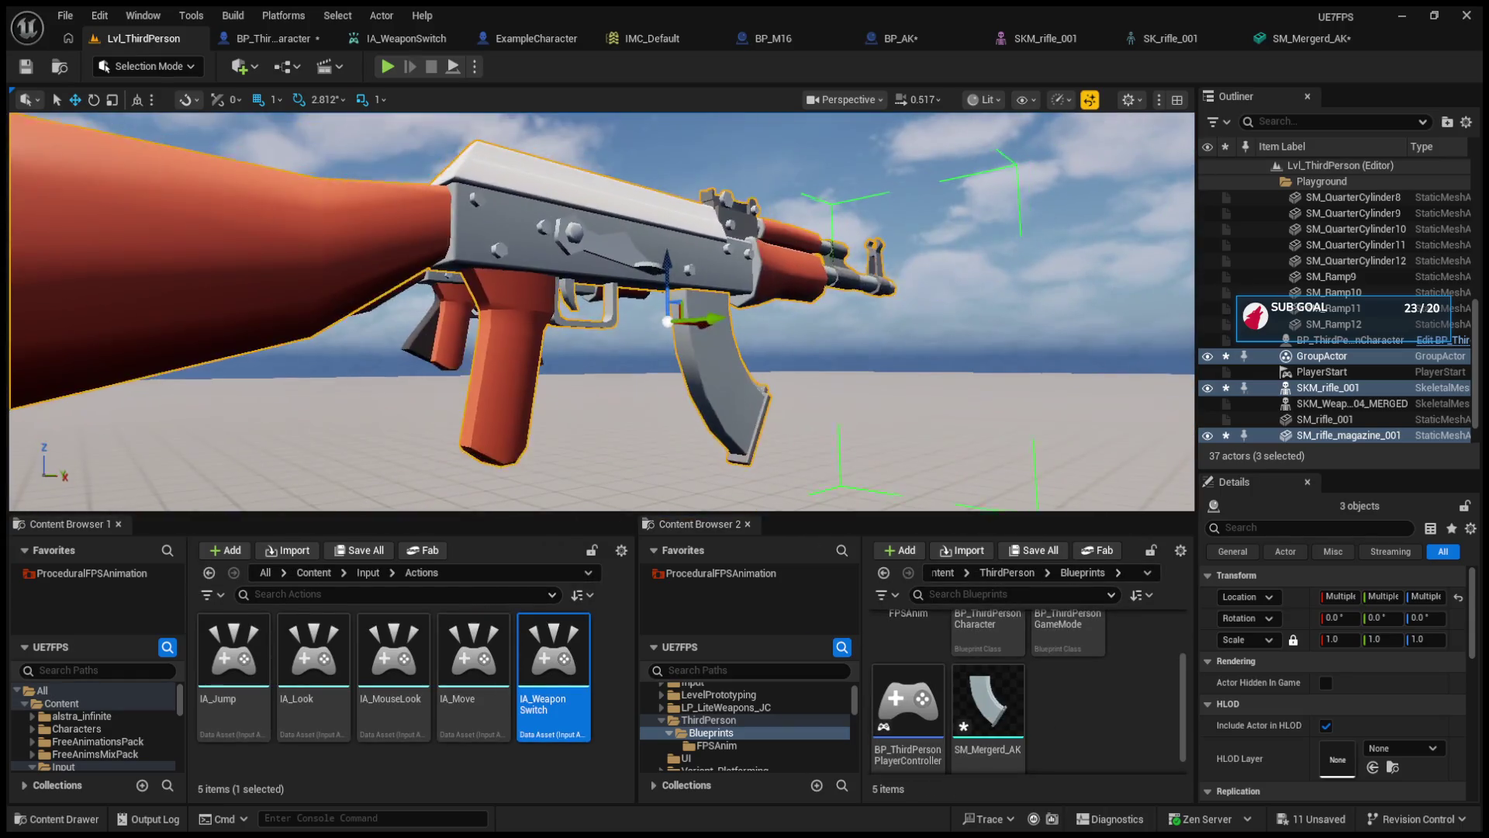
{"action": "left_click", "coordinate": [907, 242]}
{"action": "left_click", "coordinate": [714, 332]}
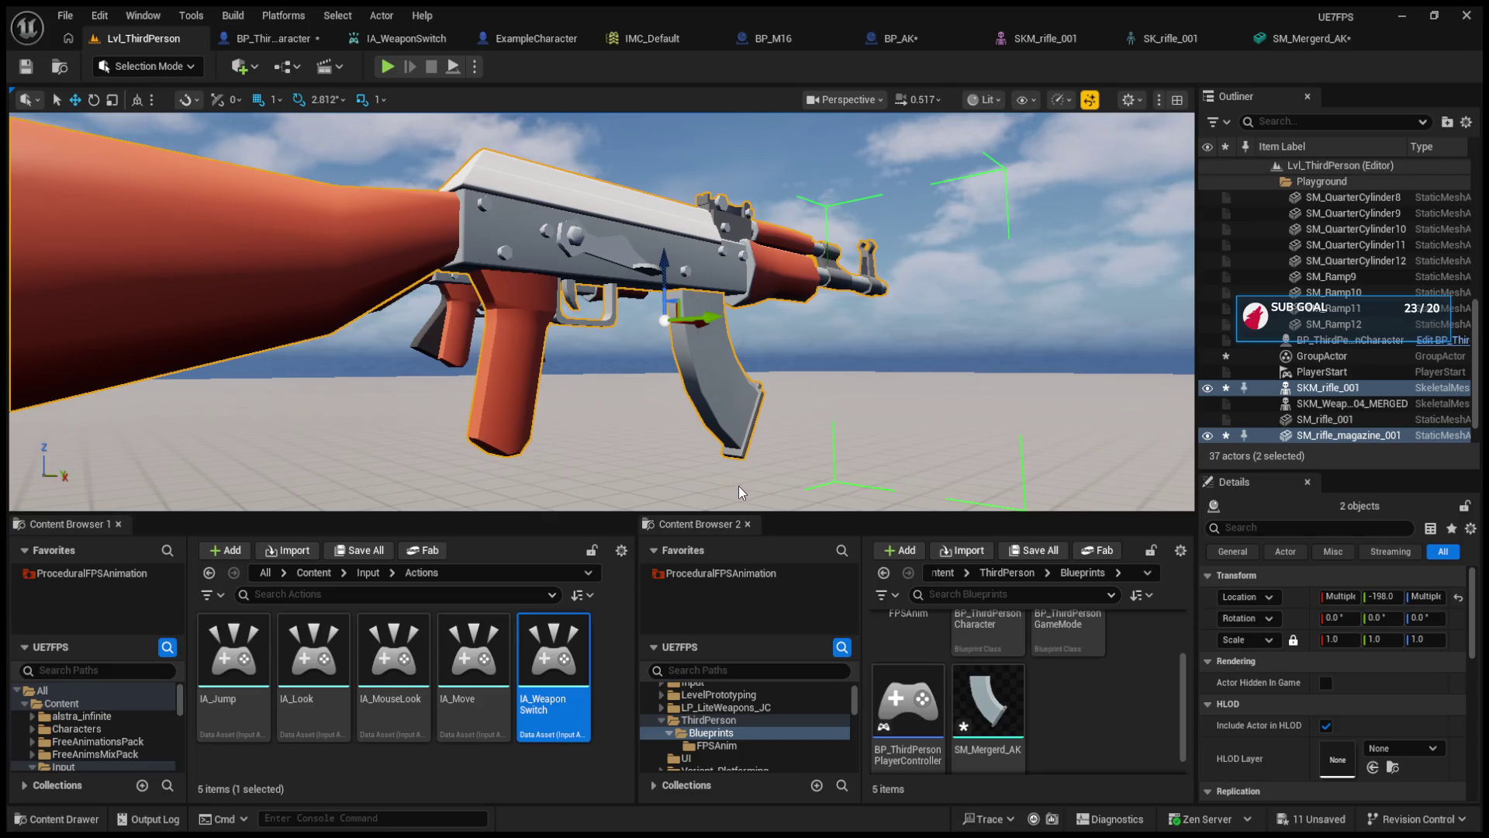
- Ungroup with Shift+G, merge rifle and magazine again into SM_MERGED_SkeletalMeshActor, and inspect it
{"action": "key", "text": "shift+g"}
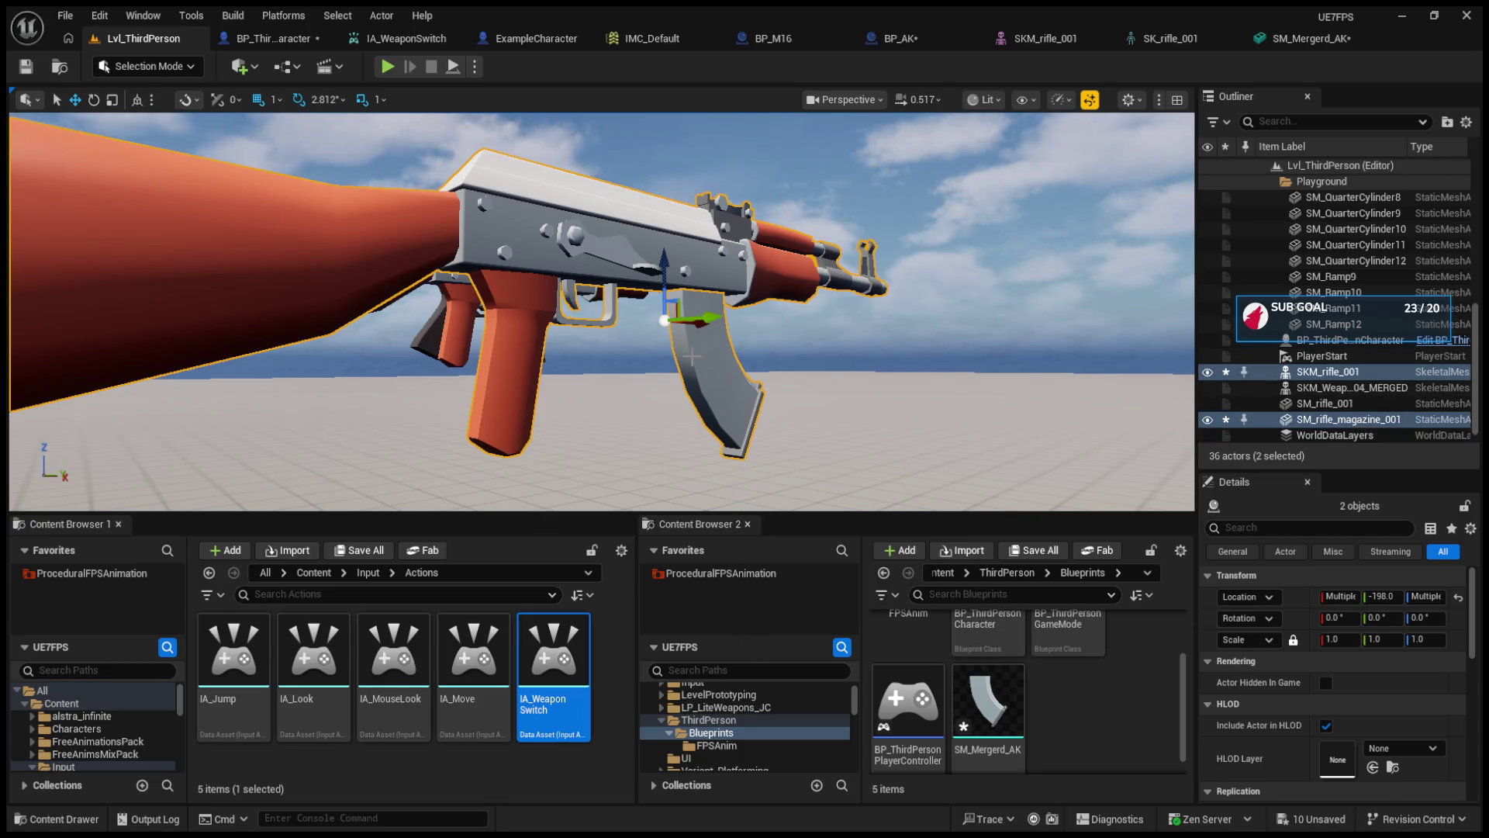
{"action": "left_click", "coordinate": [658, 266]}
{"action": "left_click", "coordinate": [700, 329], "text": "ctrl"}
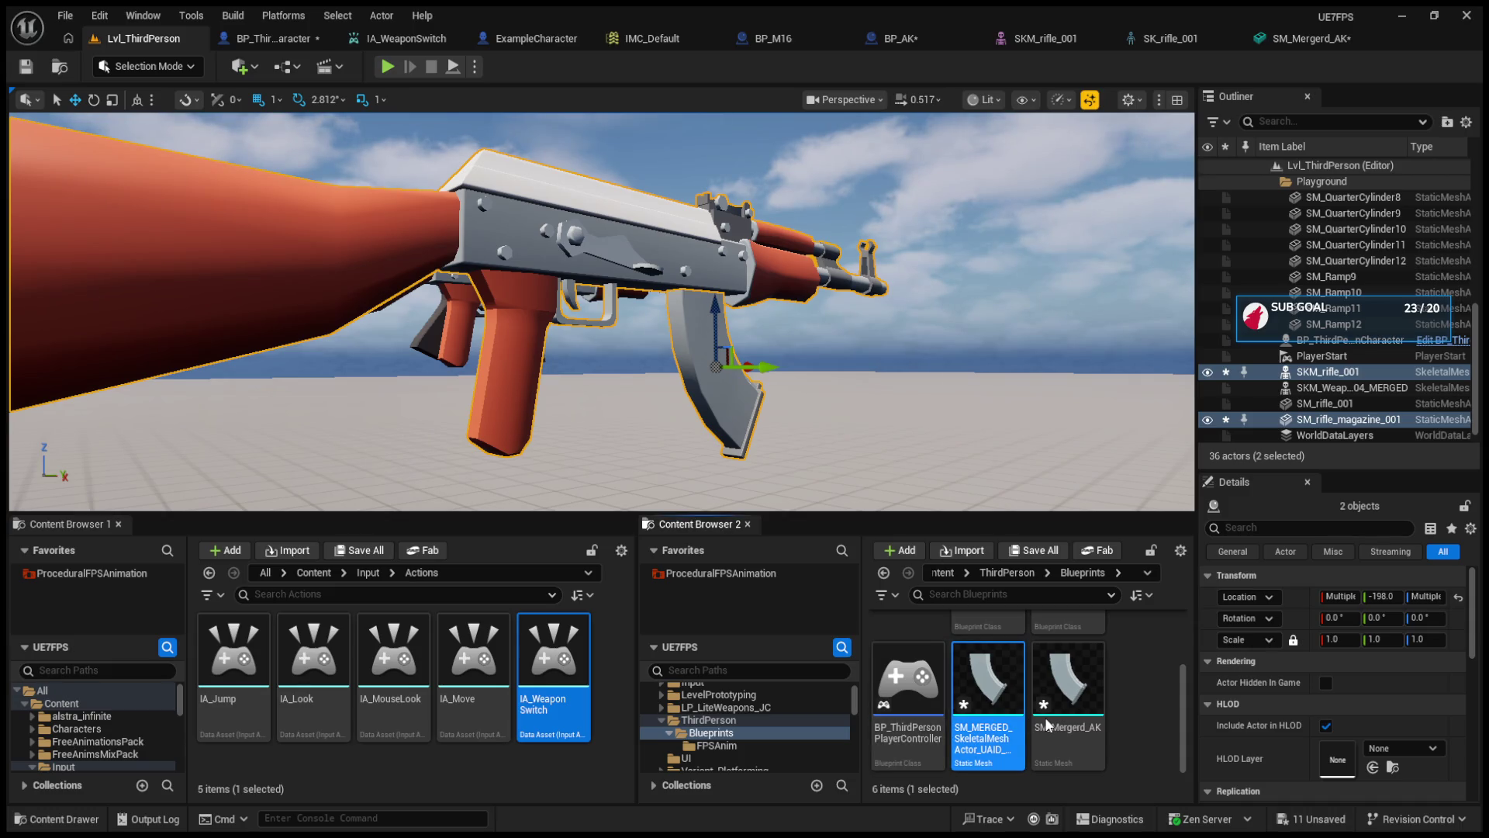
{"action": "double_click", "coordinate": [996, 732]}
{"action": "scroll", "coordinate": [566, 468], "scroll_direction": "down", "scroll_amount": 10}
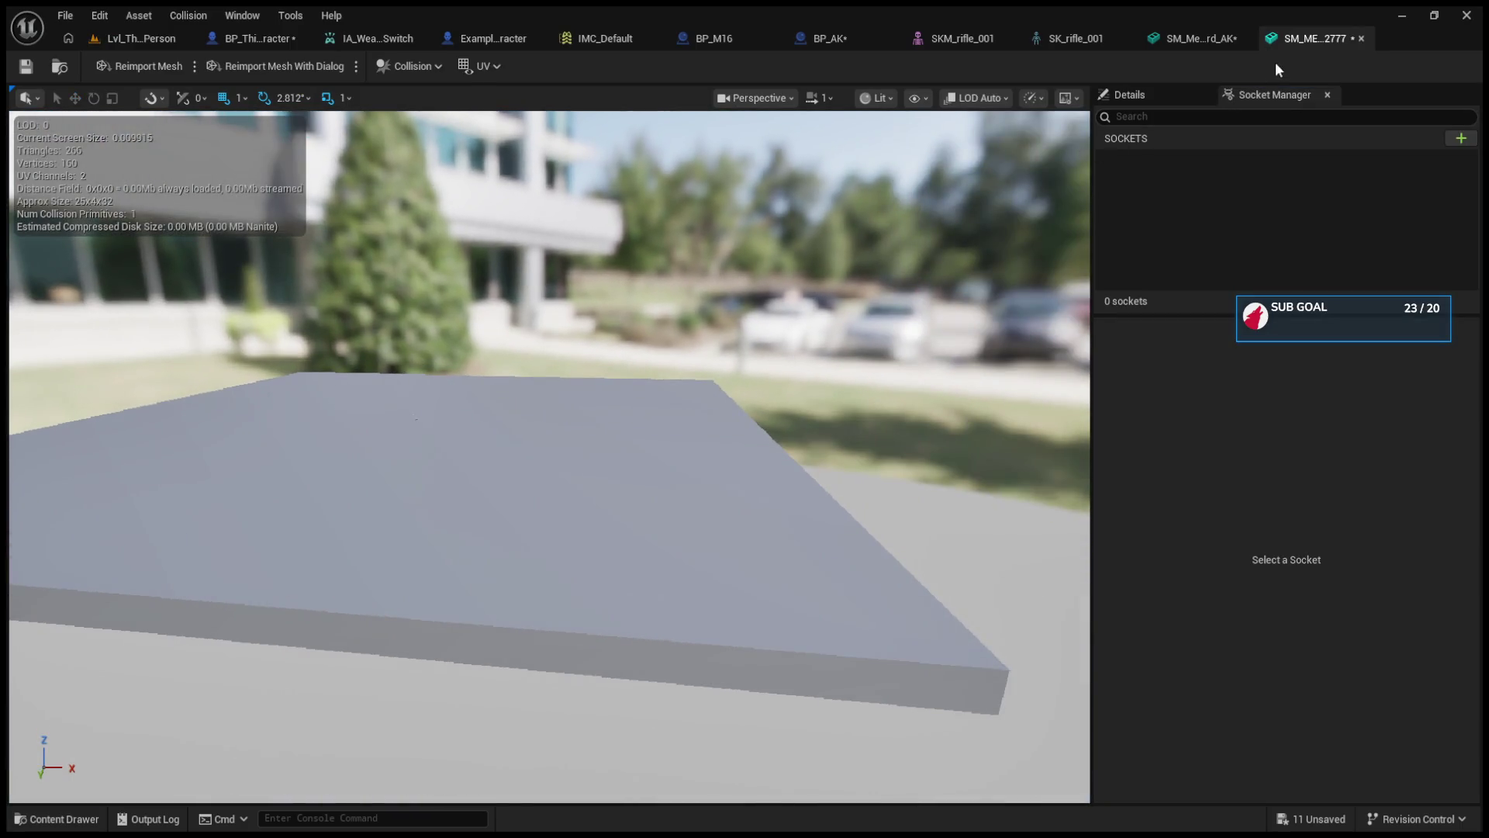
{"action": "left_click", "coordinate": [1362, 39]}
{"action": "left_click", "coordinate": [147, 39]}
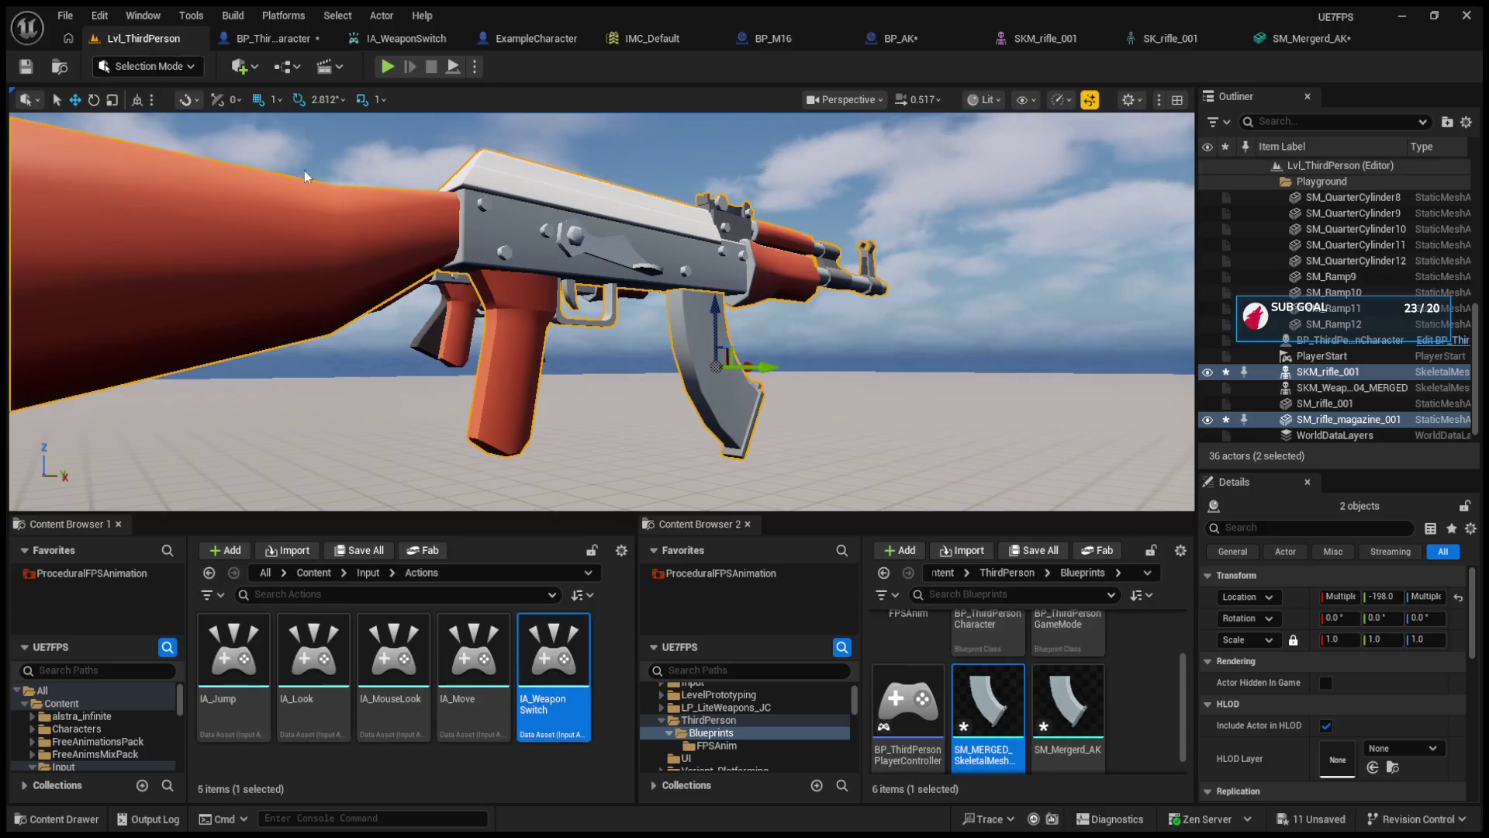
- Scale the level's magazine down to 0.625 and move it up and along X into the AK
{"action": "left_click", "coordinate": [730, 411]}
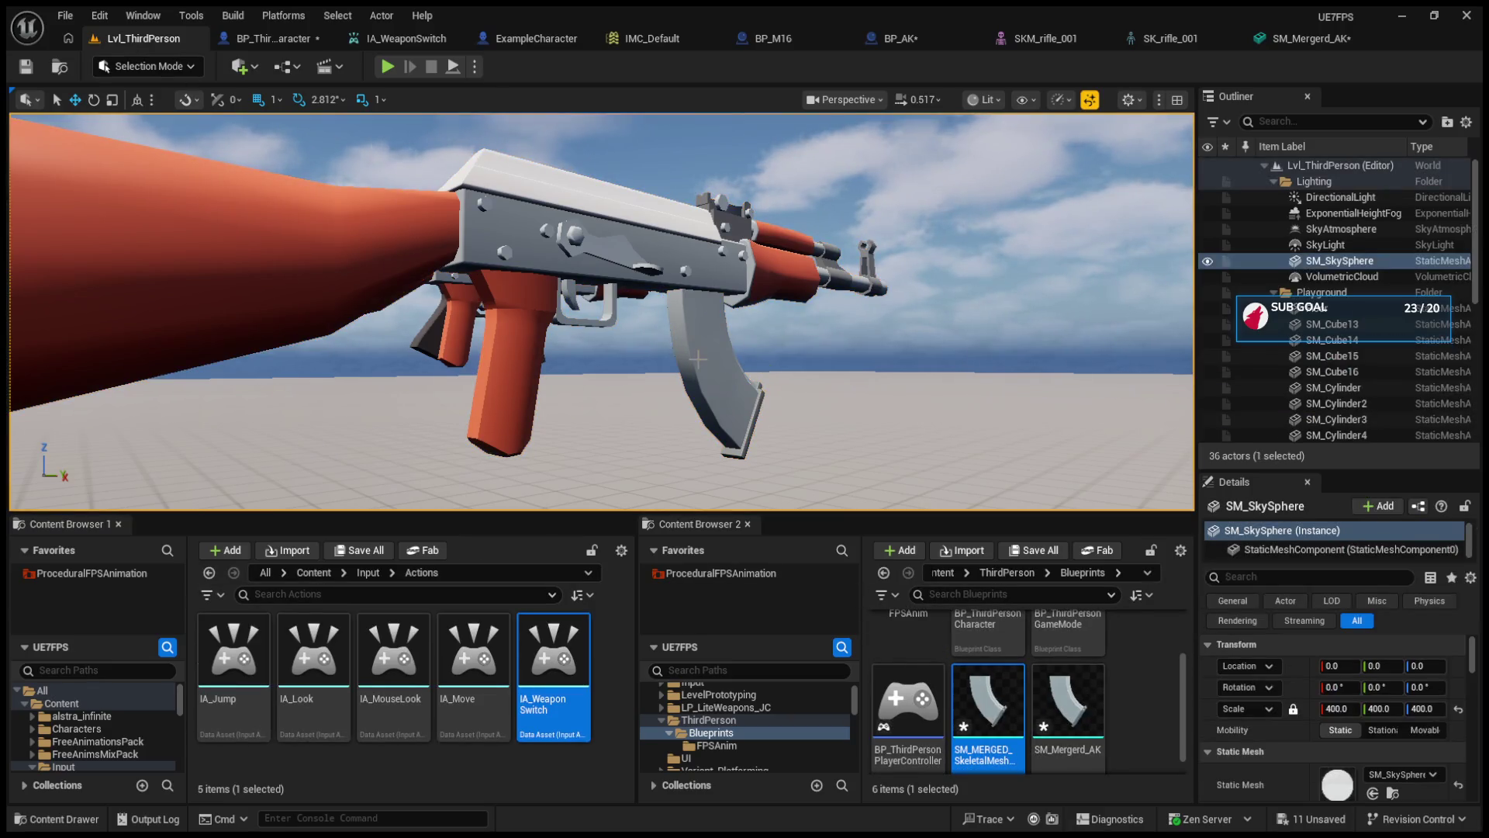
{"action": "mouse_move", "coordinate": [590, 310]}
{"action": "left_mouse_down"}
{"action": "mouse_move", "coordinate": [928, 455]}
{"action": "mouse_move", "coordinate": [561, 439]}
{"action": "mouse_move", "coordinate": [698, 419]}
{"action": "left_mouse_up"}
{"action": "key", "text": "f"}
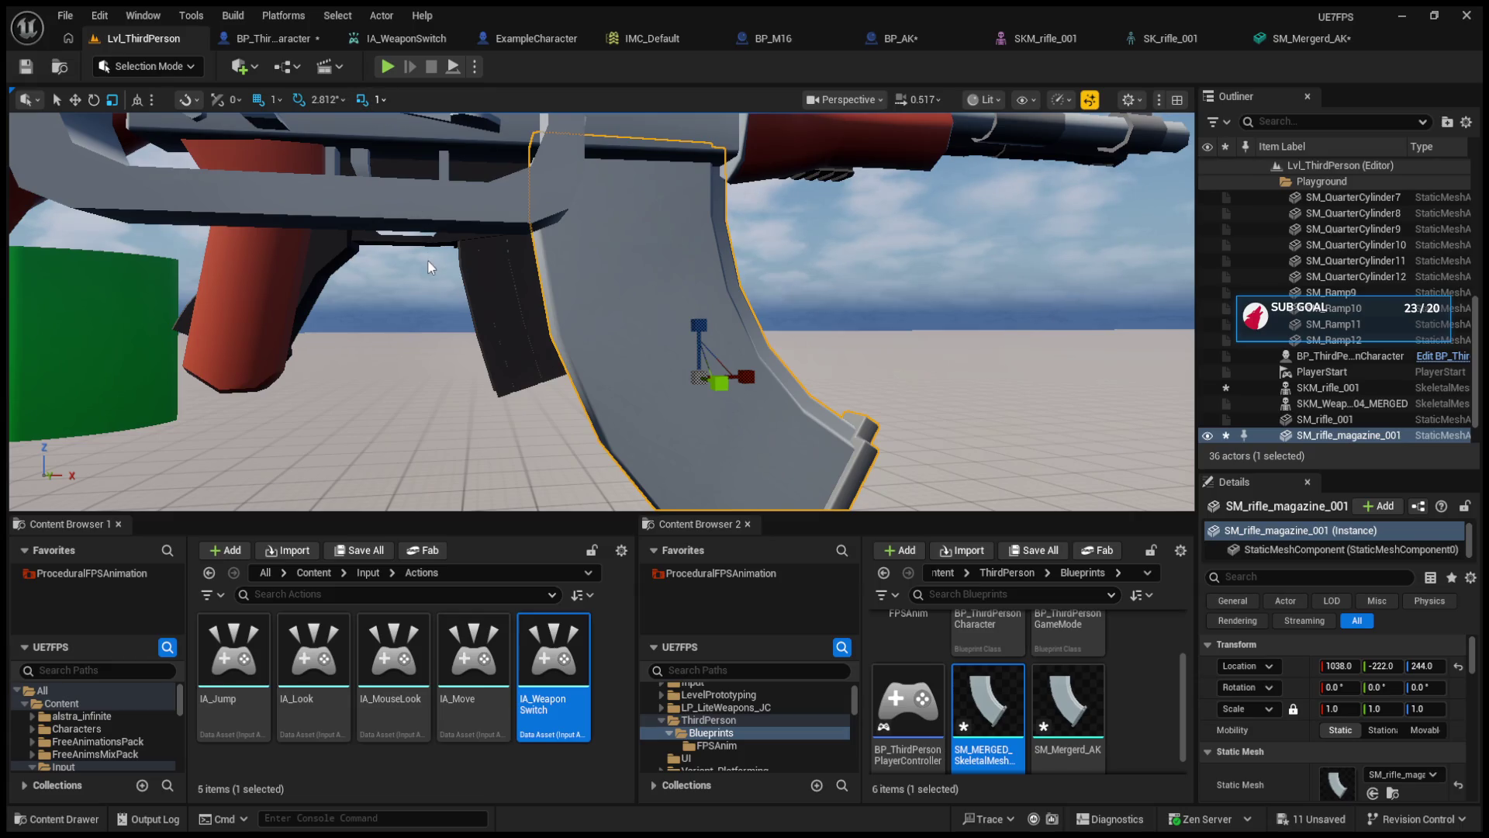
{"action": "mouse_move", "coordinate": [699, 329]}
{"action": "left_mouse_down"}
{"action": "mouse_move", "coordinate": [733, 353]}
{"action": "mouse_move", "coordinate": [706, 395]}
{"action": "mouse_move", "coordinate": [713, 386]}
{"action": "left_mouse_up"}
{"action": "key", "text": "w"}
{"action": "left_click_drag", "start_coordinate": [696, 306], "coordinate": [685, 249]}
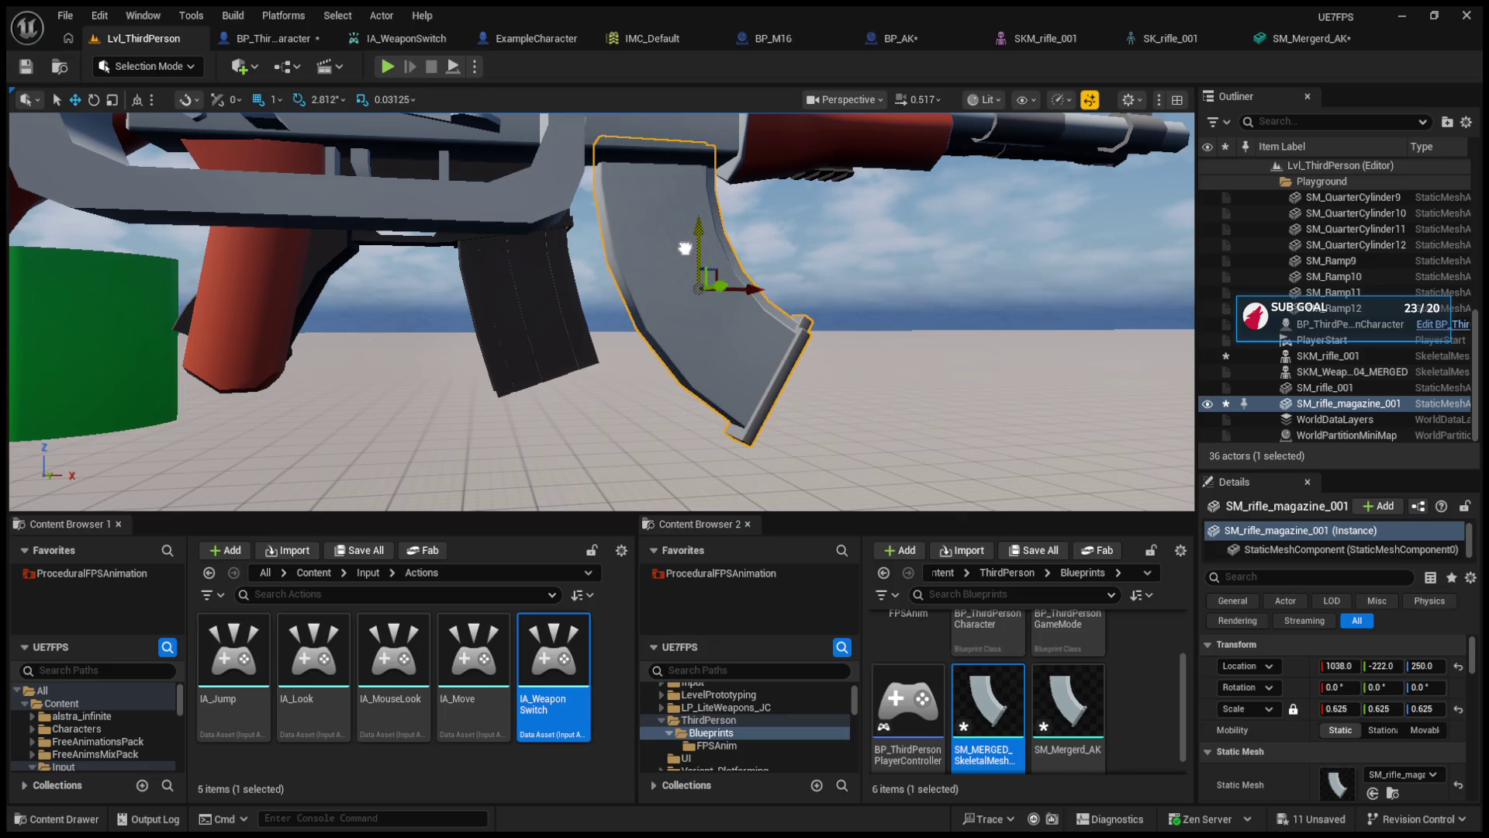
{"action": "left_click_drag", "start_coordinate": [741, 289], "coordinate": [703, 287]}
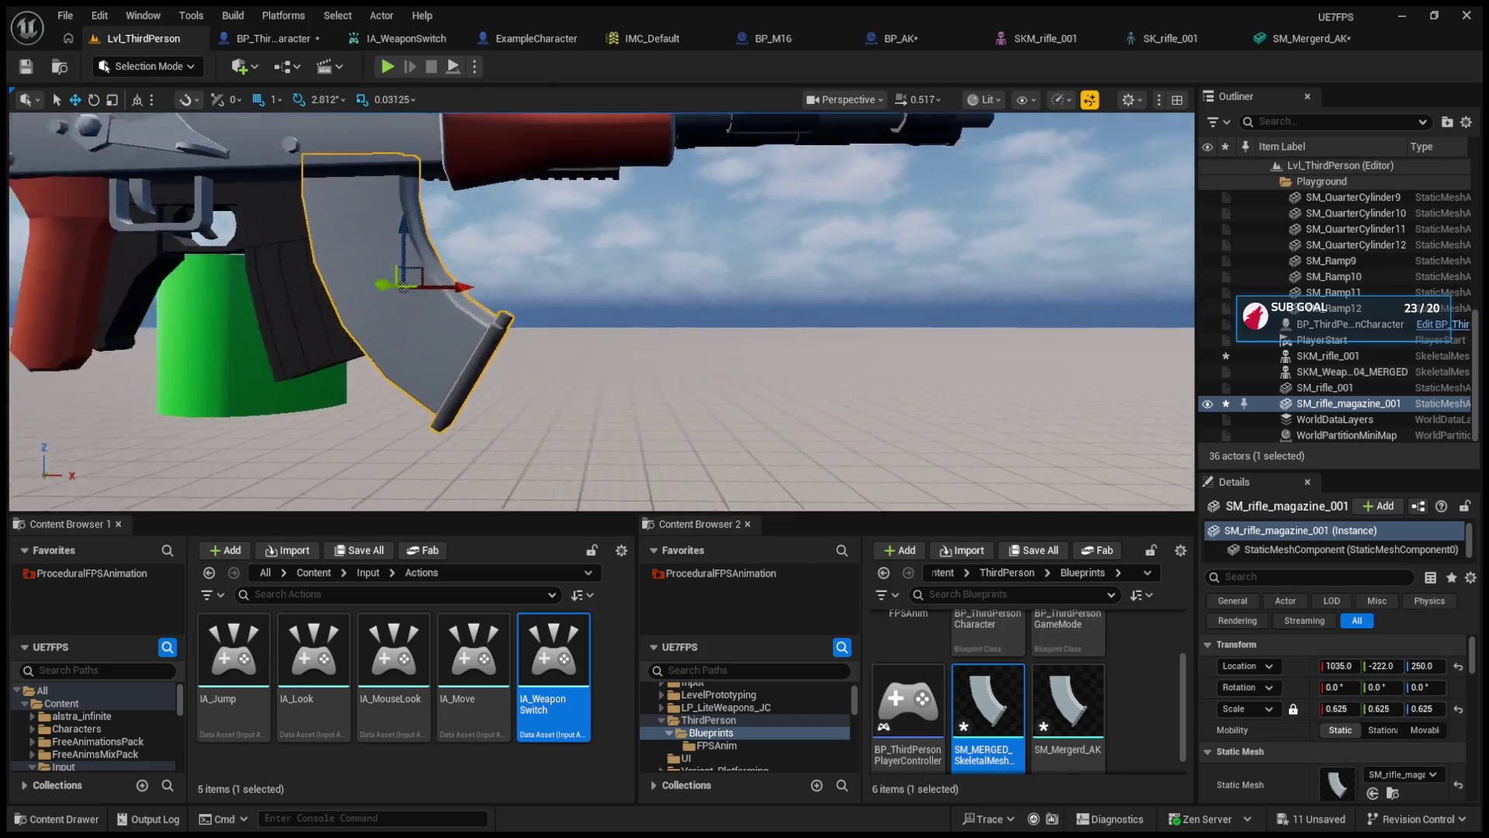
{"action": "scroll", "coordinate": [601, 310], "scroll_direction": "up", "scroll_amount": 5}
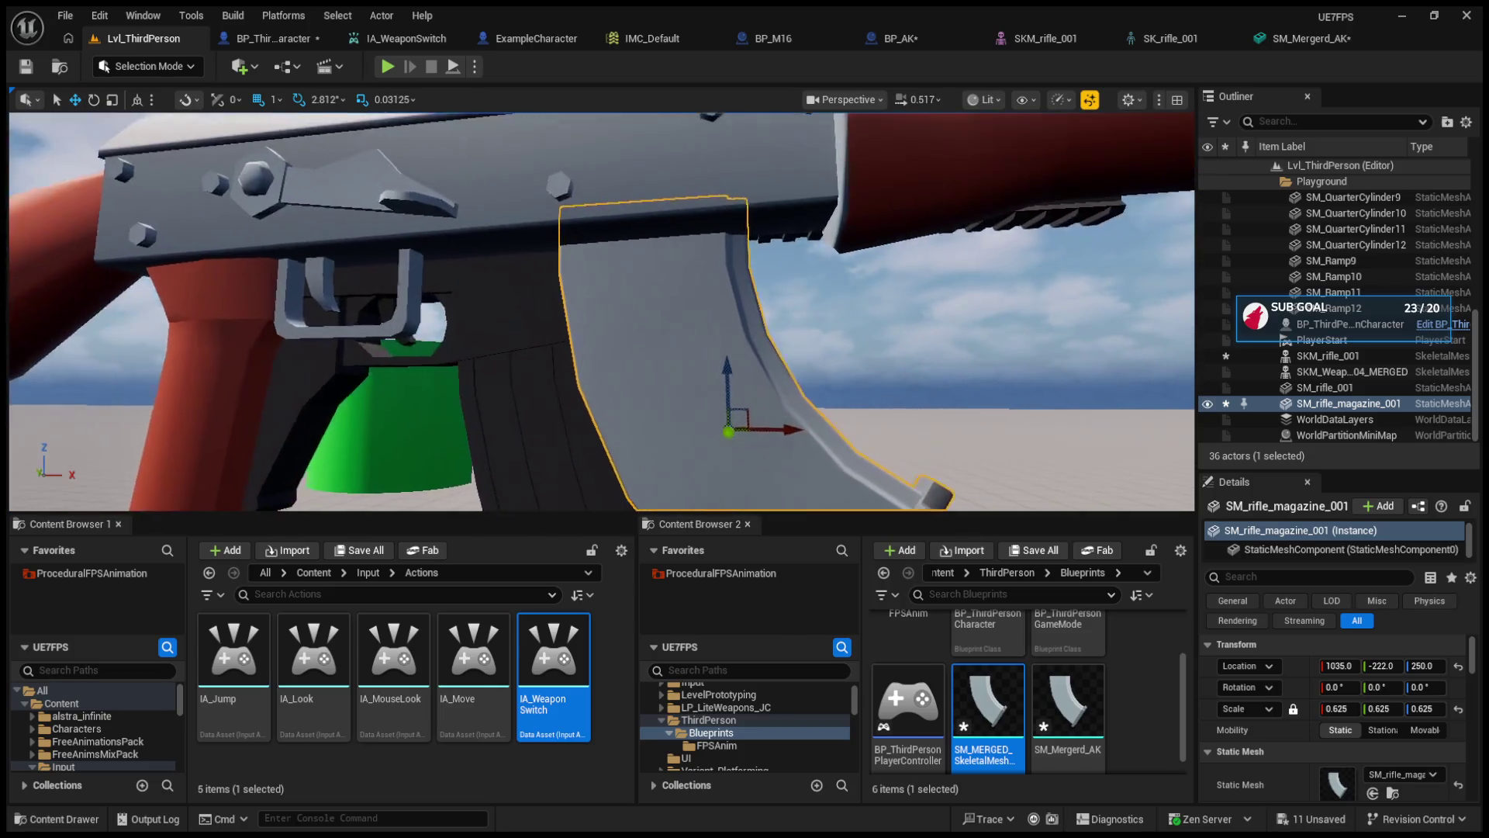
{"action": "scroll", "coordinate": [601, 310], "scroll_direction": "down", "scroll_amount": 5}
{"action": "left_click", "coordinate": [925, 37]}
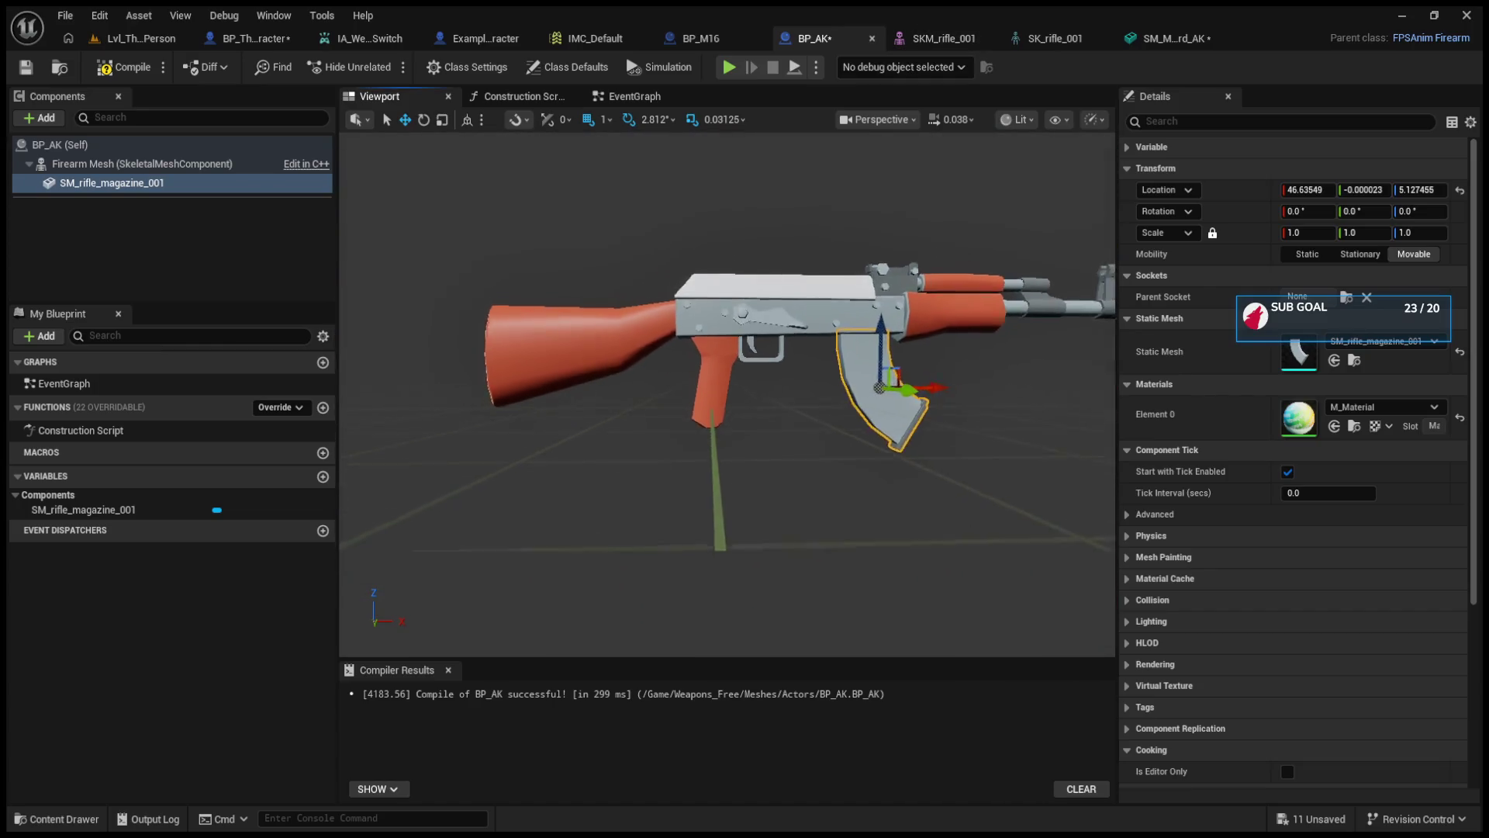
- Add SM_rifle_001 to the magazine selection, merge them into the SM_ak static mesh, and open it
{"action": "left_click", "coordinate": [141, 41]}
{"action": "mouse_move", "coordinate": [589, 310]}
{"action": "left_mouse_down"}
{"action": "mouse_move", "coordinate": [520, 279]}
{"action": "mouse_move", "coordinate": [503, 295]}
{"action": "mouse_move", "coordinate": [543, 303]}
{"action": "mouse_move", "coordinate": [516, 245]}
{"action": "left_mouse_up"}
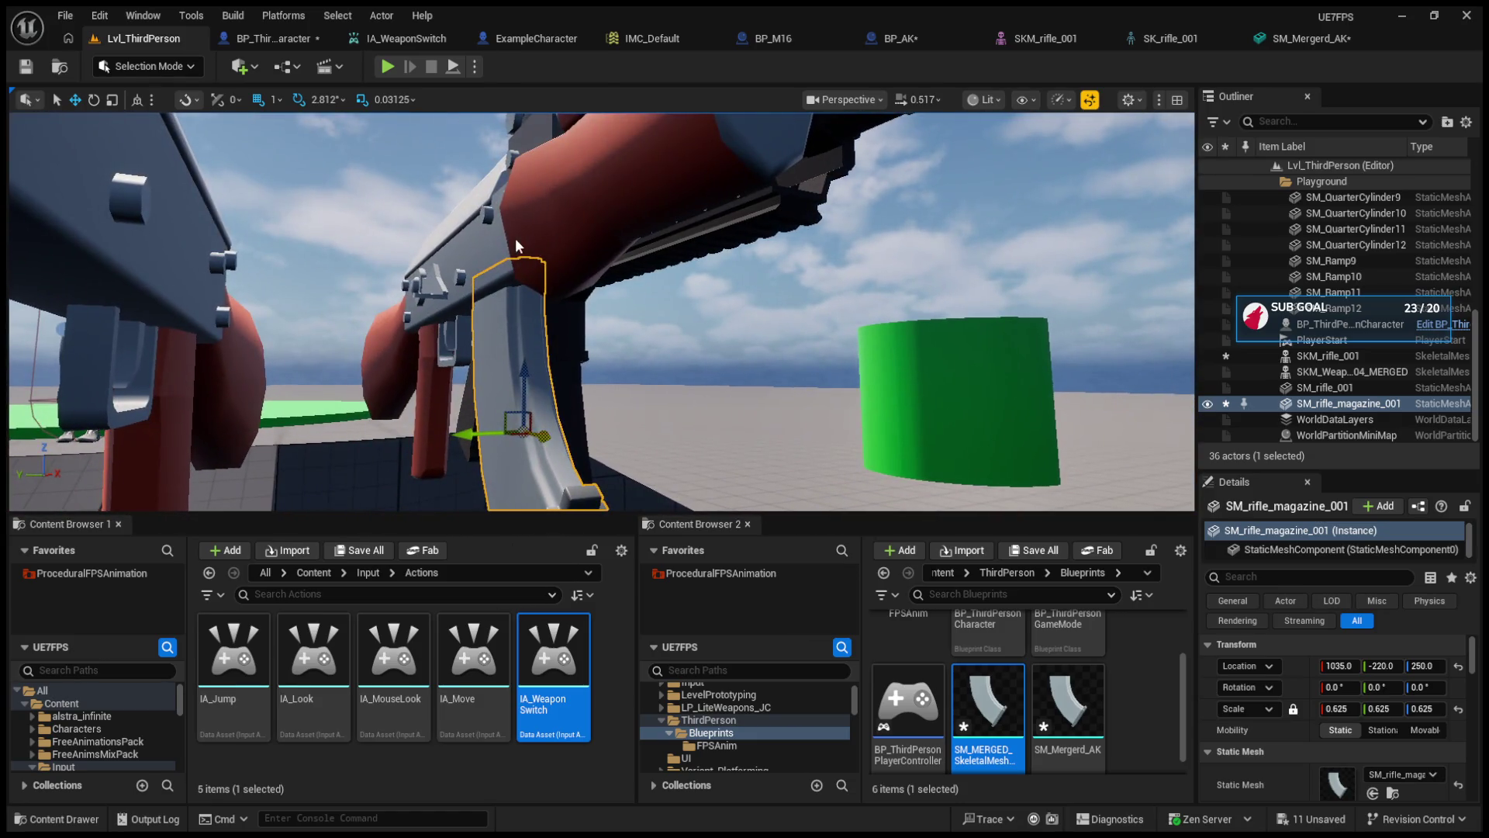
{"action": "left_click", "coordinate": [518, 245], "text": "ctrl"}
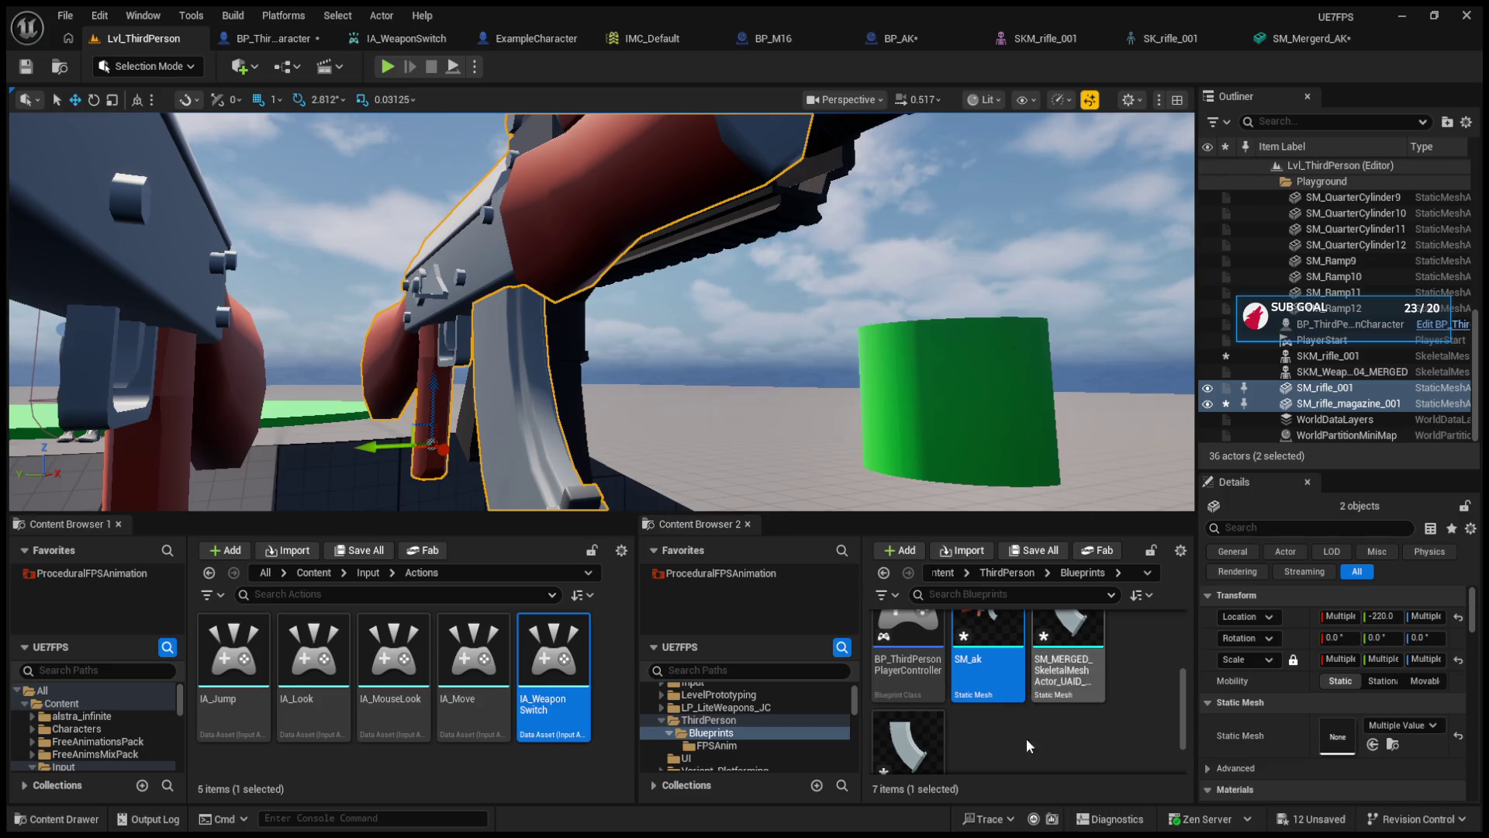
{"action": "double_click", "coordinate": [999, 672]}
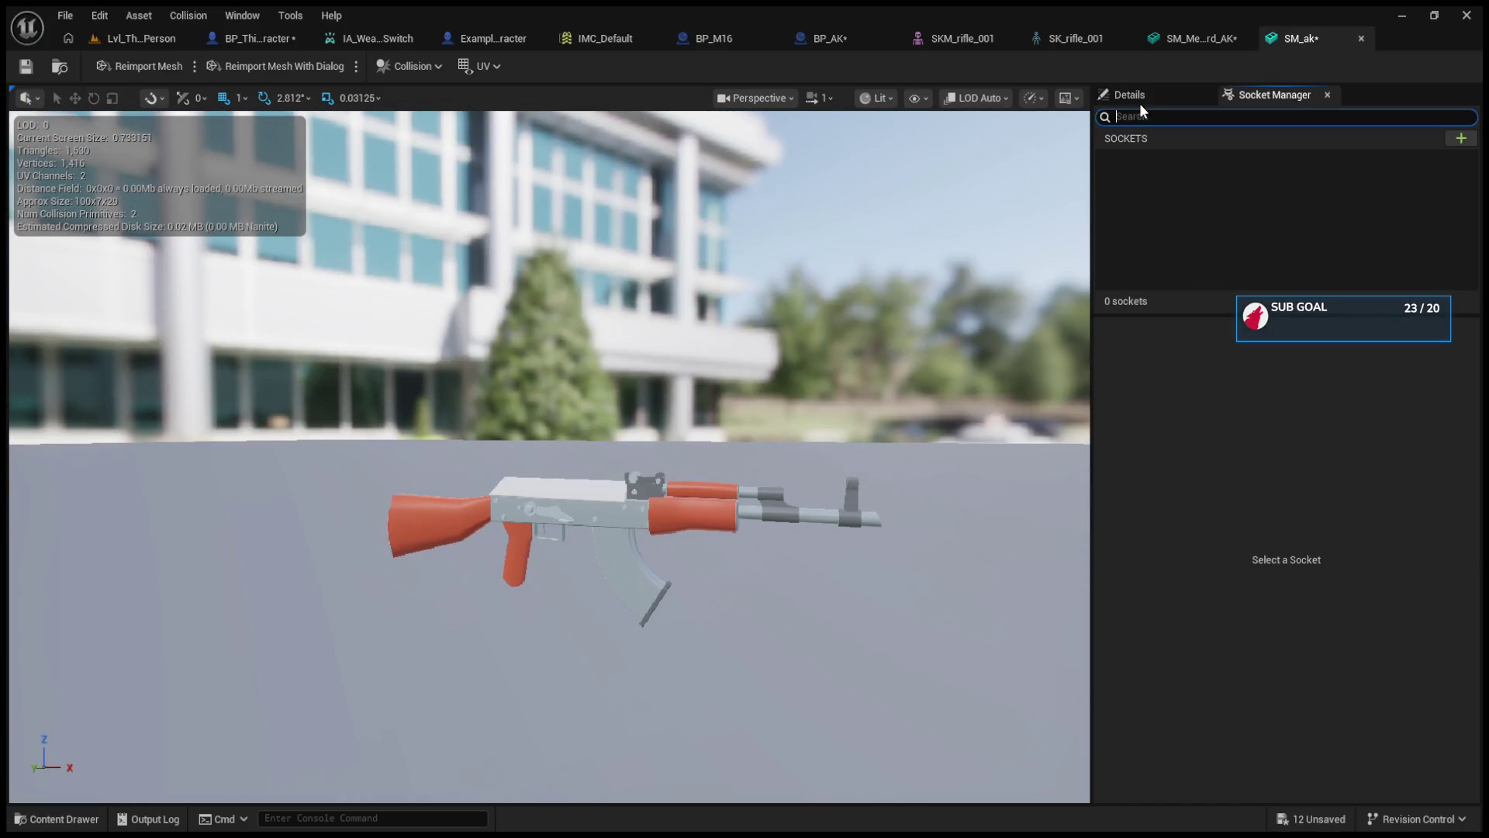
- Add a new socket to the Root bone of the AK skeleton and select it
{"action": "left_click", "coordinate": [1136, 98]}
{"action": "left_click", "coordinate": [1242, 97]}
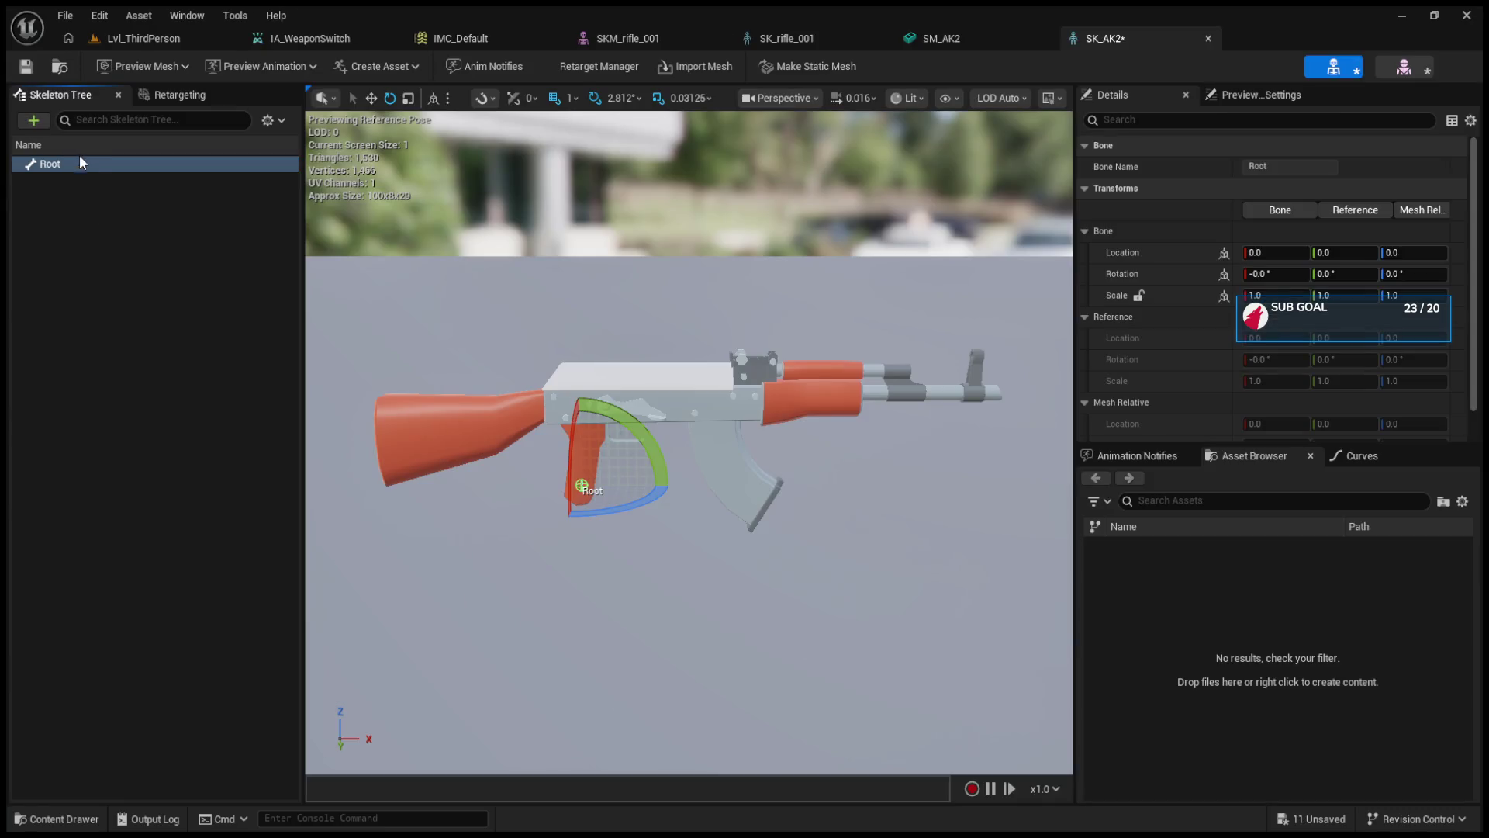
{"action": "right_click", "coordinate": [82, 165]}
{"action": "left_click", "coordinate": [104, 202]}
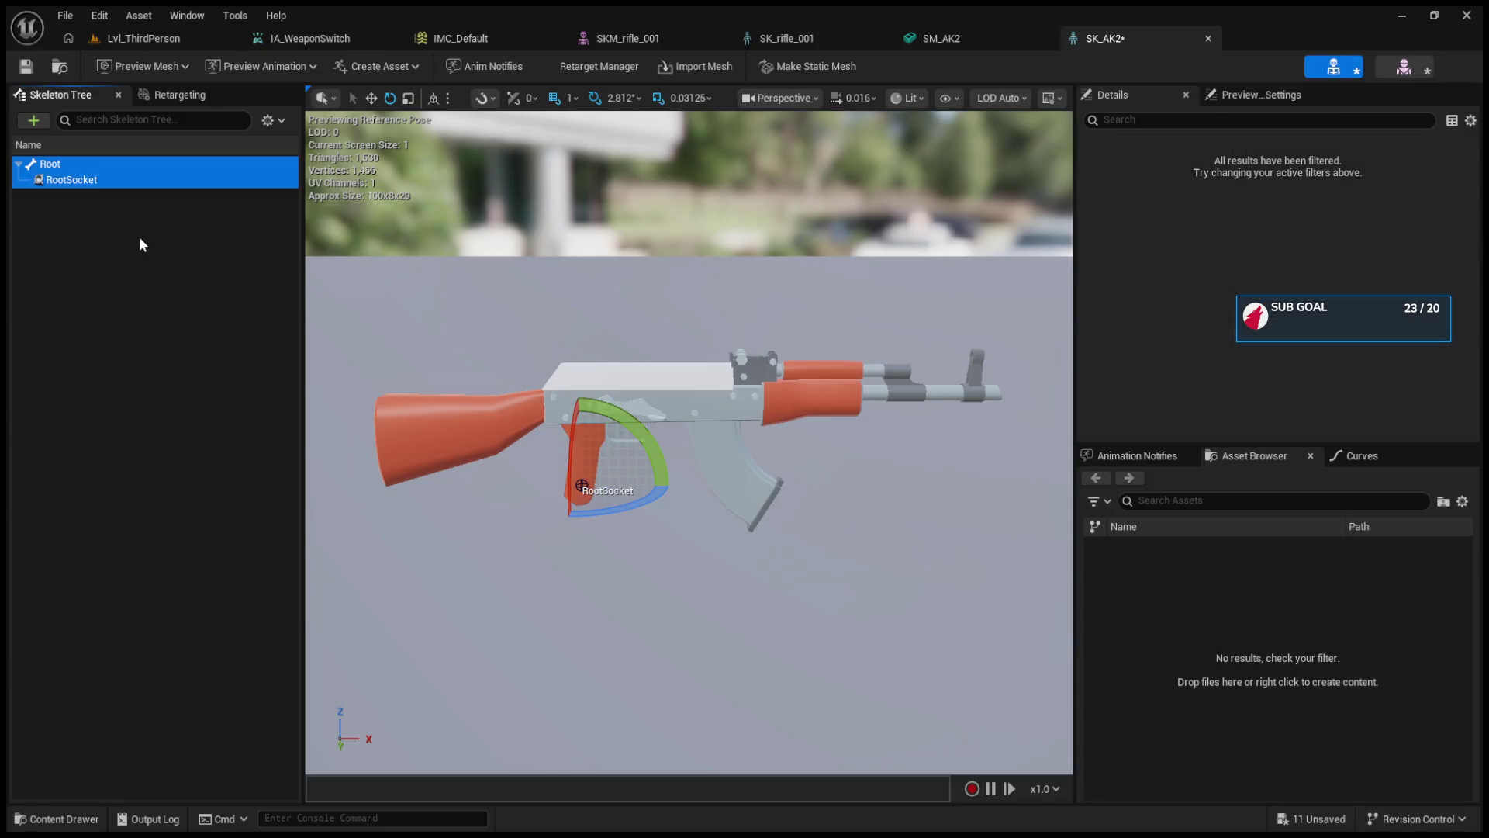
{"action": "left_click", "coordinate": [138, 236]}
{"action": "left_click", "coordinate": [115, 180]}
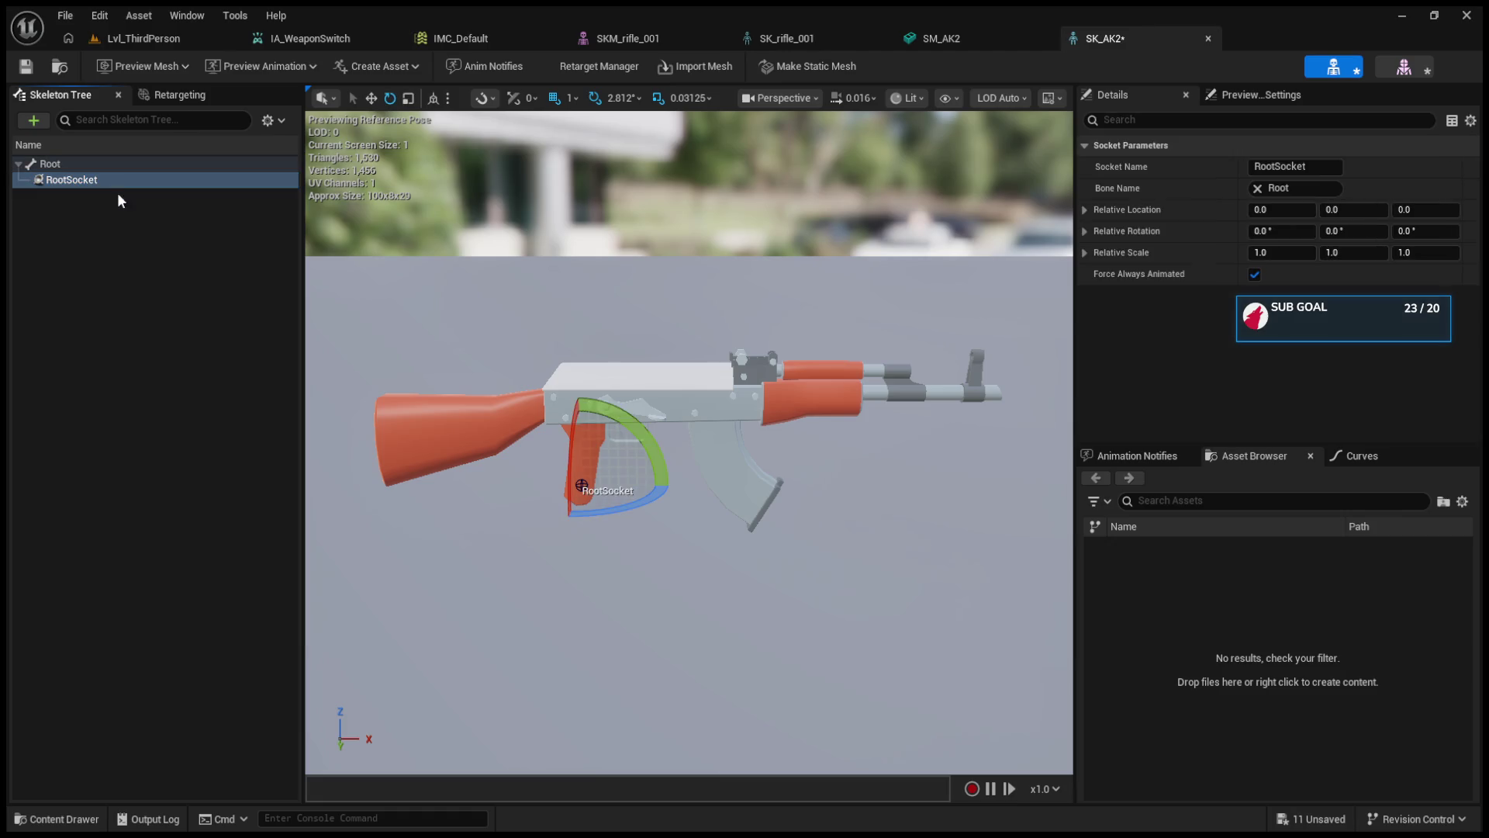
- Rename the root socket to S_Aim
{"action": "key", "text": "F2"}
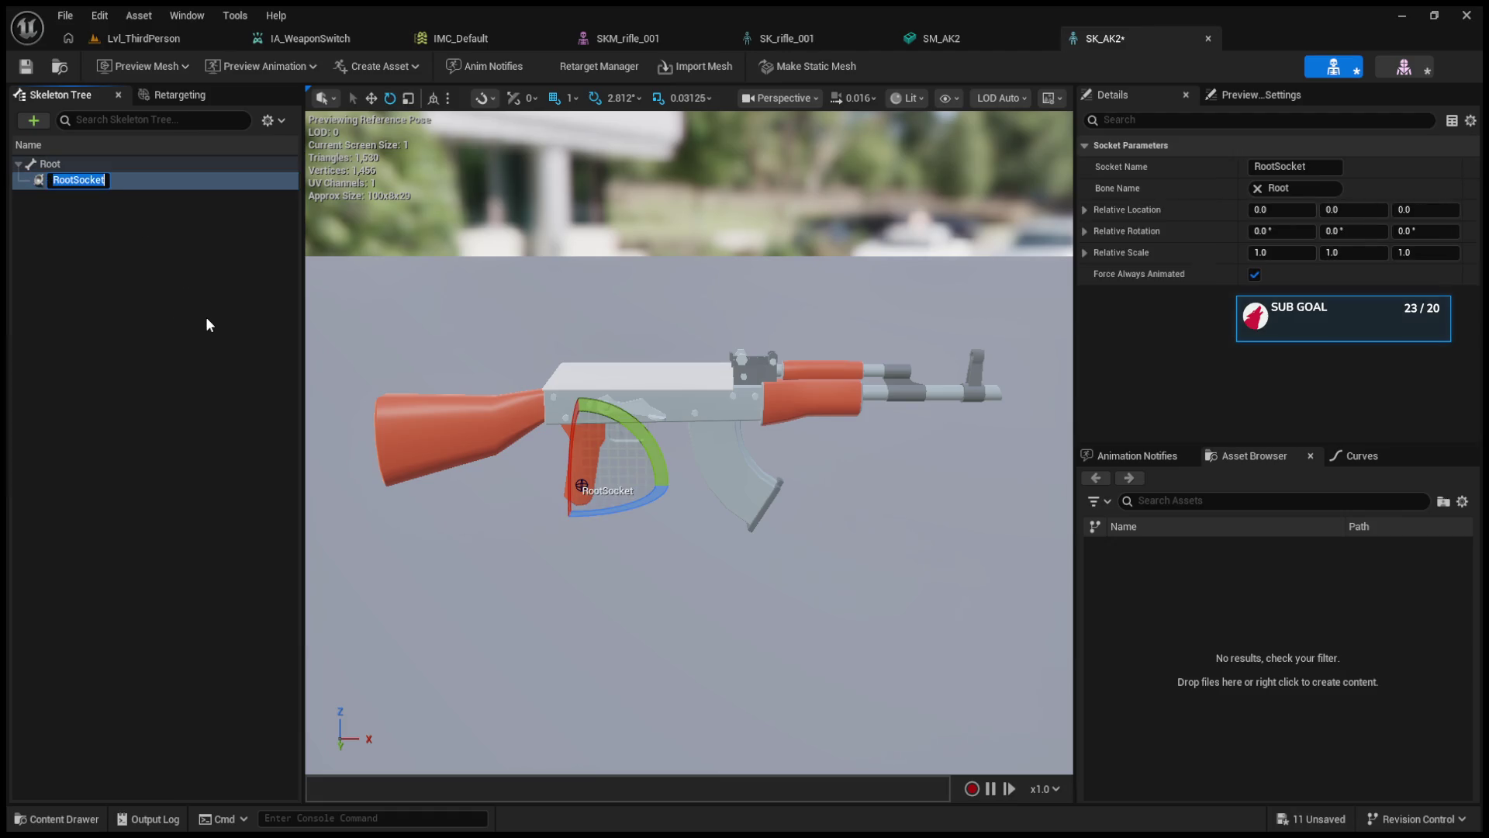
{"action": "type", "text": "s"}
{"action": "key", "text": "BackSpace"}
{"action": "type", "text": "S_Aim"}
{"action": "key", "text": "Return"}
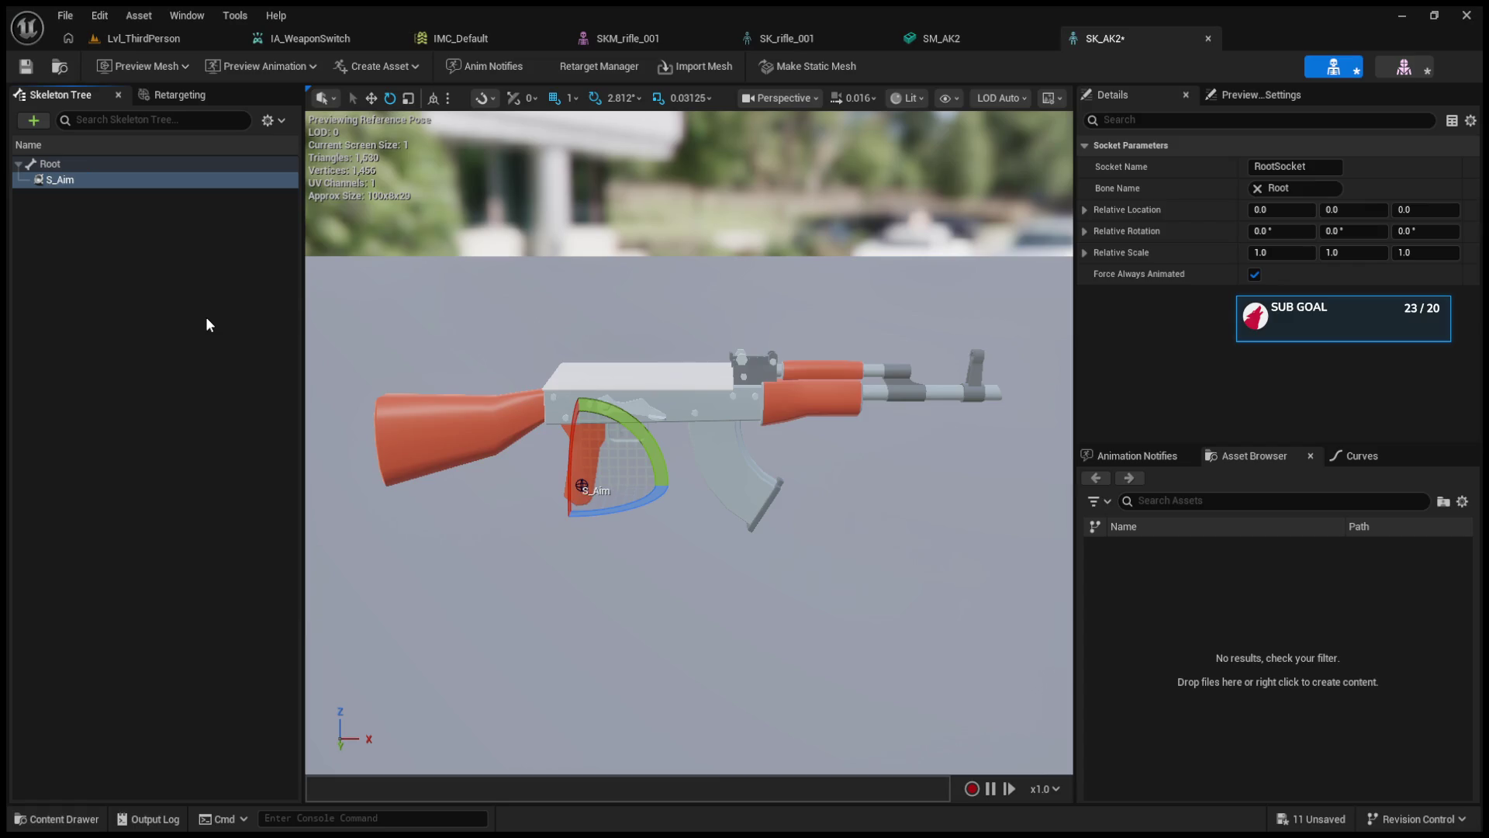
- Raise S_Aim to Z 21.04 at the top of the receiver, then go back to Lvl_ThirdPerson
{"action": "key", "text": "w"}
{"action": "left_click_drag", "start_coordinate": [573, 425], "coordinate": [627, 273]}
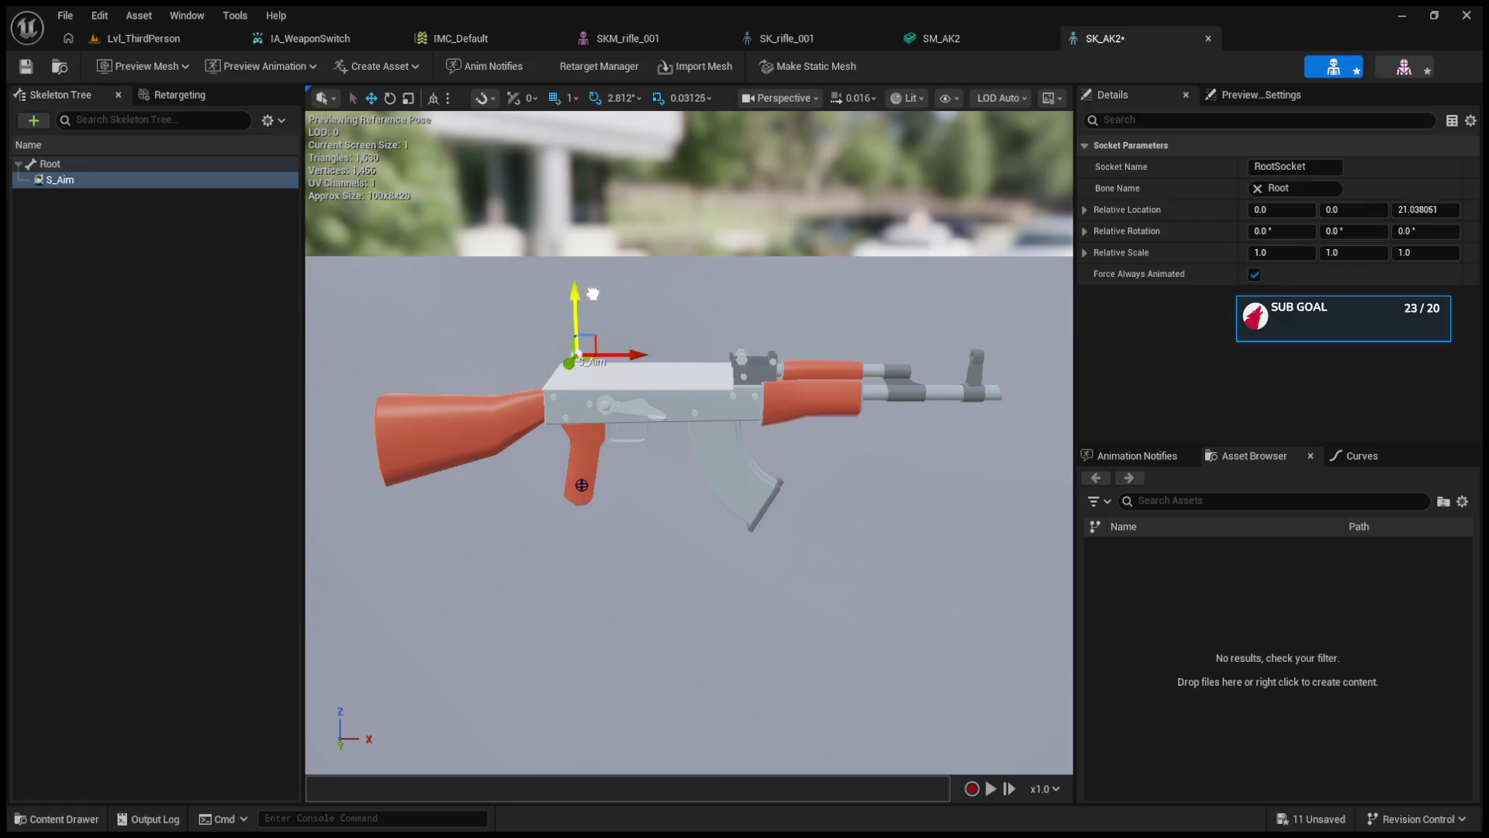
{"action": "left_click", "coordinate": [177, 47]}
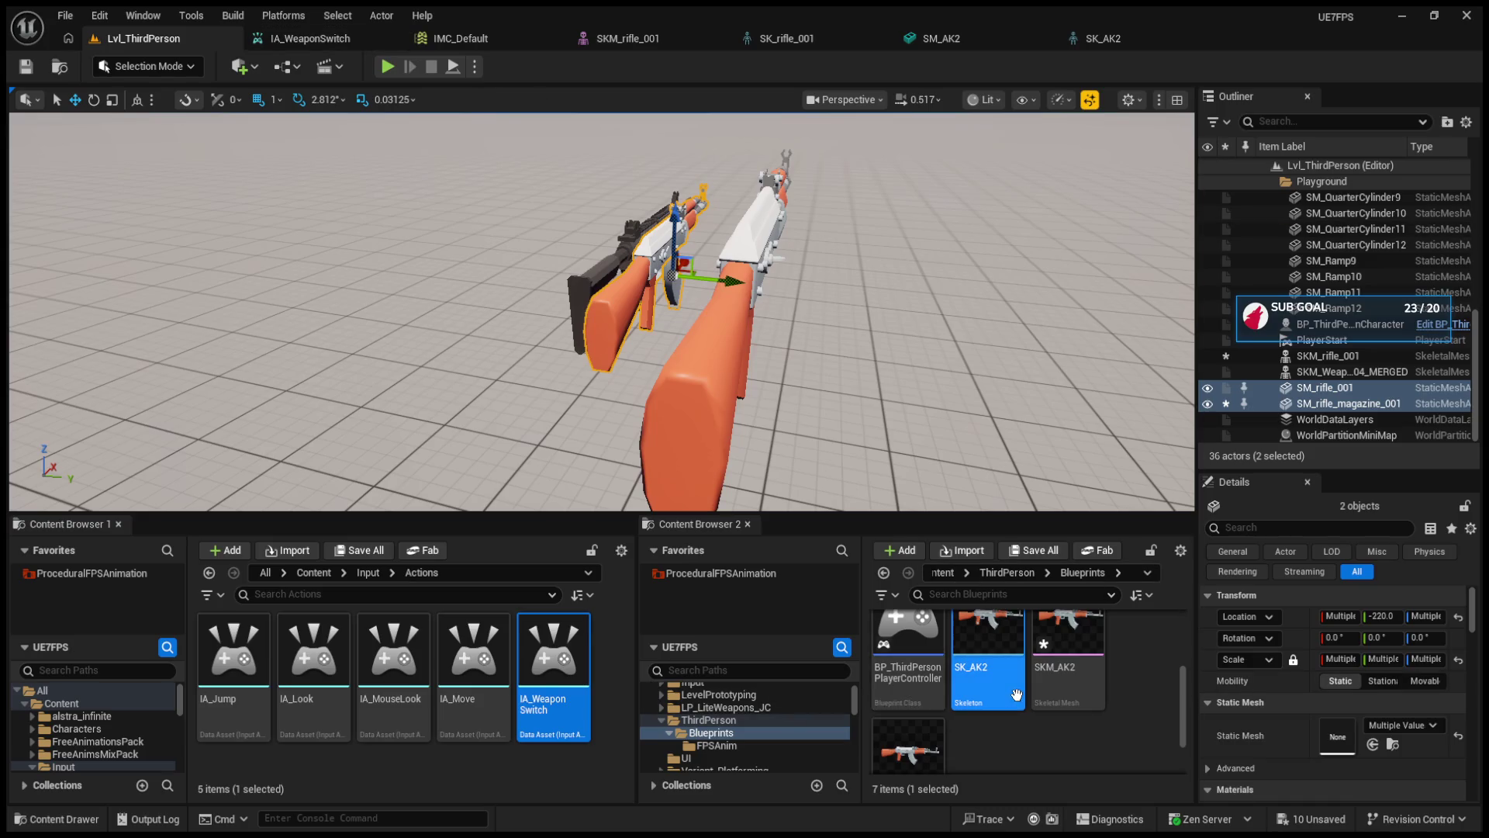
- Browse LP_LiteWeapons_JC and its Materials and Models subfolders, then collapse it
{"action": "scroll", "coordinate": [1016, 694], "scroll_direction": "up", "scroll_amount": 2}
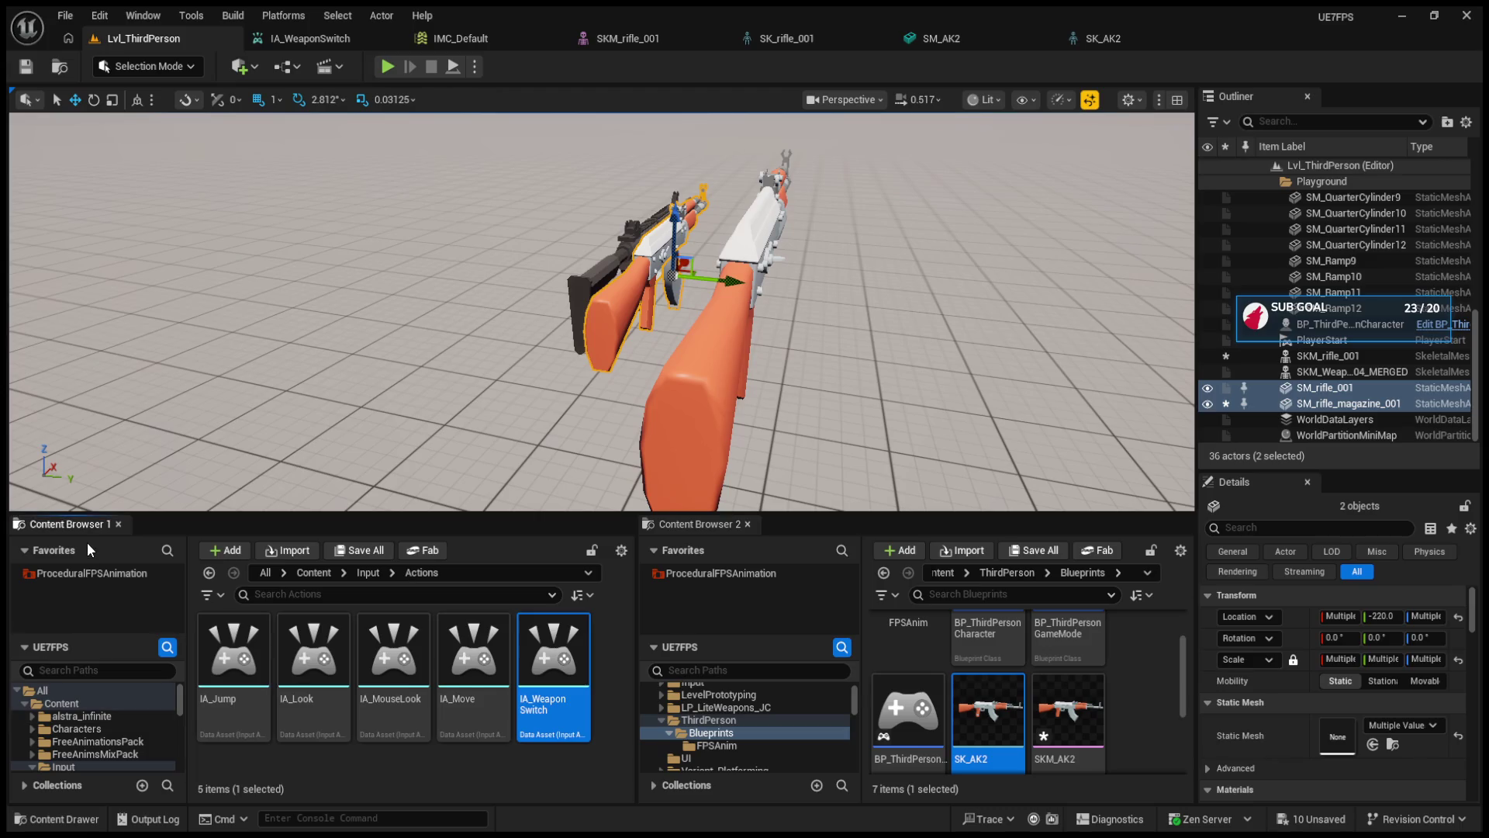
{"action": "scroll", "coordinate": [95, 732], "scroll_direction": "down", "scroll_amount": 5}
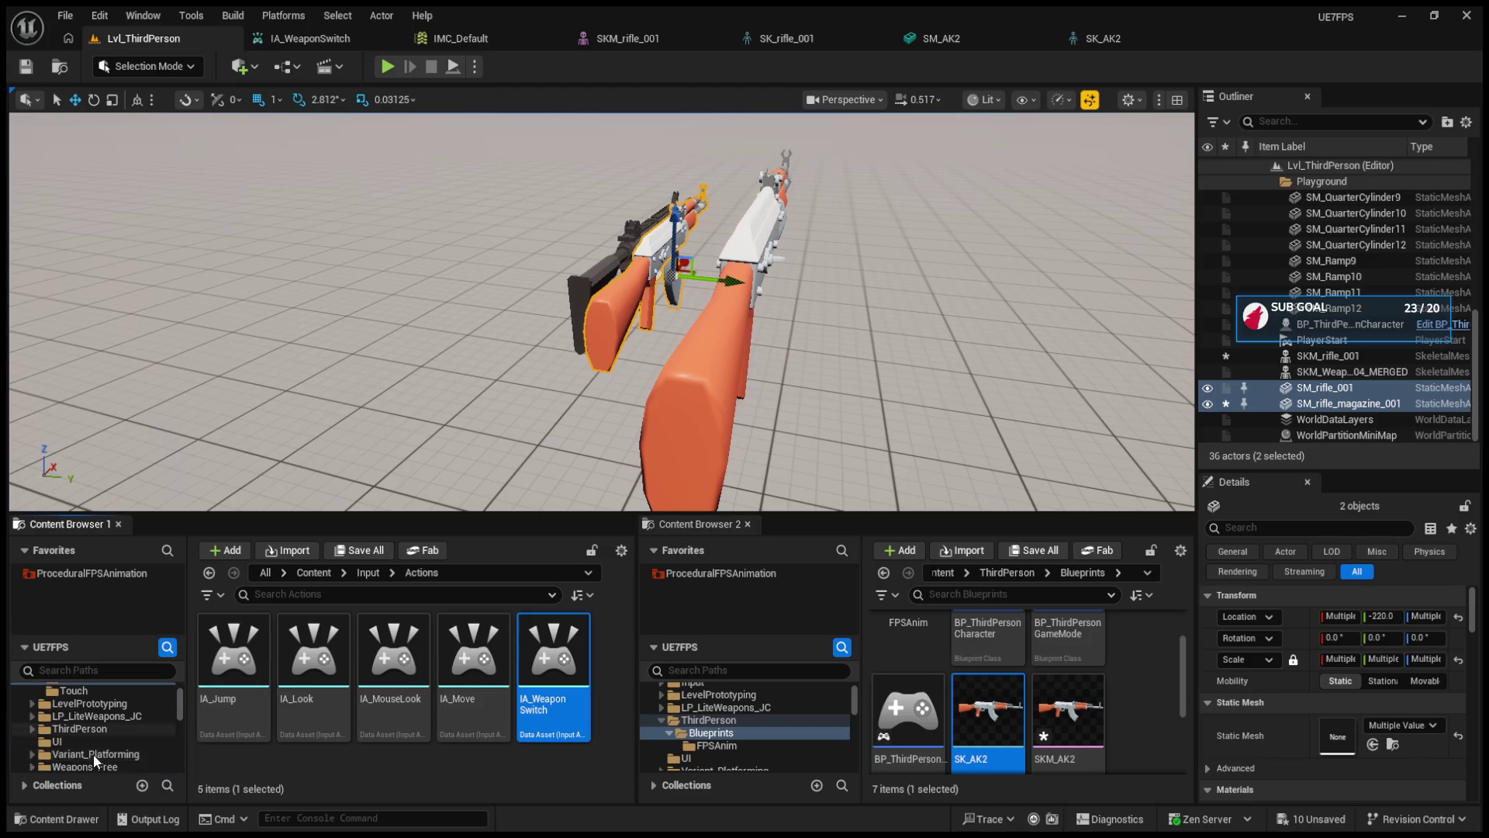
{"action": "left_click", "coordinate": [86, 729]}
{"action": "left_click", "coordinate": [85, 716]}
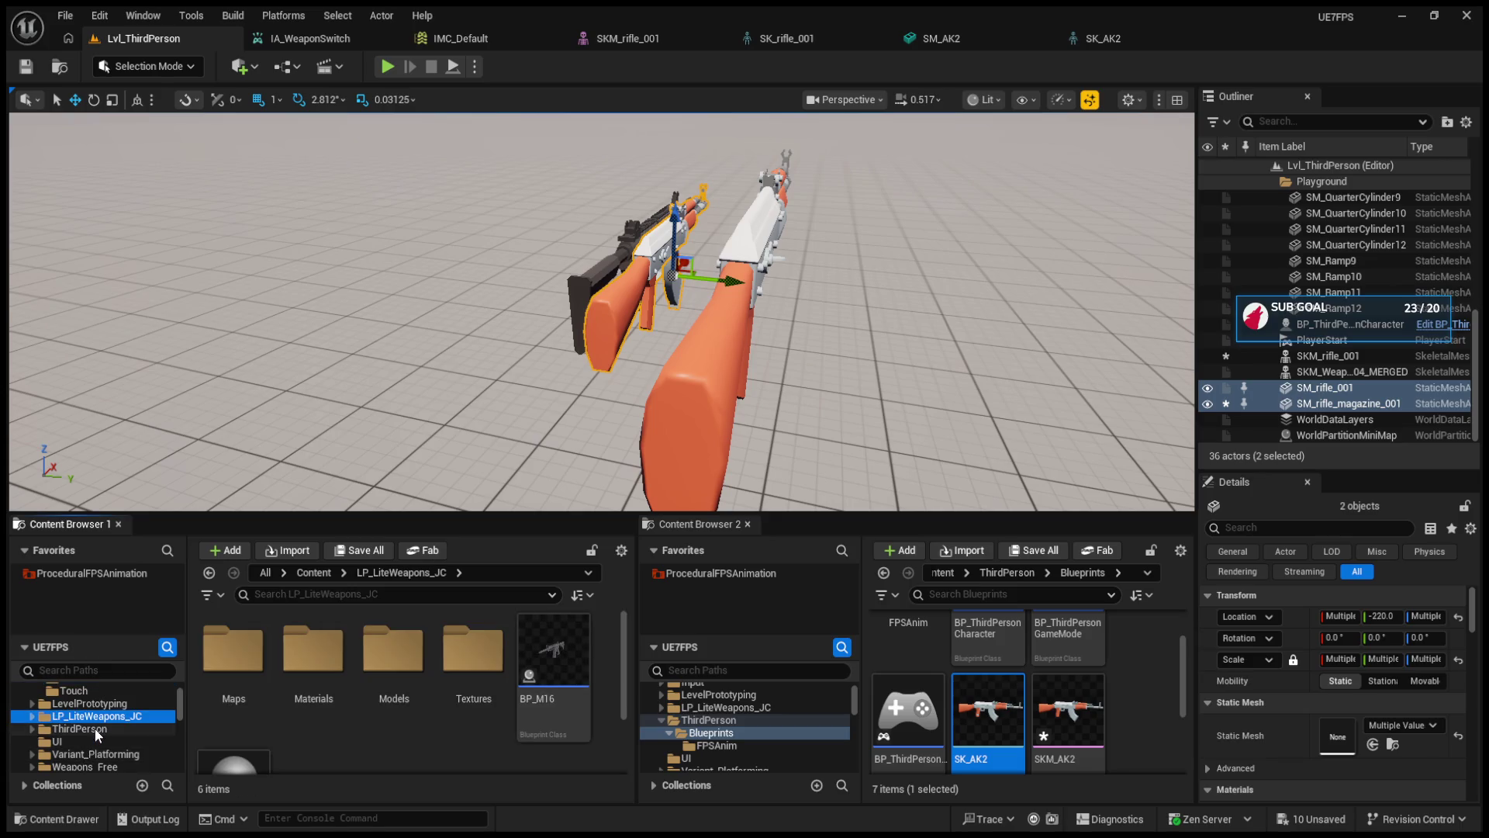
{"action": "scroll", "coordinate": [94, 729], "scroll_direction": "up", "scroll_amount": 3}
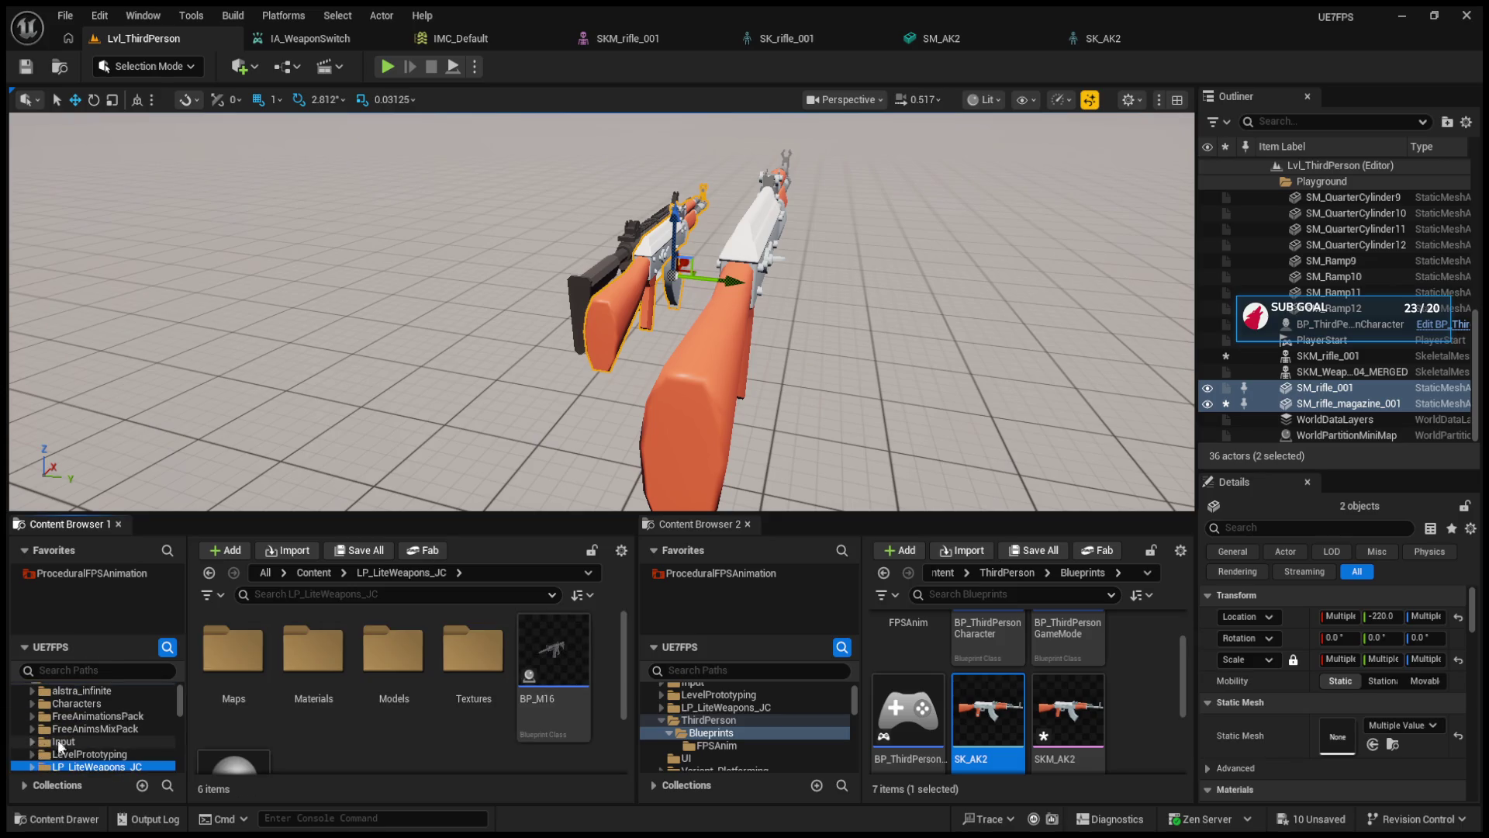
{"action": "scroll", "coordinate": [62, 741], "scroll_direction": "down", "scroll_amount": 4}
{"action": "left_click", "coordinate": [31, 691]}
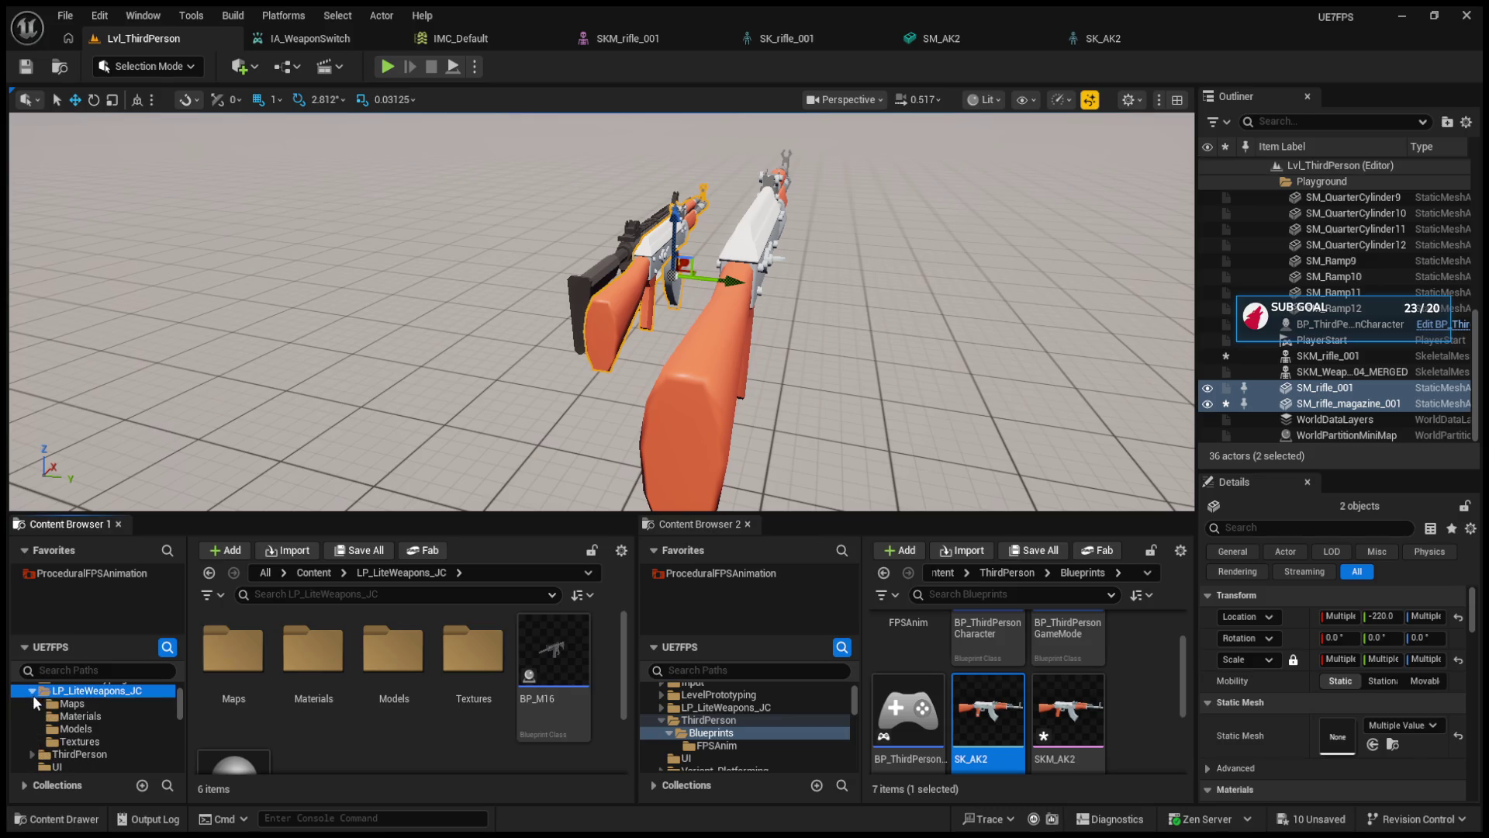
{"action": "left_click", "coordinate": [65, 715]}
{"action": "left_click", "coordinate": [68, 725]}
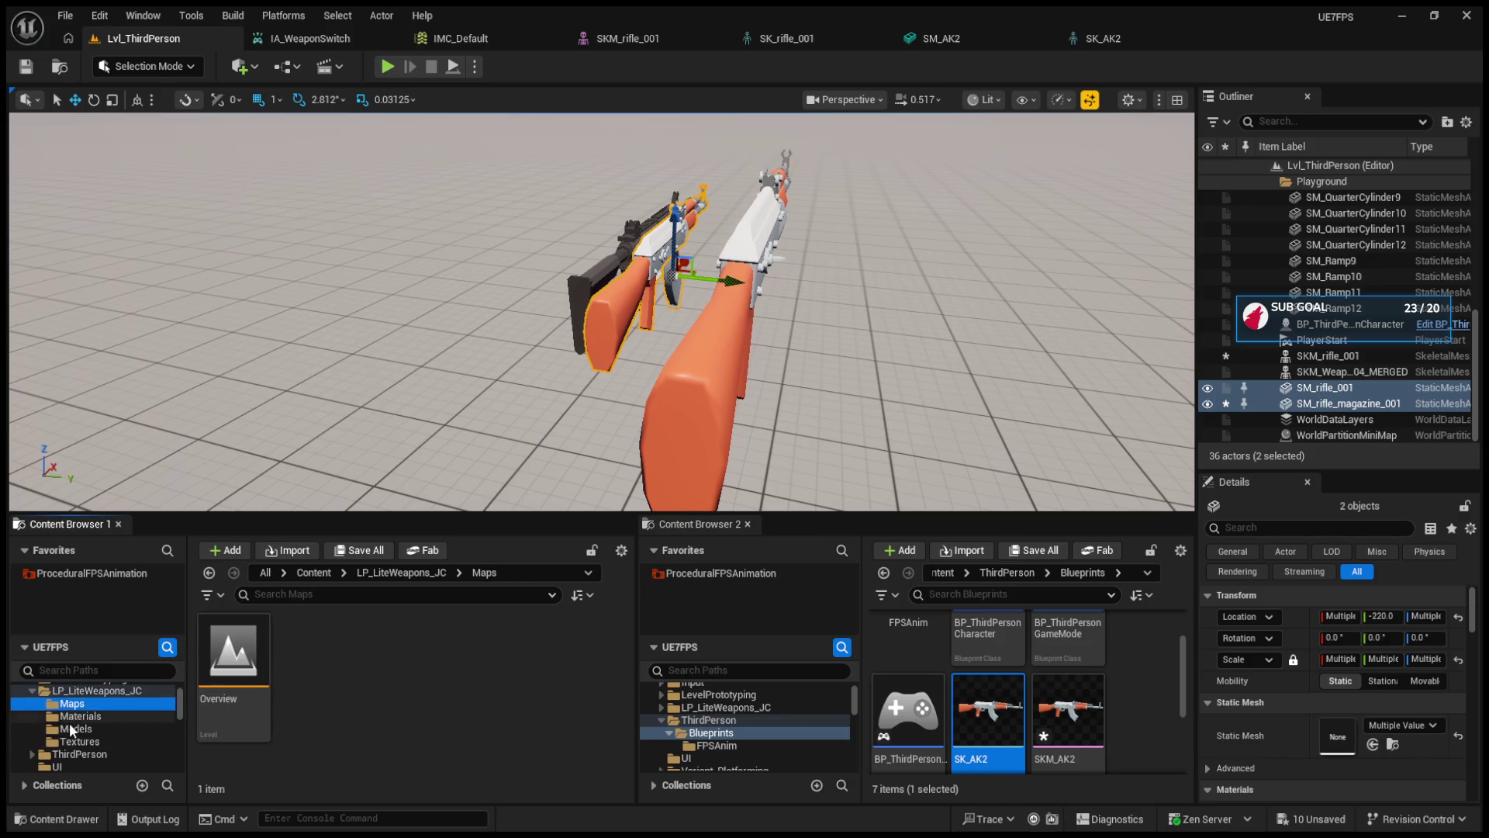
{"action": "double_click", "coordinate": [39, 691]}
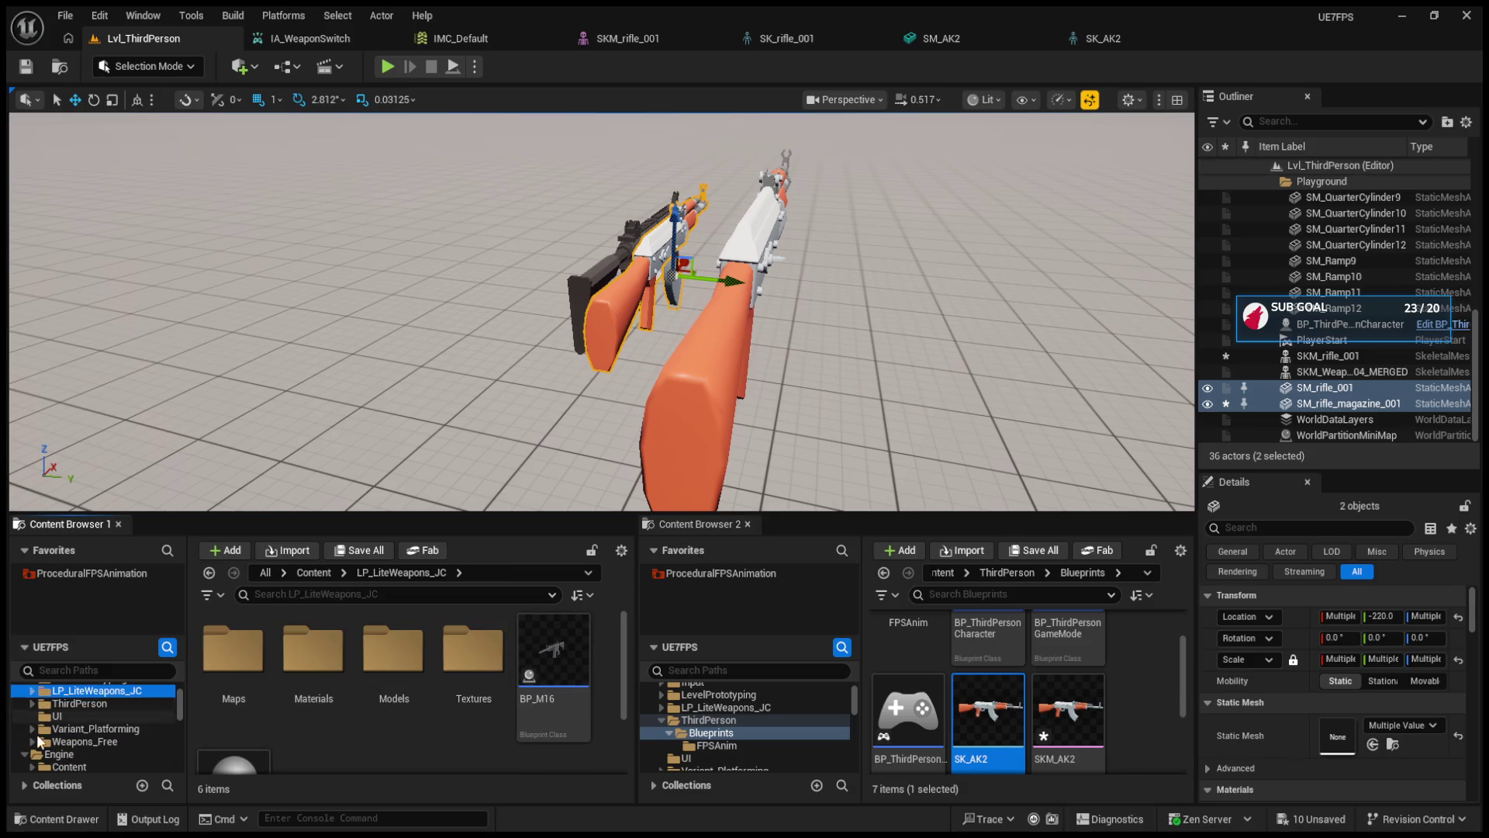
- Look through Variant_Platforming and its Input folder, then collapse it
{"action": "left_click", "coordinate": [33, 729]}
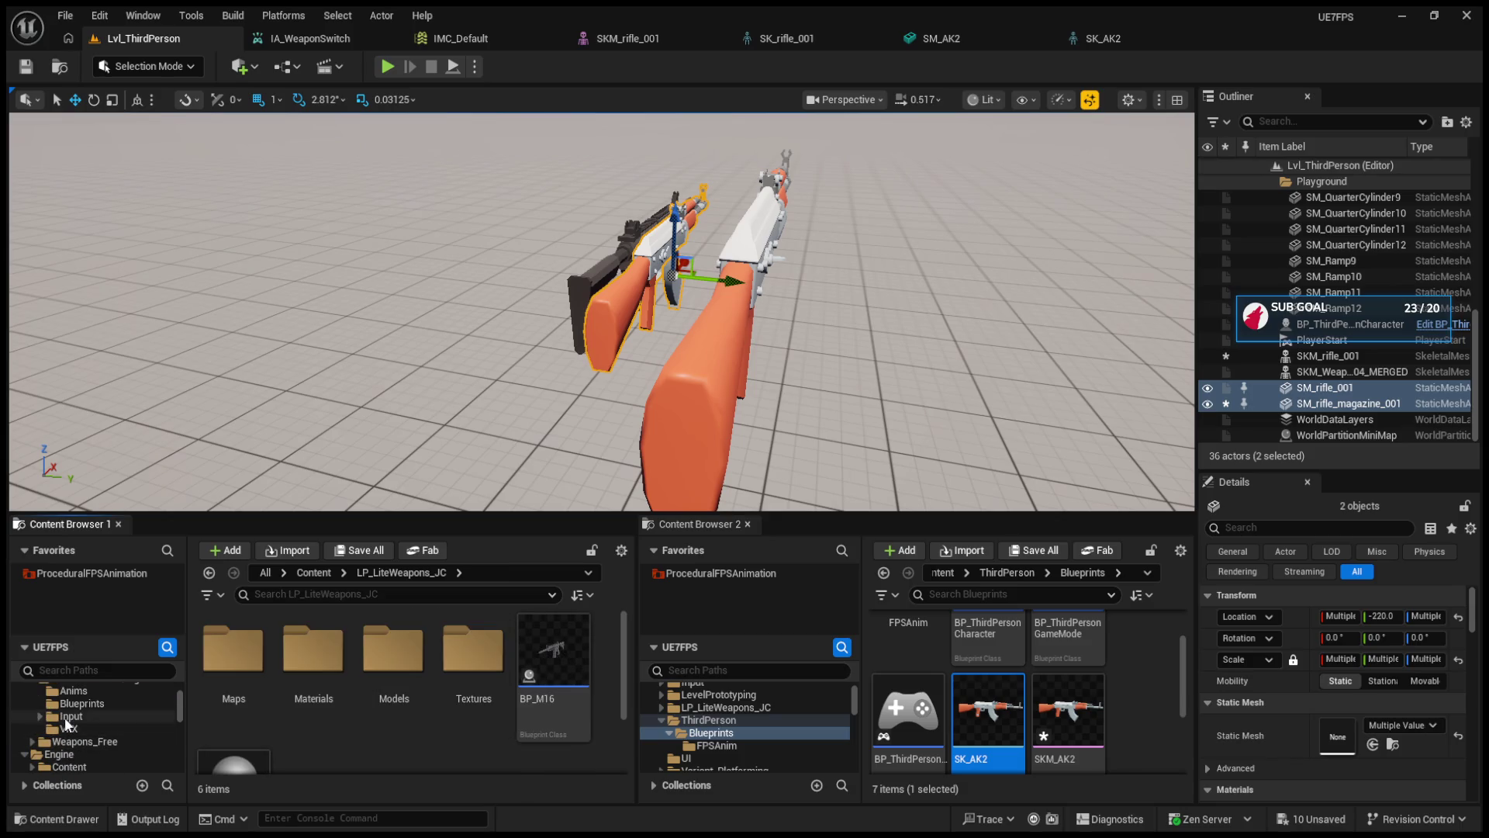
{"action": "left_click", "coordinate": [65, 716]}
{"action": "left_click", "coordinate": [73, 729]}
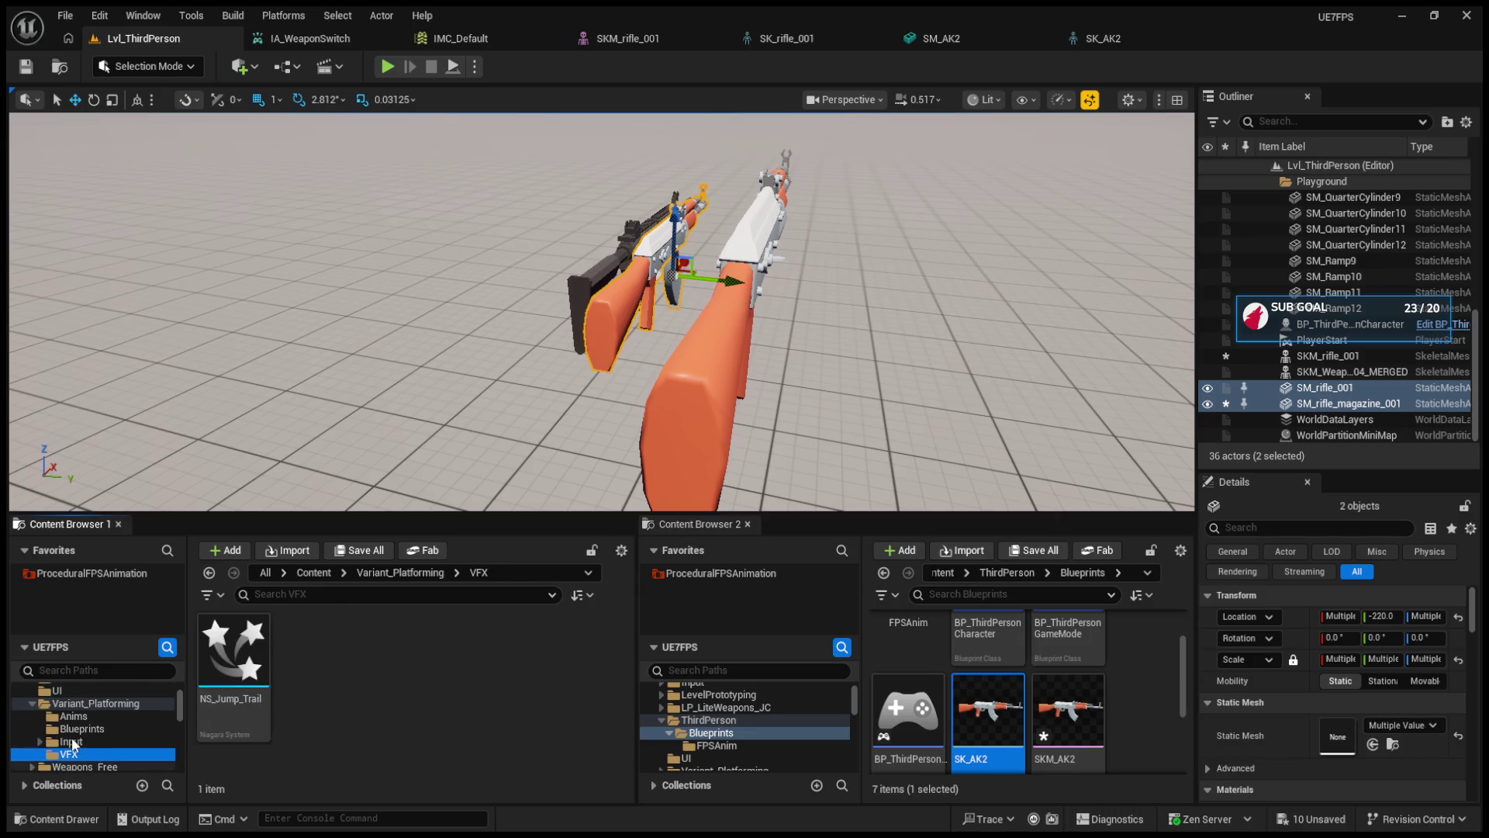
- Browse the Weapons_Free Meshes, Materials and Maps folders, ending on Maps
{"action": "left_click", "coordinate": [33, 704]}
{"action": "left_click", "coordinate": [34, 716]}
{"action": "scroll", "coordinate": [90, 730], "scroll_direction": "down", "scroll_amount": 2}
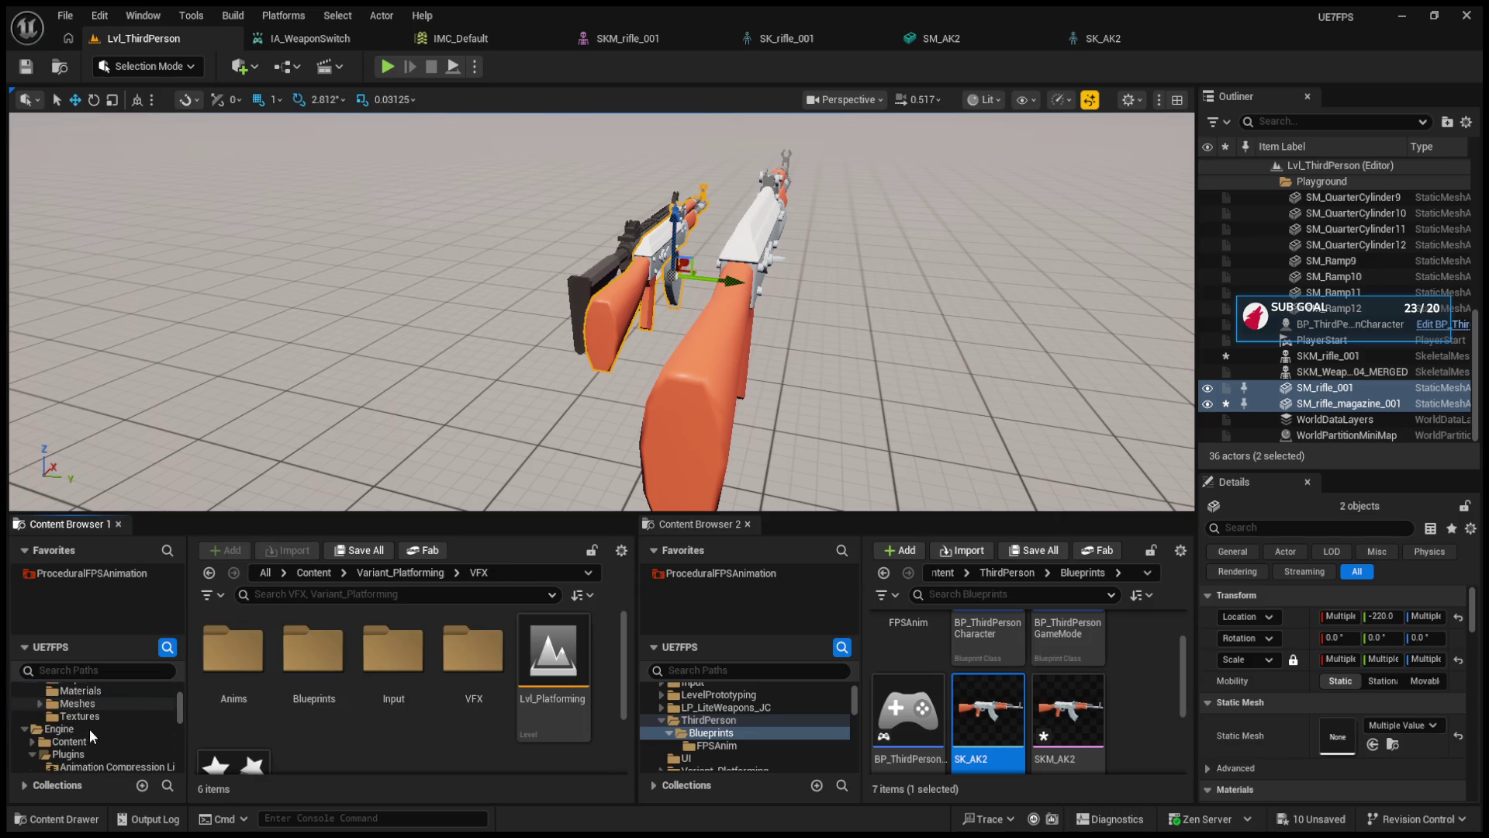
{"action": "left_click", "coordinate": [82, 702]}
{"action": "scroll", "coordinate": [414, 723], "scroll_direction": "down", "scroll_amount": 3}
{"action": "scroll", "coordinate": [414, 723], "scroll_direction": "up", "scroll_amount": 3}
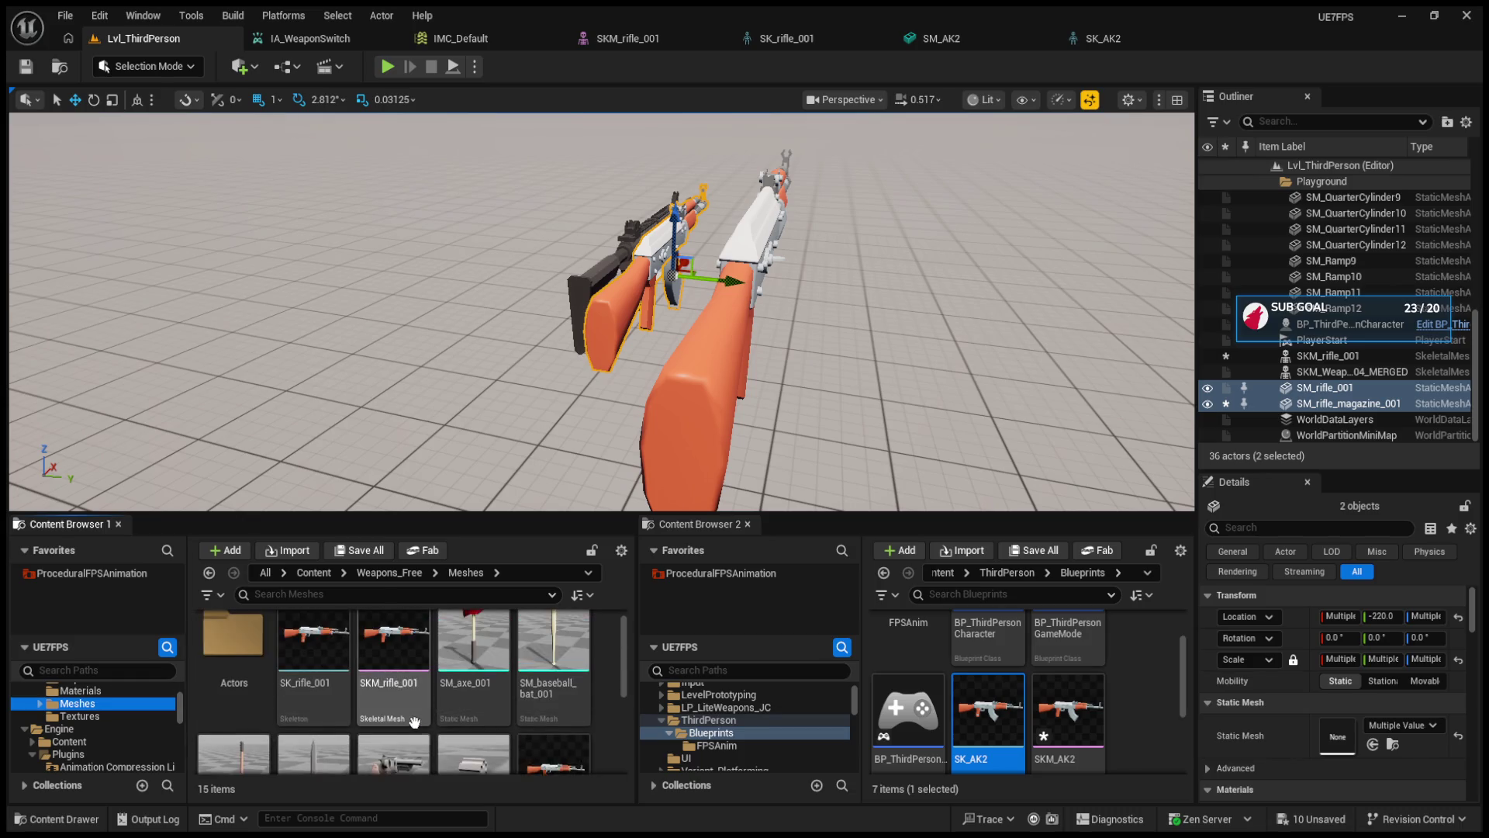
{"action": "scroll", "coordinate": [85, 729], "scroll_direction": "up", "scroll_amount": 1}
{"action": "left_click", "coordinate": [81, 716]}
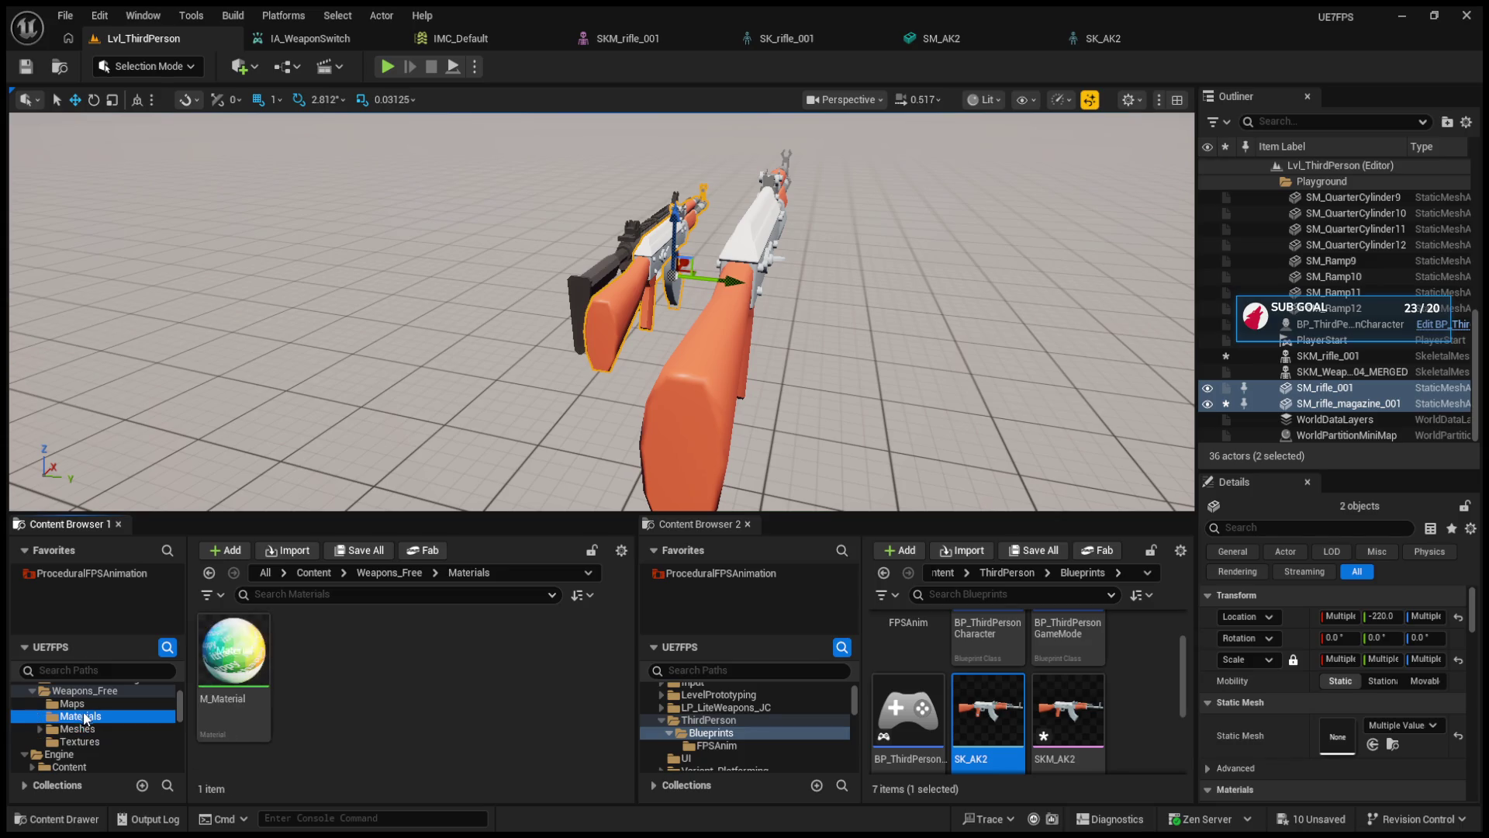
{"action": "left_click", "coordinate": [71, 704]}
{"action": "left_click", "coordinate": [34, 695]}
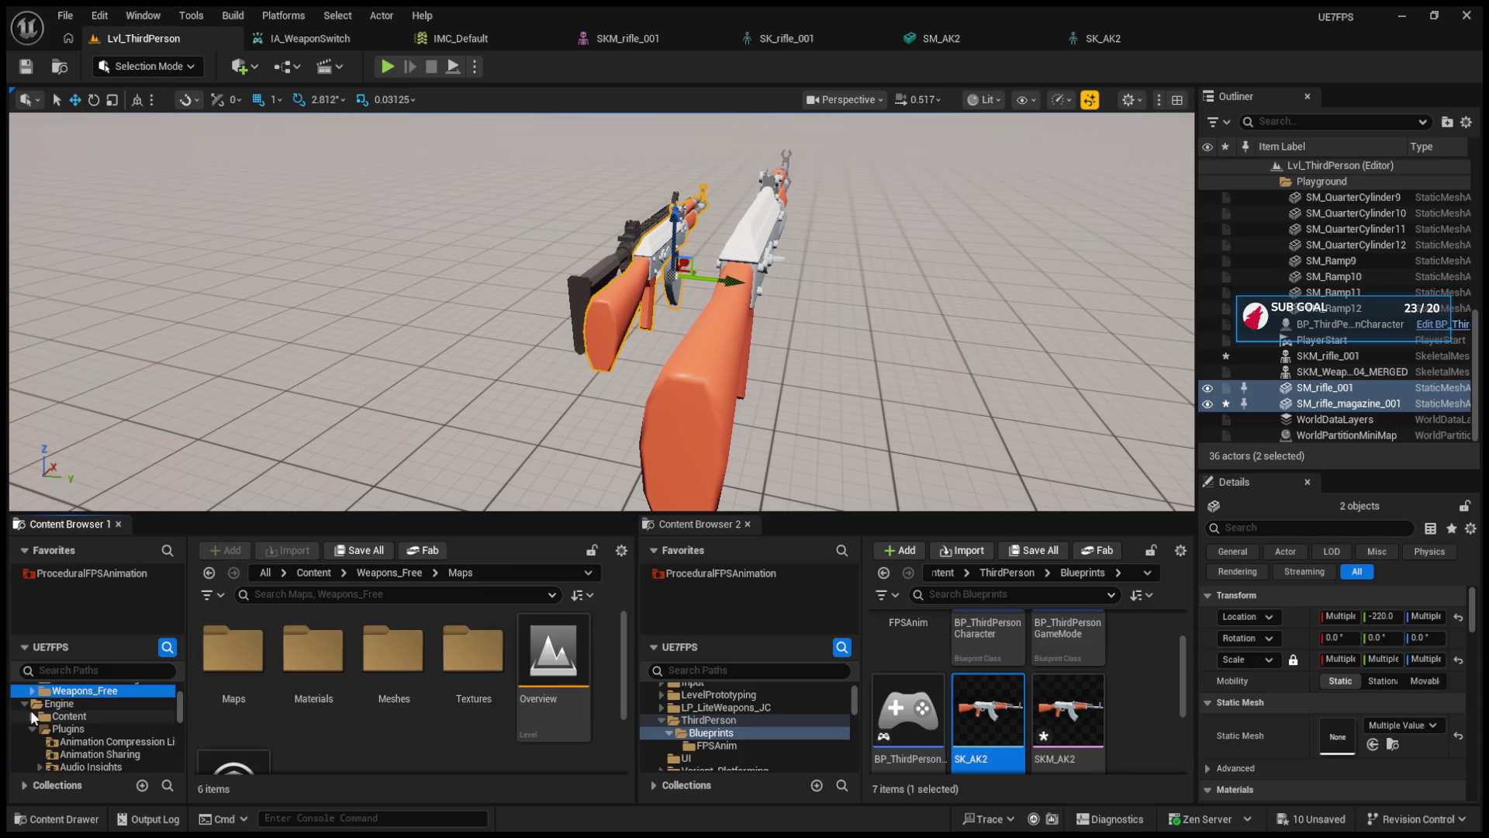
- Expand LP_LiteWeapons_JC and the FreeAnimsMixPack folder in the first content browser
{"action": "scroll", "coordinate": [62, 715], "scroll_direction": "up", "scroll_amount": 2}
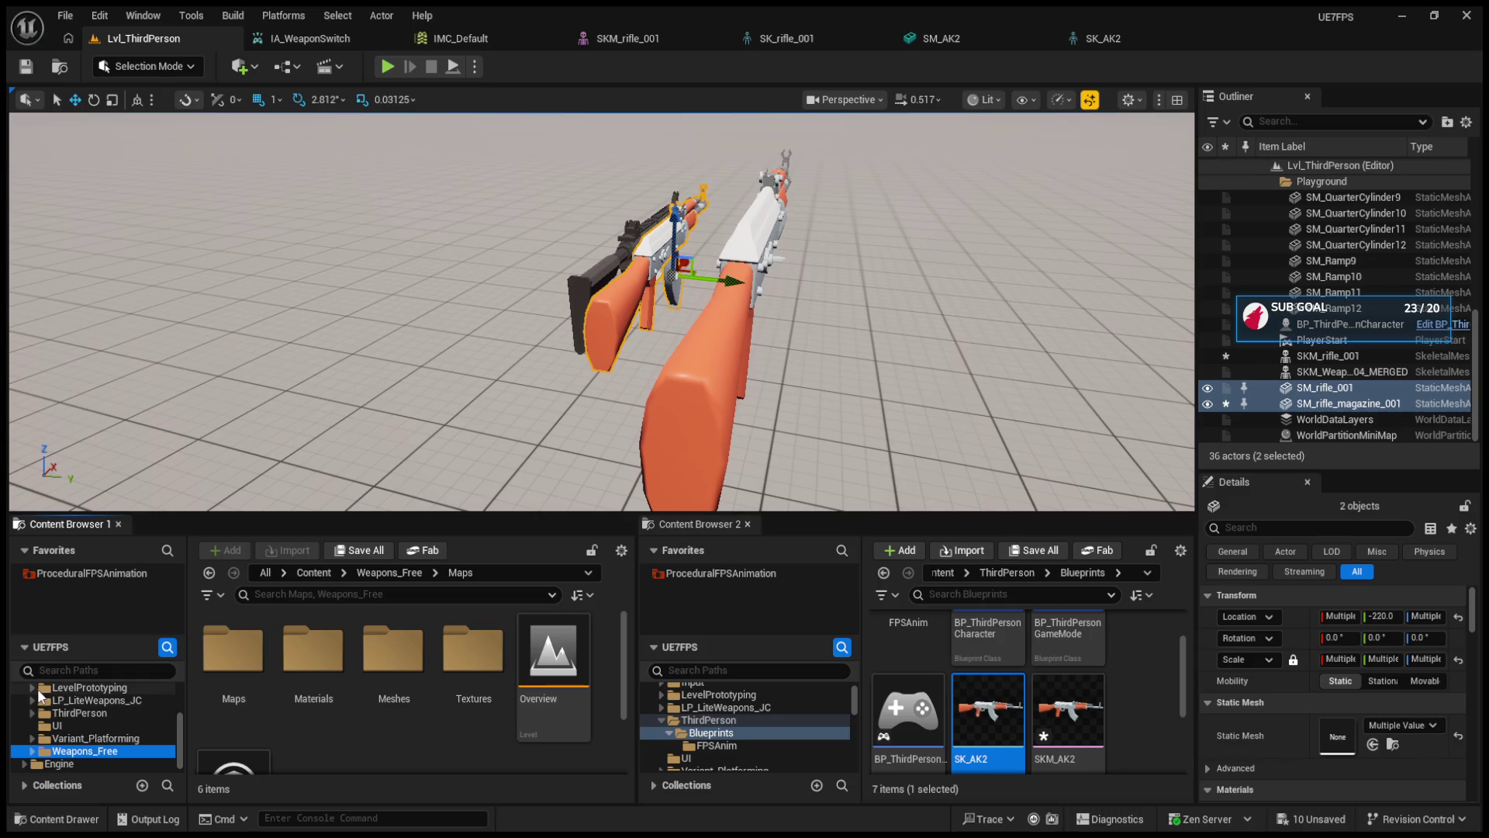
{"action": "left_click", "coordinate": [32, 700]}
{"action": "scroll", "coordinate": [35, 709], "scroll_direction": "up", "scroll_amount": 2}
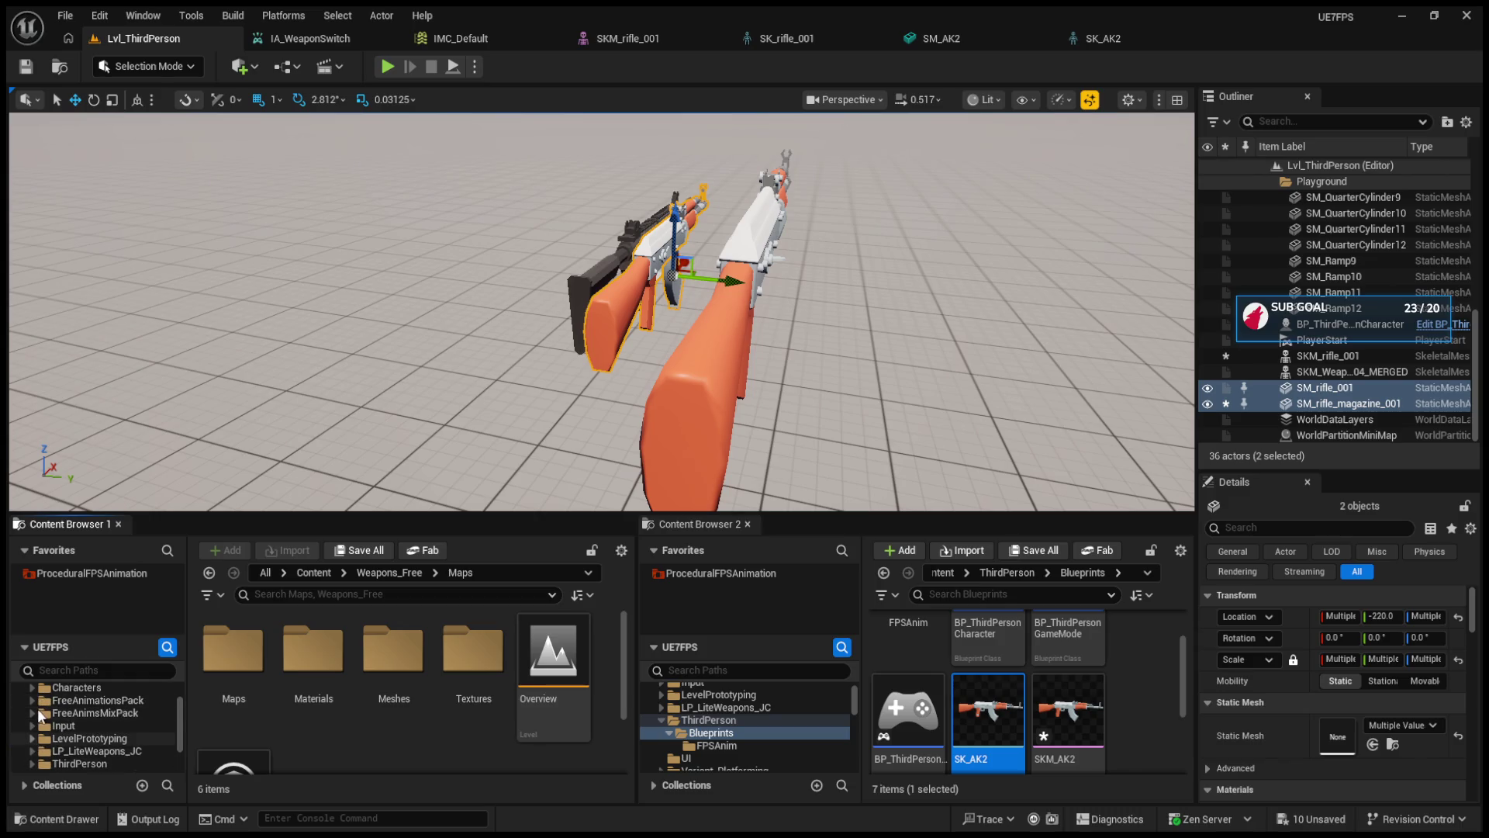
{"action": "left_click", "coordinate": [32, 712]}
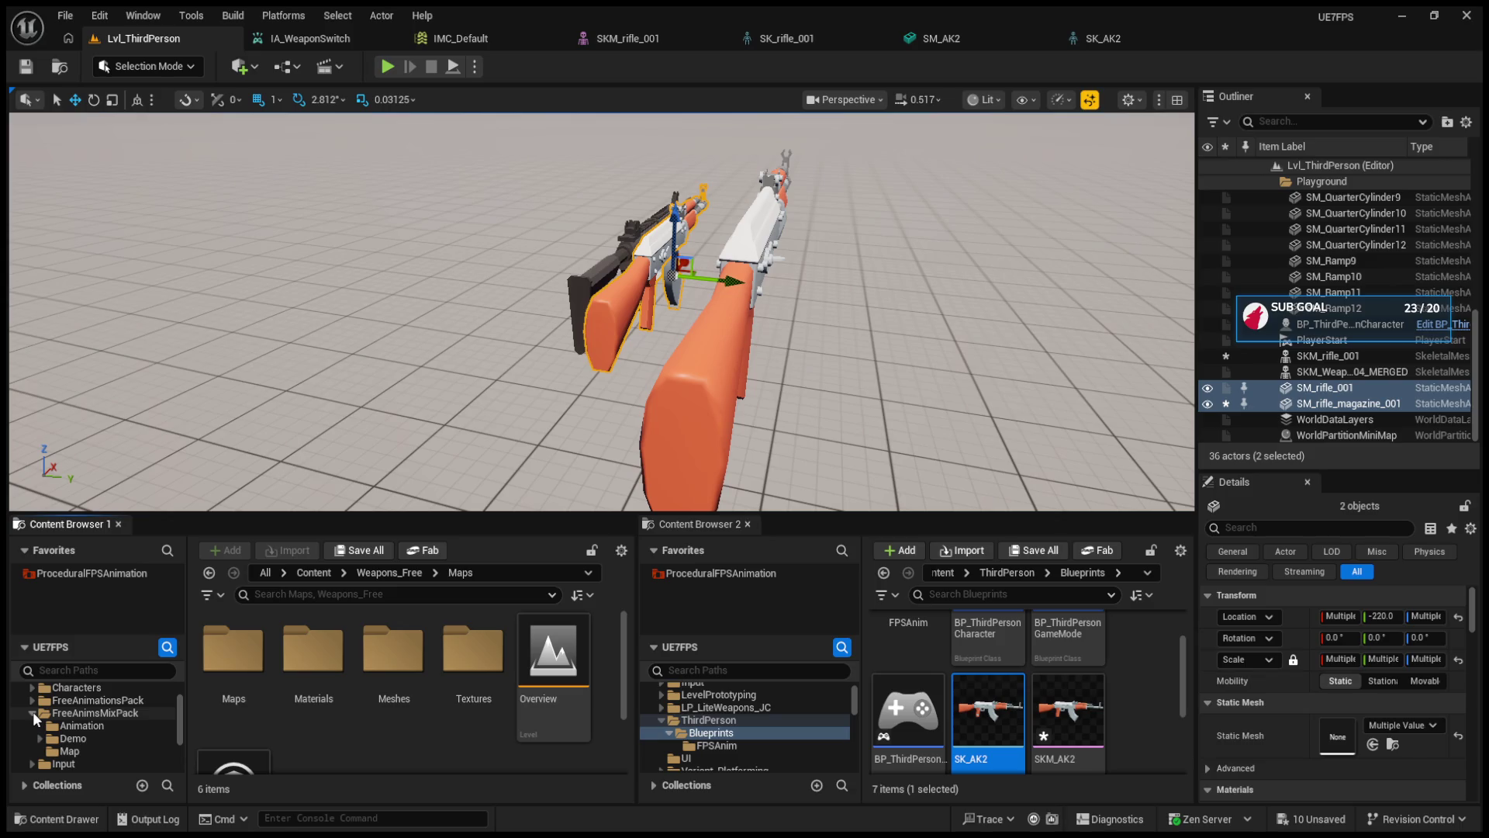
{"action": "scroll", "coordinate": [49, 741], "scroll_direction": "up", "scroll_amount": 2}
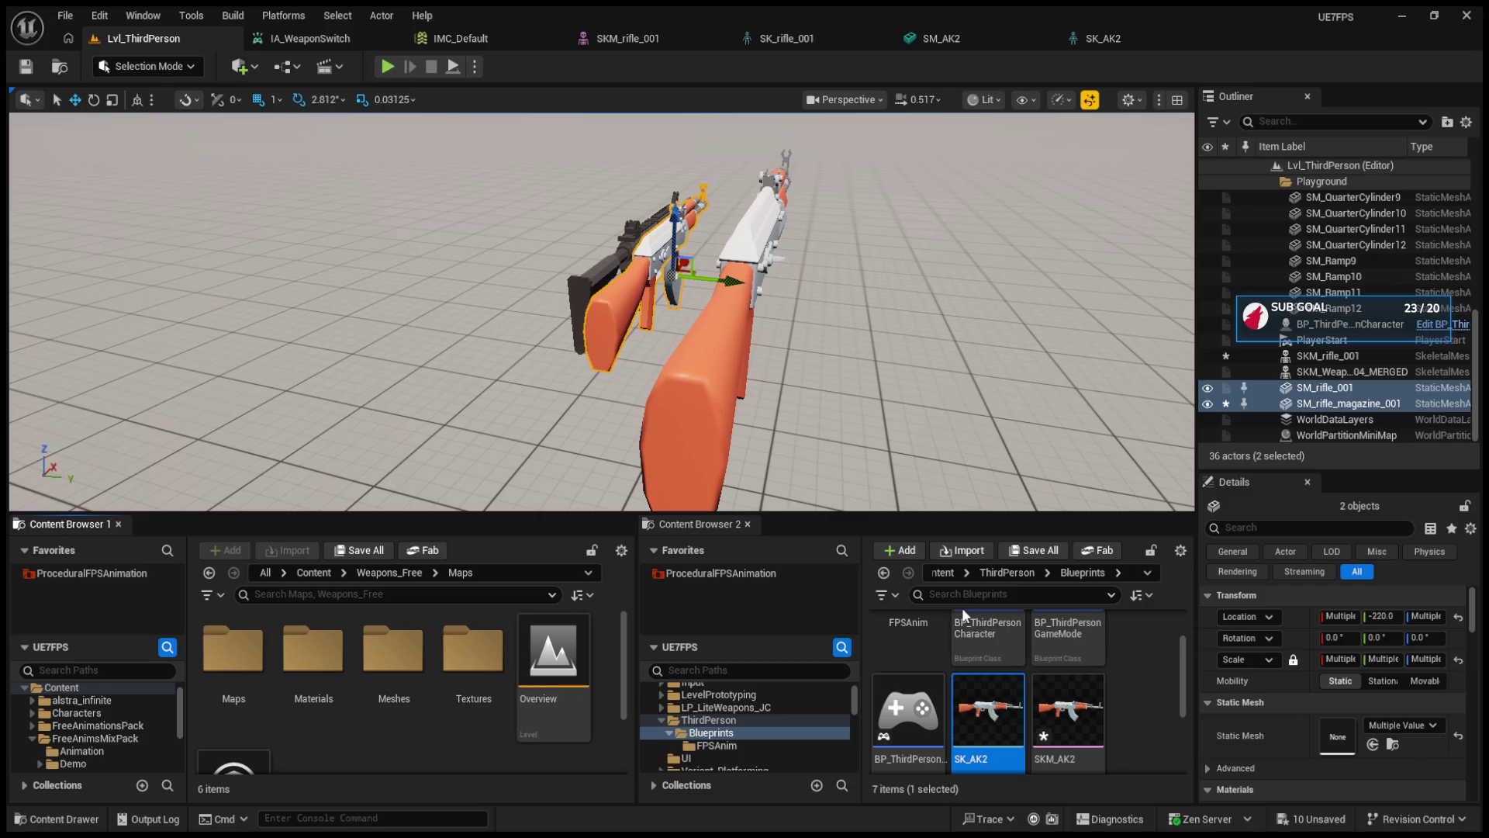
- In the second content browser, check the FPSAnim folder and return to ThirdPerson Blueprints
{"action": "left_click", "coordinate": [760, 732]}
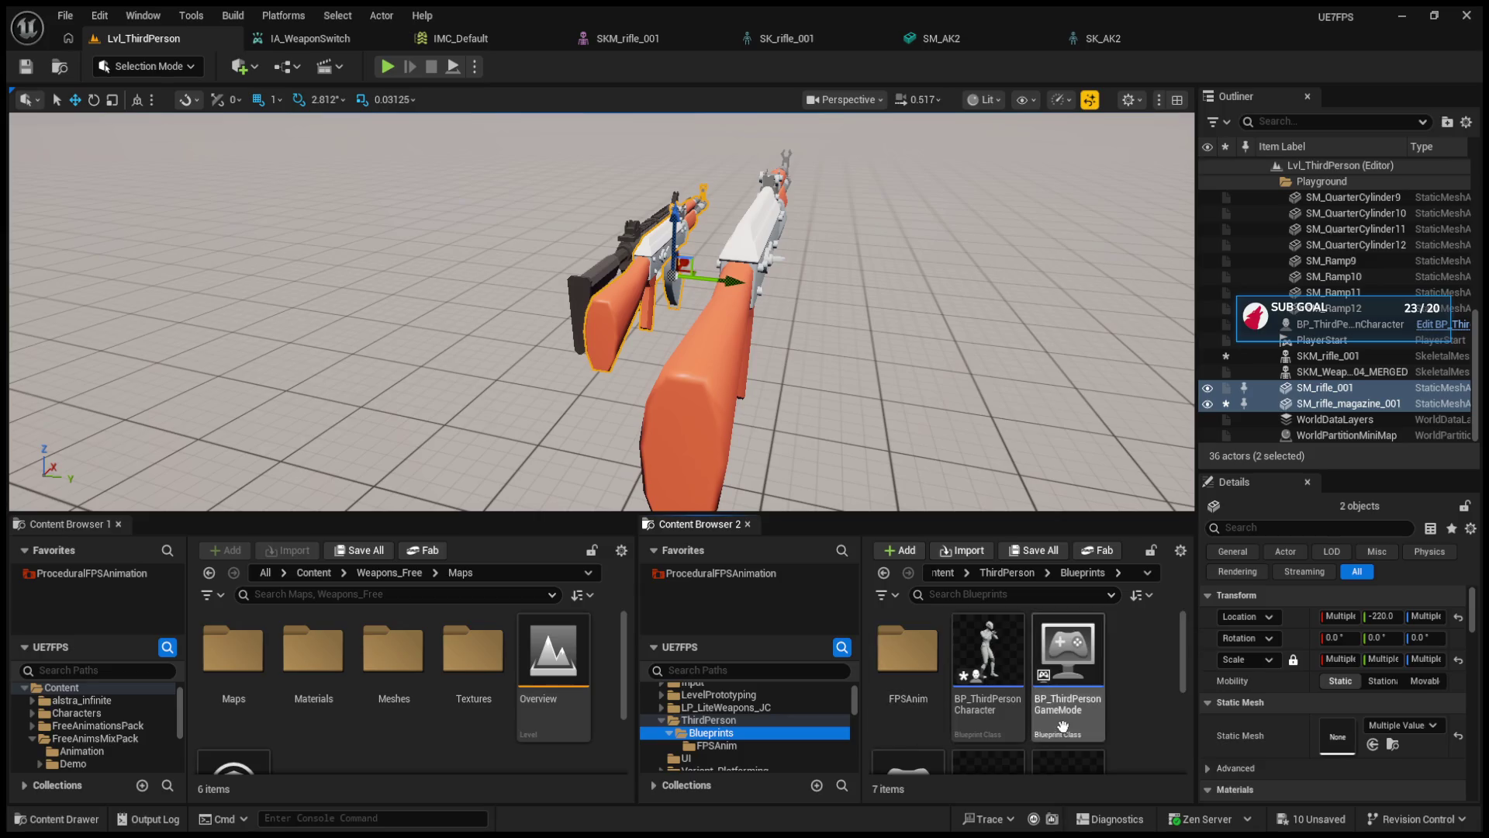
{"action": "scroll", "coordinate": [1147, 732], "scroll_direction": "down", "scroll_amount": 2}
{"action": "left_click", "coordinate": [787, 746]}
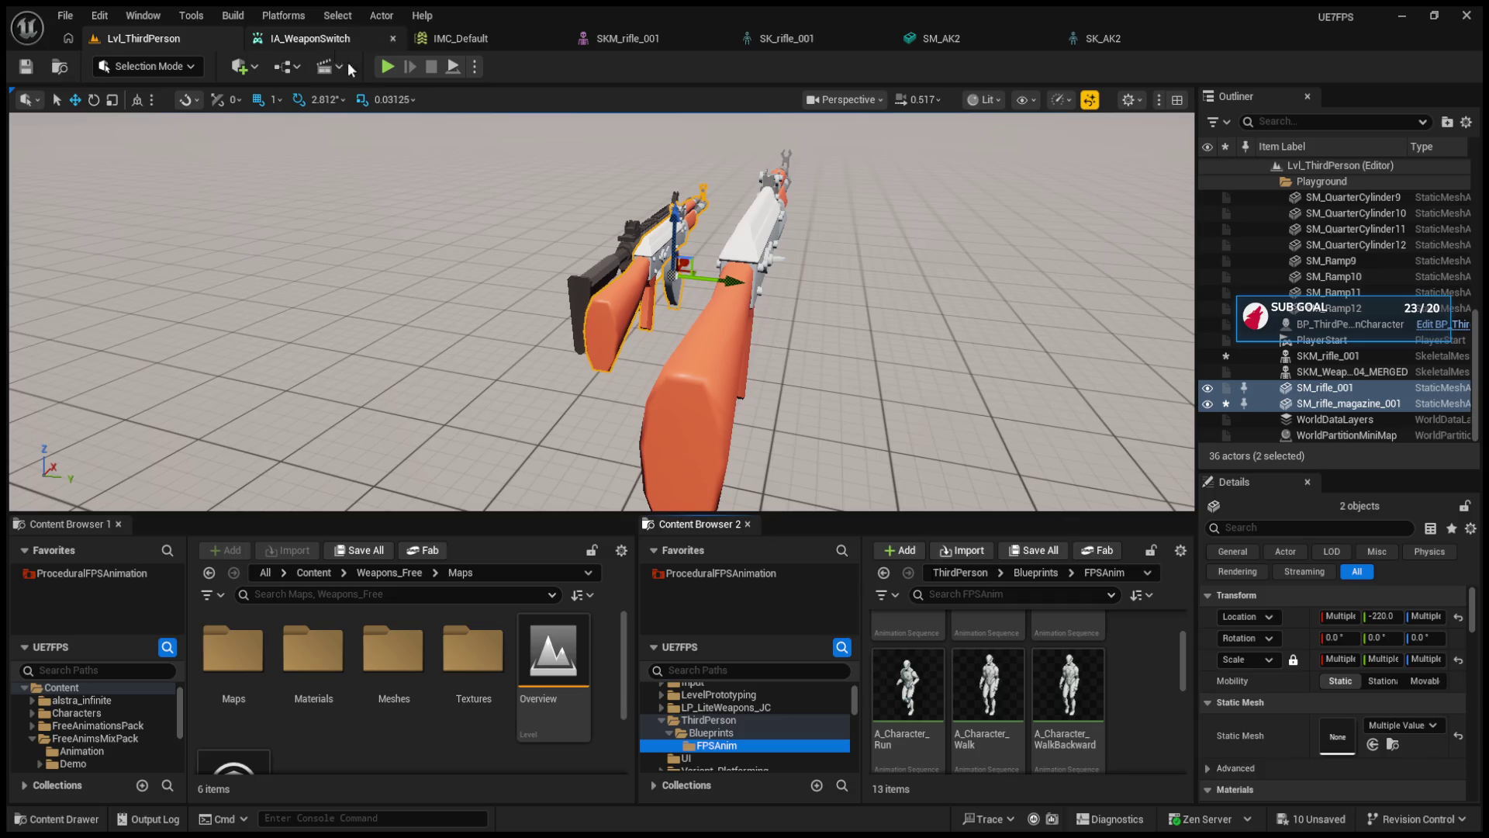
{"action": "left_click", "coordinate": [751, 732]}
- Open BP_ThirdPersonCharacter and inspect the bp_Weapon array's default values
{"action": "left_click", "coordinate": [972, 670]}
{"action": "double_click", "coordinate": [975, 674]}
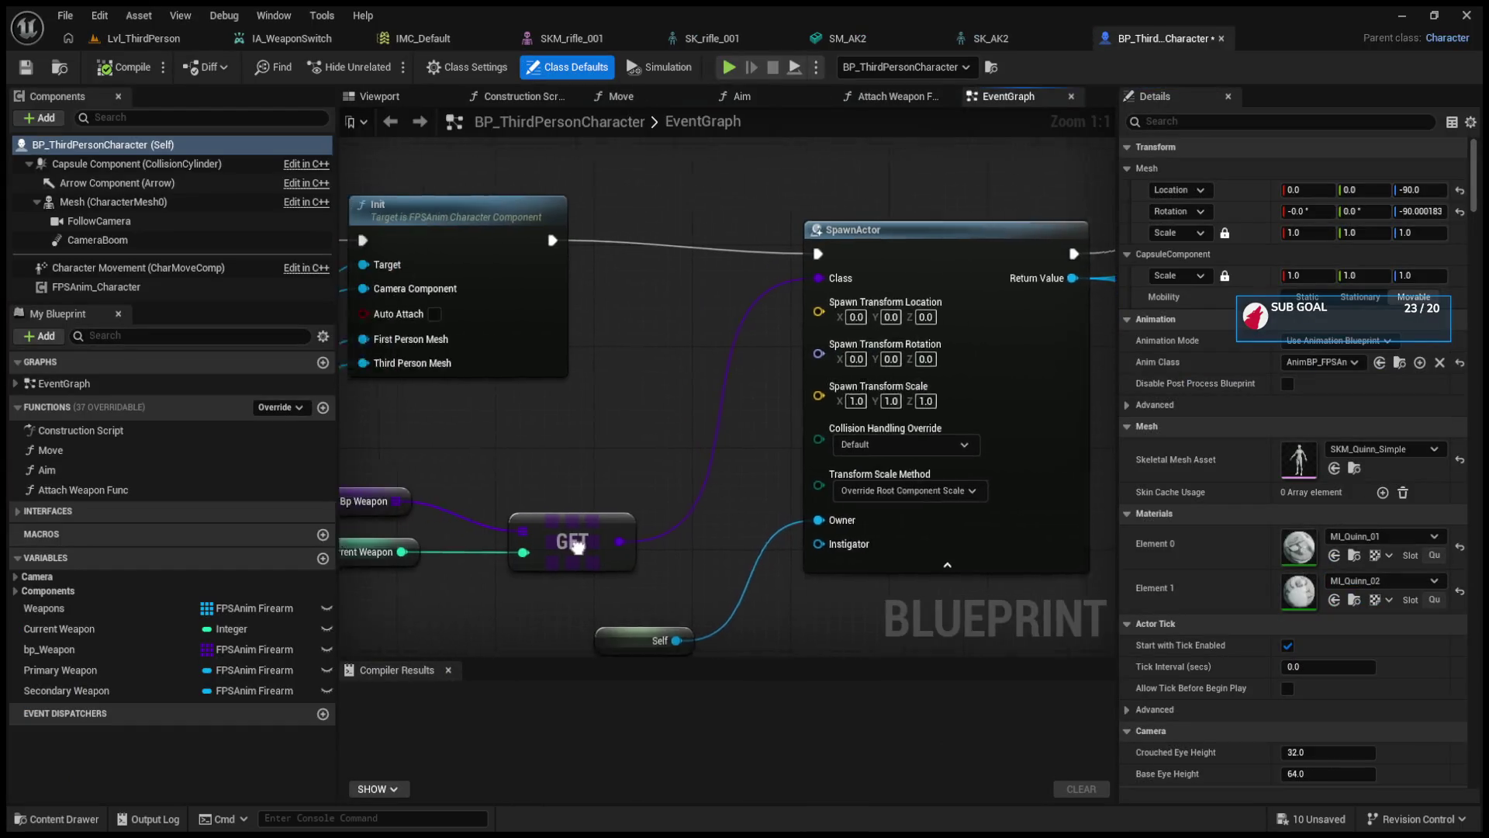
{"action": "left_click", "coordinate": [415, 503]}
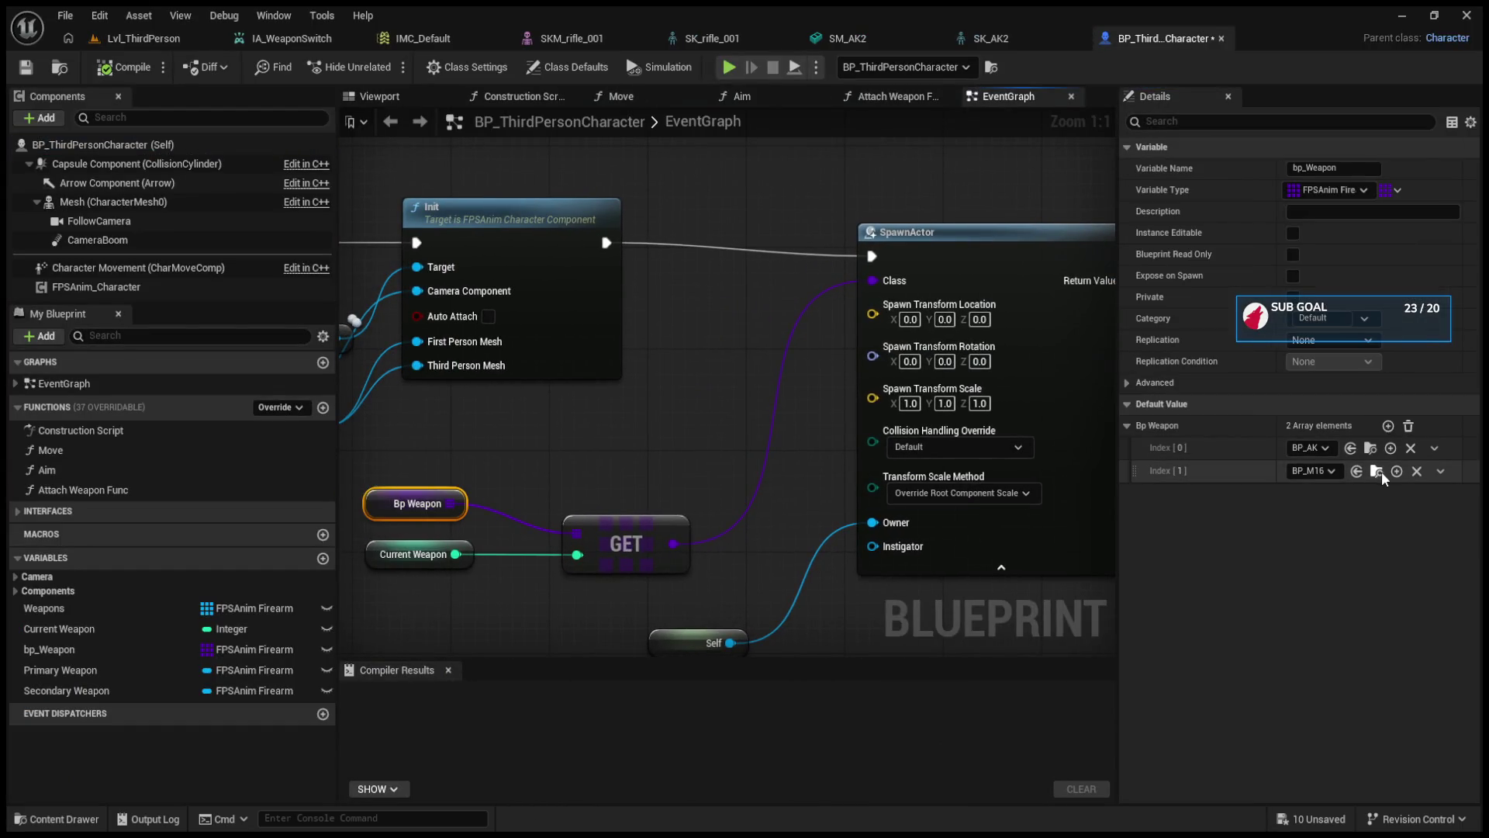
- Find BP_AK in Weapons_Free/Meshes/Actors via Index[0]'s browse icon and open it
{"action": "left_click", "coordinate": [1371, 448]}
{"action": "scroll", "coordinate": [752, 729], "scroll_direction": "up", "scroll_amount": 1}
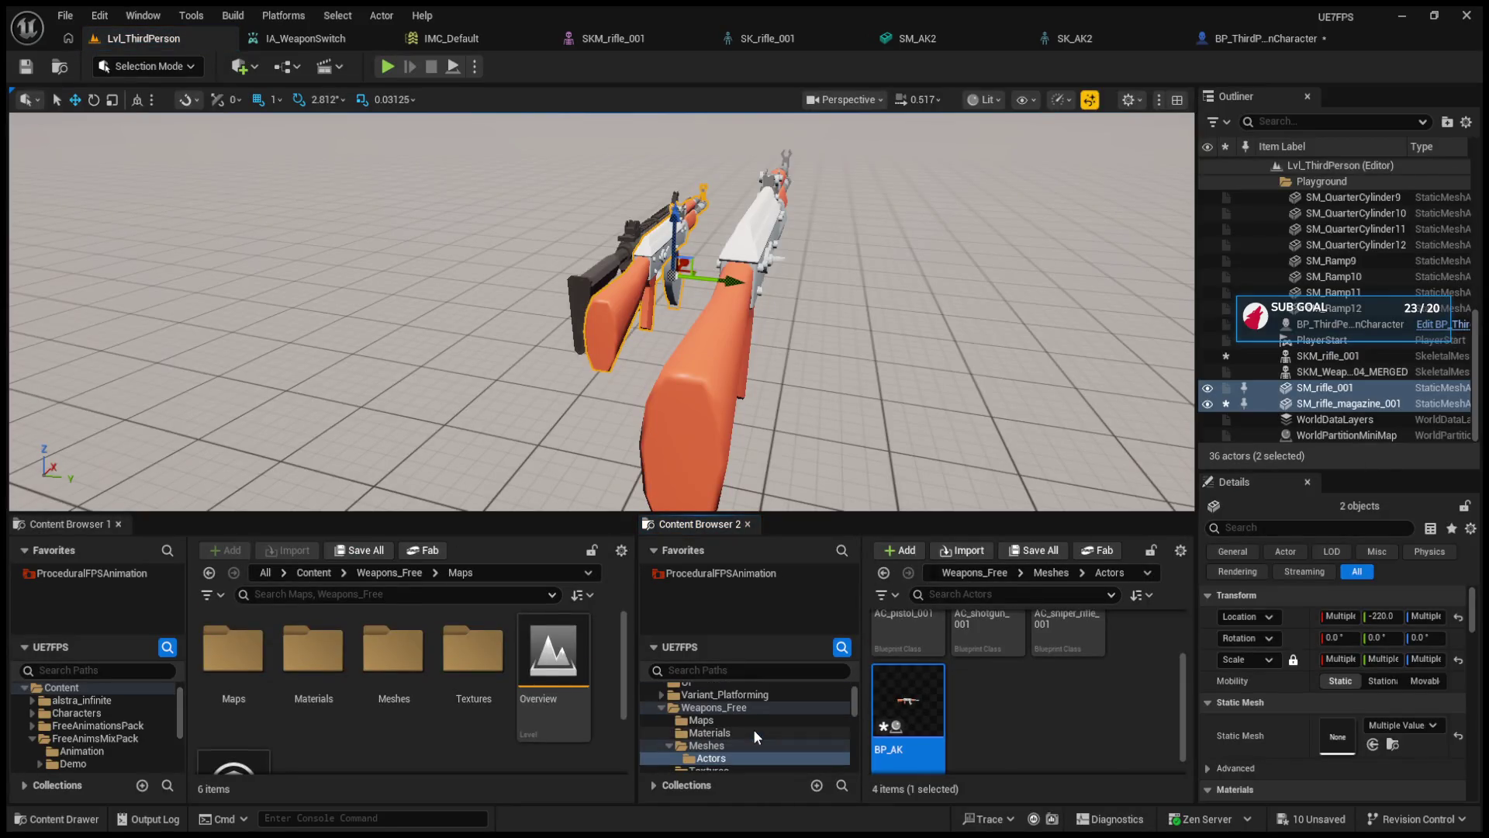
{"action": "scroll", "coordinate": [957, 726], "scroll_direction": "up", "scroll_amount": 1}
{"action": "scroll", "coordinate": [957, 726], "scroll_direction": "down", "scroll_amount": 1}
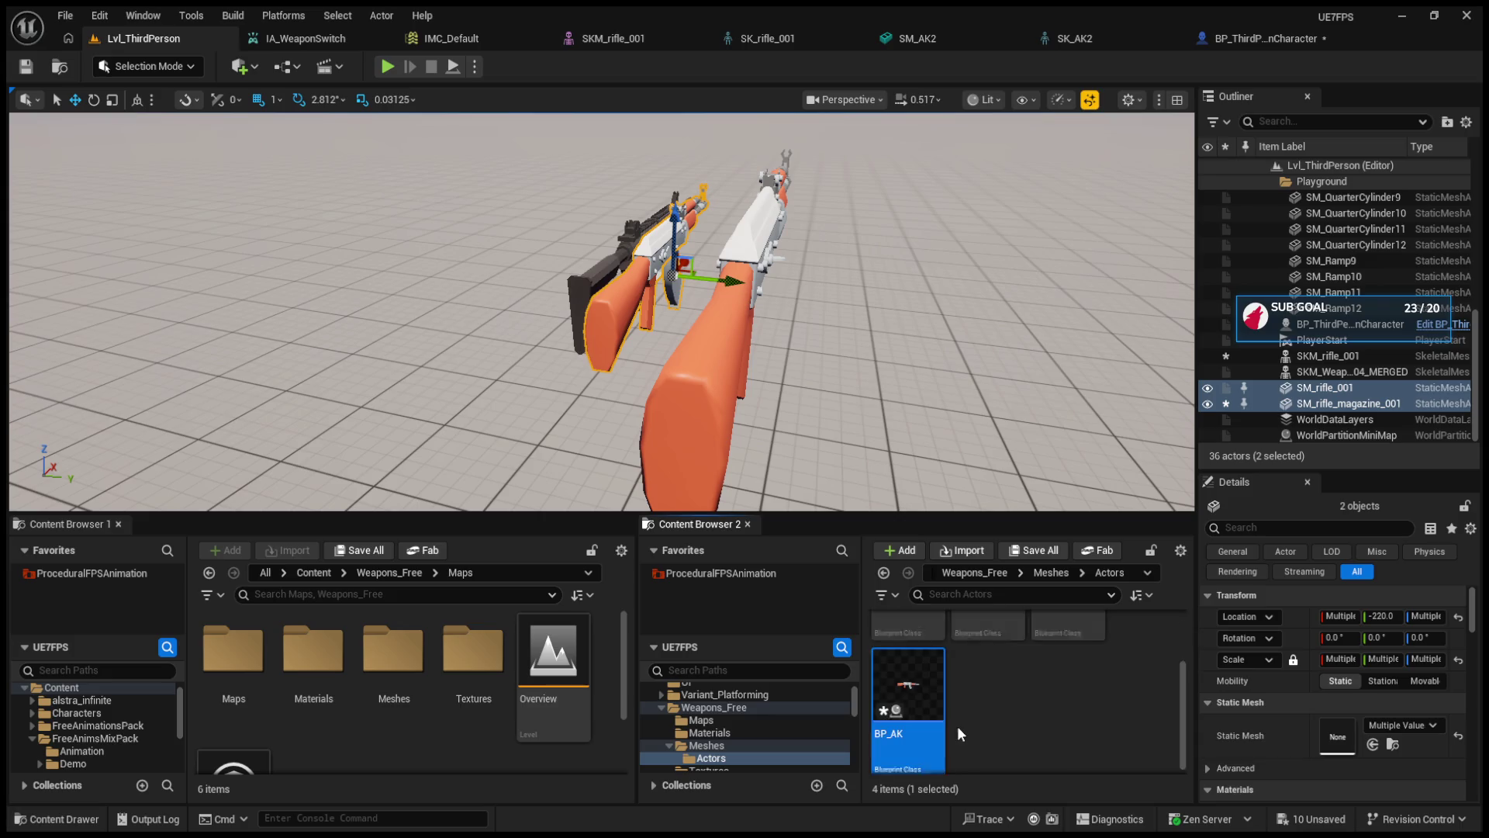
{"action": "double_click", "coordinate": [928, 695]}
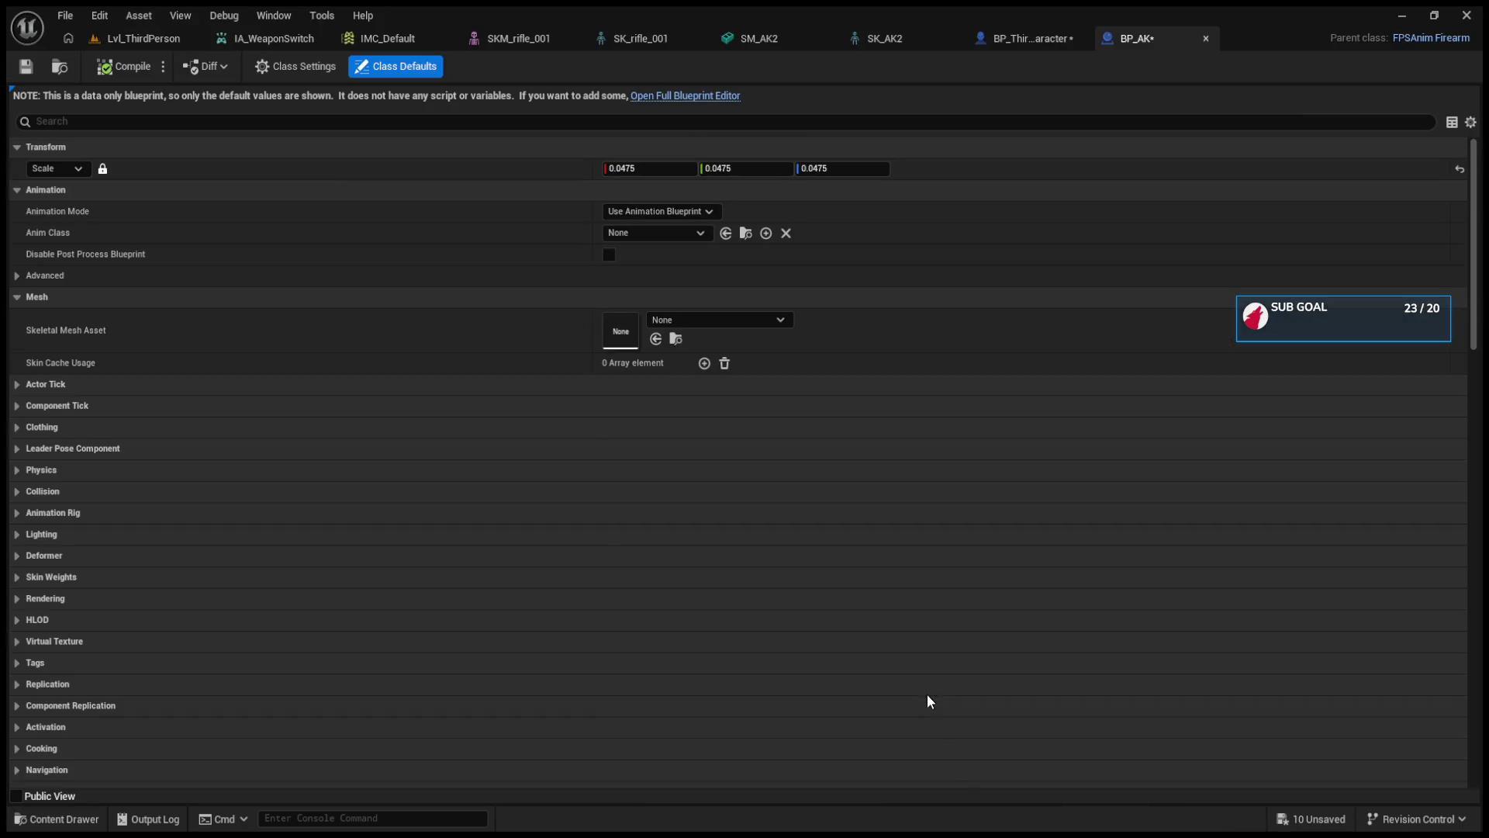
- Show BP_AK in the full Blueprint editor with the AK in its Viewport, compile, and return to the level
{"action": "left_click", "coordinate": [690, 96]}
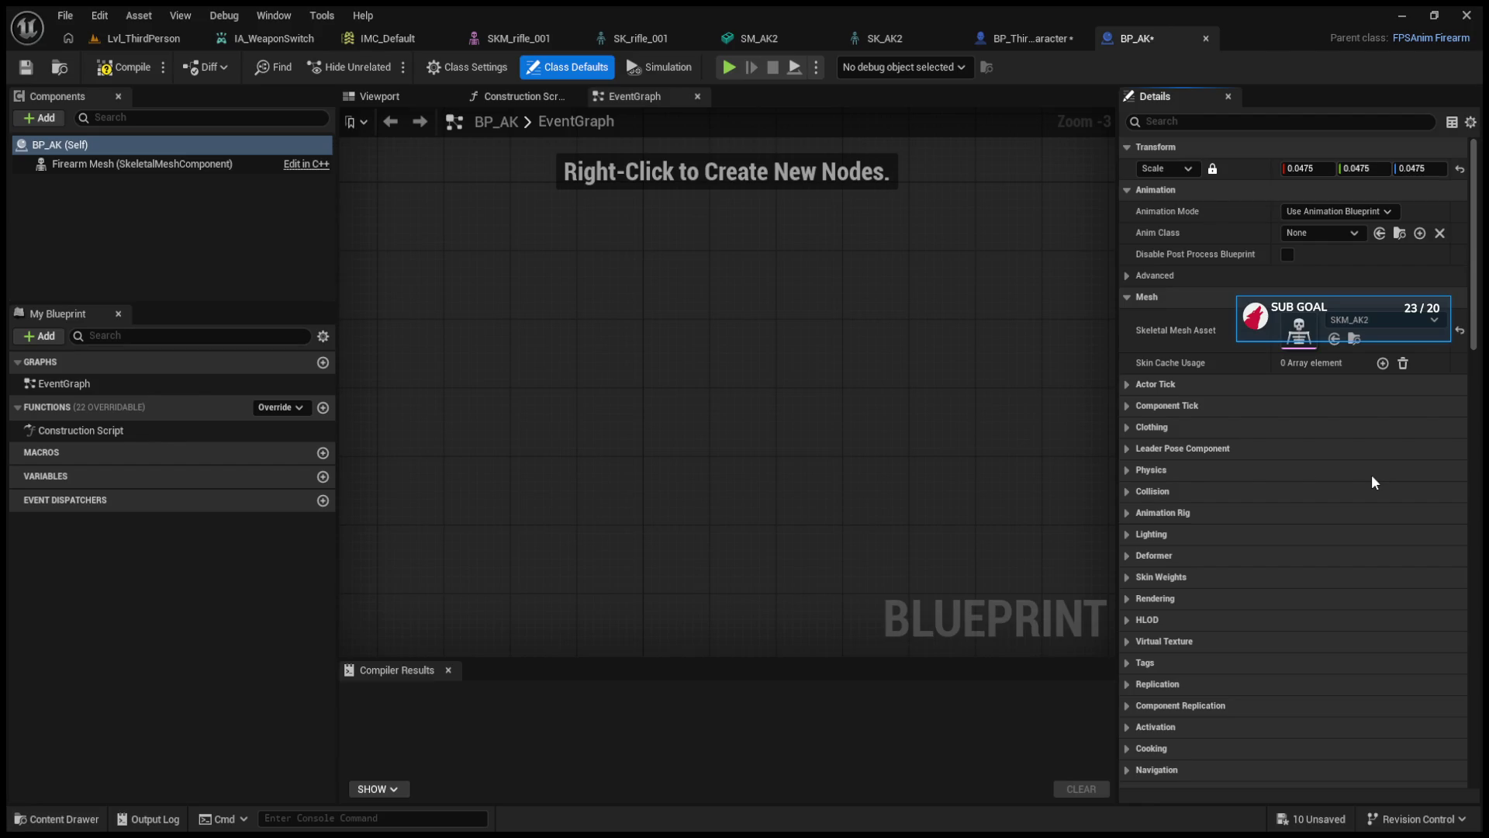
{"action": "left_click", "coordinate": [380, 97]}
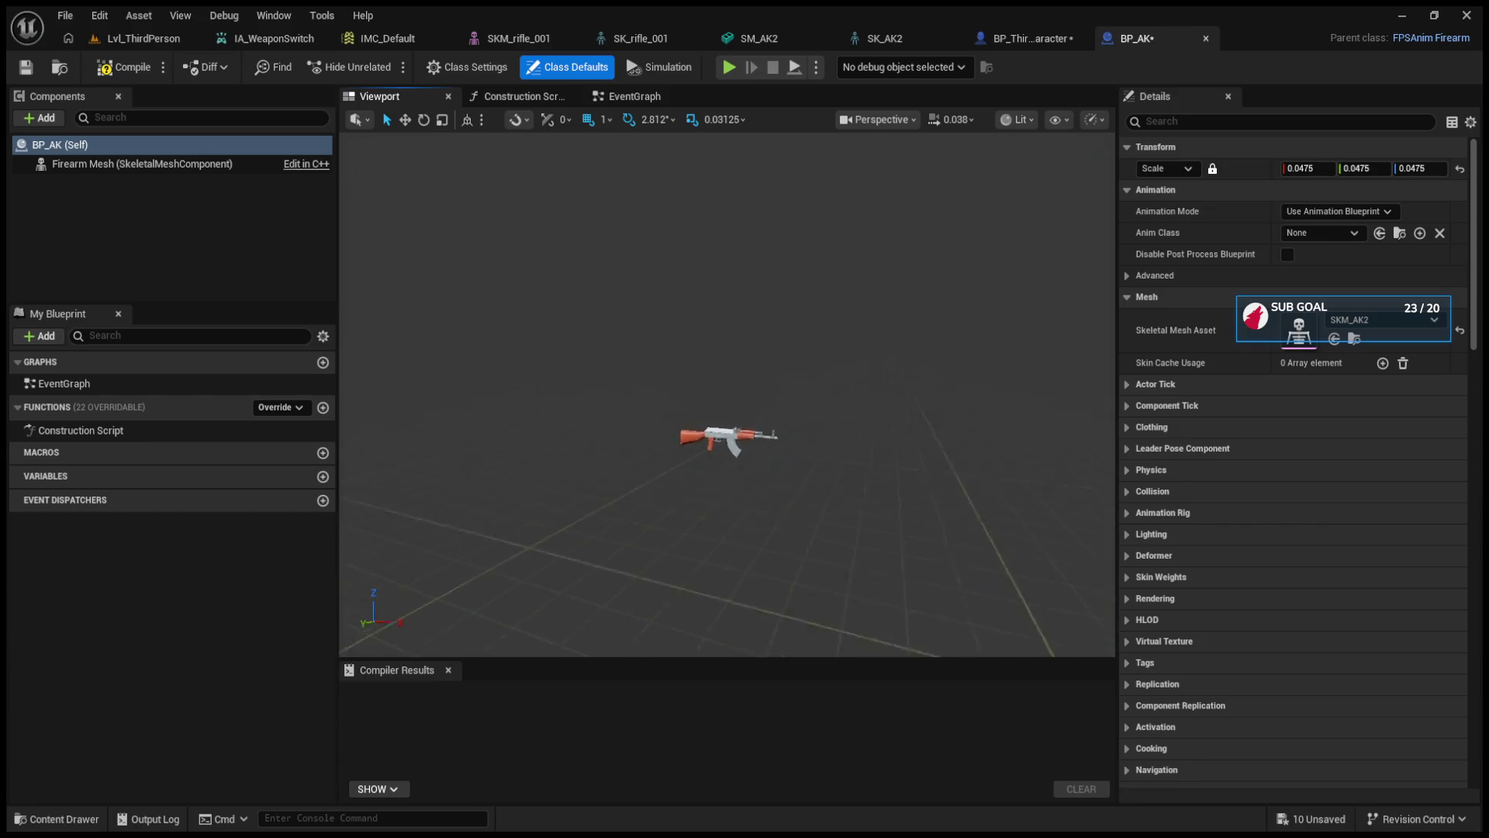
{"action": "left_click", "coordinate": [124, 67]}
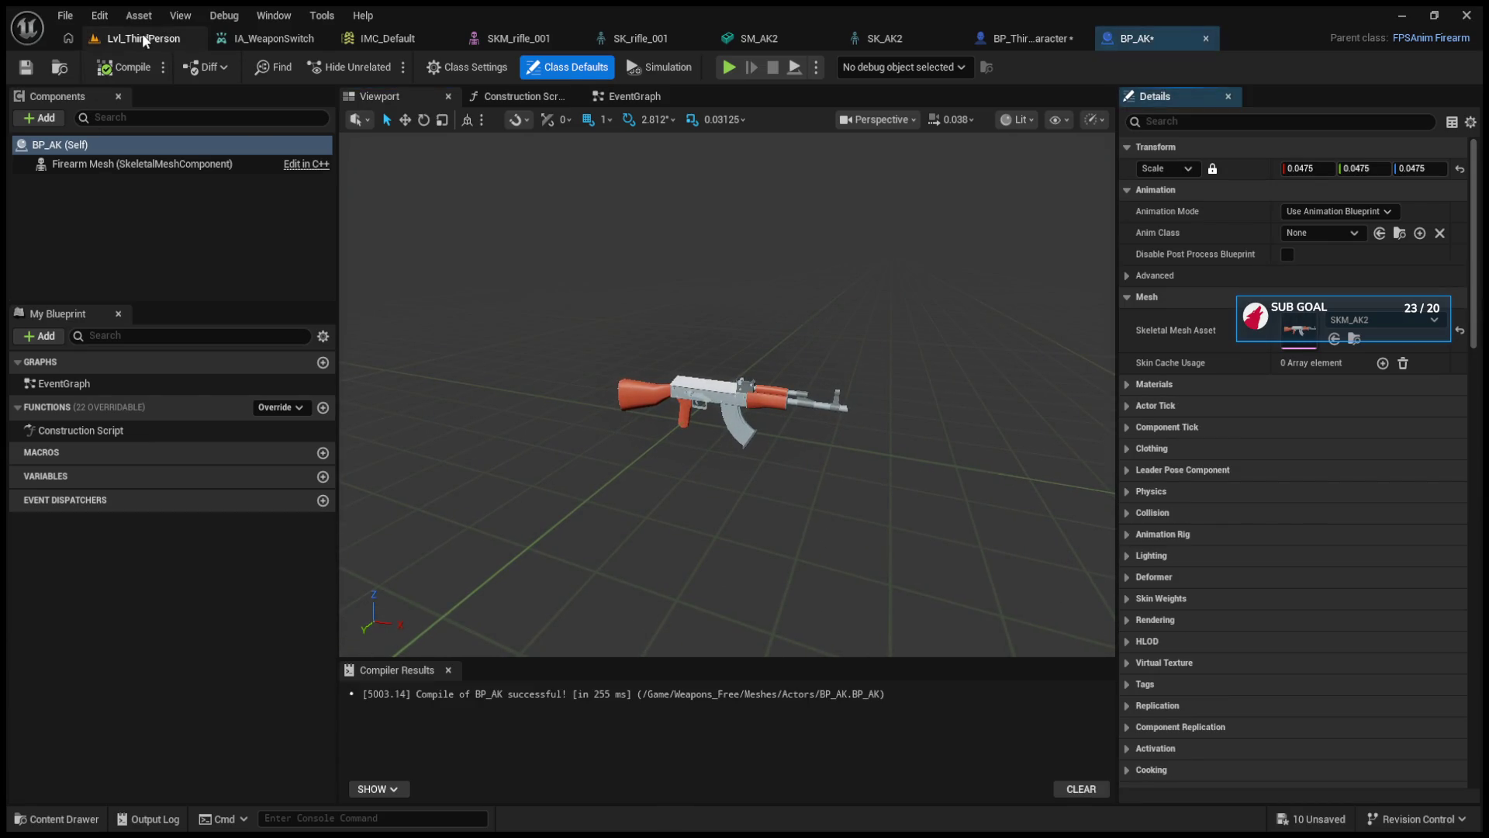
{"action": "left_click", "coordinate": [143, 38]}
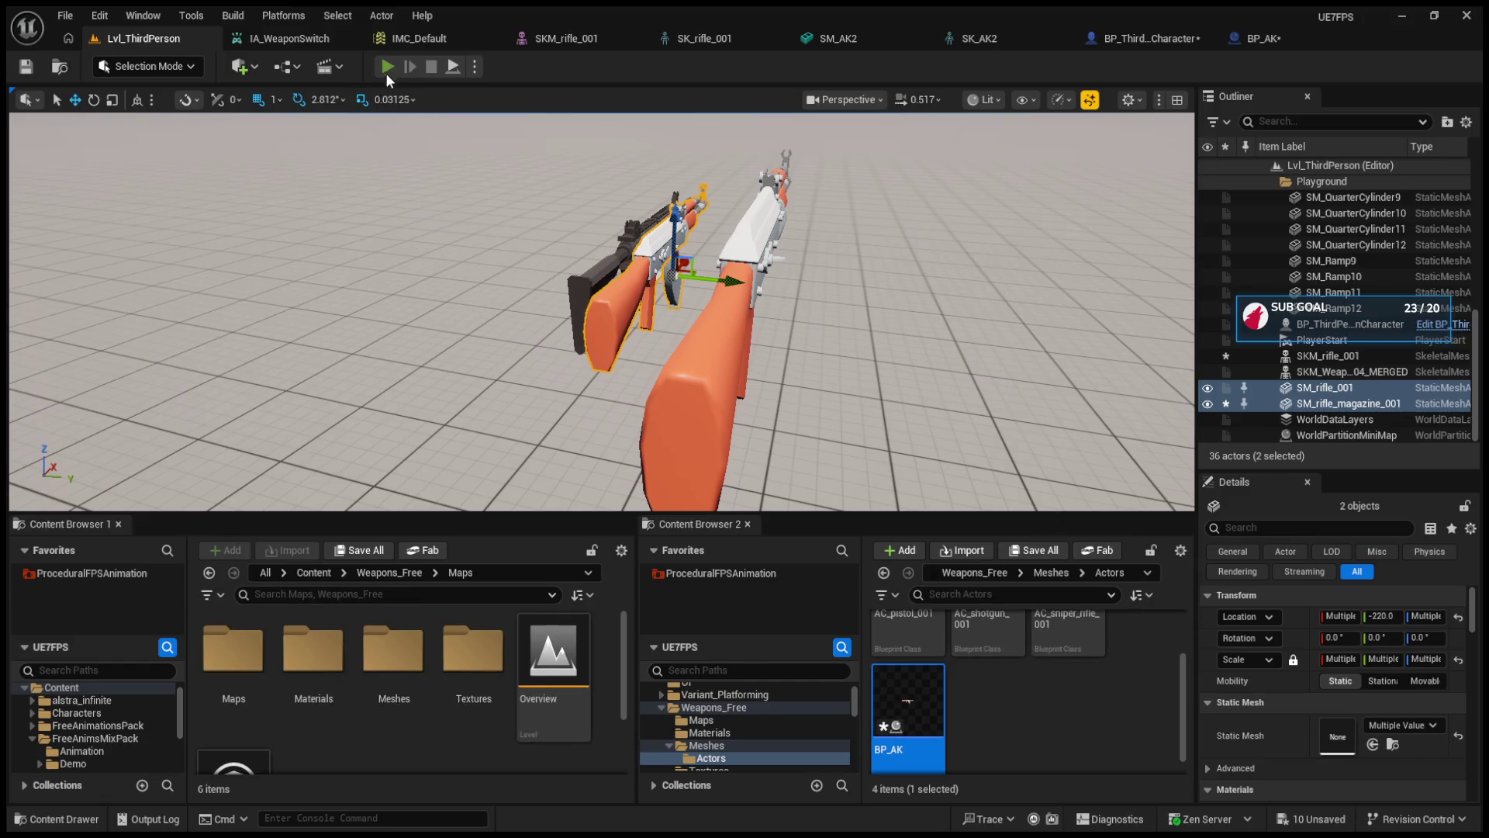
- In a play session, eject and move and rotate the held BP_AK1 with gizmos, then re-possess to check
{"action": "left_click", "coordinate": [386, 68]}
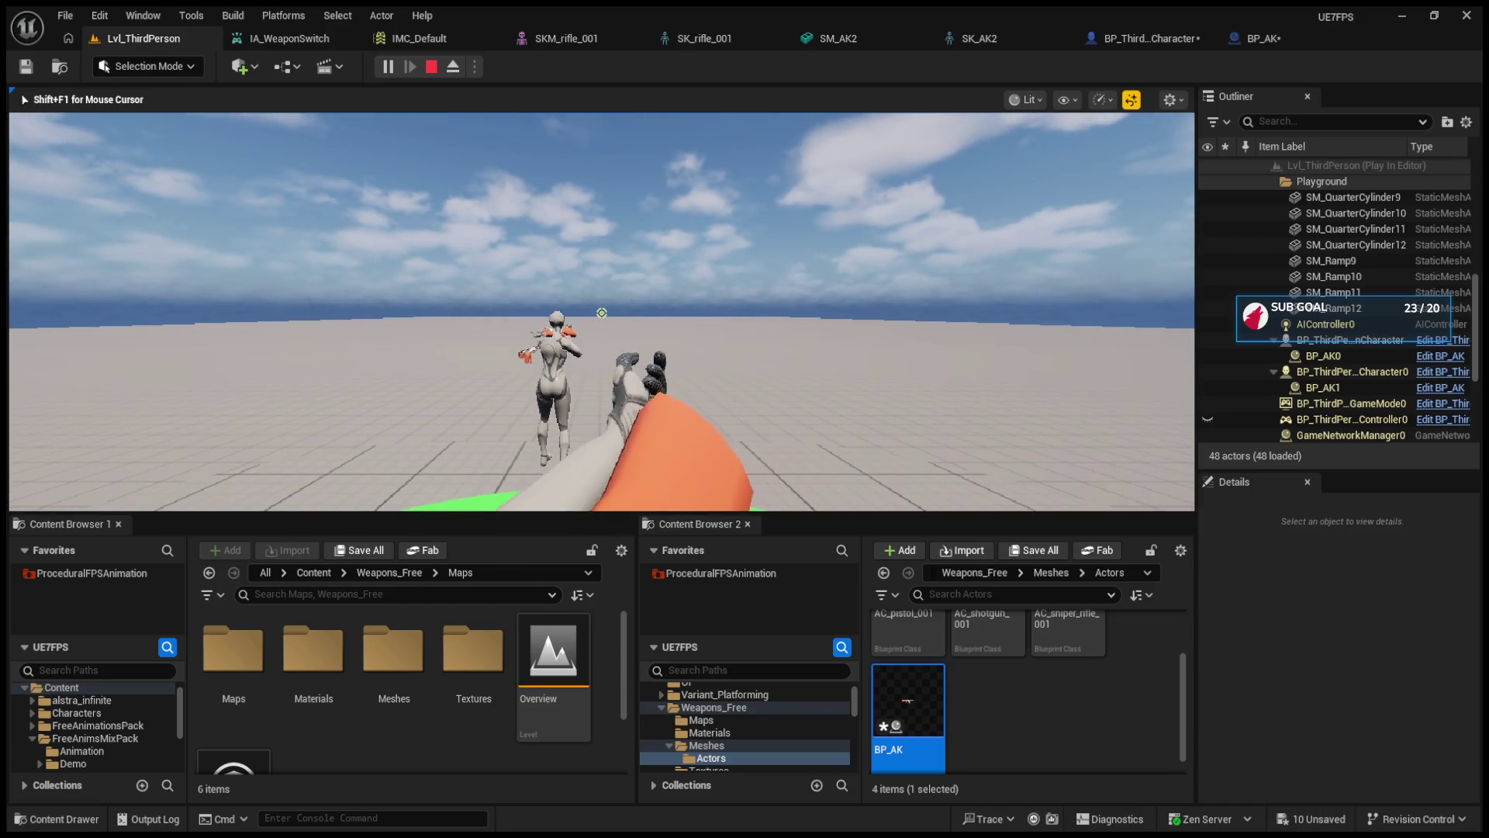
{"action": "key", "text": "F8"}
{"action": "mouse_move", "coordinate": [716, 375]}
{"action": "left_mouse_down"}
{"action": "mouse_move", "coordinate": [680, 365]}
{"action": "mouse_move", "coordinate": [714, 334]}
{"action": "mouse_move", "coordinate": [733, 380]}
{"action": "mouse_move", "coordinate": [667, 326]}
{"action": "mouse_move", "coordinate": [669, 377]}
{"action": "left_mouse_up"}
{"action": "left_click", "coordinate": [637, 348]}
{"action": "key", "text": "e"}
{"action": "key", "text": "w"}
{"action": "mouse_move", "coordinate": [708, 423]}
{"action": "left_mouse_down"}
{"action": "mouse_move", "coordinate": [666, 387]}
{"action": "mouse_move", "coordinate": [729, 383]}
{"action": "mouse_move", "coordinate": [723, 404]}
{"action": "mouse_move", "coordinate": [499, 118]}
{"action": "left_mouse_up"}
{"action": "key", "text": "e"}
{"action": "key", "text": "w"}
{"action": "key", "text": "e"}
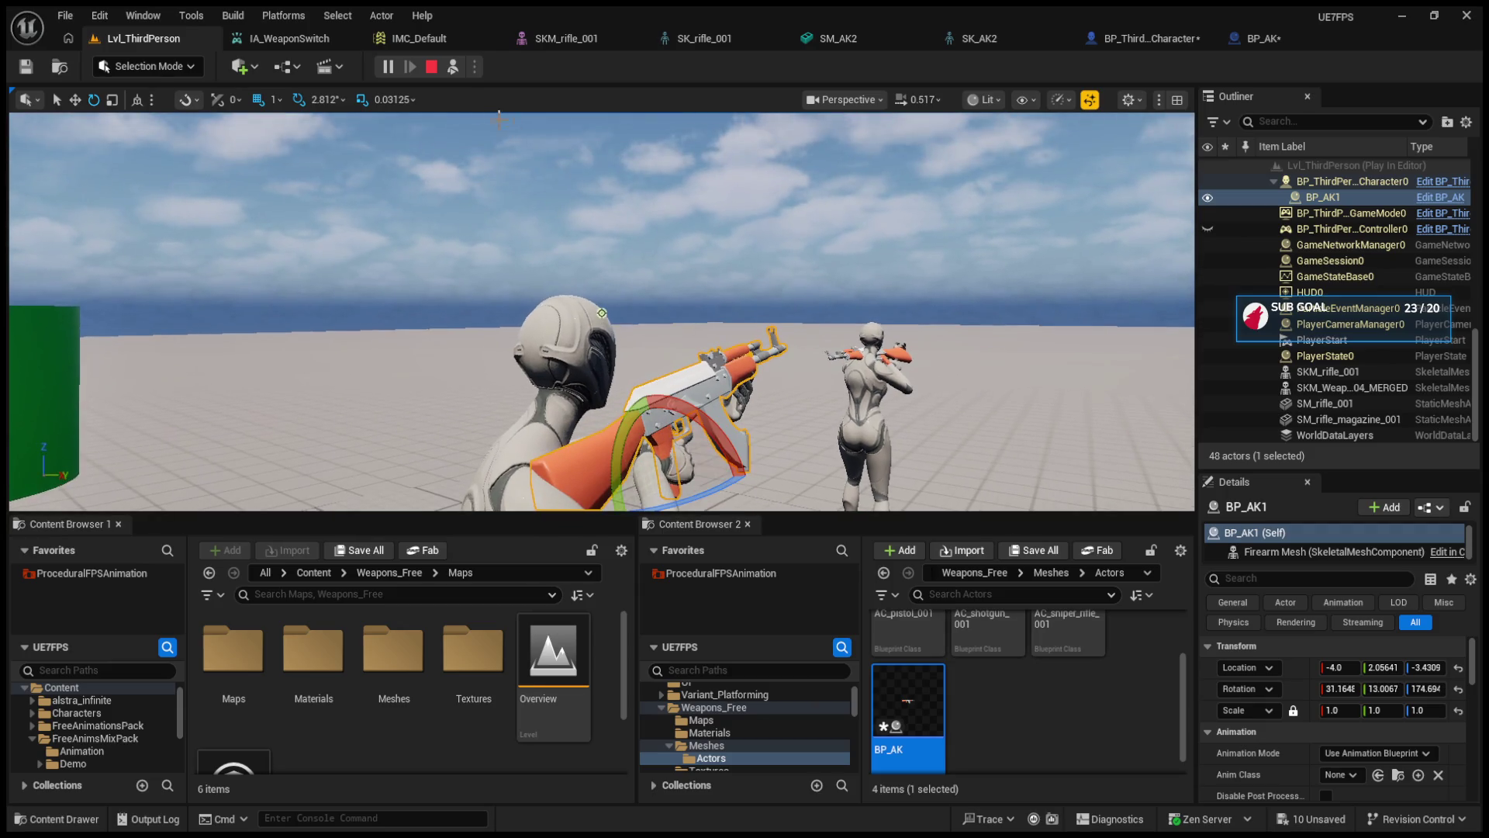
{"action": "mouse_move", "coordinate": [688, 187]}
{"action": "left_mouse_down"}
{"action": "mouse_move", "coordinate": [689, 233]}
{"action": "mouse_move", "coordinate": [689, 187]}
{"action": "left_mouse_up"}
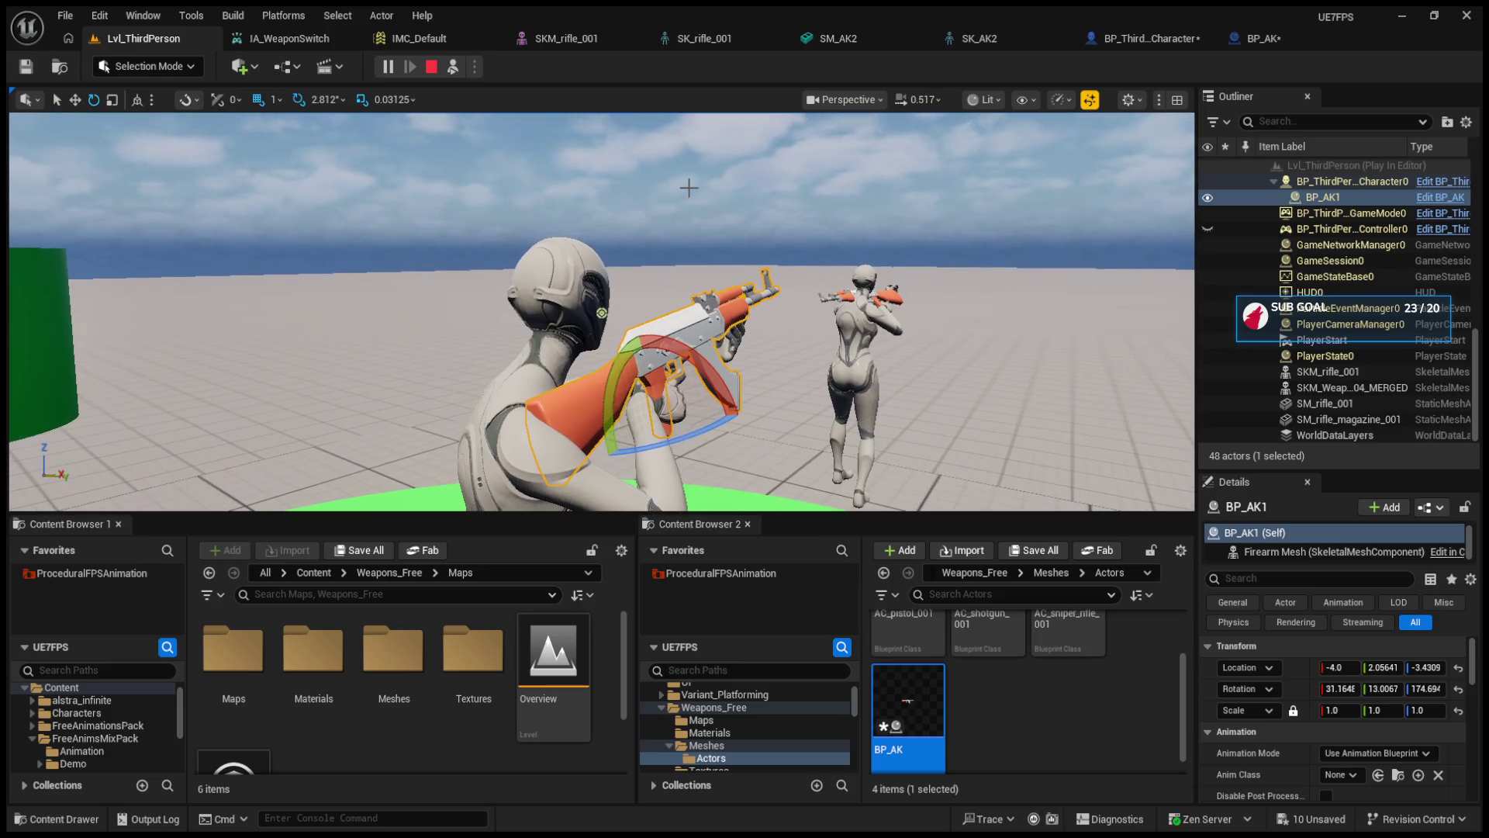
{"action": "left_click", "coordinate": [456, 66]}
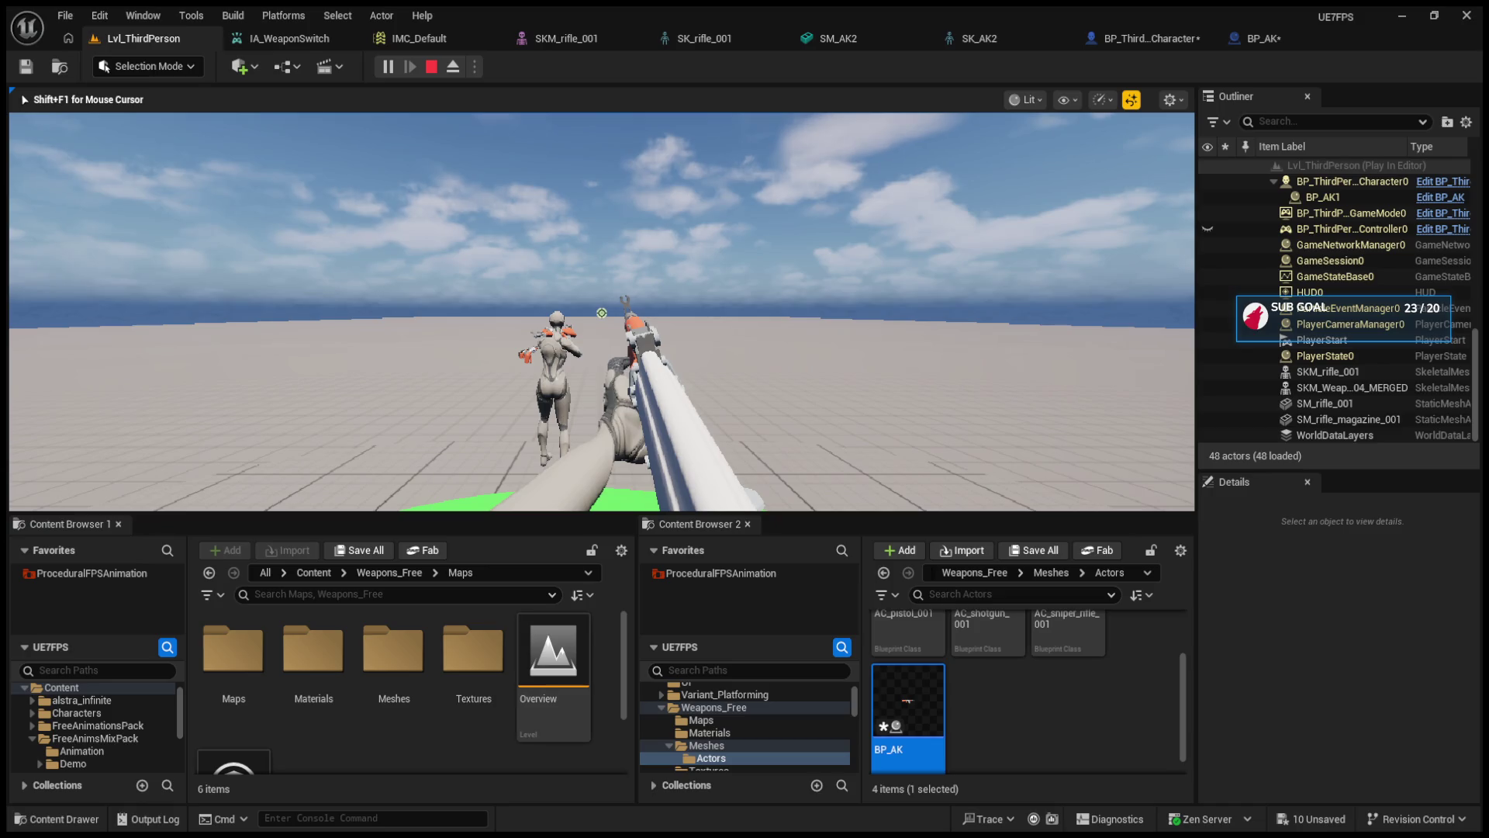
- Reposition the rifle, lower its Y rotation to 10°, check the first-person grip, then stop playing
{"action": "key", "text": "F8"}
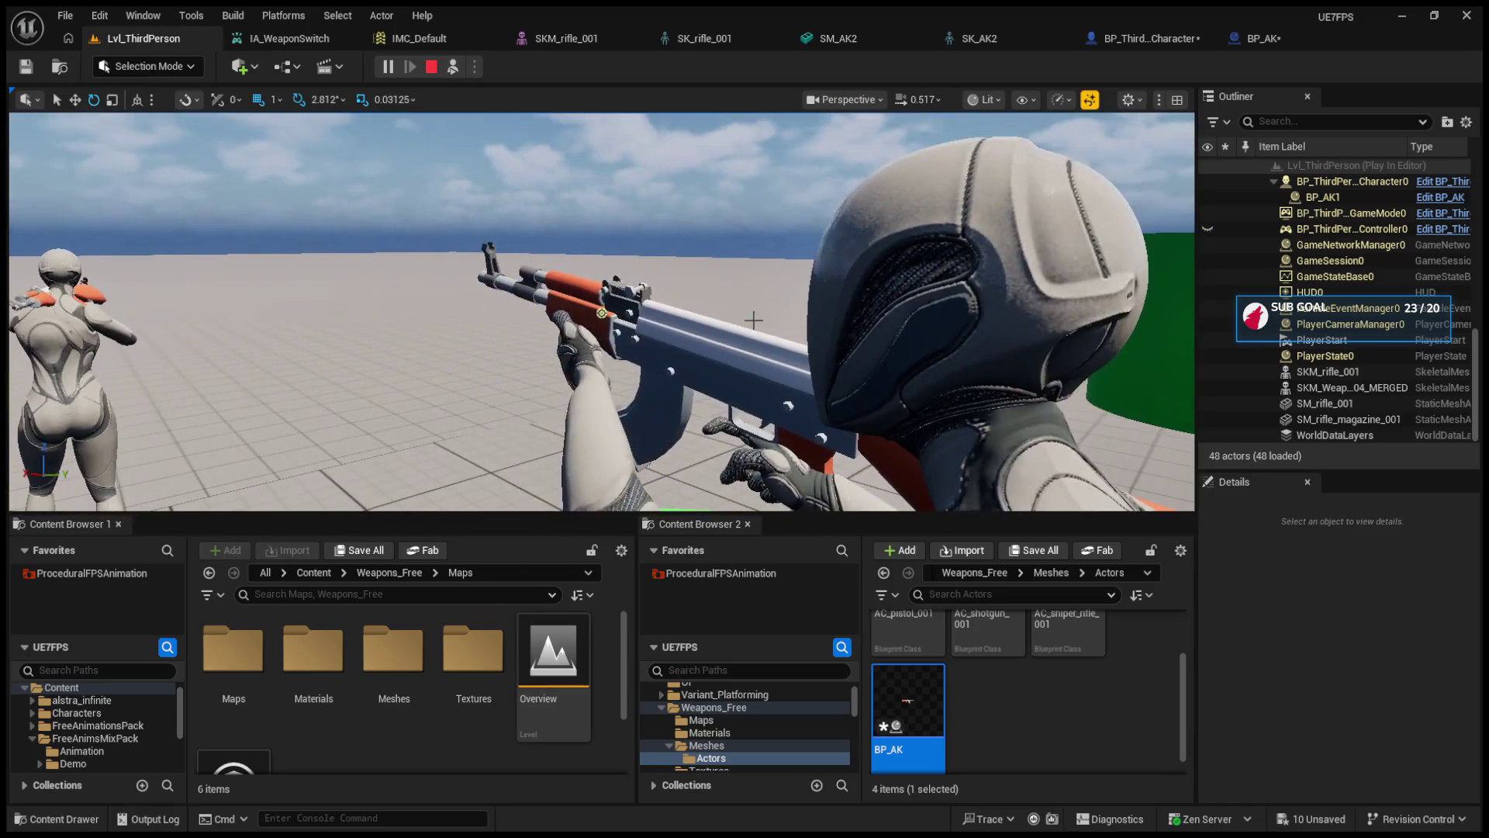
{"action": "left_click", "coordinate": [753, 320]}
{"action": "key", "text": "f"}
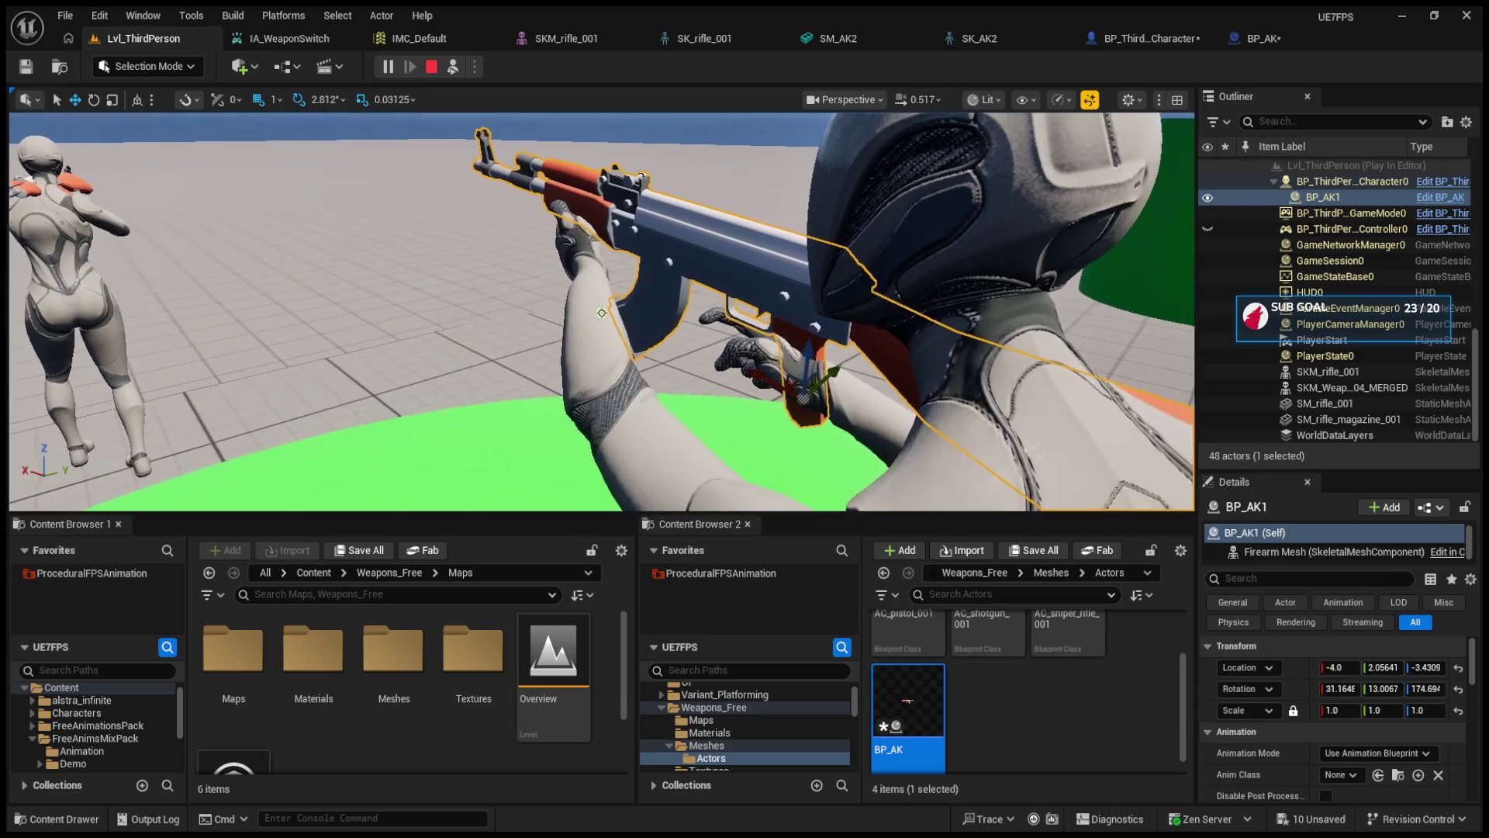
{"action": "mouse_move", "coordinate": [768, 384]}
{"action": "left_mouse_down"}
{"action": "mouse_move", "coordinate": [744, 389]}
{"action": "mouse_move", "coordinate": [753, 359]}
{"action": "left_mouse_up"}
{"action": "mouse_move", "coordinate": [756, 362]}
{"action": "left_mouse_down"}
{"action": "mouse_move", "coordinate": [504, 365]}
{"action": "mouse_move", "coordinate": [789, 327]}
{"action": "left_mouse_up"}
{"action": "scroll", "coordinate": [602, 312], "scroll_direction": "up", "scroll_amount": 2}
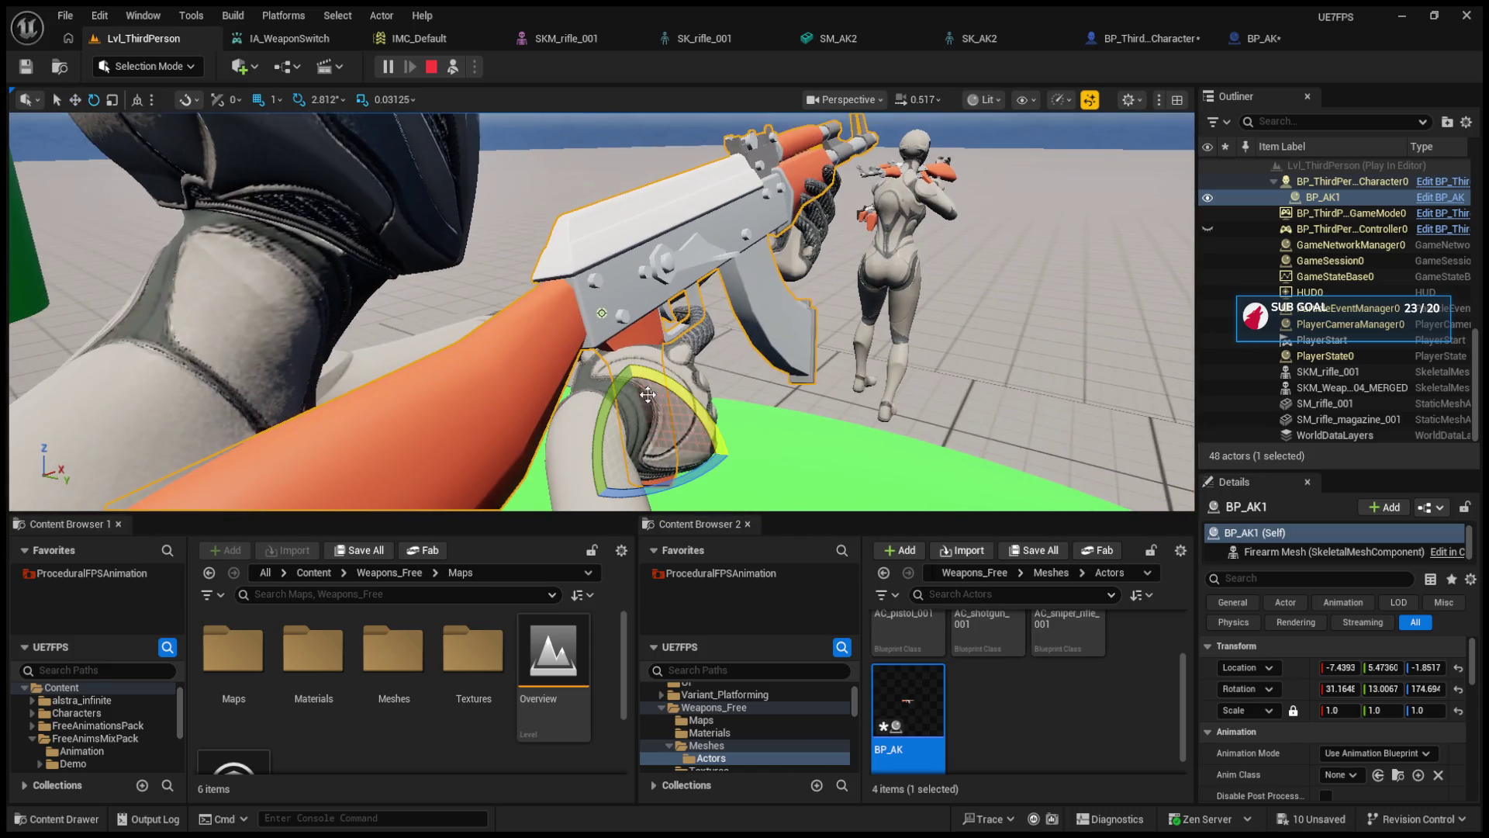
{"action": "mouse_move", "coordinate": [1383, 689]}
{"action": "left_mouse_down"}
{"action": "mouse_move", "coordinate": [1345, 689]}
{"action": "mouse_move", "coordinate": [1409, 688]}
{"action": "left_mouse_up"}
{"action": "type", "text": "10"}
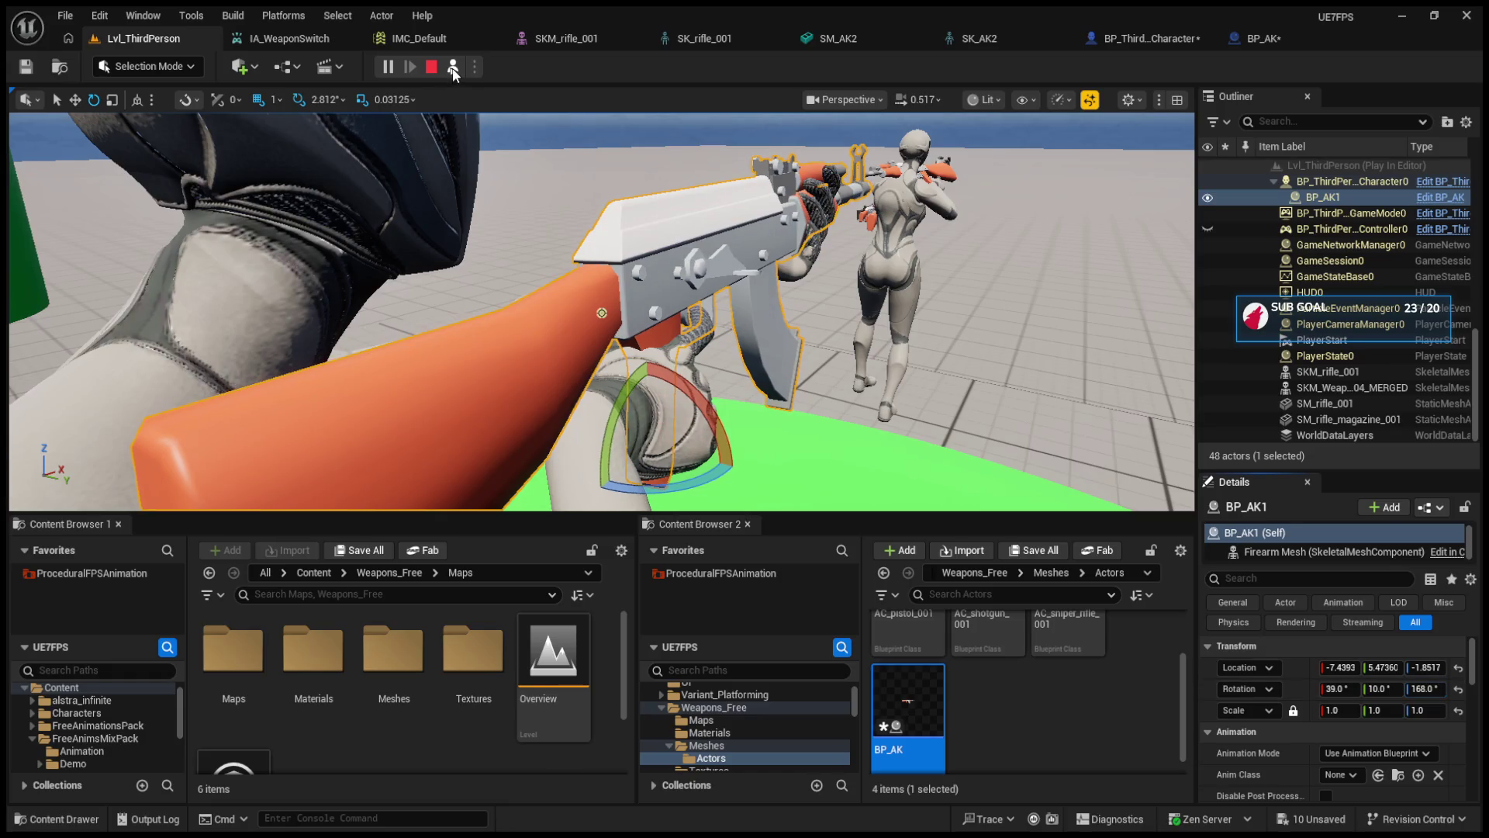
{"action": "left_click", "coordinate": [453, 67]}
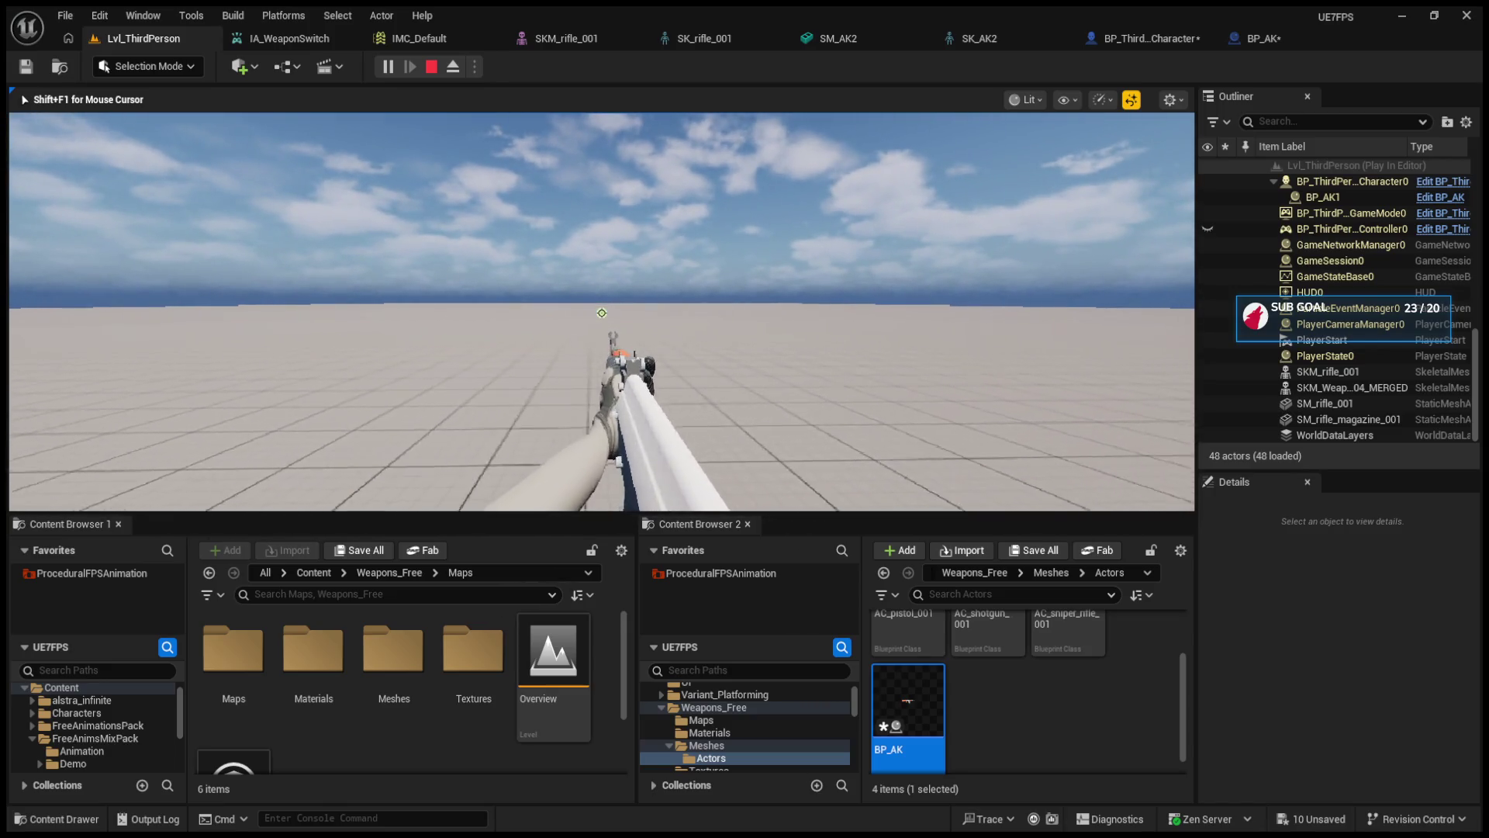
{"action": "key", "text": "F8"}
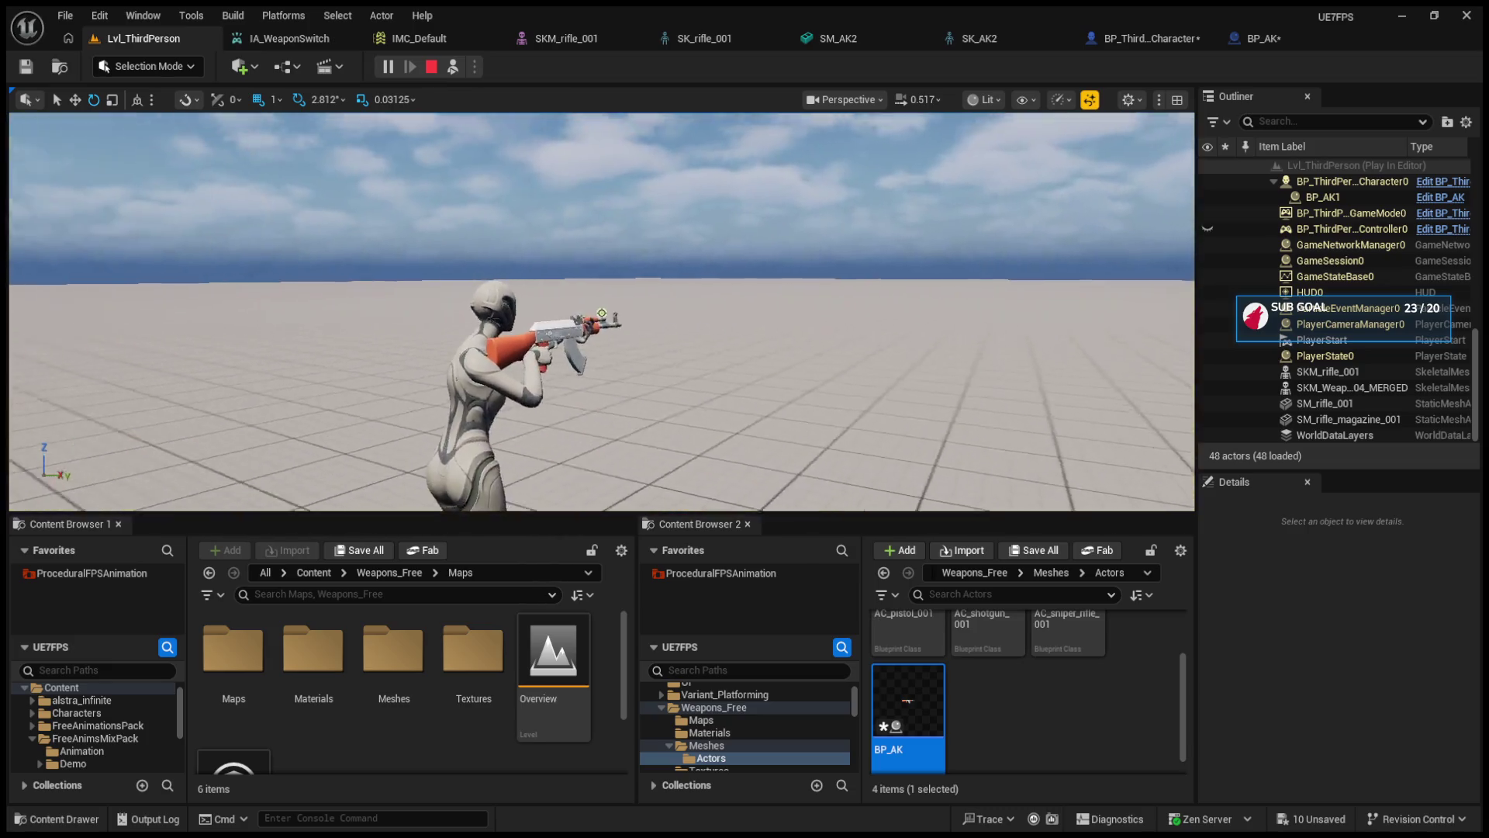
{"action": "scroll", "coordinate": [677, 267], "scroll_direction": "up", "scroll_amount": 6}
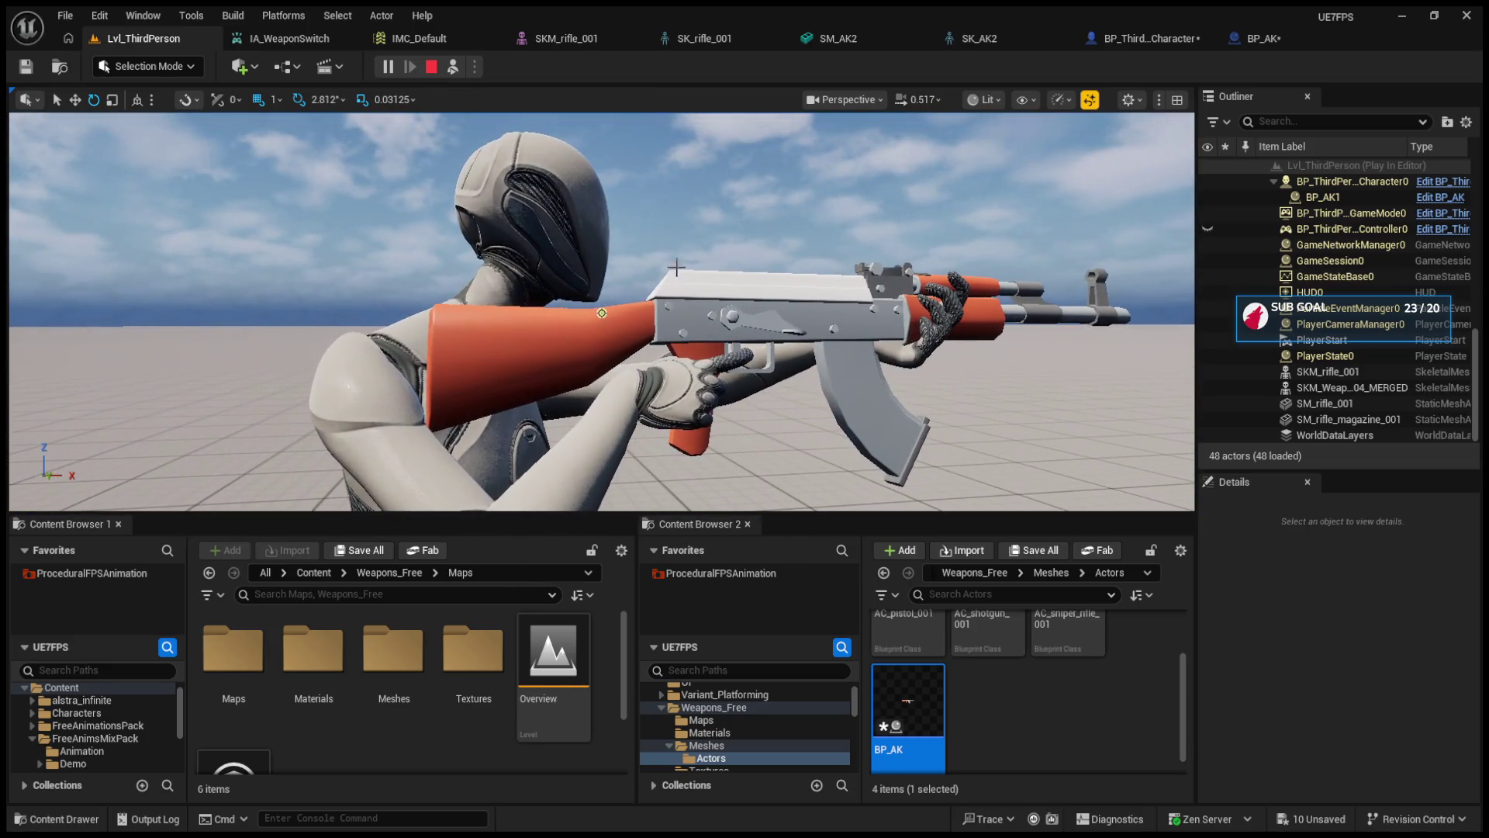
{"action": "left_click", "coordinate": [431, 70]}
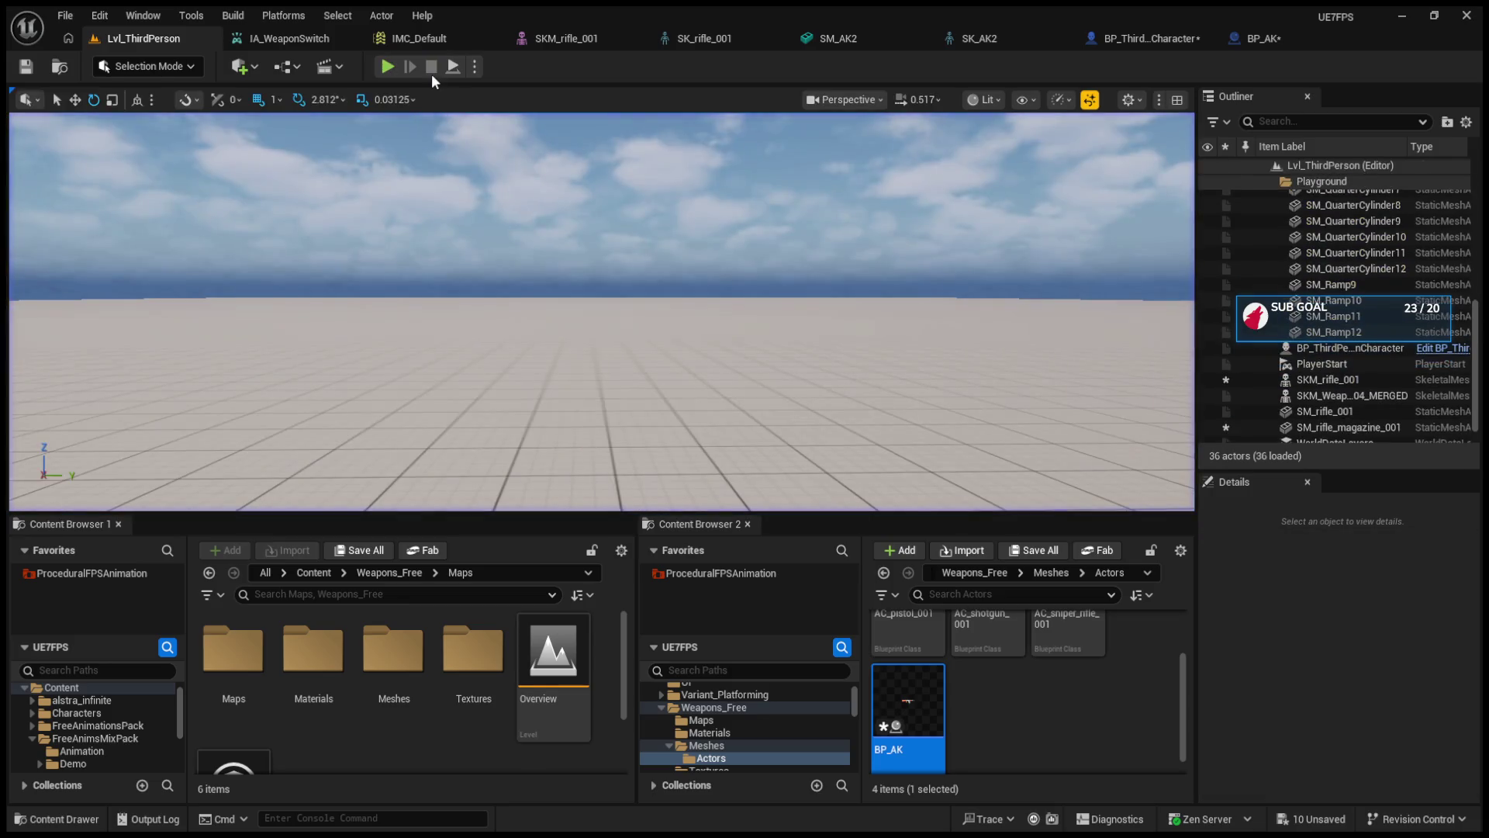
- In a new play session, rotate BP_AK1 into the hands with the gizmo and check it first-person
{"action": "left_click", "coordinate": [388, 66]}
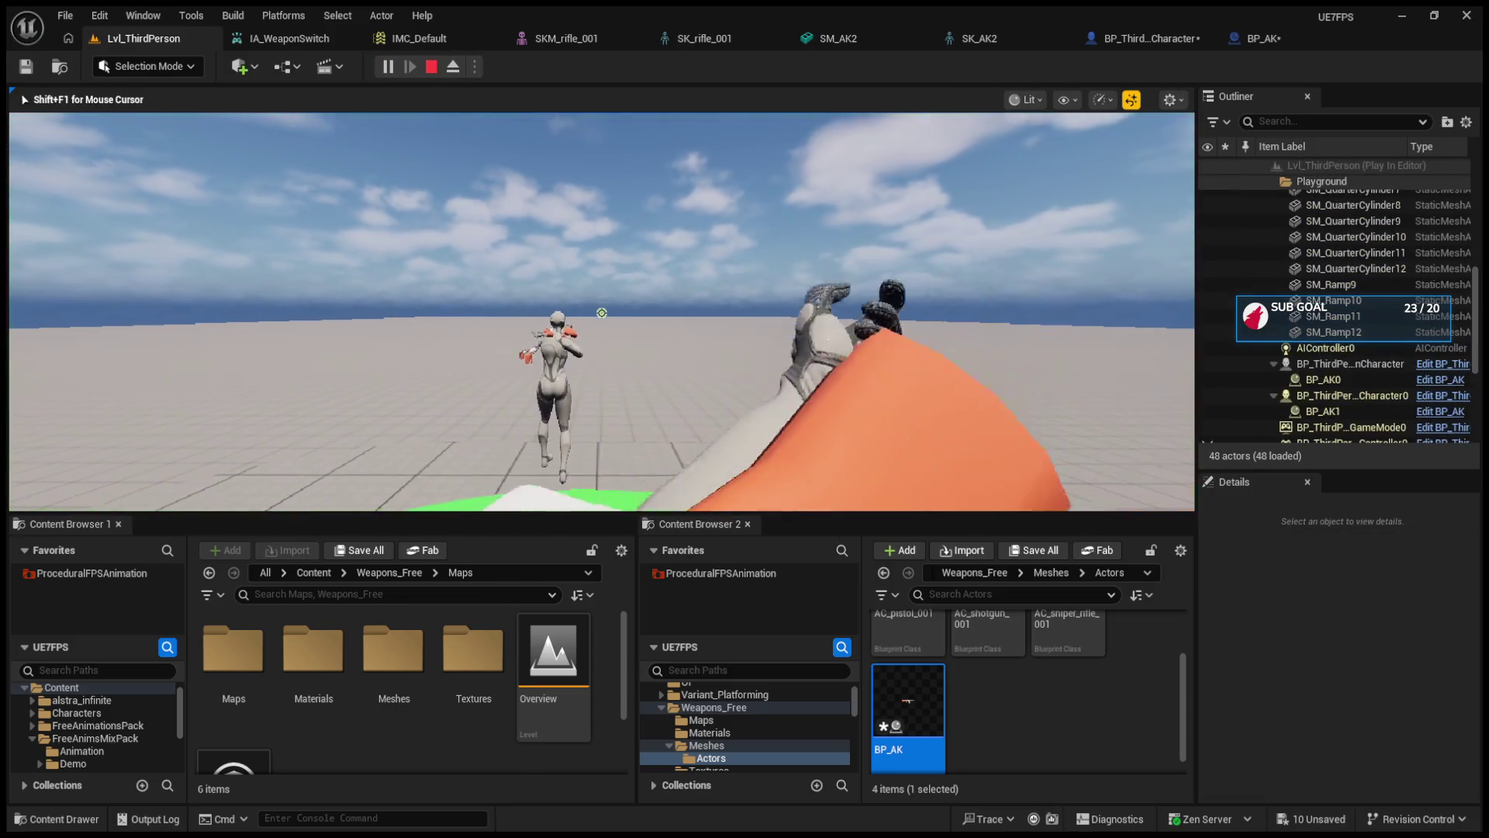
{"action": "key", "text": "F8"}
{"action": "scroll", "coordinate": [817, 282], "scroll_direction": "up", "scroll_amount": 5}
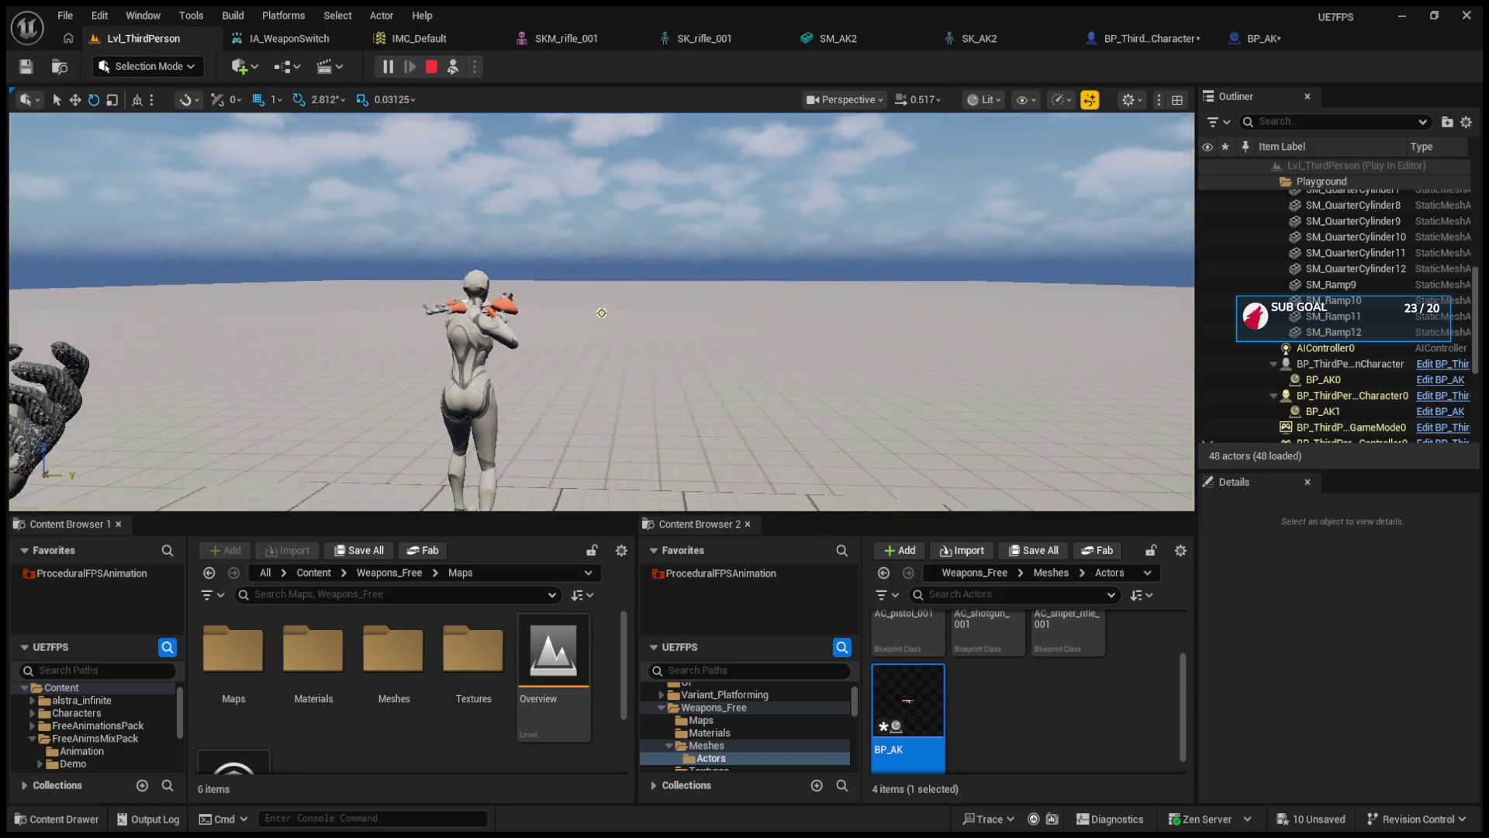
{"action": "left_click", "coordinate": [574, 304]}
{"action": "mouse_move", "coordinate": [465, 446]}
{"action": "left_mouse_down"}
{"action": "mouse_move", "coordinate": [528, 403]}
{"action": "mouse_move", "coordinate": [559, 349]}
{"action": "mouse_move", "coordinate": [587, 372]}
{"action": "left_mouse_up"}
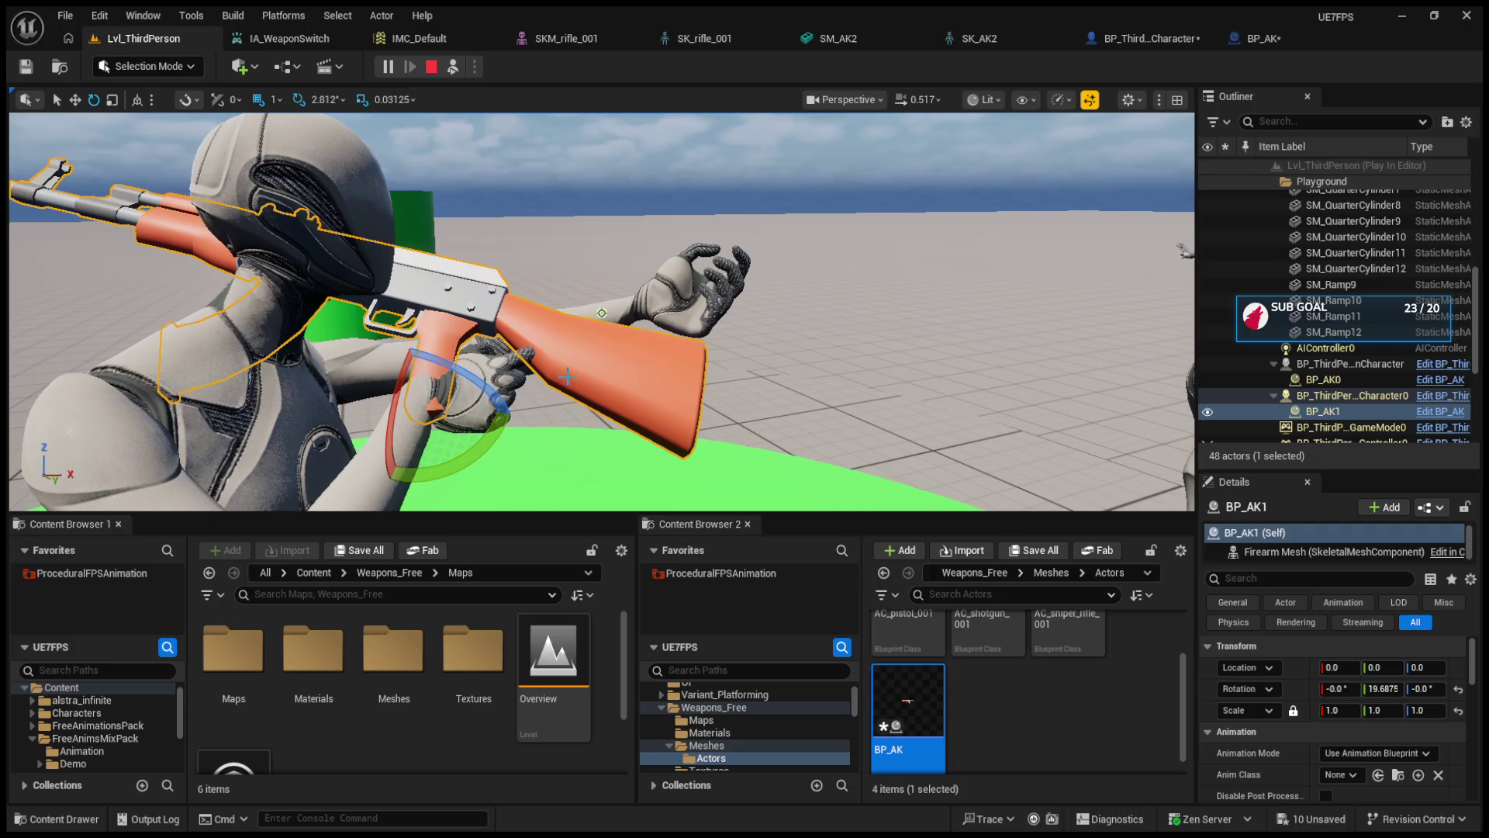
{"action": "mouse_move", "coordinate": [416, 407]}
{"action": "left_mouse_down"}
{"action": "mouse_move", "coordinate": [474, 429]}
{"action": "mouse_move", "coordinate": [520, 388]}
{"action": "mouse_move", "coordinate": [543, 395]}
{"action": "left_mouse_up"}
{"action": "left_click_drag", "start_coordinate": [301, 417], "coordinate": [314, 381]}
{"action": "mouse_move", "coordinate": [372, 295]}
{"action": "left_mouse_down"}
{"action": "mouse_move", "coordinate": [367, 366]}
{"action": "mouse_move", "coordinate": [478, 366]}
{"action": "mouse_move", "coordinate": [424, 347]}
{"action": "mouse_move", "coordinate": [425, 360]}
{"action": "left_mouse_up"}
{"action": "key", "text": "w"}
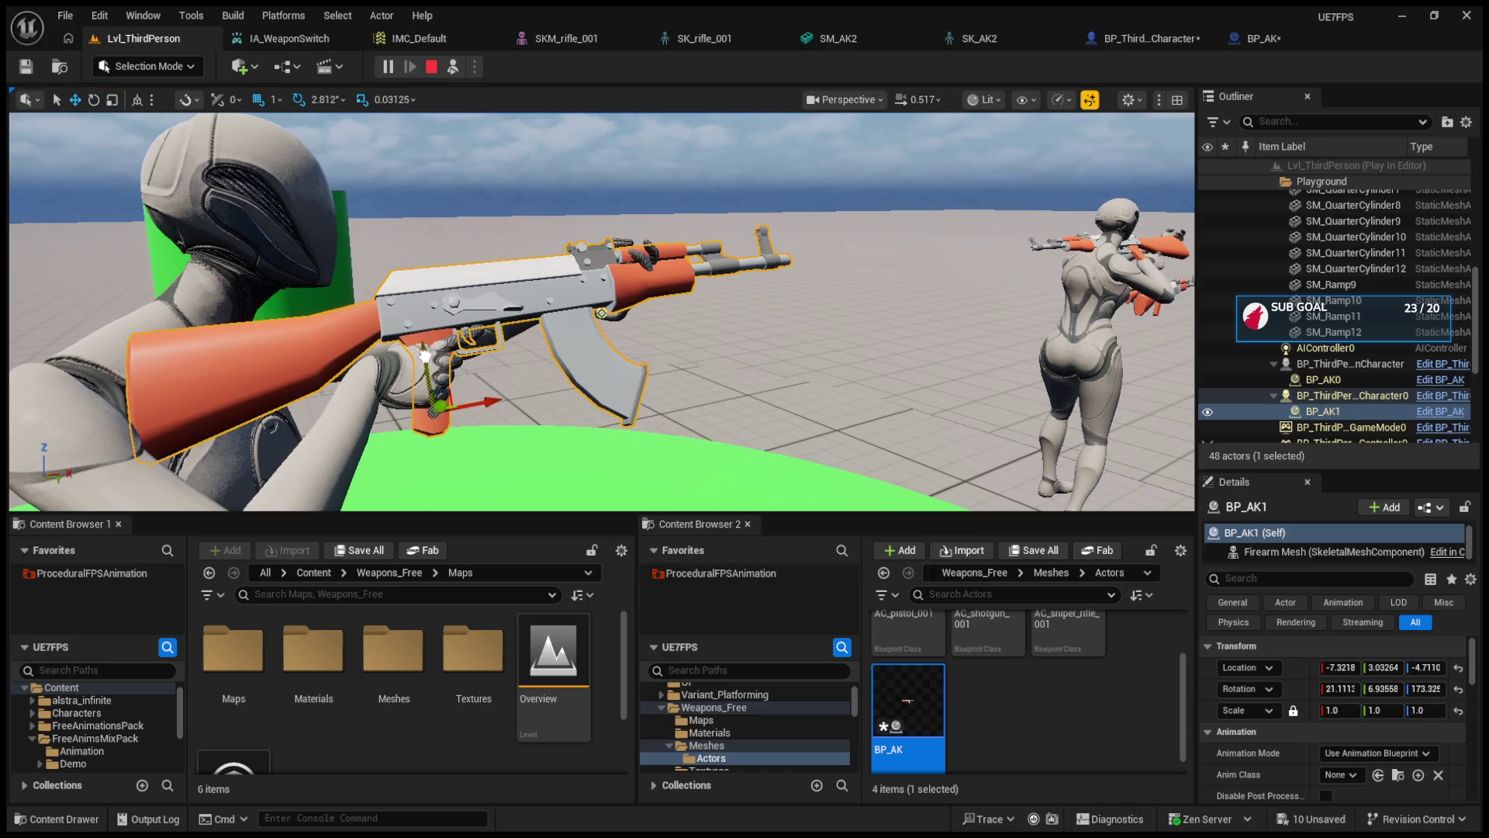
{"action": "key", "text": "e"}
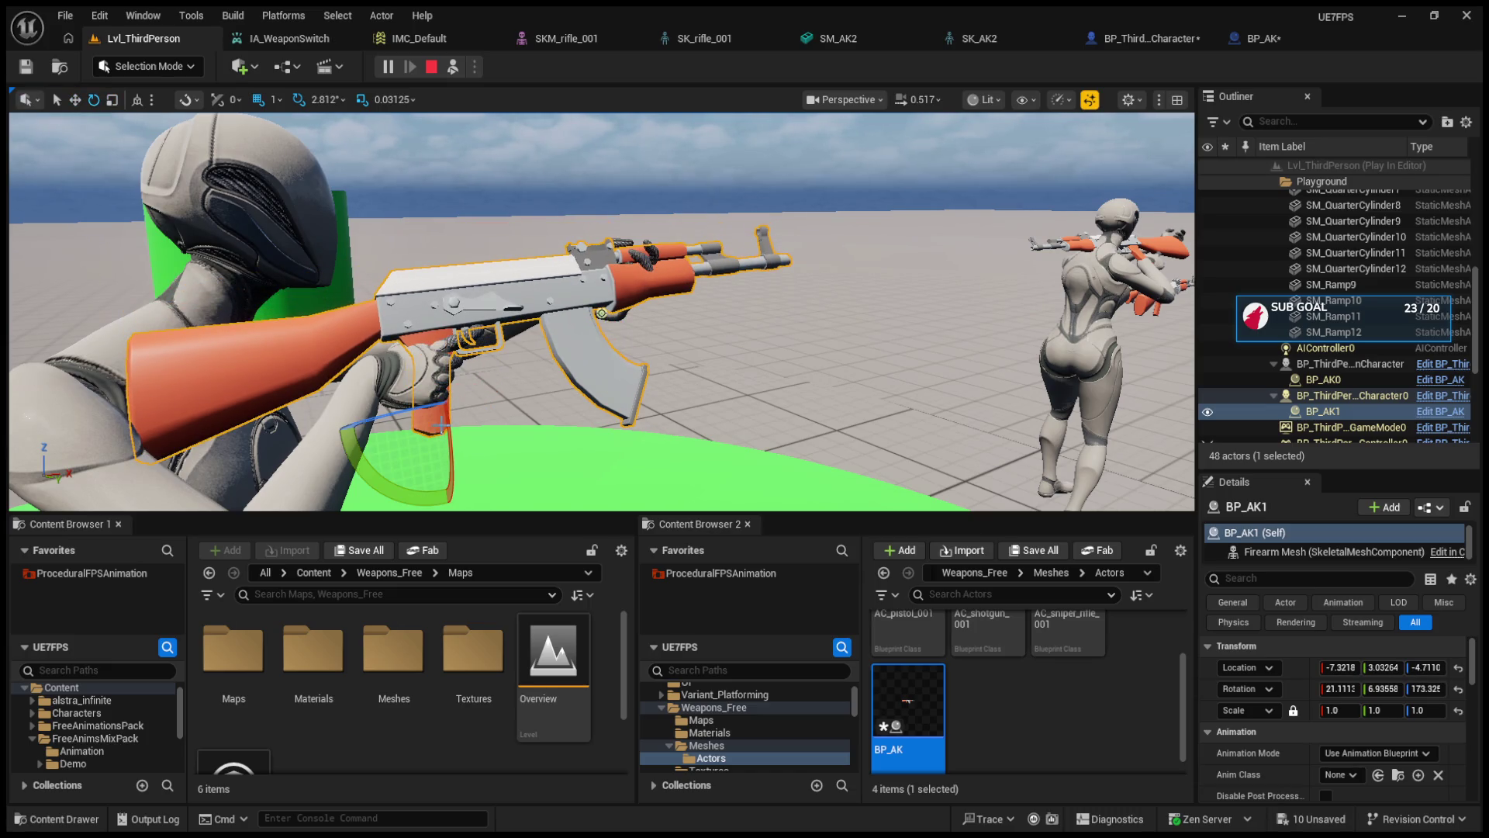
{"action": "left_click_drag", "start_coordinate": [349, 436], "coordinate": [353, 447]}
{"action": "left_click", "coordinate": [453, 66]}
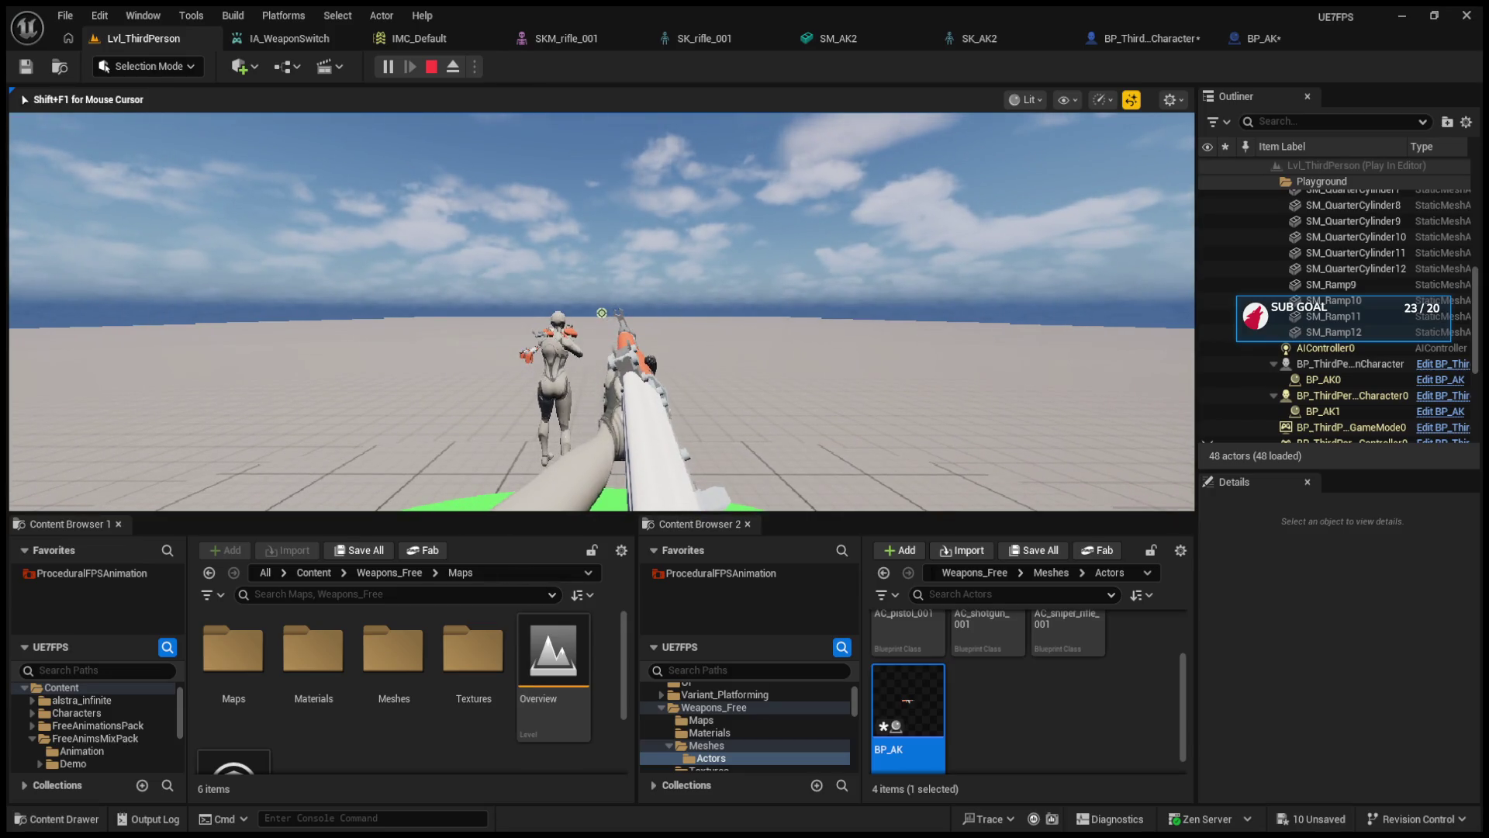
- Set the rifle's rotation in Details to 38, 11, 170 and slide it forward into the hands
{"action": "key", "text": "F8"}
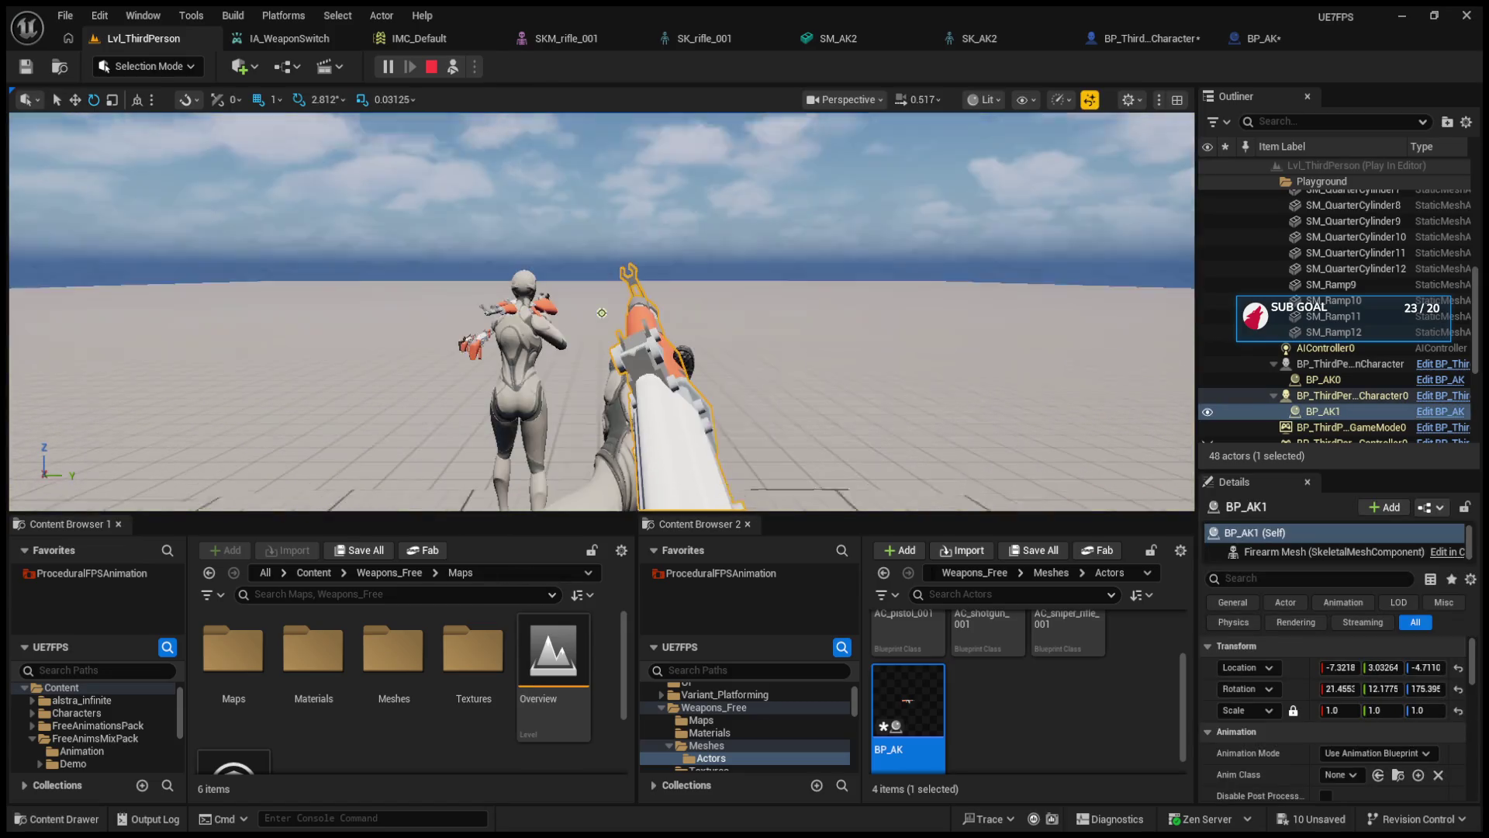
{"action": "key", "text": "f"}
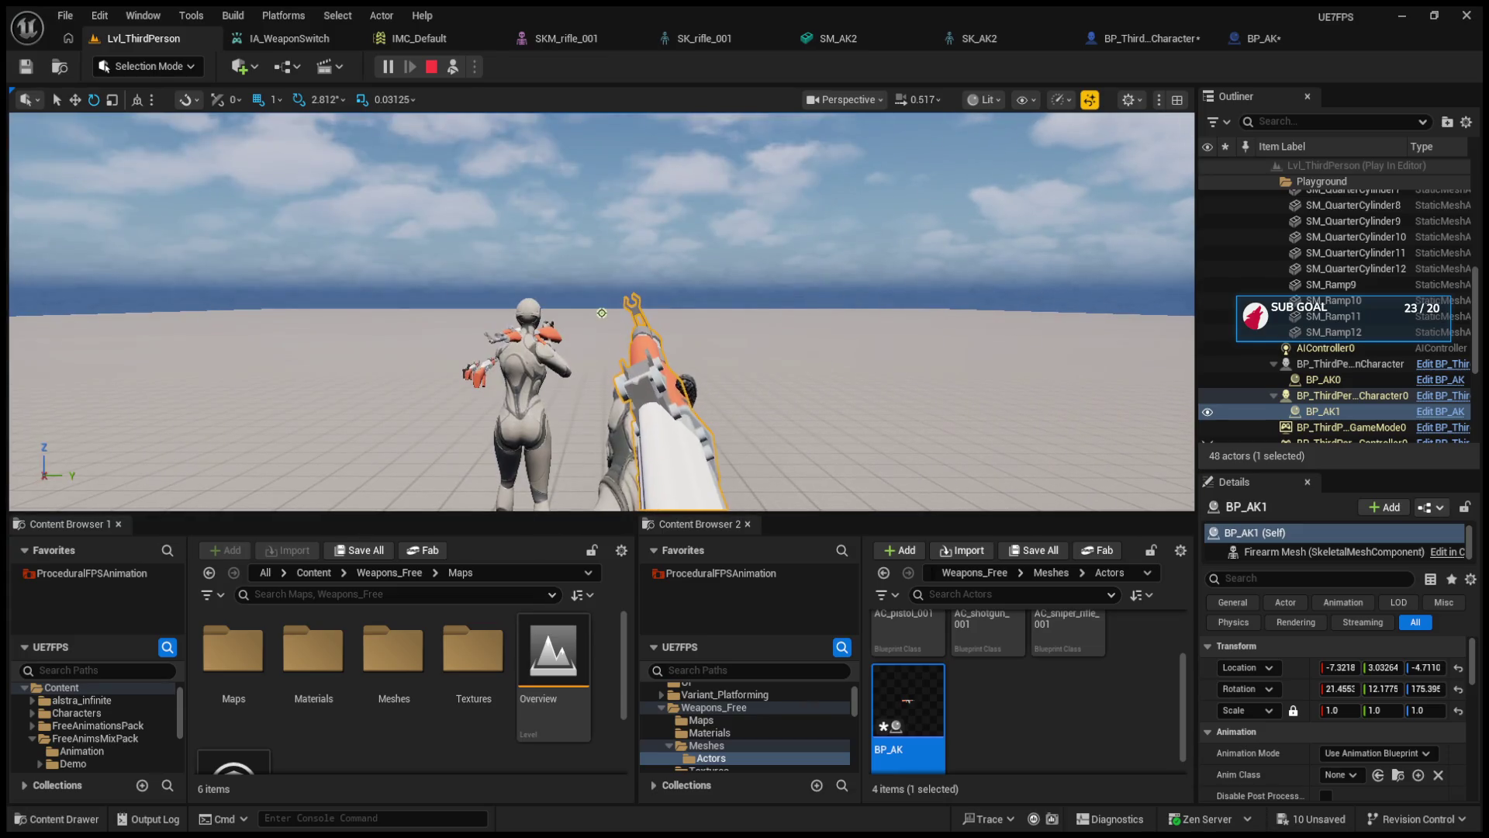
{"action": "mouse_move", "coordinate": [1341, 690]}
{"action": "left_mouse_down"}
{"action": "mouse_move", "coordinate": [1421, 690]}
{"action": "mouse_move", "coordinate": [1343, 689]}
{"action": "mouse_move", "coordinate": [1384, 667]}
{"action": "left_mouse_up"}
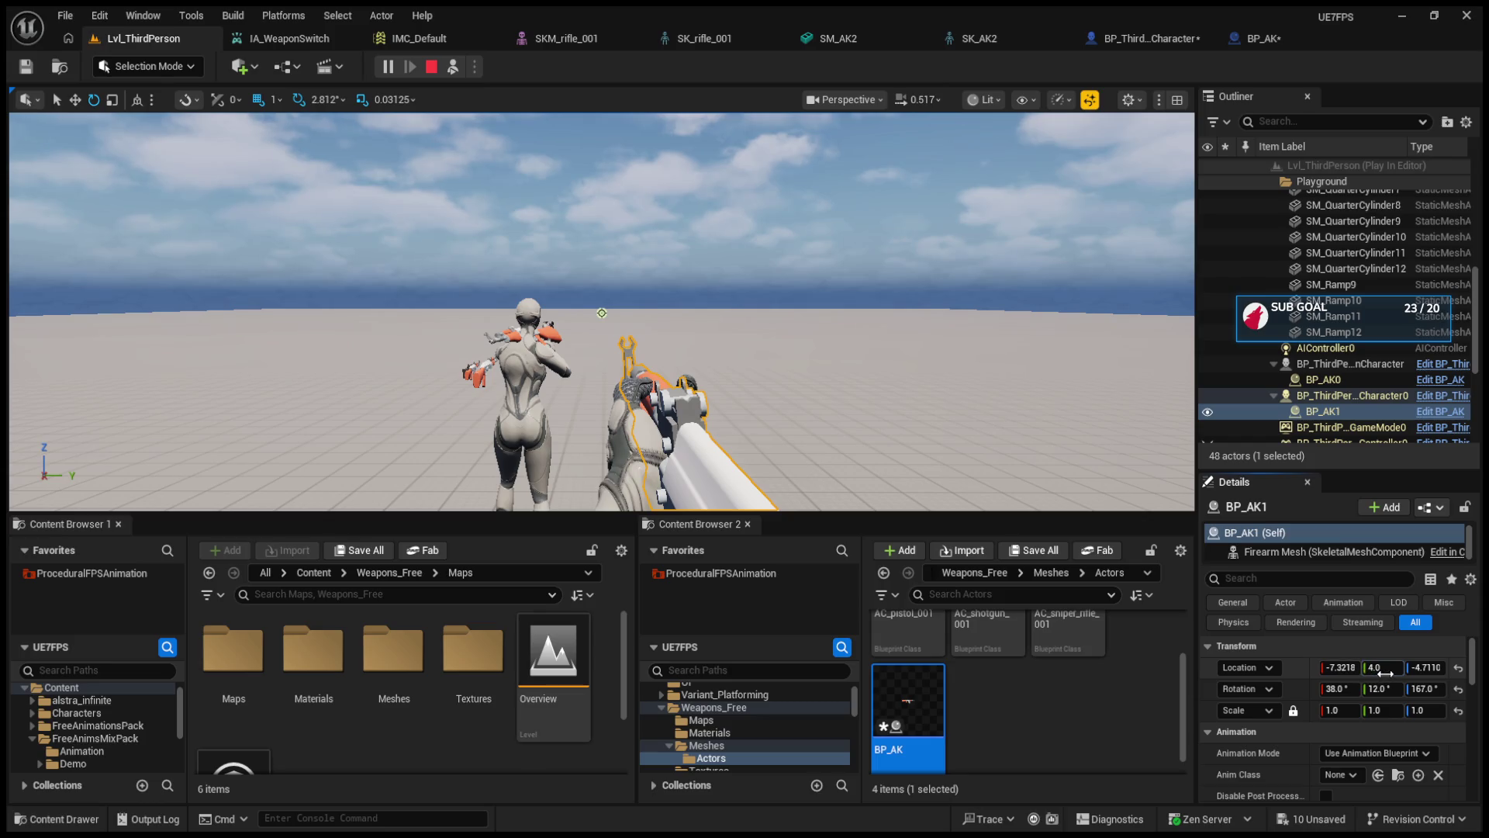
{"action": "left_click_drag", "start_coordinate": [1376, 688], "coordinate": [1379, 667]}
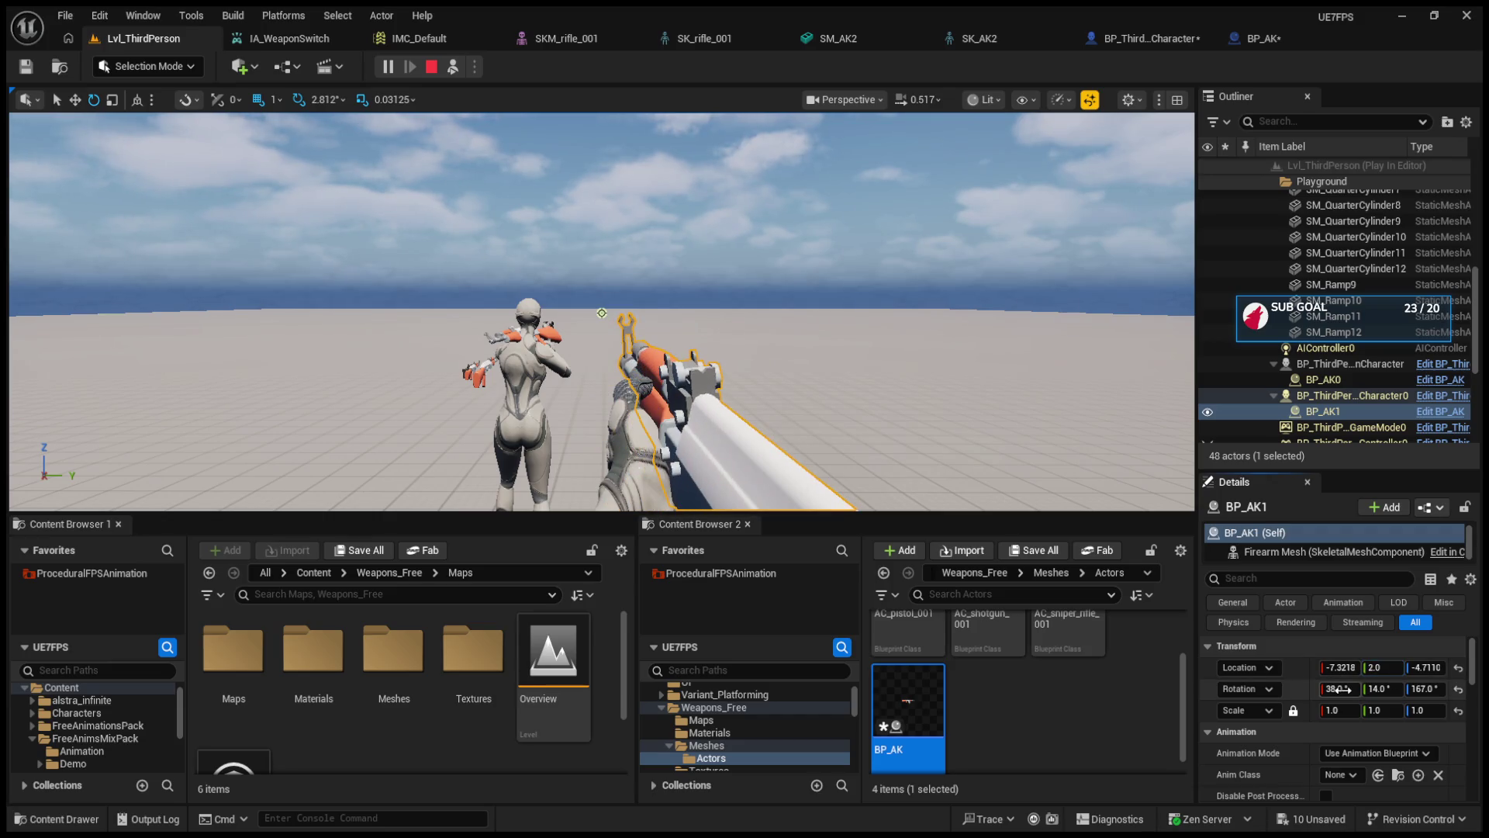
{"action": "left_click_drag", "start_coordinate": [1367, 688], "coordinate": [1427, 688]}
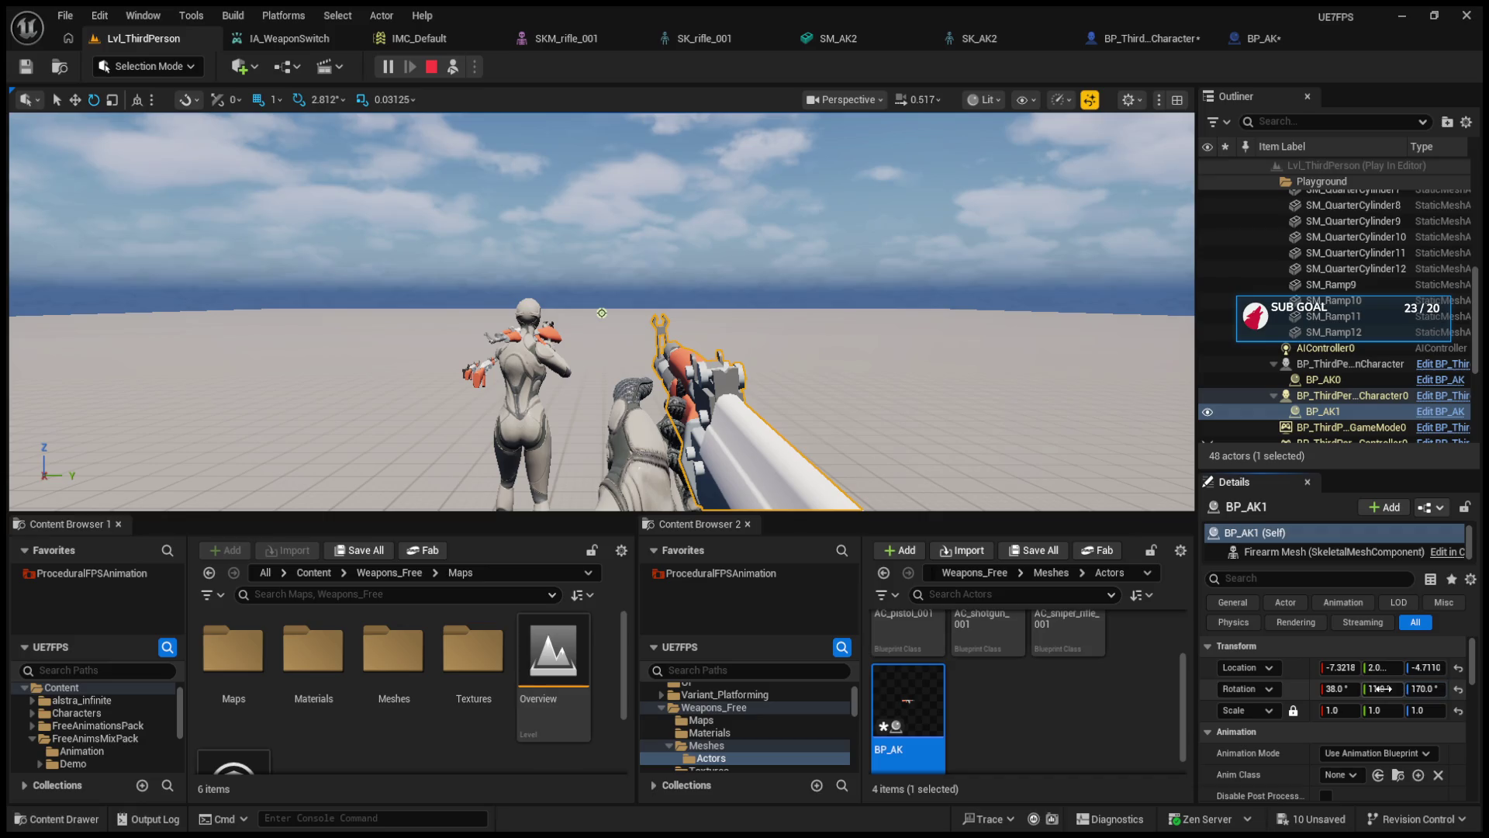
{"action": "key", "text": "f"}
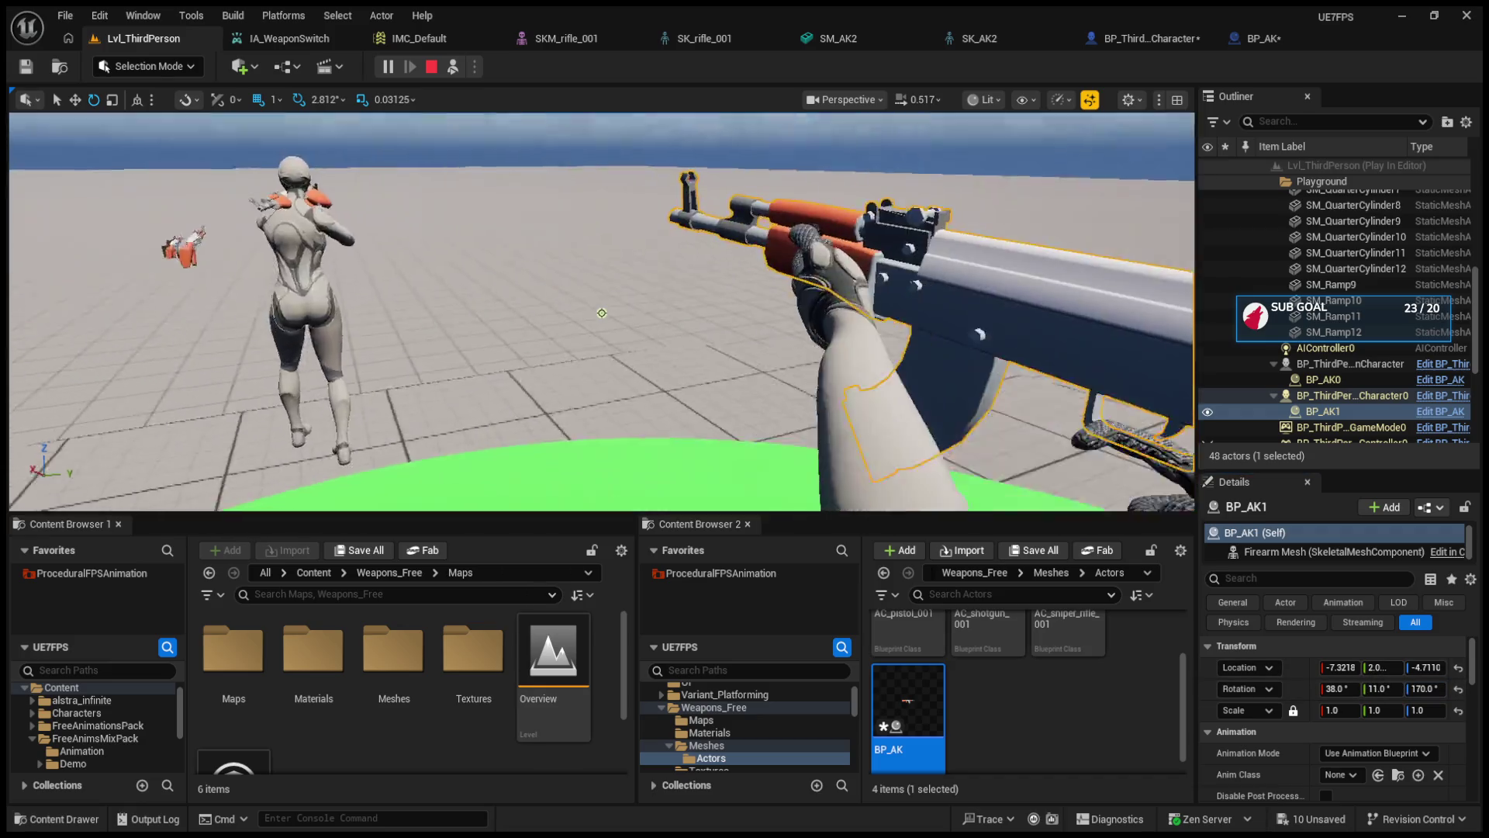
{"action": "key", "text": "w"}
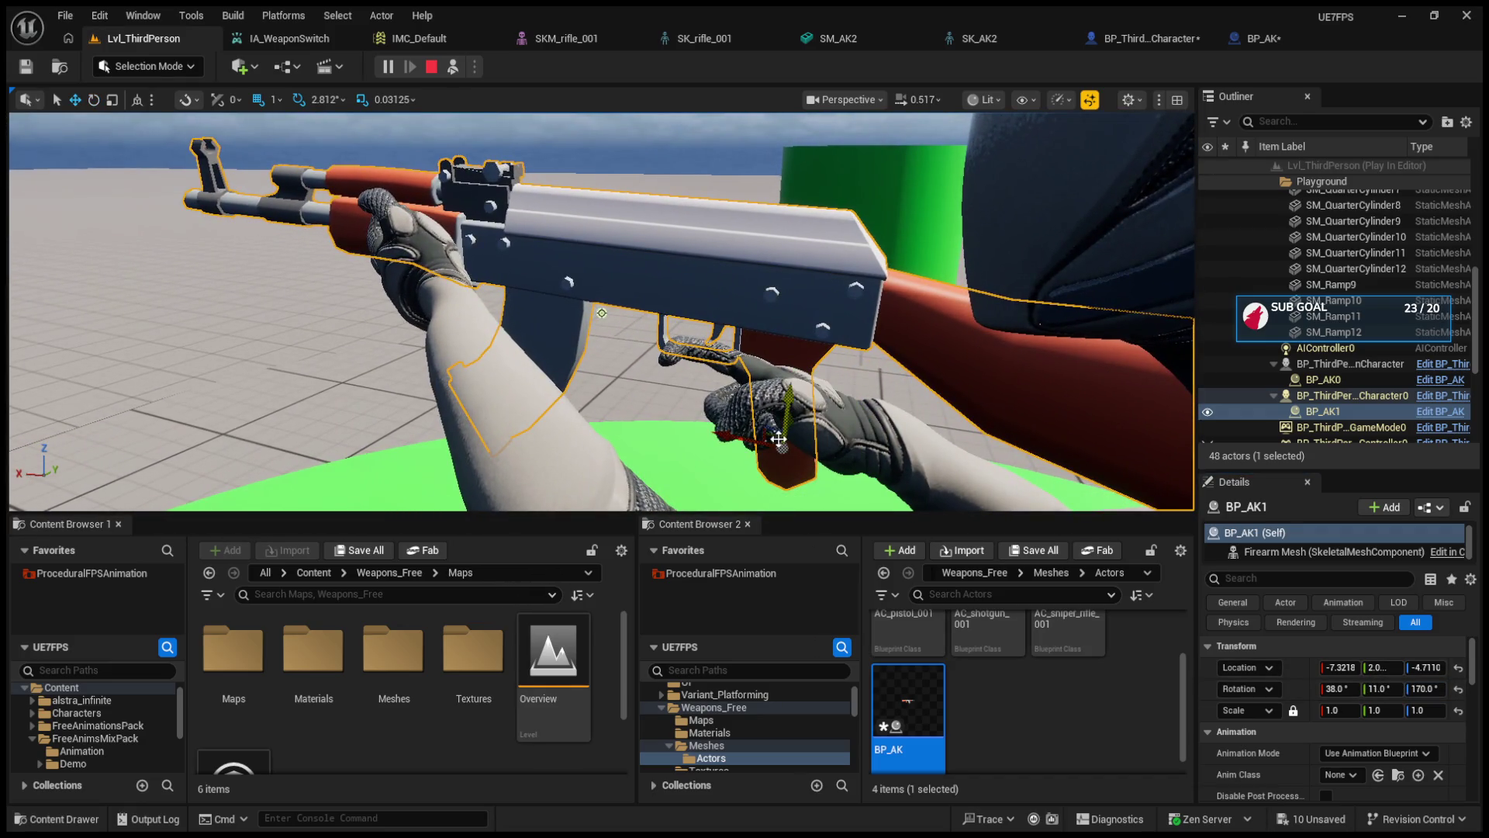
{"action": "mouse_move", "coordinate": [789, 425]}
{"action": "left_mouse_down"}
{"action": "mouse_move", "coordinate": [777, 447]}
{"action": "mouse_move", "coordinate": [785, 425]}
{"action": "left_mouse_up"}
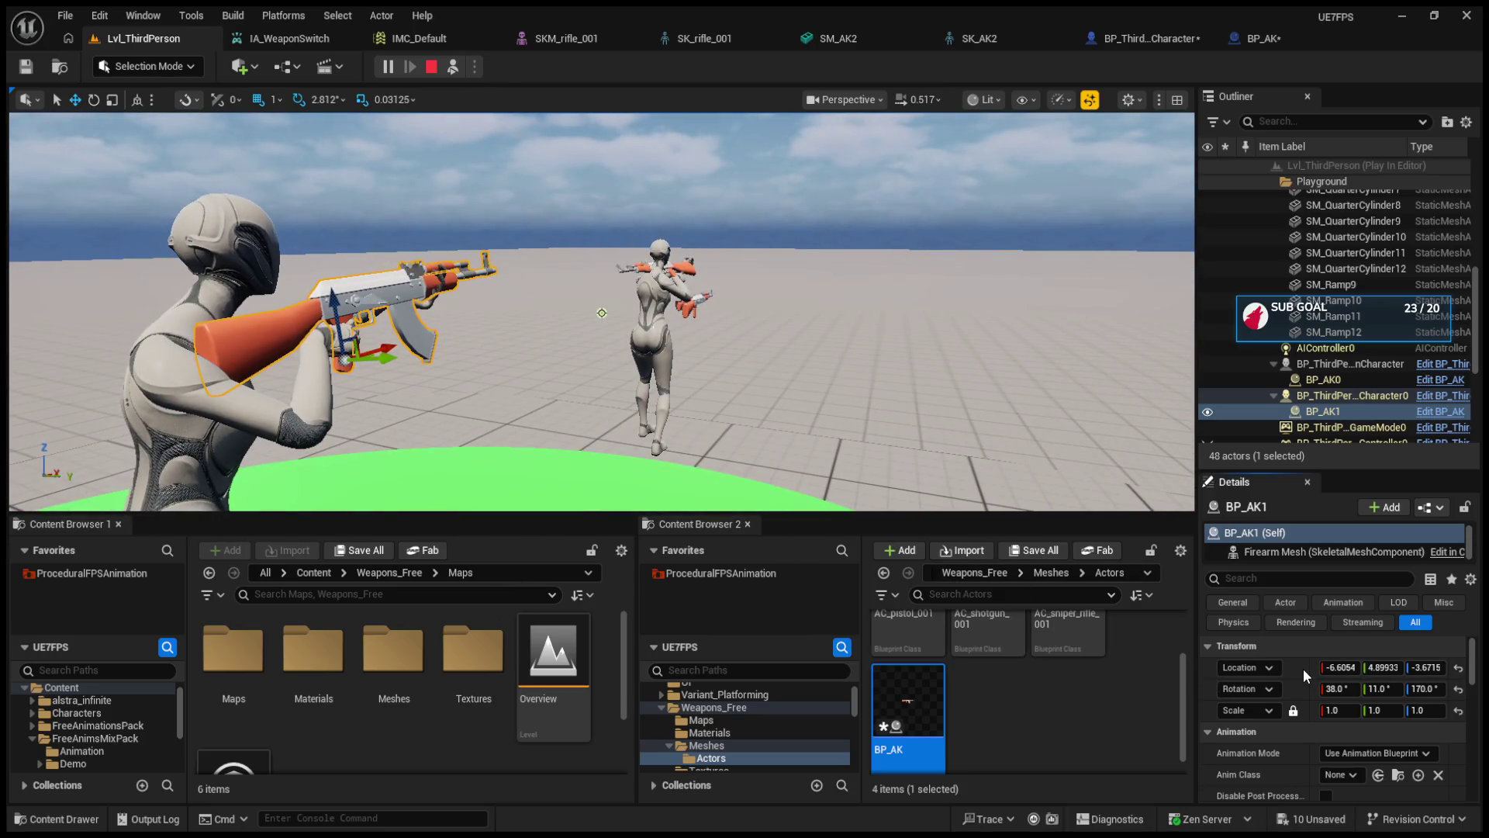
- In BP_AK, set Grip Socket Offset Location to -6.605405, 4.899338, -3.671544
{"action": "left_click", "coordinate": [1151, 37]}
{"action": "left_click", "coordinate": [1165, 38]}
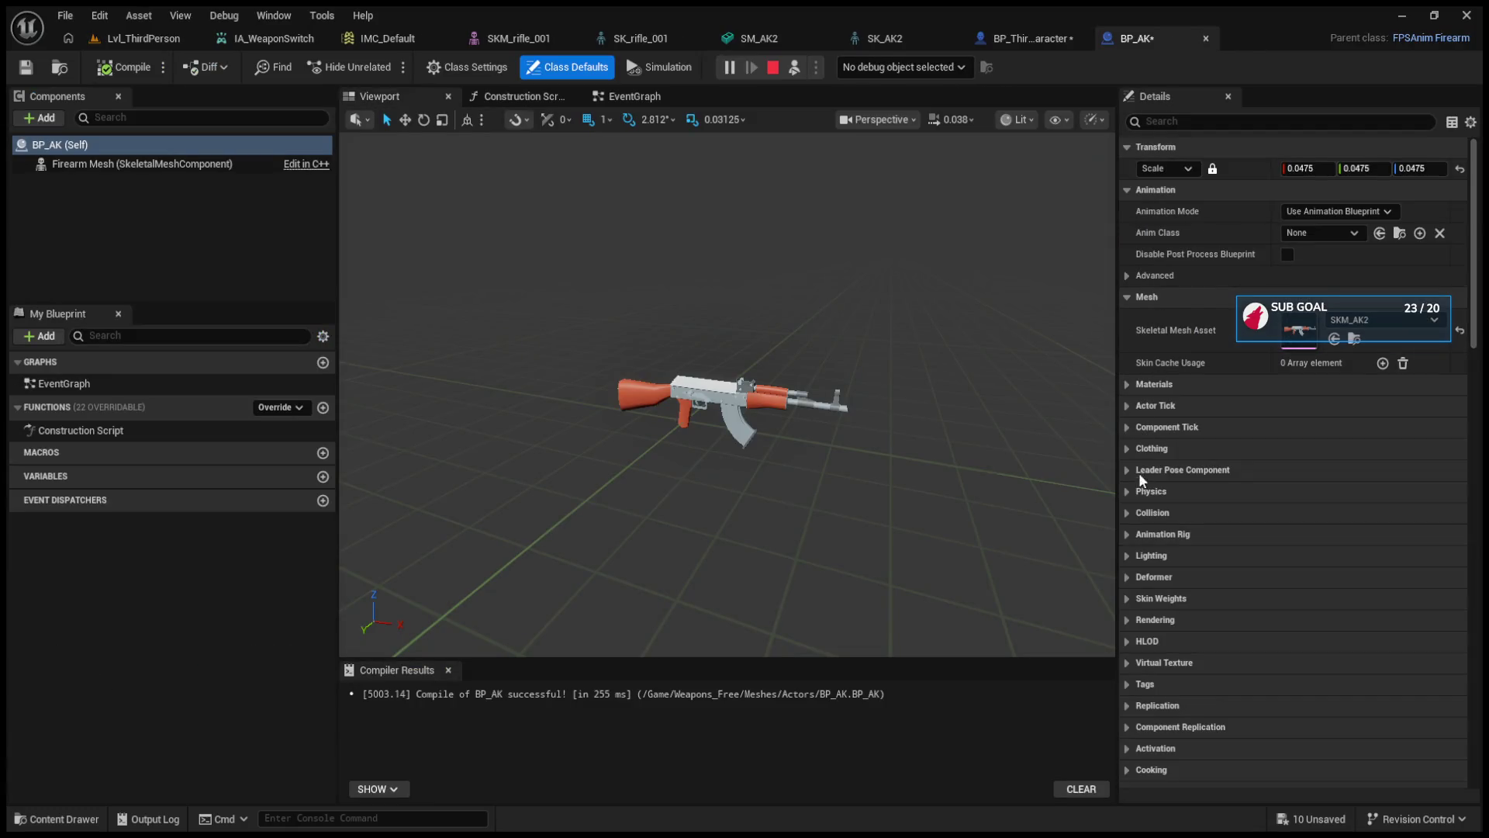
{"action": "scroll", "coordinate": [1175, 669], "scroll_direction": "down", "scroll_amount": 3}
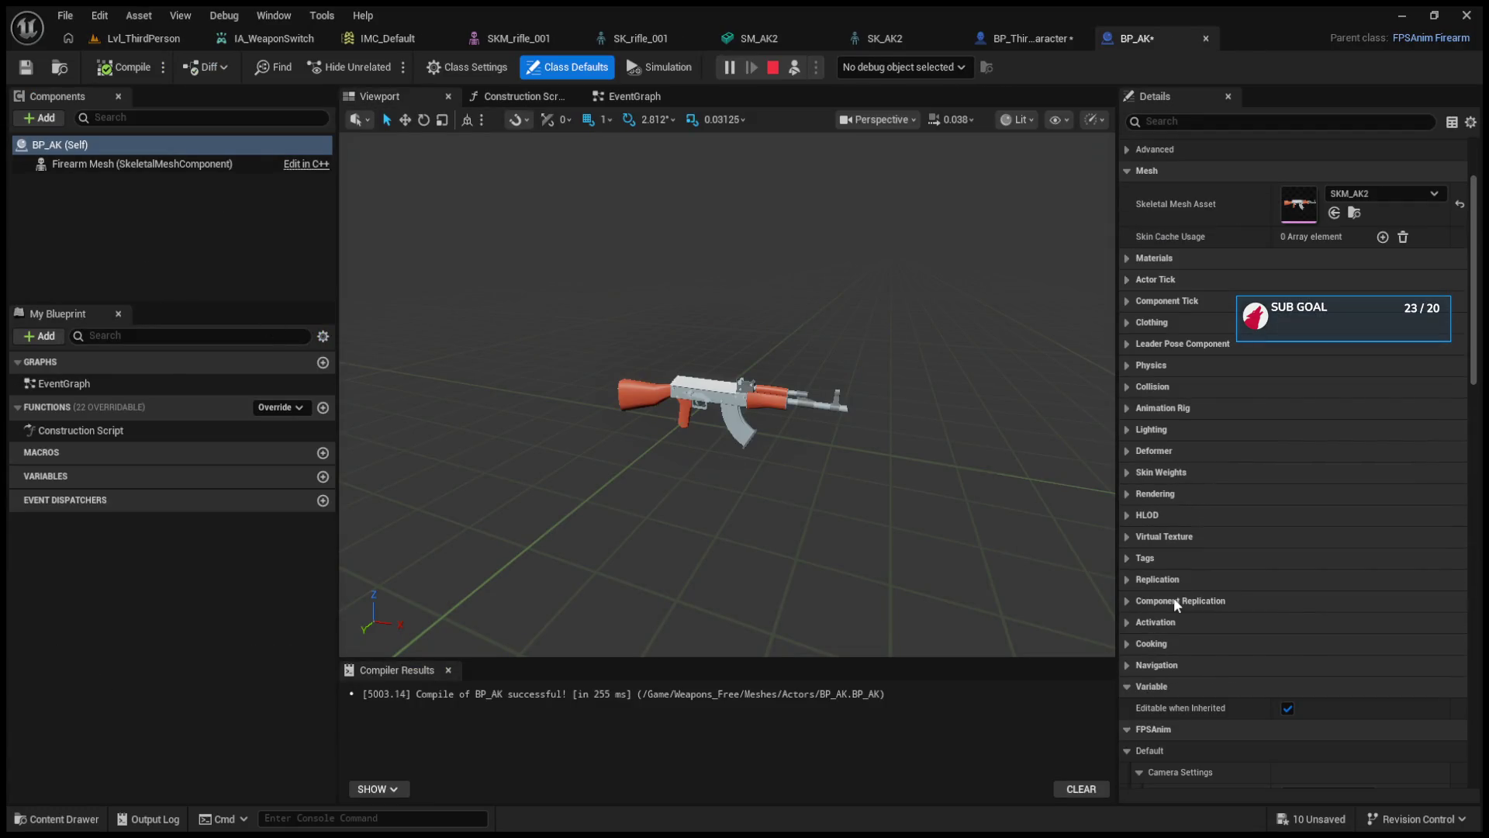
{"action": "scroll", "coordinate": [1165, 675], "scroll_direction": "down", "scroll_amount": 7}
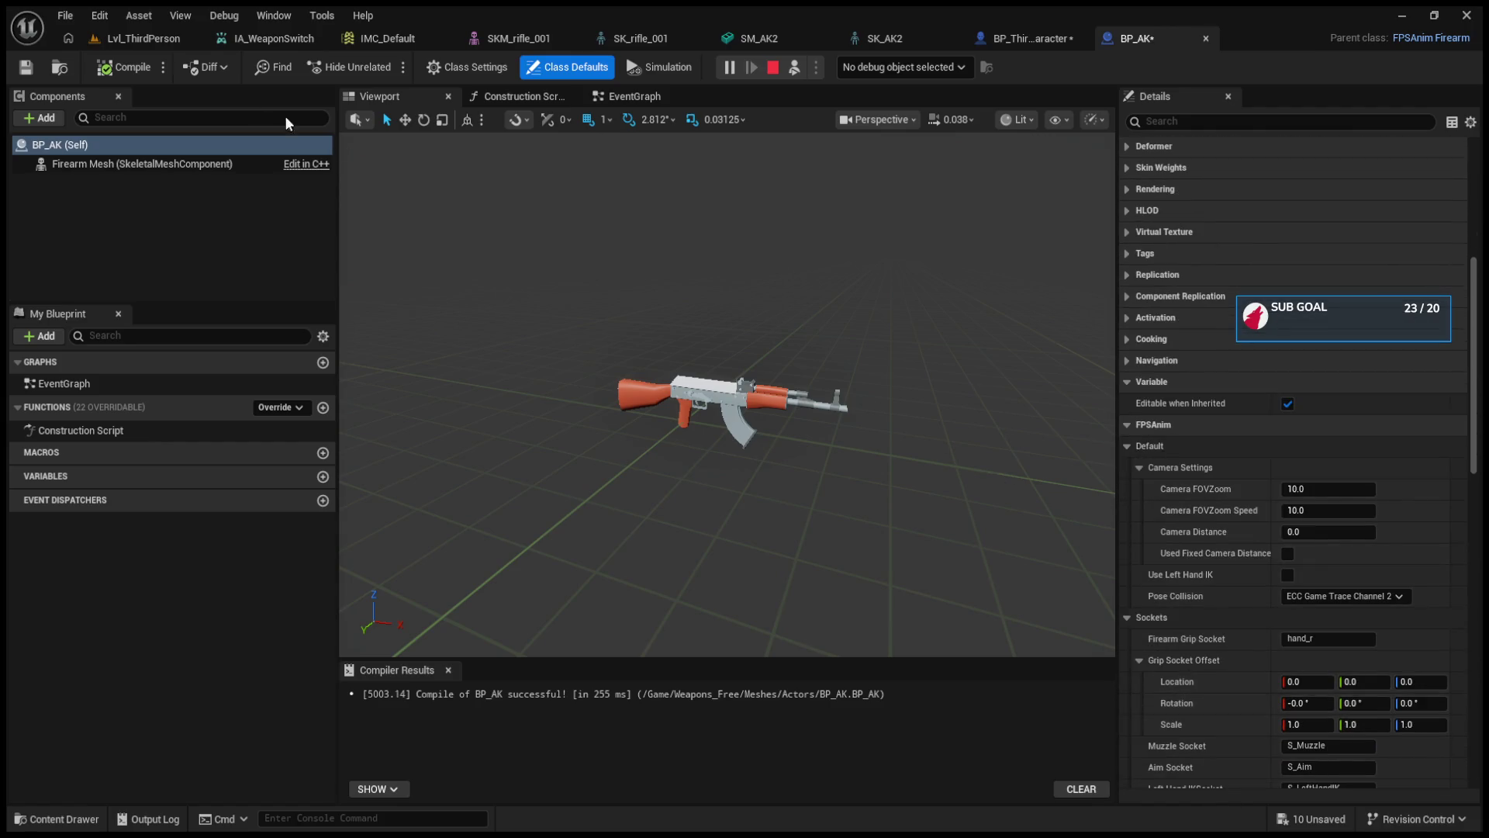
{"action": "left_click", "coordinate": [174, 41]}
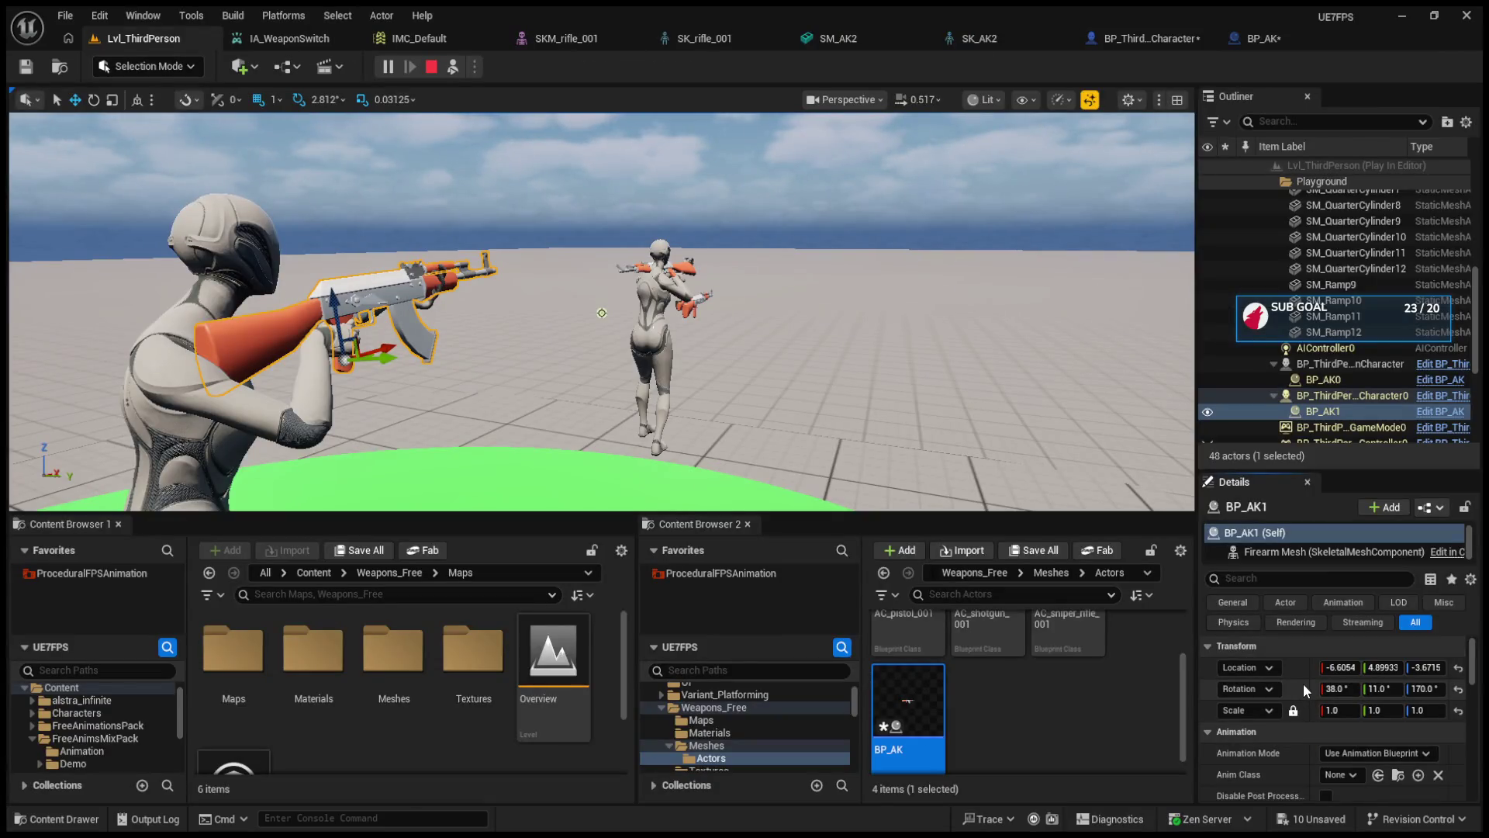
{"action": "left_click", "coordinate": [1291, 36]}
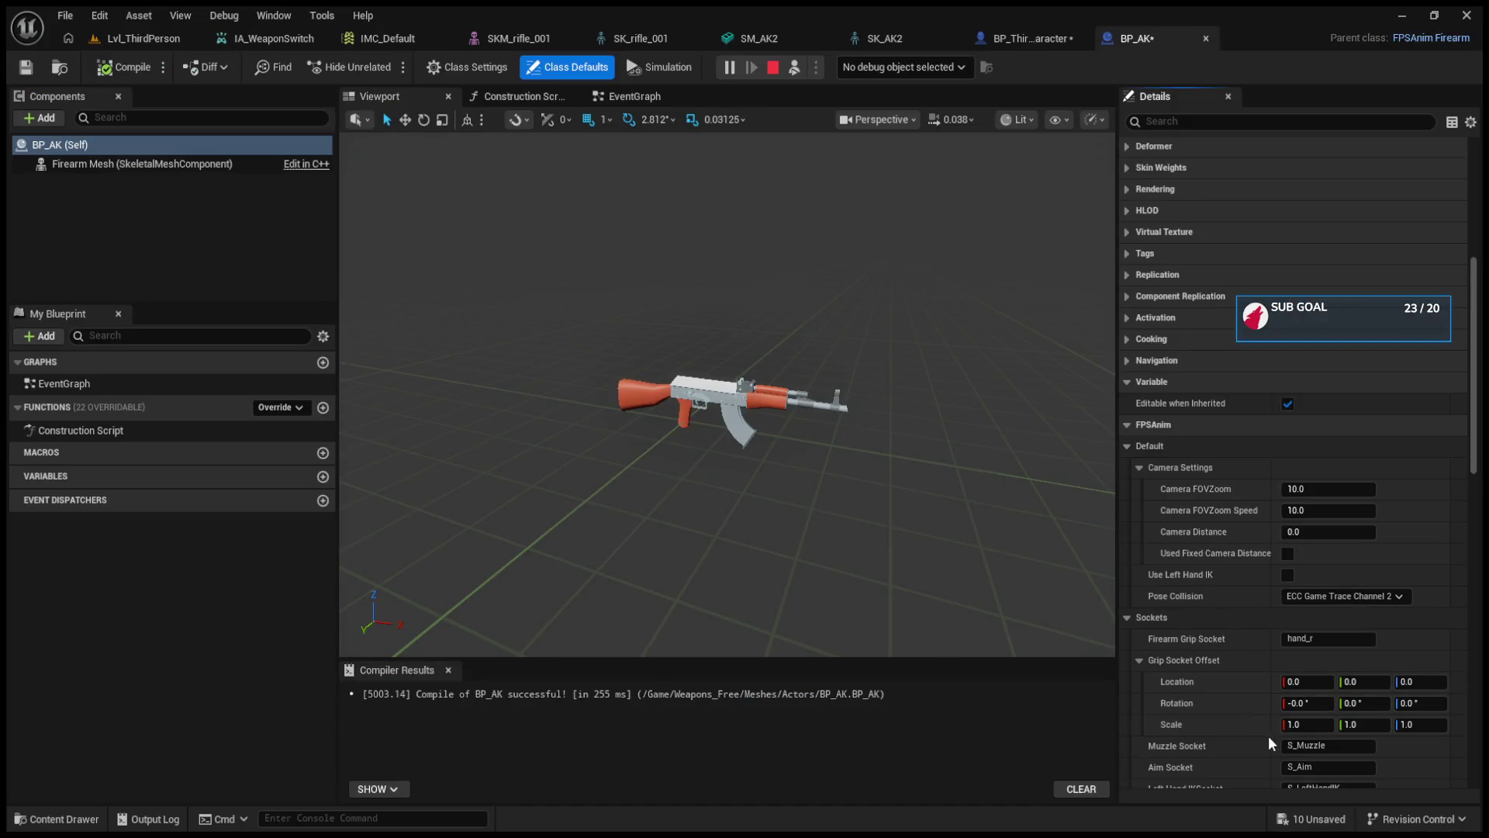
{"action": "left_click", "coordinate": [147, 39]}
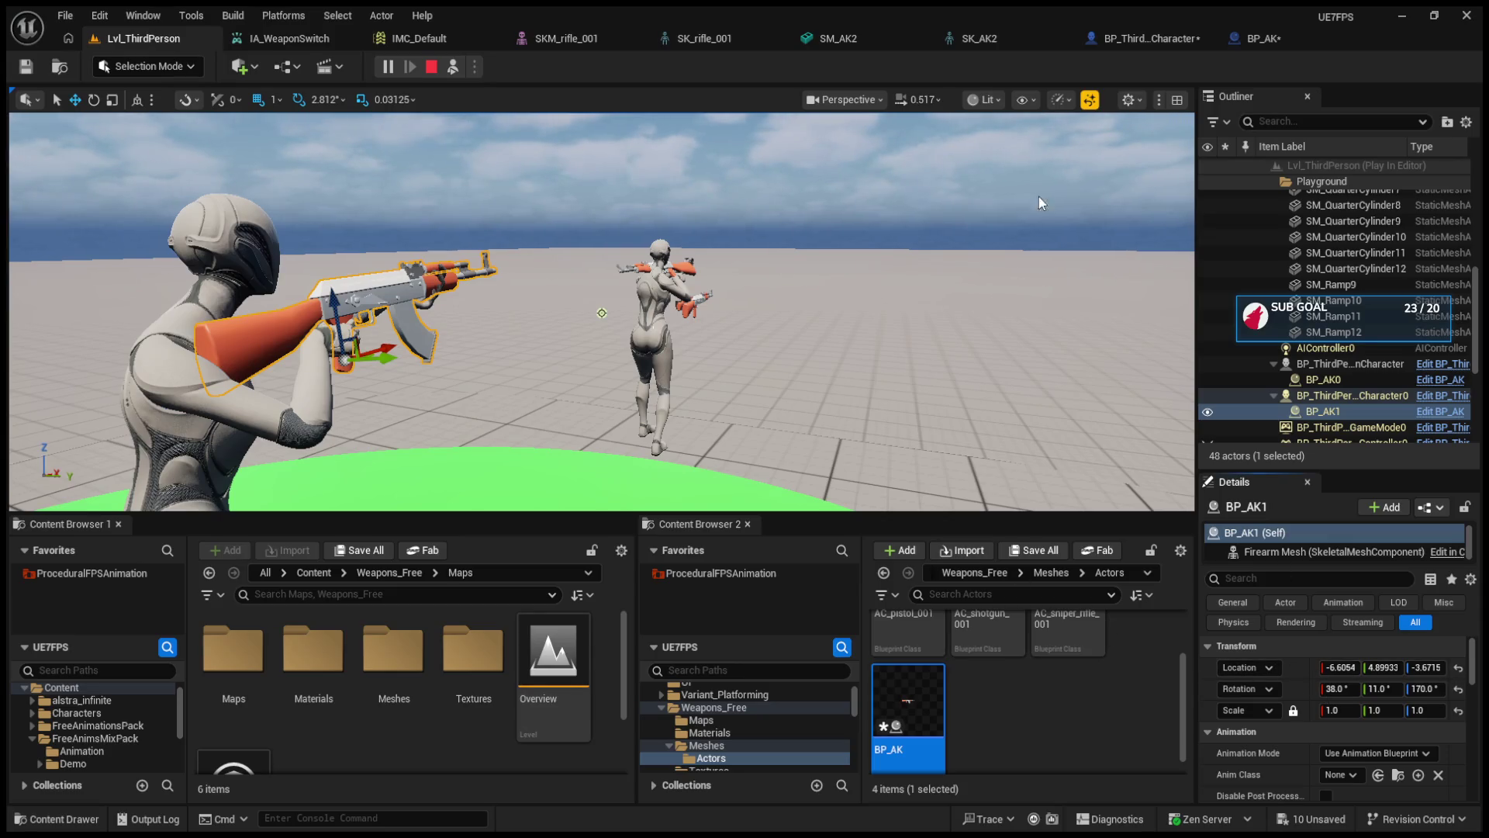
{"action": "left_click", "coordinate": [1251, 40]}
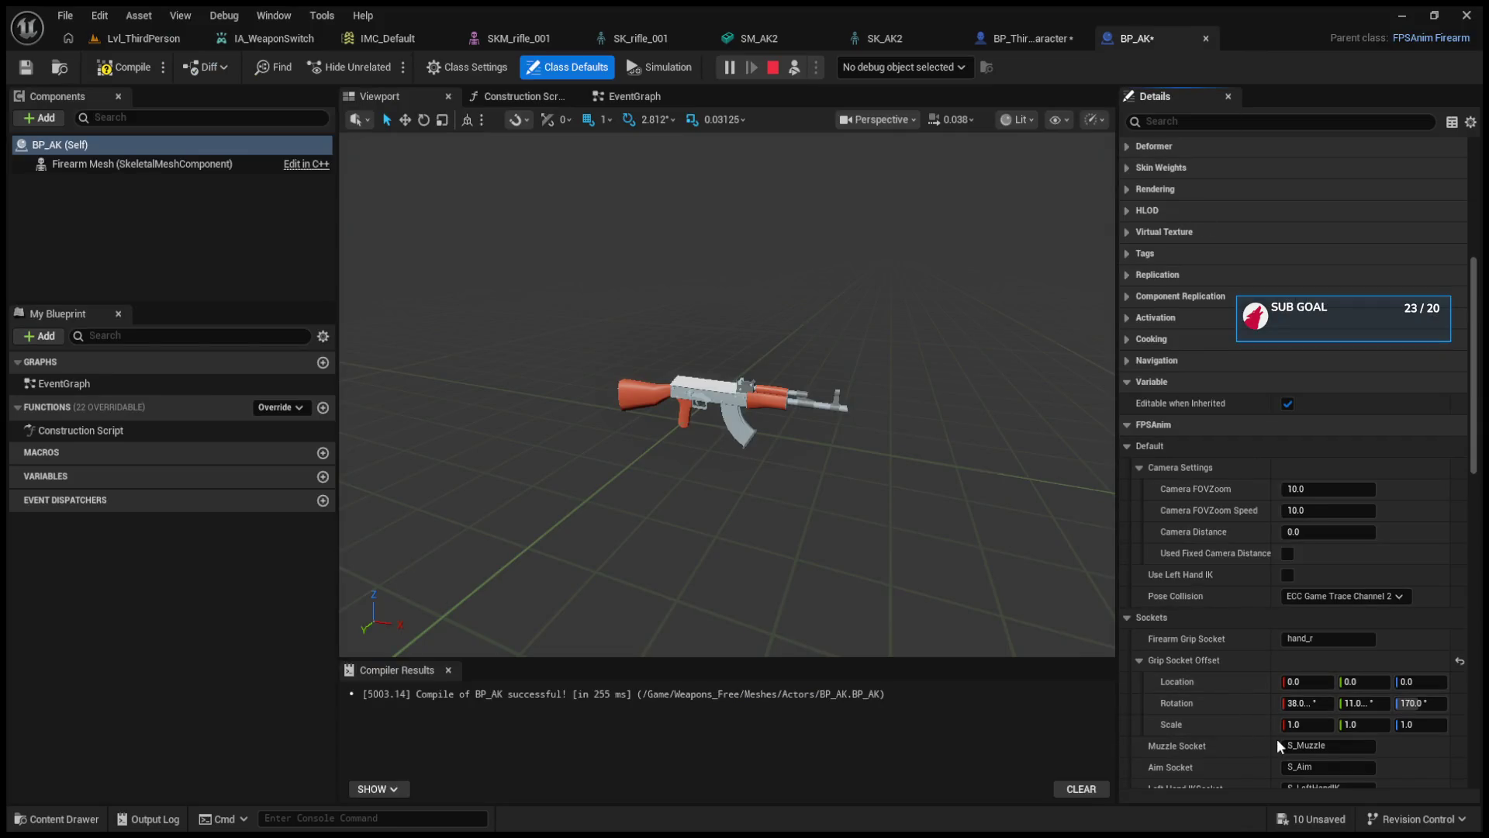
{"action": "left_click", "coordinate": [1287, 683], "text": "shift"}
- Stop the running session and play again to test the updated rifle grip
{"action": "left_click", "coordinate": [124, 68]}
{"action": "left_click", "coordinate": [140, 38]}
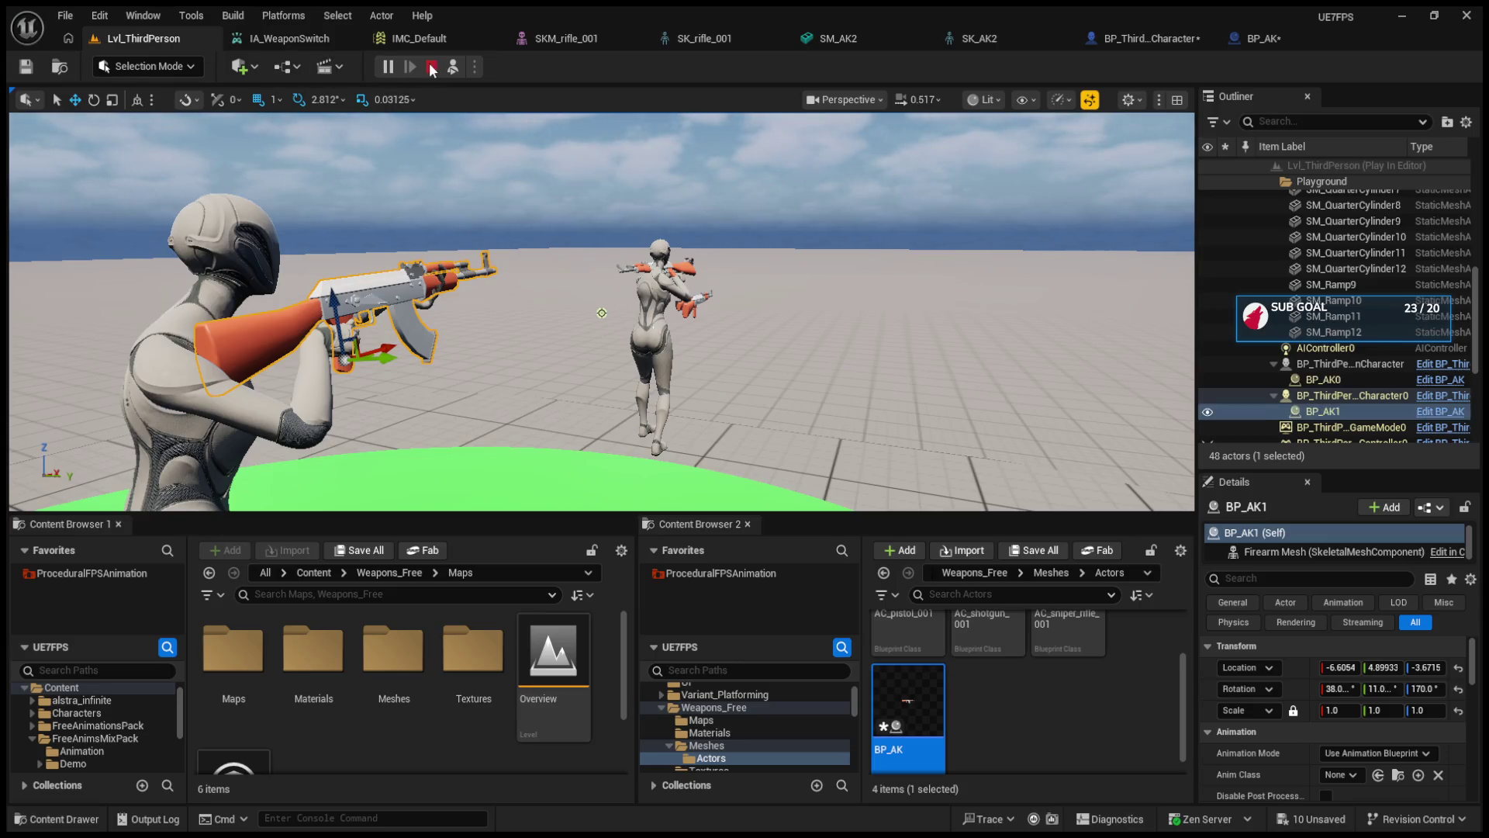
{"action": "left_click", "coordinate": [432, 68]}
{"action": "key", "text": "alt+p"}
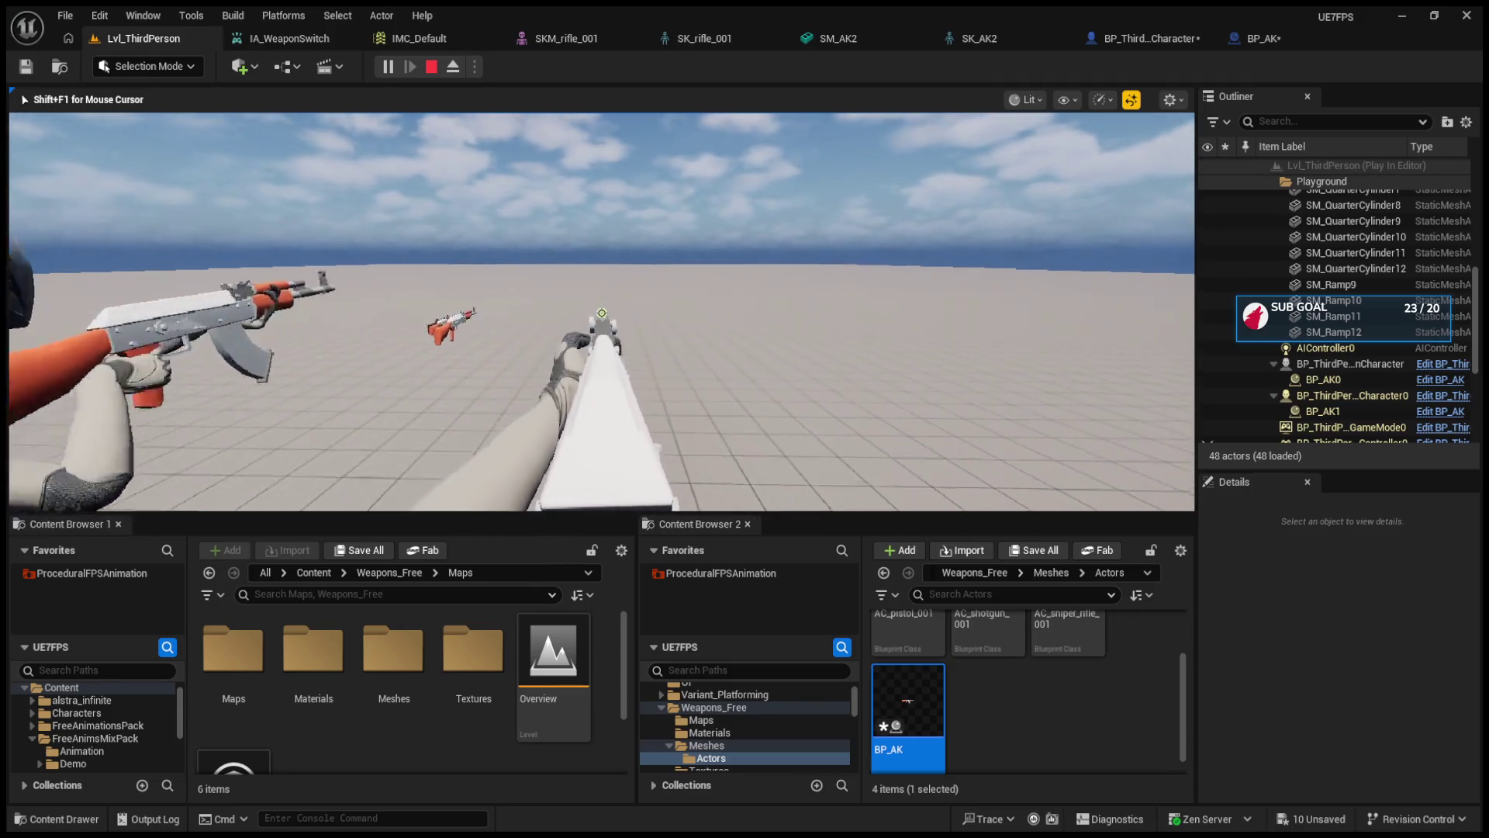
{"action": "scroll", "coordinate": [602, 313], "scroll_direction": "up", "scroll_amount": 1}
{"action": "scroll", "coordinate": [602, 313], "scroll_direction": "up", "scroll_amount": 1}
{"action": "scroll", "coordinate": [602, 312], "scroll_direction": "down", "scroll_amount": 2}
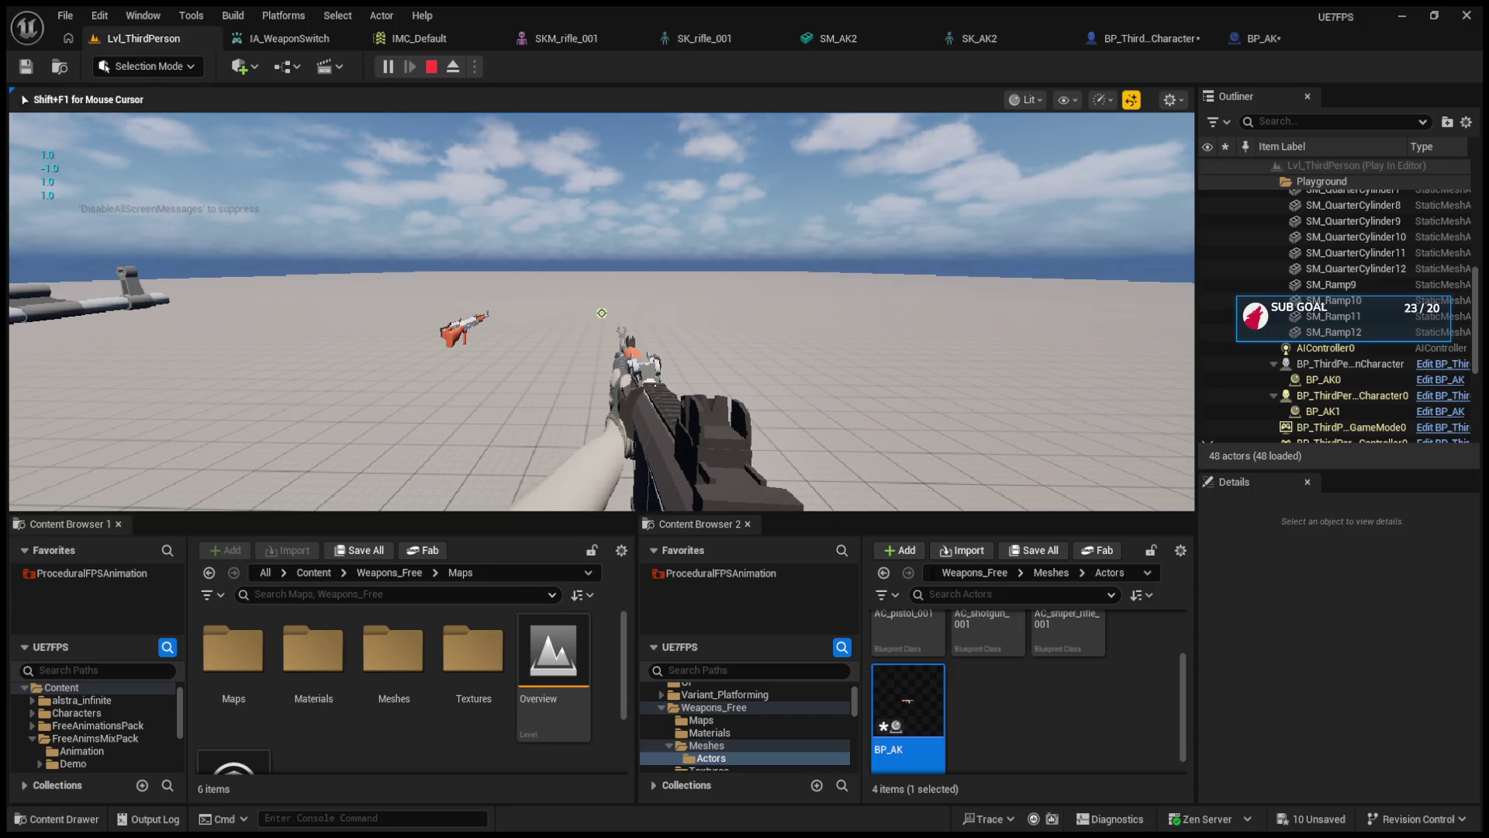
{"action": "key", "text": "Escape"}
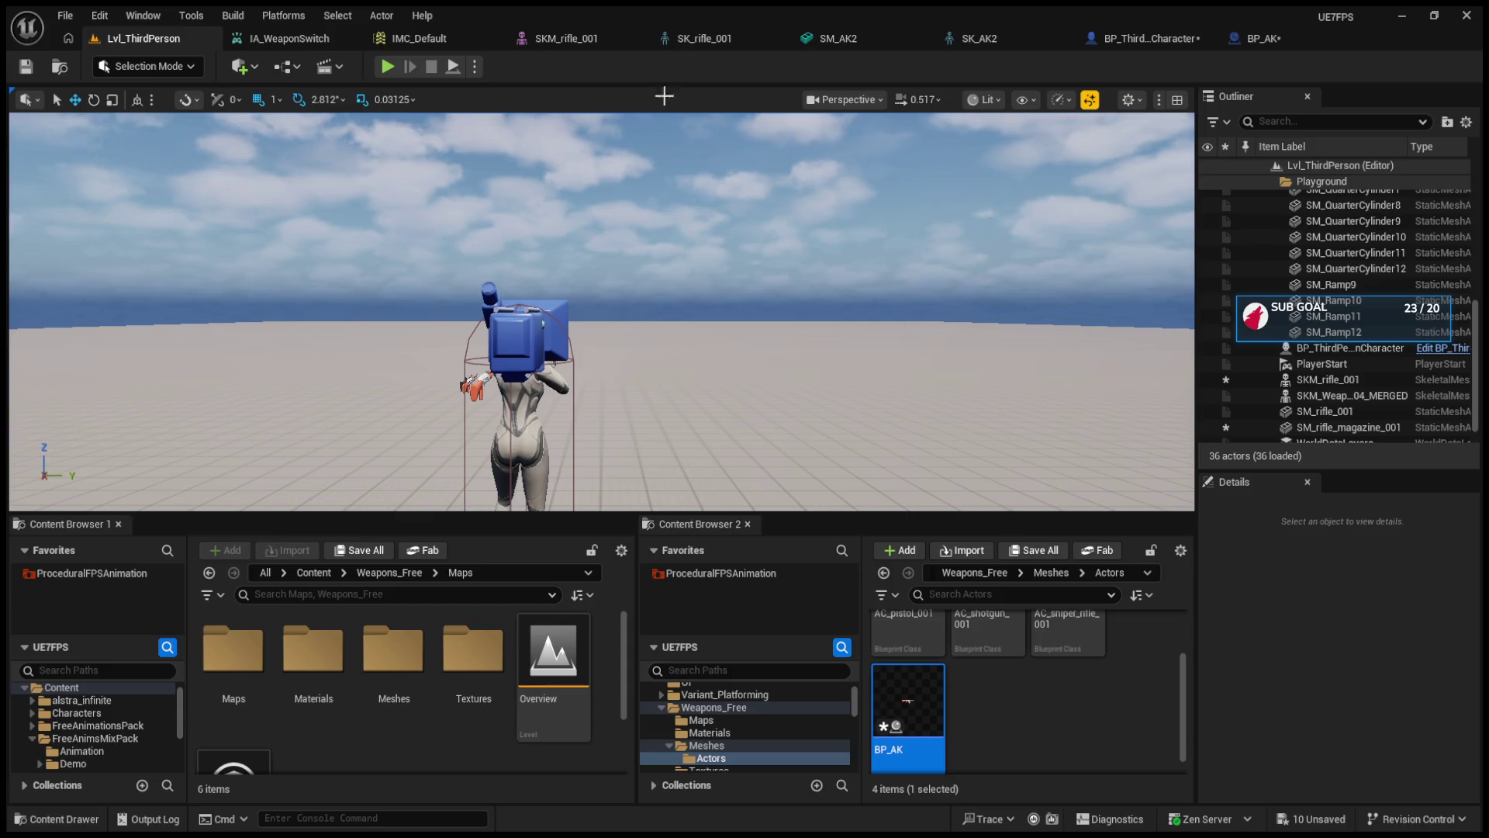
{"action": "left_click", "coordinate": [1251, 39]}
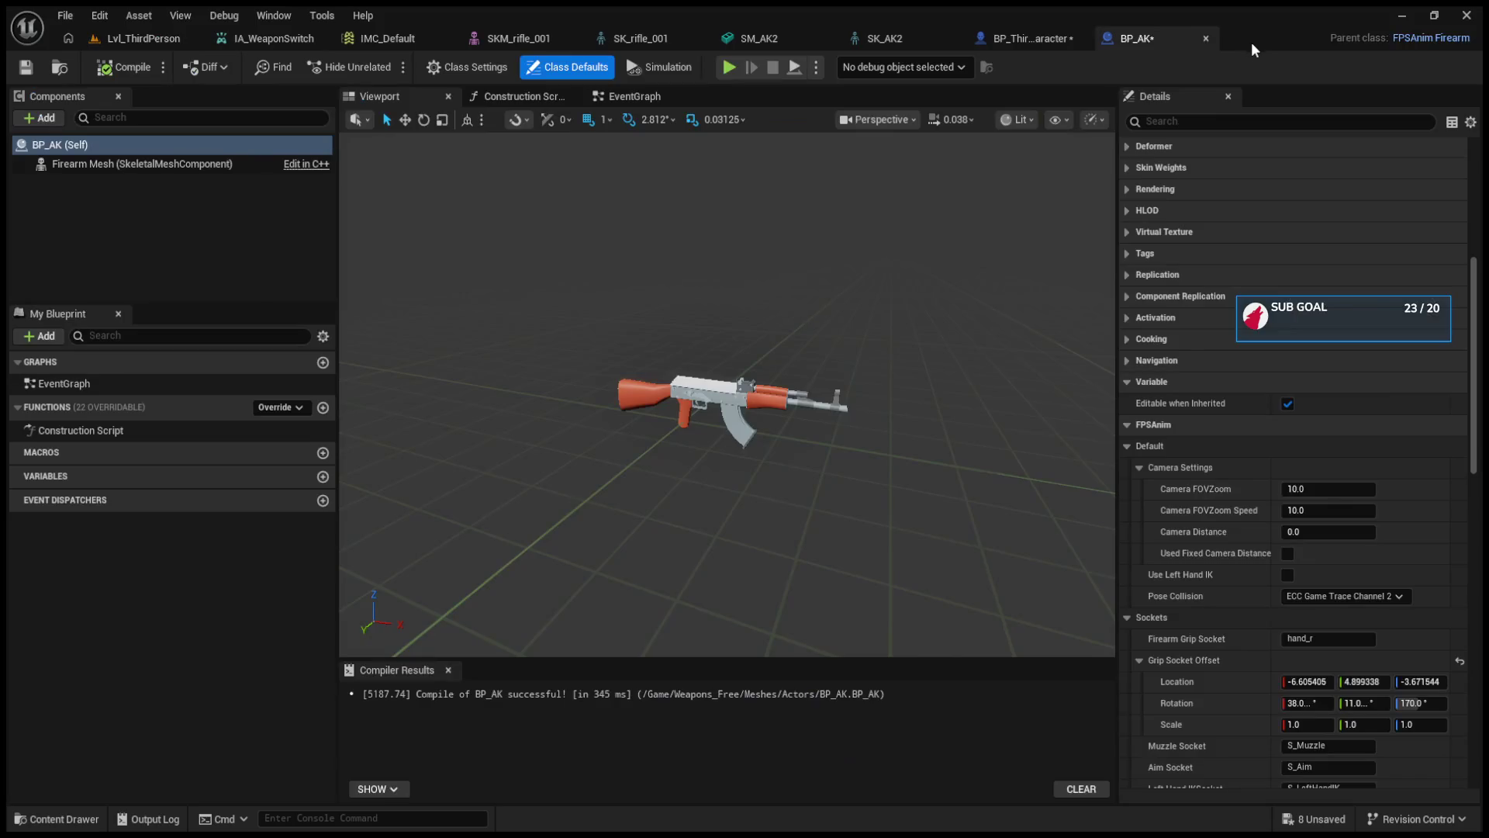
- Enable Use Left Hand IK on BP_AK and add a new socket under SK_AK2's Root bone
{"action": "left_click", "coordinate": [1287, 574]}
{"action": "left_click", "coordinate": [927, 39]}
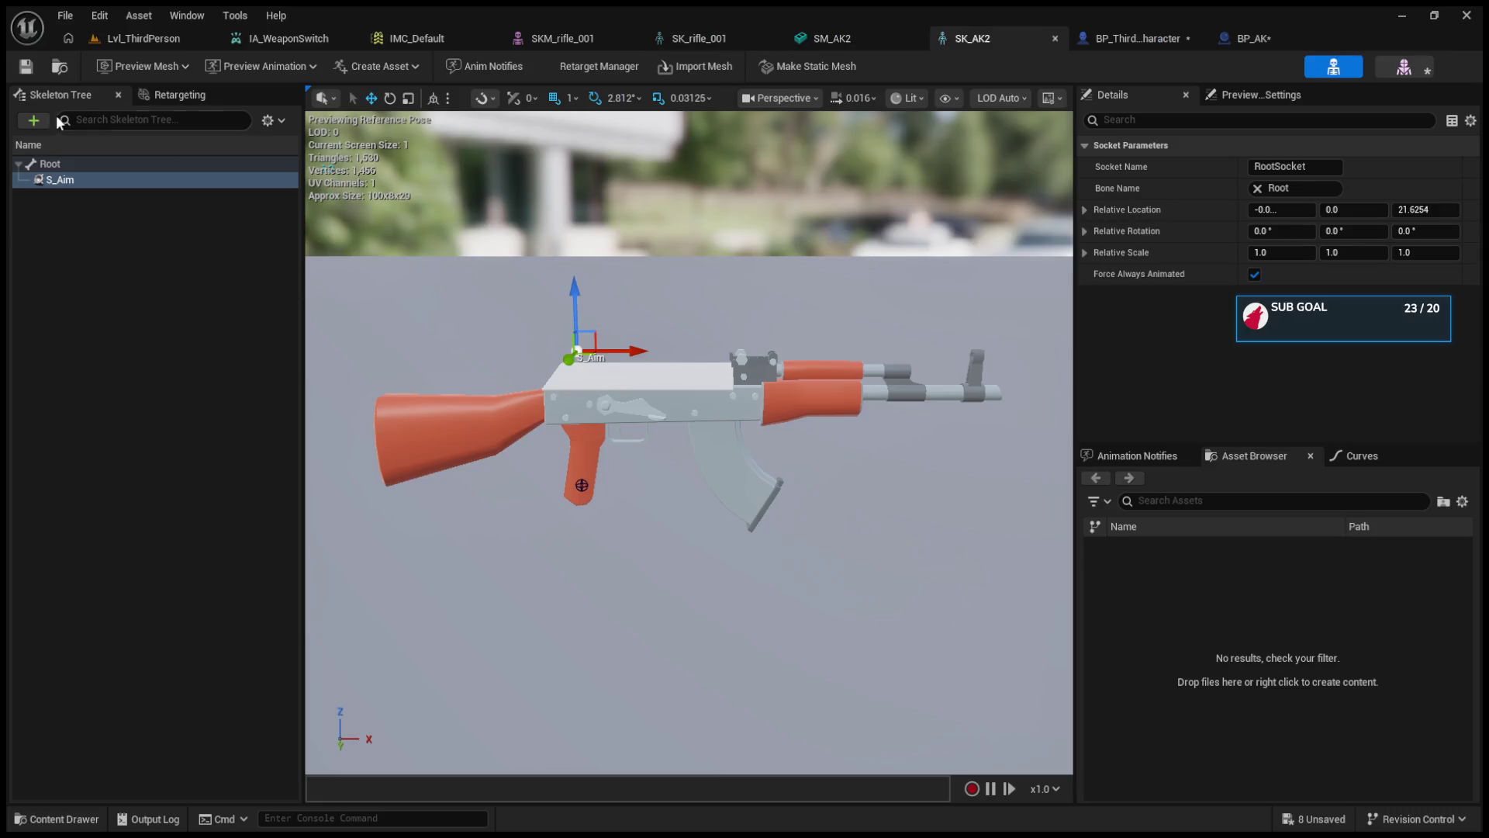
{"action": "left_click", "coordinate": [57, 165]}
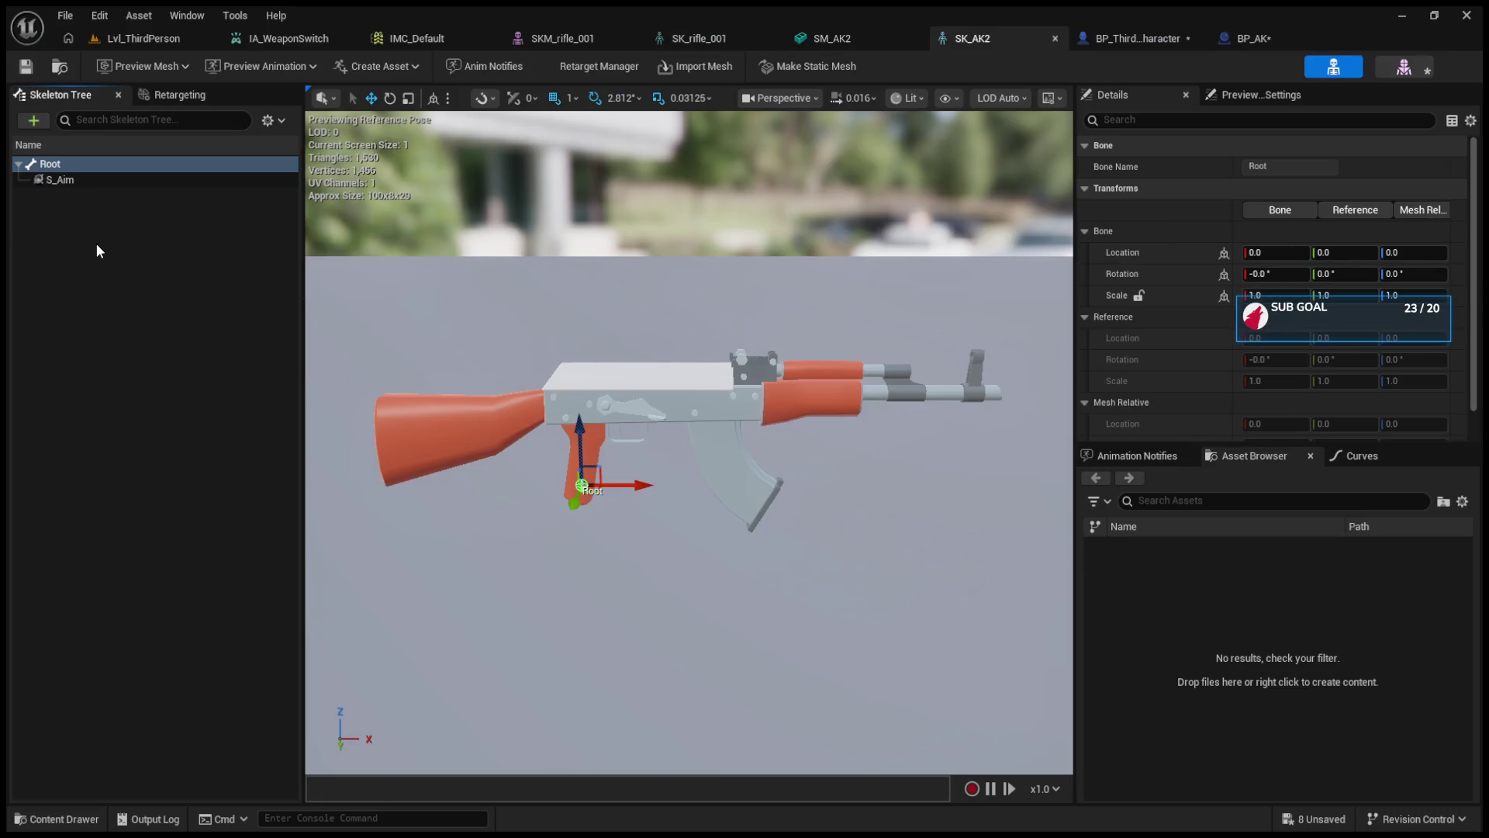
{"action": "right_click", "coordinate": [84, 161]}
{"action": "left_click", "coordinate": [118, 213]}
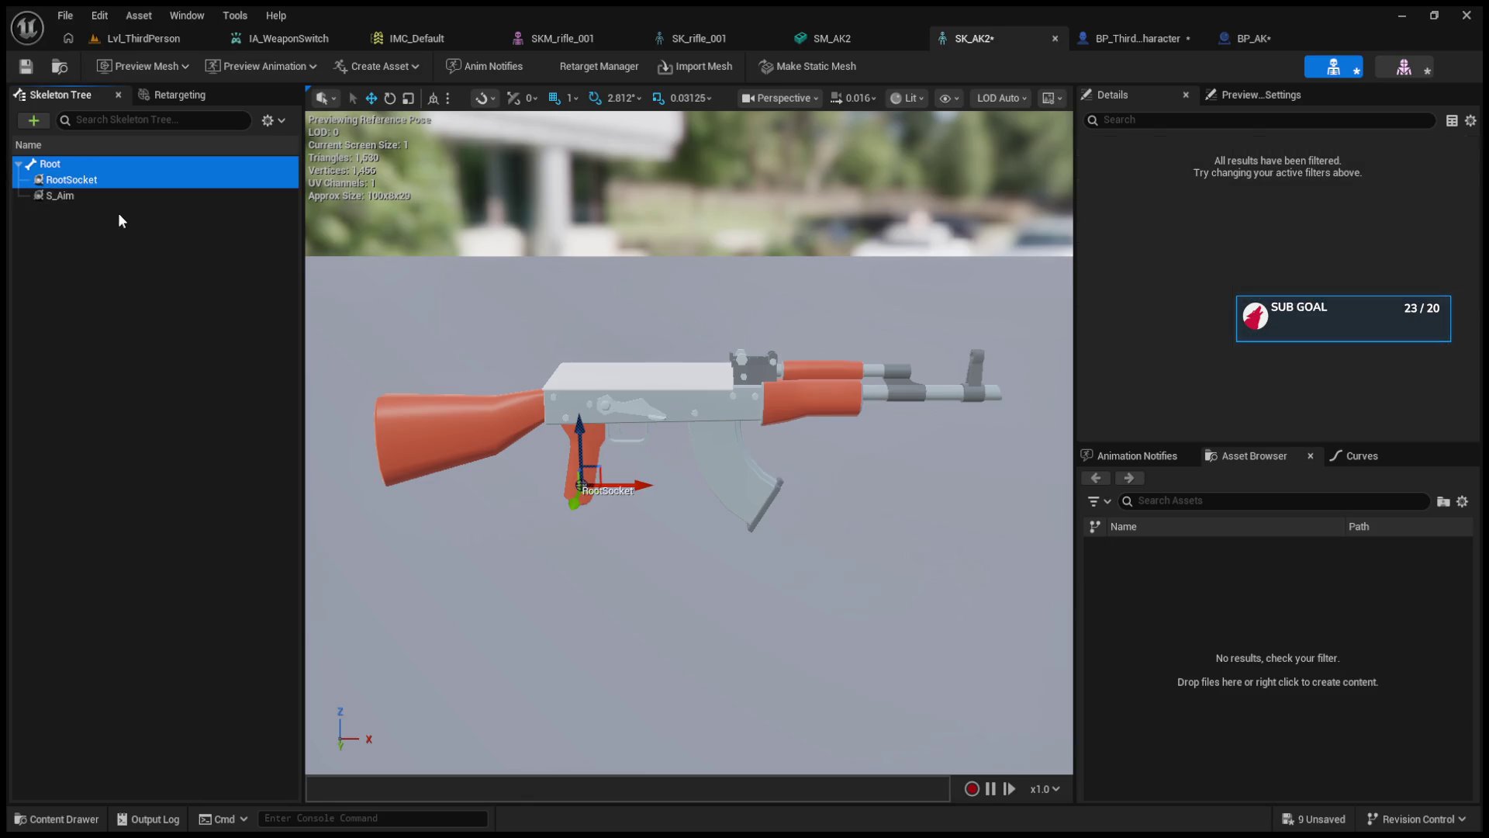
{"action": "left_click", "coordinate": [96, 178]}
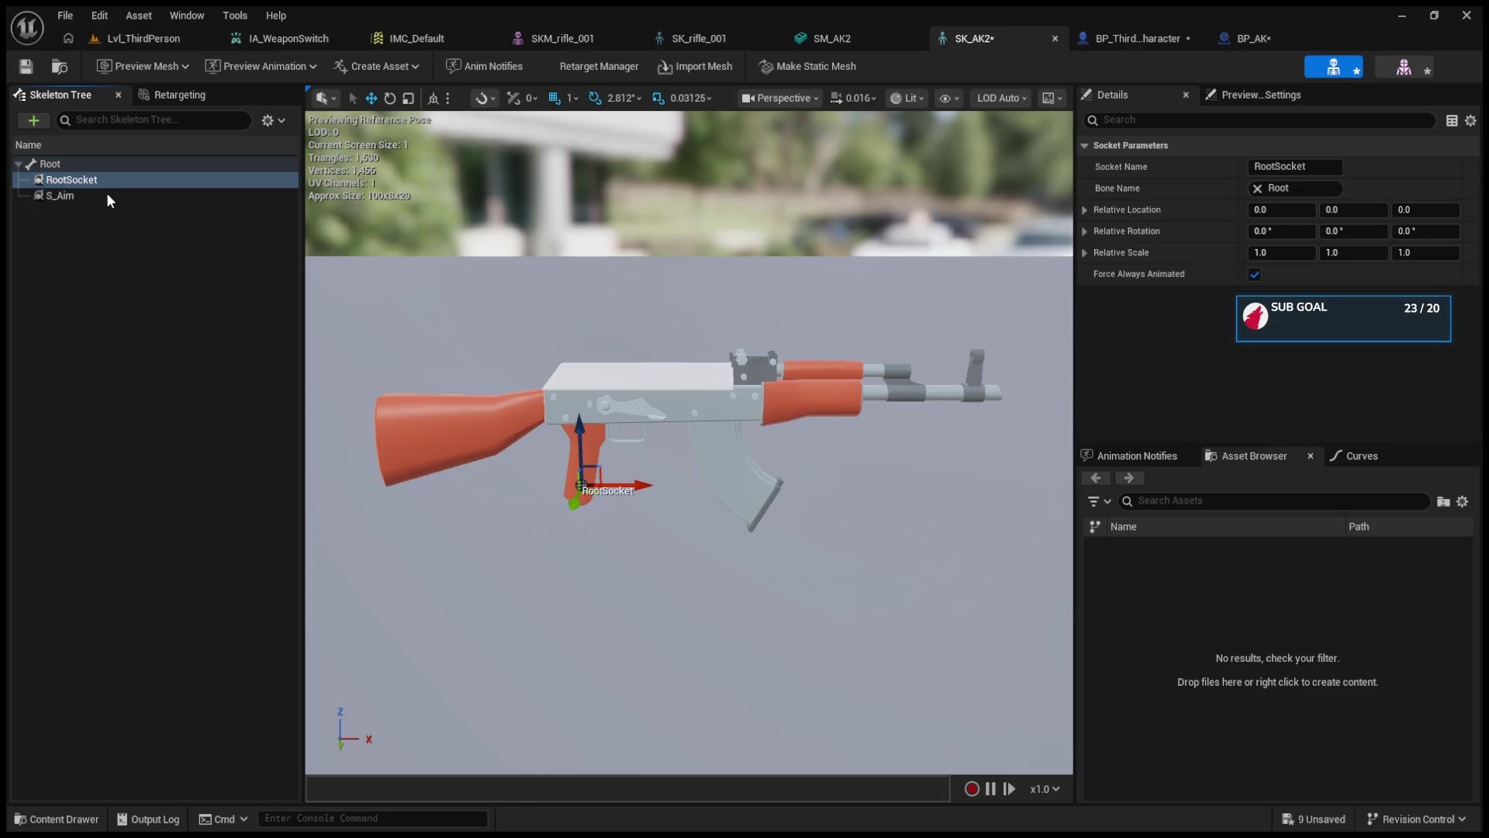
- Rename the socket to S_LeftHandIK and move it onto the handguard (X 36.34458, Z 11.48007)
{"action": "left_click", "coordinate": [1245, 38]}
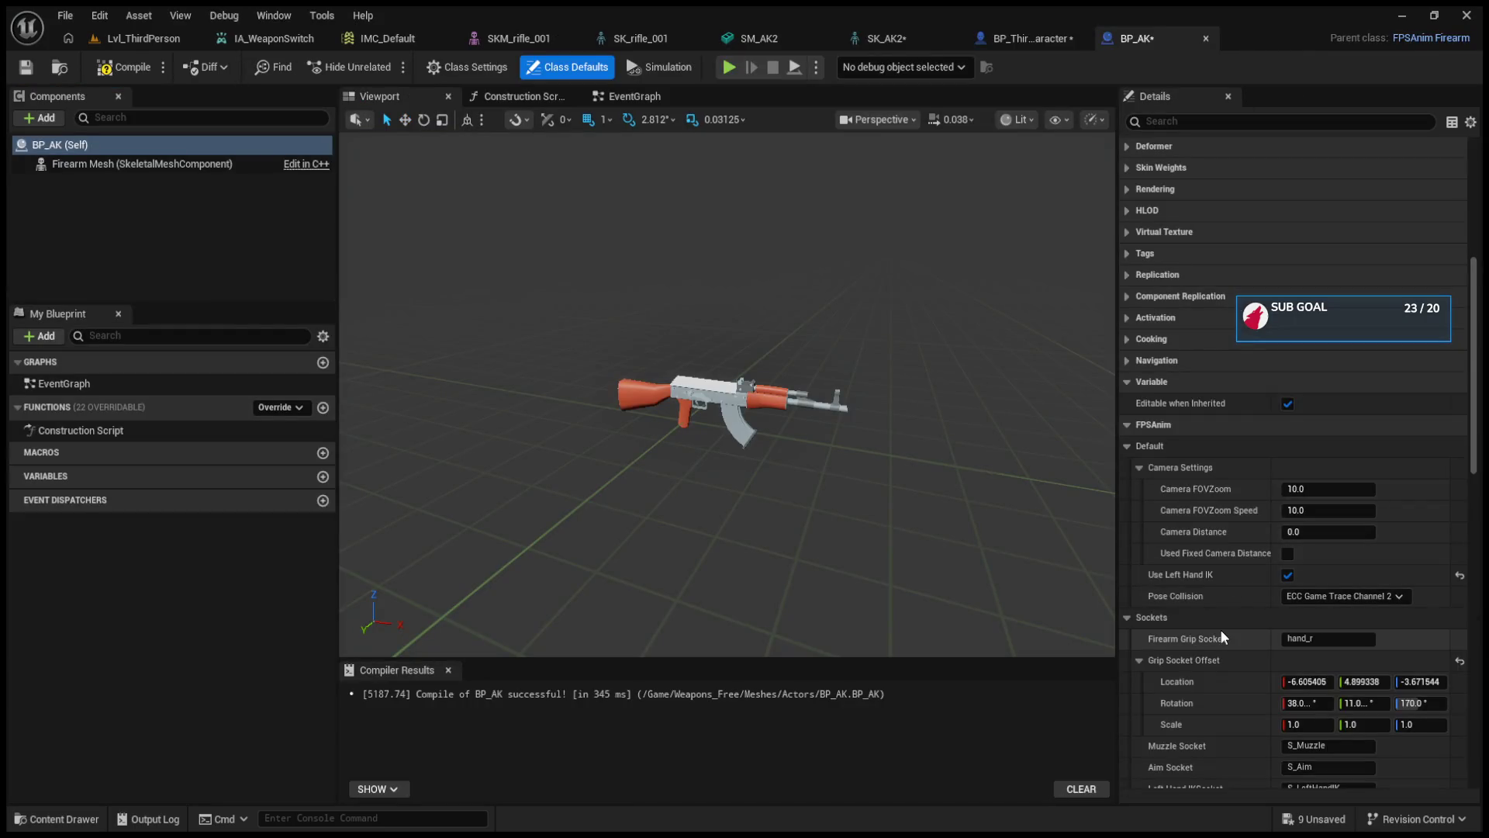
{"action": "scroll", "coordinate": [1224, 628], "scroll_direction": "down", "scroll_amount": 1}
{"action": "left_click", "coordinate": [1338, 762]}
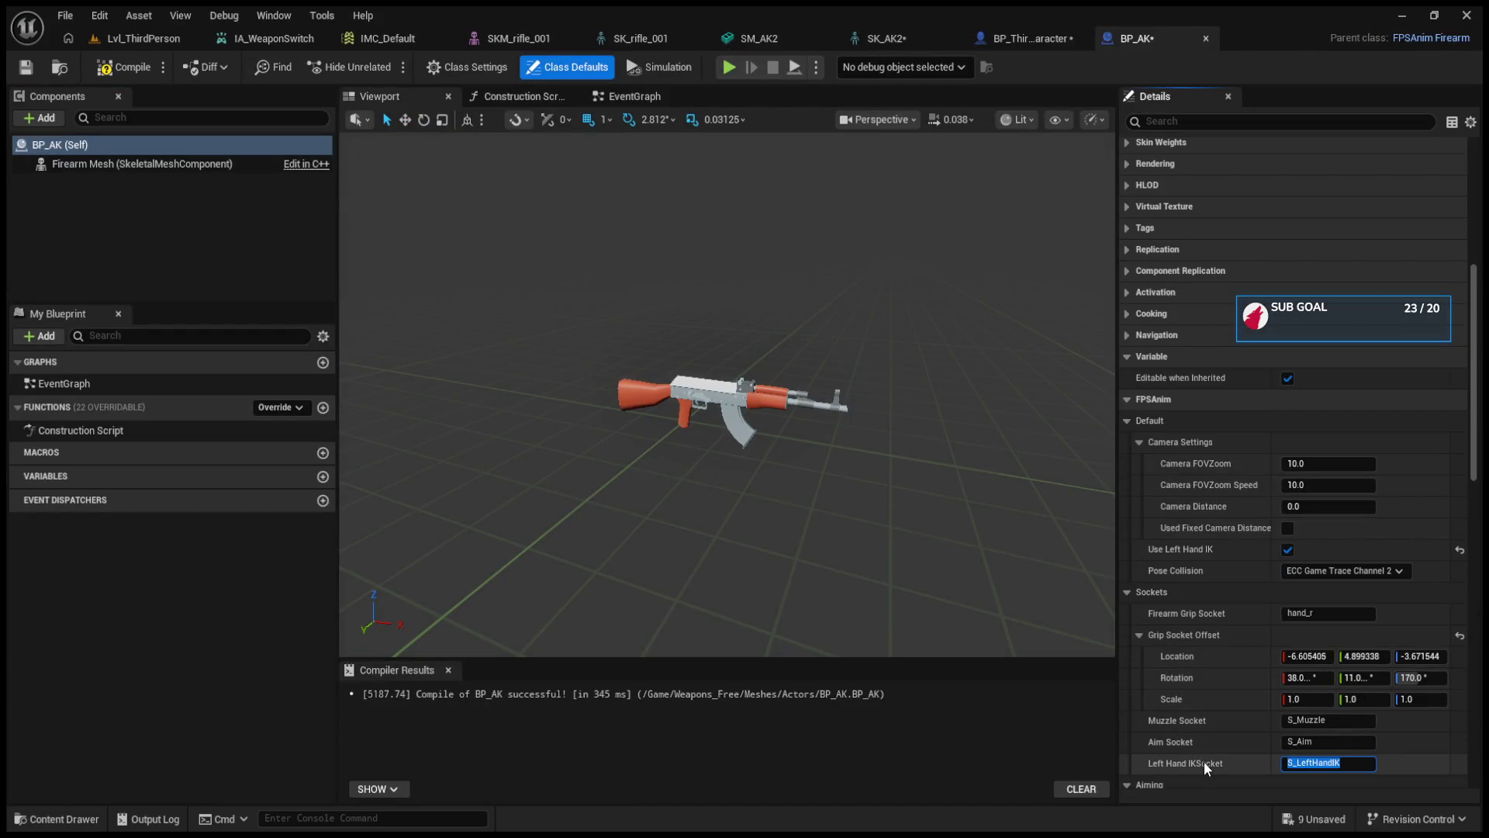
{"action": "left_click", "coordinate": [884, 38]}
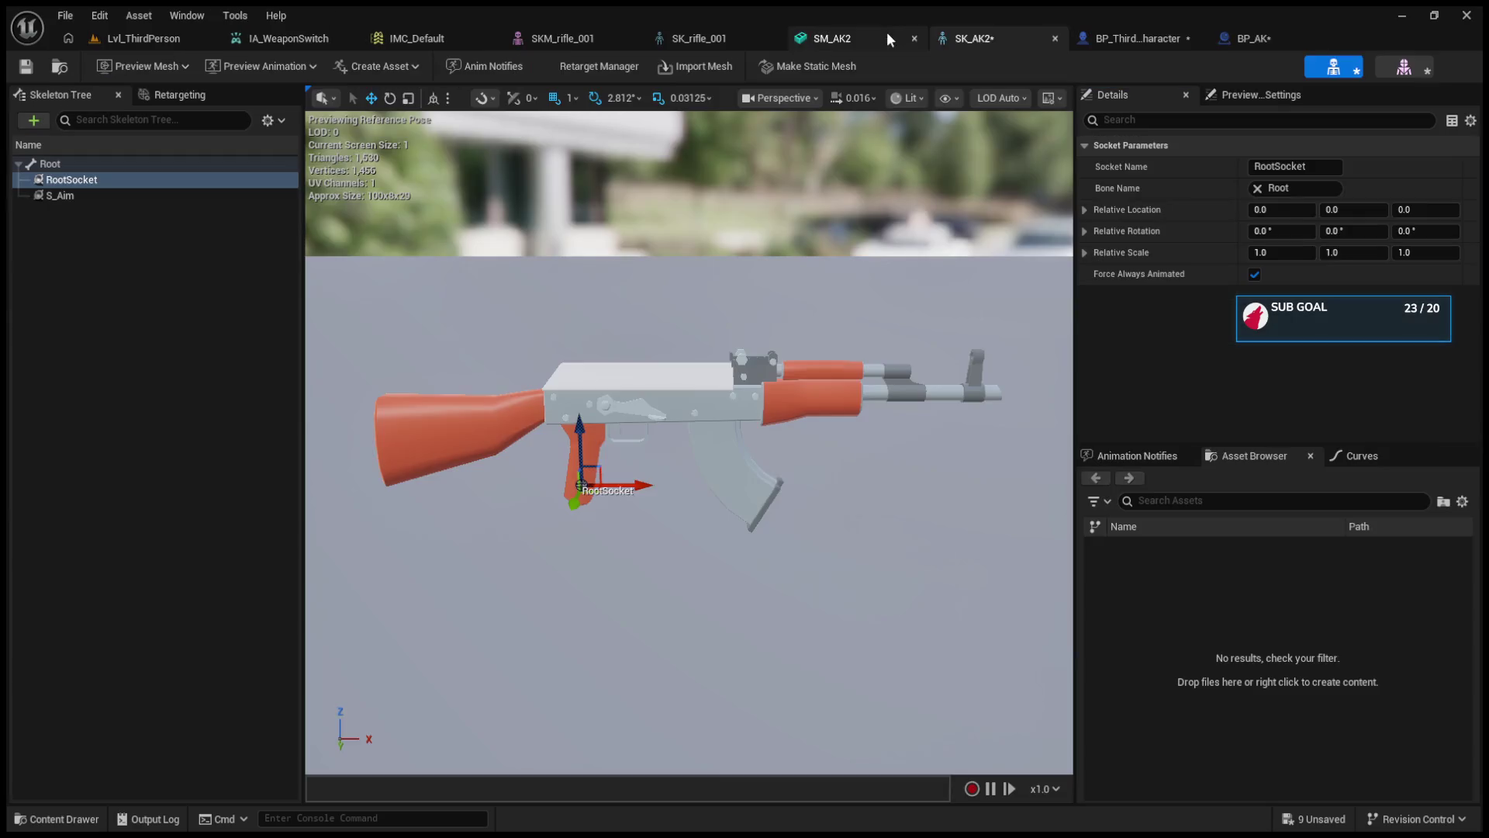
{"action": "left_click", "coordinate": [74, 180]}
{"action": "left_click", "coordinate": [1296, 166]}
{"action": "key", "text": "BackSpace"}
{"action": "type", "text": "S_LeftHandIK"}
{"action": "key", "text": "Return"}
{"action": "left_click_drag", "start_coordinate": [640, 479], "coordinate": [860, 481]}
{"action": "left_click_drag", "start_coordinate": [805, 419], "coordinate": [796, 346]}
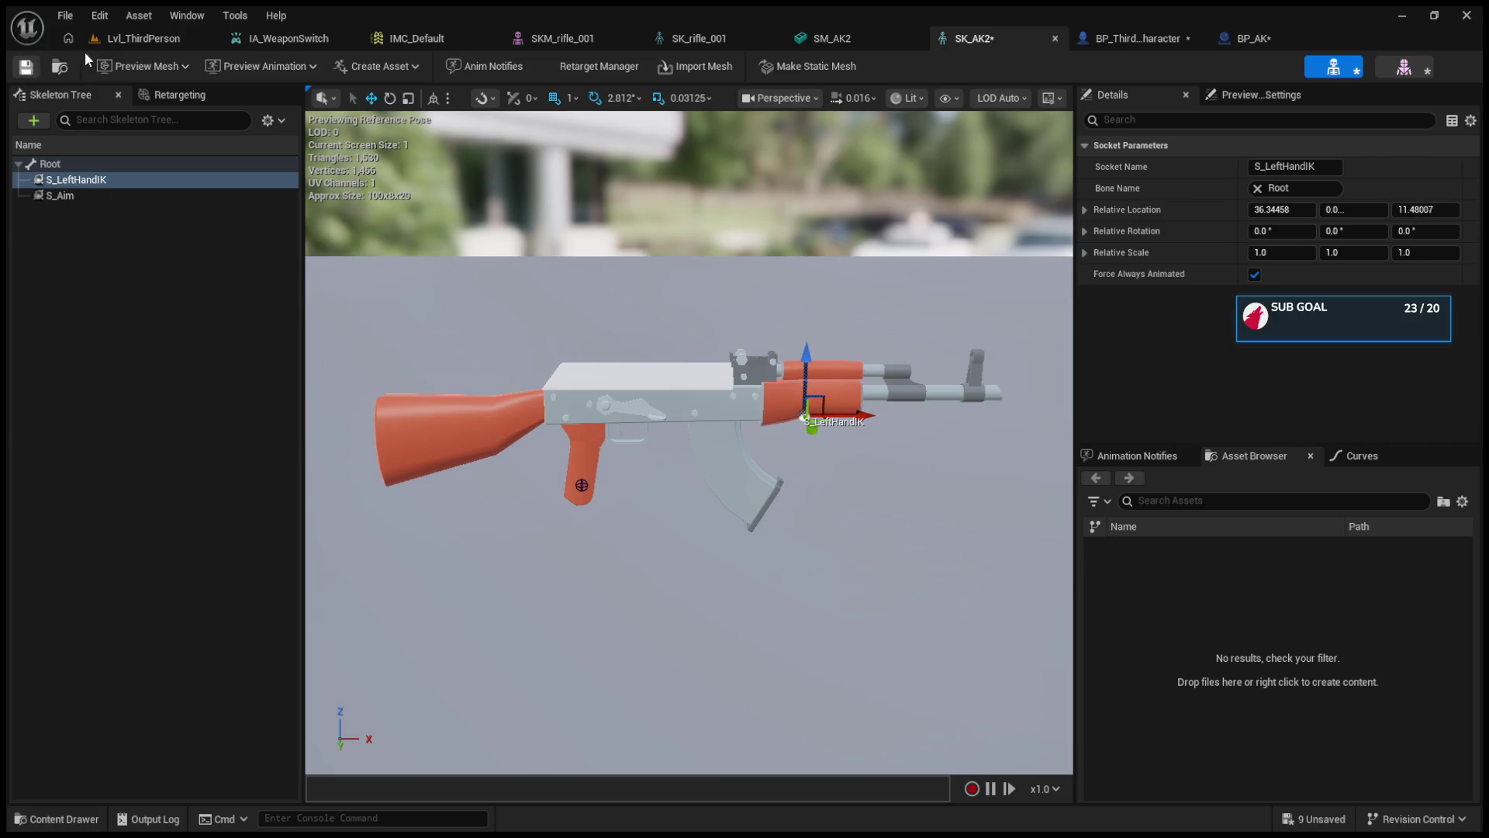
- Play the Lvl_ThirdPerson level to test the left-hand grip on the rifle
{"action": "left_click", "coordinate": [89, 45]}
{"action": "left_click", "coordinate": [387, 68]}
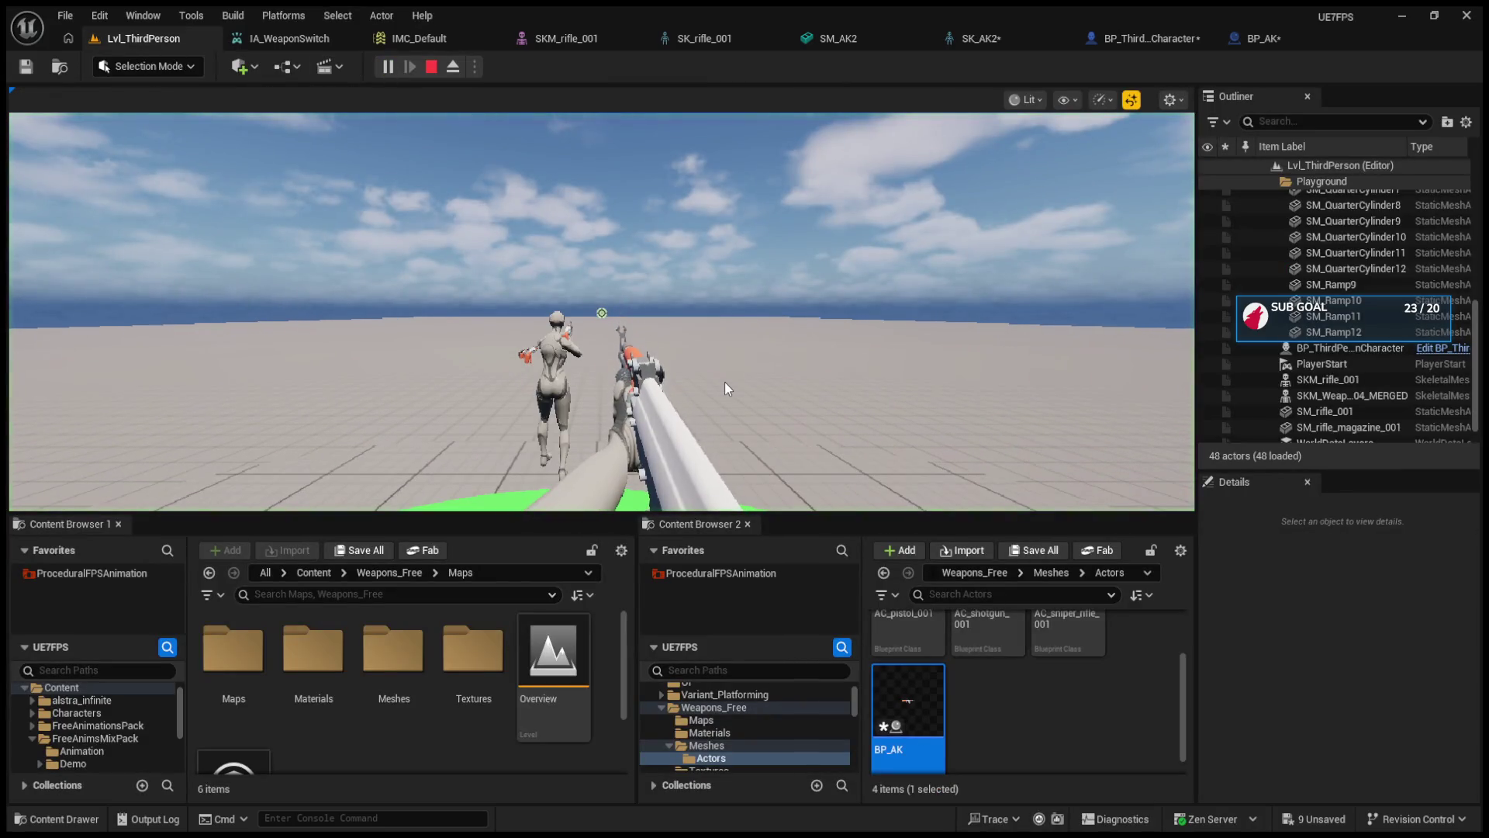
{"action": "scroll", "coordinate": [725, 382], "scroll_direction": "down", "scroll_amount": 1}
{"action": "scroll", "coordinate": [725, 382], "scroll_direction": "up", "scroll_amount": 1}
{"action": "scroll", "coordinate": [724, 382], "scroll_direction": "down", "scroll_amount": 1}
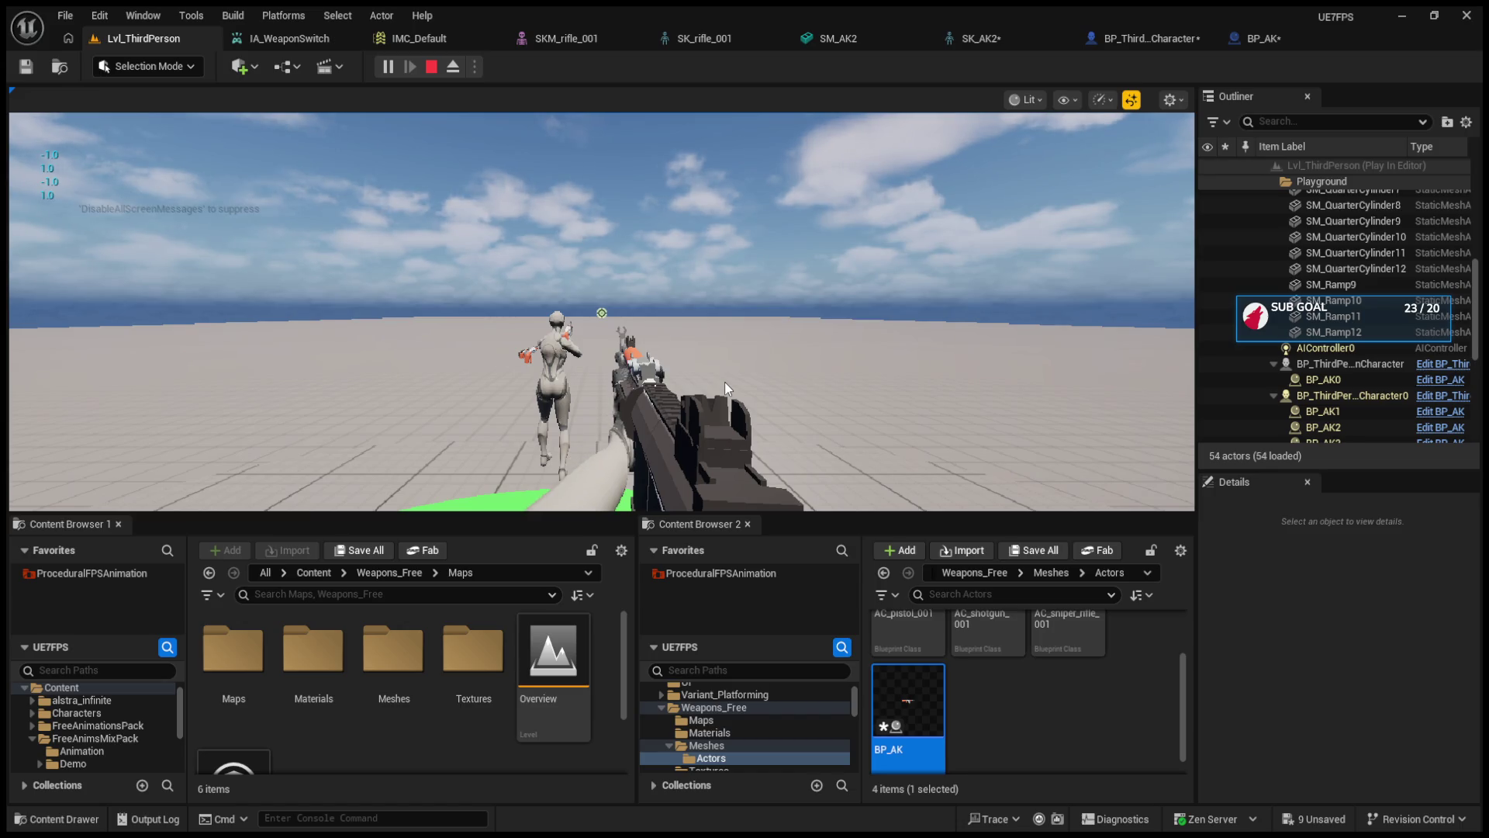
{"action": "key", "text": "Escape"}
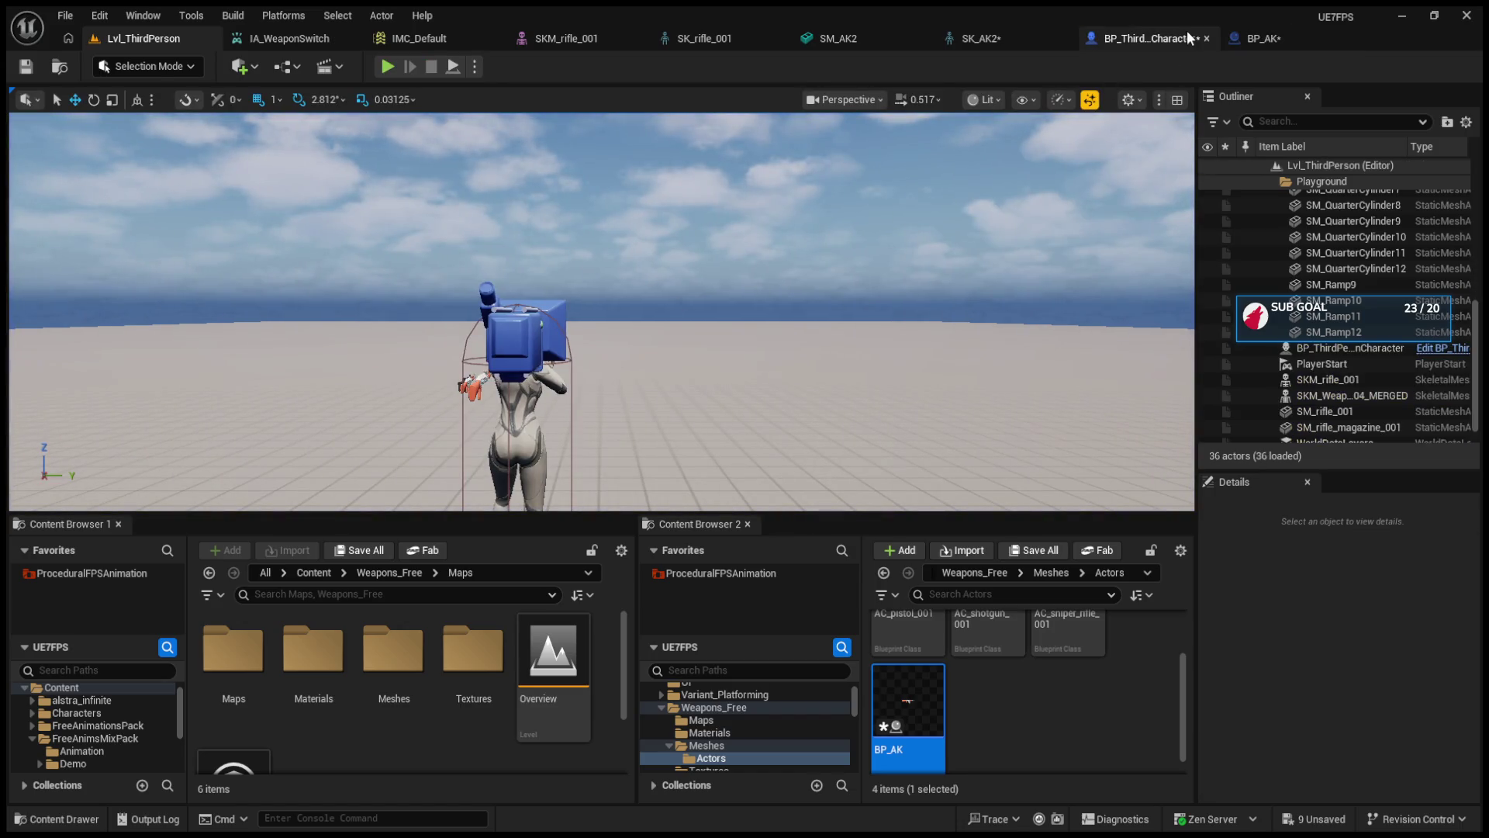
{"action": "left_click", "coordinate": [1183, 34]}
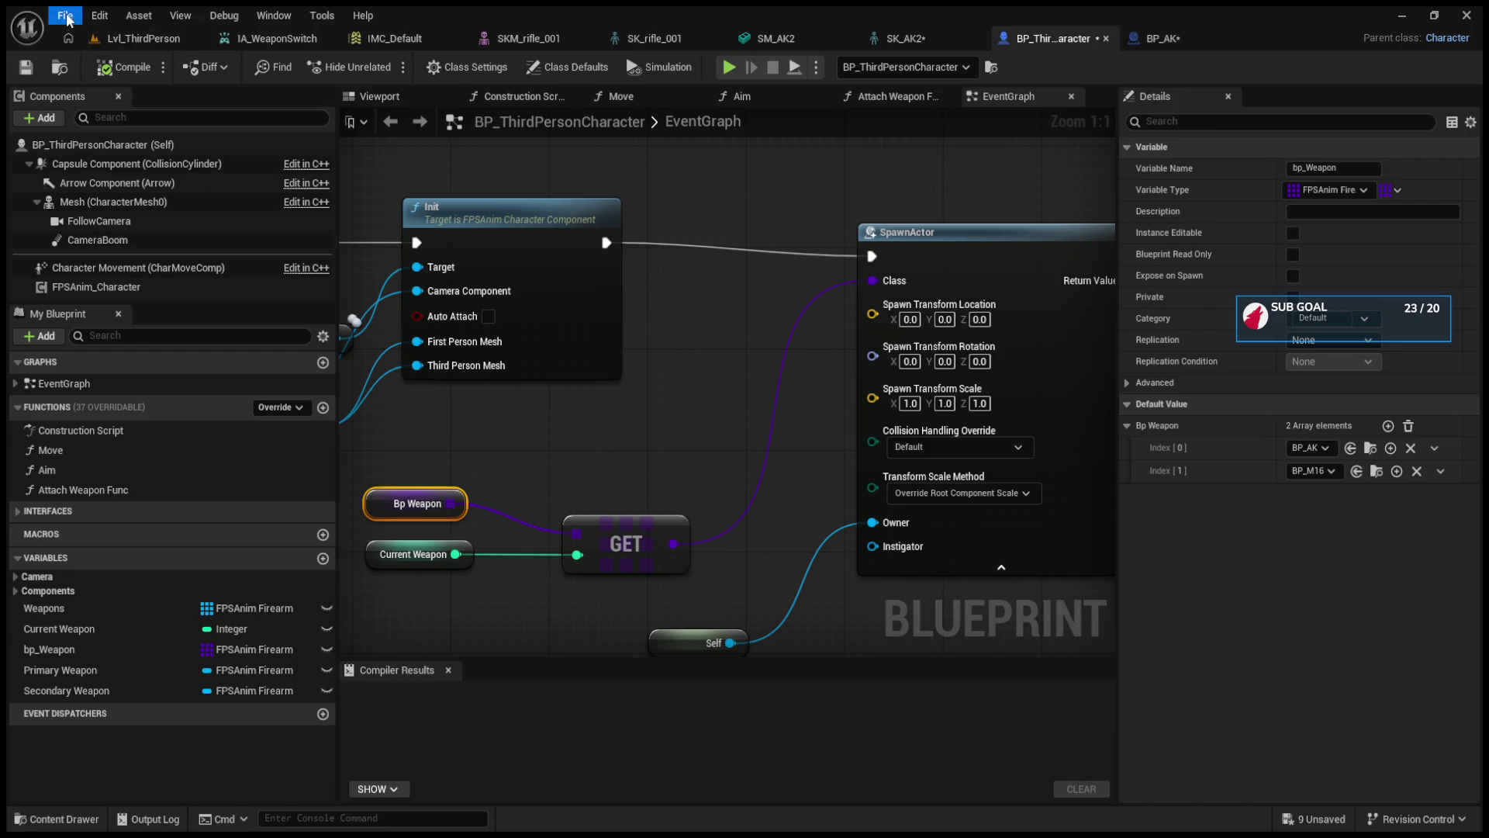
- In the Attach Weapon Func graph, move the entry node and Get in Use Mesh left
{"action": "scroll", "coordinate": [789, 439], "scroll_direction": "down", "scroll_amount": 2}
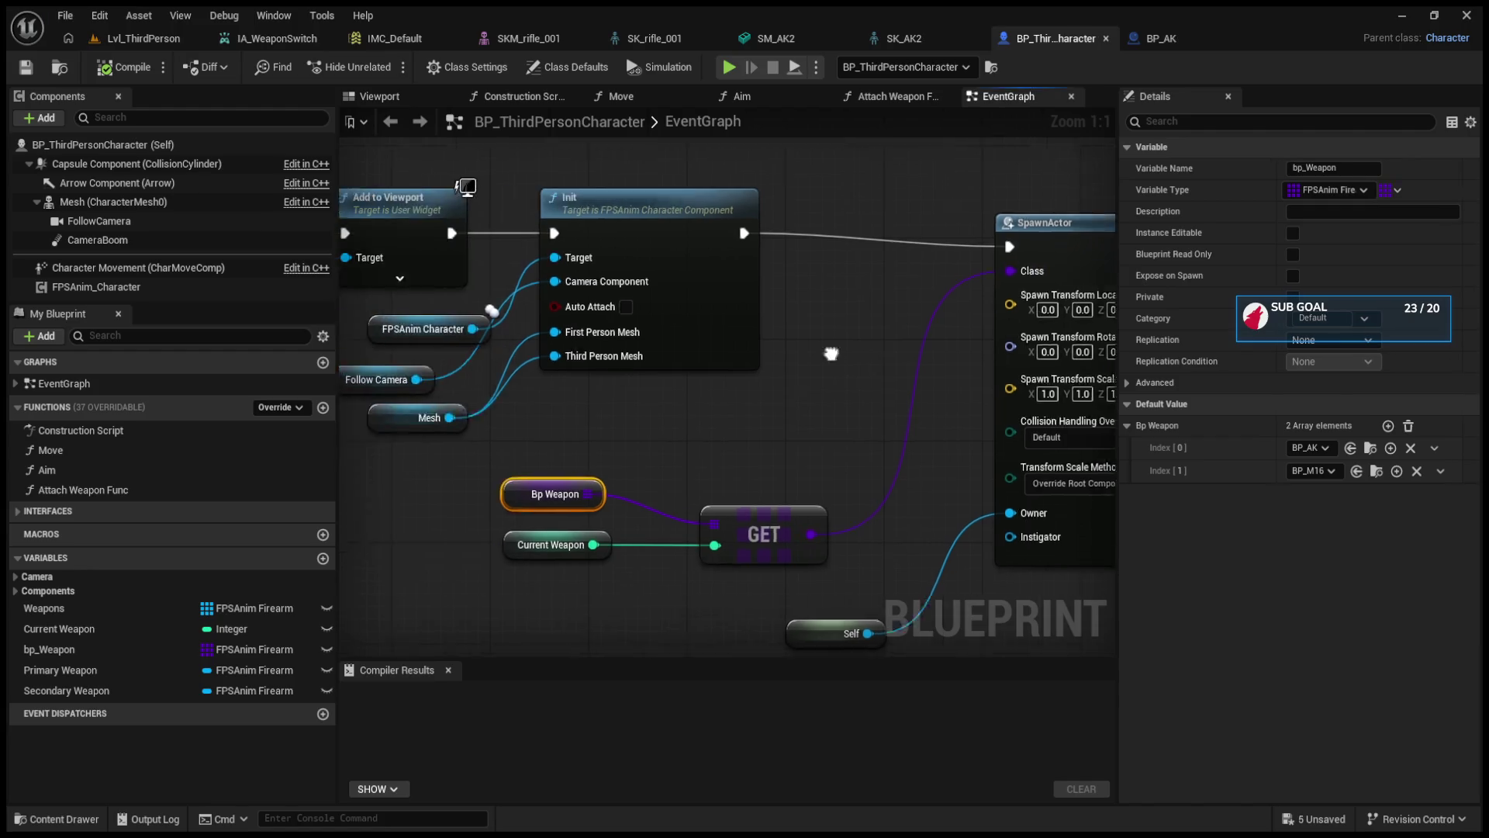
{"action": "scroll", "coordinate": [729, 401], "scroll_direction": "down", "scroll_amount": 7}
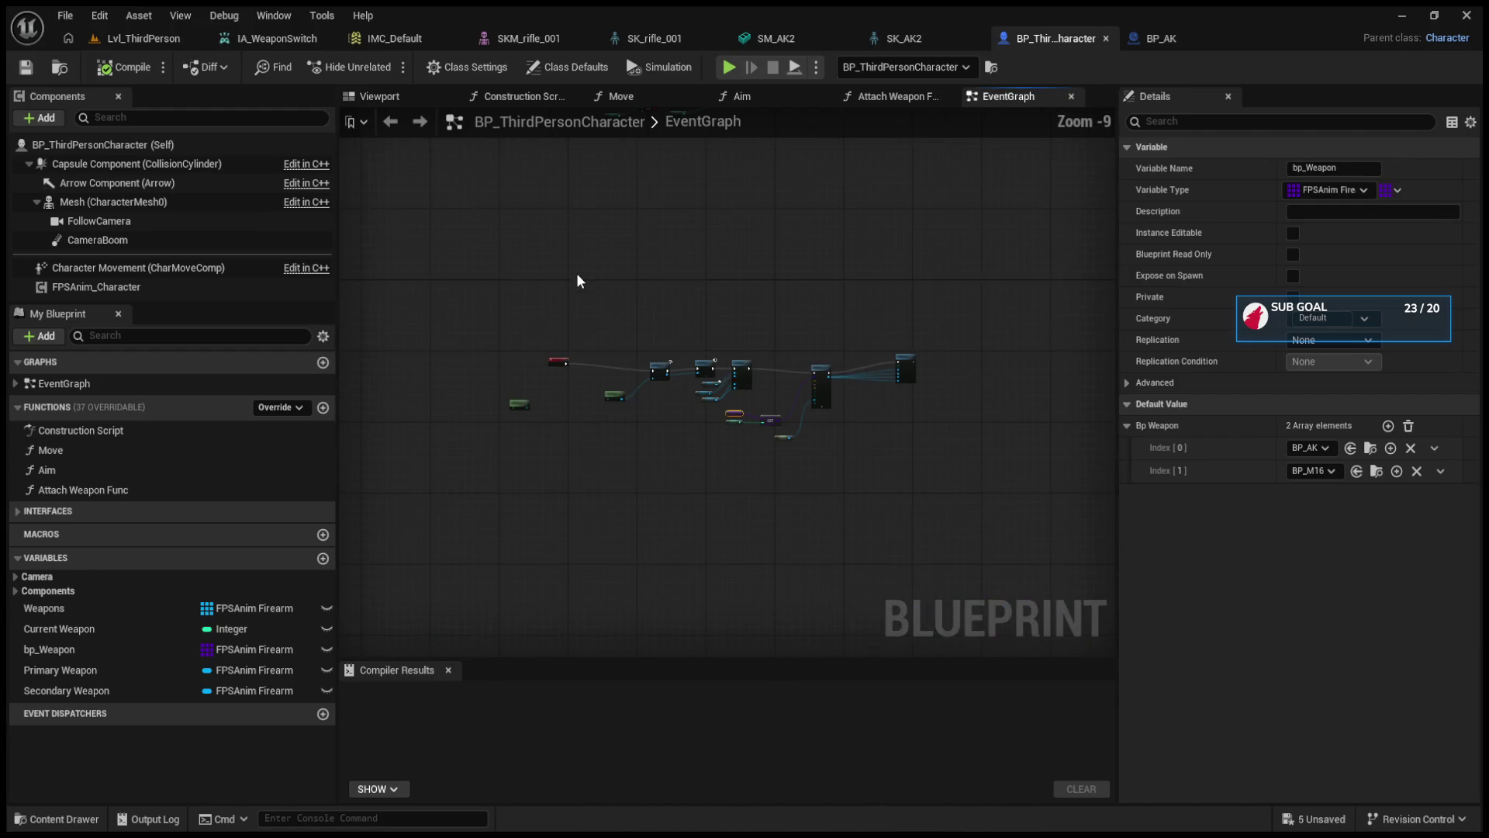
{"action": "left_click", "coordinate": [884, 96]}
{"action": "left_click", "coordinate": [744, 96]}
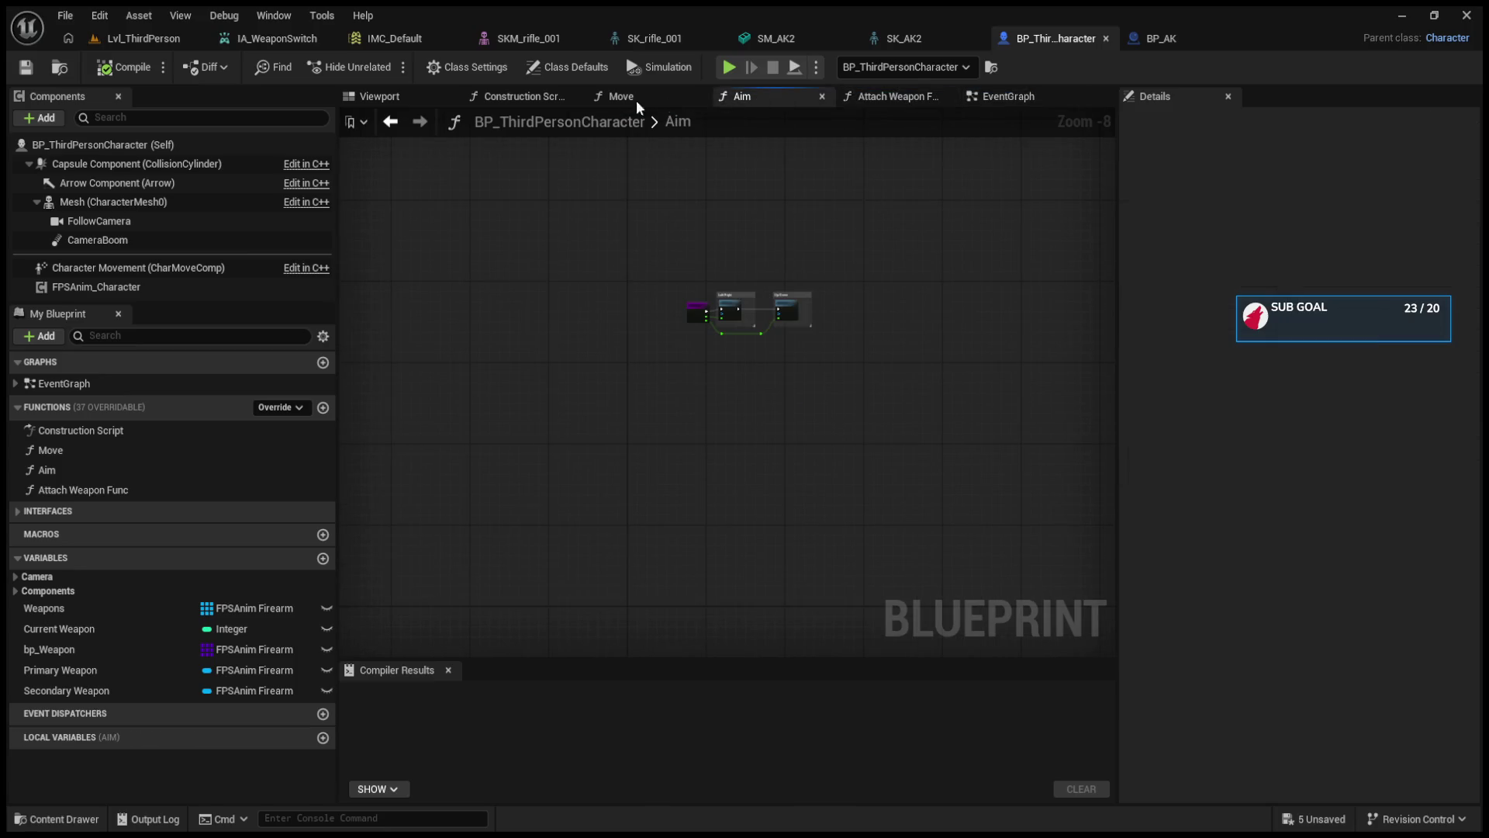
{"action": "left_click", "coordinate": [900, 95]}
{"action": "scroll", "coordinate": [755, 278], "scroll_direction": "down", "scroll_amount": 2}
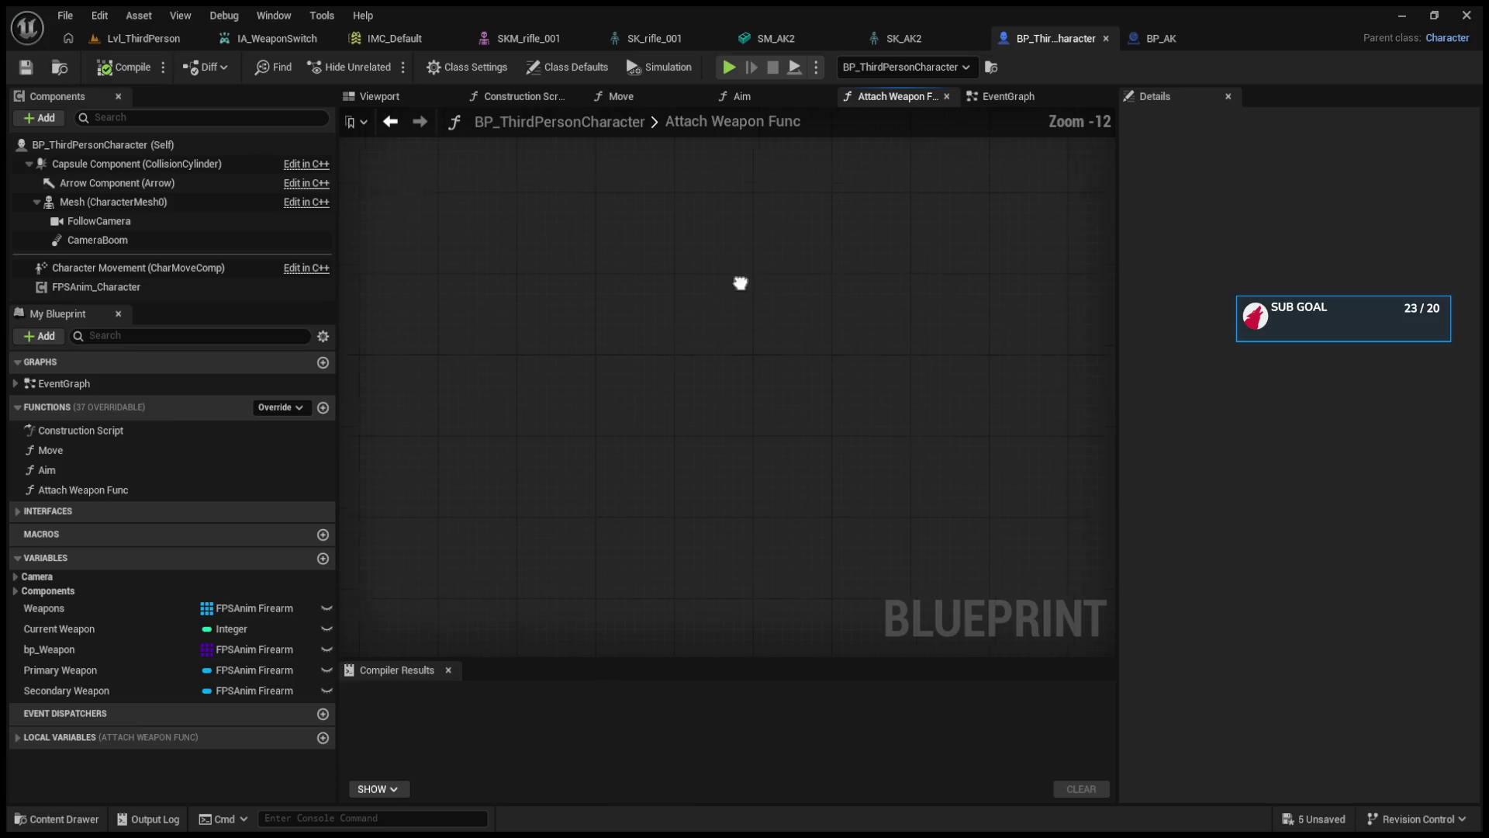
{"action": "left_click_drag", "start_coordinate": [613, 363], "coordinate": [812, 646]}
{"action": "scroll", "coordinate": [576, 385], "scroll_direction": "up", "scroll_amount": 10}
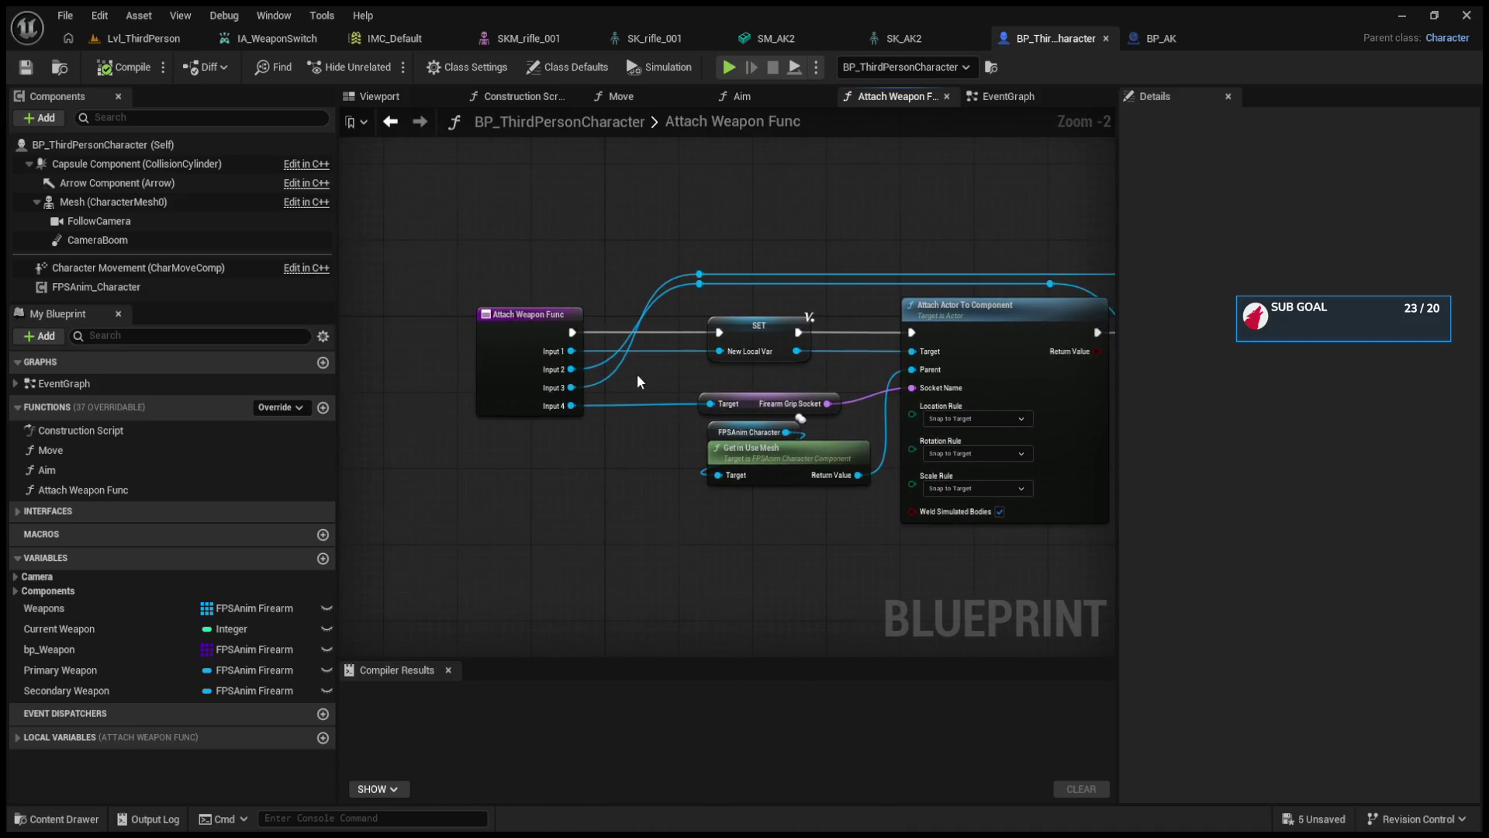
{"action": "scroll", "coordinate": [552, 337], "scroll_direction": "up", "scroll_amount": 1}
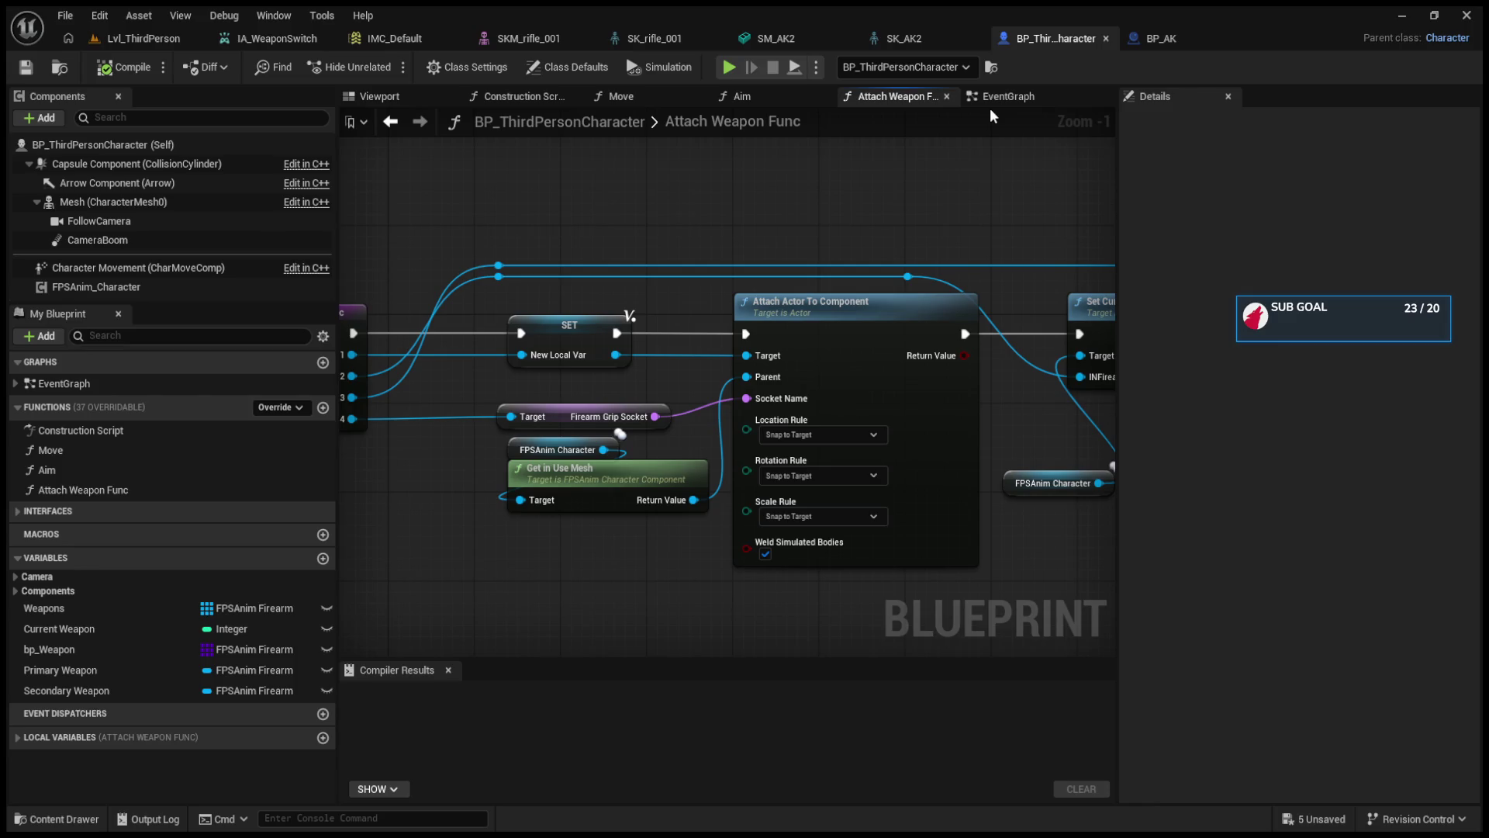
{"action": "mouse_move", "coordinate": [487, 288]}
{"action": "left_mouse_down"}
{"action": "mouse_move", "coordinate": [652, 427]}
{"action": "mouse_move", "coordinate": [675, 436]}
{"action": "mouse_move", "coordinate": [719, 411]}
{"action": "mouse_move", "coordinate": [538, 380]}
{"action": "mouse_move", "coordinate": [737, 453]}
{"action": "left_mouse_up"}
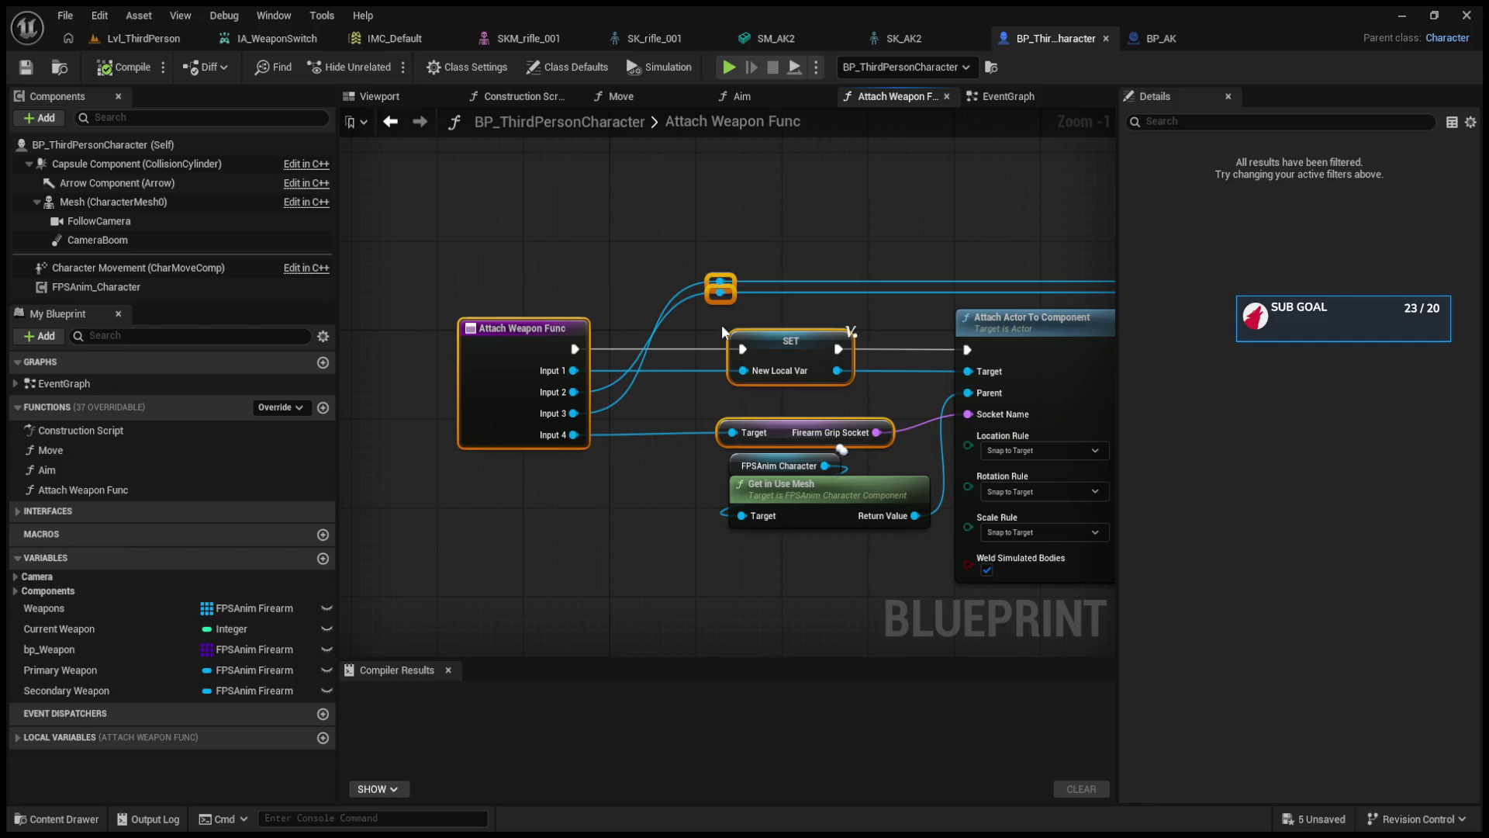
{"action": "left_click_drag", "start_coordinate": [373, 248], "coordinate": [737, 489]}
{"action": "left_click_drag", "start_coordinate": [720, 364], "coordinate": [645, 364]}
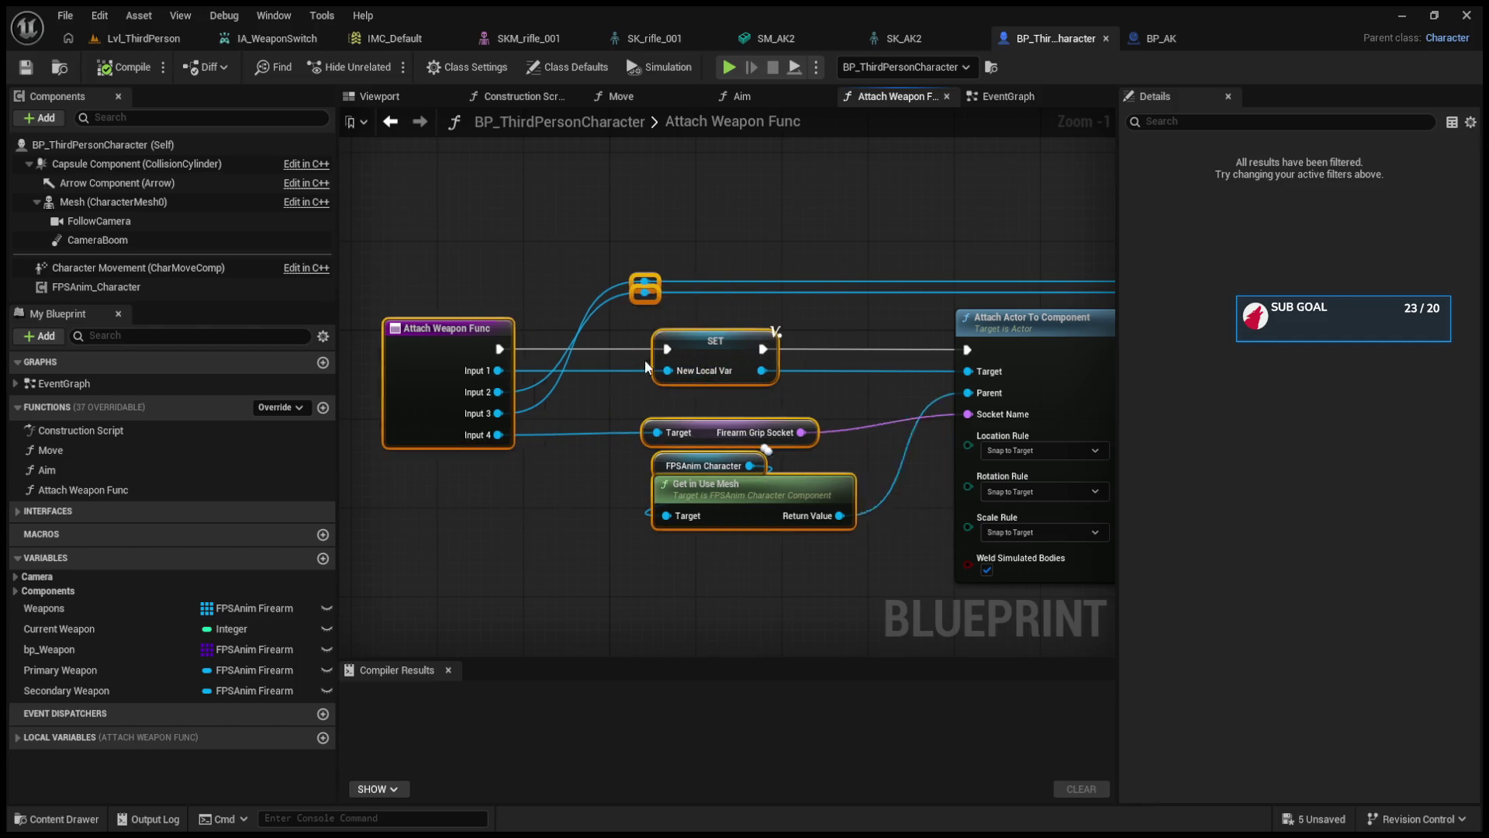
{"action": "left_click", "coordinate": [645, 366]}
- Shift all the function's nodes further left, then nudge Event BeginPlay down in the EventGraph
{"action": "left_click_drag", "start_coordinate": [990, 318], "coordinate": [1109, 310]}
{"action": "left_click_drag", "start_coordinate": [411, 248], "coordinate": [763, 573]}
{"action": "left_click_drag", "start_coordinate": [665, 357], "coordinate": [579, 356]}
{"action": "left_click", "coordinate": [660, 256]}
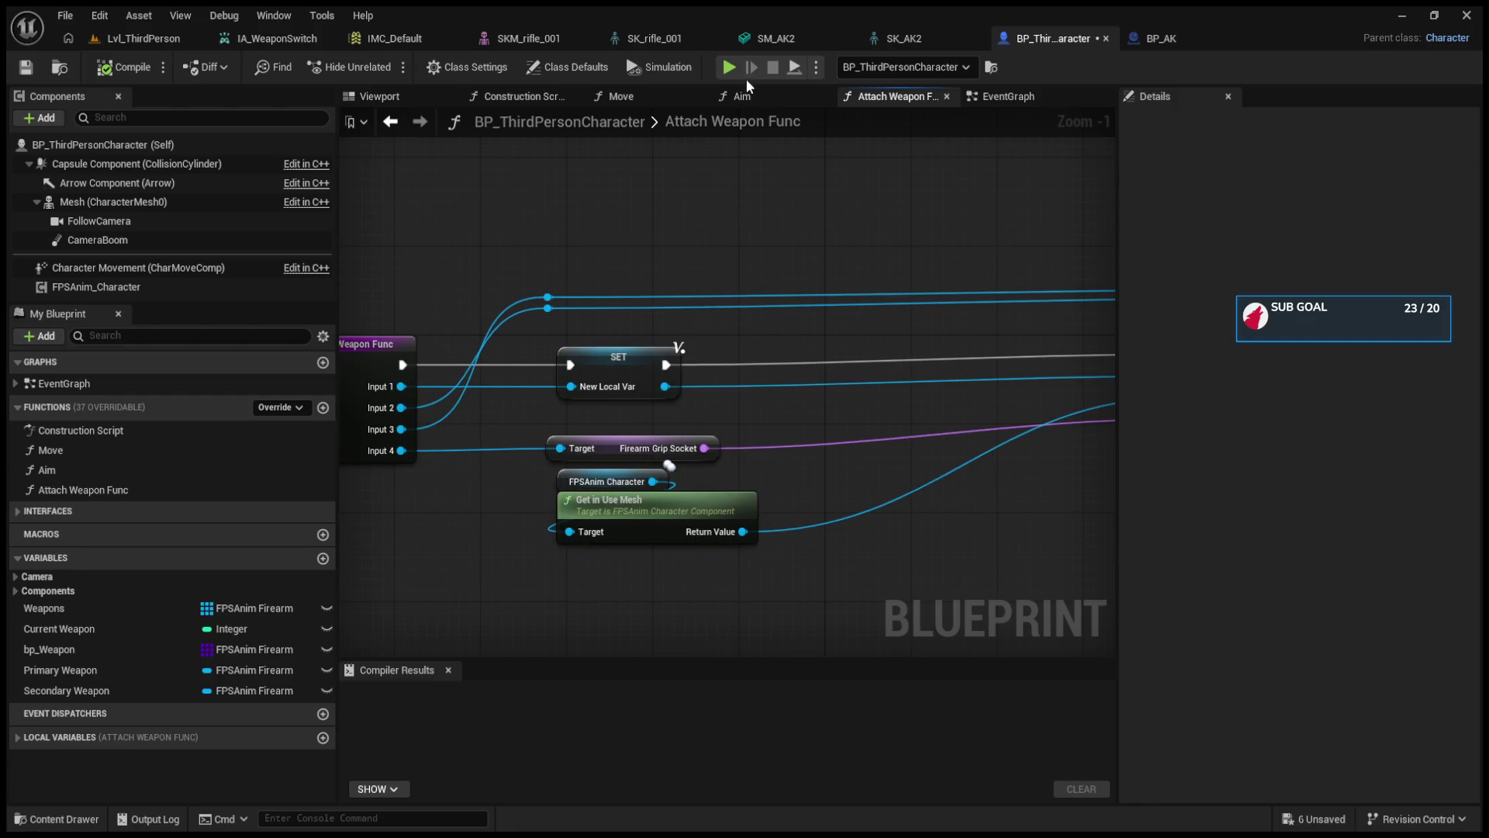
{"action": "left_click", "coordinate": [1017, 96]}
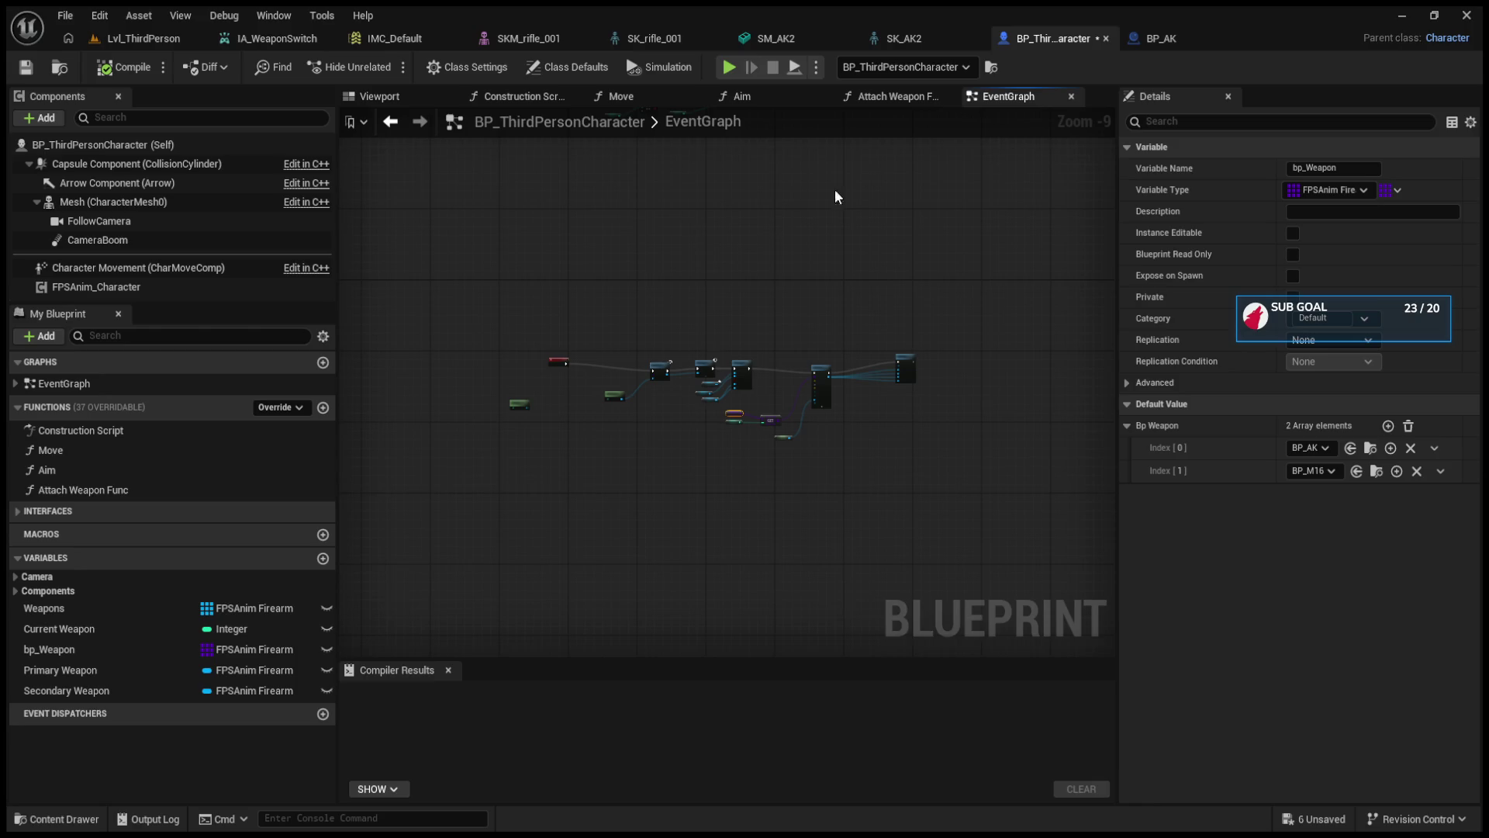
{"action": "left_click_drag", "start_coordinate": [583, 369], "coordinate": [579, 385]}
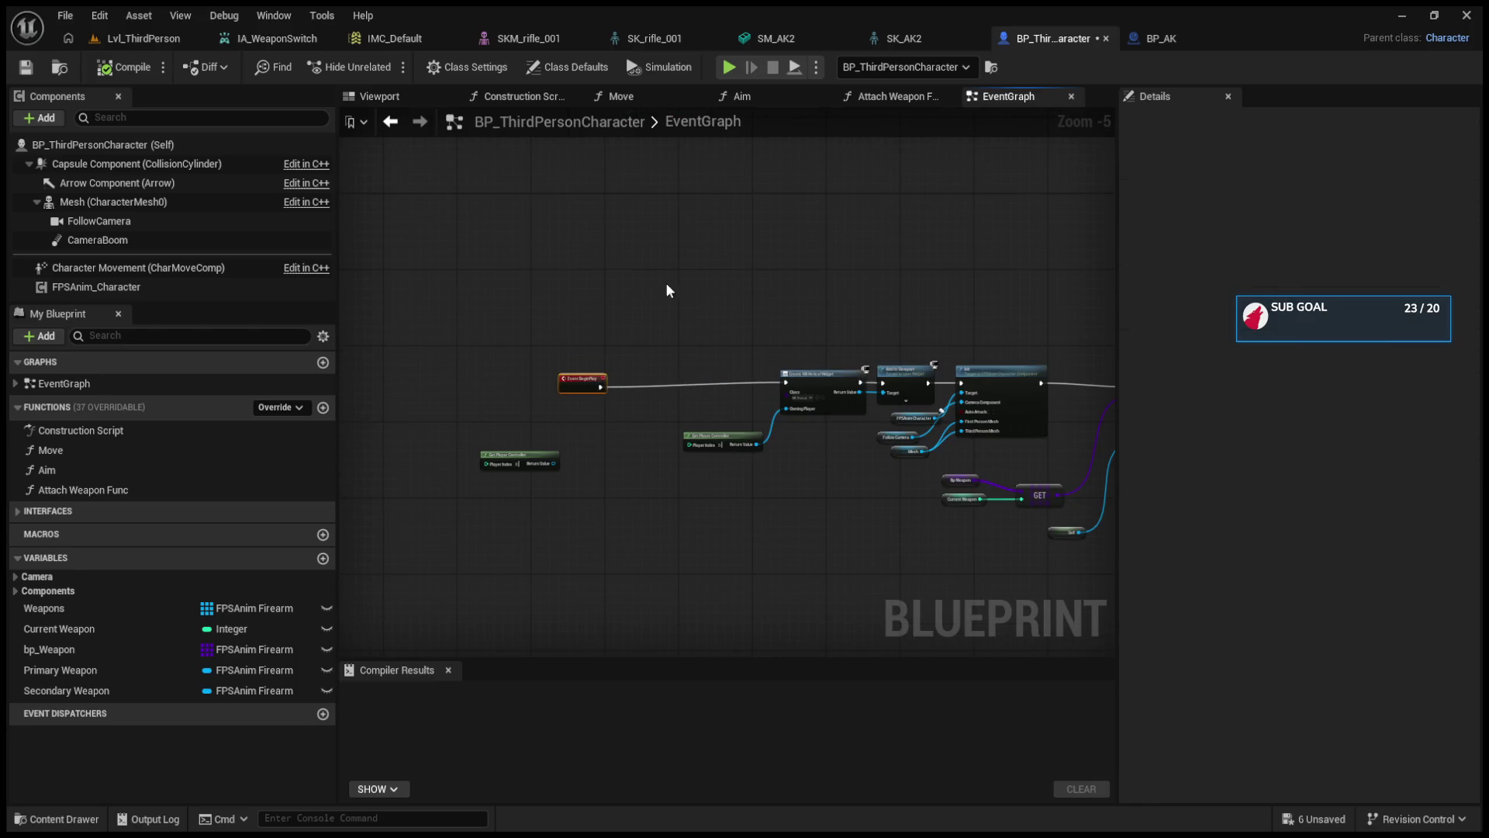
- Delete the lower weapon-switch node group and move the Attach Weapon Func call right
{"action": "left_click", "coordinate": [403, 96]}
{"action": "left_click", "coordinate": [1001, 95]}
{"action": "scroll", "coordinate": [749, 314], "scroll_direction": "down", "scroll_amount": 6}
{"action": "scroll", "coordinate": [742, 338], "scroll_direction": "up", "scroll_amount": 7}
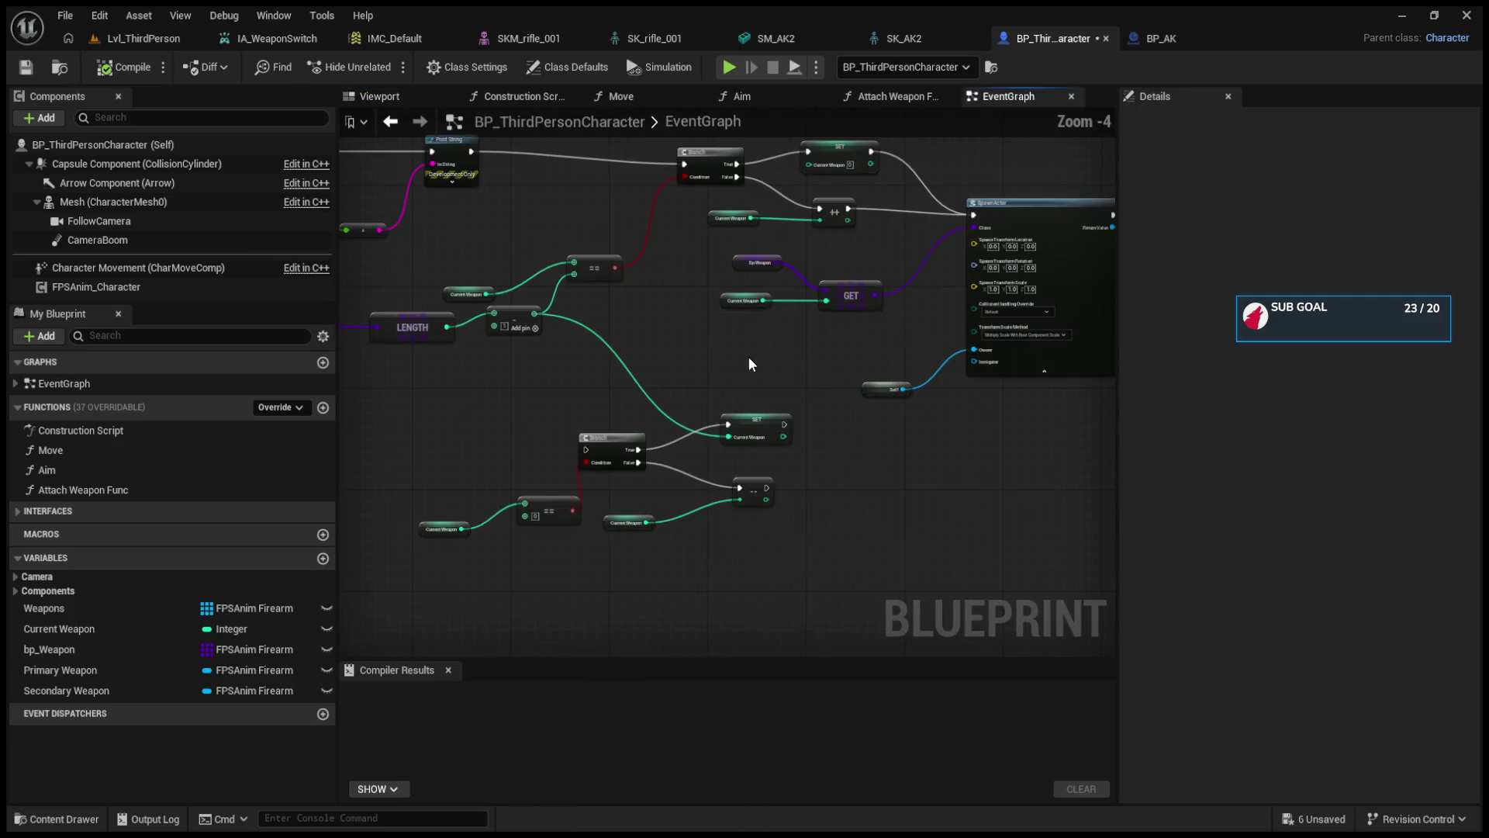
{"action": "left_click_drag", "start_coordinate": [813, 647], "coordinate": [395, 417]}
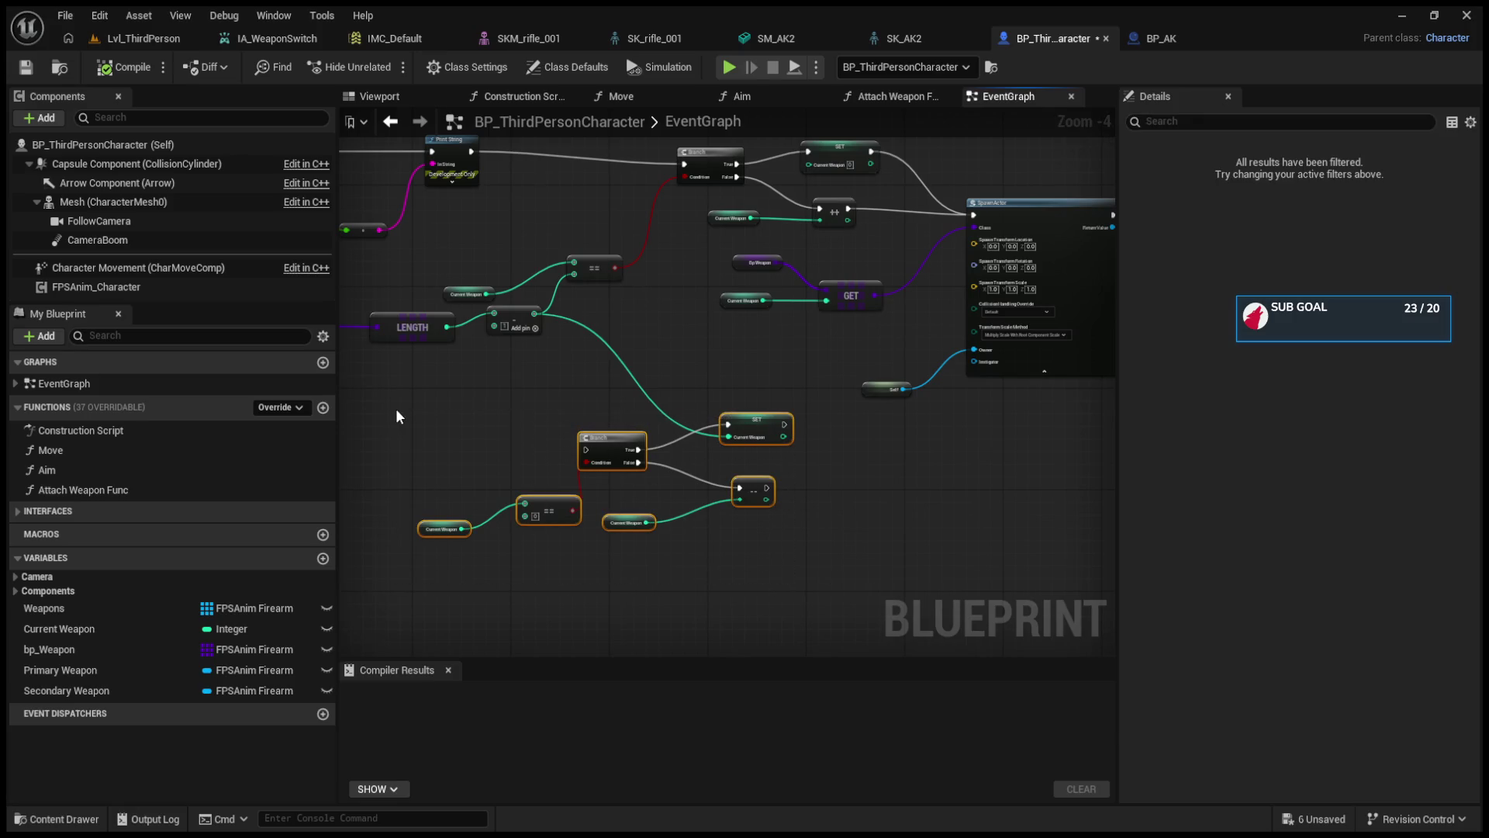
{"action": "key", "text": "Delete"}
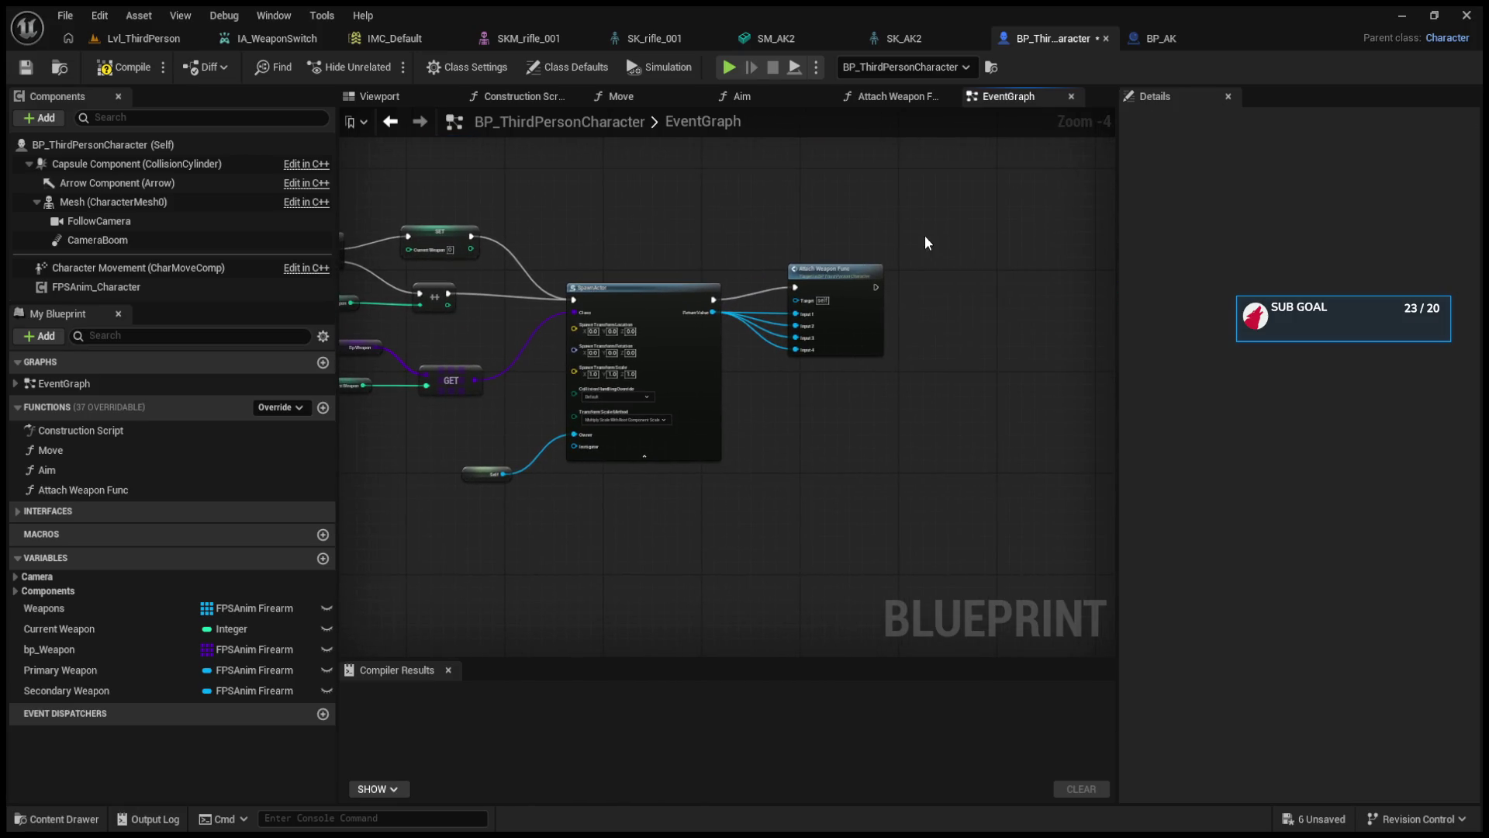
{"action": "left_click_drag", "start_coordinate": [821, 271], "coordinate": [1005, 264]}
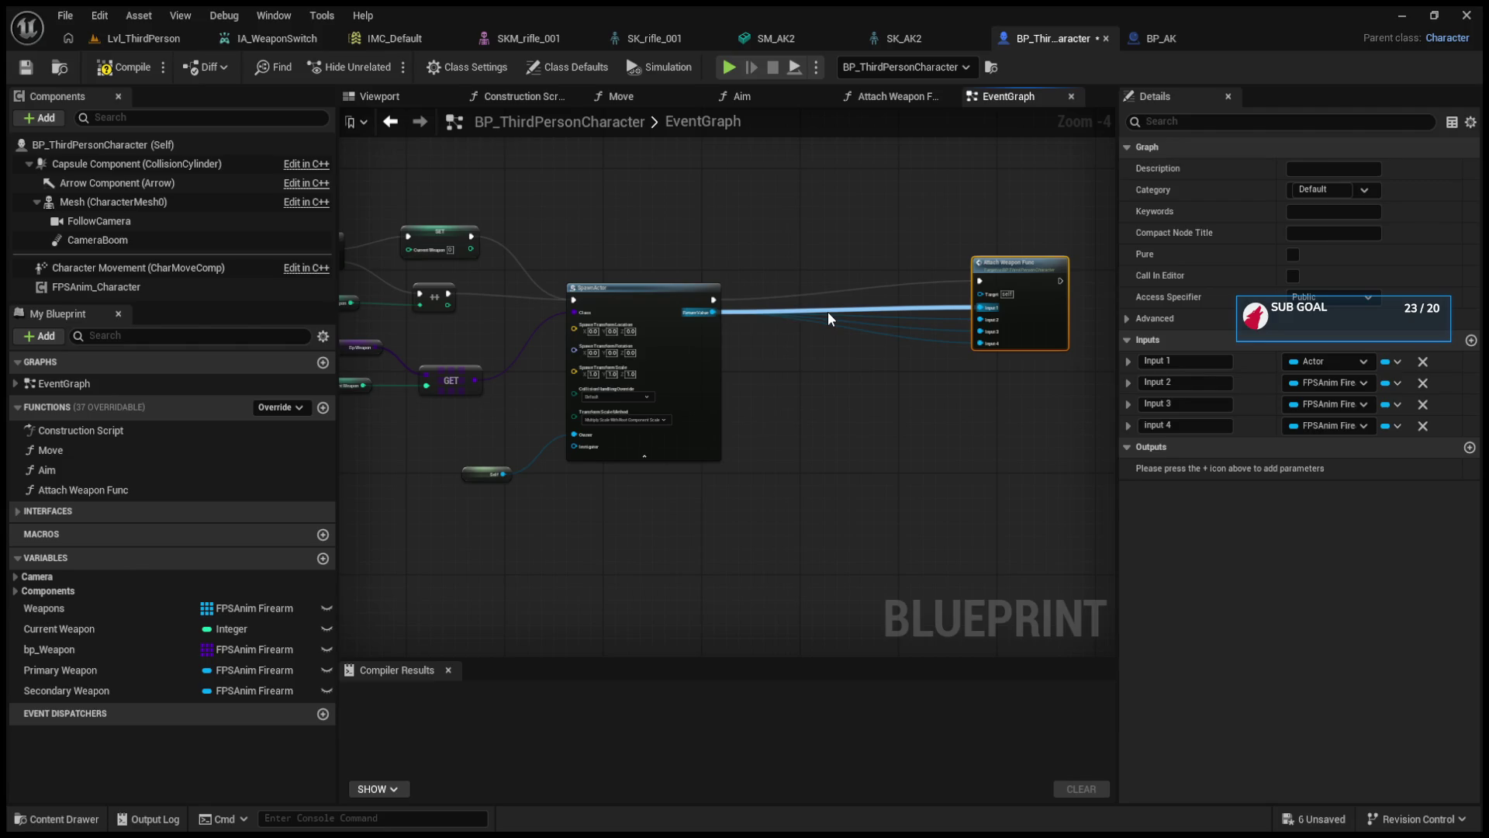
- Open the Attach Weapon Func graph and reposition its SET node
{"action": "double_click", "coordinate": [988, 268]}
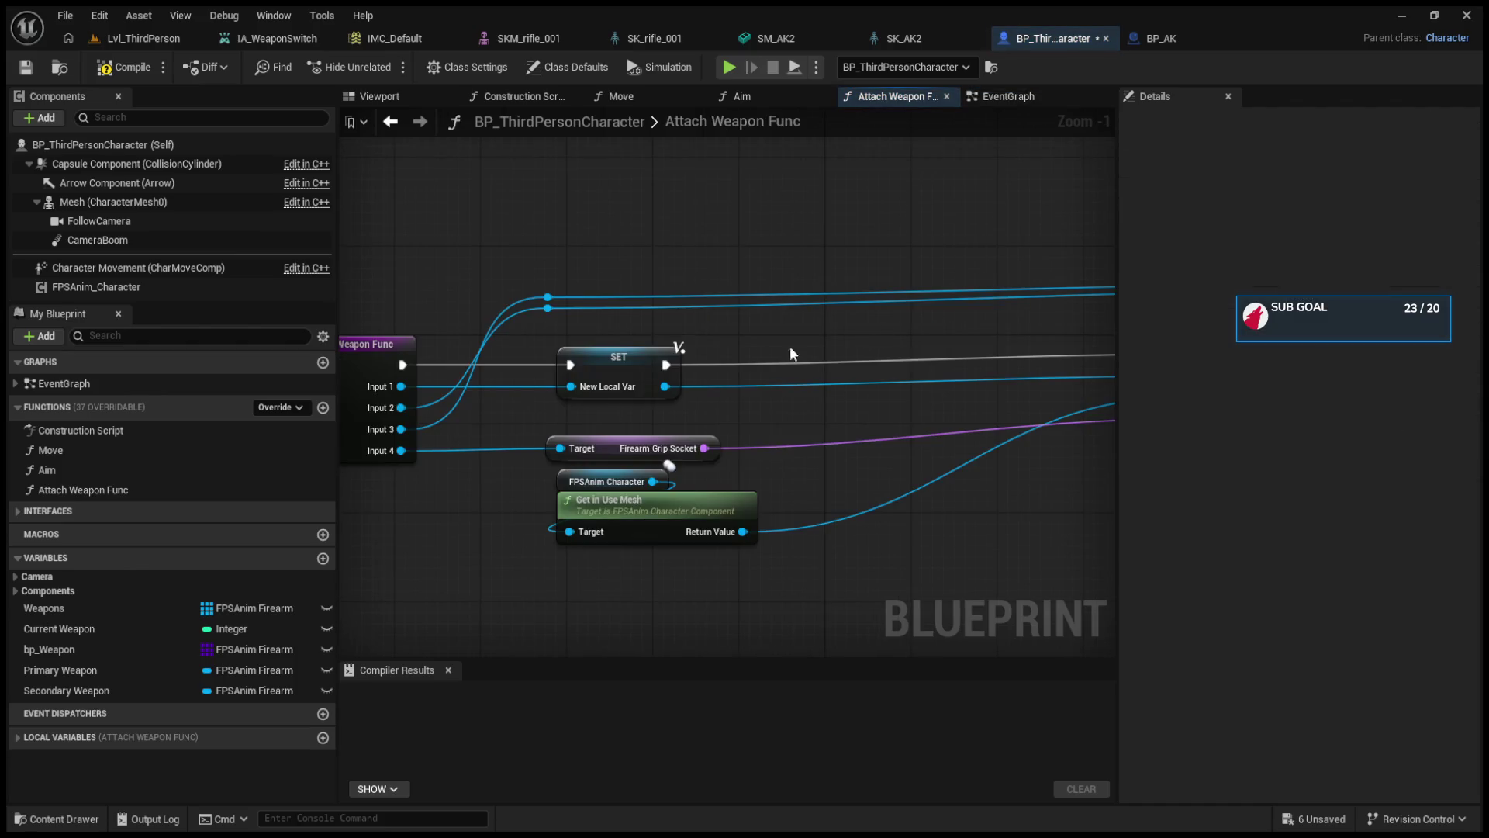
{"action": "left_click", "coordinate": [615, 366]}
{"action": "mouse_move", "coordinate": [609, 376]}
{"action": "left_mouse_down"}
{"action": "mouse_move", "coordinate": [703, 372]}
{"action": "mouse_move", "coordinate": [478, 370]}
{"action": "mouse_move", "coordinate": [768, 376]}
{"action": "left_mouse_up"}
{"action": "left_click_drag", "start_coordinate": [632, 377], "coordinate": [719, 378]}
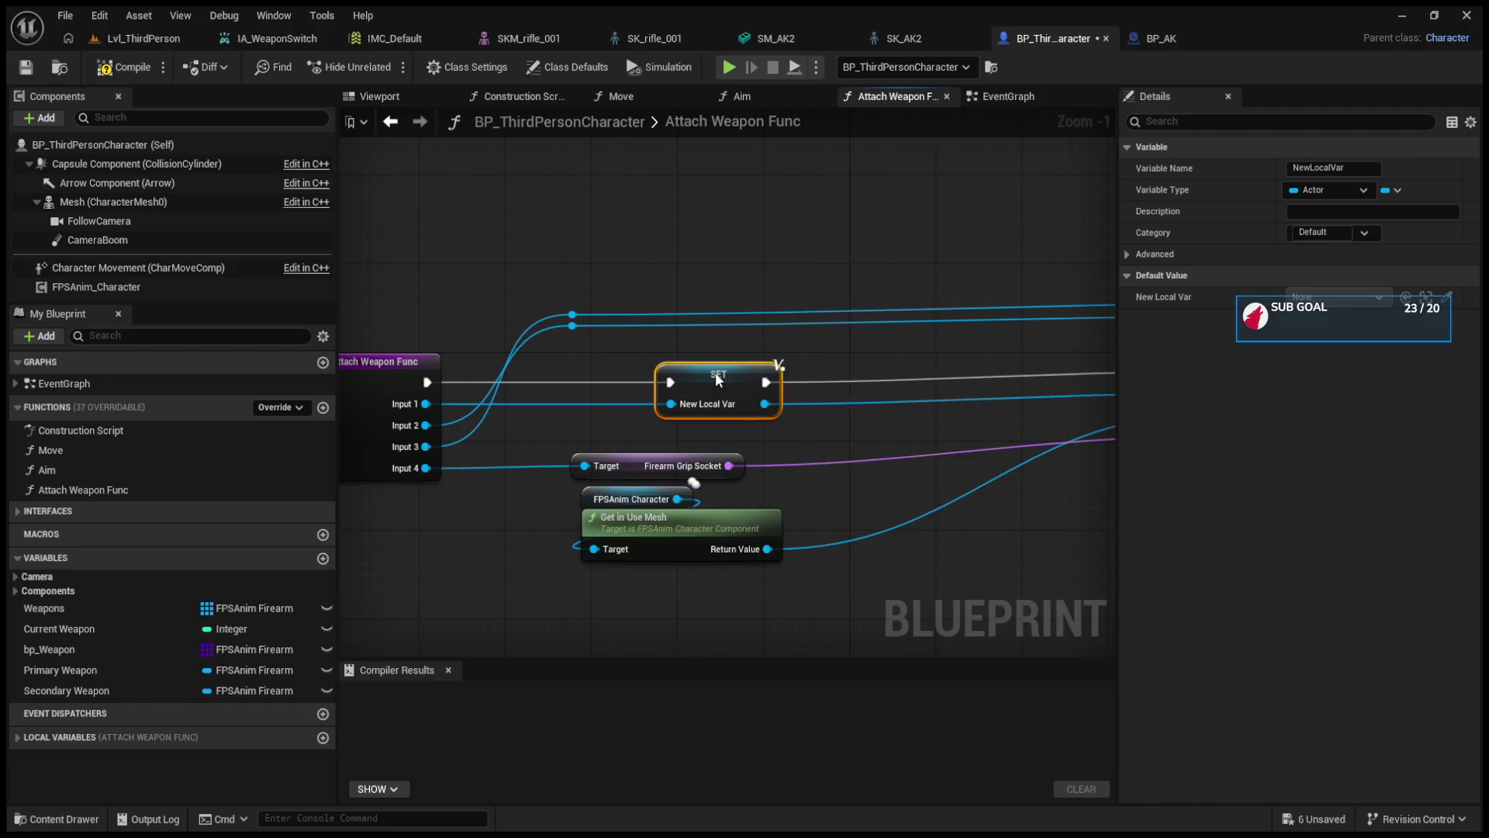
{"action": "left_click_drag", "start_coordinate": [496, 535], "coordinate": [715, 470]}
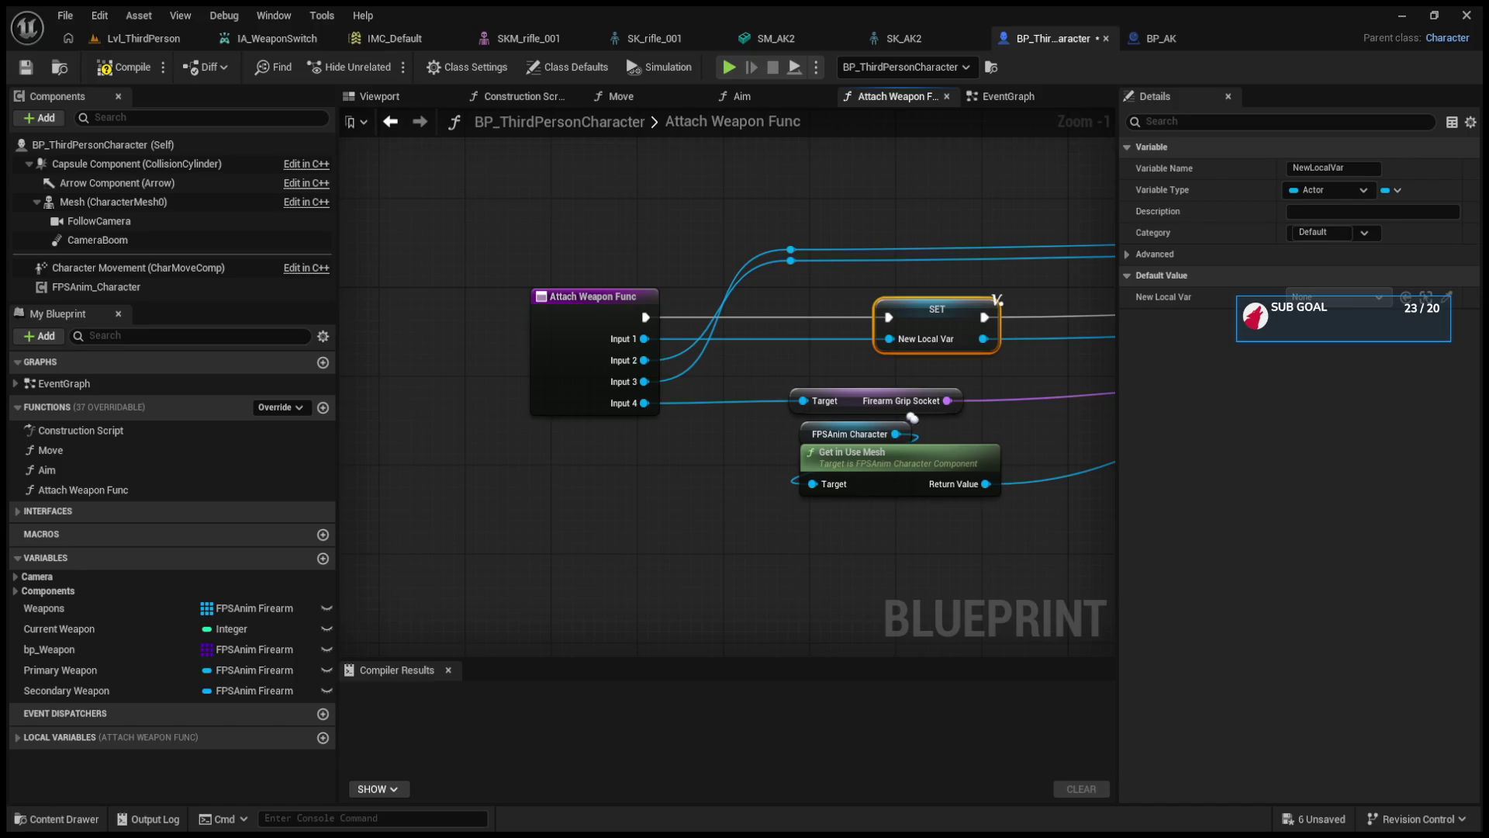
{"action": "mouse_move", "coordinate": [997, 298]}
{"action": "left_mouse_down"}
{"action": "mouse_move", "coordinate": [444, 352]}
{"action": "mouse_move", "coordinate": [962, 380]}
{"action": "left_mouse_up"}
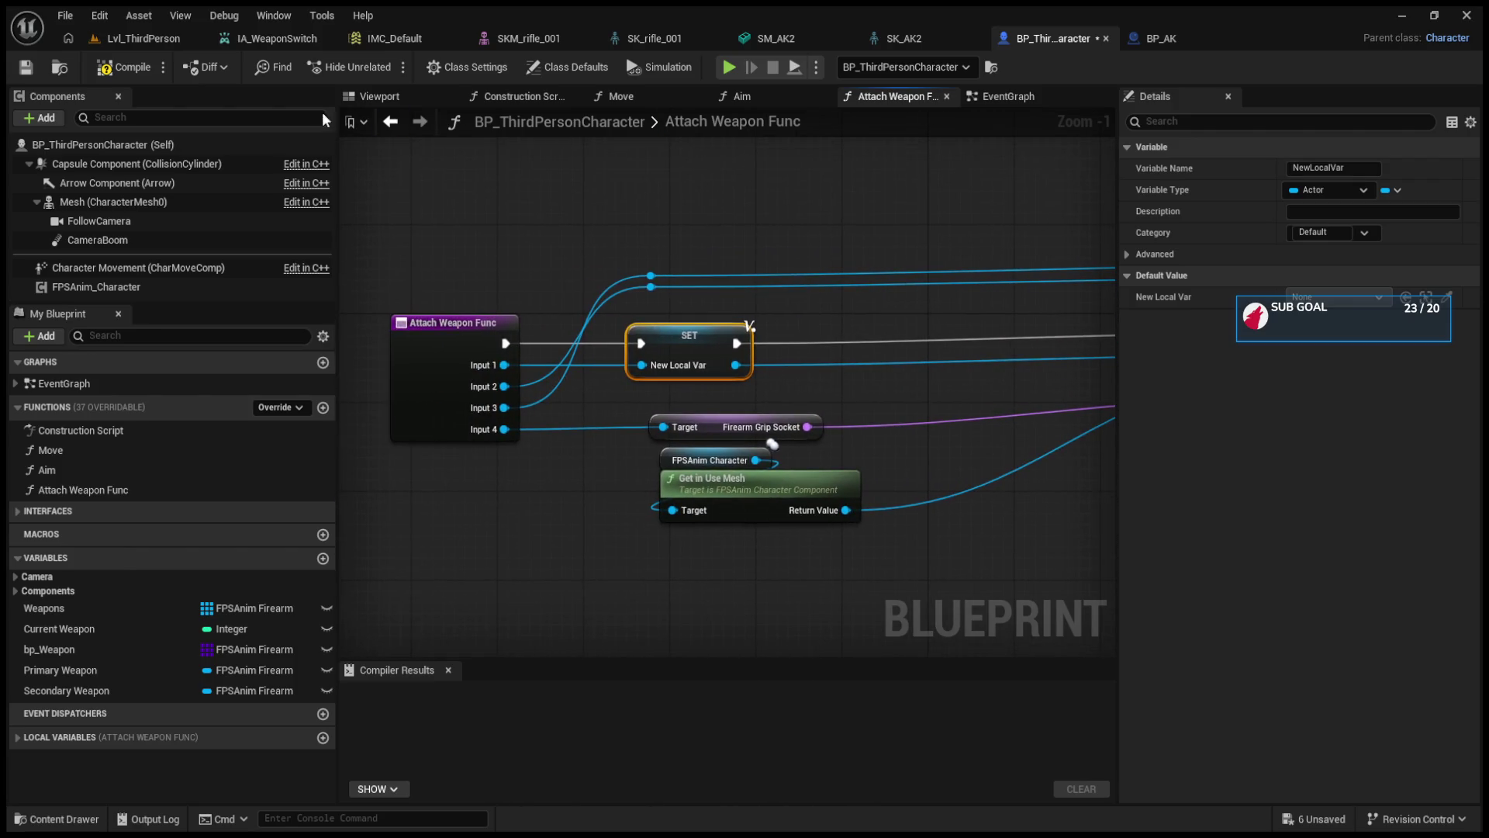
- Center the SpawnActor node, then add a trial Primary Weapon getter and undo it
{"action": "left_click", "coordinate": [390, 121]}
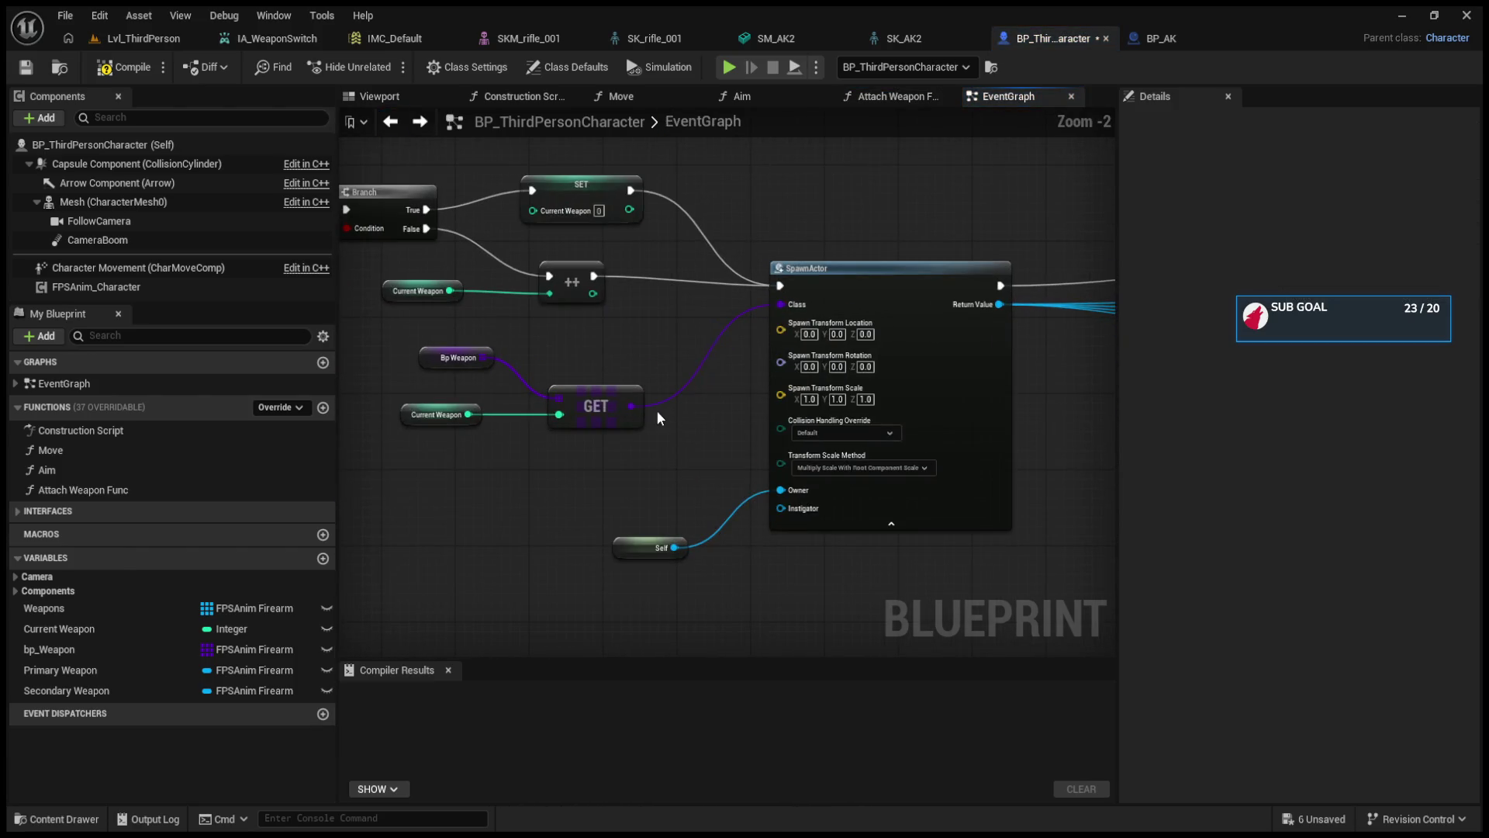
{"action": "left_click_drag", "start_coordinate": [633, 406], "coordinate": [664, 300]}
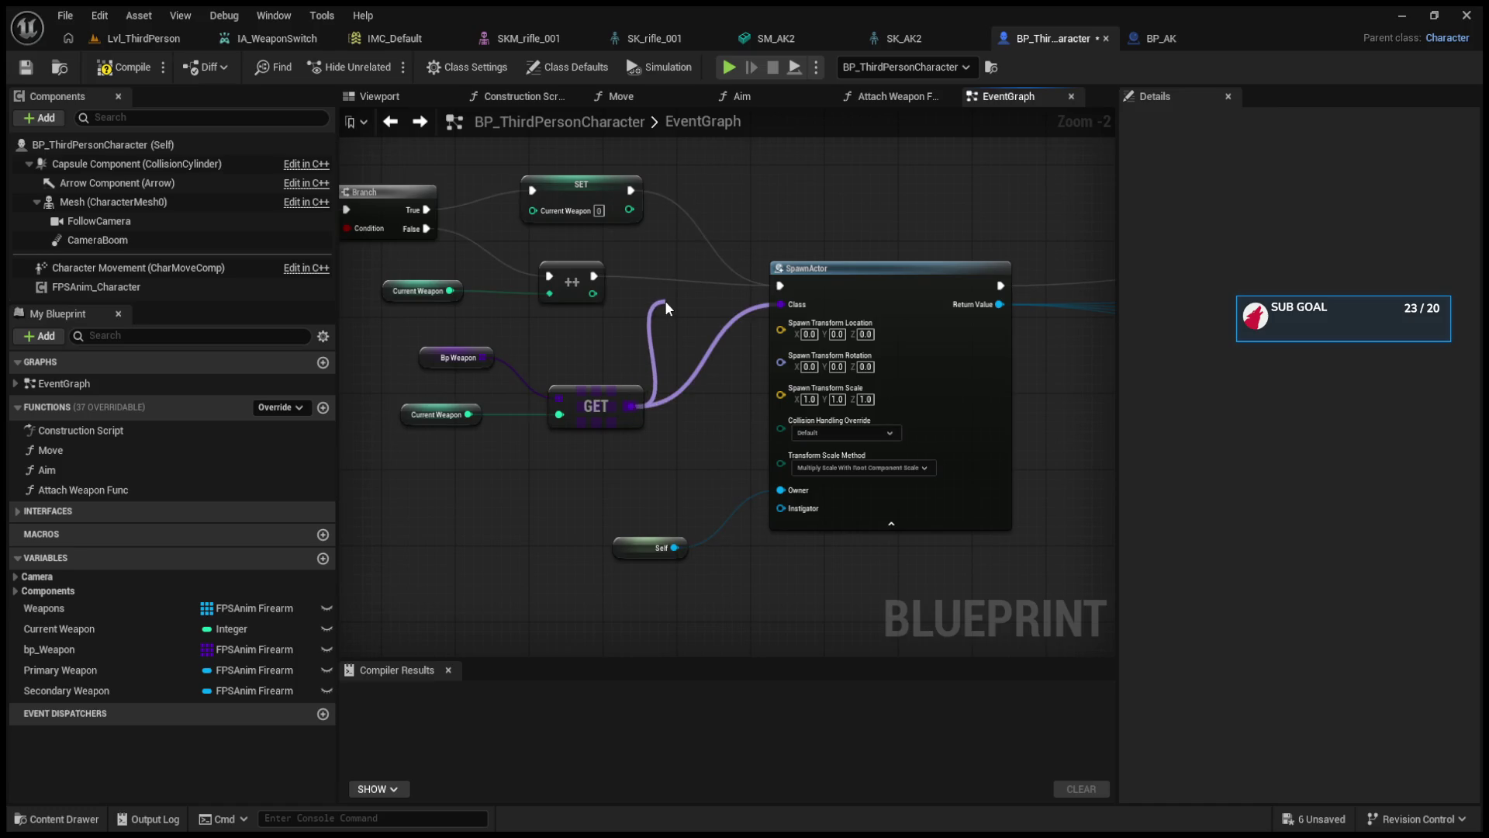
{"action": "left_click_drag", "start_coordinate": [664, 300], "coordinate": [664, 300]}
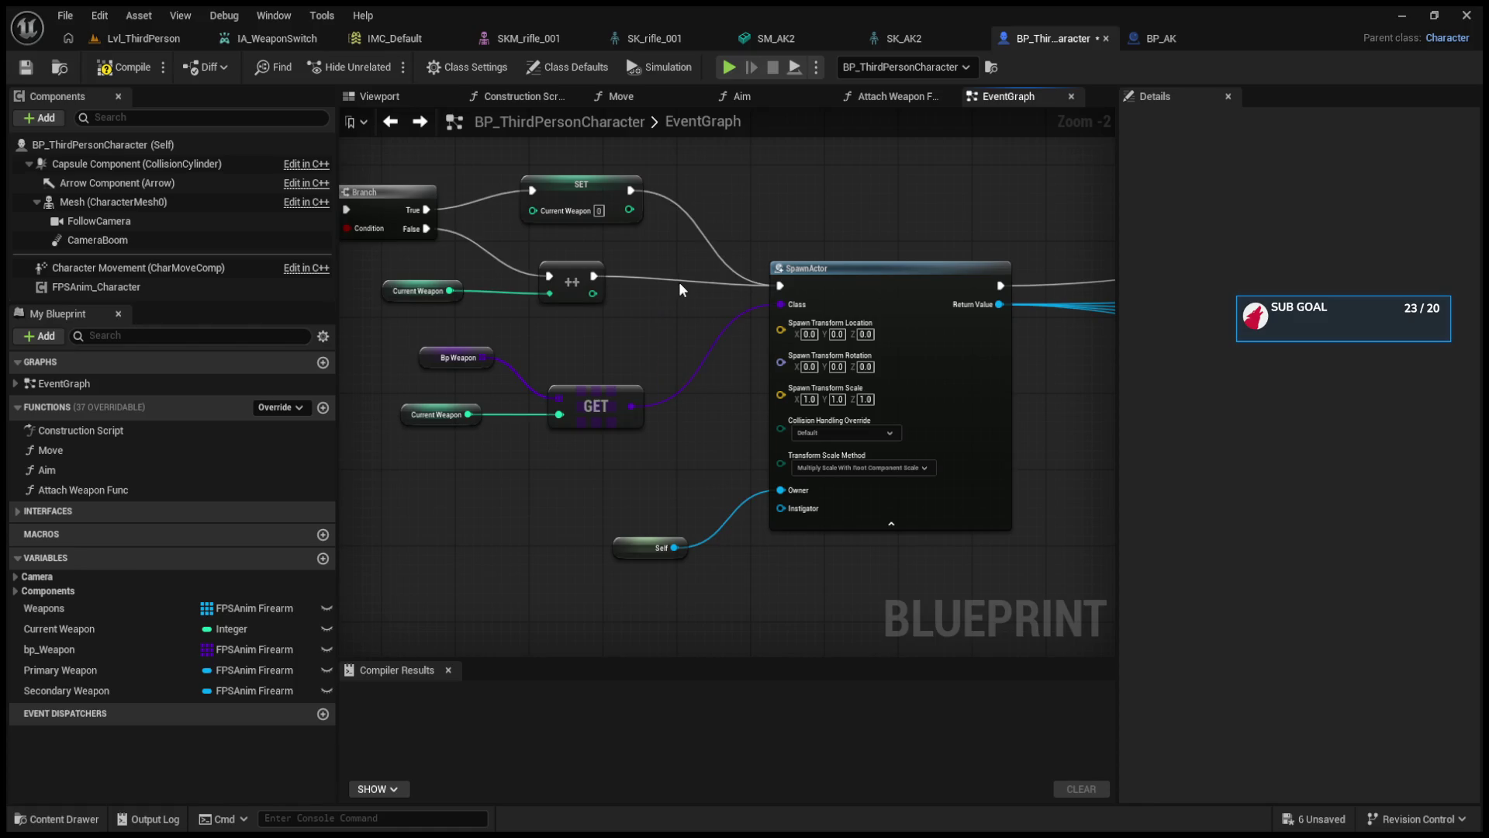
{"action": "mouse_move", "coordinate": [603, 396]}
{"action": "left_mouse_down"}
{"action": "mouse_move", "coordinate": [585, 397]}
{"action": "mouse_move", "coordinate": [653, 490]}
{"action": "mouse_move", "coordinate": [678, 441]}
{"action": "left_mouse_up"}
{"action": "left_click_drag", "start_coordinate": [1114, 380], "coordinate": [808, 396]}
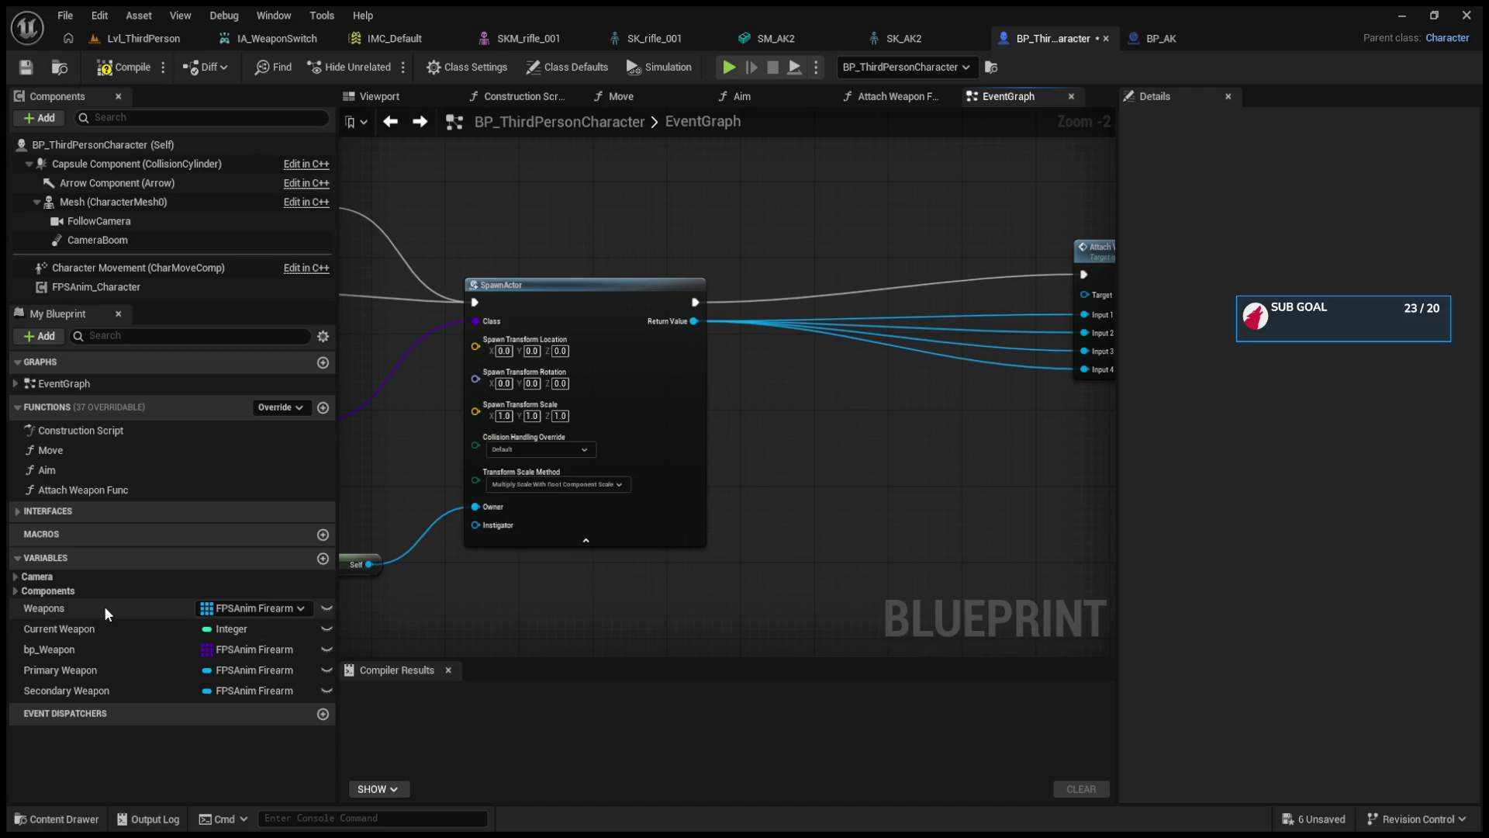
{"action": "left_click", "coordinate": [100, 673]}
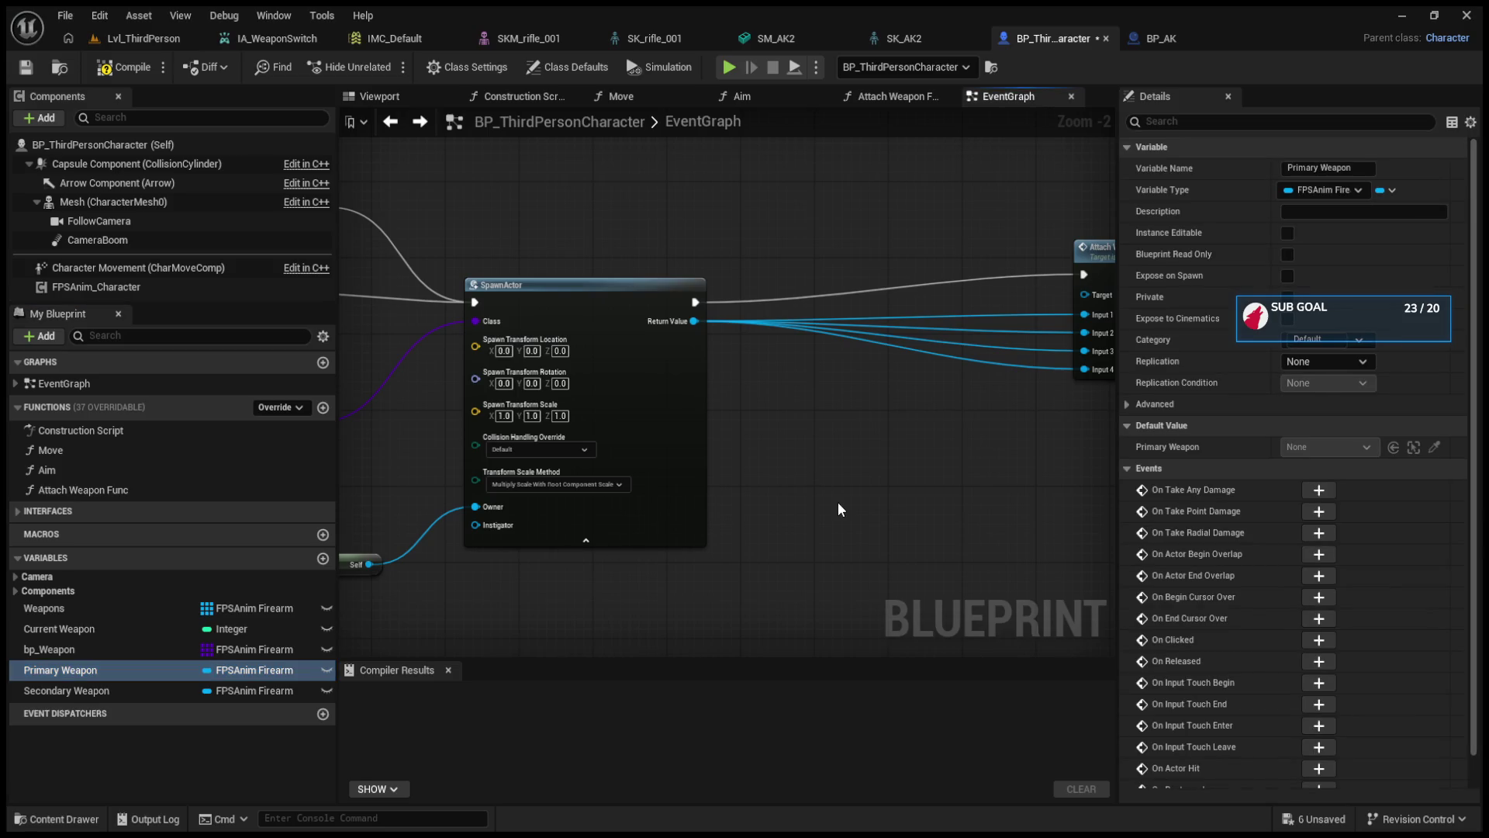
{"action": "key", "text": "ctrl+v"}
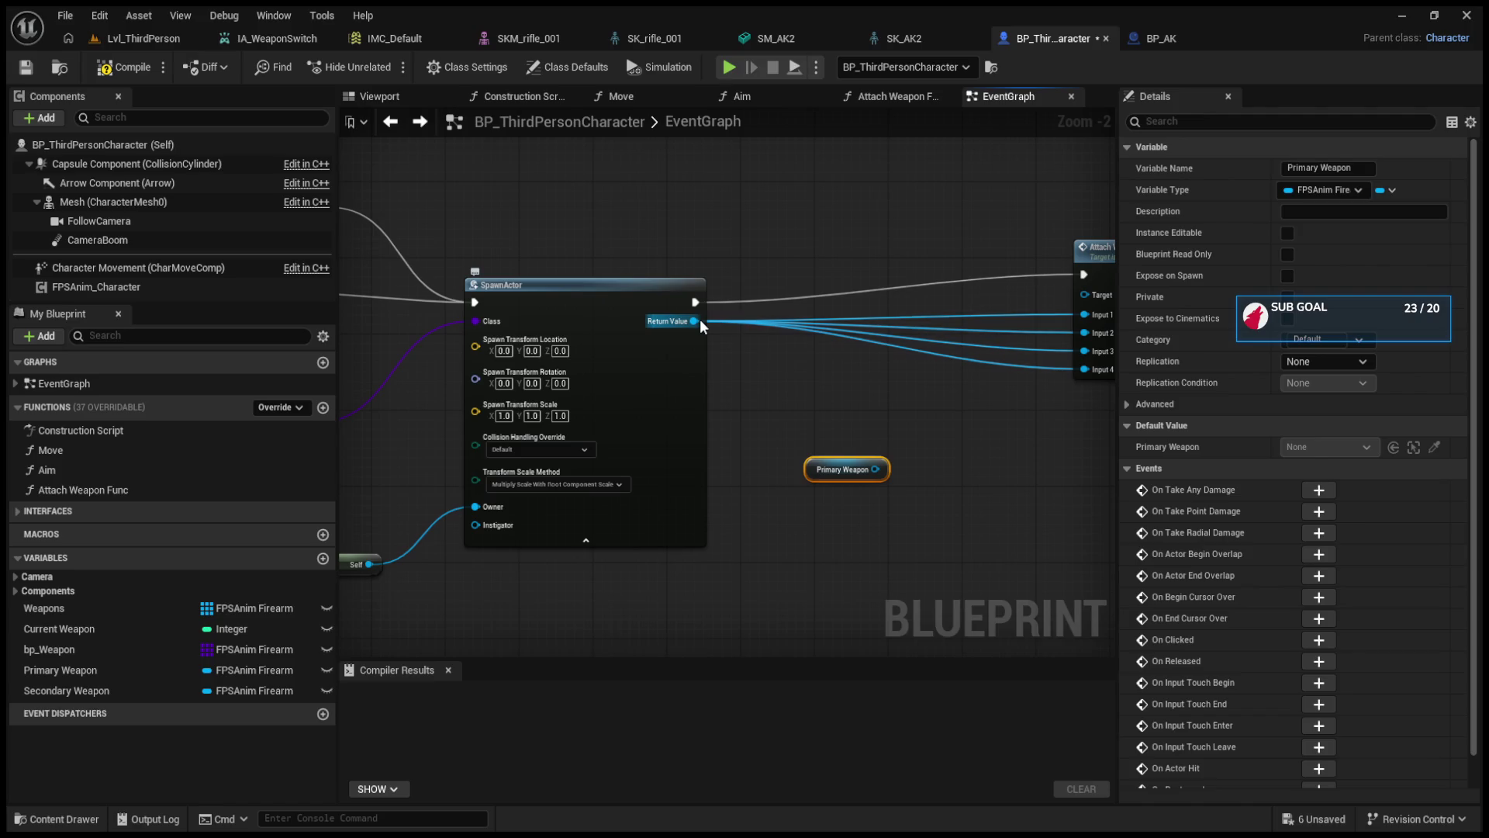
{"action": "left_click", "coordinate": [819, 487]}
{"action": "key", "text": "ctrl+z"}
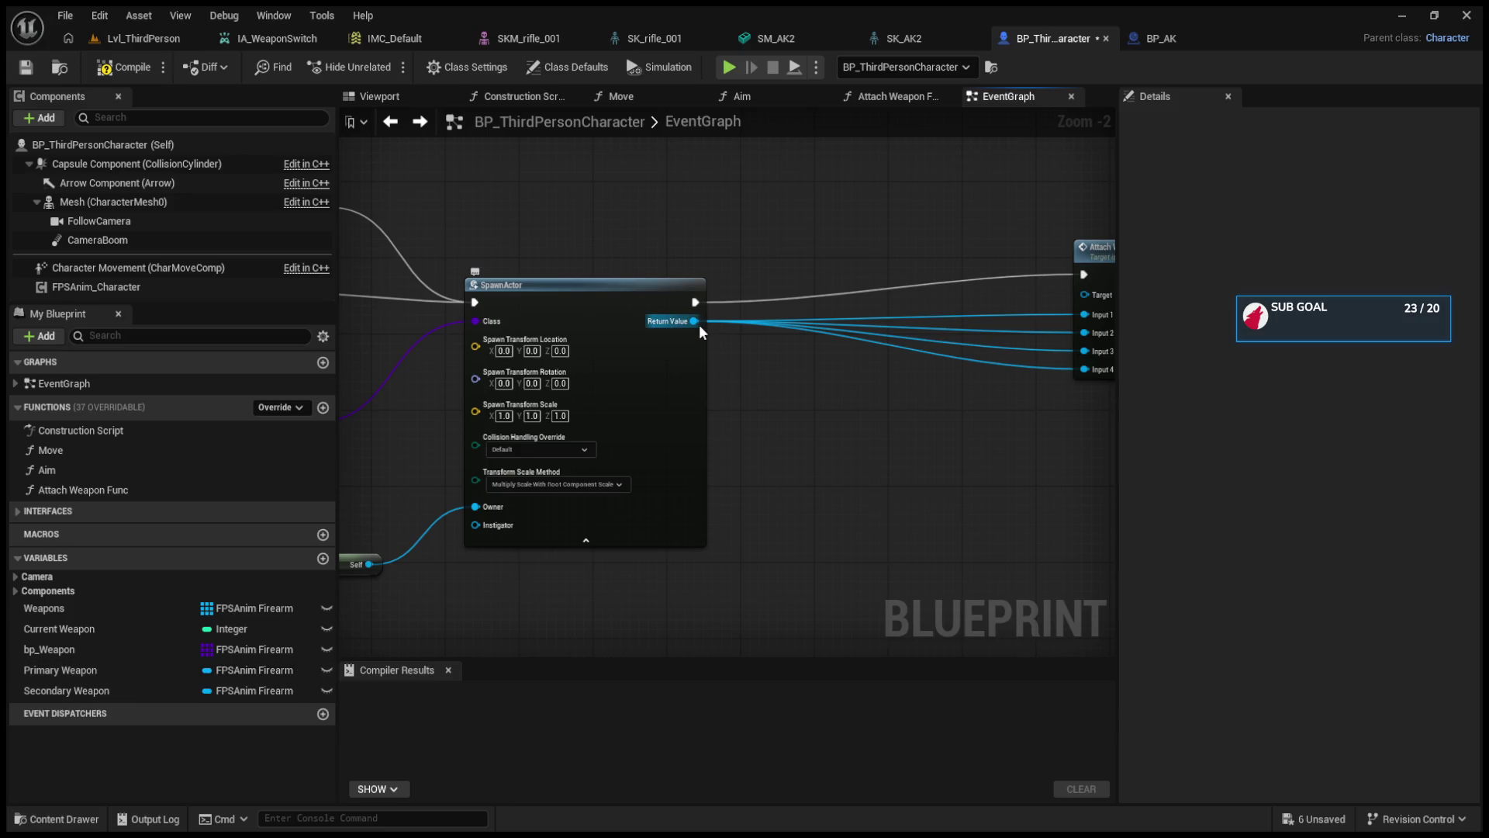
- Create a trial array GET from Bp Weapon, then delete it
{"action": "left_click_drag", "start_coordinate": [700, 320], "coordinate": [1095, 314]}
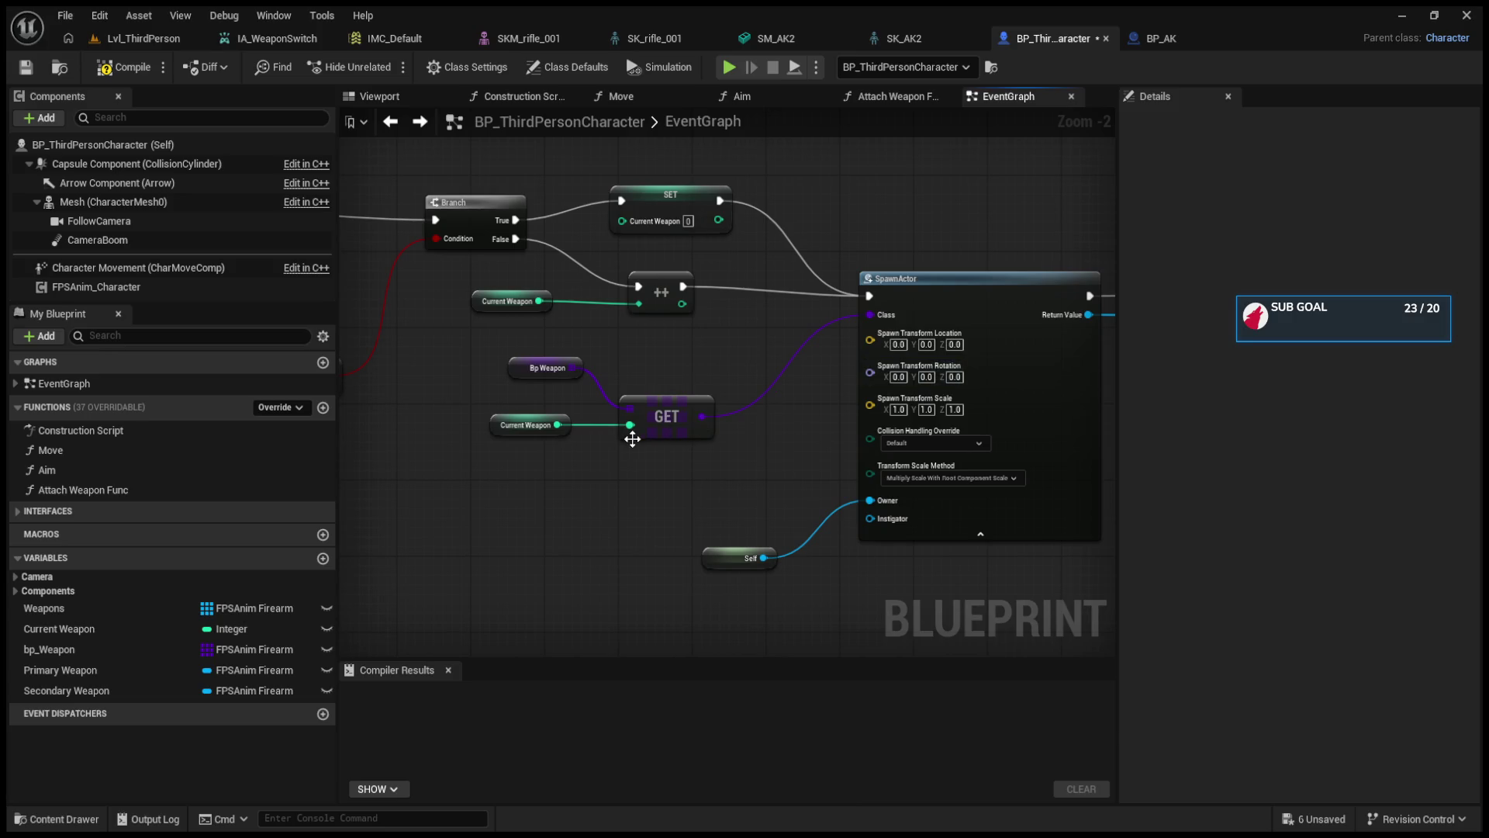
{"action": "left_click", "coordinate": [650, 406]}
{"action": "left_click_drag", "start_coordinate": [574, 368], "coordinate": [622, 552]}
{"action": "mouse_move", "coordinate": [724, 567]}
{"action": "left_mouse_down"}
{"action": "mouse_move", "coordinate": [664, 554]}
{"action": "mouse_move", "coordinate": [746, 491]}
{"action": "mouse_move", "coordinate": [765, 626]}
{"action": "left_mouse_up"}
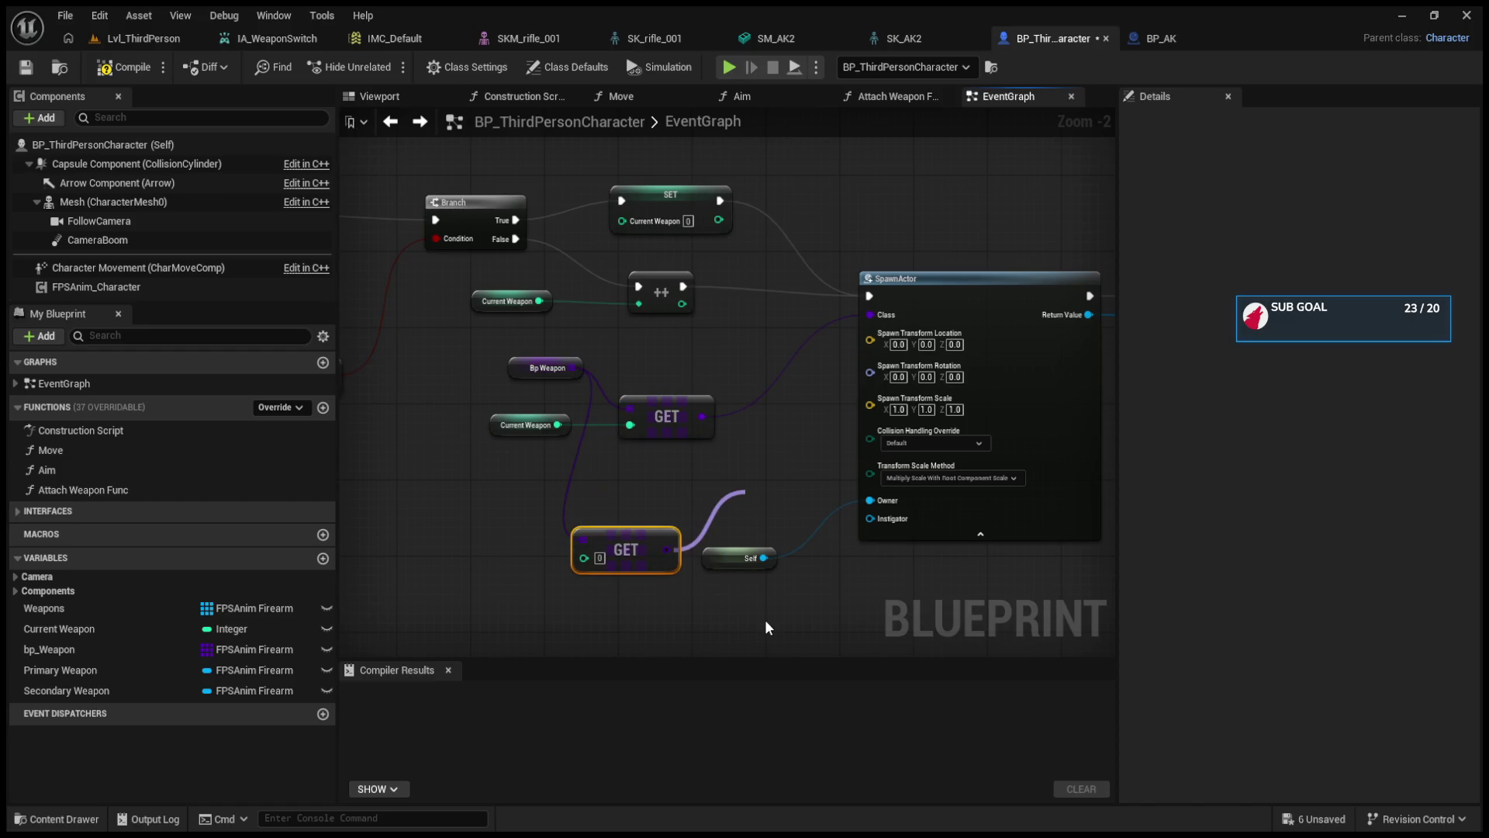
{"action": "left_click_drag", "start_coordinate": [765, 619], "coordinate": [683, 659]}
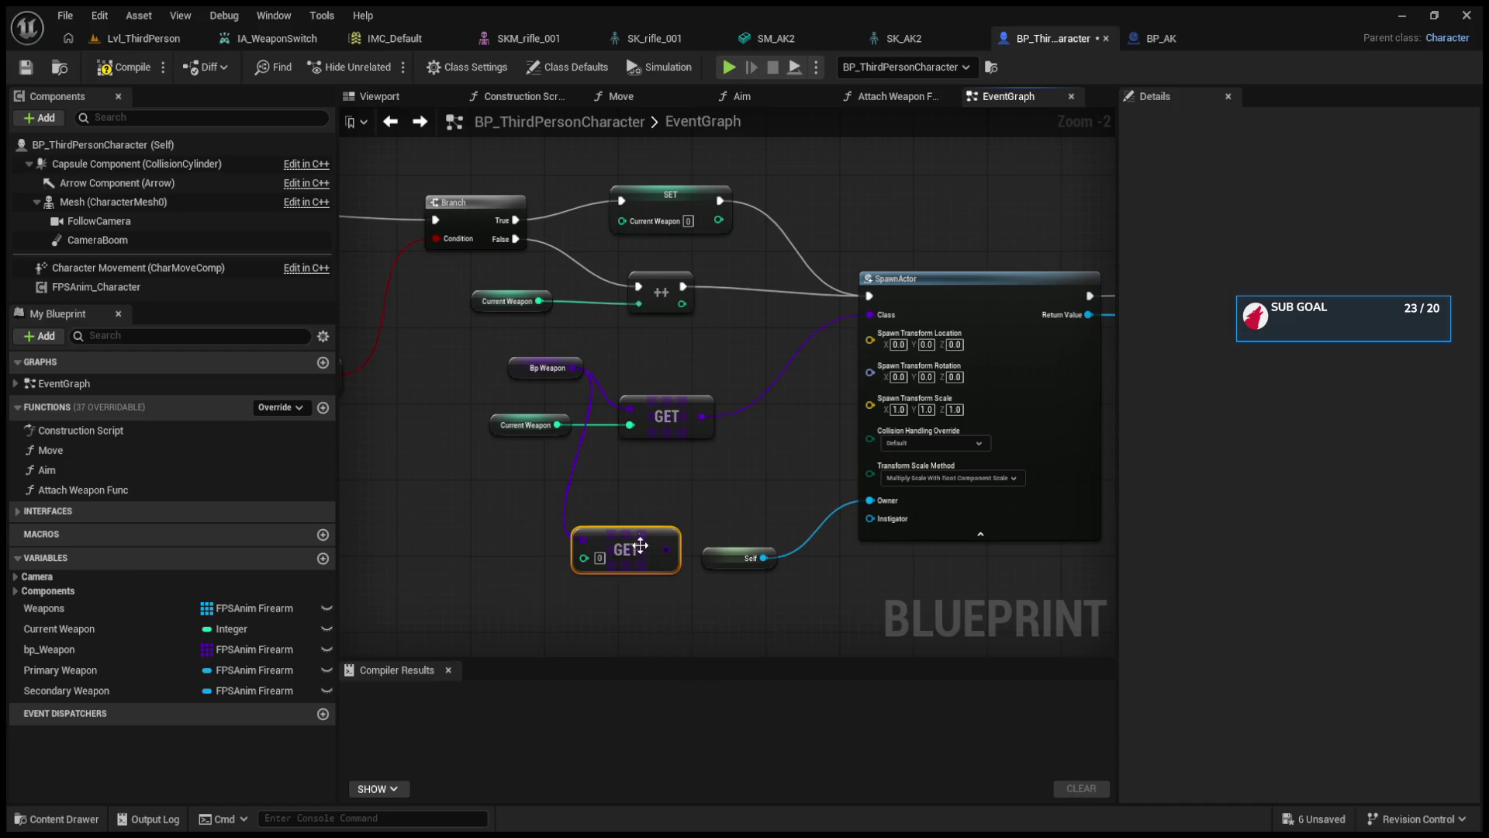
{"action": "left_click_drag", "start_coordinate": [641, 546], "coordinate": [647, 497]}
{"action": "key", "text": "Delete"}
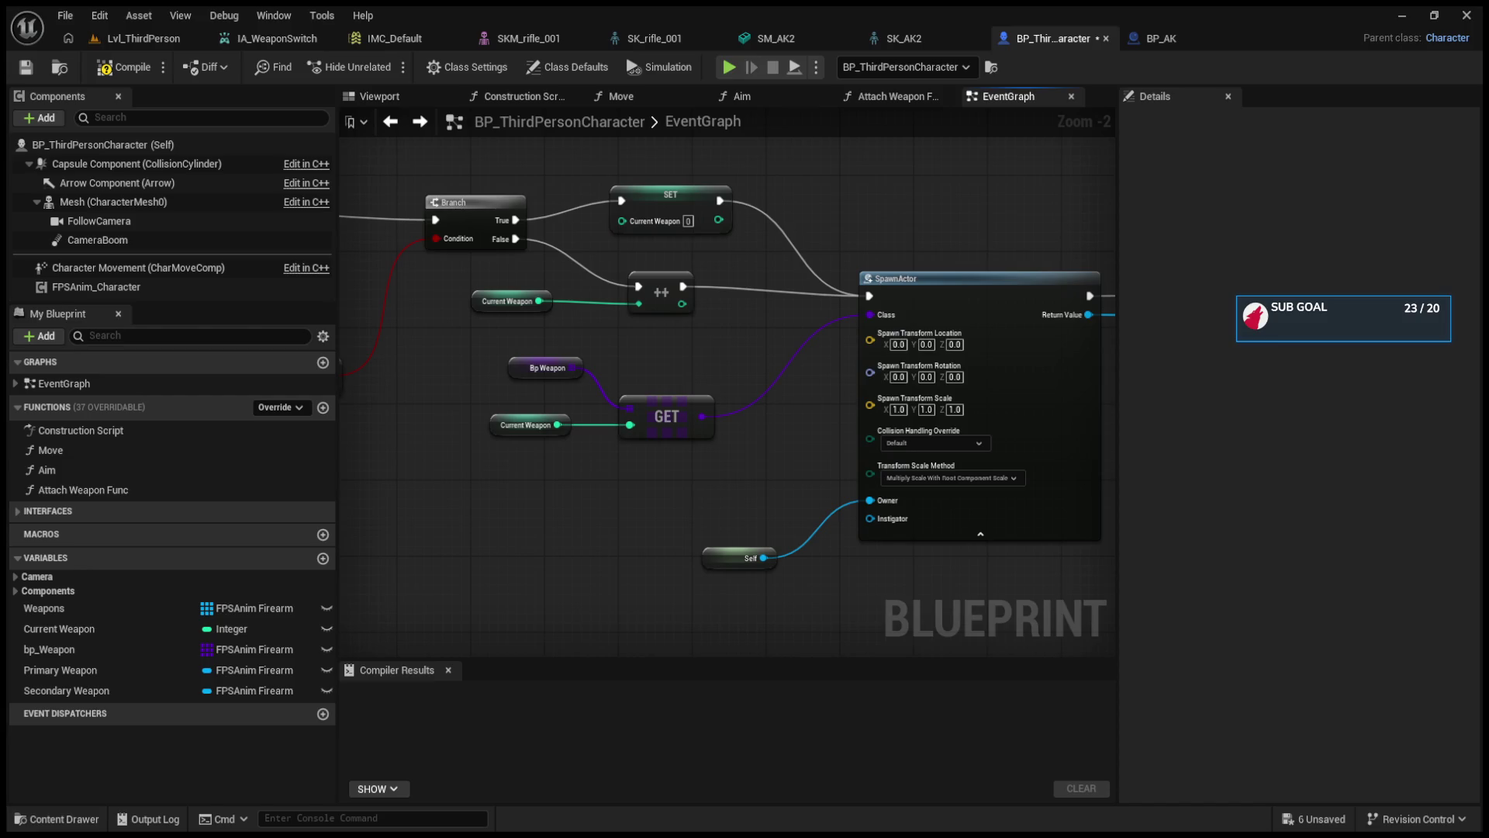
- Check the Attach Weapon Func graph, then find and select its call node in the EventGraph
{"action": "double_click", "coordinate": [1001, 294]}
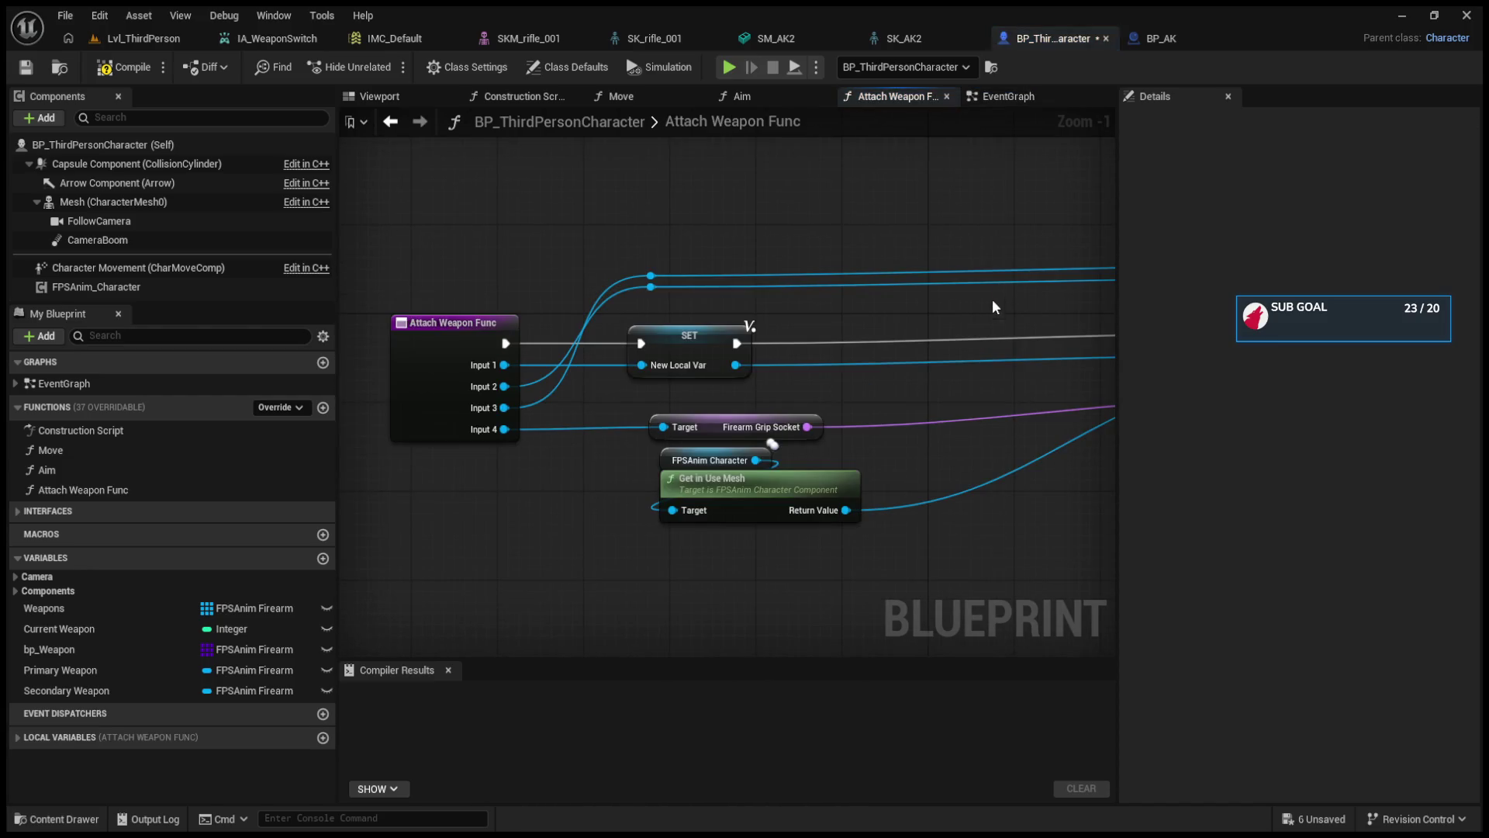
{"action": "mouse_move", "coordinate": [958, 390]}
{"action": "left_mouse_down"}
{"action": "mouse_move", "coordinate": [435, 406]}
{"action": "mouse_move", "coordinate": [811, 375]}
{"action": "left_mouse_up"}
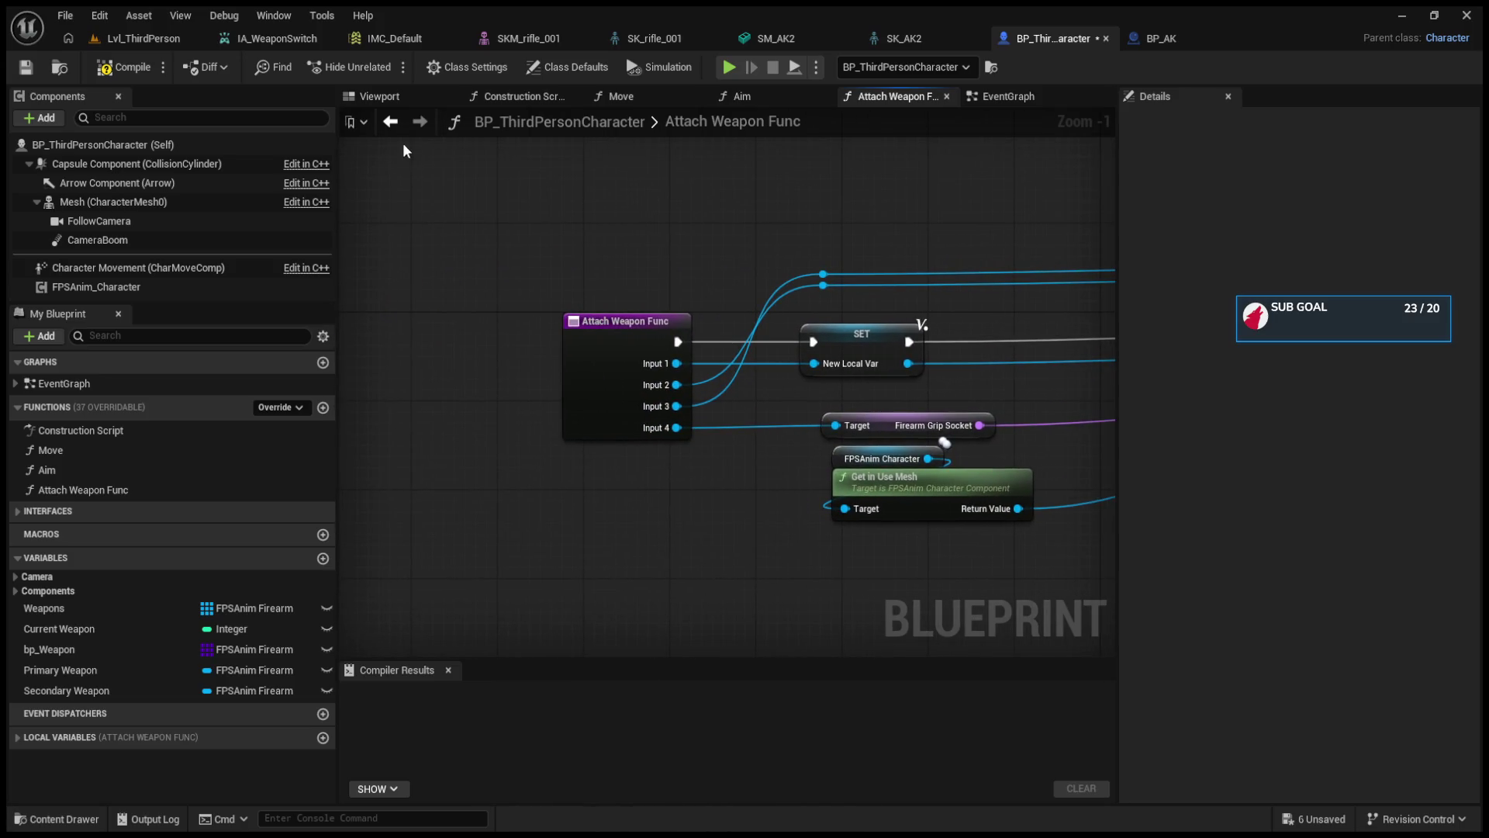
{"action": "left_click", "coordinate": [390, 121]}
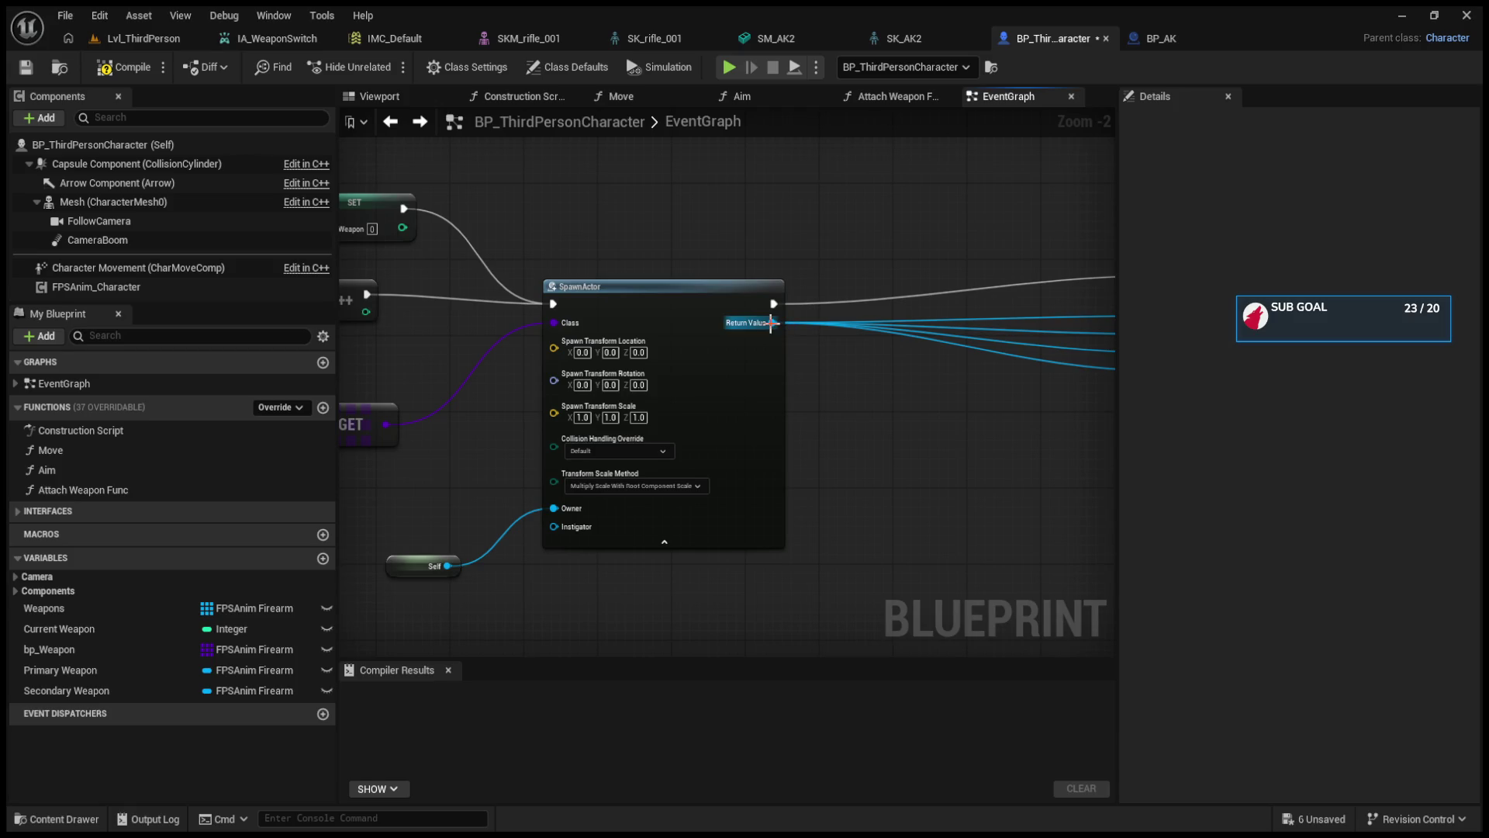
{"action": "scroll", "coordinate": [836, 380], "scroll_direction": "down", "scroll_amount": 7}
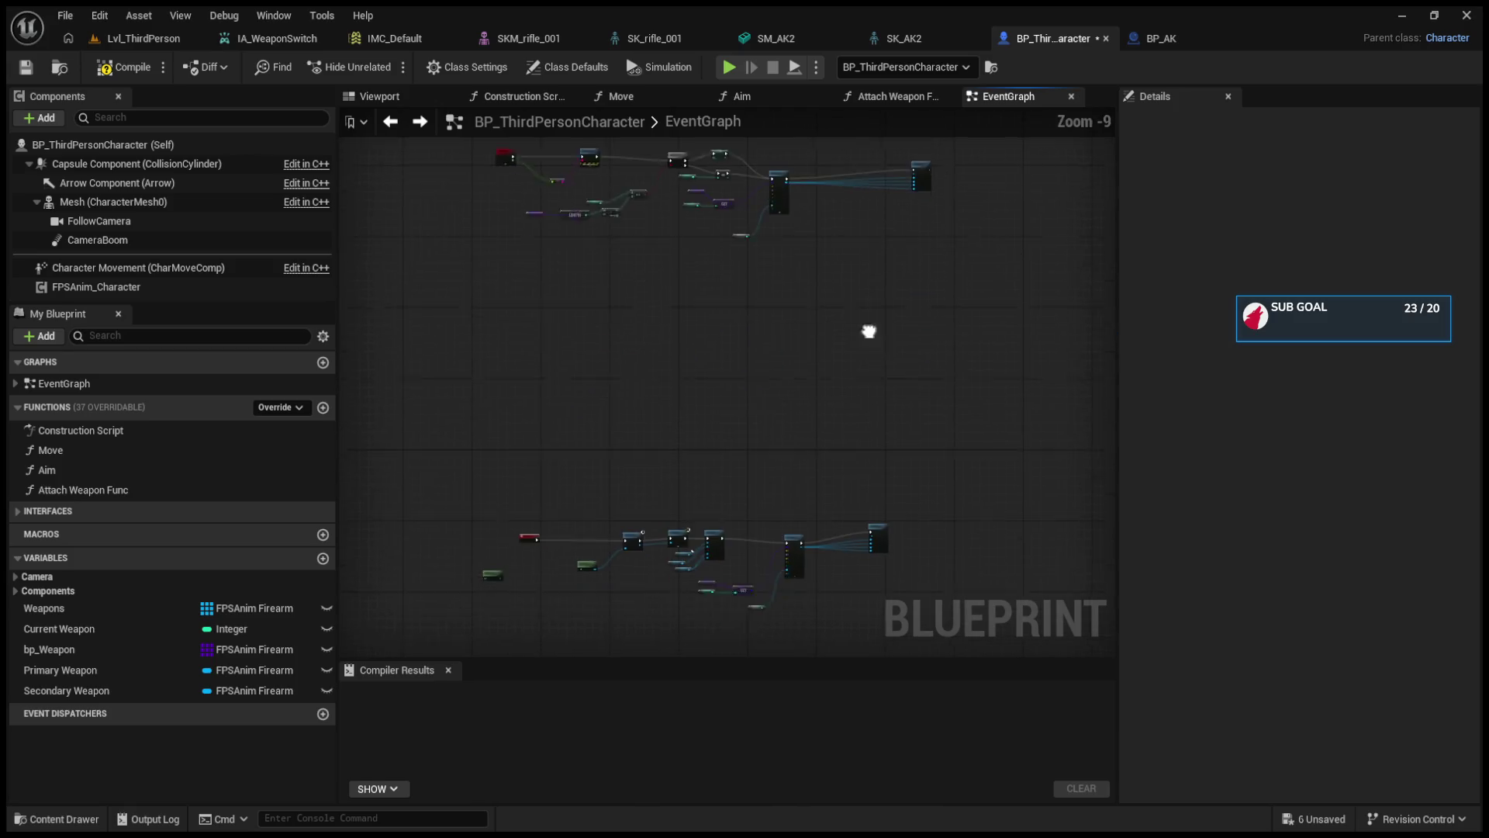
{"action": "scroll", "coordinate": [756, 511], "scroll_direction": "up", "scroll_amount": 7}
{"action": "left_click_drag", "start_coordinate": [1062, 424], "coordinate": [789, 398]}
{"action": "left_click", "coordinate": [907, 266]}
- Move the Event BeginPlay, Create WB Retical Widget, Add to Viewport and Init nodes about 245 px left
{"action": "mouse_move", "coordinate": [434, 364]}
{"action": "left_mouse_down"}
{"action": "mouse_move", "coordinate": [718, 400]}
{"action": "mouse_move", "coordinate": [811, 477]}
{"action": "left_mouse_up"}
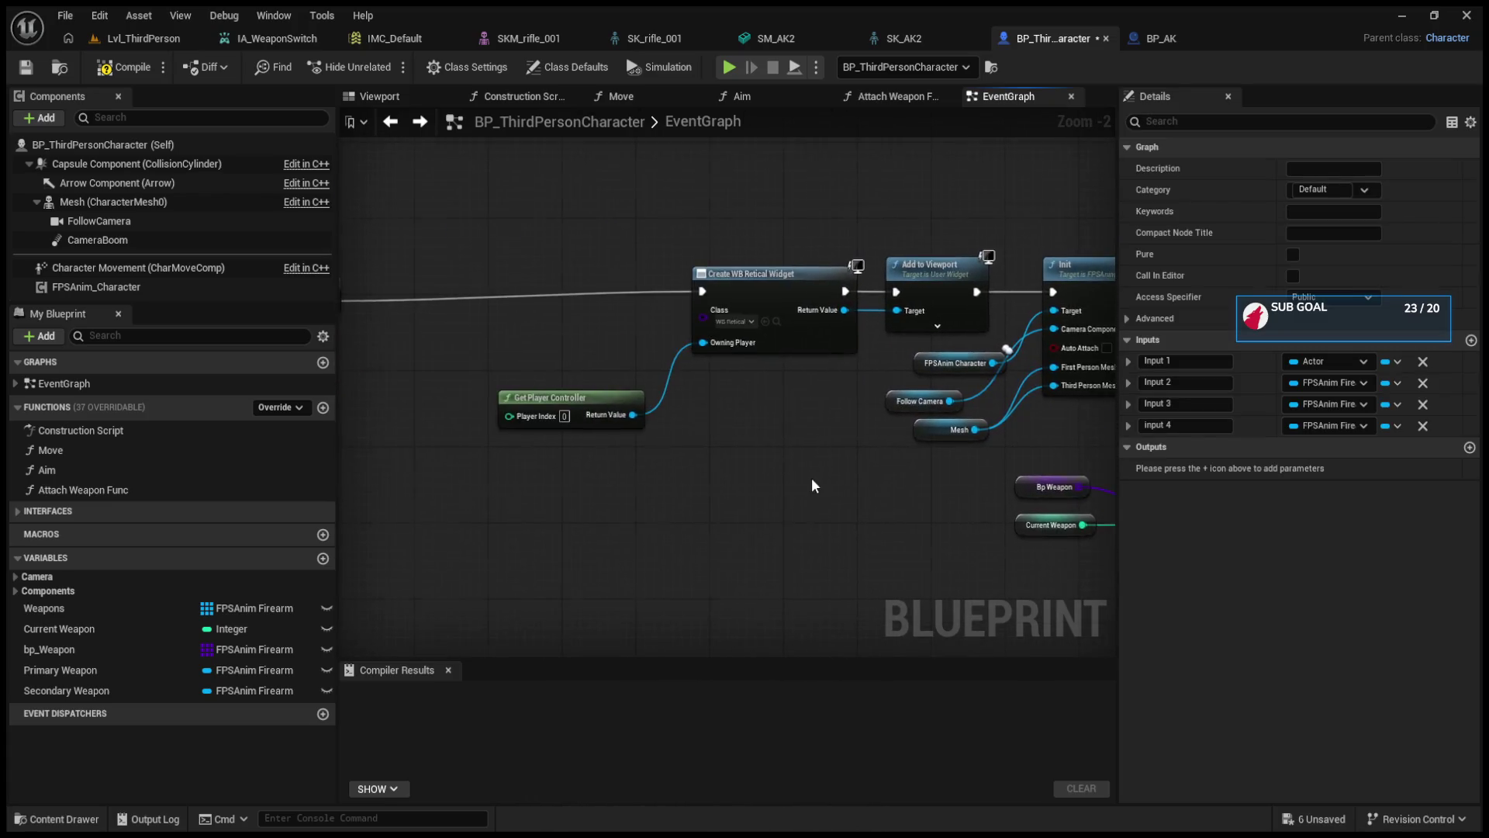
{"action": "scroll", "coordinate": [812, 477], "scroll_direction": "down", "scroll_amount": 3}
{"action": "left_click", "coordinate": [679, 381]}
{"action": "left_click_drag", "start_coordinate": [660, 368], "coordinate": [1032, 448]}
{"action": "mouse_move", "coordinate": [993, 394]}
{"action": "left_mouse_down"}
{"action": "mouse_move", "coordinate": [741, 392]}
{"action": "mouse_move", "coordinate": [804, 369]}
{"action": "left_mouse_up"}
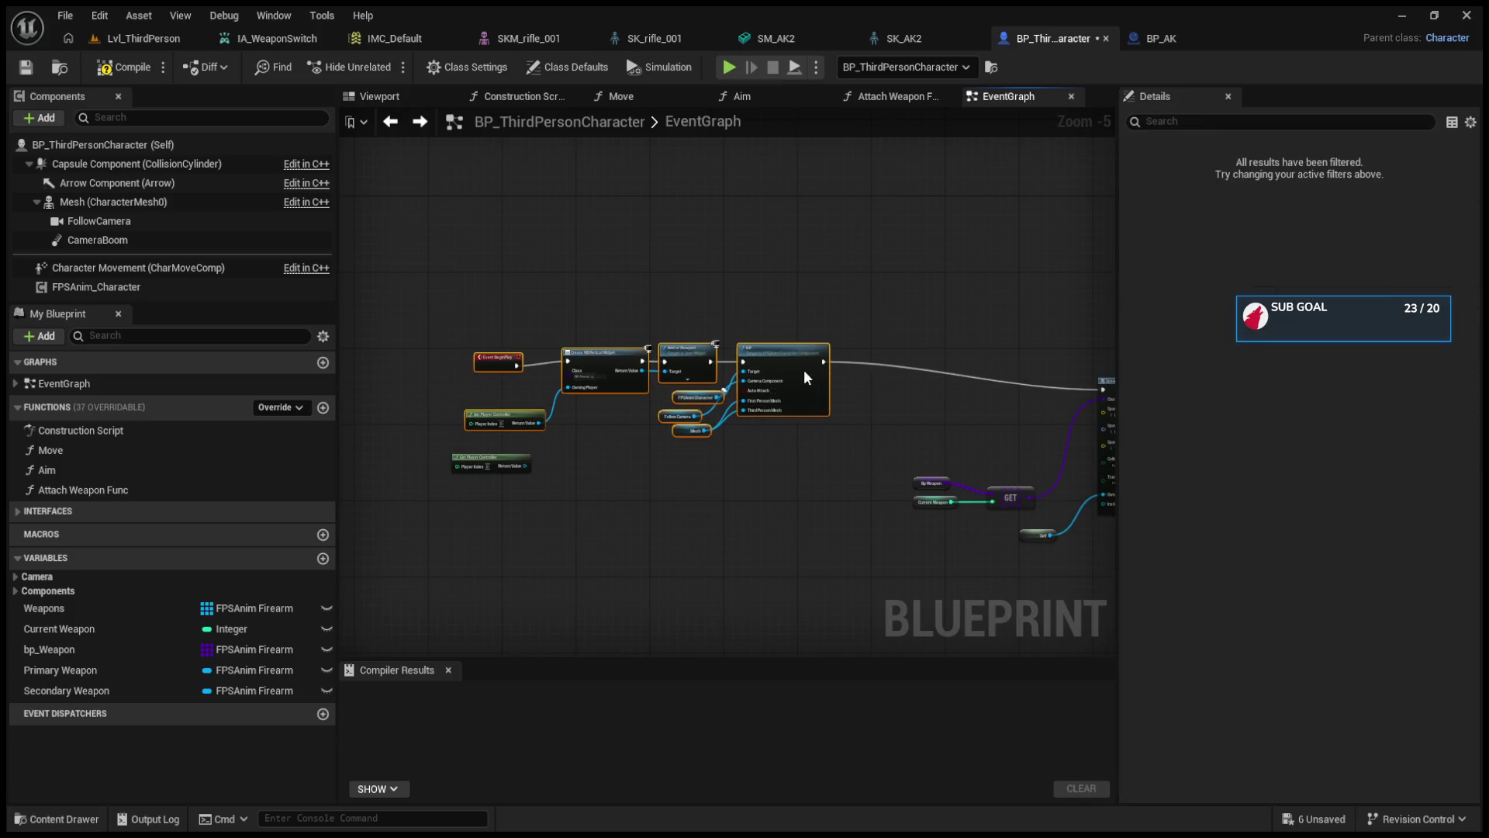
{"action": "scroll", "coordinate": [866, 459], "scroll_direction": "up", "scroll_amount": 3}
{"action": "left_click", "coordinate": [635, 473]}
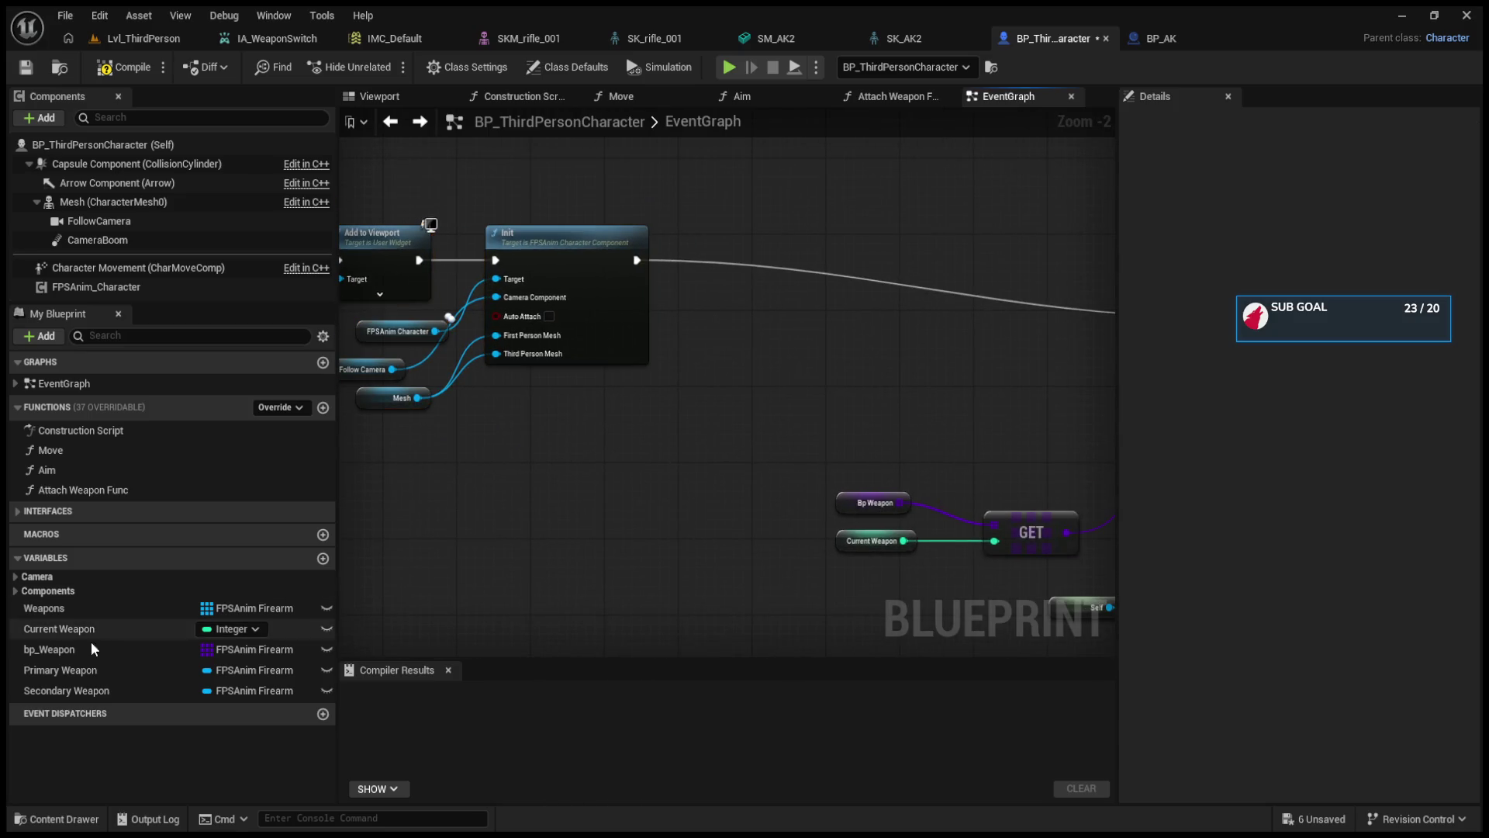
{"action": "left_click_drag", "start_coordinate": [682, 433], "coordinate": [917, 528]}
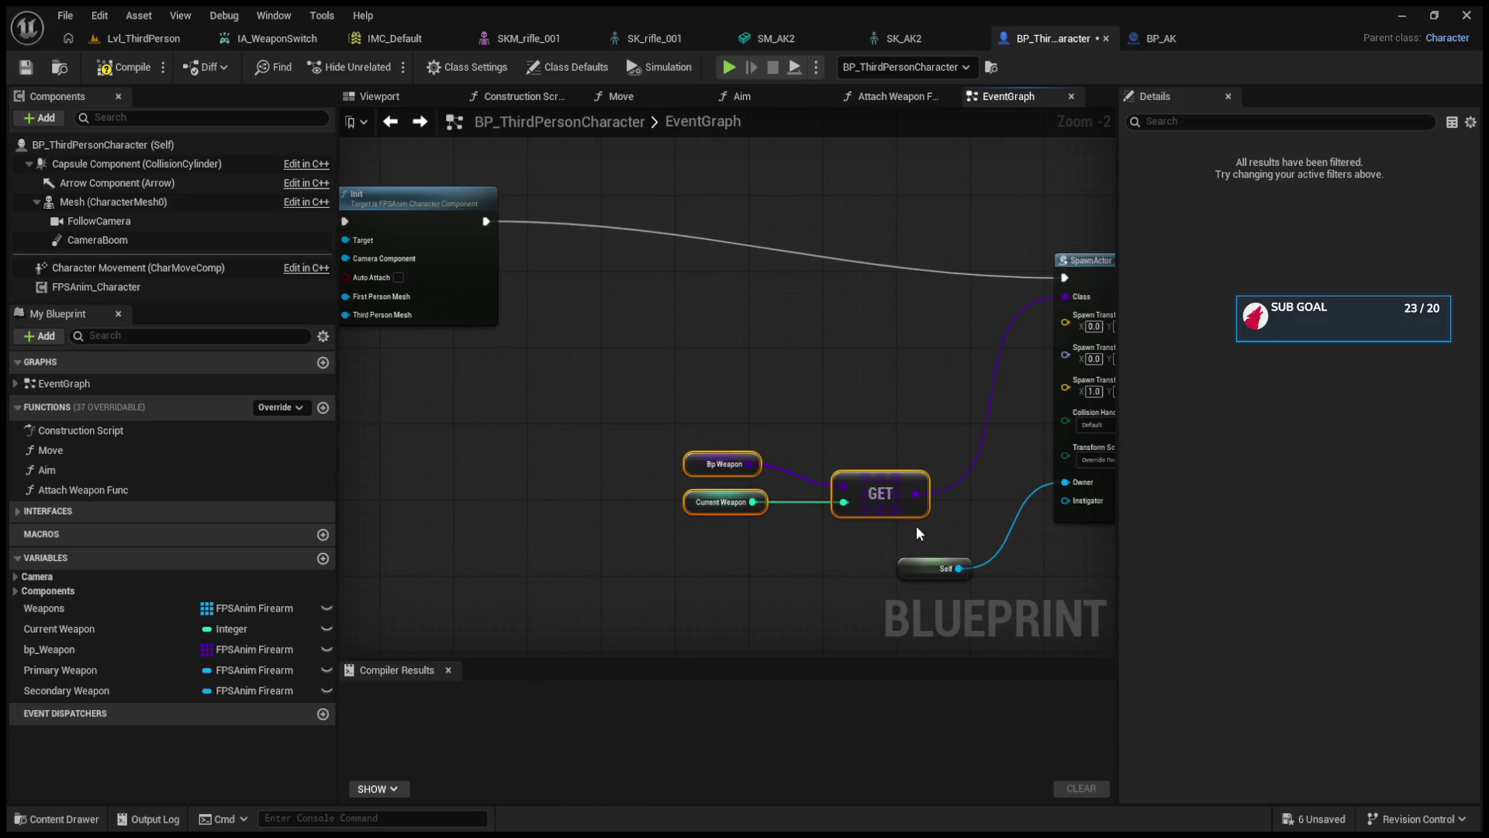
- Duplicate the Bp Weapon and GET nodes, drop the copied Current Weapon, and place the copy above
{"action": "key", "text": "ctrl+c"}
{"action": "key", "text": "ctrl+v"}
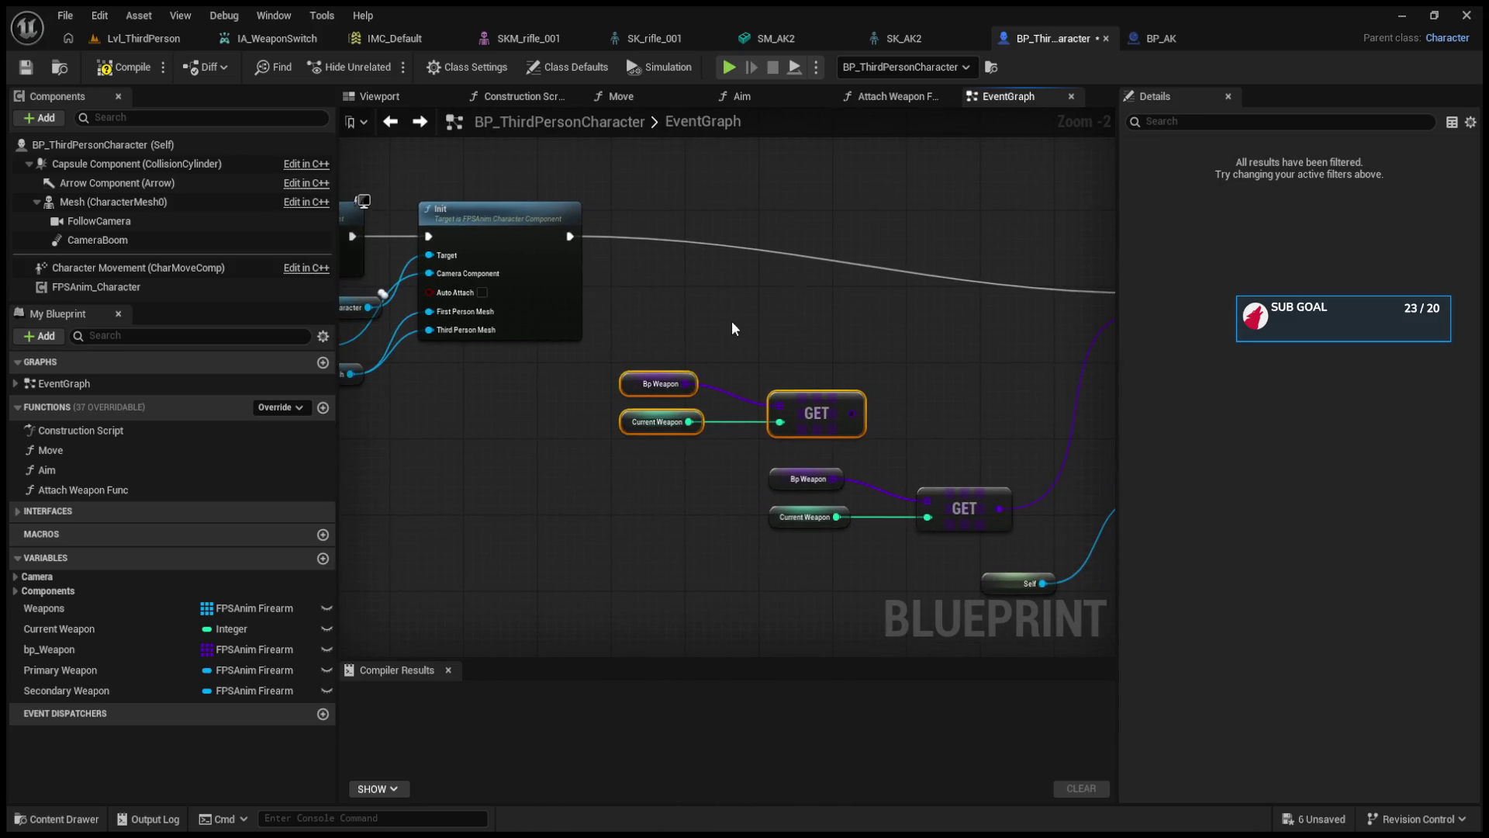
{"action": "left_click", "coordinate": [606, 401]}
{"action": "key", "text": "Delete"}
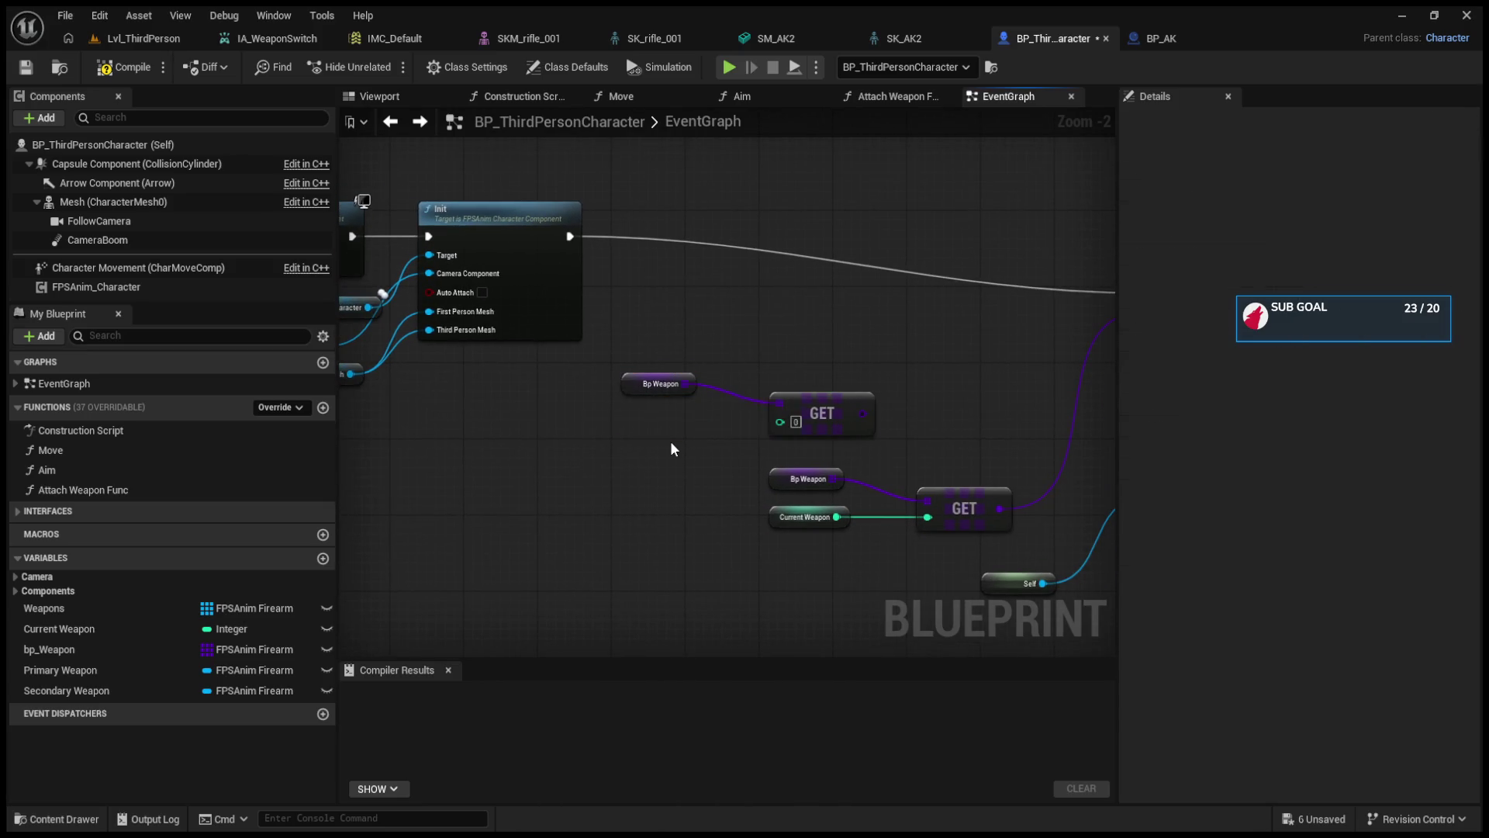
{"action": "mouse_move", "coordinate": [834, 402]}
{"action": "left_mouse_down"}
{"action": "mouse_move", "coordinate": [813, 371]}
{"action": "mouse_move", "coordinate": [670, 390]}
{"action": "left_mouse_up"}
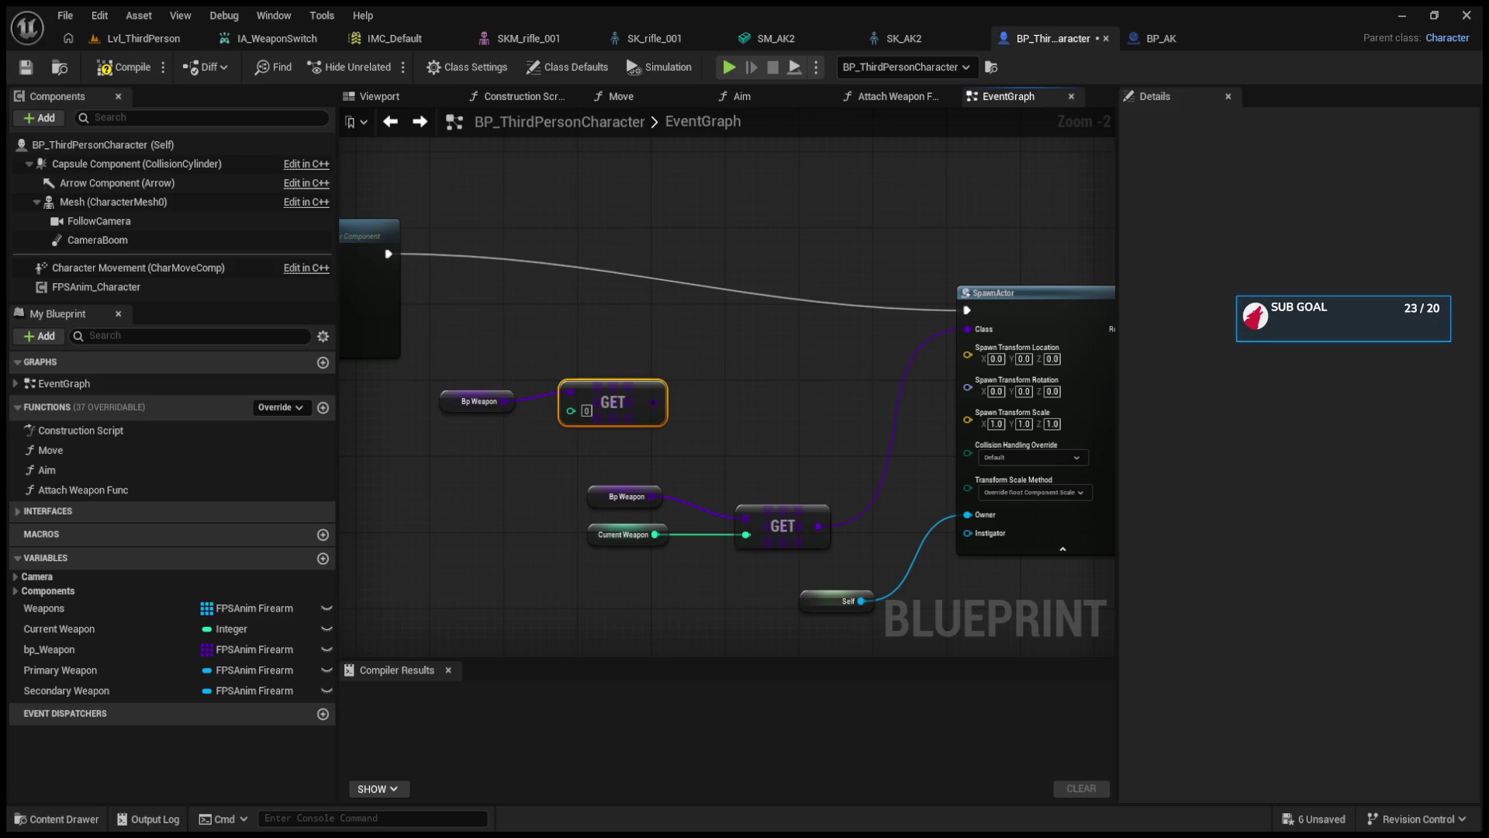
- Leave the new index-0 GET unwired and move SpawnActor up and left
{"action": "left_click_drag", "start_coordinate": [653, 402], "coordinate": [696, 405]}
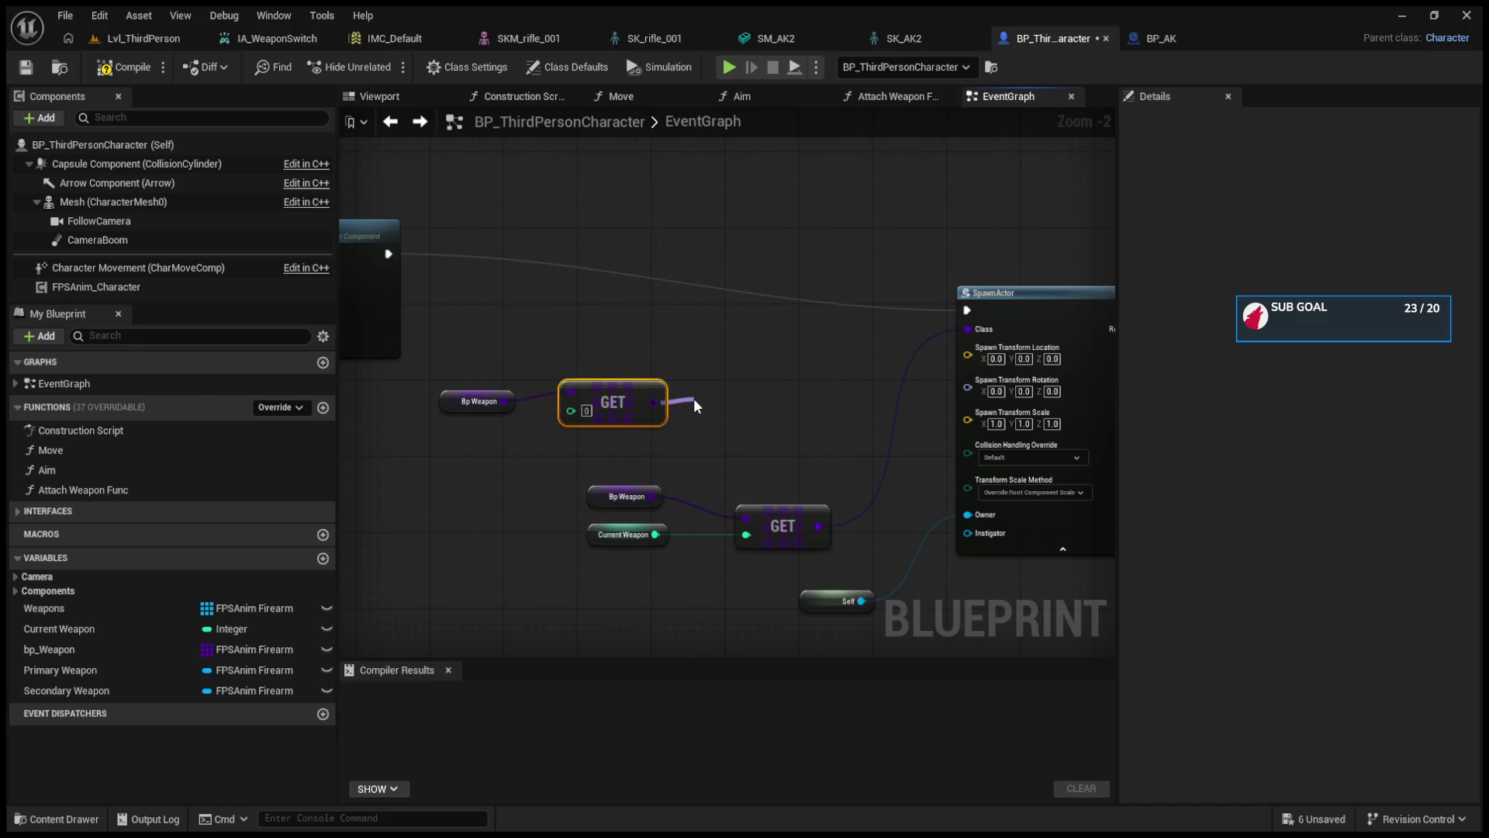
{"action": "left_click_drag", "start_coordinate": [694, 402], "coordinate": [692, 402]}
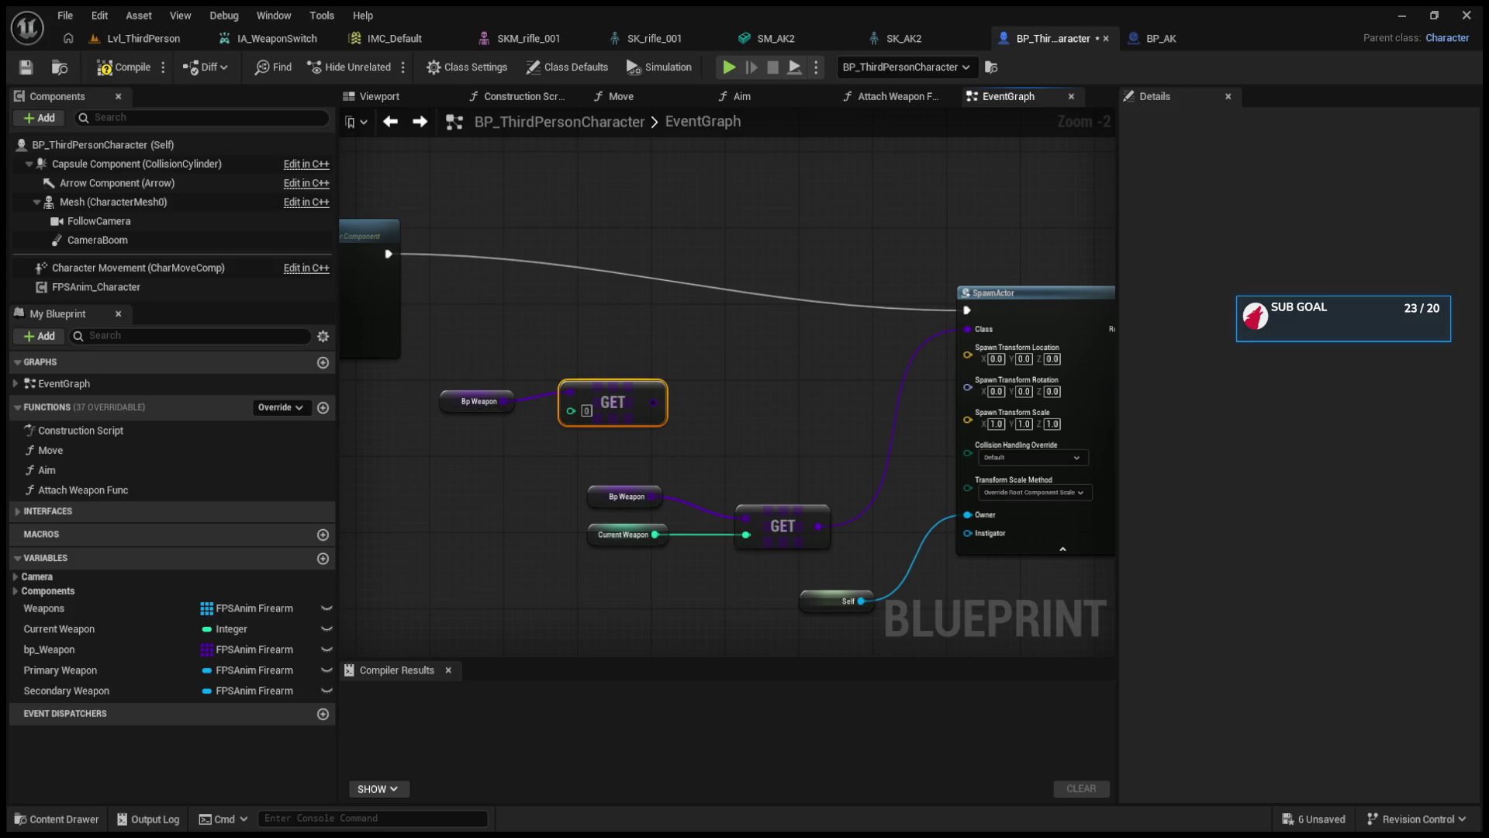
{"action": "left_click", "coordinate": [810, 320]}
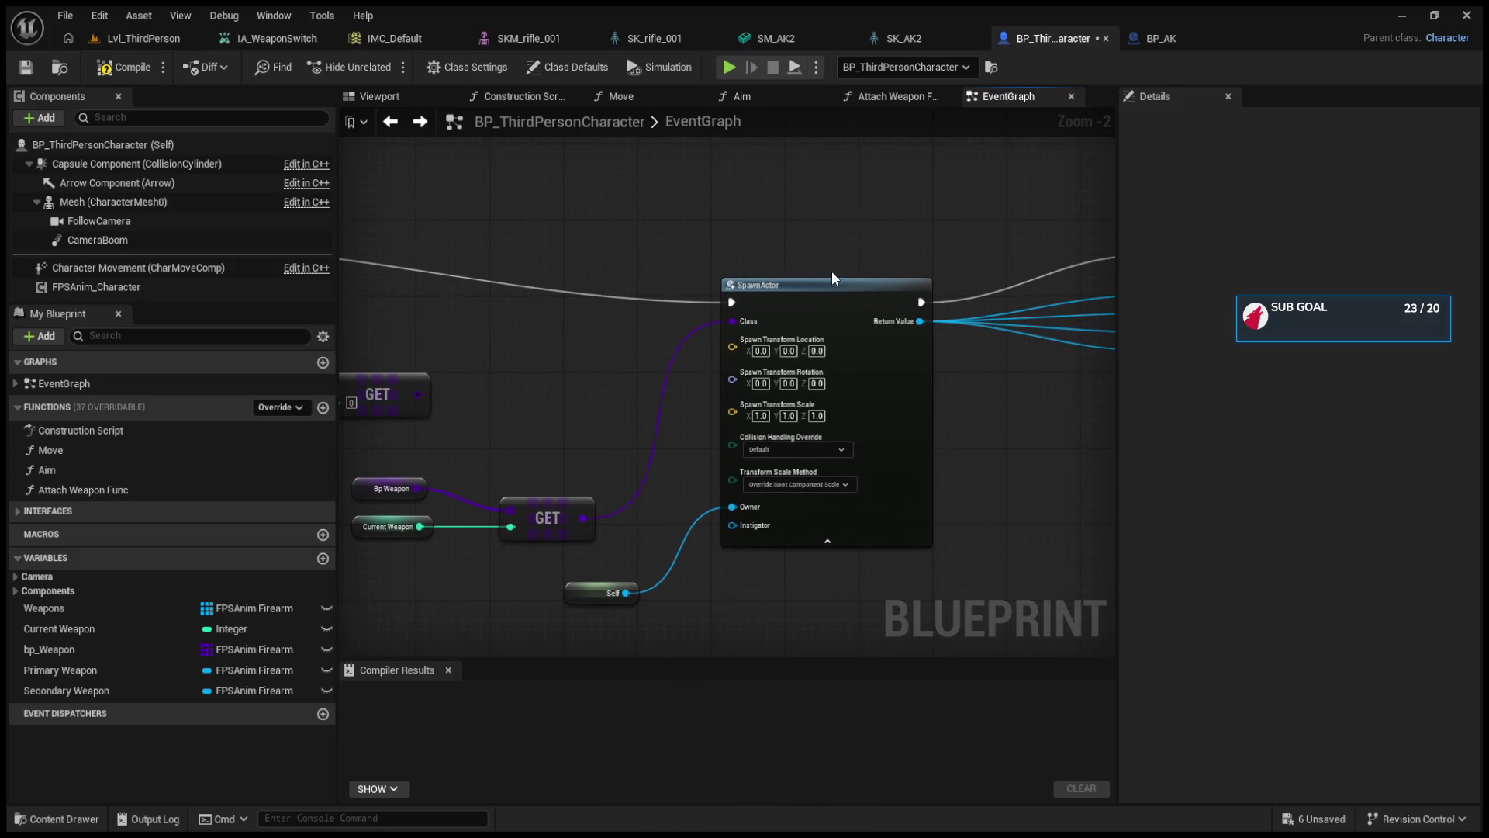
{"action": "left_click_drag", "start_coordinate": [827, 287], "coordinate": [786, 219]}
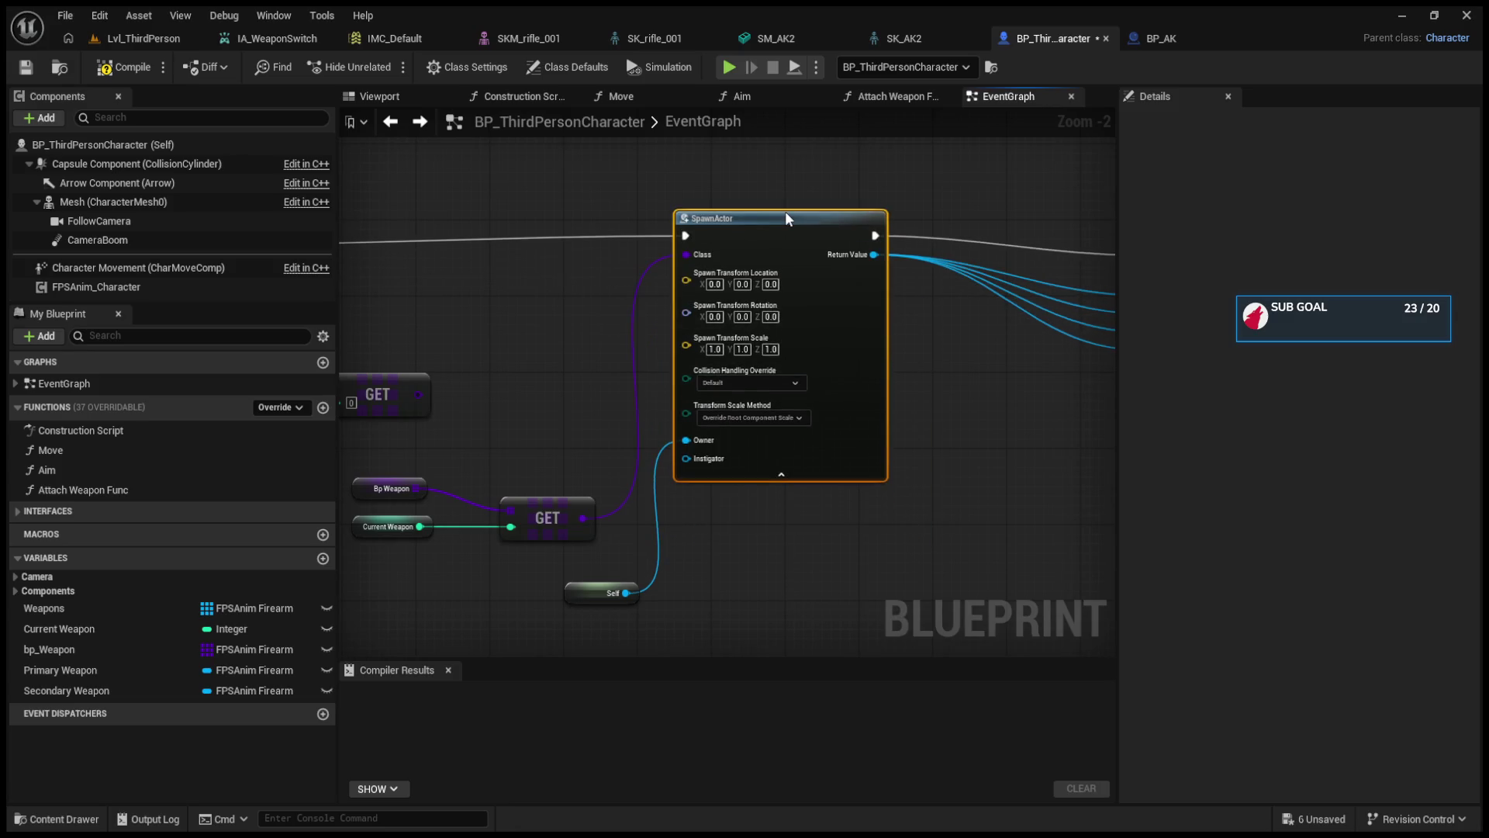
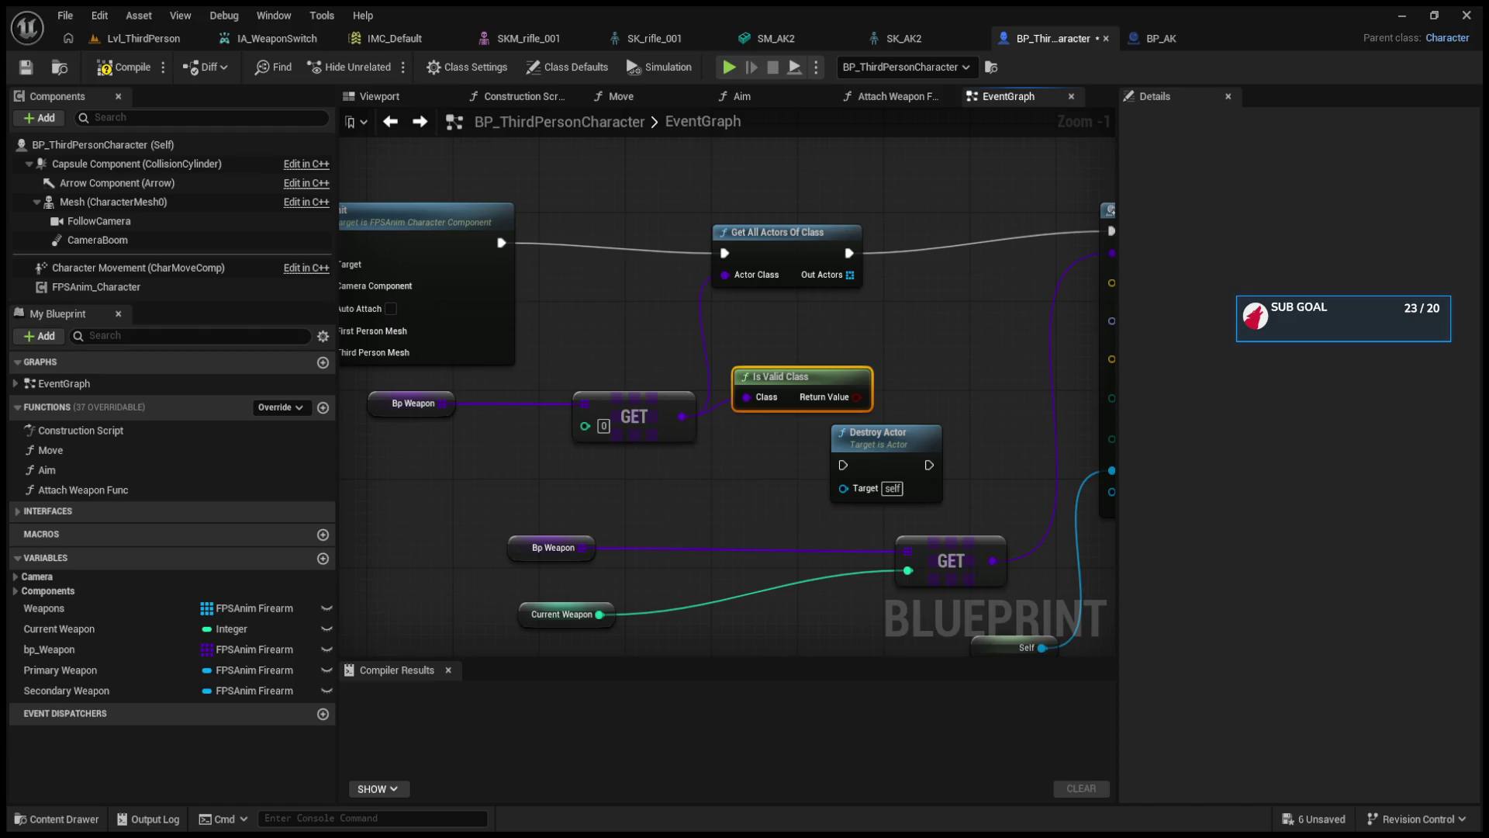
- Reposition the Attach Weapon Func node and inspect the existing Current Weapon and Weapons variables
{"action": "mouse_move", "coordinate": [1109, 279]}
{"action": "left_mouse_down"}
{"action": "mouse_move", "coordinate": [991, 266]}
{"action": "mouse_move", "coordinate": [801, 292]}
{"action": "mouse_move", "coordinate": [496, 279]}
{"action": "left_mouse_up"}
{"action": "left_click_drag", "start_coordinate": [852, 261], "coordinate": [971, 228]}
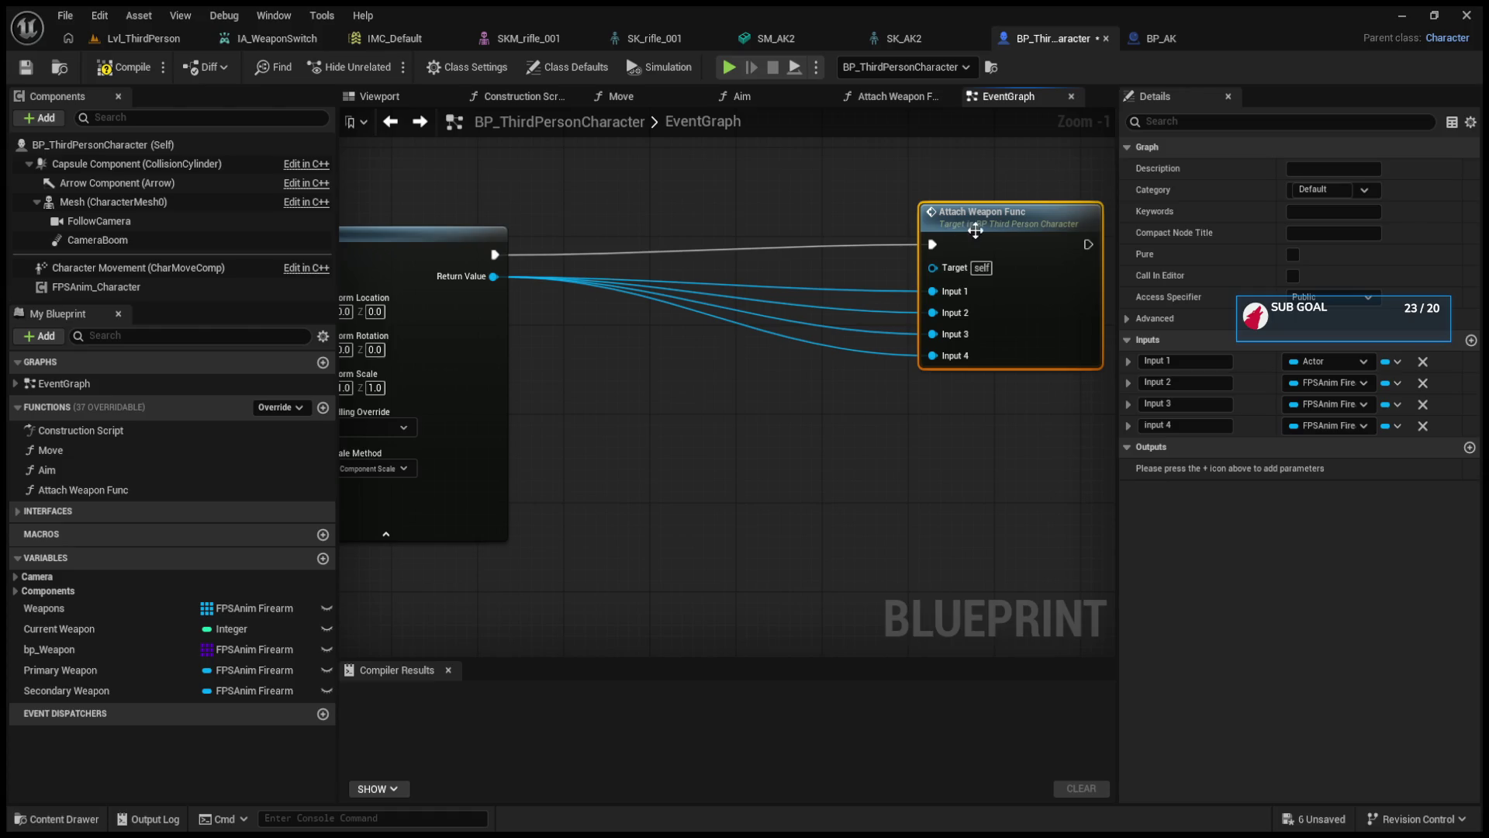
{"action": "left_click", "coordinate": [53, 631]}
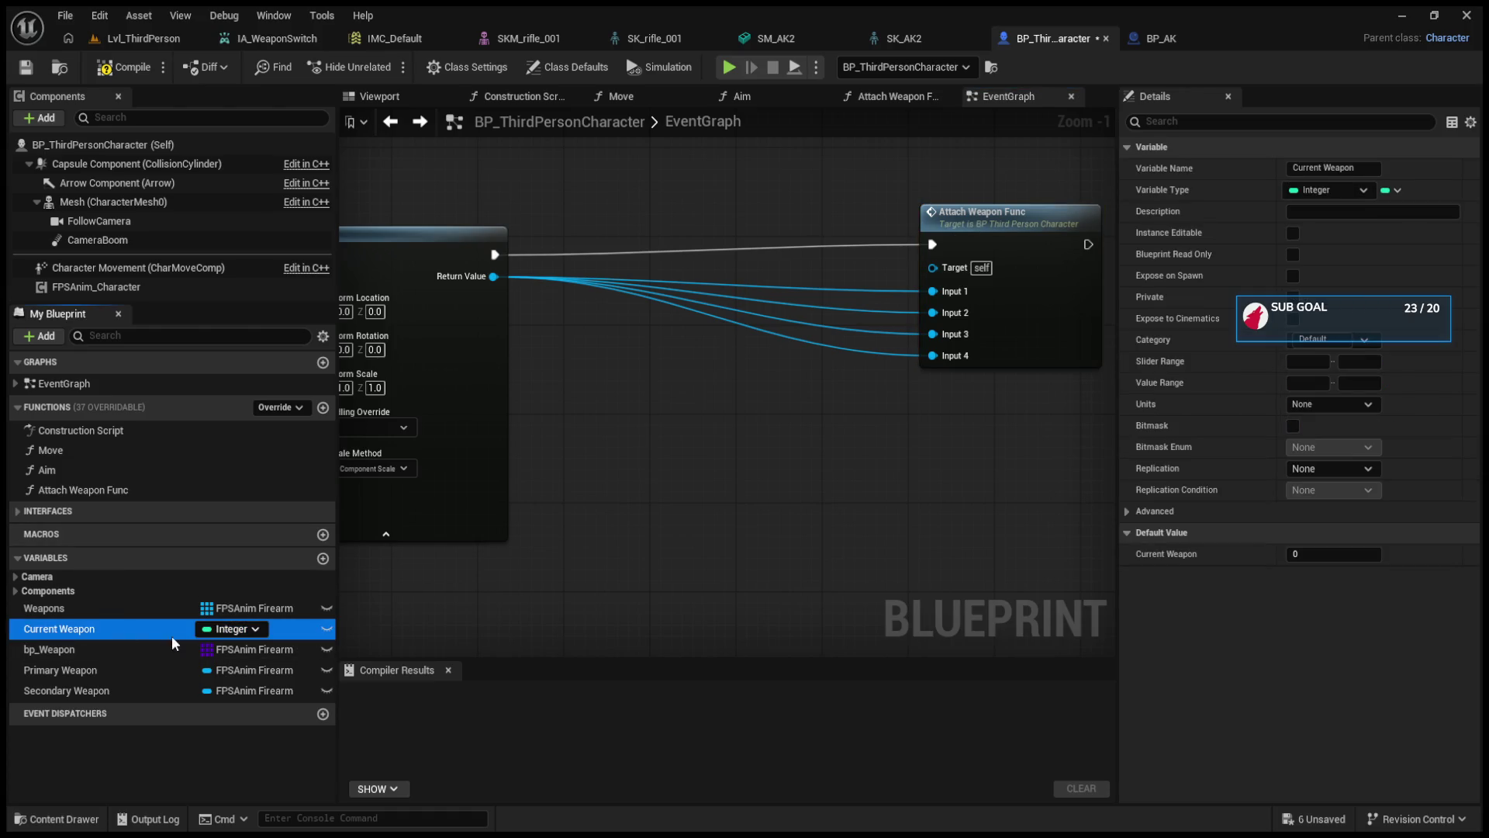
{"action": "left_click", "coordinate": [128, 609]}
- Create a variable named CurrentWeapon and give it the FPSAnim Firearm type
{"action": "left_click", "coordinate": [326, 562]}
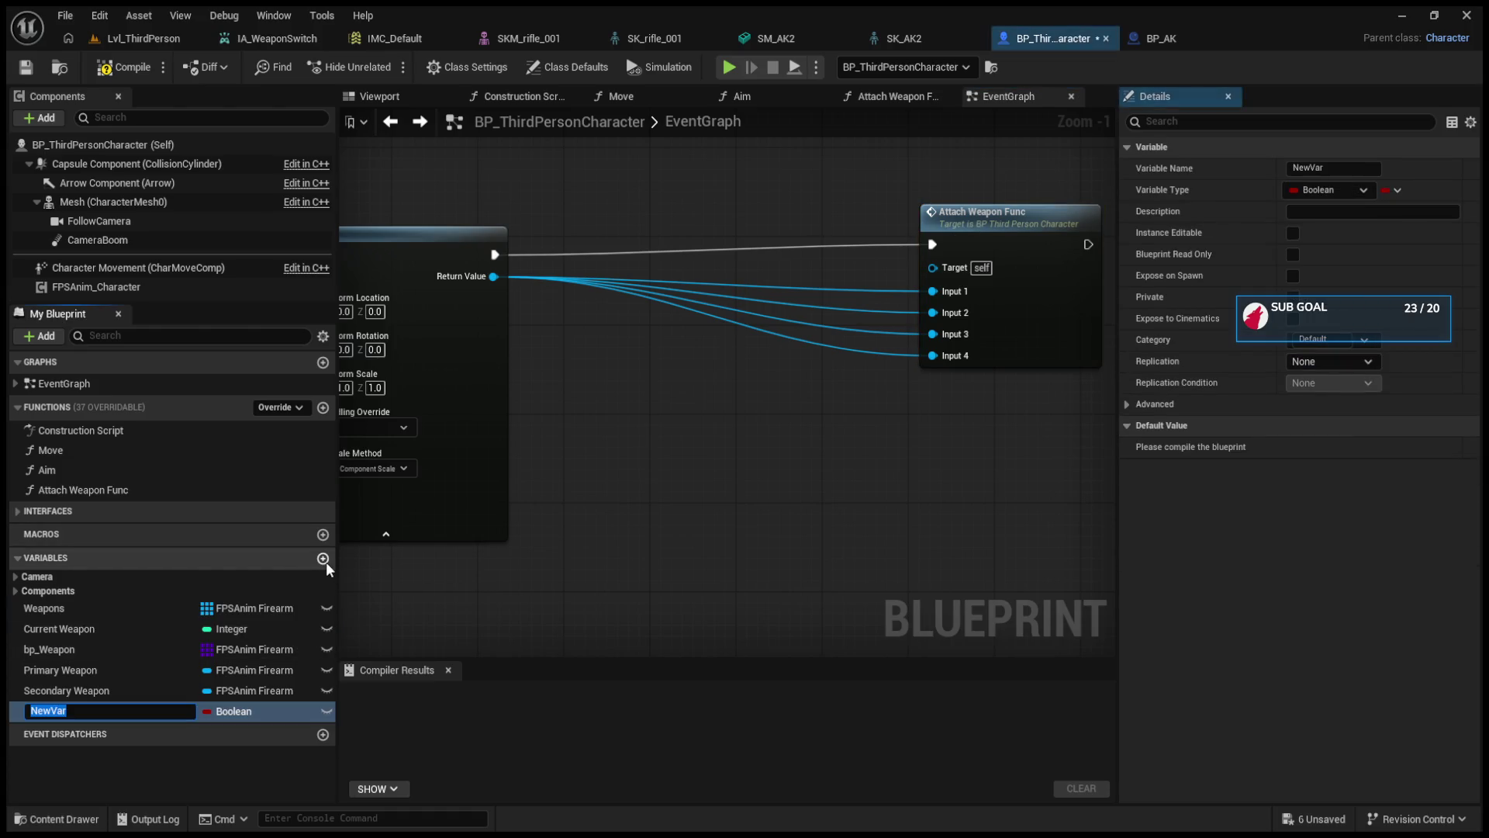
{"action": "type", "text": "crren"}
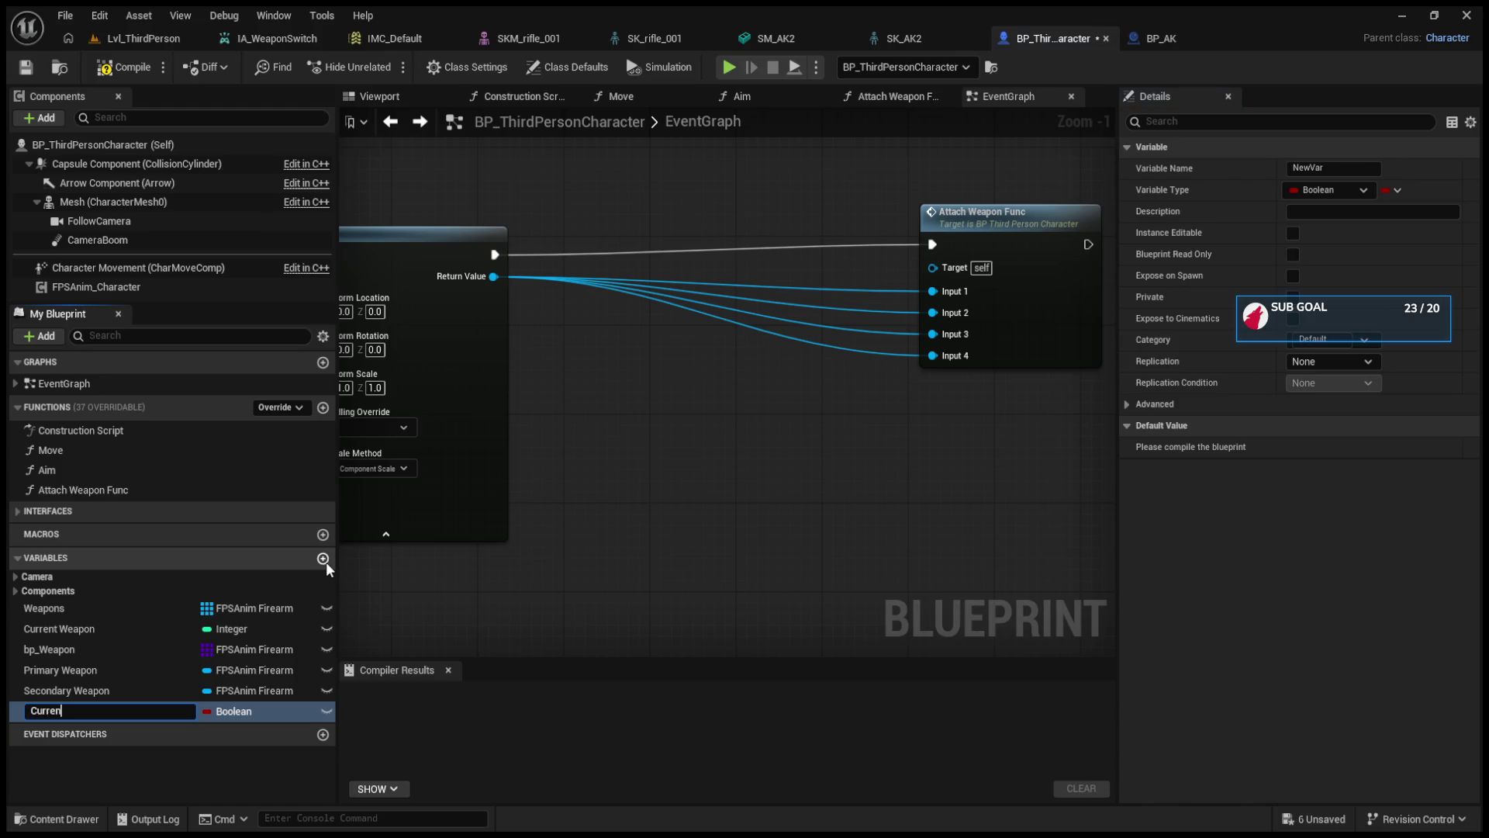
{"action": "type", "text": "Weapon"}
{"action": "key", "text": "Return"}
{"action": "left_click", "coordinate": [217, 719]}
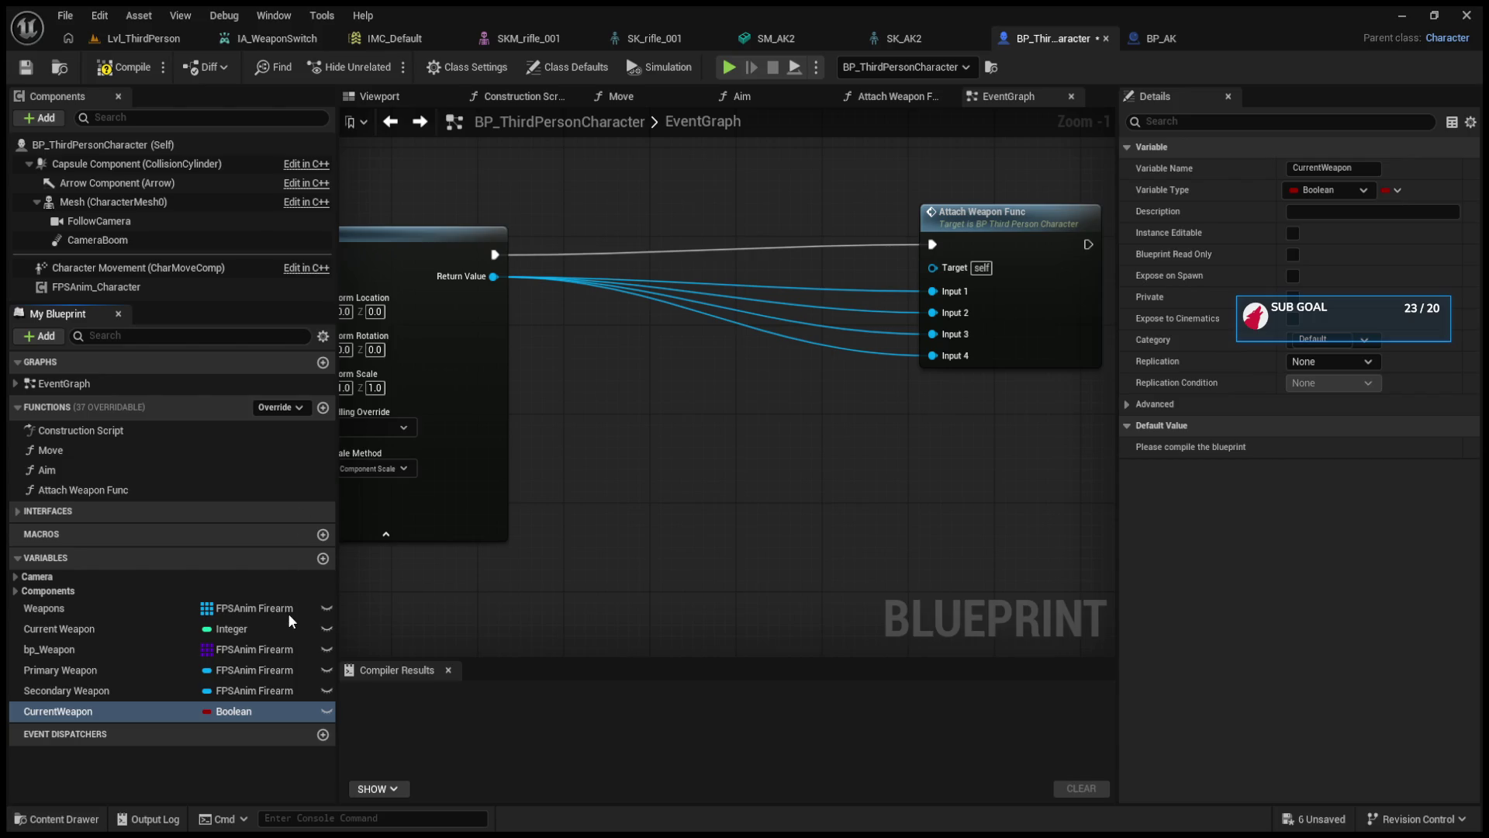
{"action": "key", "text": "ctrl+z"}
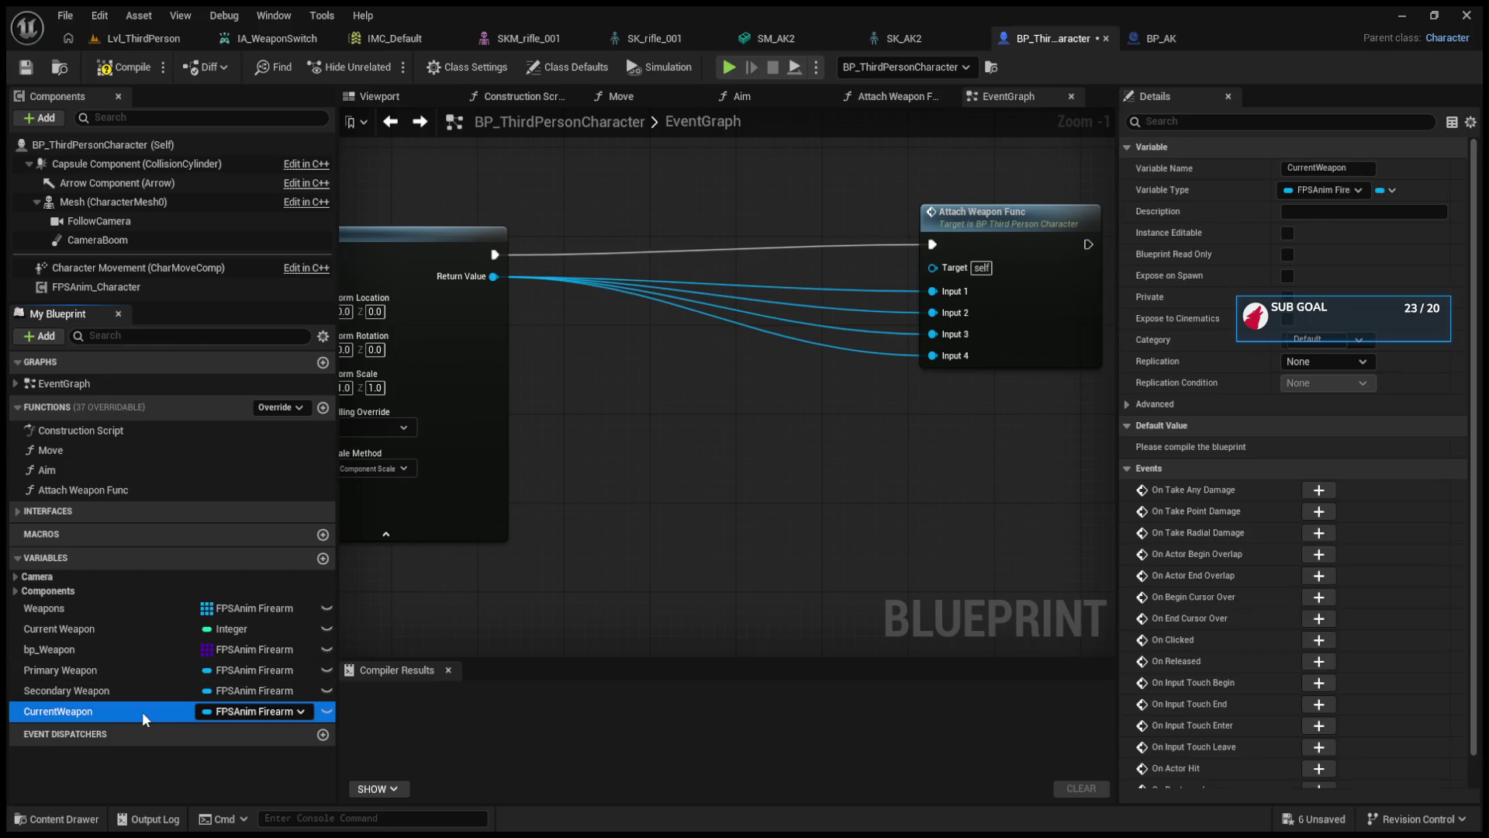
{"action": "left_click_drag", "start_coordinate": [610, 510], "coordinate": [1097, 440]}
- Insert a SET CurrentWeapon node between Get All Actors Of Class and SpawnActor, wiring the found actors and the GET index
{"action": "left_click_drag", "start_coordinate": [747, 338], "coordinate": [484, 312]}
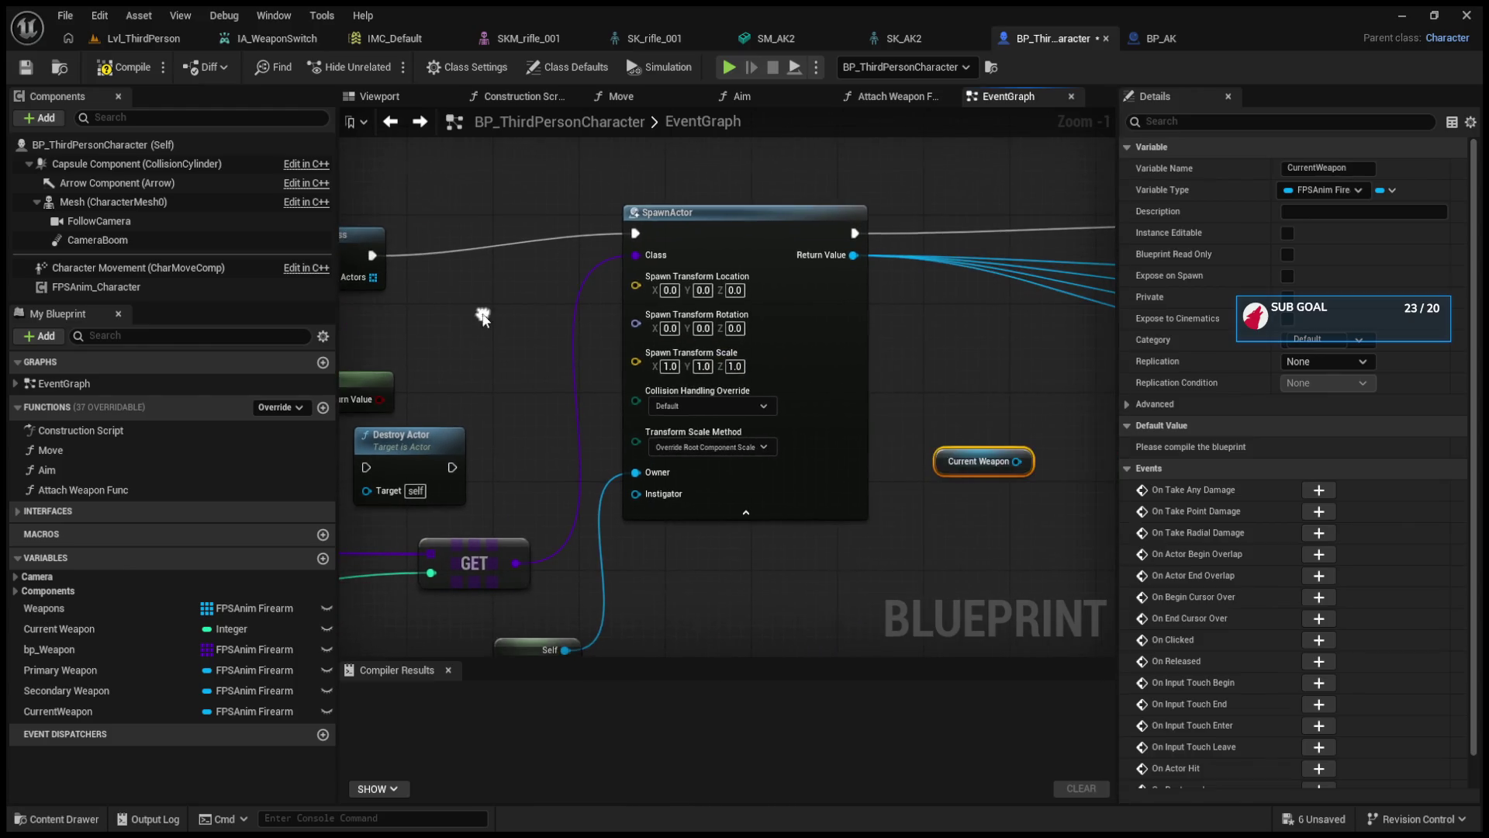
{"action": "left_click", "coordinate": [217, 711]}
{"action": "mouse_move", "coordinate": [232, 712]}
{"action": "left_mouse_down"}
{"action": "mouse_move", "coordinate": [478, 297]}
{"action": "mouse_move", "coordinate": [500, 324]}
{"action": "mouse_move", "coordinate": [472, 239]}
{"action": "left_mouse_up"}
{"action": "left_click_drag", "start_coordinate": [375, 259], "coordinate": [432, 243]}
{"action": "left_click_drag", "start_coordinate": [534, 244], "coordinate": [637, 233]}
{"action": "mouse_move", "coordinate": [373, 277]}
{"action": "left_mouse_down"}
{"action": "mouse_move", "coordinate": [440, 267]}
{"action": "mouse_move", "coordinate": [421, 305]}
{"action": "mouse_move", "coordinate": [809, 314]}
{"action": "mouse_move", "coordinate": [961, 283]}
{"action": "left_mouse_up"}
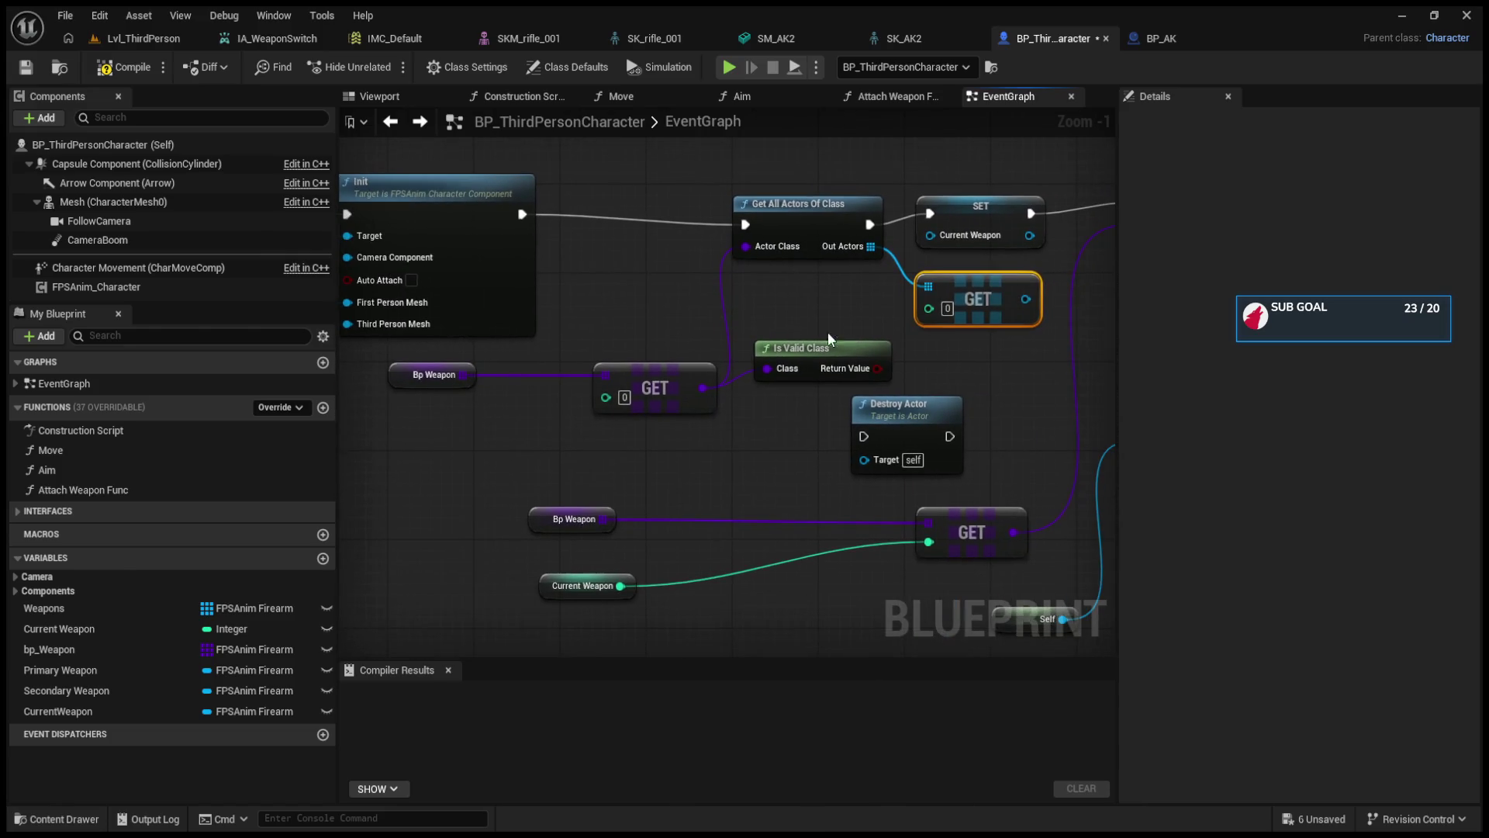
{"action": "mouse_move", "coordinate": [620, 586]}
{"action": "left_mouse_down"}
{"action": "mouse_move", "coordinate": [925, 318]}
{"action": "mouse_move", "coordinate": [945, 295]}
{"action": "mouse_move", "coordinate": [848, 295]}
{"action": "mouse_move", "coordinate": [930, 235]}
{"action": "left_mouse_up"}
{"action": "left_click_drag", "start_coordinate": [621, 586], "coordinate": [621, 399]}
{"action": "mouse_move", "coordinate": [543, 585]}
{"action": "left_mouse_down"}
{"action": "mouse_move", "coordinate": [359, 520]}
{"action": "mouse_move", "coordinate": [342, 586]}
{"action": "left_mouse_up"}
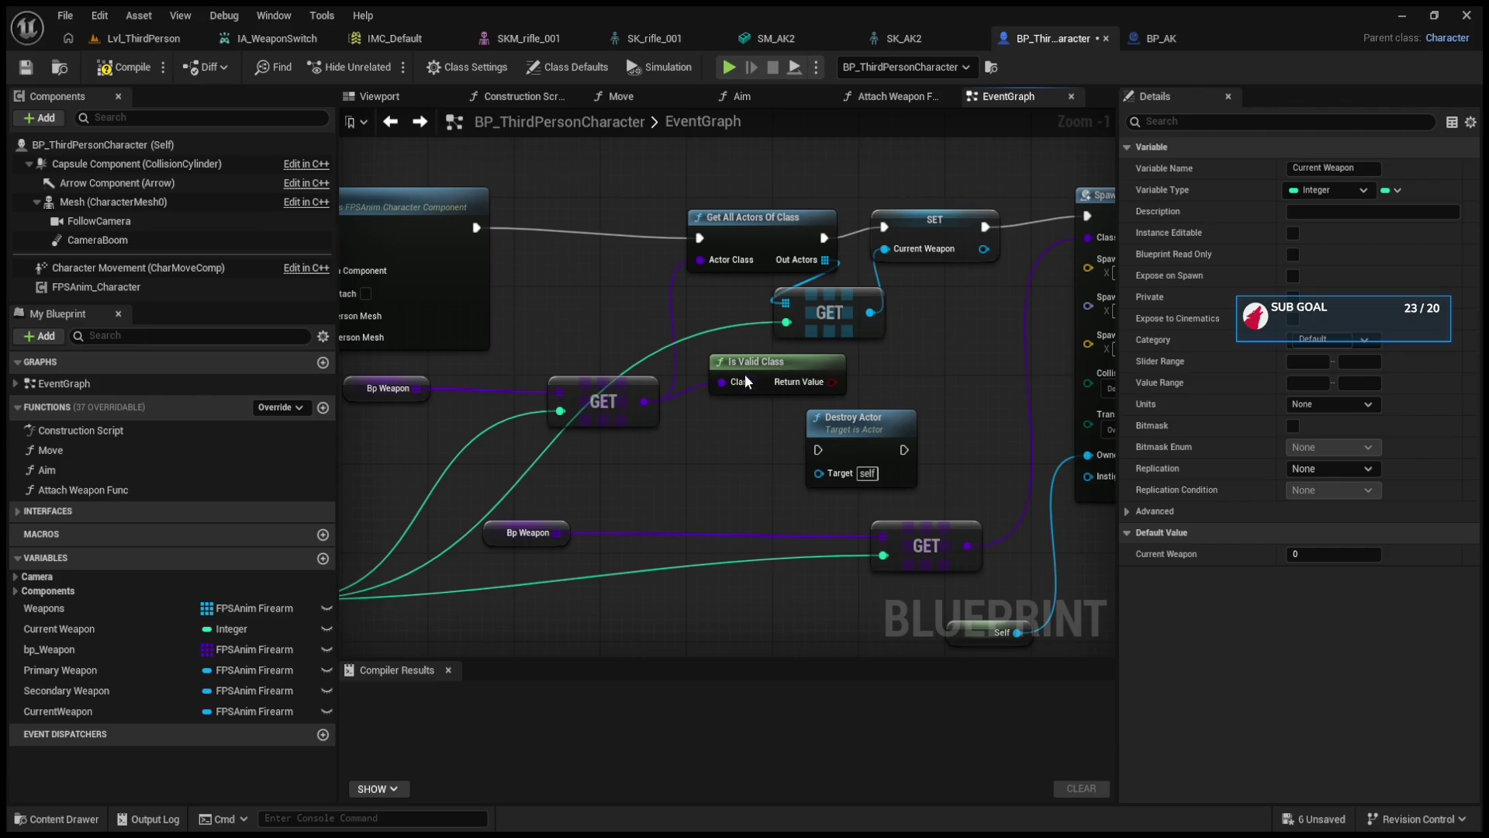
- Delete the Is Valid Class node and shift the BeginPlay setup nodes left
{"action": "left_click", "coordinate": [750, 368]}
{"action": "key", "text": "Delete"}
{"action": "left_click_drag", "start_coordinate": [725, 231], "coordinate": [662, 220]}
{"action": "mouse_move", "coordinate": [588, 384]}
{"action": "left_mouse_down"}
{"action": "mouse_move", "coordinate": [503, 435]}
{"action": "mouse_move", "coordinate": [386, 461]}
{"action": "left_mouse_up"}
{"action": "mouse_move", "coordinate": [859, 402]}
{"action": "left_mouse_down"}
{"action": "mouse_move", "coordinate": [656, 410]}
{"action": "mouse_move", "coordinate": [670, 460]}
{"action": "left_mouse_up"}
{"action": "scroll", "coordinate": [923, 425], "scroll_direction": "down", "scroll_amount": 3}
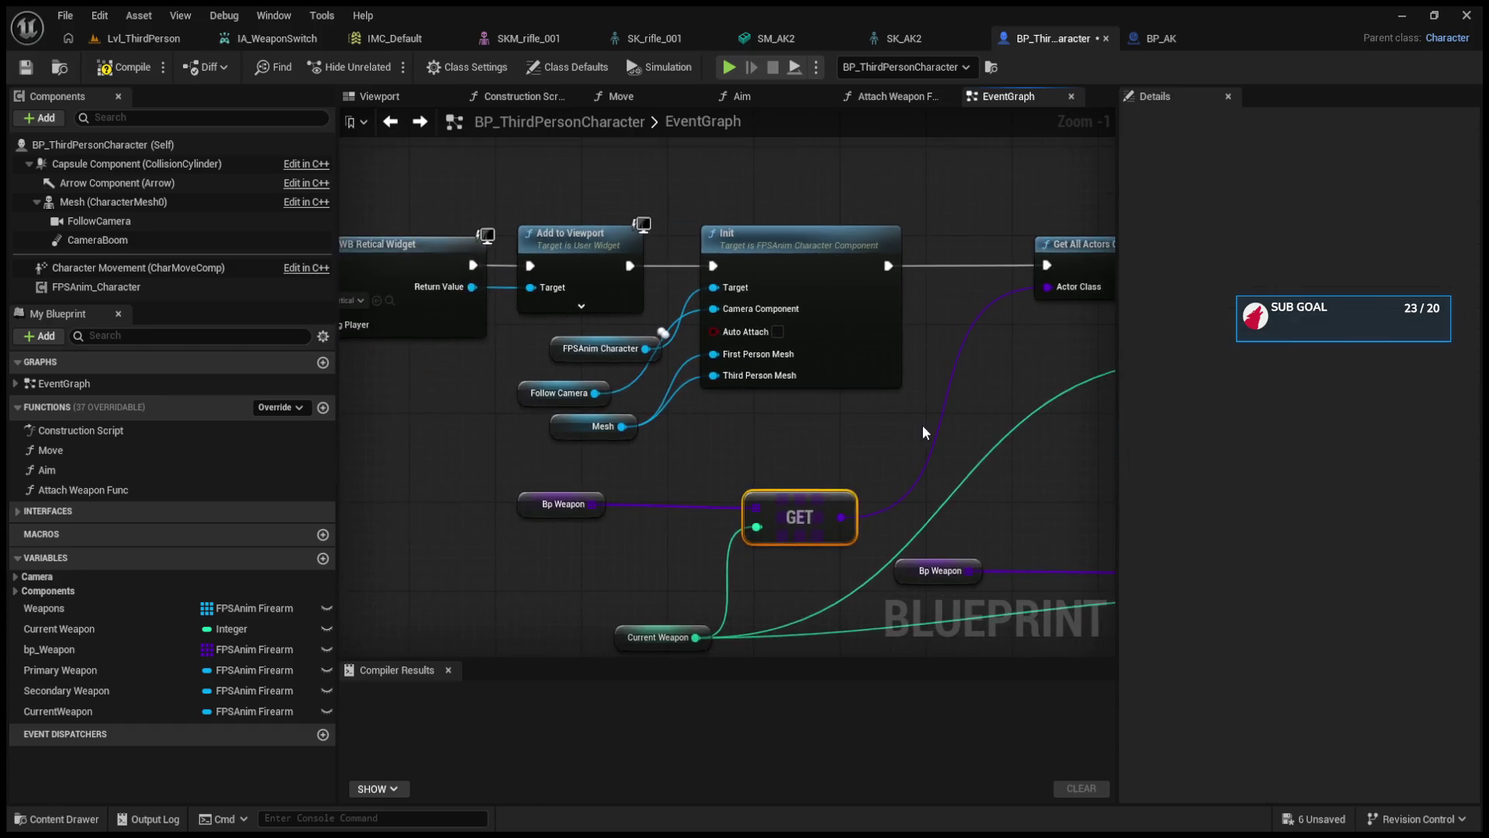
{"action": "mouse_move", "coordinate": [448, 297]}
{"action": "left_mouse_down"}
{"action": "mouse_move", "coordinate": [883, 403]}
{"action": "mouse_move", "coordinate": [878, 420]}
{"action": "left_mouse_up"}
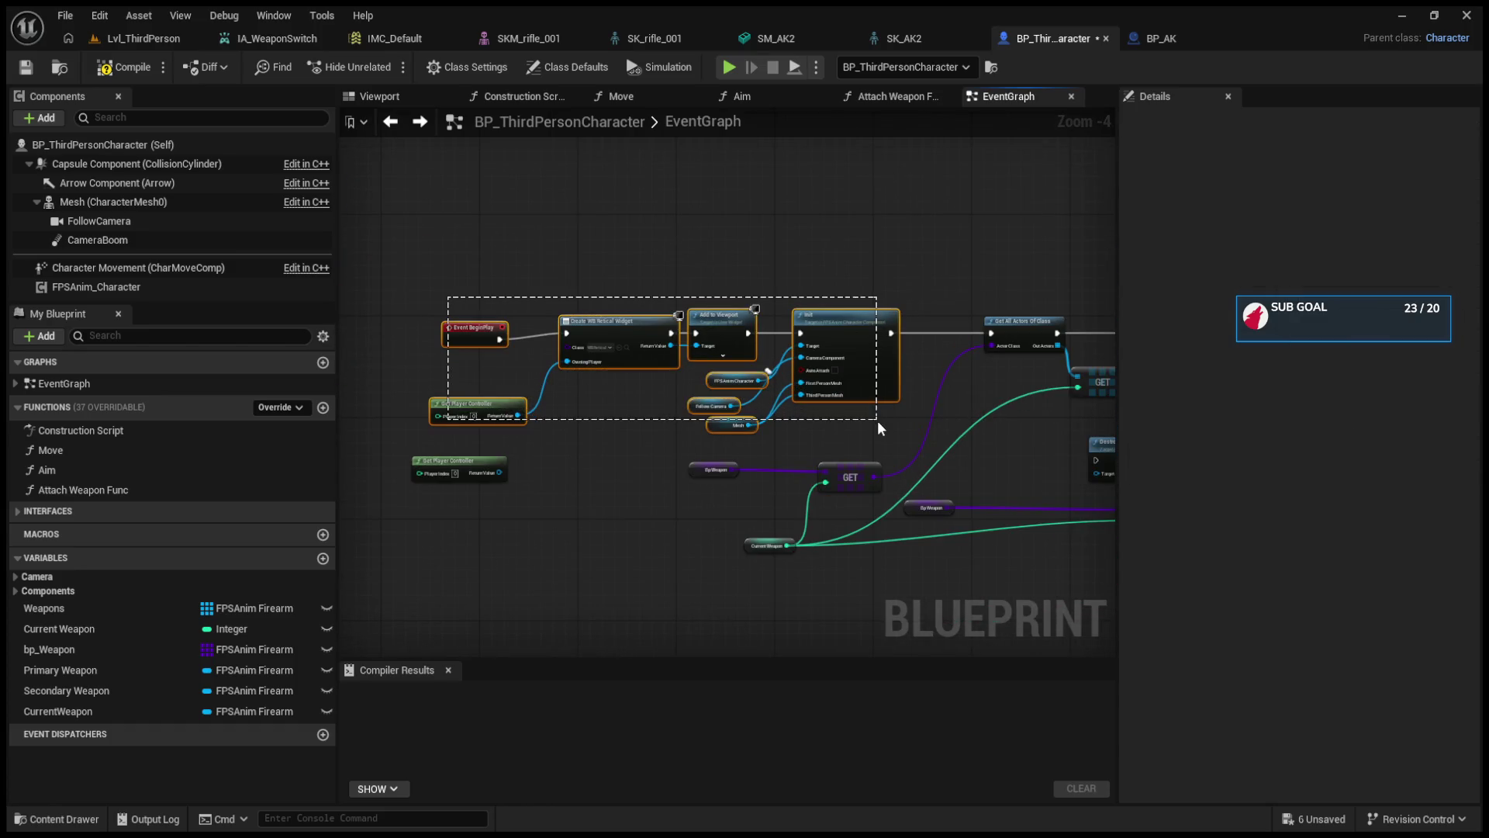
{"action": "left_click_drag", "start_coordinate": [878, 326], "coordinate": [539, 326]}
{"action": "left_click", "coordinate": [472, 480]}
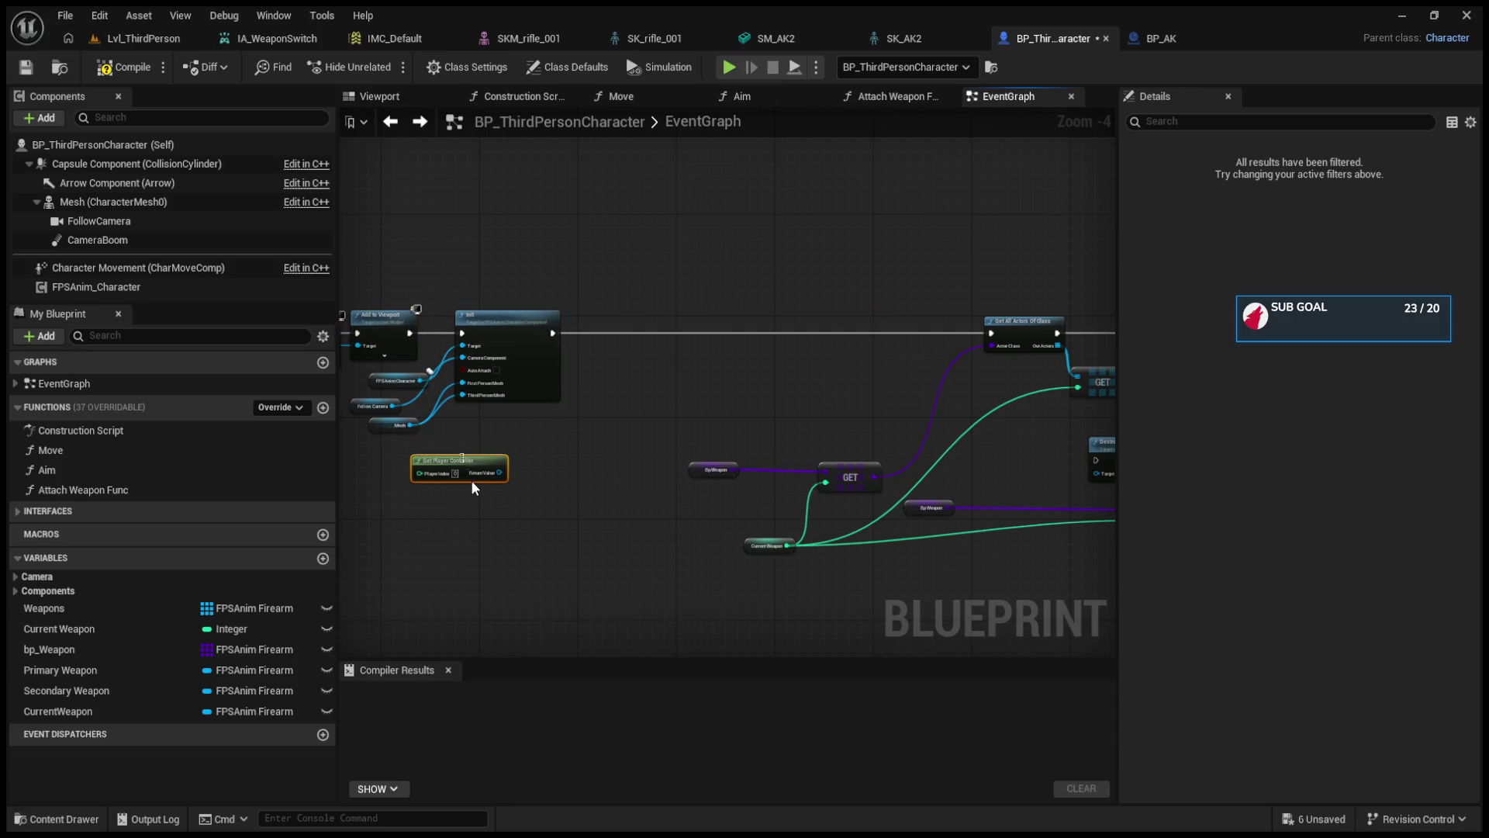
- Tidy the Bp Weapon, Get All Actors Of Class, array GET and Current Weapon nodes
{"action": "mouse_move", "coordinate": [715, 465]}
{"action": "left_mouse_down"}
{"action": "mouse_move", "coordinate": [519, 477]}
{"action": "mouse_move", "coordinate": [481, 512]}
{"action": "left_mouse_up"}
{"action": "scroll", "coordinate": [520, 474], "scroll_direction": "up", "scroll_amount": 3}
{"action": "left_click", "coordinate": [470, 486]}
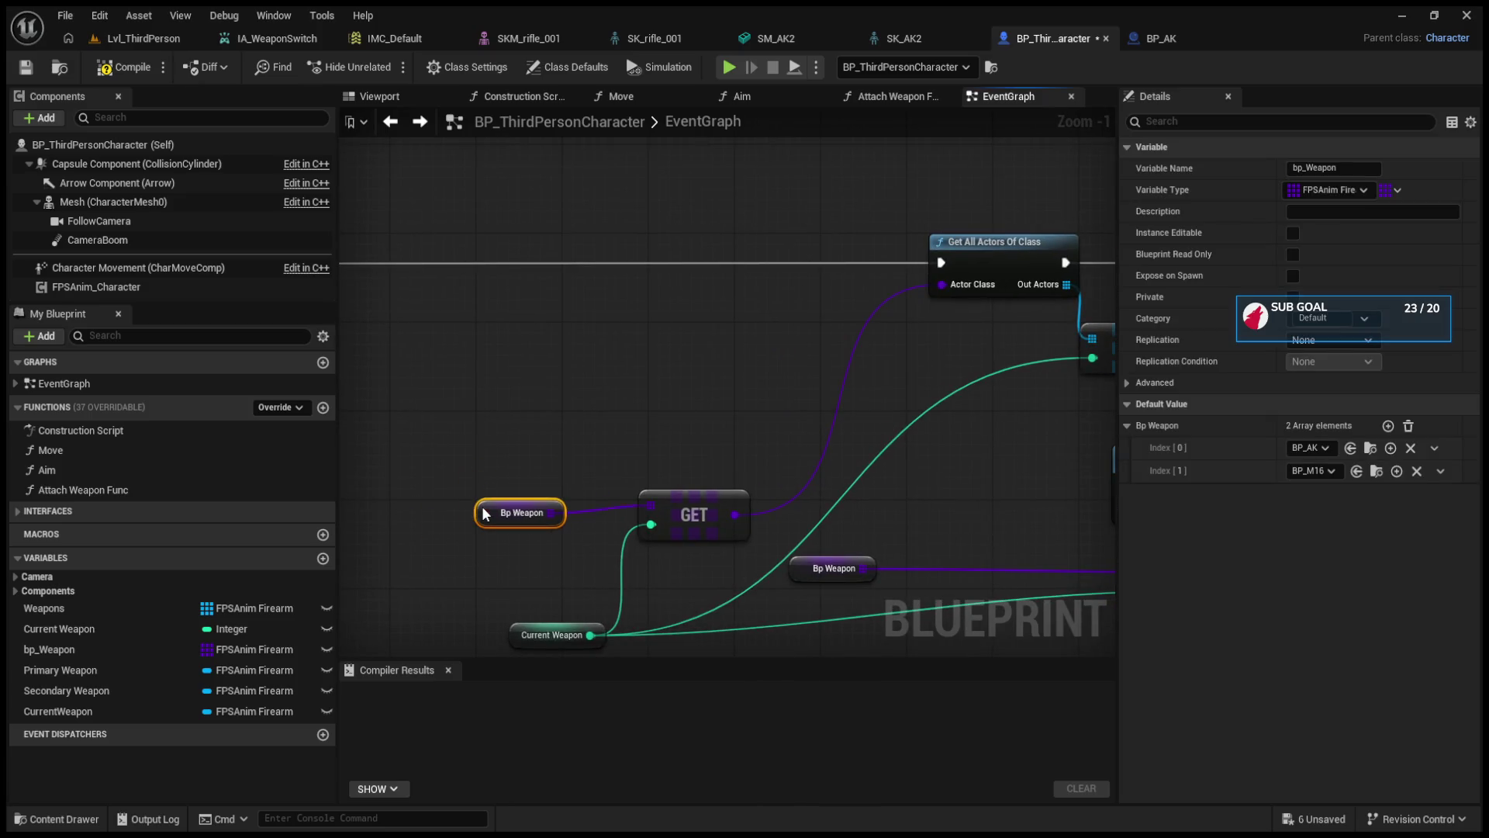
{"action": "left_click_drag", "start_coordinate": [691, 509], "coordinate": [492, 557]}
{"action": "left_click_drag", "start_coordinate": [812, 302], "coordinate": [697, 304]}
{"action": "left_click_drag", "start_coordinate": [960, 371], "coordinate": [862, 393]}
{"action": "left_click_drag", "start_coordinate": [803, 455], "coordinate": [876, 354]}
{"action": "mouse_move", "coordinate": [415, 583]}
{"action": "left_mouse_down"}
{"action": "mouse_move", "coordinate": [448, 546]}
{"action": "mouse_move", "coordinate": [473, 552]}
{"action": "left_mouse_up"}
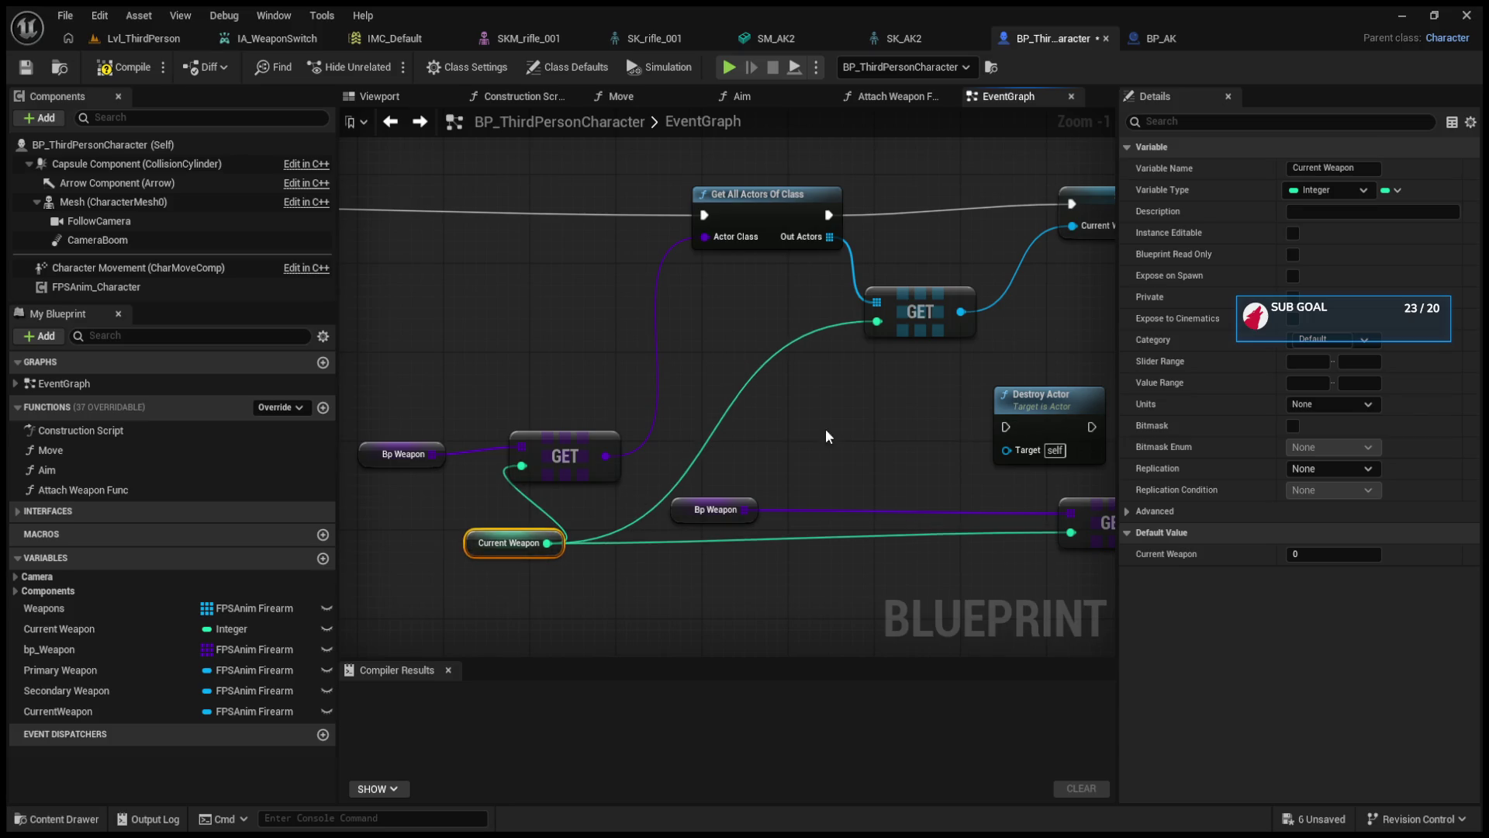
- Nudge SpawnActor right, delete the Destroy Actor node, and shift the remaining nodes left
{"action": "left_click_drag", "start_coordinate": [1000, 233], "coordinate": [678, 324]}
{"action": "left_click", "coordinate": [815, 293]}
{"action": "left_click_drag", "start_coordinate": [816, 293], "coordinate": [583, 284]}
{"action": "left_click_drag", "start_coordinate": [771, 266], "coordinate": [808, 272]}
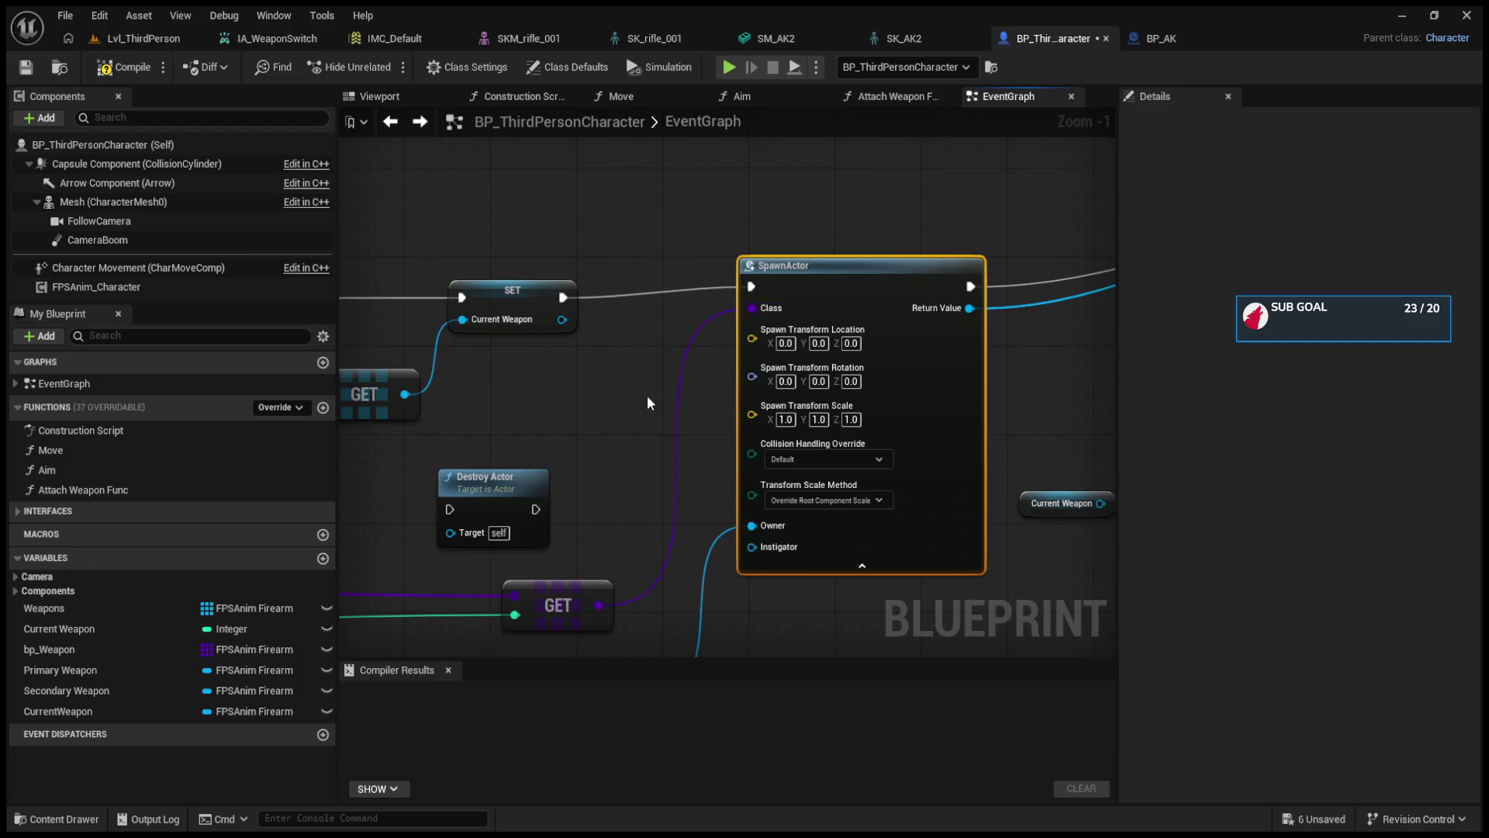
{"action": "left_click_drag", "start_coordinate": [452, 465], "coordinate": [607, 431]}
{"action": "left_click", "coordinate": [667, 492]}
{"action": "key", "text": "Delete"}
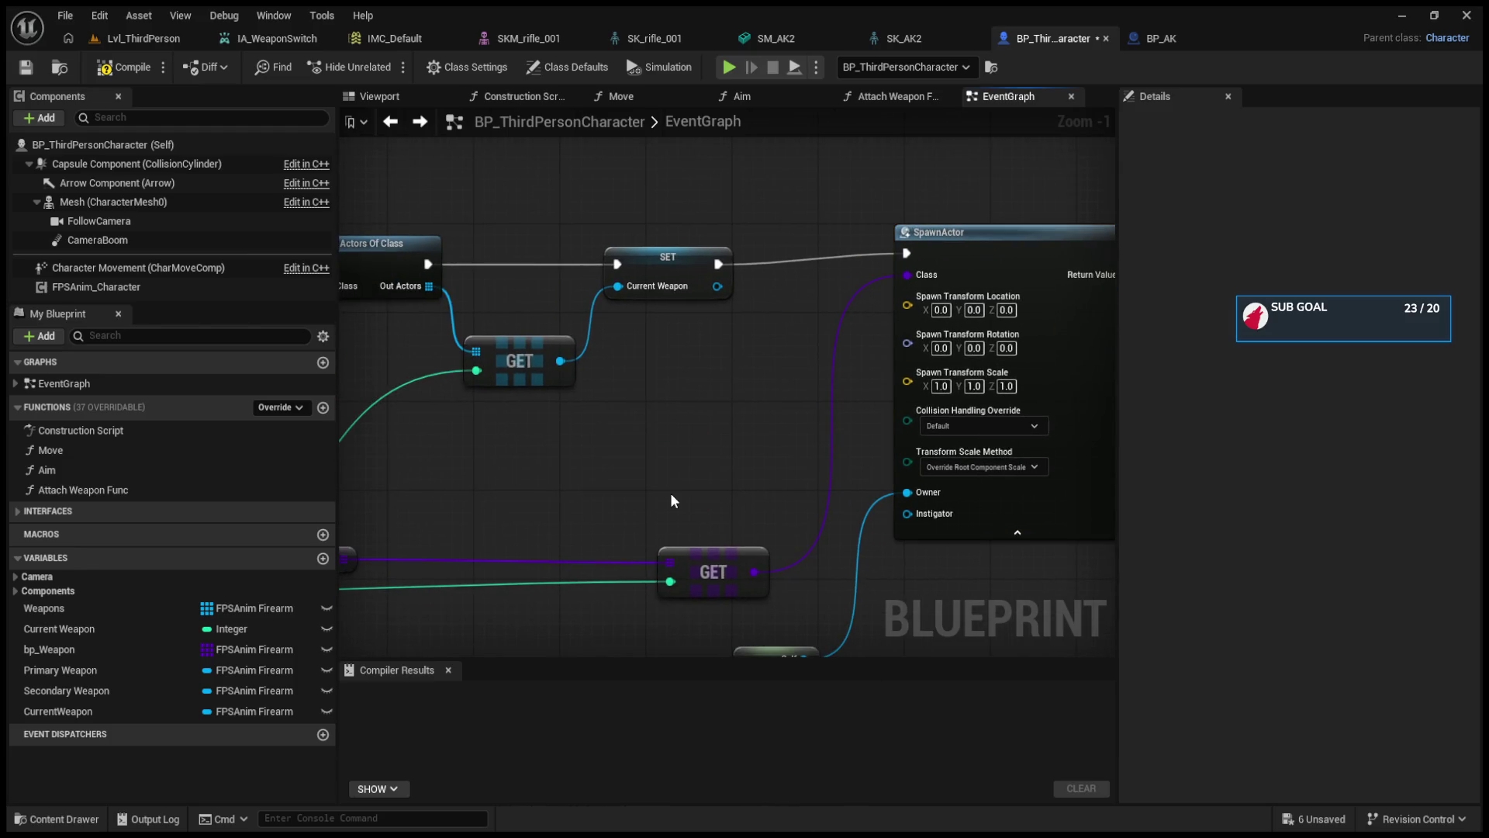
{"action": "scroll", "coordinate": [658, 459], "scroll_direction": "down", "scroll_amount": 5}
{"action": "left_click_drag", "start_coordinate": [899, 409], "coordinate": [921, 409]}
{"action": "left_click_drag", "start_coordinate": [533, 330], "coordinate": [1066, 494]}
{"action": "left_click_drag", "start_coordinate": [1063, 393], "coordinate": [869, 403]}
- Move the GET node left and place a Branch node after the SET CurrentWeapon
{"action": "scroll", "coordinate": [991, 447], "scroll_direction": "up", "scroll_amount": 2}
{"action": "left_click_drag", "start_coordinate": [992, 447], "coordinate": [759, 346]}
{"action": "left_click", "coordinate": [746, 346]}
{"action": "mouse_move", "coordinate": [729, 524]}
{"action": "left_mouse_down"}
{"action": "mouse_move", "coordinate": [522, 512]}
{"action": "mouse_move", "coordinate": [499, 482]}
{"action": "mouse_move", "coordinate": [673, 435]}
{"action": "mouse_move", "coordinate": [759, 461]}
{"action": "left_mouse_up"}
{"action": "scroll", "coordinate": [807, 456], "scroll_direction": "up", "scroll_amount": 2}
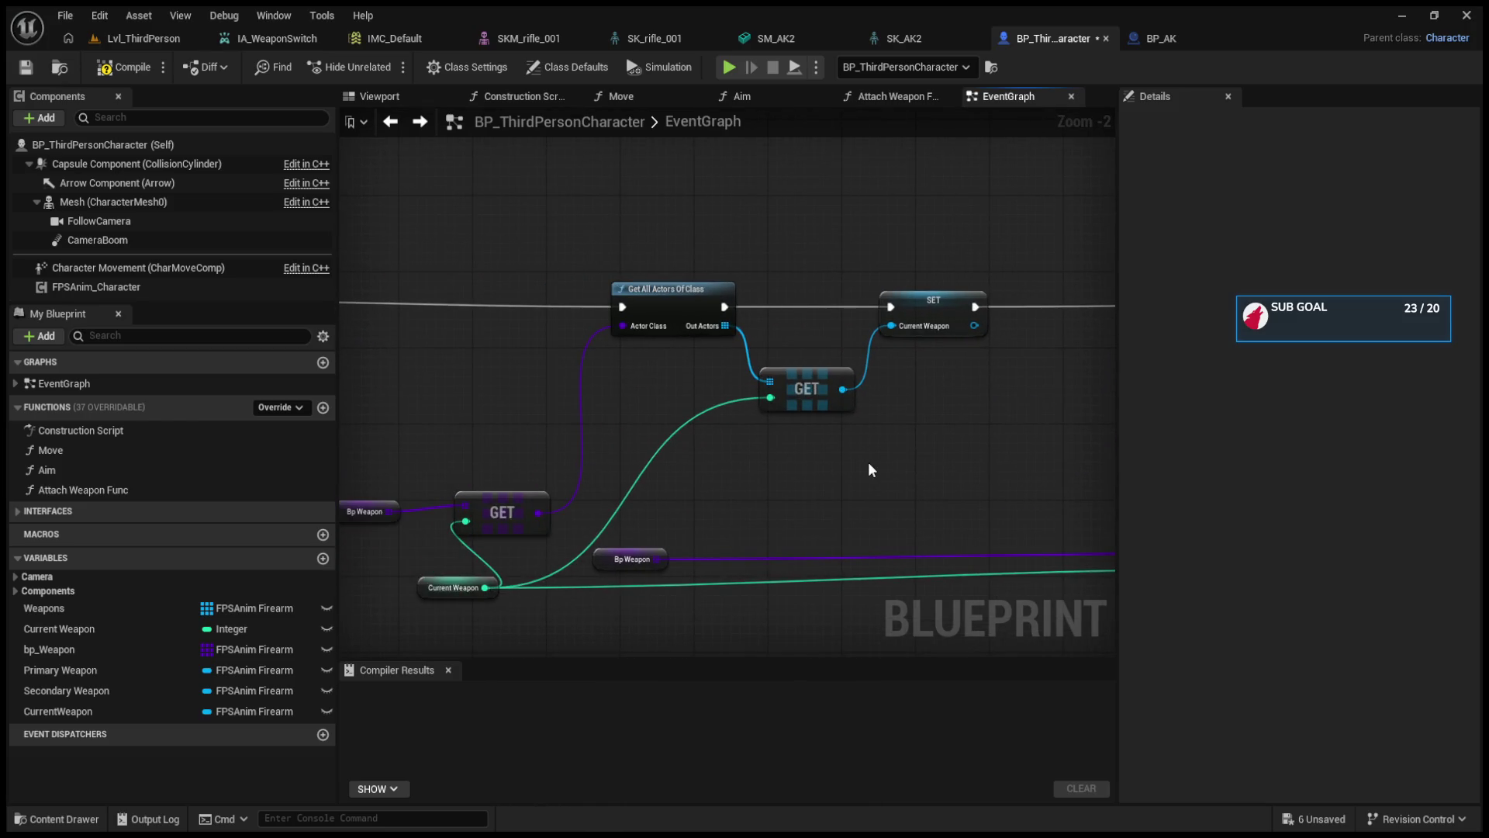
{"action": "left_click_drag", "start_coordinate": [868, 463], "coordinate": [715, 465]}
{"action": "left_click", "coordinate": [871, 440]}
{"action": "mouse_move", "coordinate": [873, 442]}
{"action": "left_mouse_down"}
{"action": "mouse_move", "coordinate": [888, 403]}
{"action": "mouse_move", "coordinate": [668, 412]}
{"action": "mouse_move", "coordinate": [904, 435]}
{"action": "mouse_move", "coordinate": [714, 441]}
{"action": "left_mouse_up"}
{"action": "scroll", "coordinate": [904, 435], "scroll_direction": "down", "scroll_amount": 3}
{"action": "scroll", "coordinate": [714, 441], "scroll_direction": "up", "scroll_amount": 3}
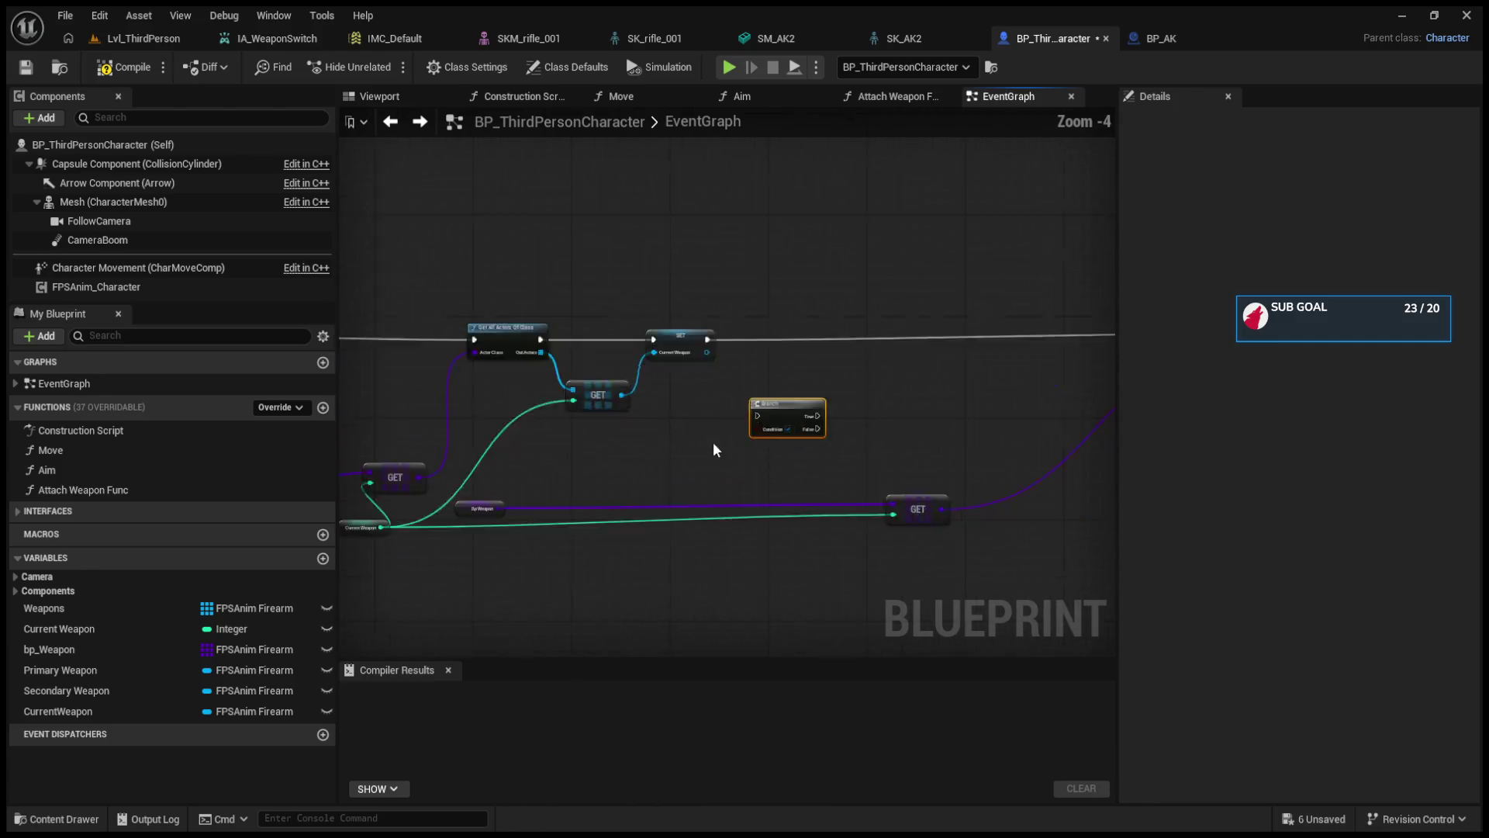
- Wire SET into the Branch, with Current Weapon equals 1 as its condition
{"action": "mouse_move", "coordinate": [708, 288]}
{"action": "left_mouse_down"}
{"action": "mouse_move", "coordinate": [781, 404]}
{"action": "mouse_move", "coordinate": [906, 300]}
{"action": "mouse_move", "coordinate": [1071, 249]}
{"action": "left_mouse_up"}
{"action": "left_click_drag", "start_coordinate": [383, 519], "coordinate": [724, 420]}
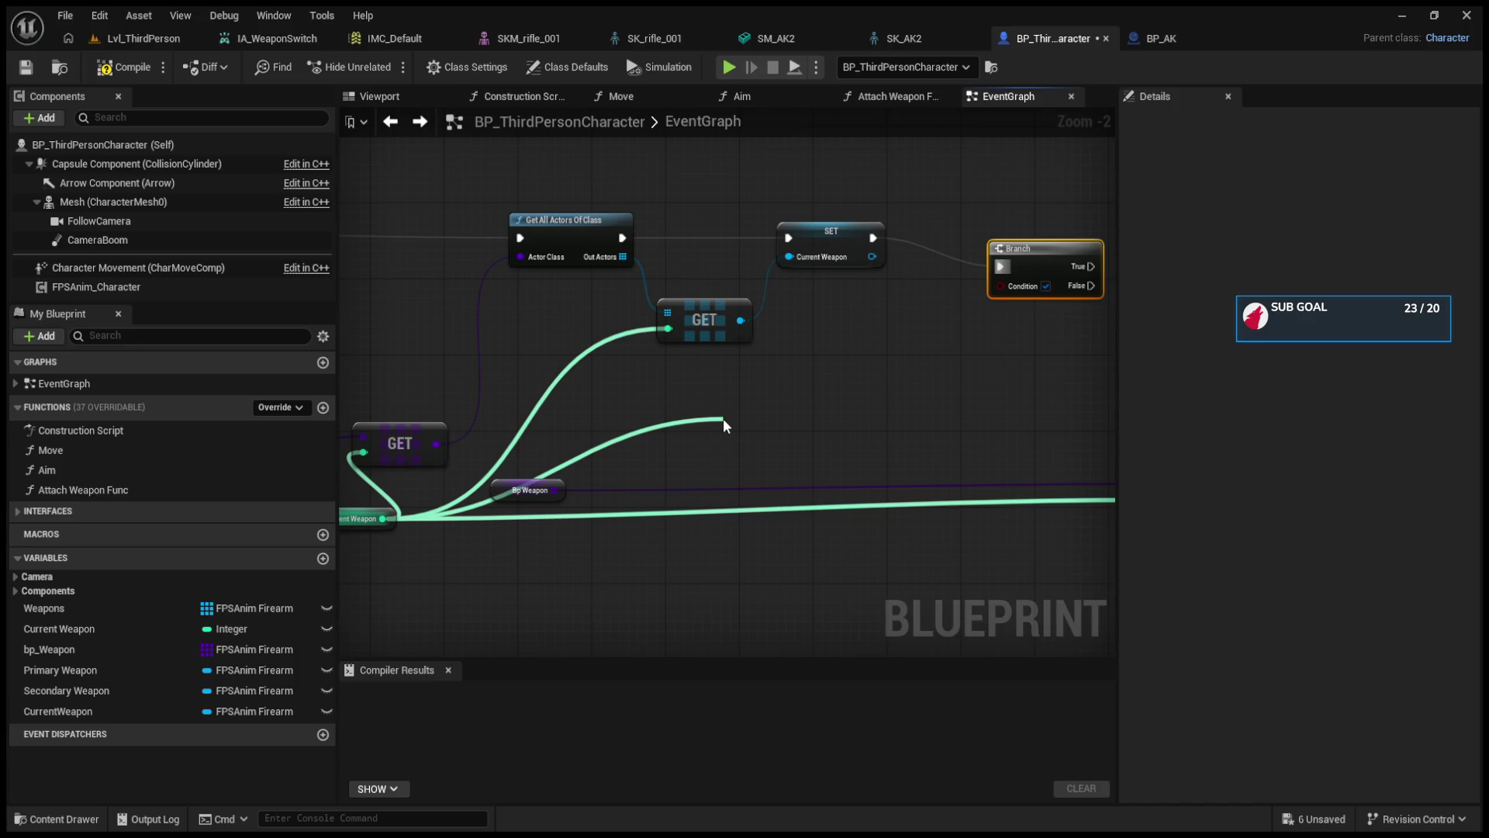
{"action": "mouse_move", "coordinate": [723, 418]}
{"action": "left_mouse_down"}
{"action": "mouse_move", "coordinate": [737, 396]}
{"action": "mouse_move", "coordinate": [784, 393]}
{"action": "left_mouse_up"}
{"action": "left_click", "coordinate": [723, 404]}
{"action": "type", "text": "1"}
{"action": "left_click", "coordinate": [882, 360]}
{"action": "left_click_drag", "start_coordinate": [883, 360], "coordinate": [816, 421]}
{"action": "mouse_move", "coordinate": [722, 450]}
{"action": "left_mouse_down"}
{"action": "mouse_move", "coordinate": [948, 340]}
{"action": "mouse_move", "coordinate": [956, 287]}
{"action": "left_mouse_up"}
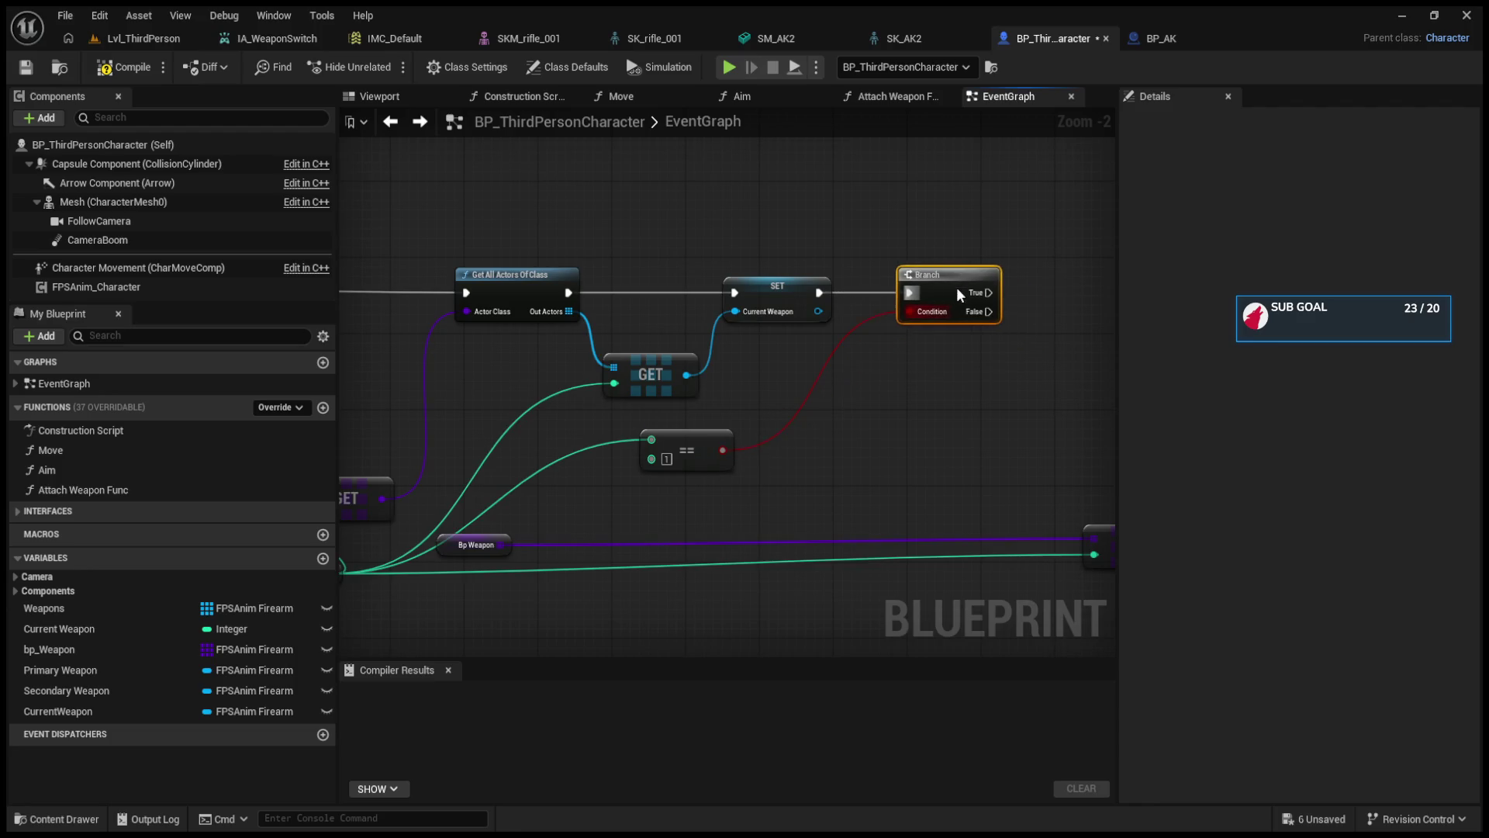
- Copy the SET Current Weapon node and connect the copy to the Branch's True output
{"action": "left_click", "coordinate": [798, 292]}
{"action": "left_click_drag", "start_coordinate": [903, 384], "coordinate": [621, 397]}
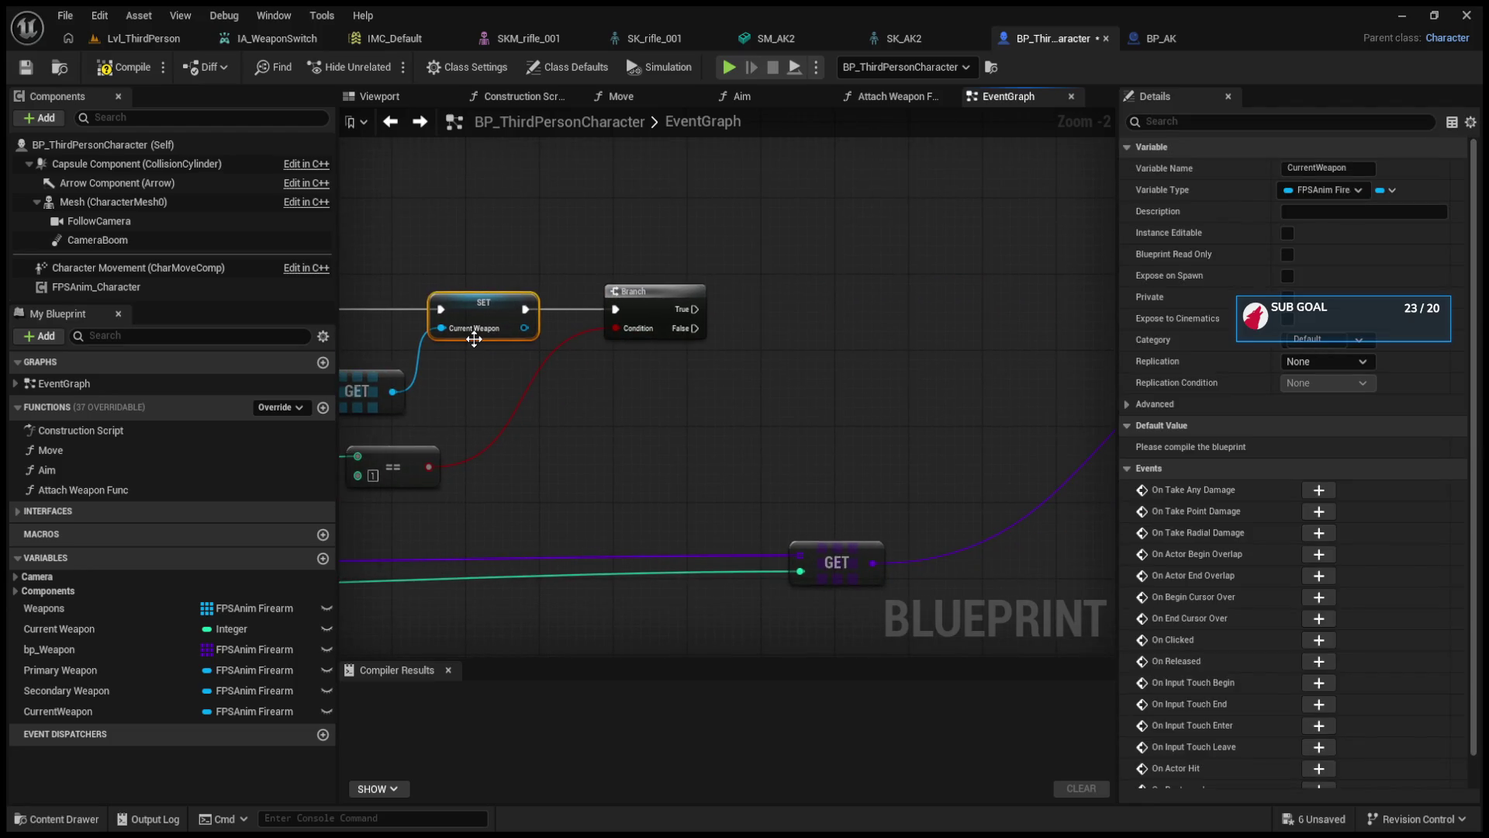
{"action": "left_click", "coordinate": [504, 317]}
{"action": "key", "text": "ctrl+c"}
{"action": "key", "text": "ctrl+v"}
{"action": "mouse_move", "coordinate": [827, 392]}
{"action": "left_mouse_down"}
{"action": "mouse_move", "coordinate": [816, 320]}
{"action": "mouse_move", "coordinate": [877, 332]}
{"action": "mouse_move", "coordinate": [878, 357]}
{"action": "left_mouse_up"}
{"action": "mouse_move", "coordinate": [756, 321]}
{"action": "left_mouse_down"}
{"action": "mouse_move", "coordinate": [865, 332]}
{"action": "mouse_move", "coordinate": [934, 312]}
{"action": "mouse_move", "coordinate": [926, 332]}
{"action": "left_mouse_up"}
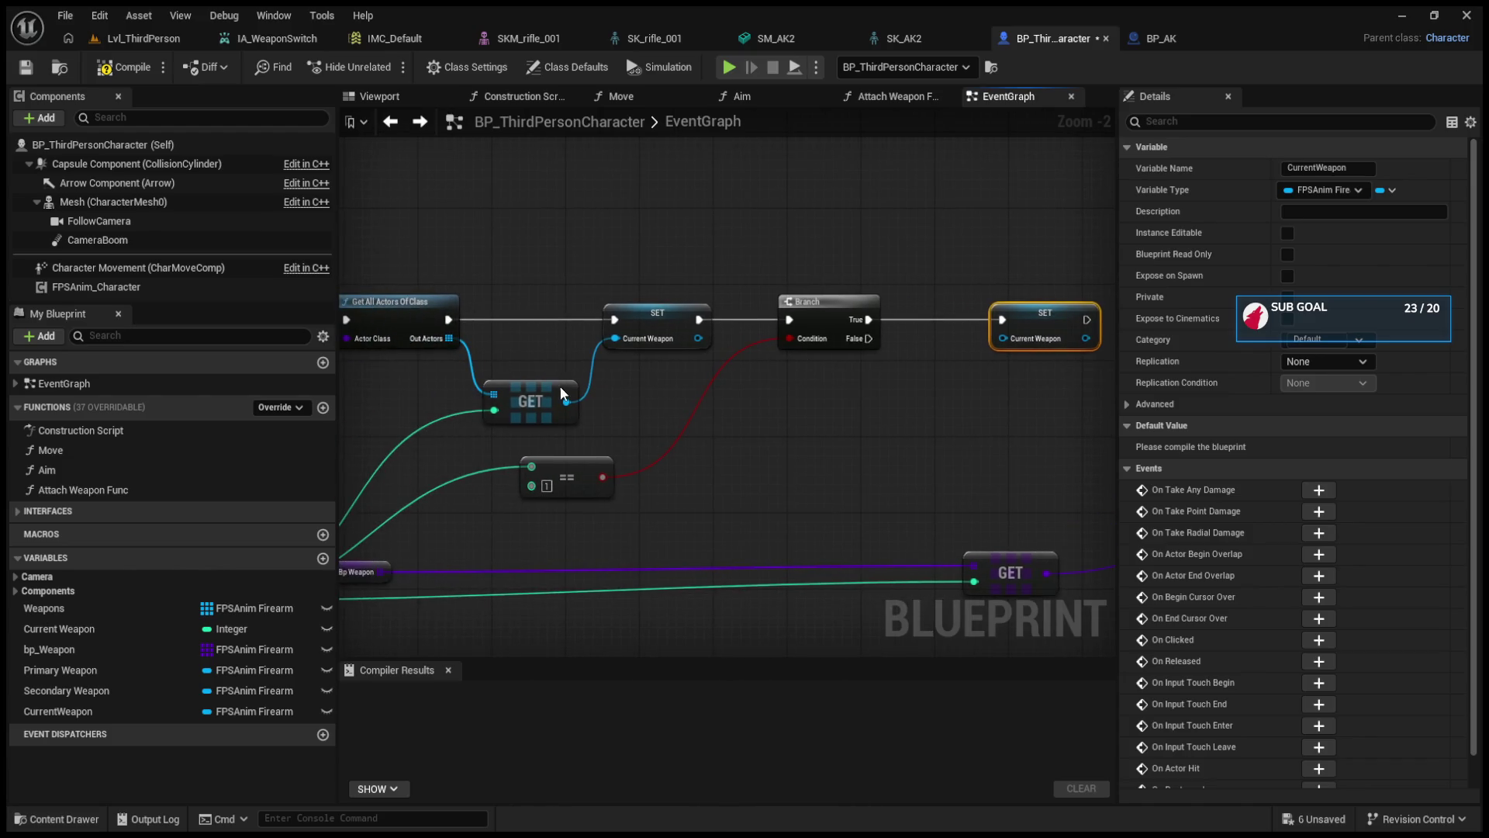
- Duplicate the array GET node and feed the found actors into the copy
{"action": "left_click", "coordinate": [559, 388]}
{"action": "key", "text": "ctrl+c"}
{"action": "key", "text": "ctrl+v"}
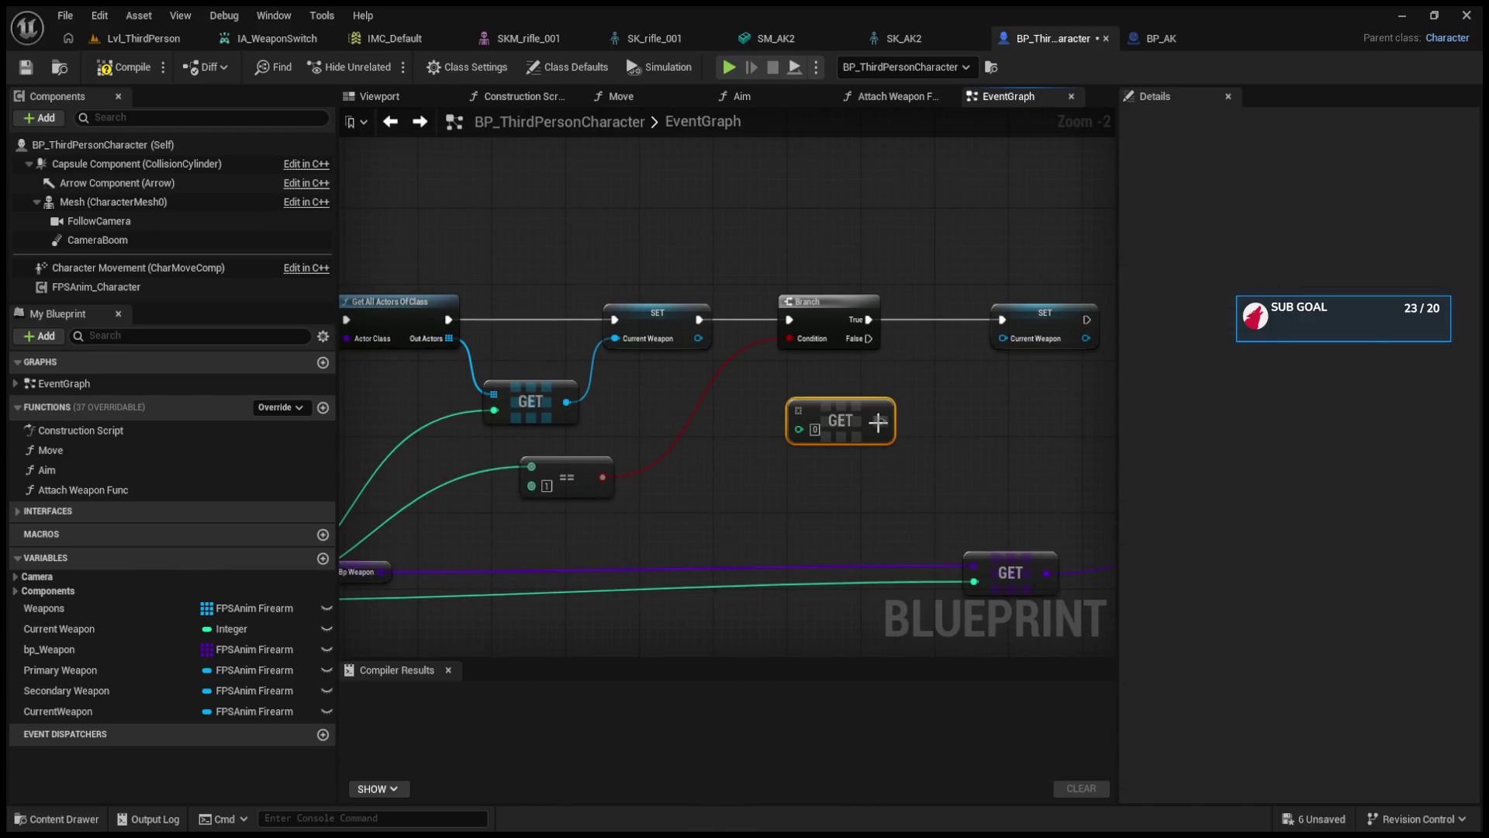
{"action": "mouse_move", "coordinate": [448, 339]}
{"action": "left_mouse_down"}
{"action": "mouse_move", "coordinate": [769, 412]}
{"action": "mouse_move", "coordinate": [1003, 338]}
{"action": "left_mouse_up"}
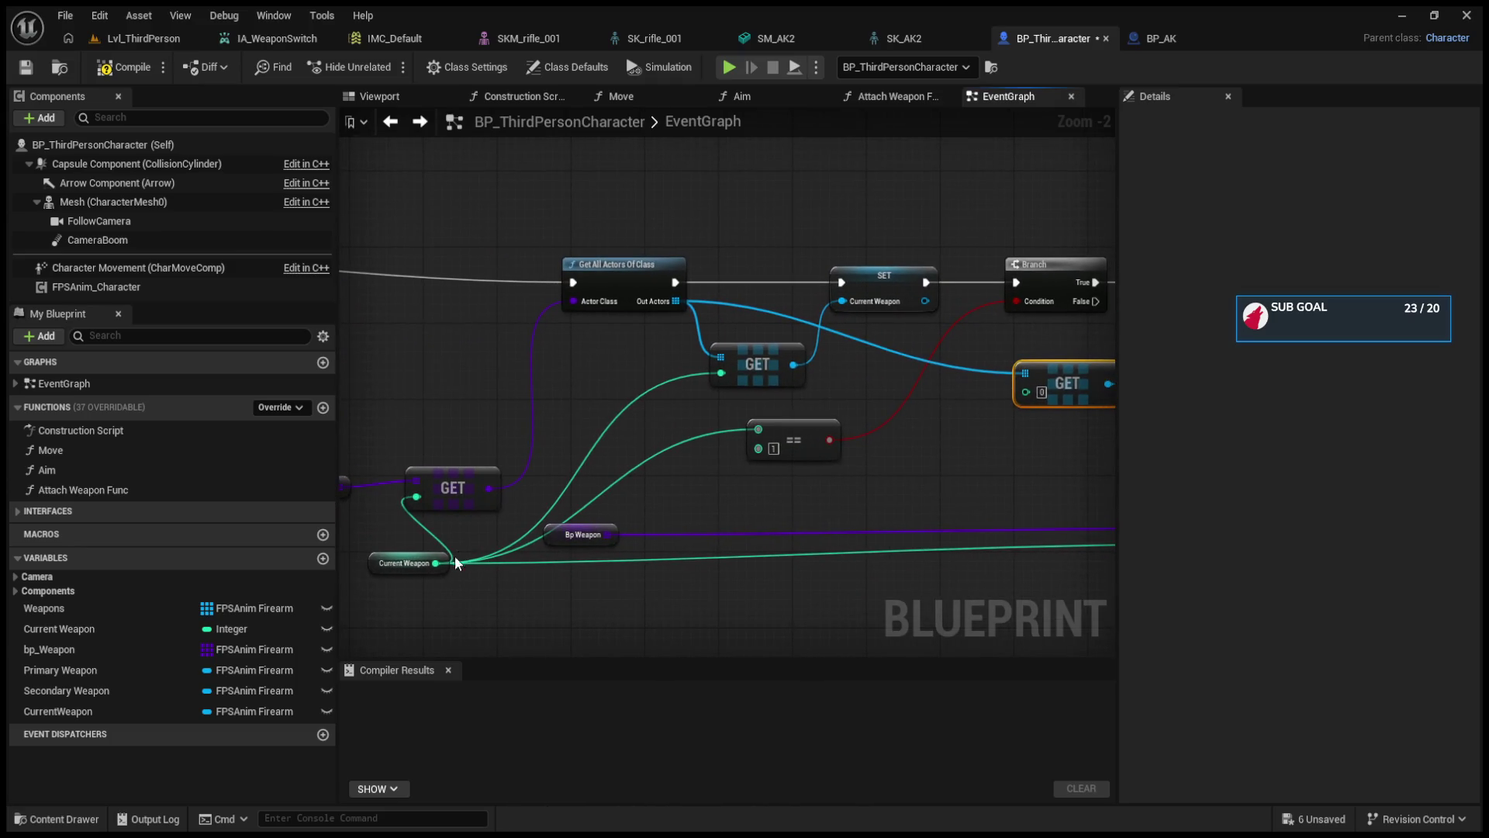
{"action": "mouse_move", "coordinate": [440, 565]}
{"action": "left_mouse_down"}
{"action": "mouse_move", "coordinate": [1142, 425]}
{"action": "mouse_move", "coordinate": [840, 454]}
{"action": "mouse_move", "coordinate": [816, 421]}
{"action": "left_mouse_up"}
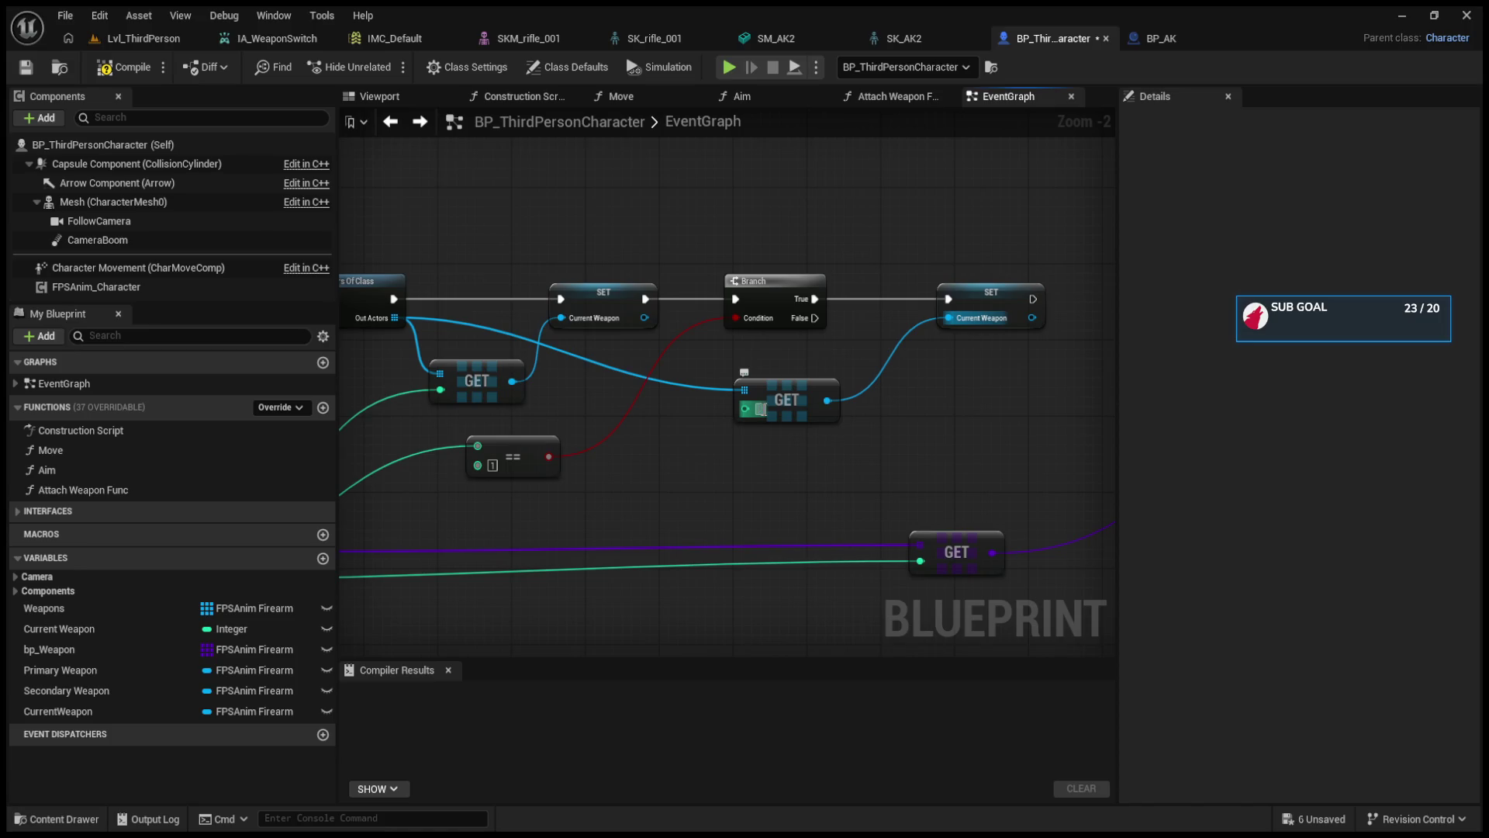
- Add another SET Current Weapon below the first, connected to the Branch's False output
{"action": "left_click", "coordinate": [900, 303]}
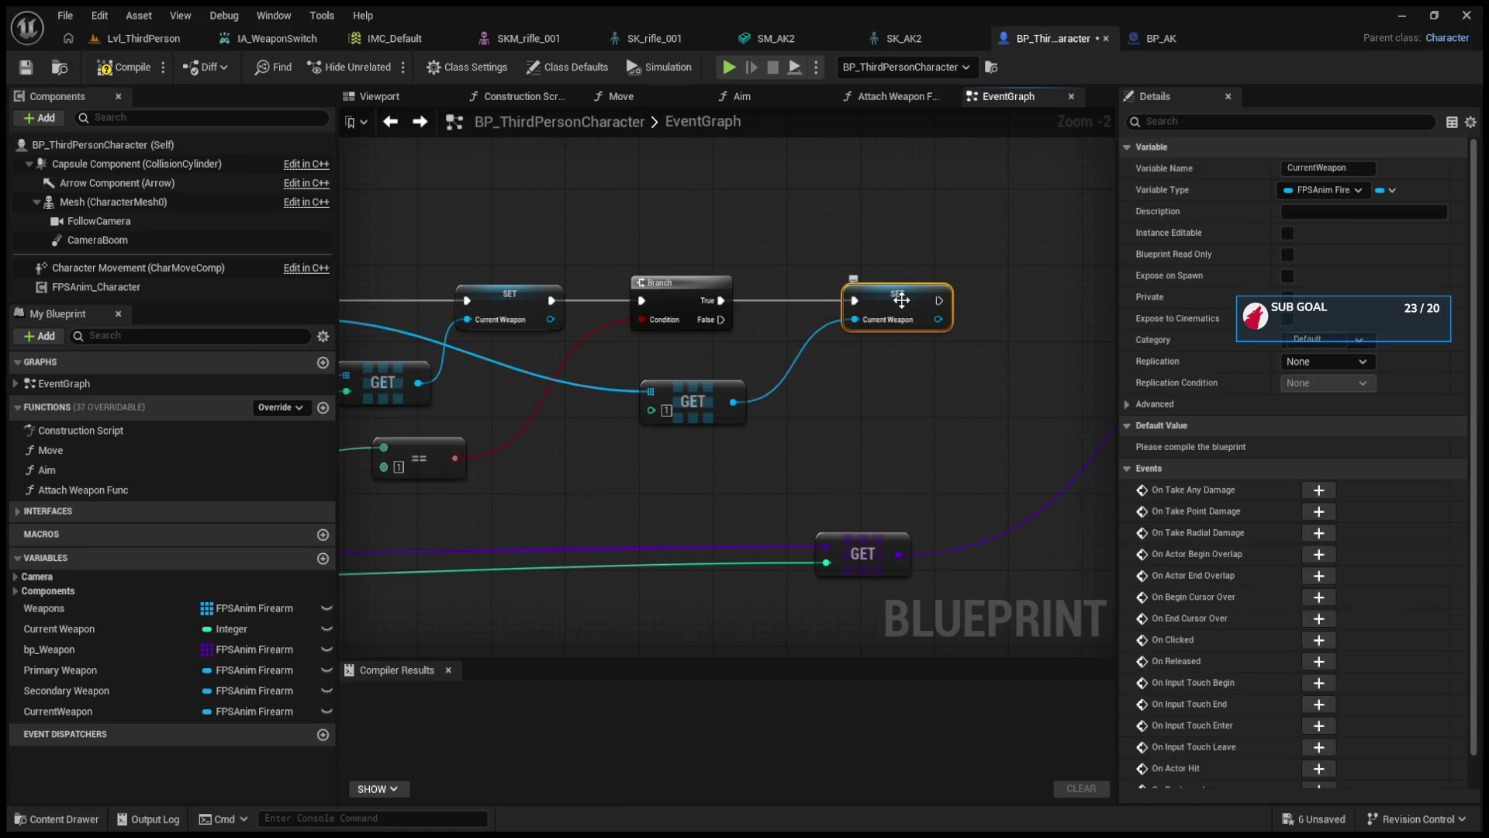
{"action": "key", "text": "ctrl+c"}
{"action": "key", "text": "ctrl+v"}
{"action": "left_click_drag", "start_coordinate": [906, 383], "coordinate": [890, 383]}
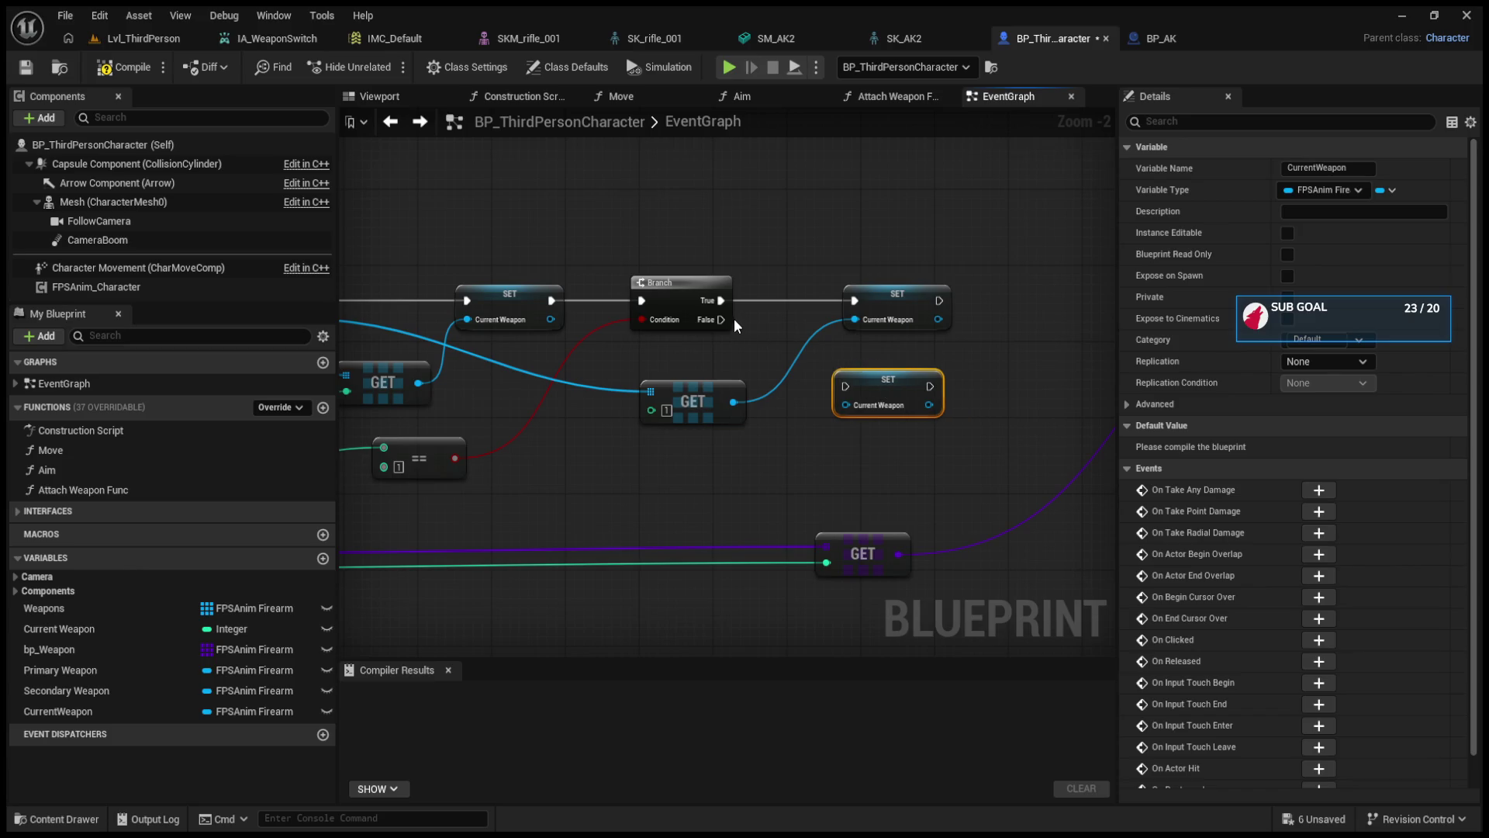
{"action": "left_click_drag", "start_coordinate": [723, 320], "coordinate": [847, 385]}
- Place a GET copy below the index-1 GET, fed from Out Actors through a reroute point
{"action": "left_click", "coordinate": [709, 398]}
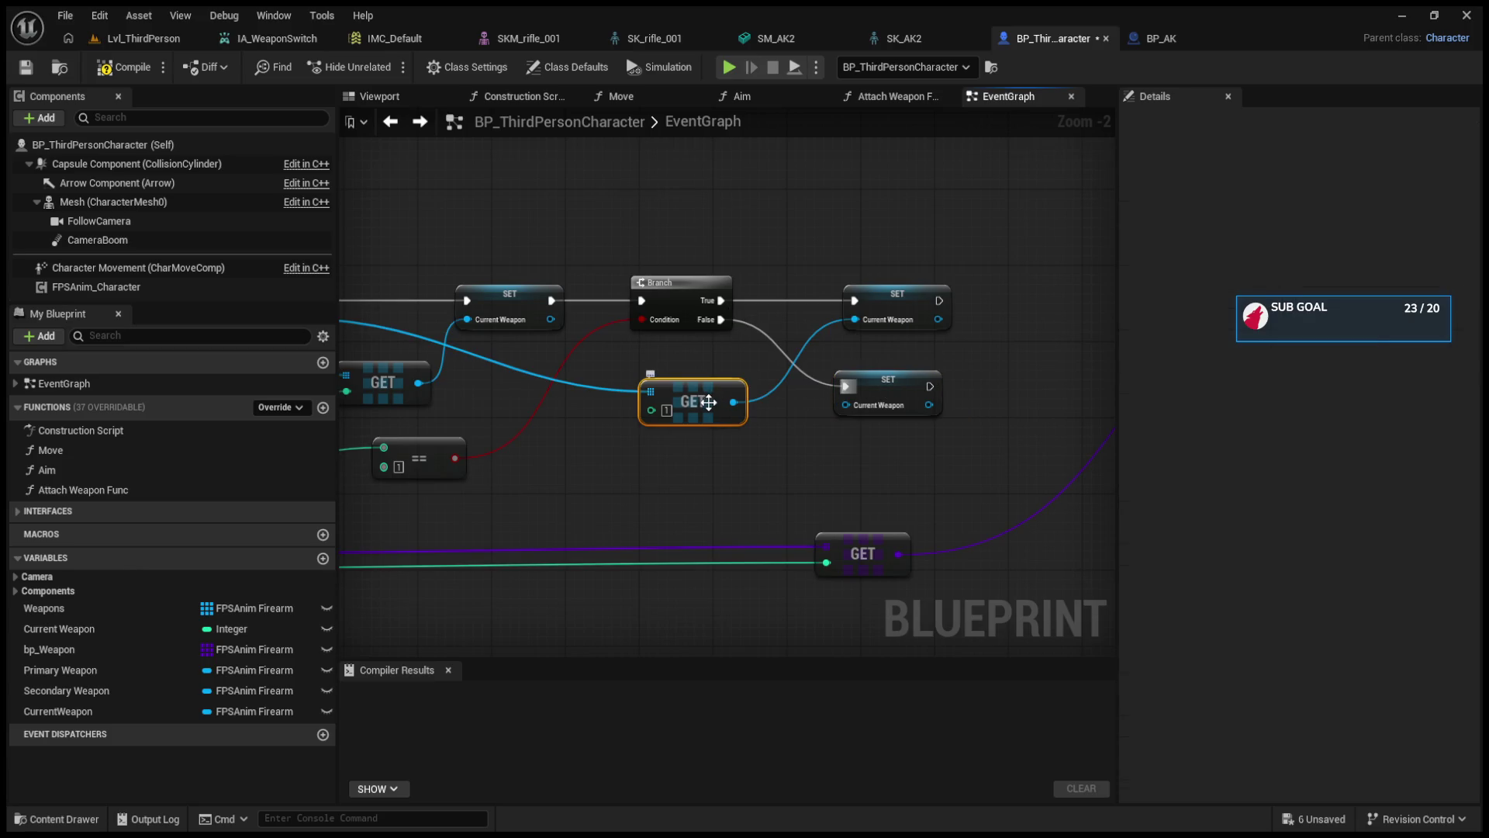
{"action": "key", "text": "ctrl+c"}
{"action": "key", "text": "ctrl+v"}
{"action": "mouse_move", "coordinate": [676, 475]}
{"action": "left_mouse_down"}
{"action": "mouse_move", "coordinate": [660, 389]}
{"action": "mouse_move", "coordinate": [659, 439]}
{"action": "left_mouse_up"}
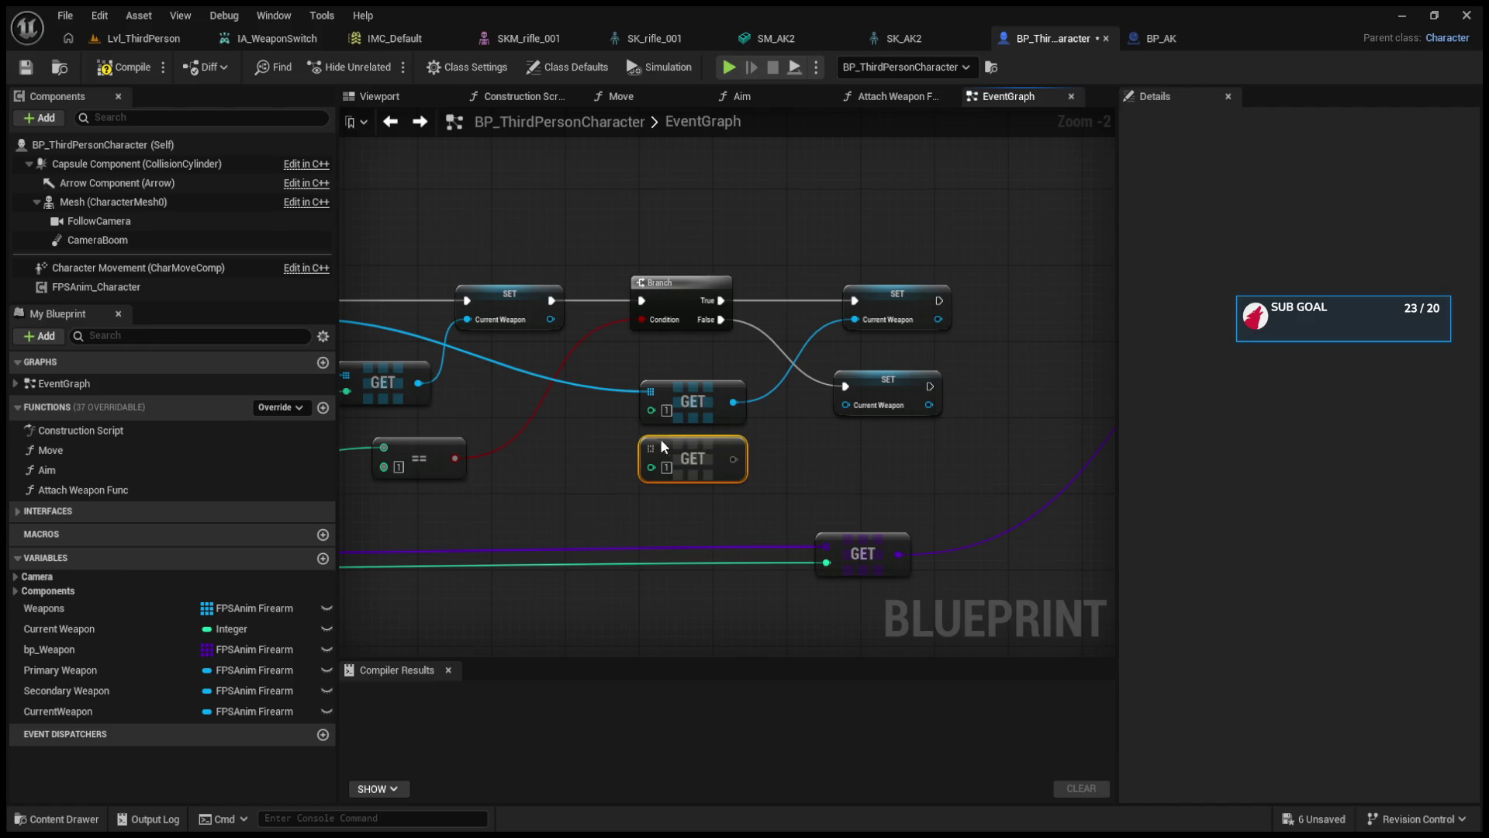
{"action": "mouse_move", "coordinate": [446, 329]}
{"action": "left_mouse_down"}
{"action": "mouse_move", "coordinate": [823, 462]}
{"action": "mouse_move", "coordinate": [481, 309]}
{"action": "left_mouse_up"}
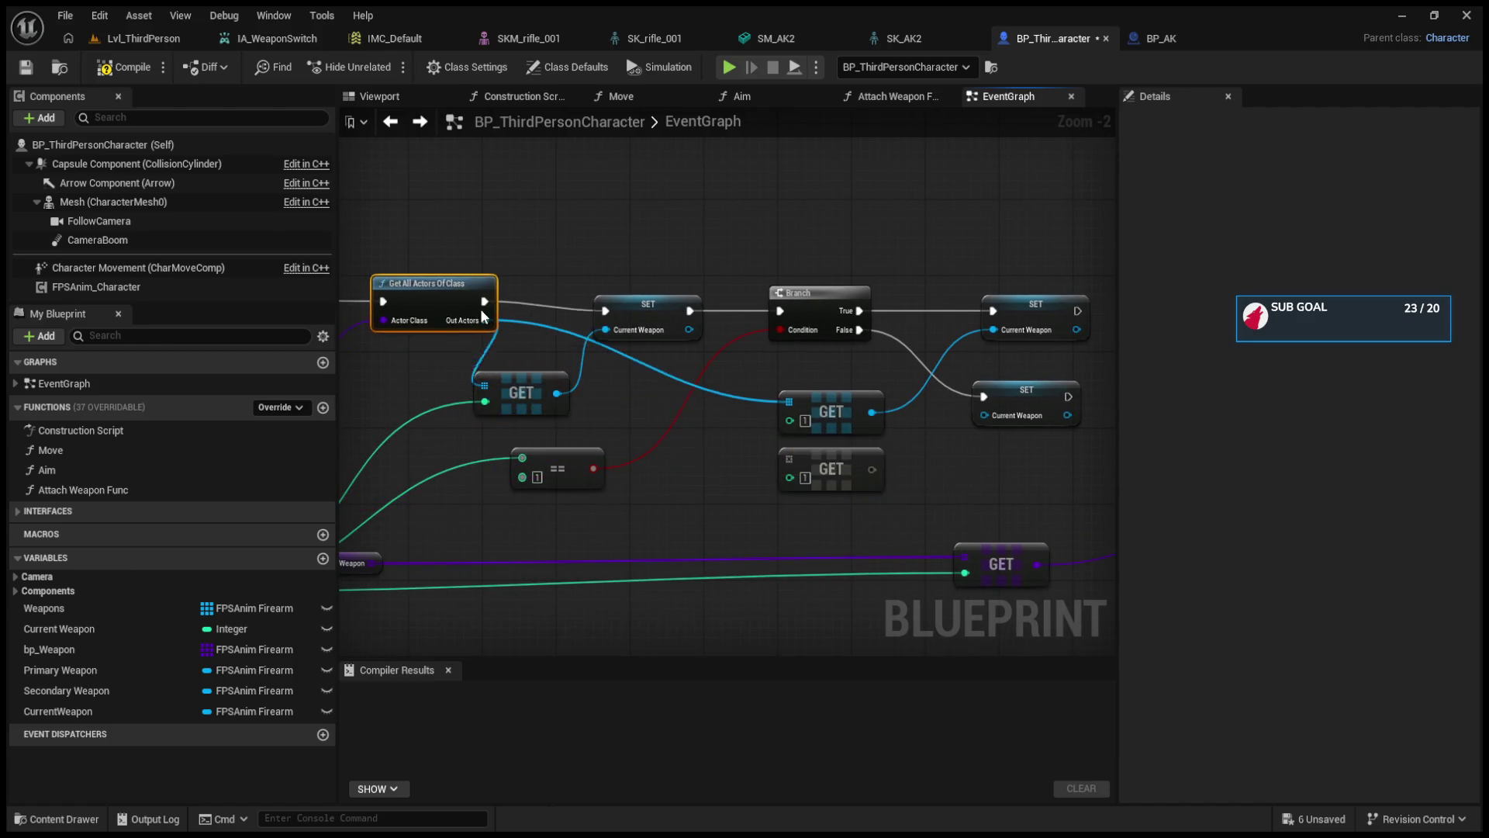
{"action": "double_click", "coordinate": [727, 395]}
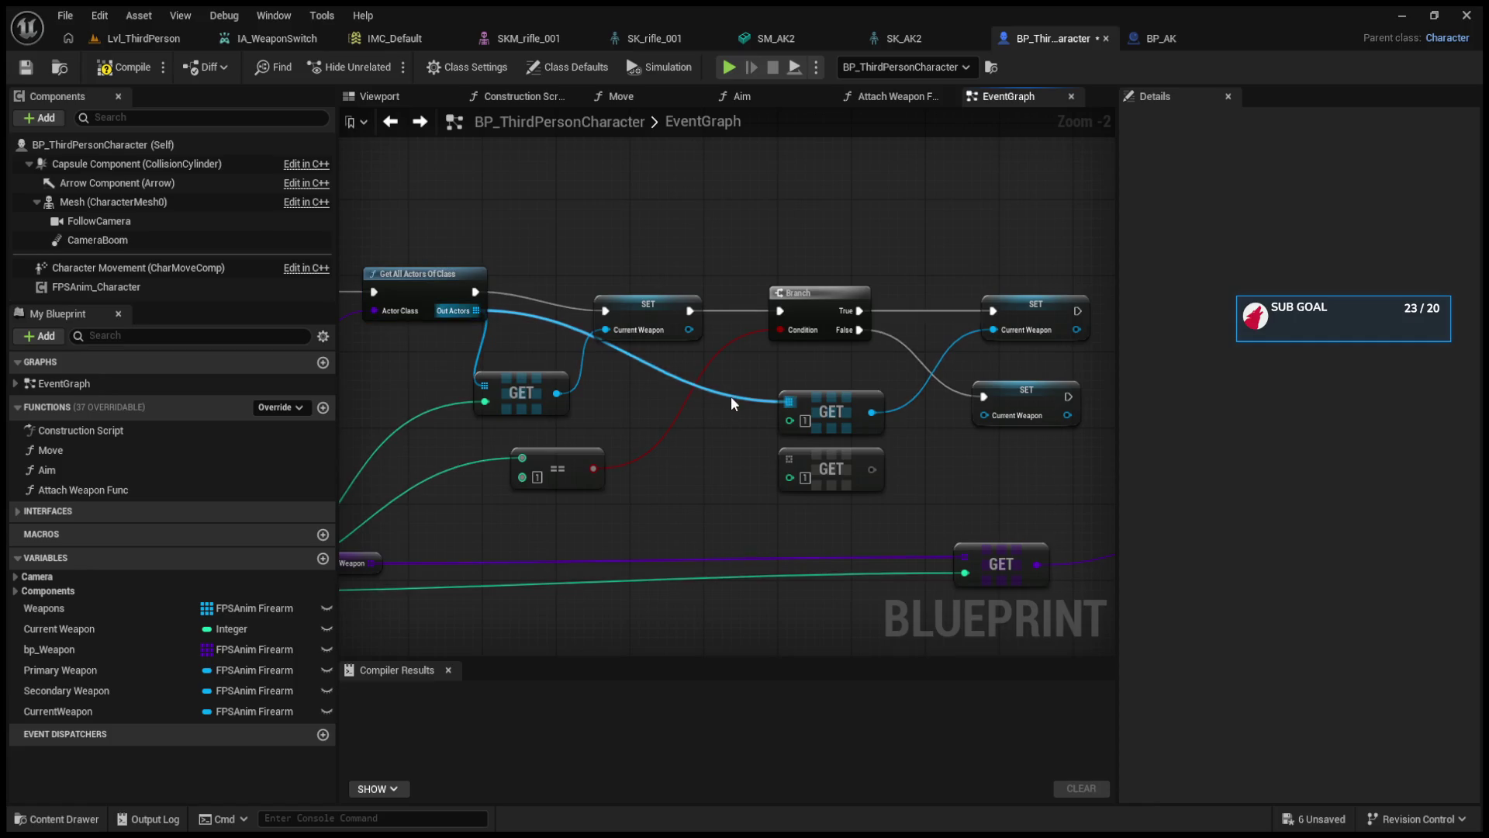
{"action": "mouse_move", "coordinate": [725, 397]}
{"action": "left_mouse_down"}
{"action": "mouse_move", "coordinate": [771, 468]}
{"action": "mouse_move", "coordinate": [790, 456]}
{"action": "left_mouse_up"}
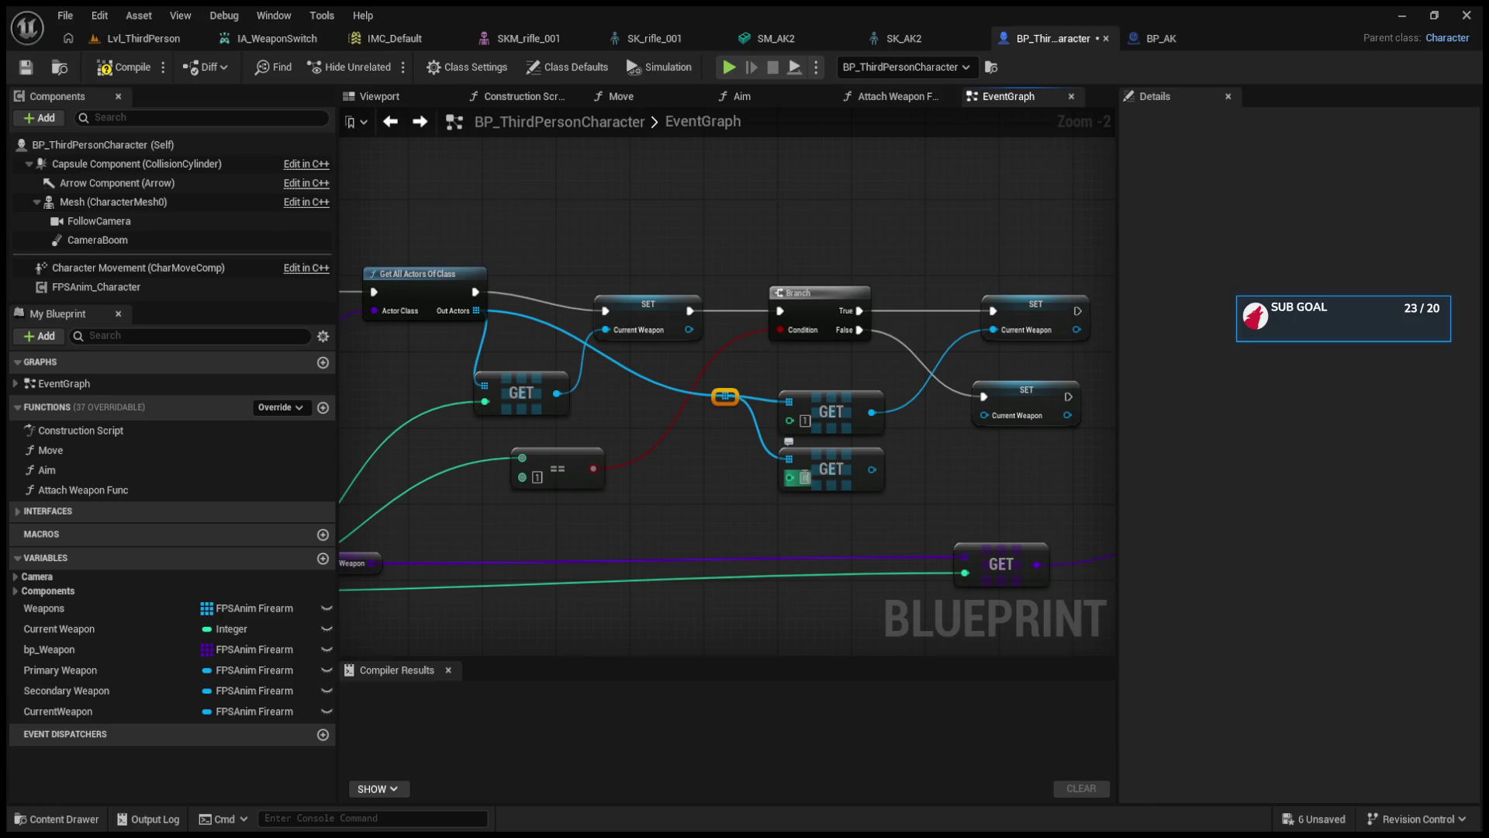
{"action": "mouse_move", "coordinate": [1017, 445]}
{"action": "left_mouse_down"}
{"action": "mouse_move", "coordinate": [831, 416]}
{"action": "mouse_move", "coordinate": [655, 466]}
{"action": "mouse_move", "coordinate": [537, 467]}
{"action": "left_mouse_up"}
{"action": "left_click", "coordinate": [838, 398]}
- Connect the execution of both SET Current Weapon nodes into SpawnActor
{"action": "left_click_drag", "start_coordinate": [494, 417], "coordinate": [909, 326]}
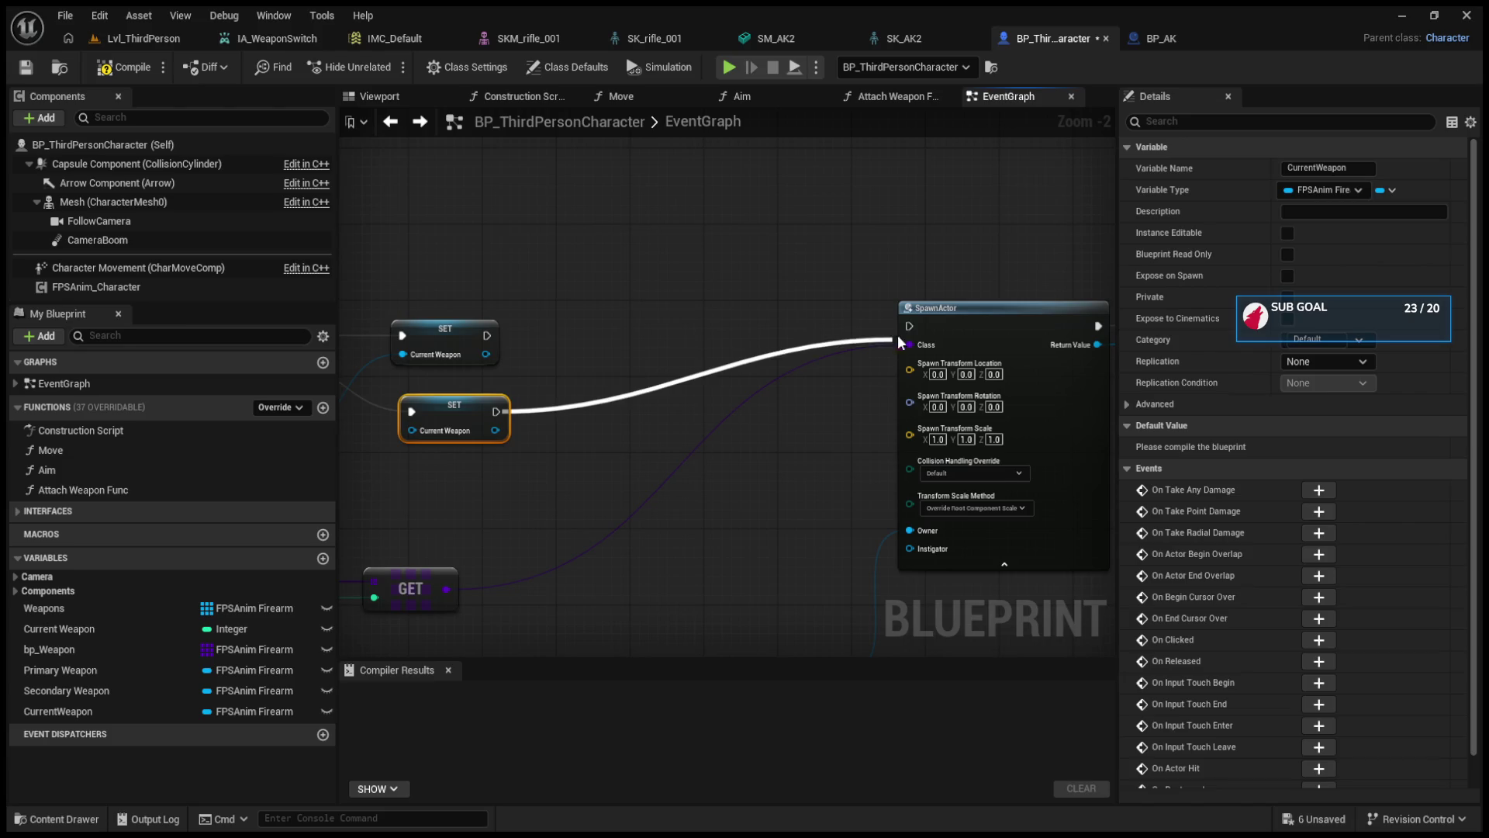
{"action": "left_click_drag", "start_coordinate": [488, 336], "coordinate": [910, 330]}
{"action": "left_click_drag", "start_coordinate": [443, 335], "coordinate": [504, 339]}
- Move the Attach Weapon Func call node left and open its function graph
{"action": "mouse_move", "coordinate": [608, 365]}
{"action": "left_mouse_down"}
{"action": "mouse_move", "coordinate": [888, 363]}
{"action": "mouse_move", "coordinate": [325, 330]}
{"action": "left_mouse_up"}
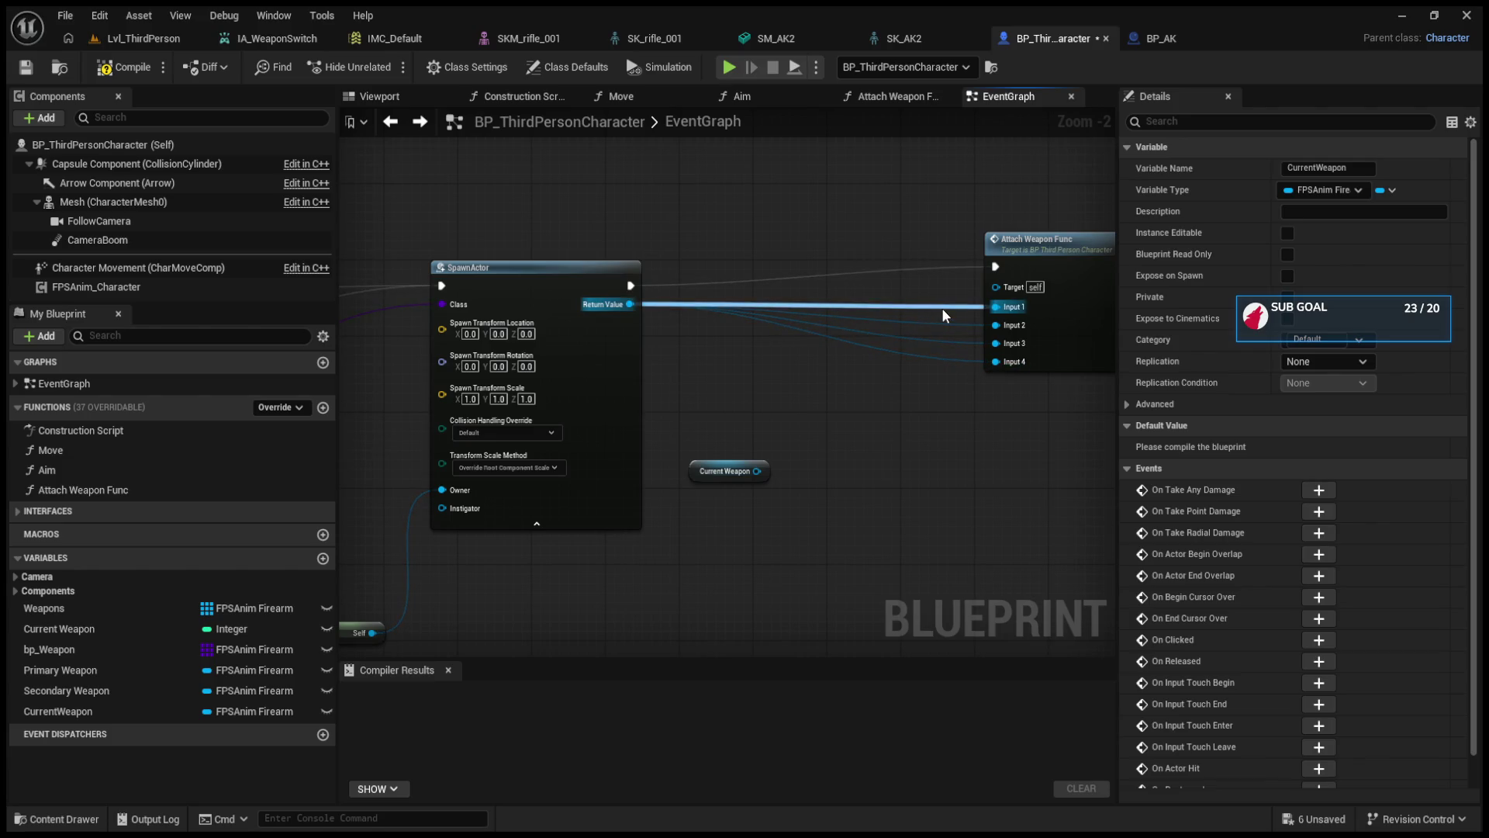
{"action": "scroll", "coordinate": [956, 398], "scroll_direction": "down", "scroll_amount": 3}
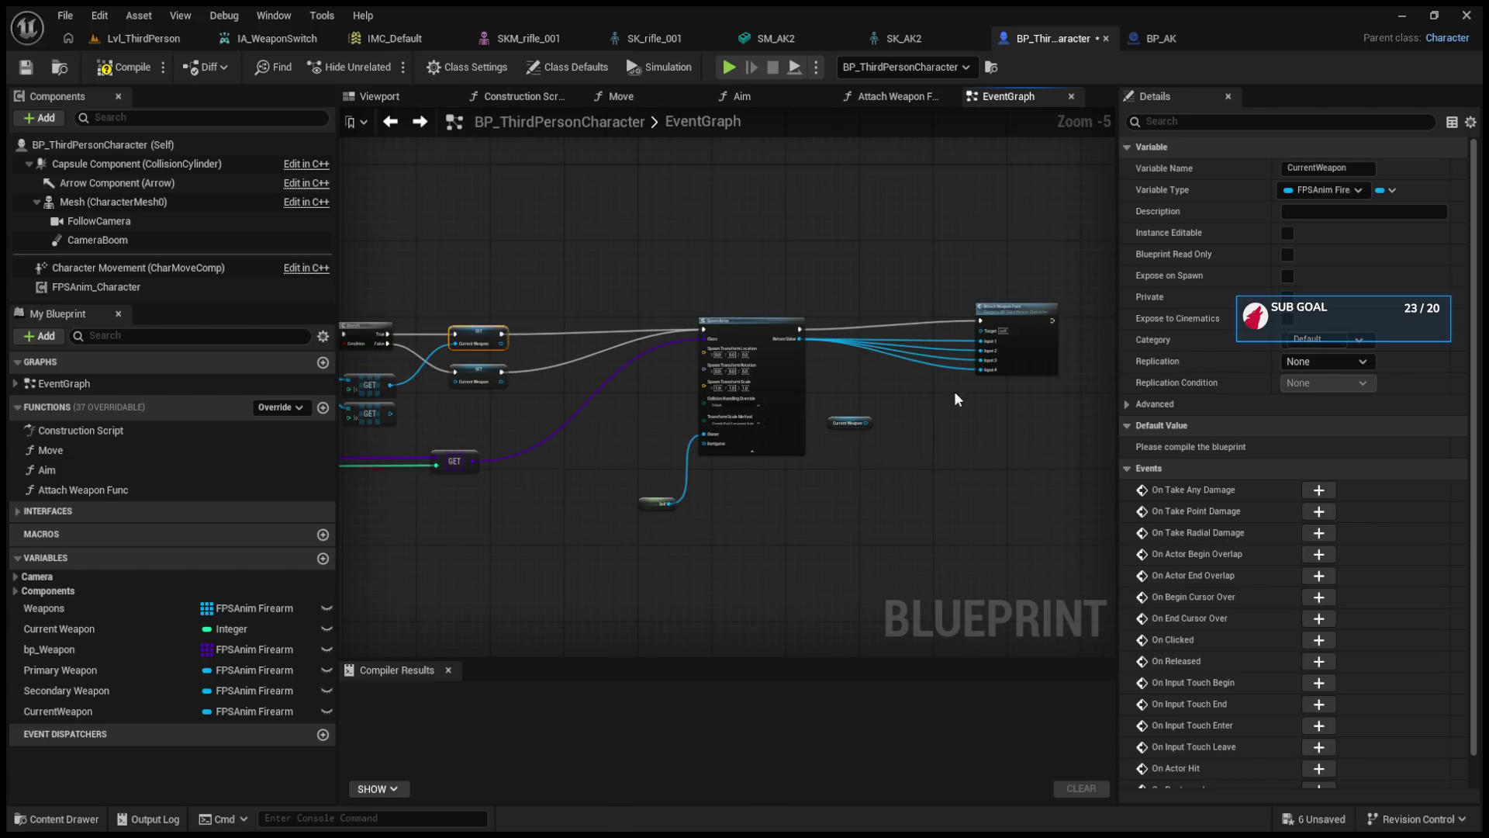
{"action": "scroll", "coordinate": [957, 398], "scroll_direction": "up", "scroll_amount": 2}
{"action": "left_click", "coordinate": [844, 287]}
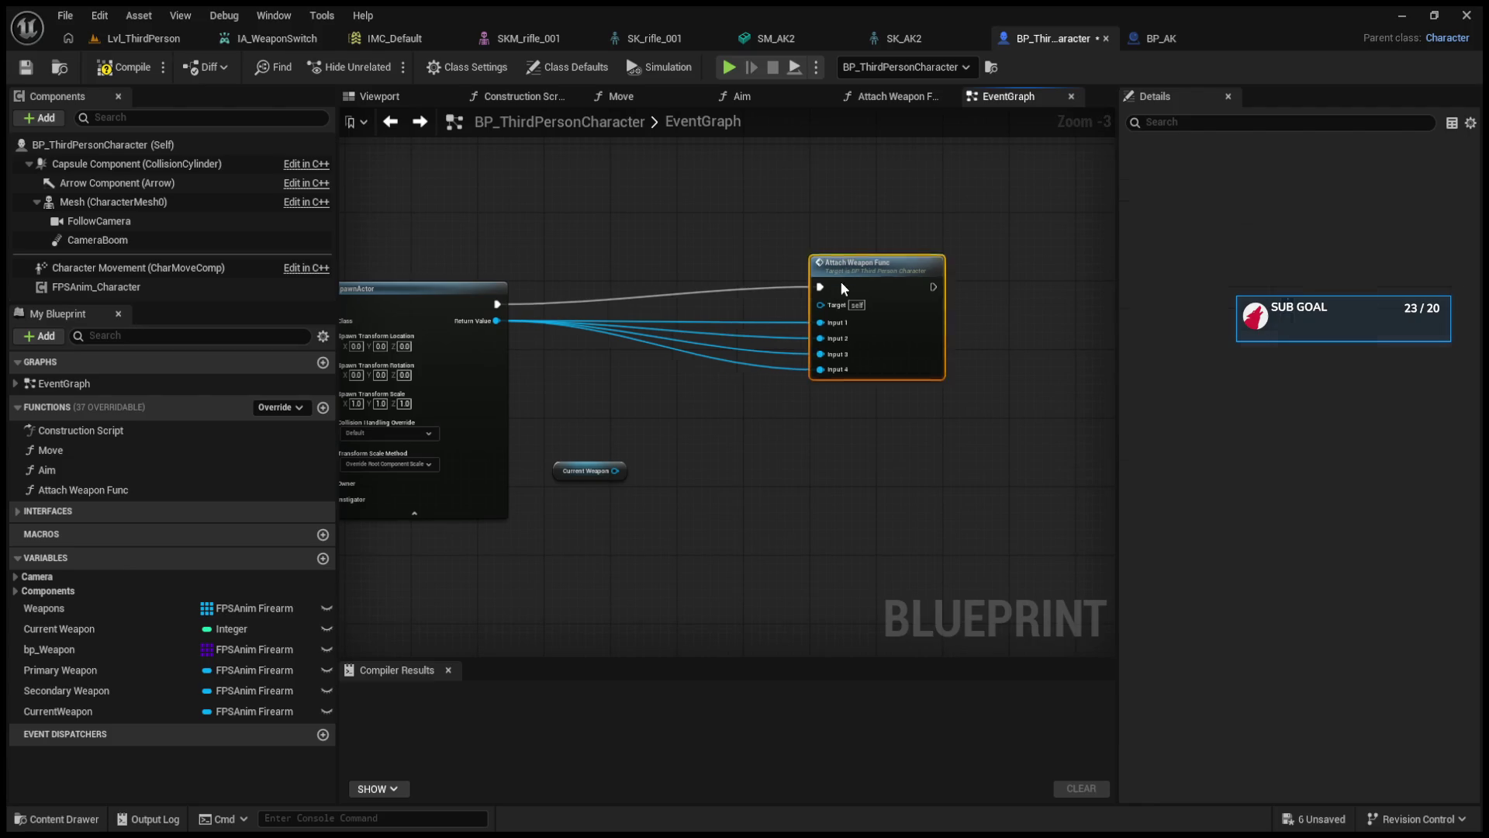
{"action": "left_click_drag", "start_coordinate": [842, 287], "coordinate": [779, 283]}
{"action": "left_click_drag", "start_coordinate": [388, 404], "coordinate": [779, 403]}
{"action": "left_click_drag", "start_coordinate": [616, 415], "coordinate": [836, 412]}
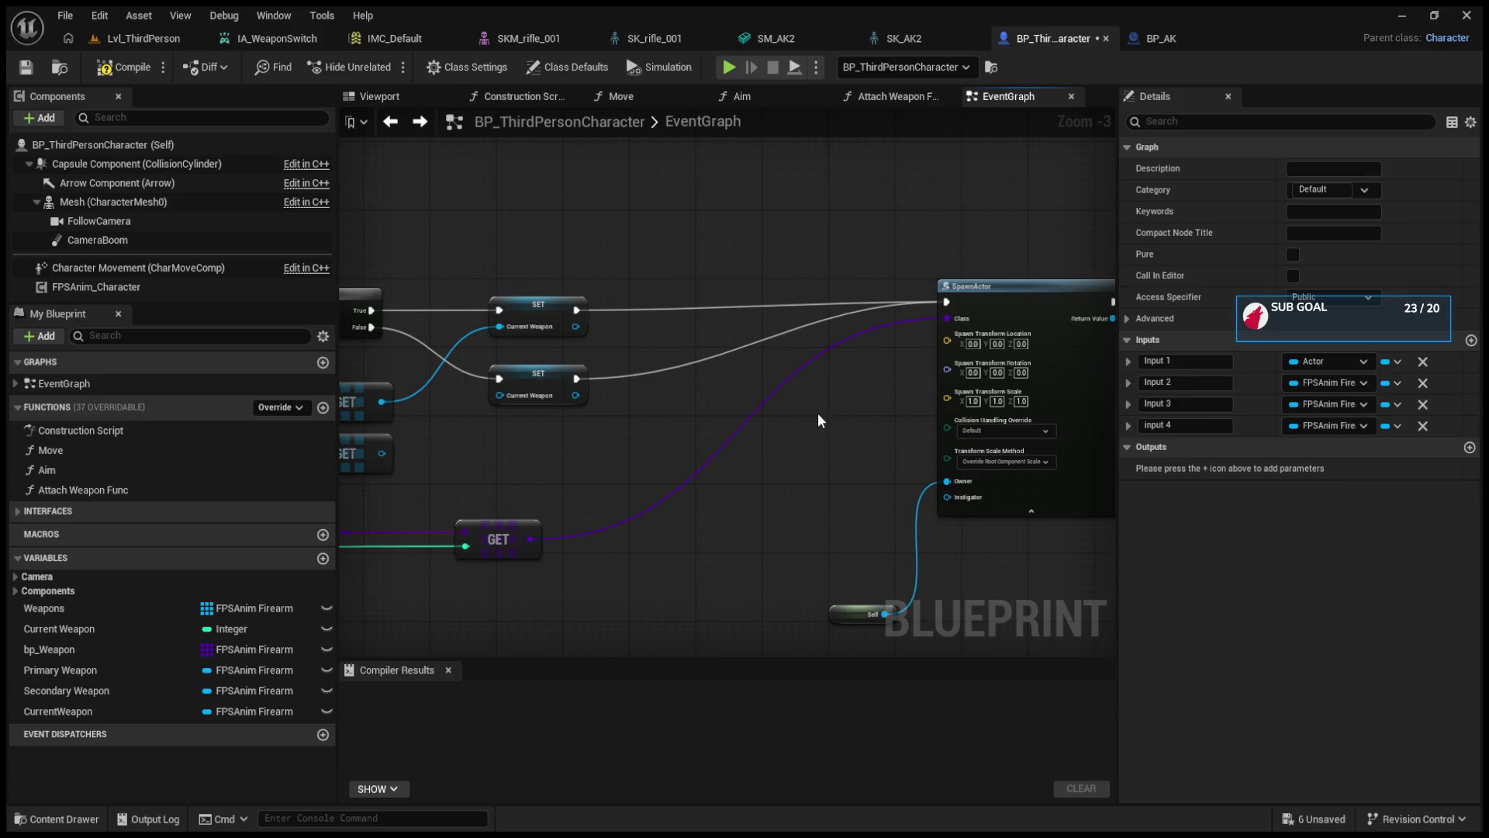
{"action": "left_click_drag", "start_coordinate": [844, 422], "coordinate": [530, 431]}
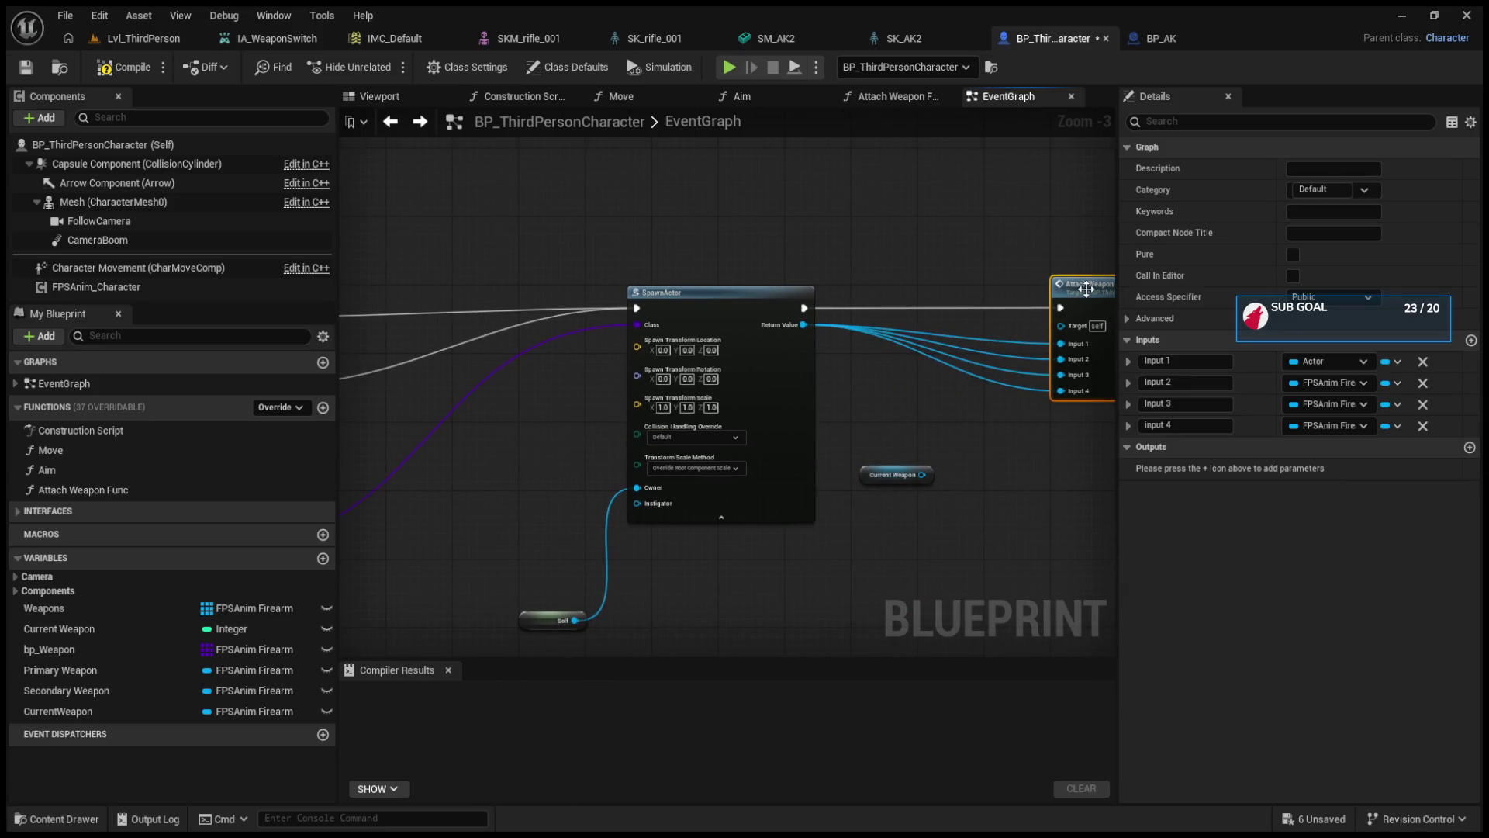
{"action": "double_click", "coordinate": [1086, 287]}
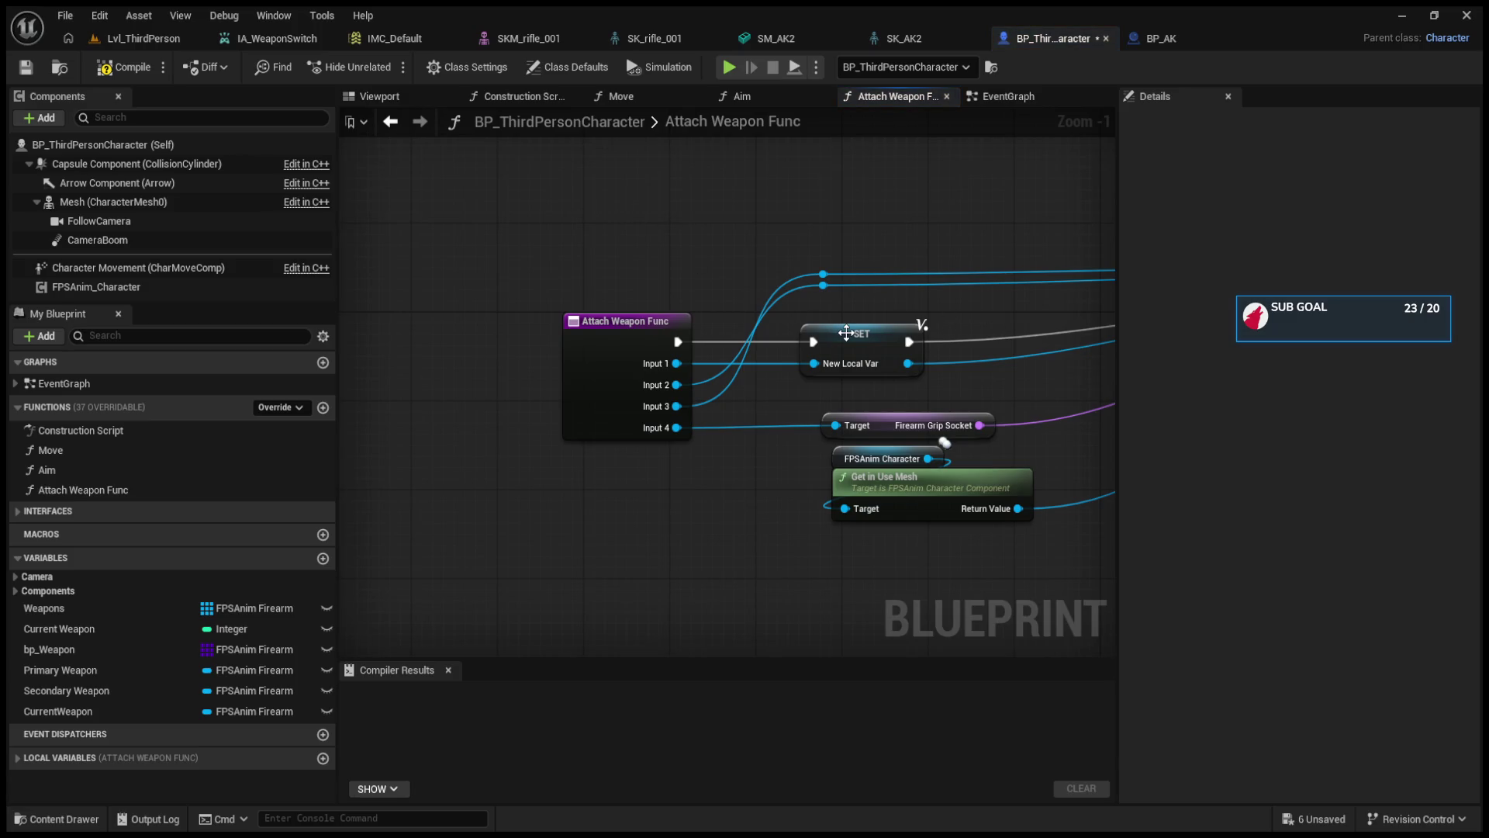
- In Attach Weapon Func, replace the New Local Var SET with a CurrentWeapon SET fed by Input 1
{"action": "left_click", "coordinate": [392, 124]}
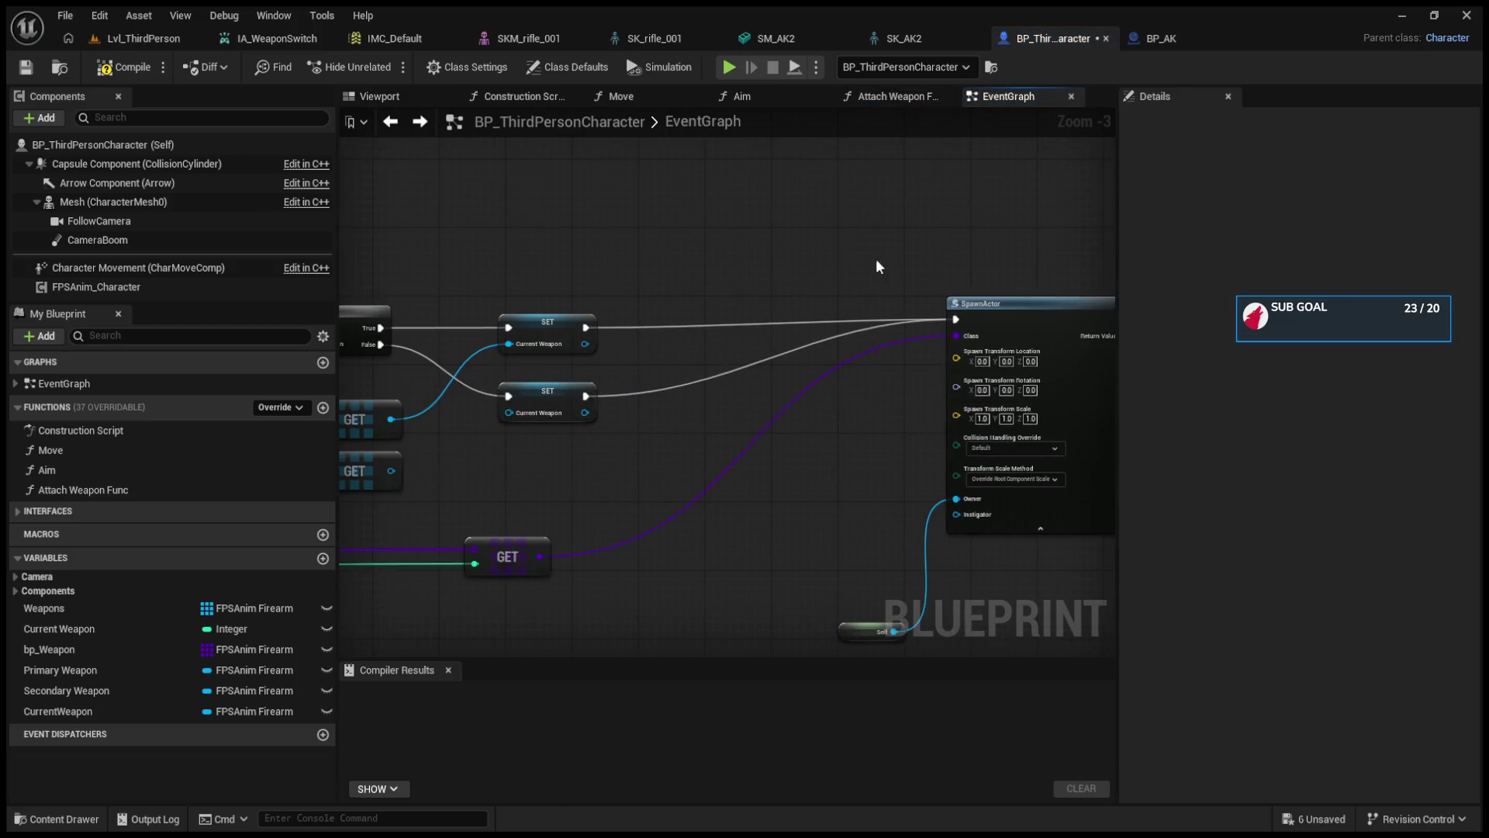
{"action": "double_click", "coordinate": [972, 298]}
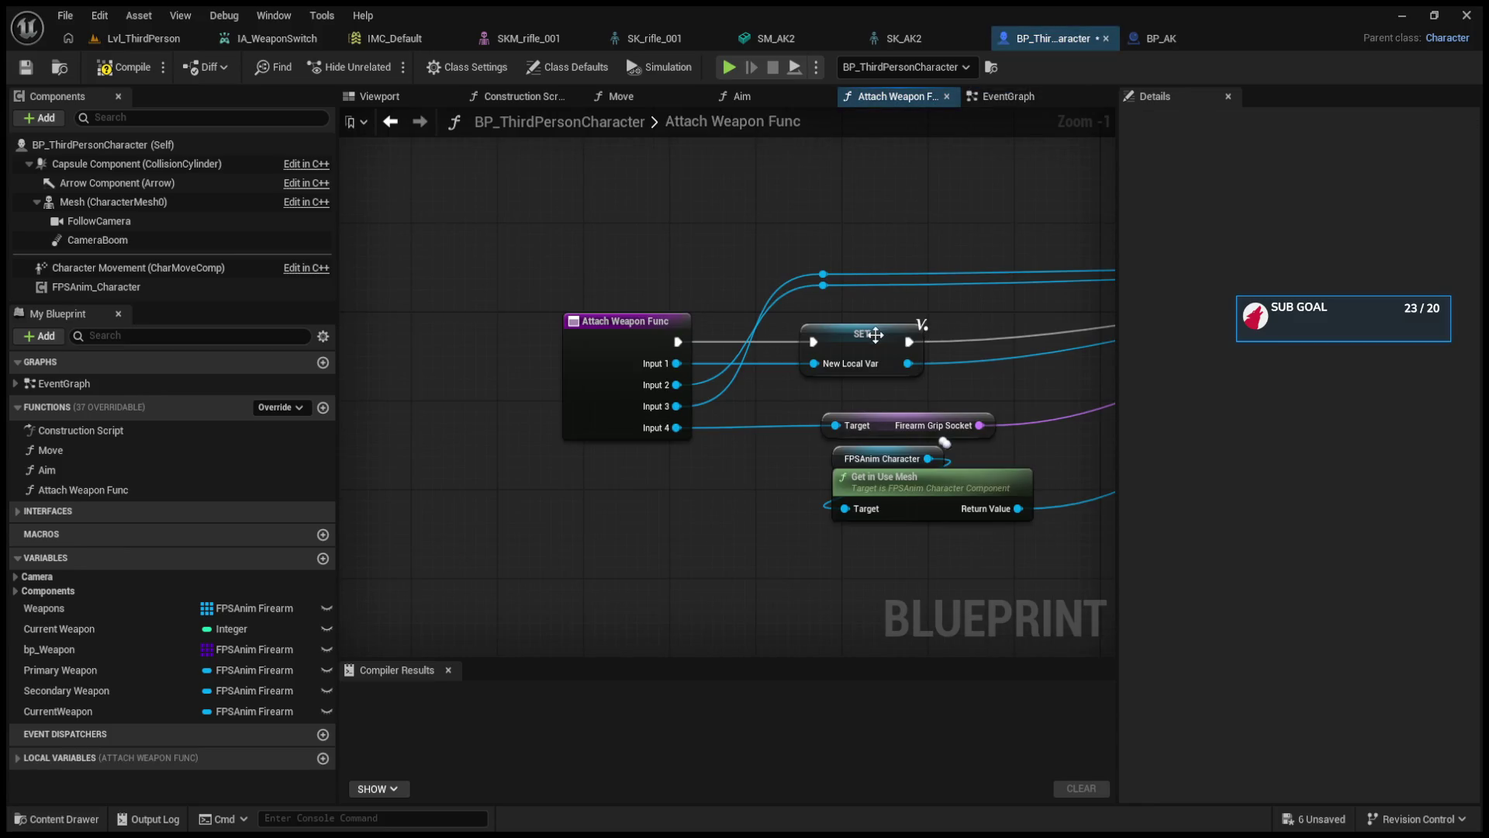
{"action": "left_click", "coordinate": [816, 345]}
{"action": "mouse_move", "coordinate": [816, 346]}
{"action": "left_mouse_down"}
{"action": "mouse_move", "coordinate": [859, 345]}
{"action": "mouse_move", "coordinate": [846, 339]}
{"action": "left_mouse_up"}
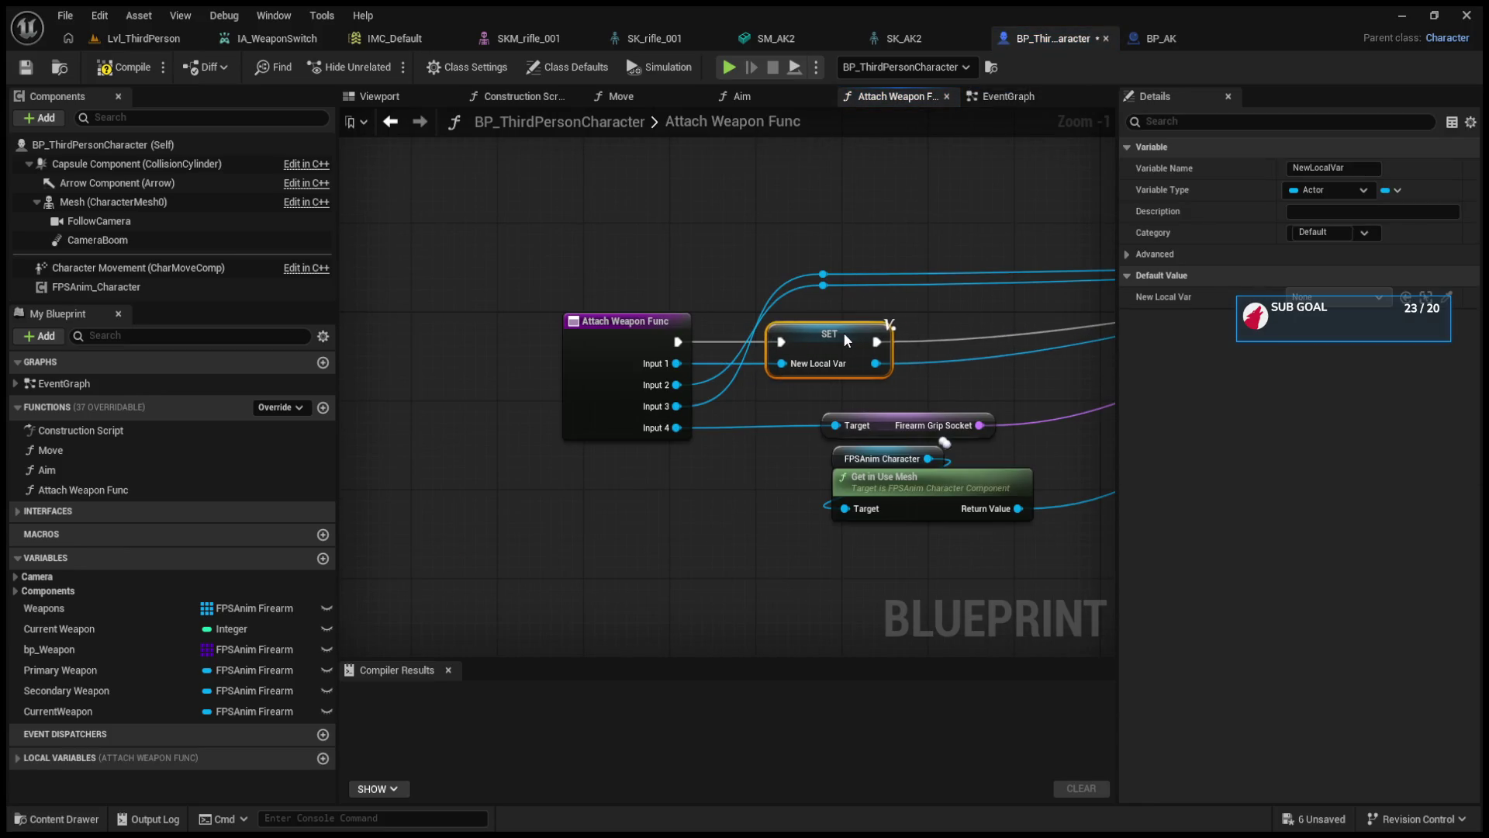
{"action": "key", "text": "Delete"}
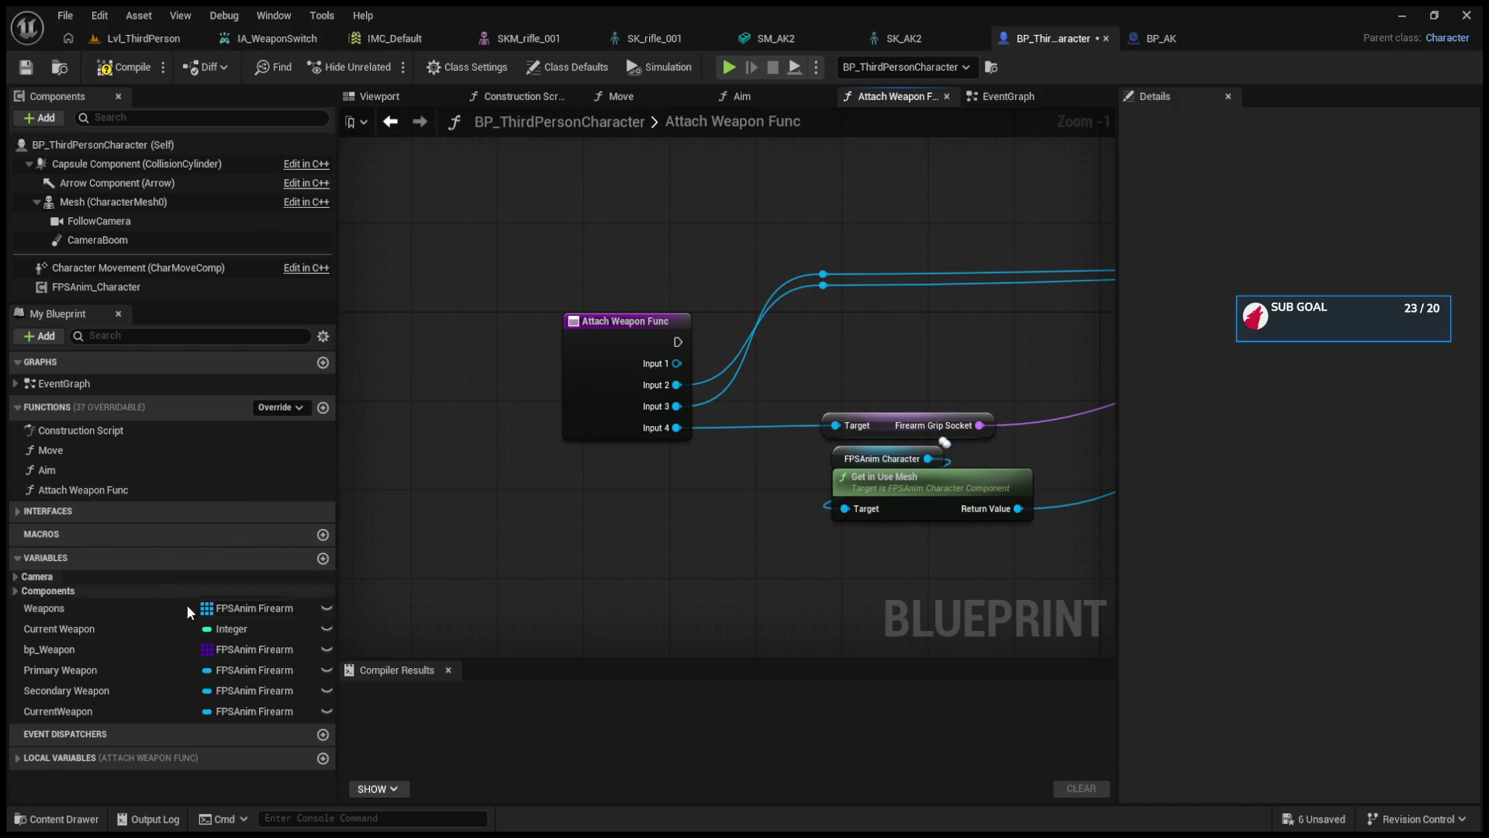
{"action": "left_click_drag", "start_coordinate": [124, 709], "coordinate": [825, 325]}
{"action": "mouse_move", "coordinate": [678, 341]}
{"action": "left_mouse_down"}
{"action": "mouse_move", "coordinate": [832, 329]}
{"action": "mouse_move", "coordinate": [813, 352]}
{"action": "mouse_move", "coordinate": [835, 352]}
{"action": "left_mouse_up"}
{"action": "double_click", "coordinate": [672, 363]}
{"action": "left_click_drag", "start_coordinate": [674, 362], "coordinate": [859, 356]}
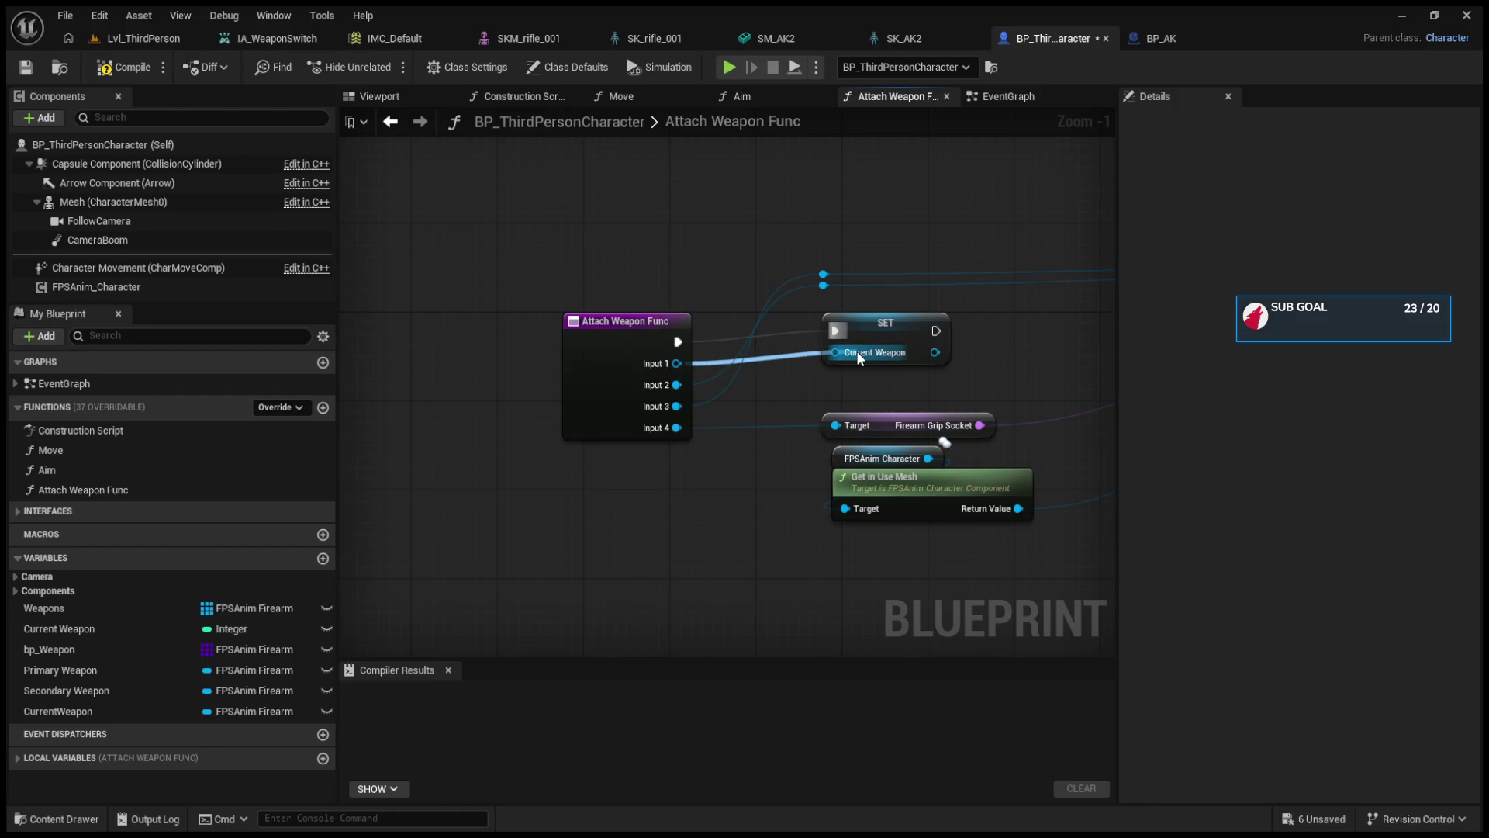
{"action": "left_click_drag", "start_coordinate": [859, 355], "coordinate": [856, 351]}
- Undo back to the original New Local Var SET node and compile the blueprint
{"action": "left_click", "coordinate": [863, 326]}
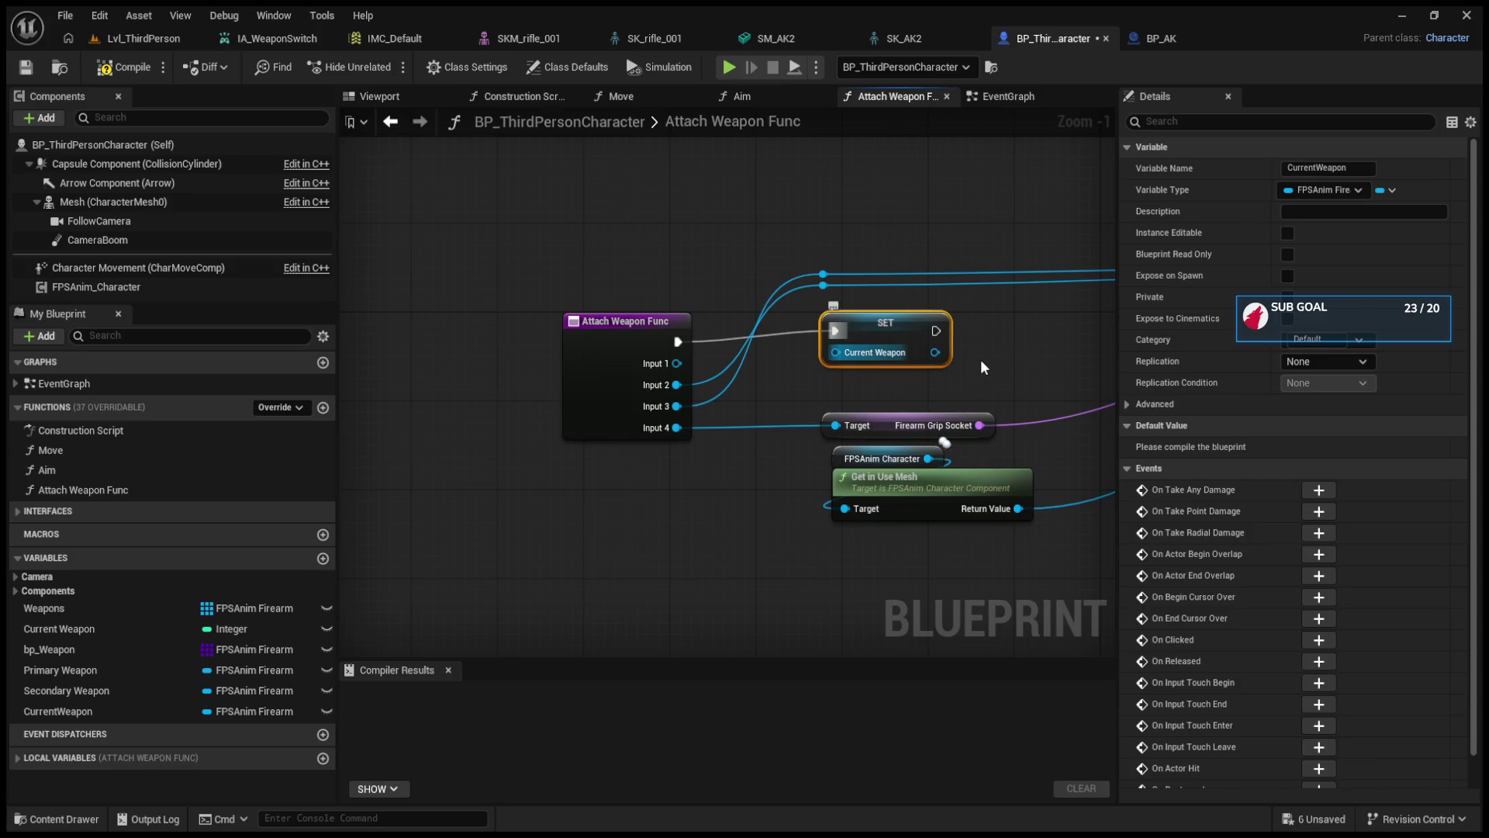
{"action": "key", "text": "ctrl+z"}
{"action": "key", "text": "ctrl+z"}
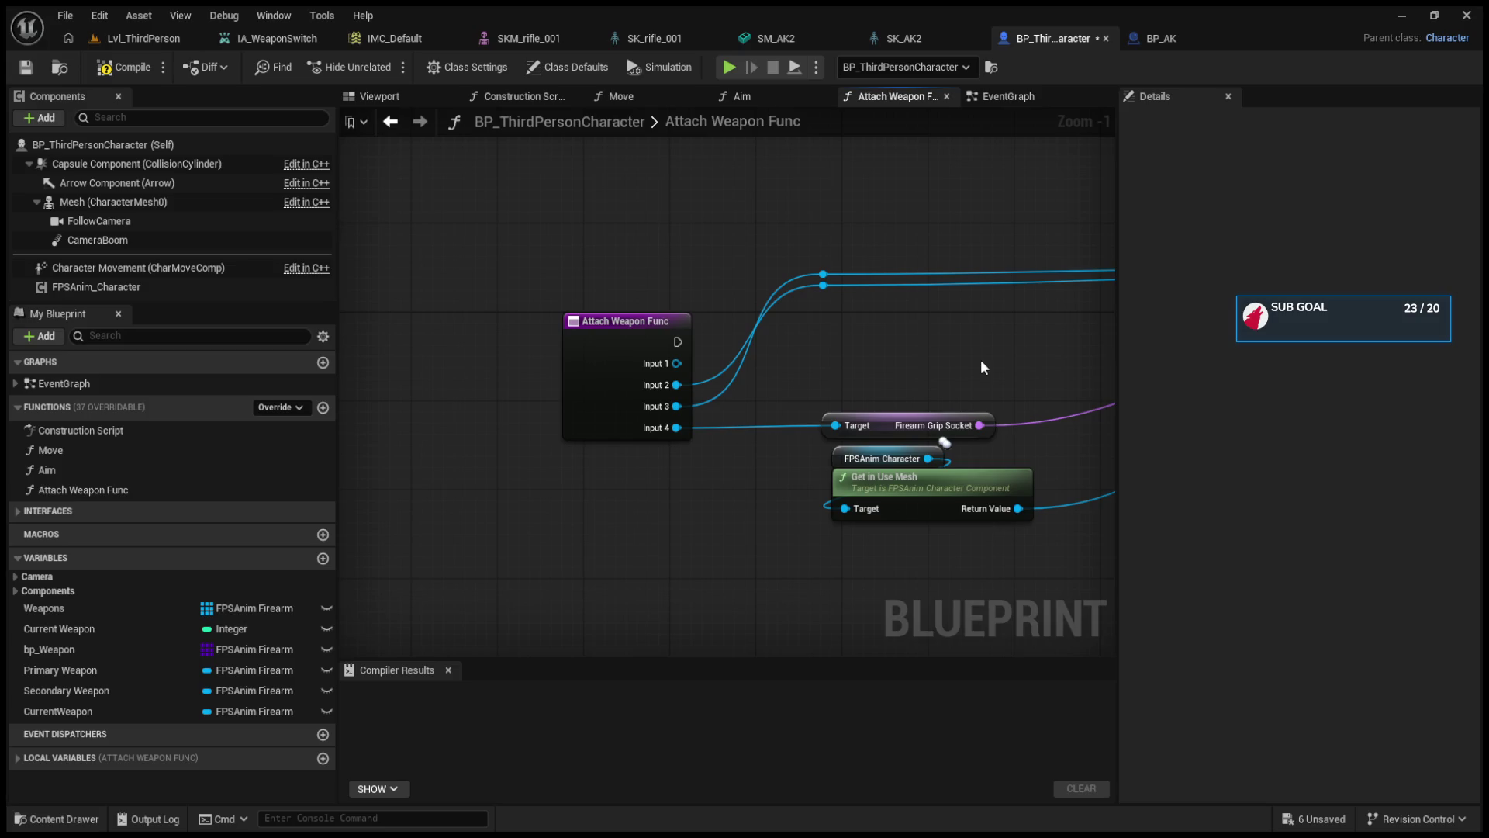
{"action": "key", "text": "ctrl+z"}
{"action": "mouse_move", "coordinate": [980, 360]}
{"action": "left_mouse_down"}
{"action": "mouse_move", "coordinate": [655, 362]}
{"action": "mouse_move", "coordinate": [902, 332]}
{"action": "mouse_move", "coordinate": [676, 343]}
{"action": "left_mouse_up"}
{"action": "left_click", "coordinate": [142, 77]}
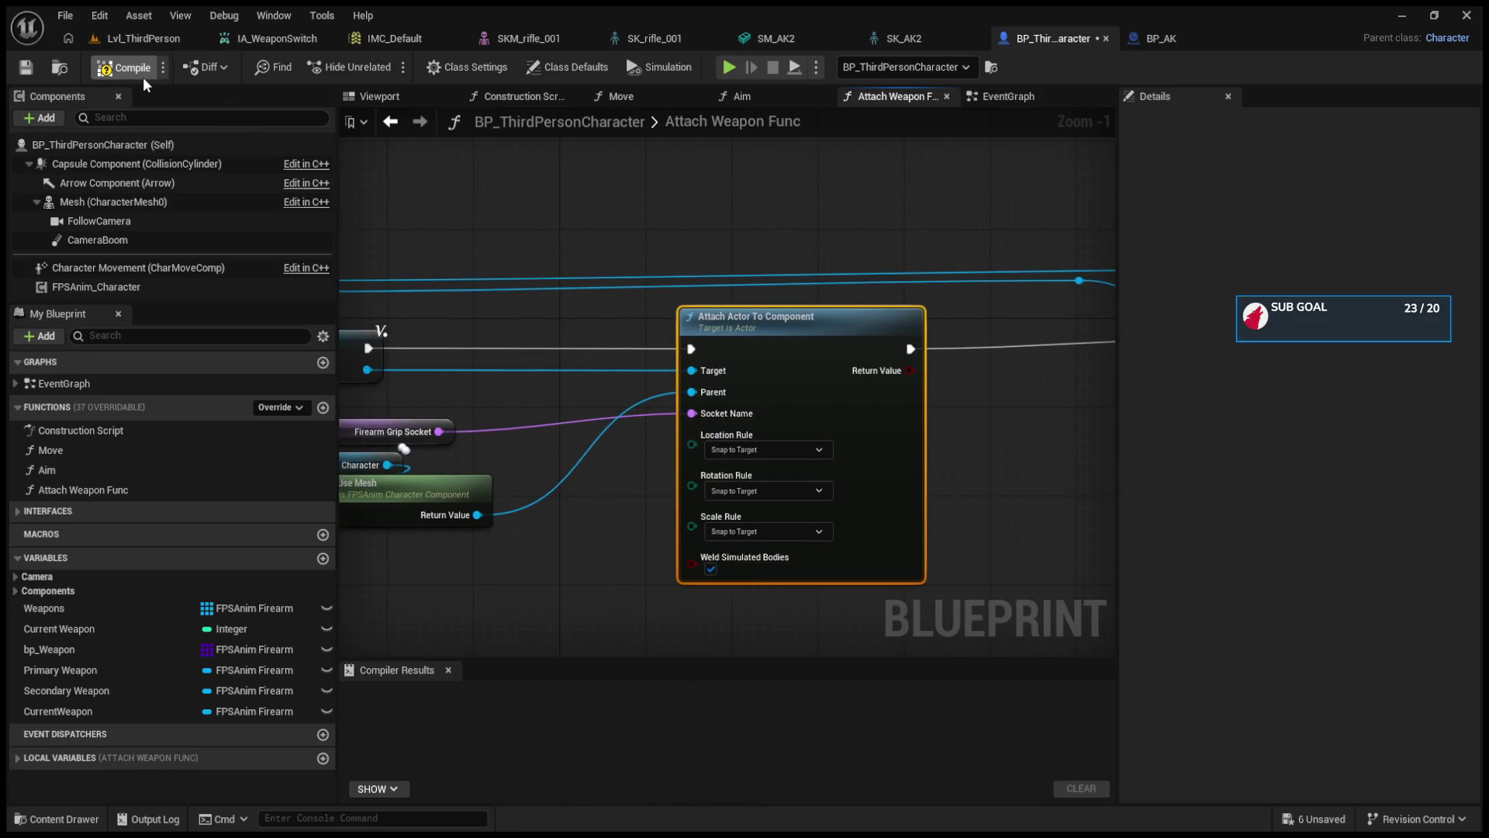
- Back in the EventGraph, move the upper SET right and wire element 0 into the lower SET
{"action": "left_click_drag", "start_coordinate": [441, 263], "coordinate": [739, 273]}
{"action": "left_click", "coordinate": [389, 123]}
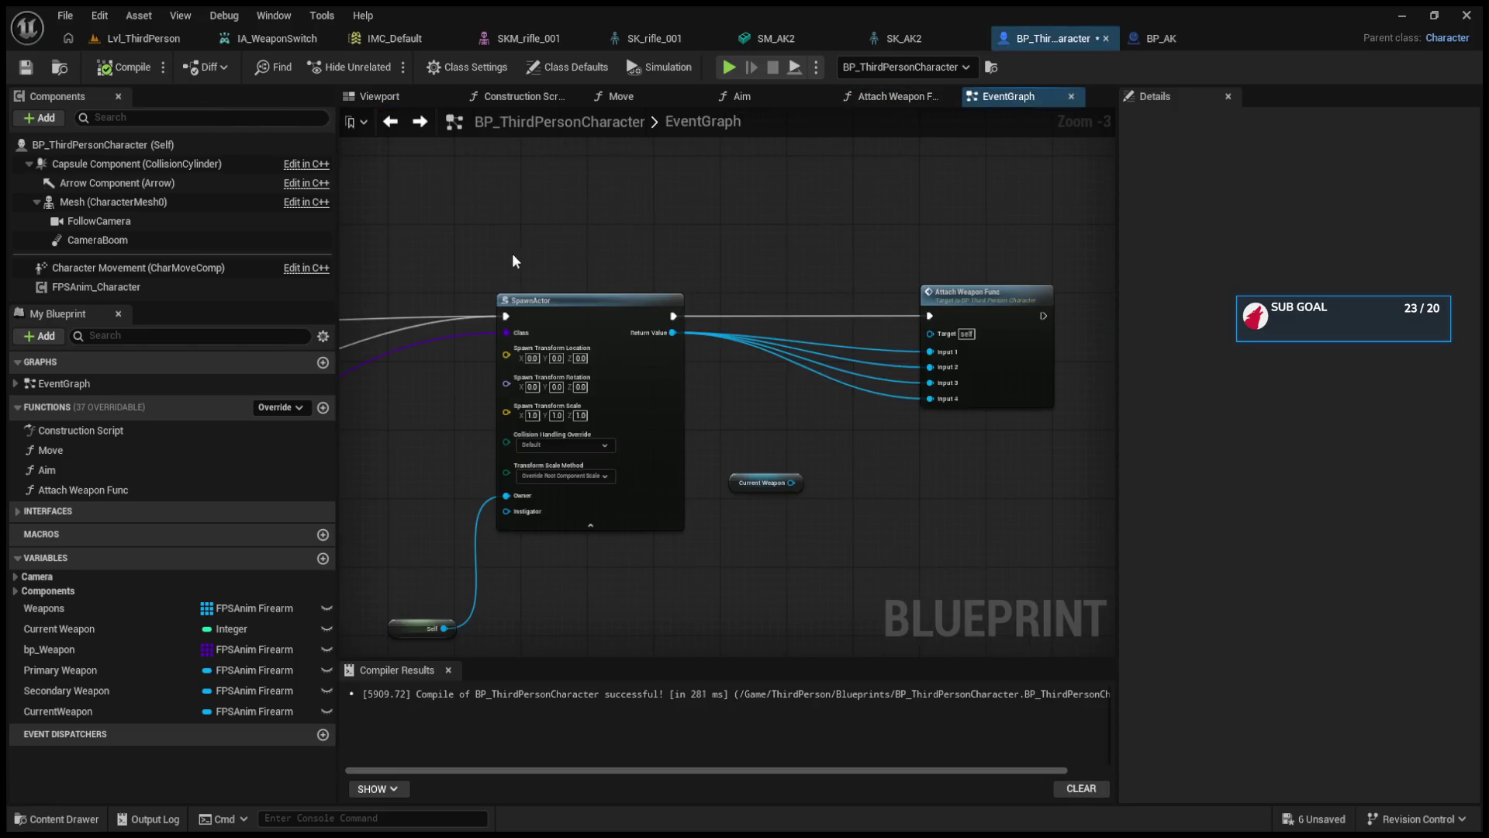
{"action": "left_click_drag", "start_coordinate": [349, 351], "coordinate": [598, 343]}
{"action": "scroll", "coordinate": [601, 344], "scroll_direction": "up", "scroll_amount": 2}
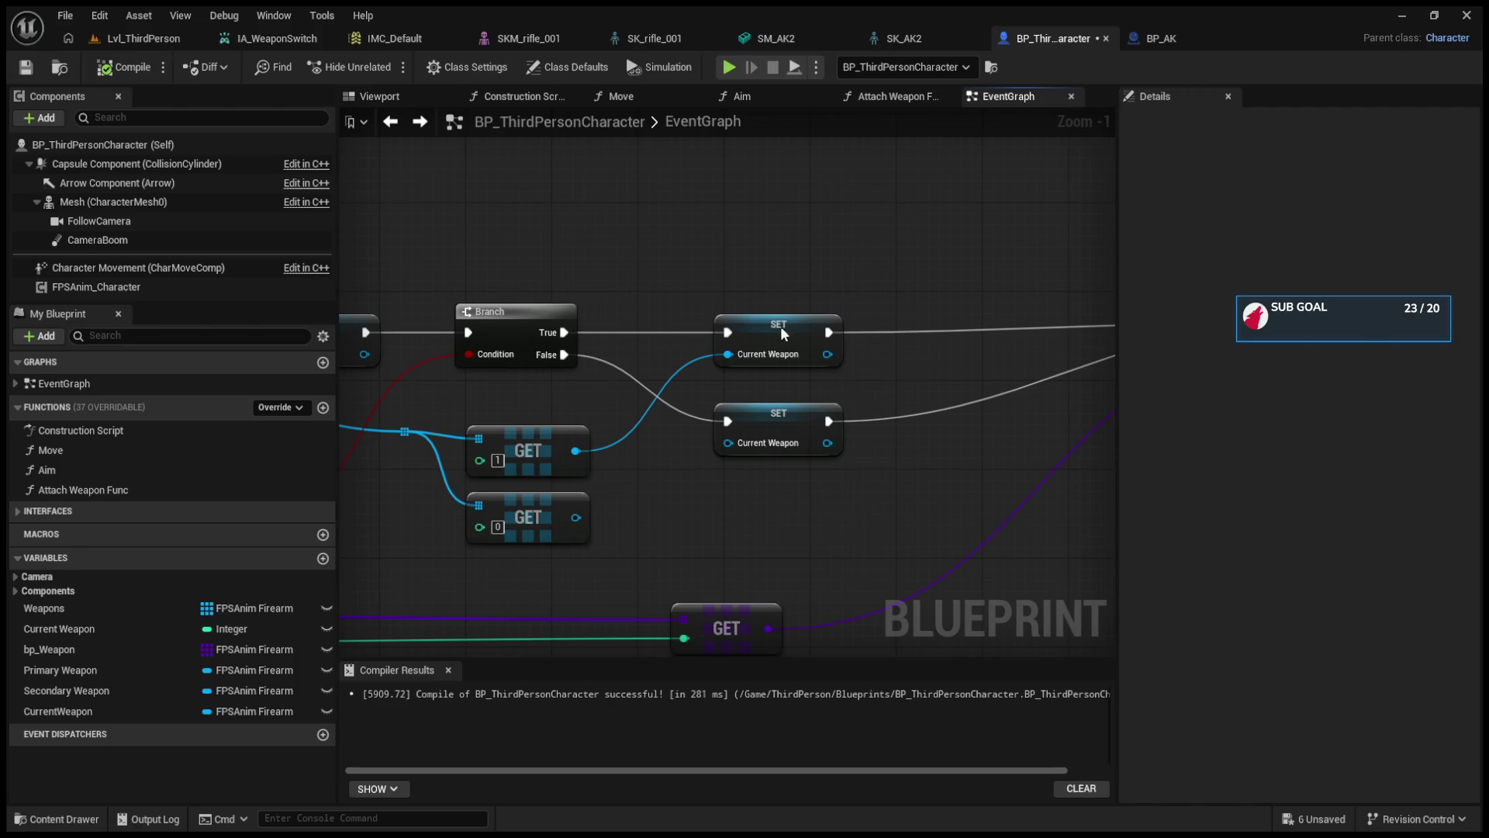
{"action": "left_click_drag", "start_coordinate": [780, 326], "coordinate": [920, 326]}
{"action": "left_click", "coordinate": [794, 421]}
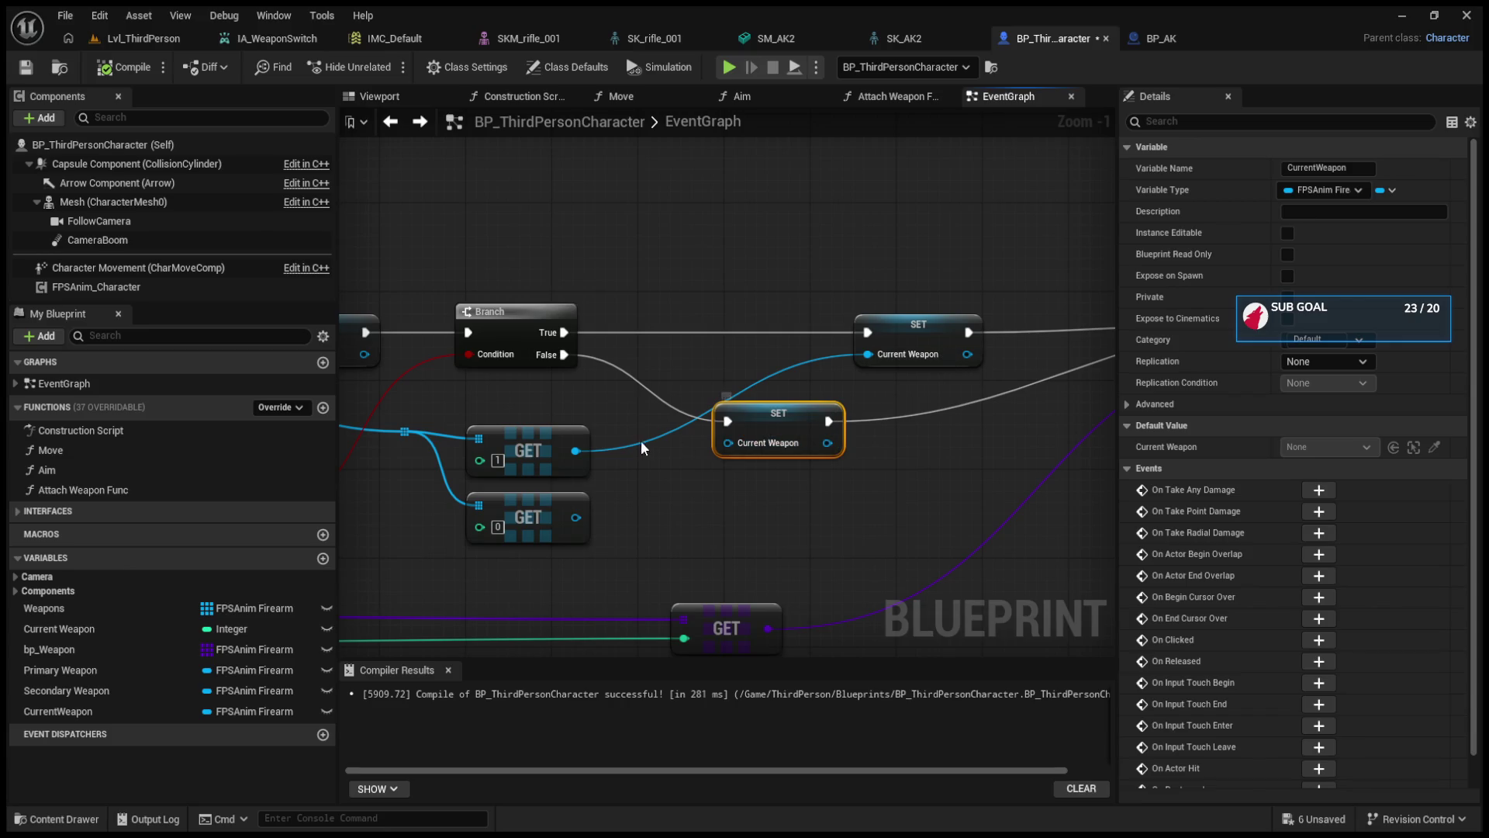
{"action": "left_click_drag", "start_coordinate": [576, 518], "coordinate": [727, 444]}
- Pull a wire from GET [1], then briefly check the Attach Weapon Func graph
{"action": "left_click_drag", "start_coordinate": [570, 459], "coordinate": [665, 314]}
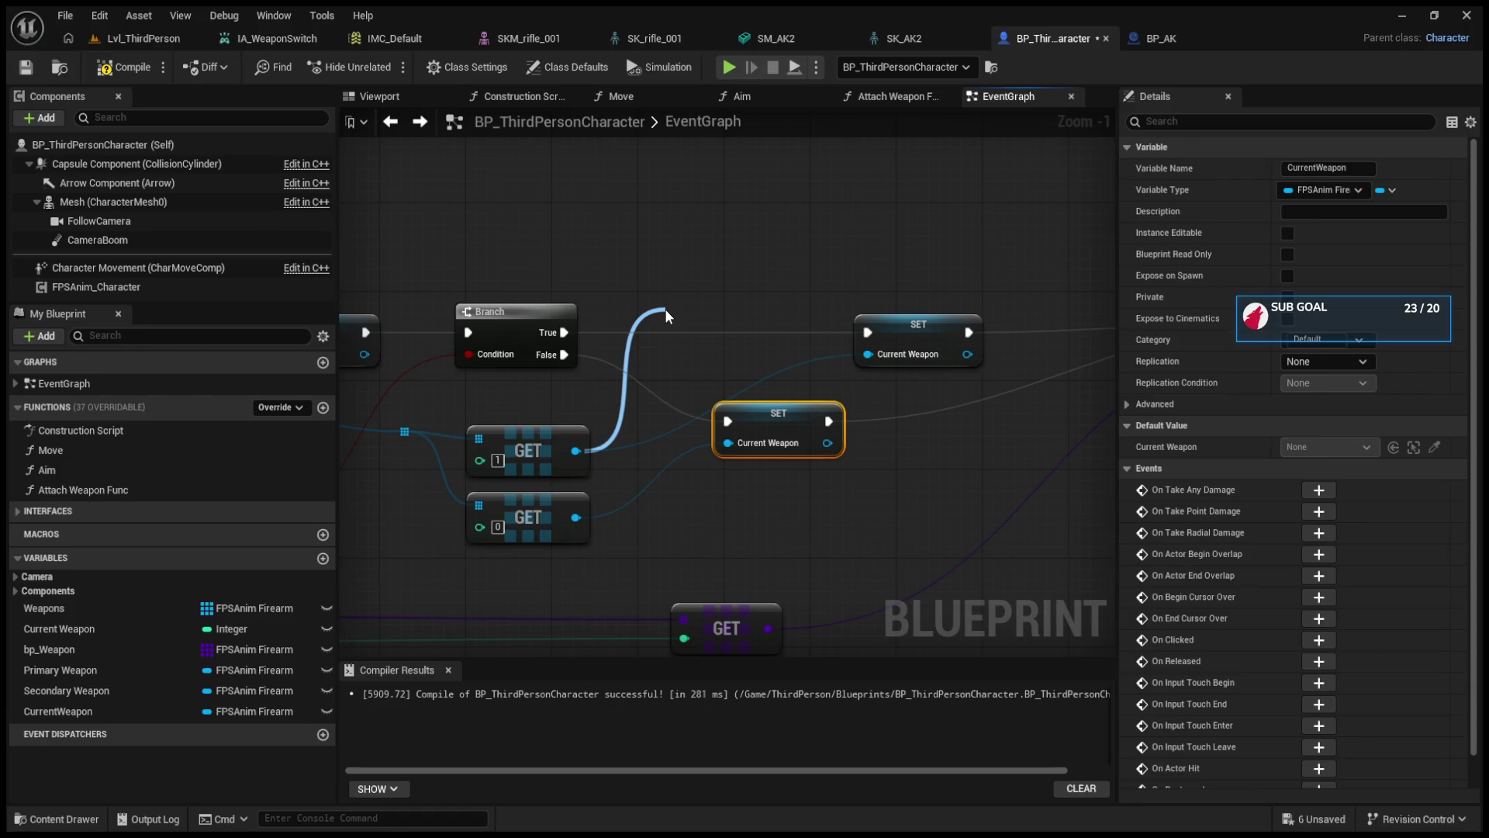
{"action": "mouse_move", "coordinate": [664, 309]}
{"action": "left_mouse_down"}
{"action": "mouse_move", "coordinate": [636, 249]}
{"action": "mouse_move", "coordinate": [705, 286]}
{"action": "mouse_move", "coordinate": [701, 308]}
{"action": "mouse_move", "coordinate": [829, 398]}
{"action": "left_mouse_up"}
{"action": "left_click_drag", "start_coordinate": [719, 285], "coordinate": [310, 222]}
{"action": "double_click", "coordinate": [1078, 382]}
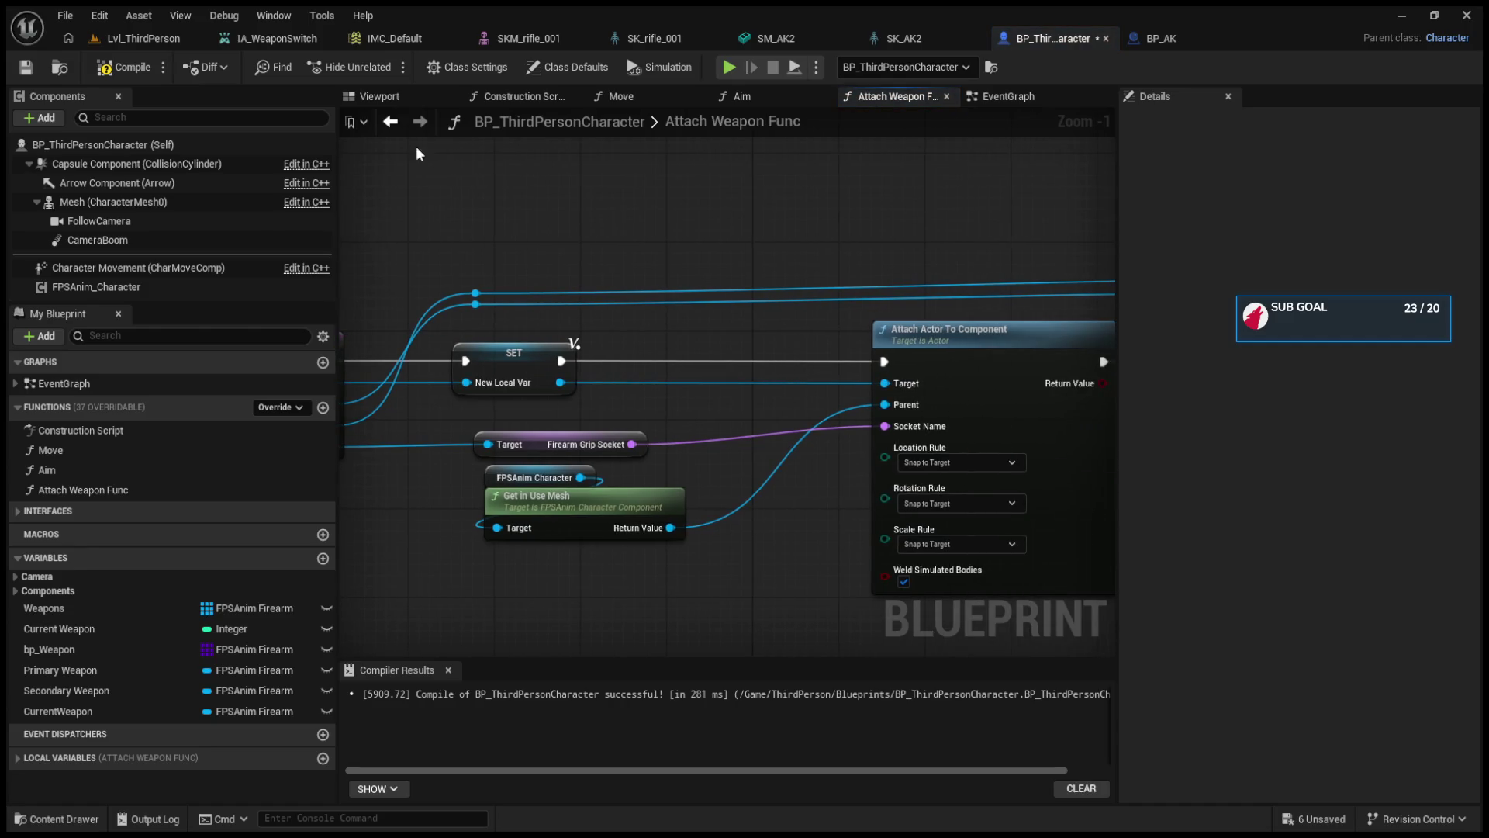
{"action": "left_click", "coordinate": [393, 124]}
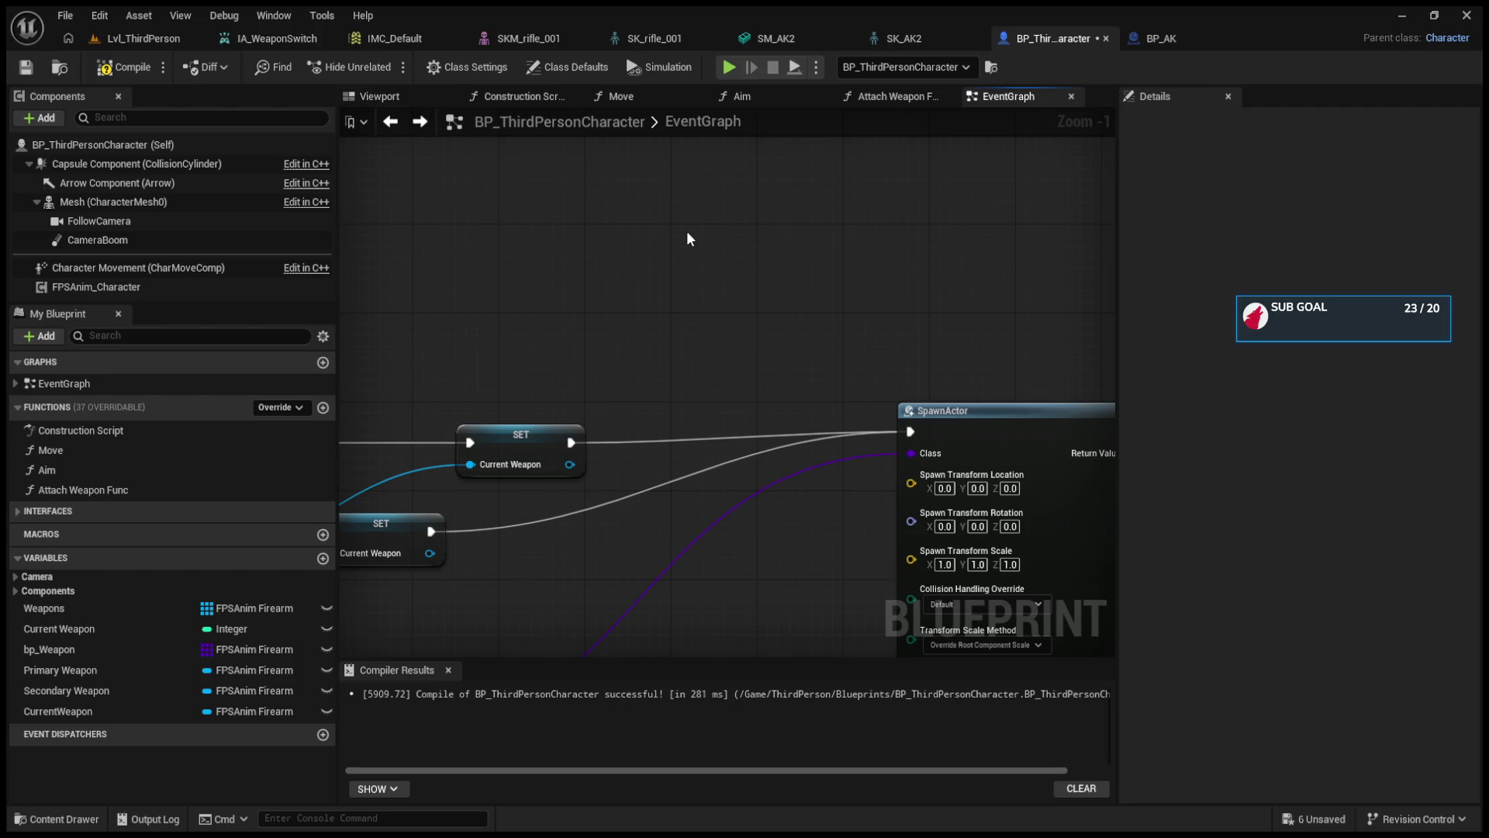
- Paste a Destroy Actor node and route execution from the upper SET through it into SpawnActor
{"action": "key", "text": "ctrl+v"}
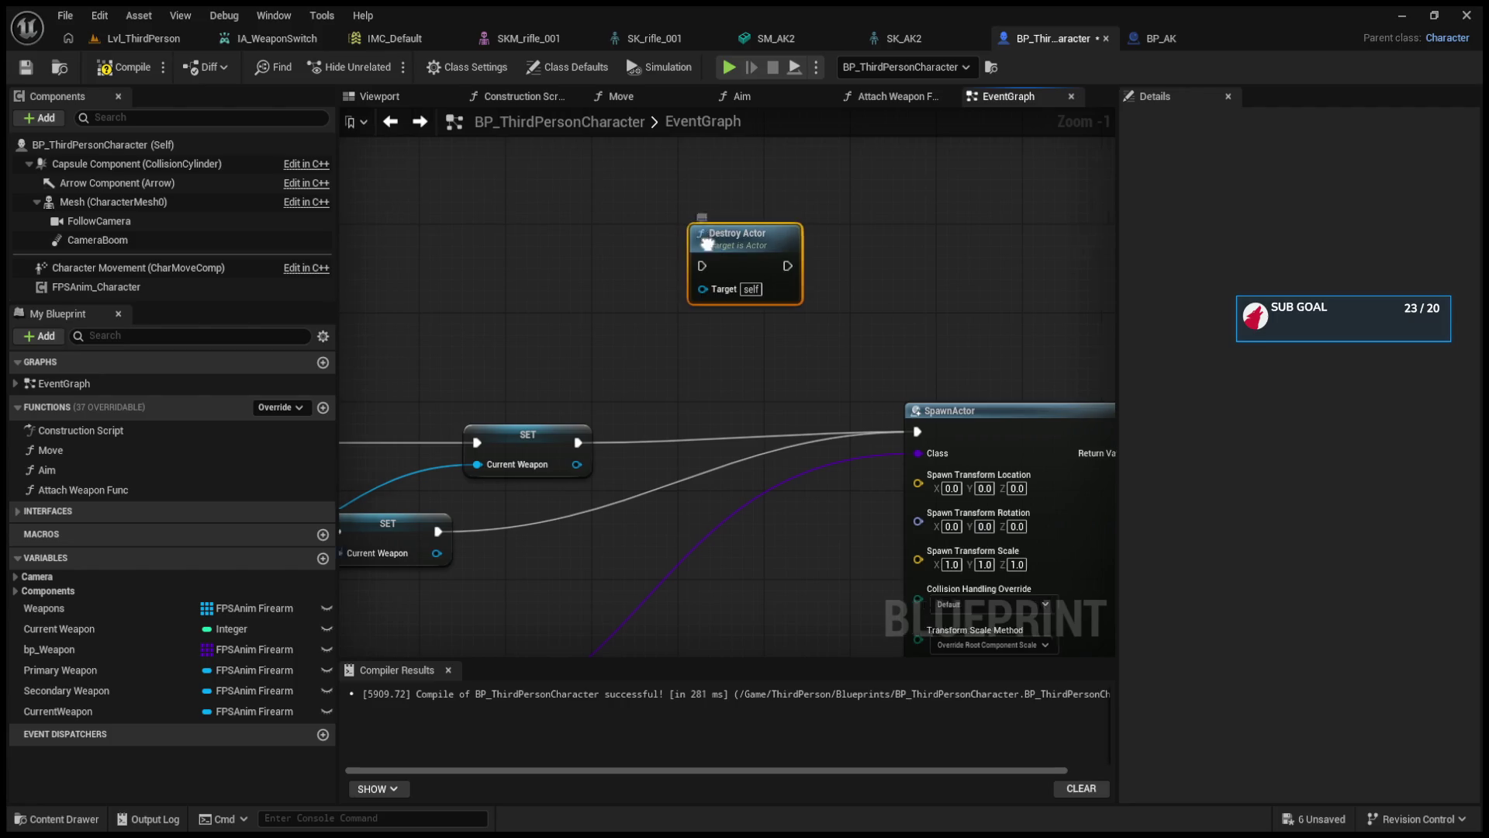
{"action": "mouse_move", "coordinate": [959, 391]}
{"action": "left_mouse_down"}
{"action": "mouse_move", "coordinate": [784, 392]}
{"action": "mouse_move", "coordinate": [881, 398]}
{"action": "mouse_move", "coordinate": [760, 376]}
{"action": "left_mouse_up"}
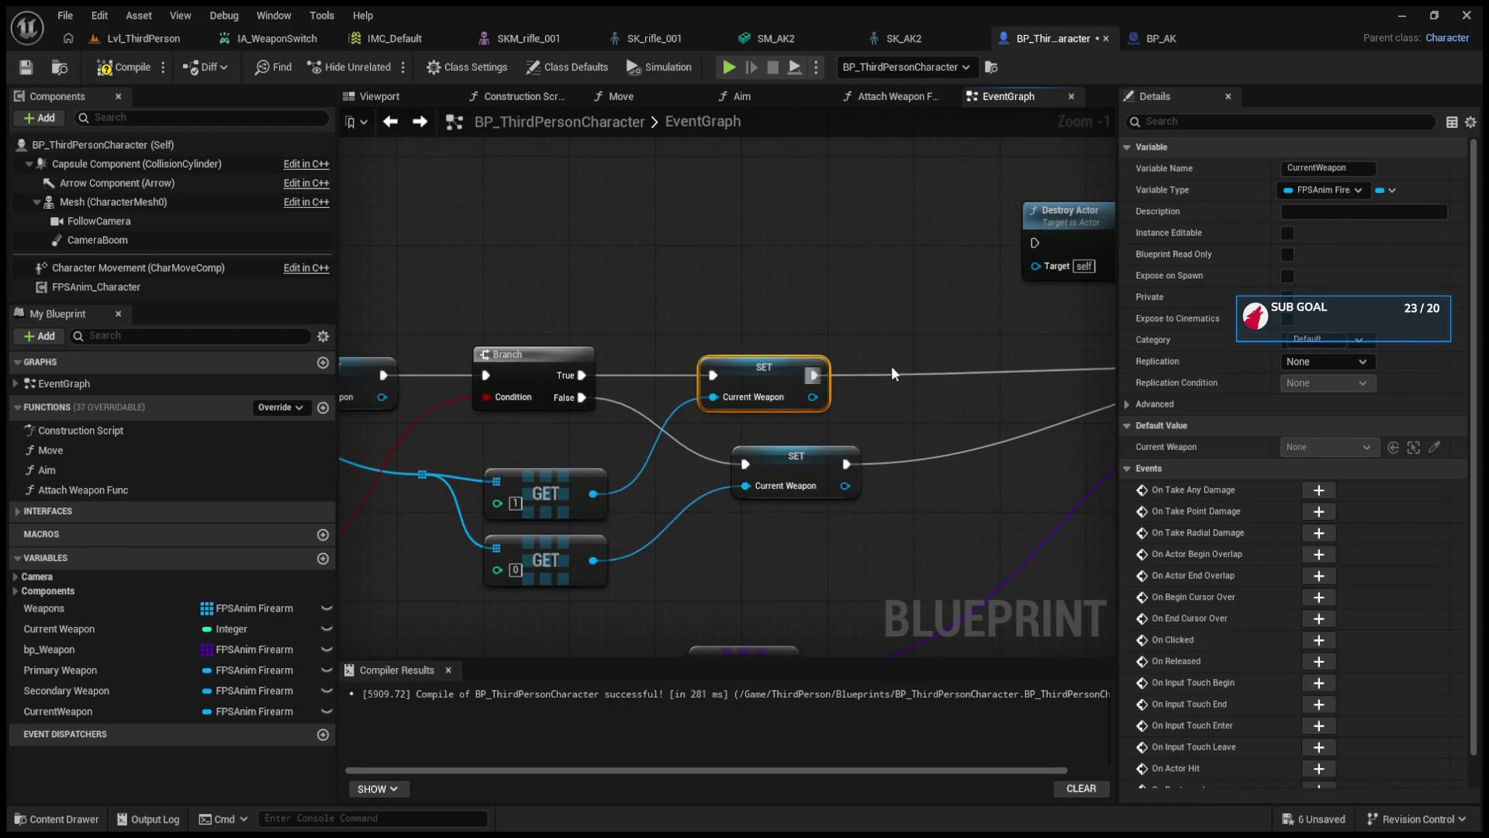
{"action": "left_click_drag", "start_coordinate": [1079, 215], "coordinate": [931, 364]}
{"action": "mouse_move", "coordinate": [814, 374]}
{"action": "left_mouse_down"}
{"action": "mouse_move", "coordinate": [927, 374]}
{"action": "mouse_move", "coordinate": [727, 373]}
{"action": "mouse_move", "coordinate": [853, 359]}
{"action": "left_mouse_up"}
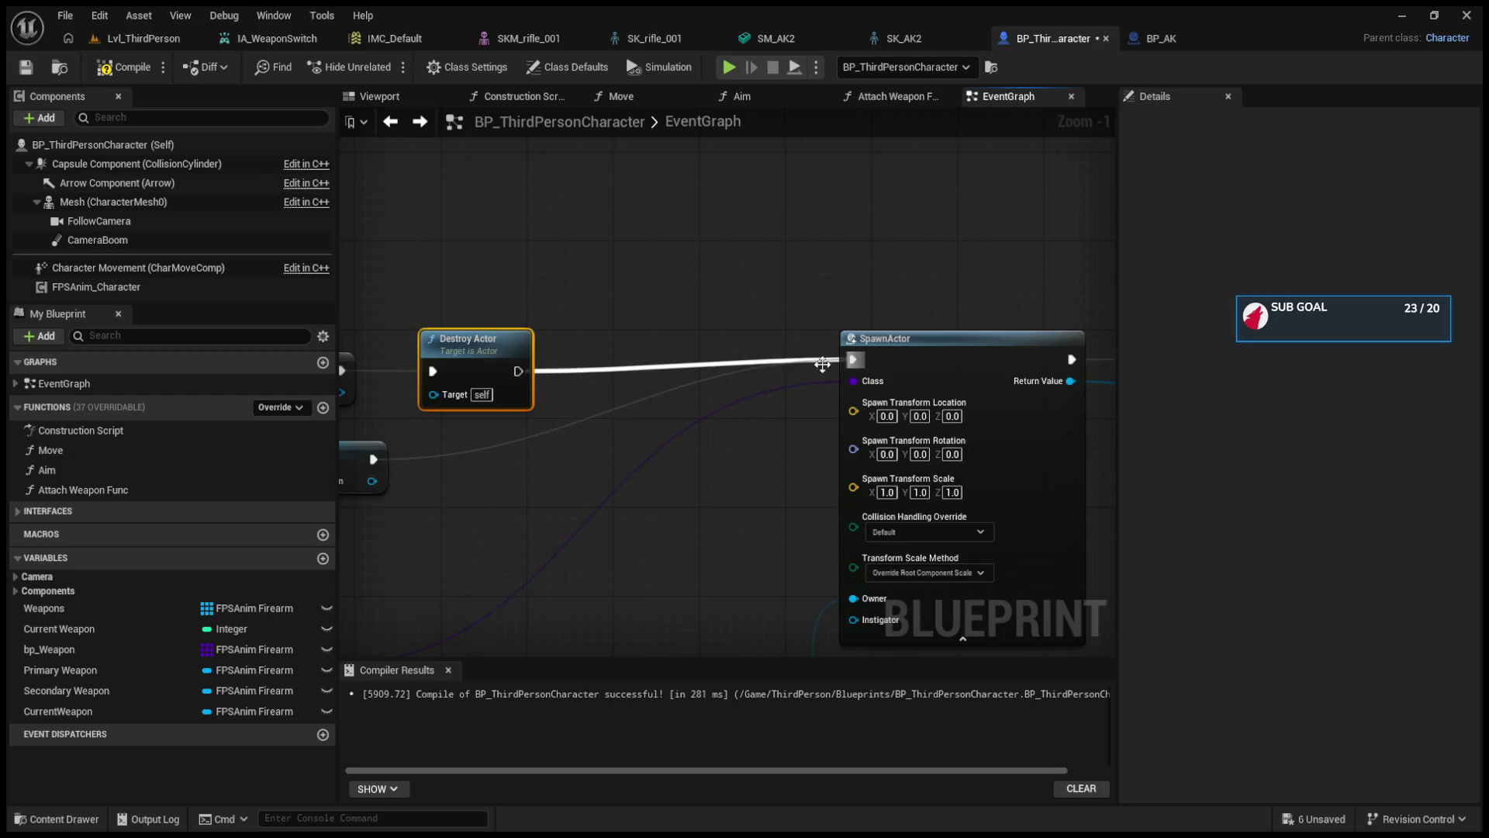
{"action": "left_click_drag", "start_coordinate": [545, 414], "coordinate": [863, 411]}
- Set the current weapon as Destroy Actor's Target and connect GET [0] to the lower SET
{"action": "mouse_move", "coordinate": [438, 552]}
{"action": "left_mouse_down"}
{"action": "mouse_move", "coordinate": [566, 513]}
{"action": "mouse_move", "coordinate": [516, 461]}
{"action": "mouse_move", "coordinate": [590, 477]}
{"action": "left_mouse_up"}
{"action": "left_click_drag", "start_coordinate": [690, 477], "coordinate": [750, 391]}
{"action": "left_click_drag", "start_coordinate": [574, 421], "coordinate": [706, 419]}
{"action": "left_click", "coordinate": [129, 37]}
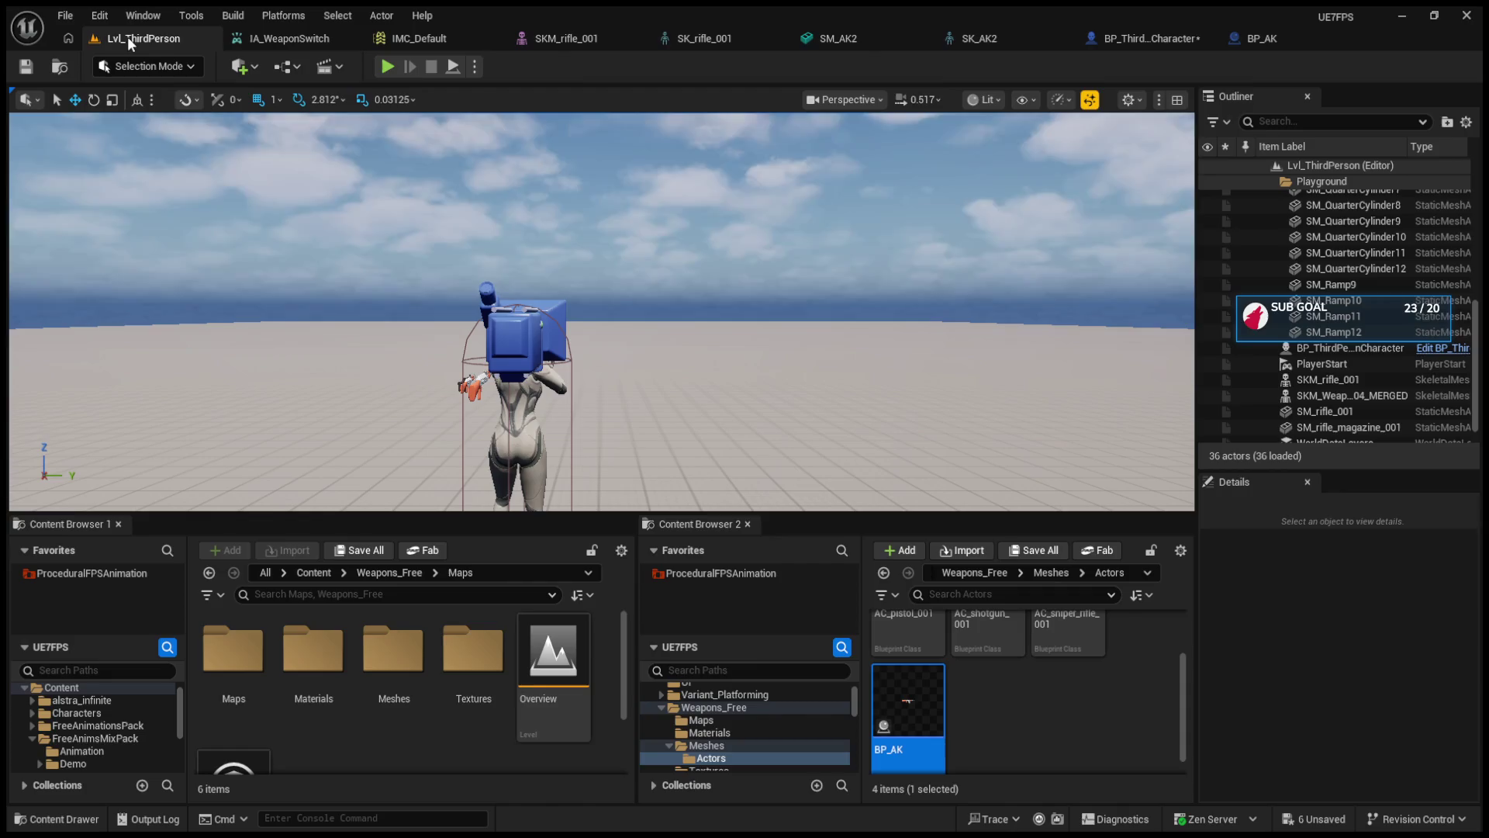
- Play the level, scroll-switch between weapons, eject with F8 to look around, then repossess the character
{"action": "left_click", "coordinate": [388, 68]}
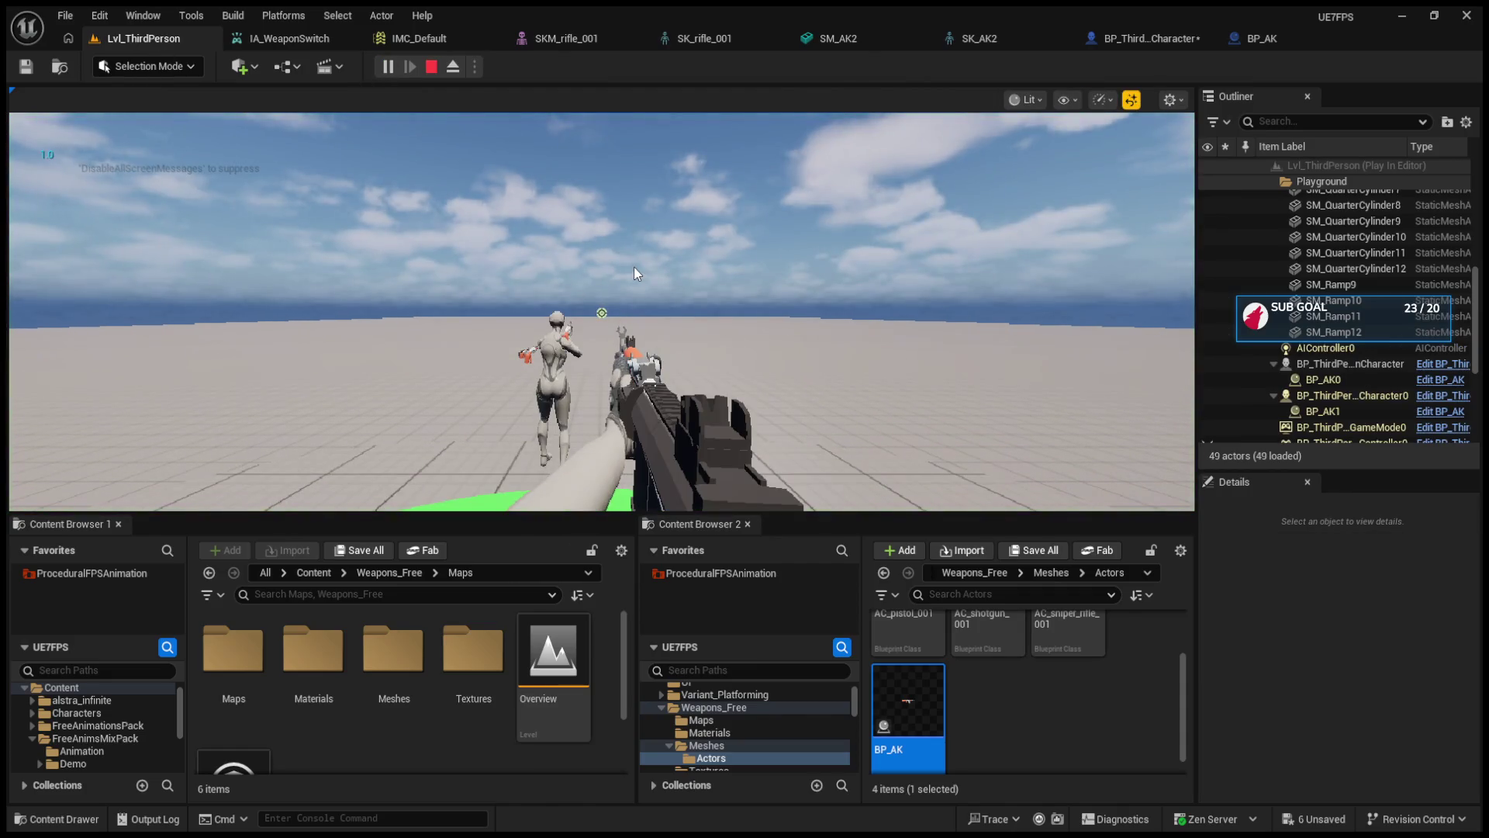
{"action": "scroll", "coordinate": [634, 266], "scroll_direction": "down", "scroll_amount": 1}
{"action": "scroll", "coordinate": [634, 267], "scroll_direction": "up", "scroll_amount": 1}
{"action": "scroll", "coordinate": [634, 267], "scroll_direction": "down", "scroll_amount": 2}
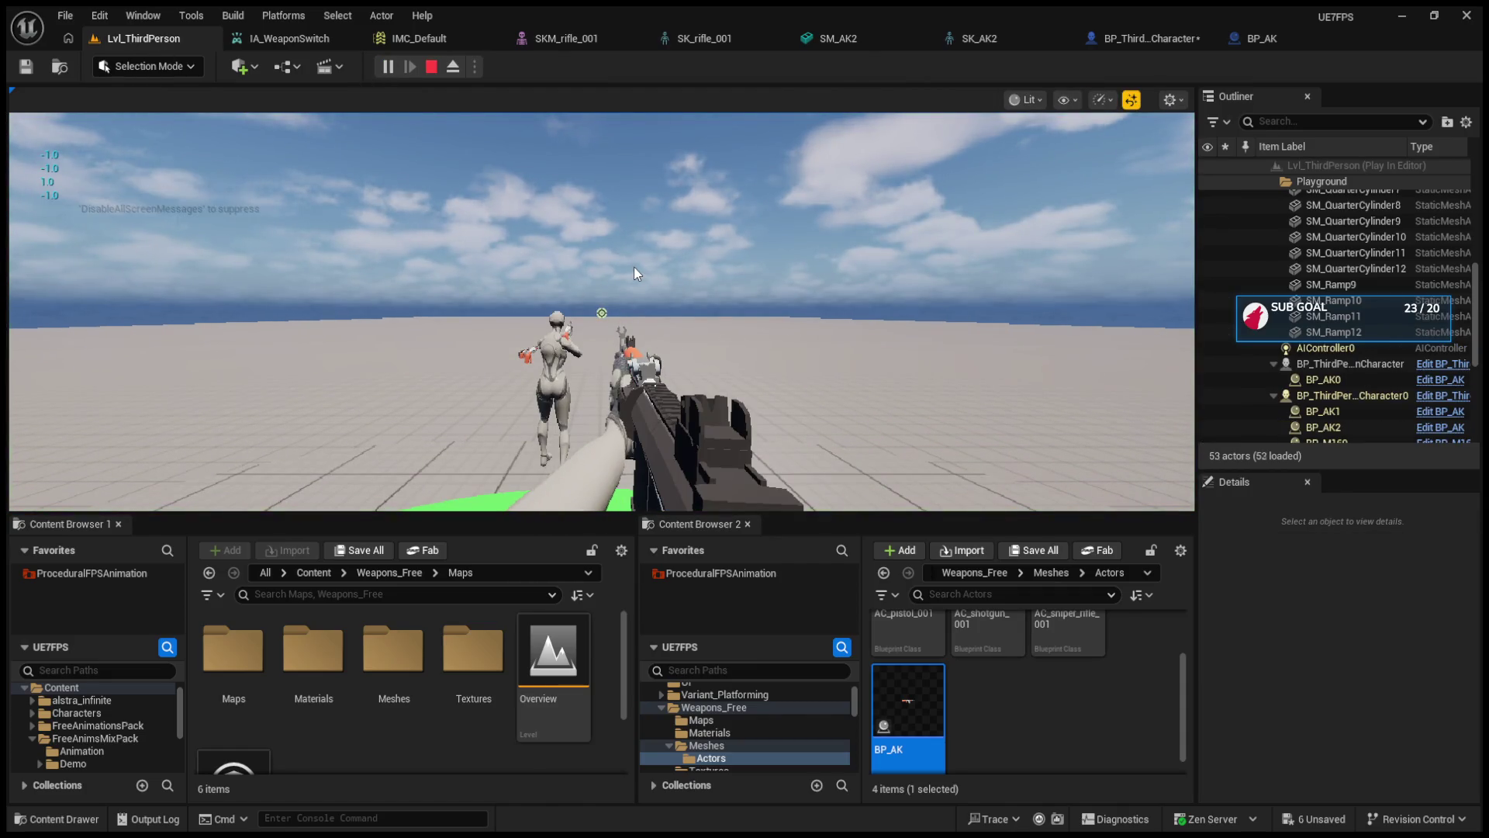
{"action": "scroll", "coordinate": [635, 267], "scroll_direction": "up", "scroll_amount": 1}
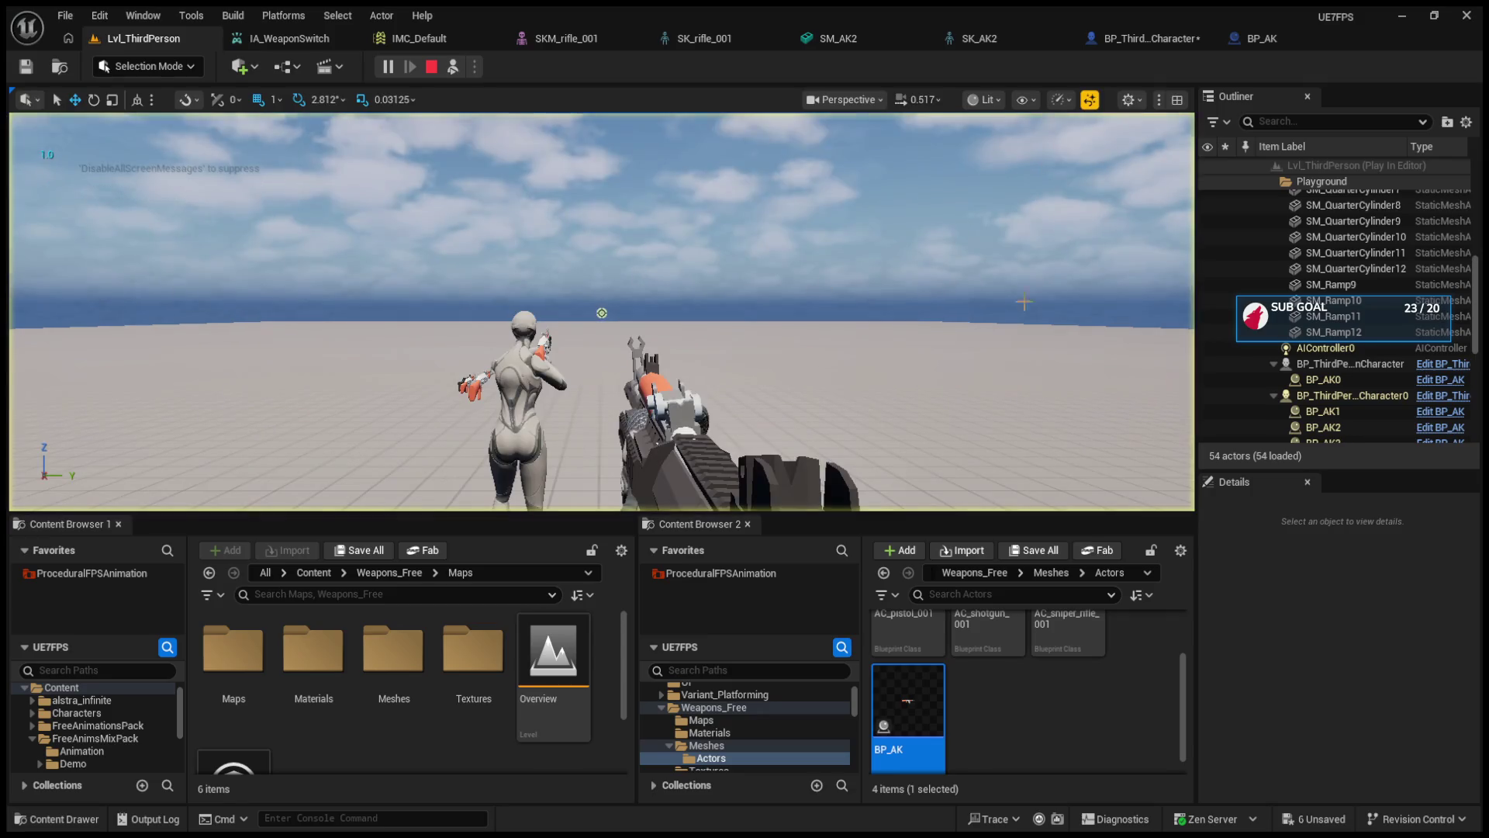
{"action": "key", "text": "F8"}
{"action": "scroll", "coordinate": [1395, 356], "scroll_direction": "down", "scroll_amount": 1}
{"action": "scroll", "coordinate": [1394, 355], "scroll_direction": "down", "scroll_amount": 3}
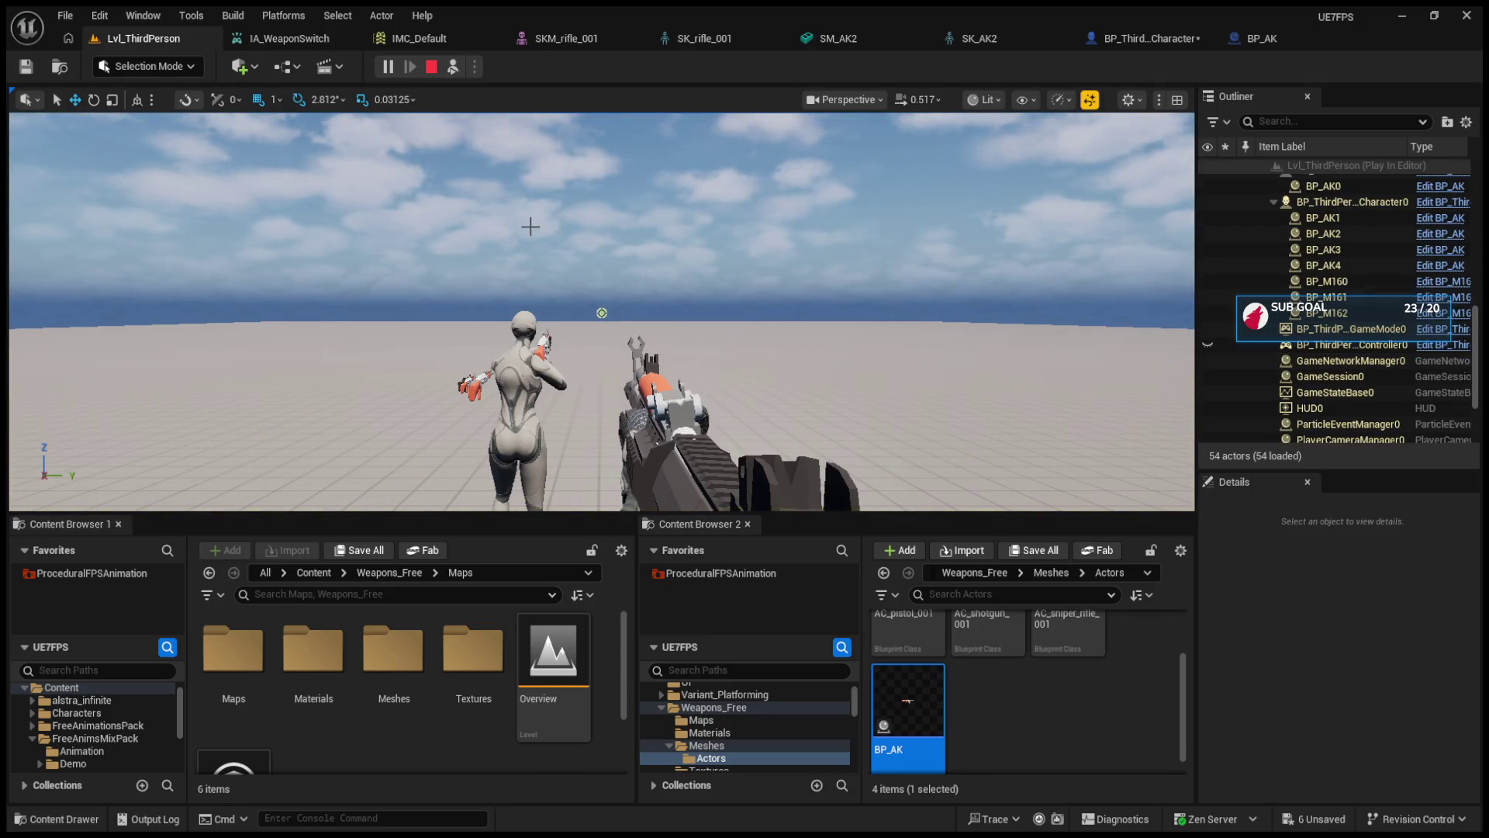
{"action": "left_click", "coordinate": [458, 69]}
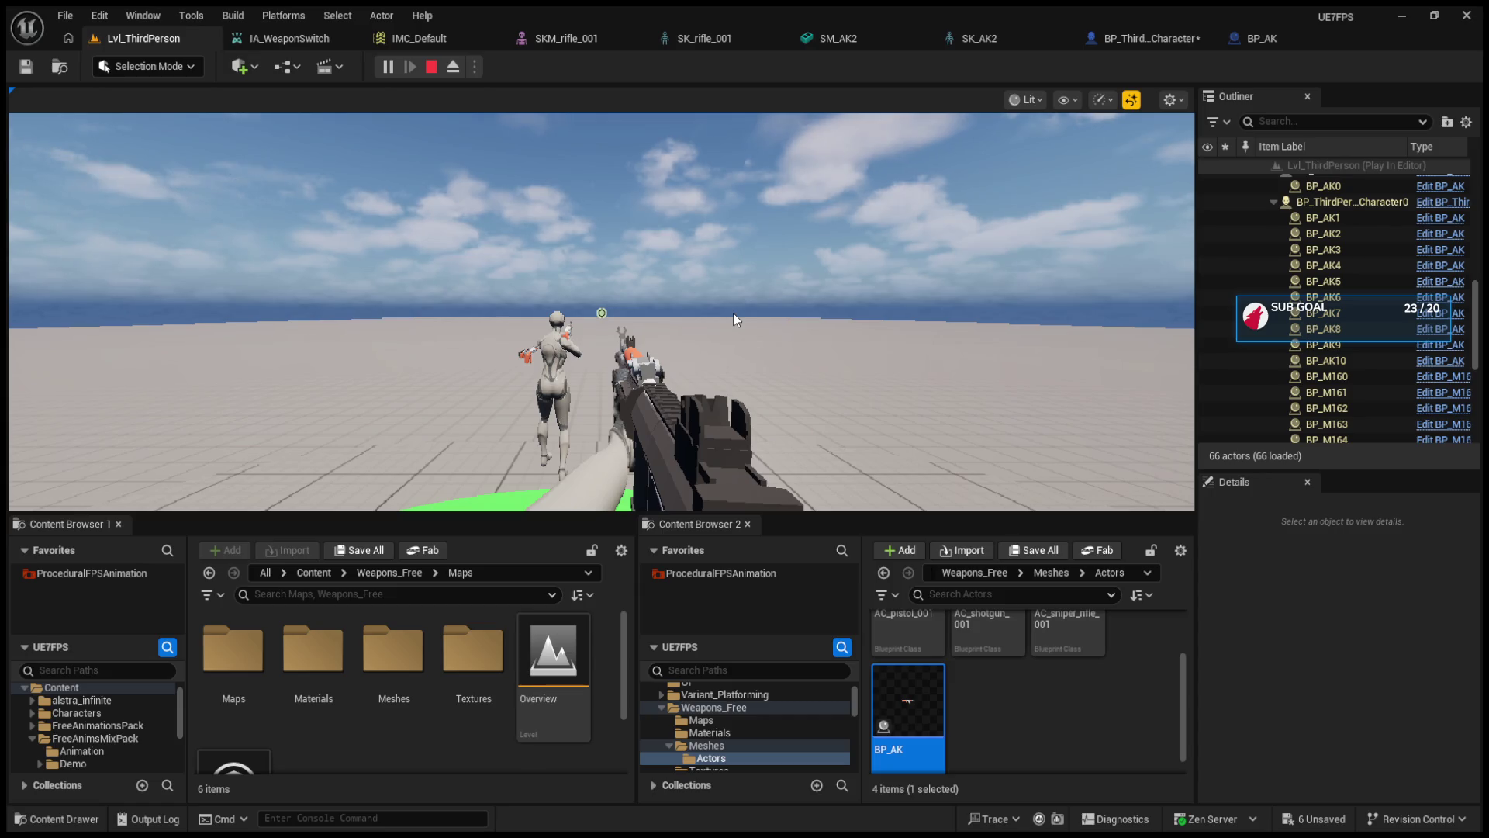
- Eject again to inspect the spawned weapon actors, repossess, then stop the play session
{"action": "key", "text": "F8"}
{"action": "scroll", "coordinate": [1406, 341], "scroll_direction": "down", "scroll_amount": 1}
{"action": "scroll", "coordinate": [1403, 342], "scroll_direction": "down", "scroll_amount": 3}
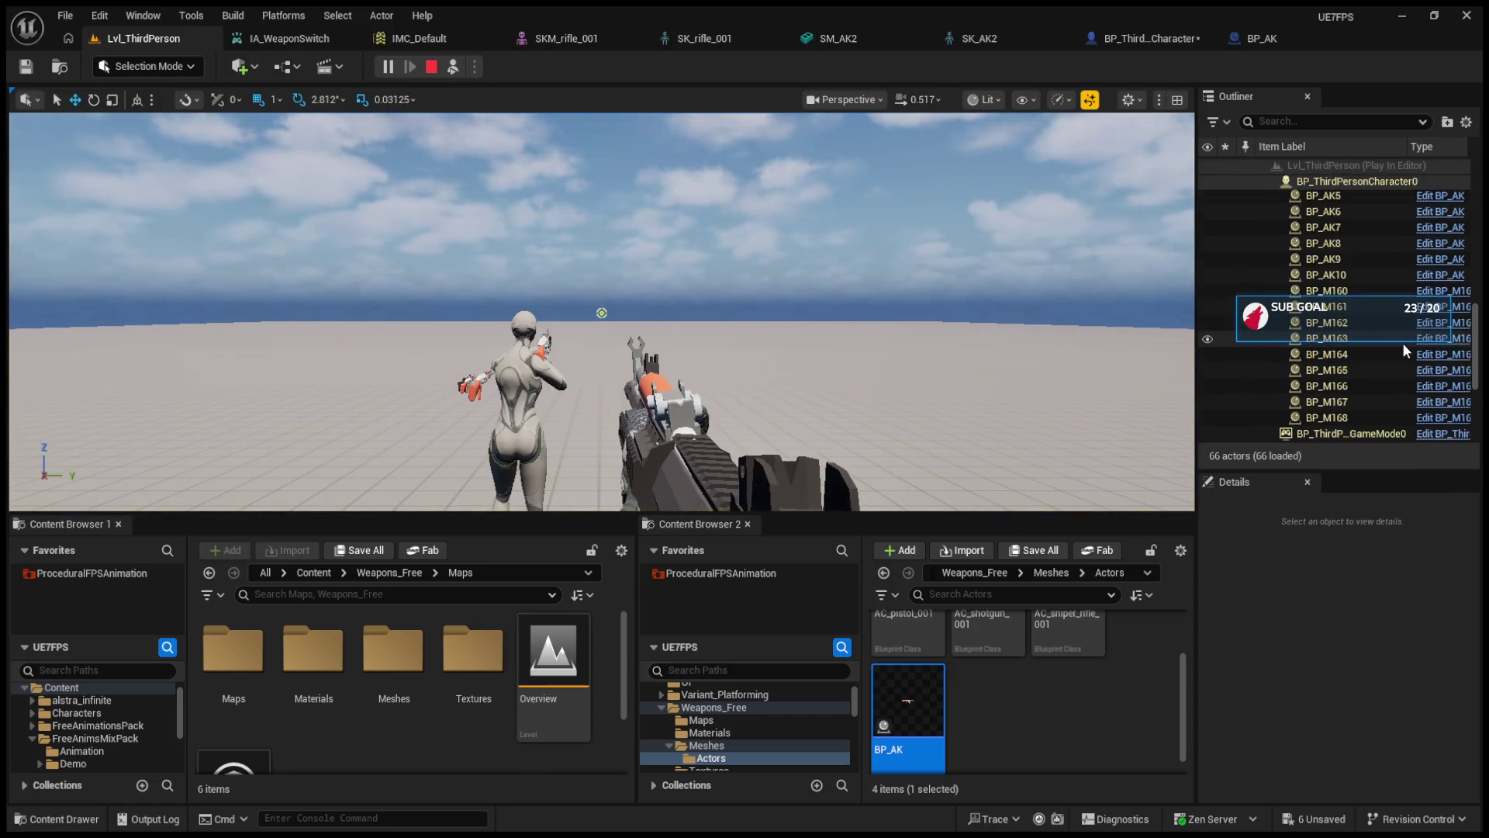
{"action": "left_click", "coordinate": [456, 67]}
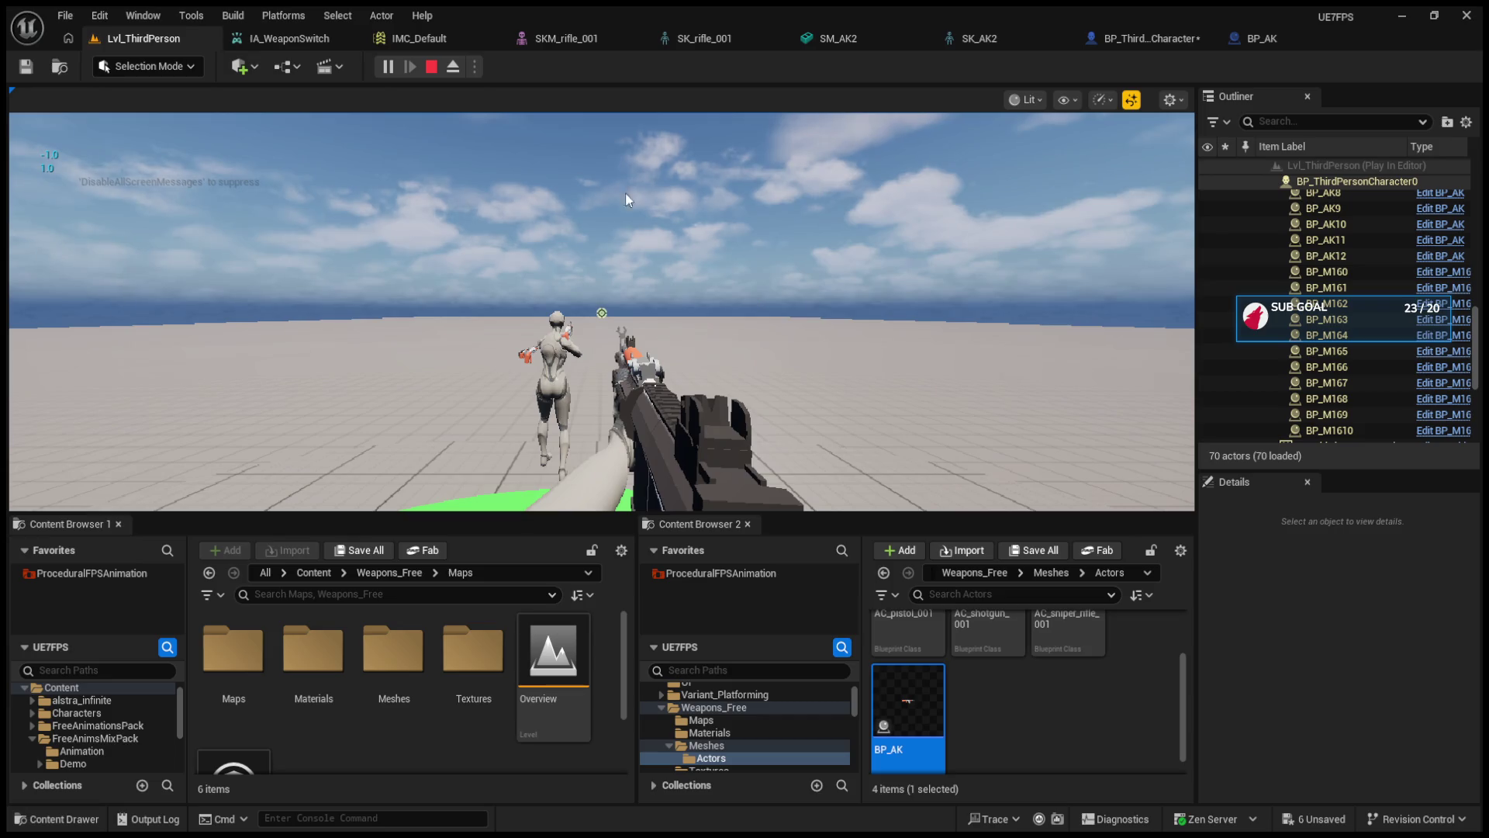
{"action": "left_click", "coordinate": [432, 67]}
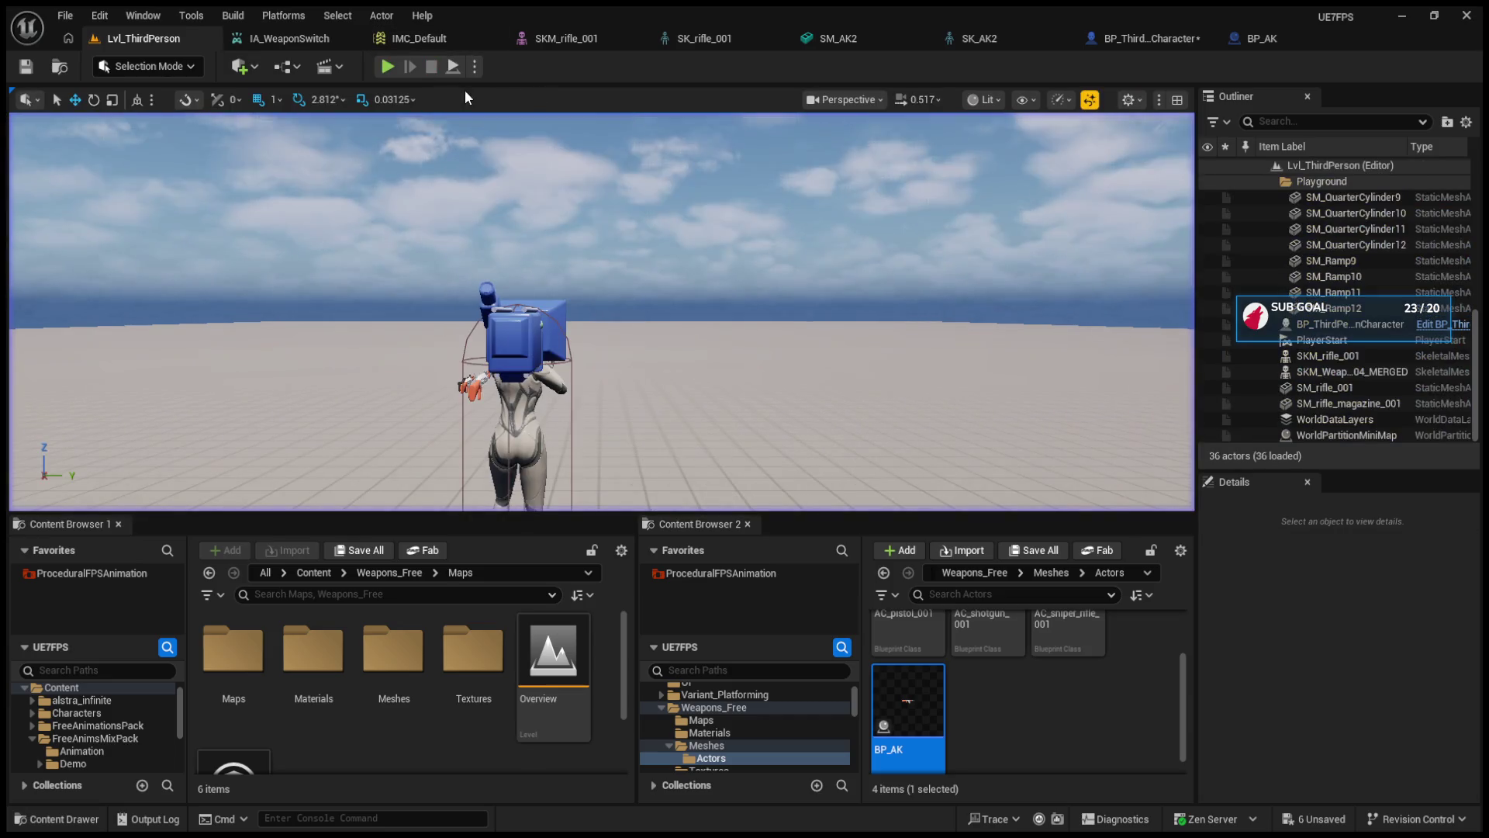
- Close the SK_AK2 and SM_AK2 editors and shift BP_ThirdPersonCharacter's Attach Weapon Func call left
{"action": "left_click", "coordinate": [273, 37]}
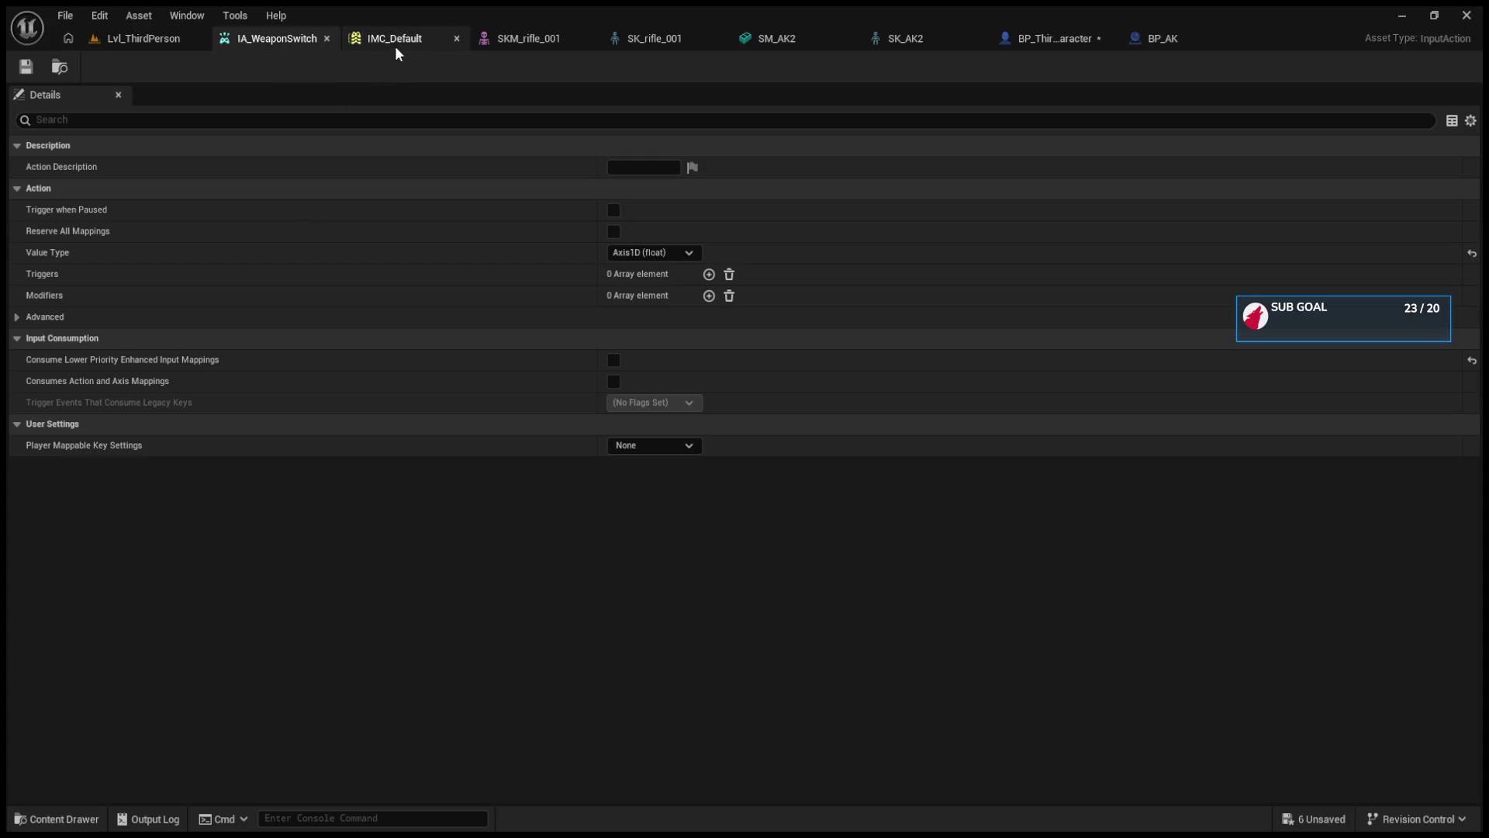
{"action": "left_click", "coordinate": [192, 33]}
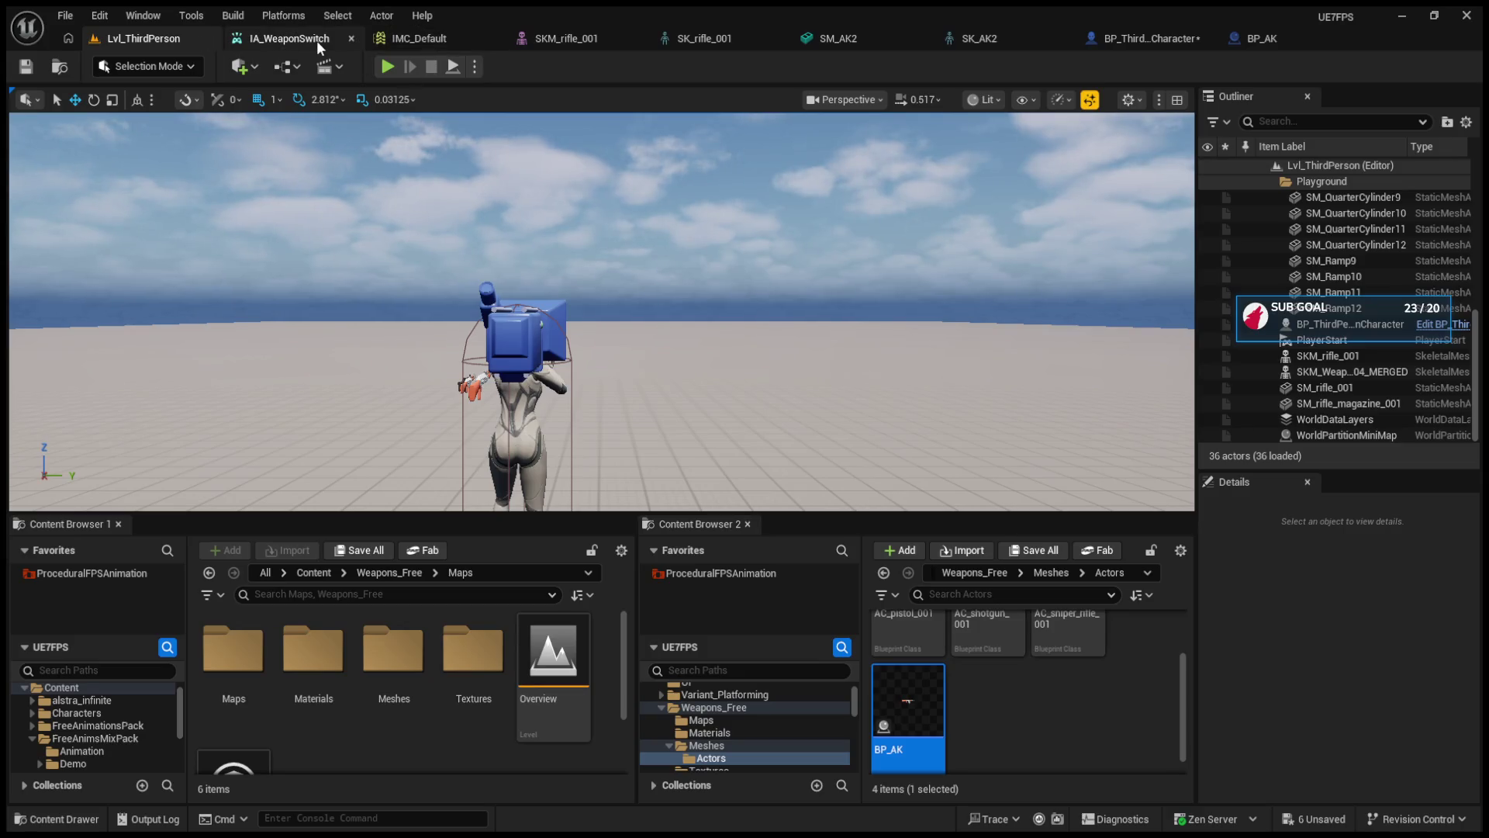
{"action": "left_click", "coordinate": [1068, 39]}
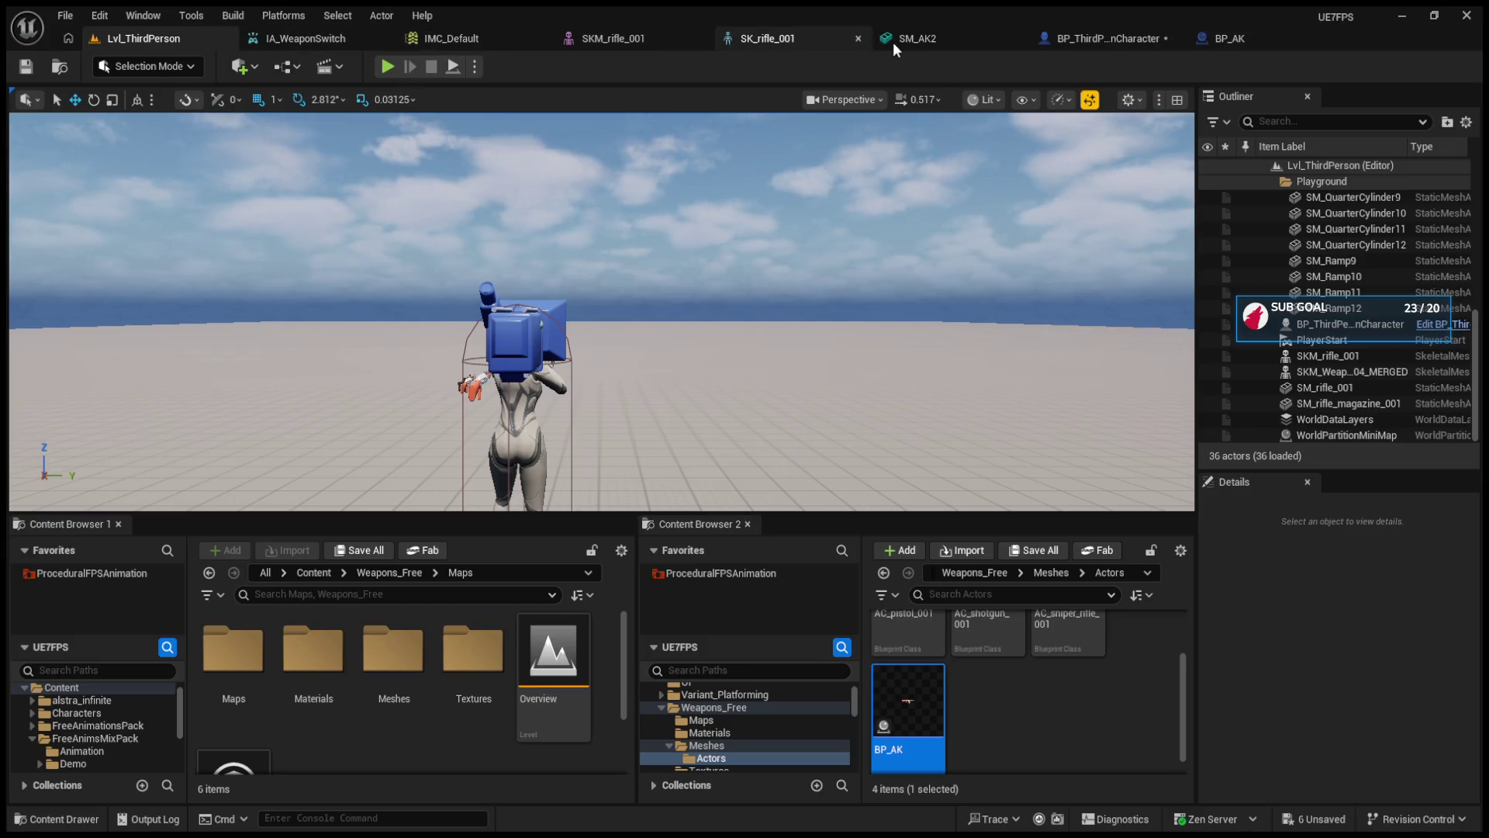
{"action": "left_click", "coordinate": [1021, 39]}
{"action": "left_click", "coordinate": [972, 38]}
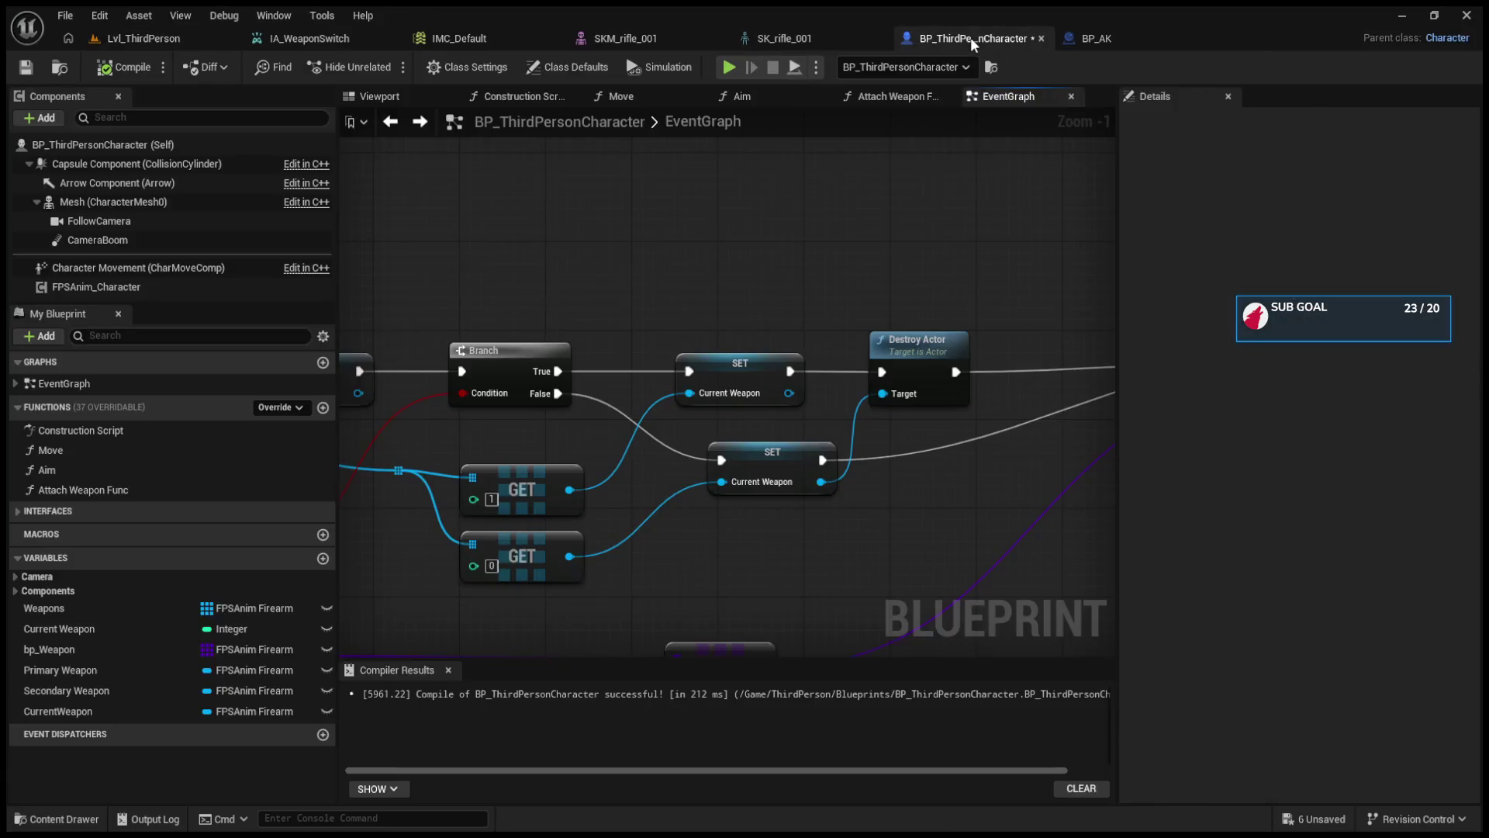
{"action": "scroll", "coordinate": [825, 266], "scroll_direction": "down", "scroll_amount": 4}
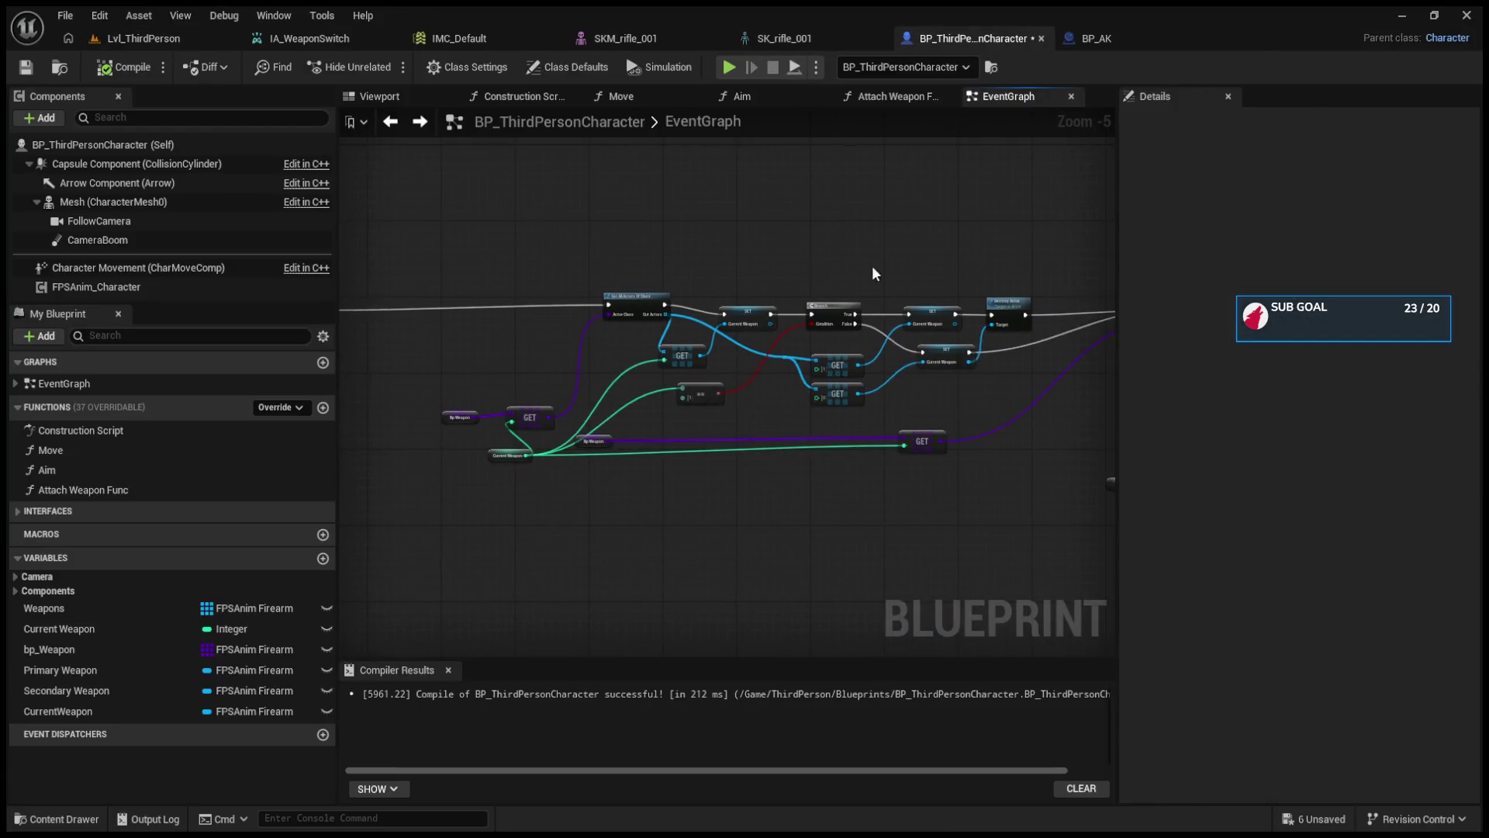
{"action": "scroll", "coordinate": [749, 319], "scroll_direction": "up", "scroll_amount": 4}
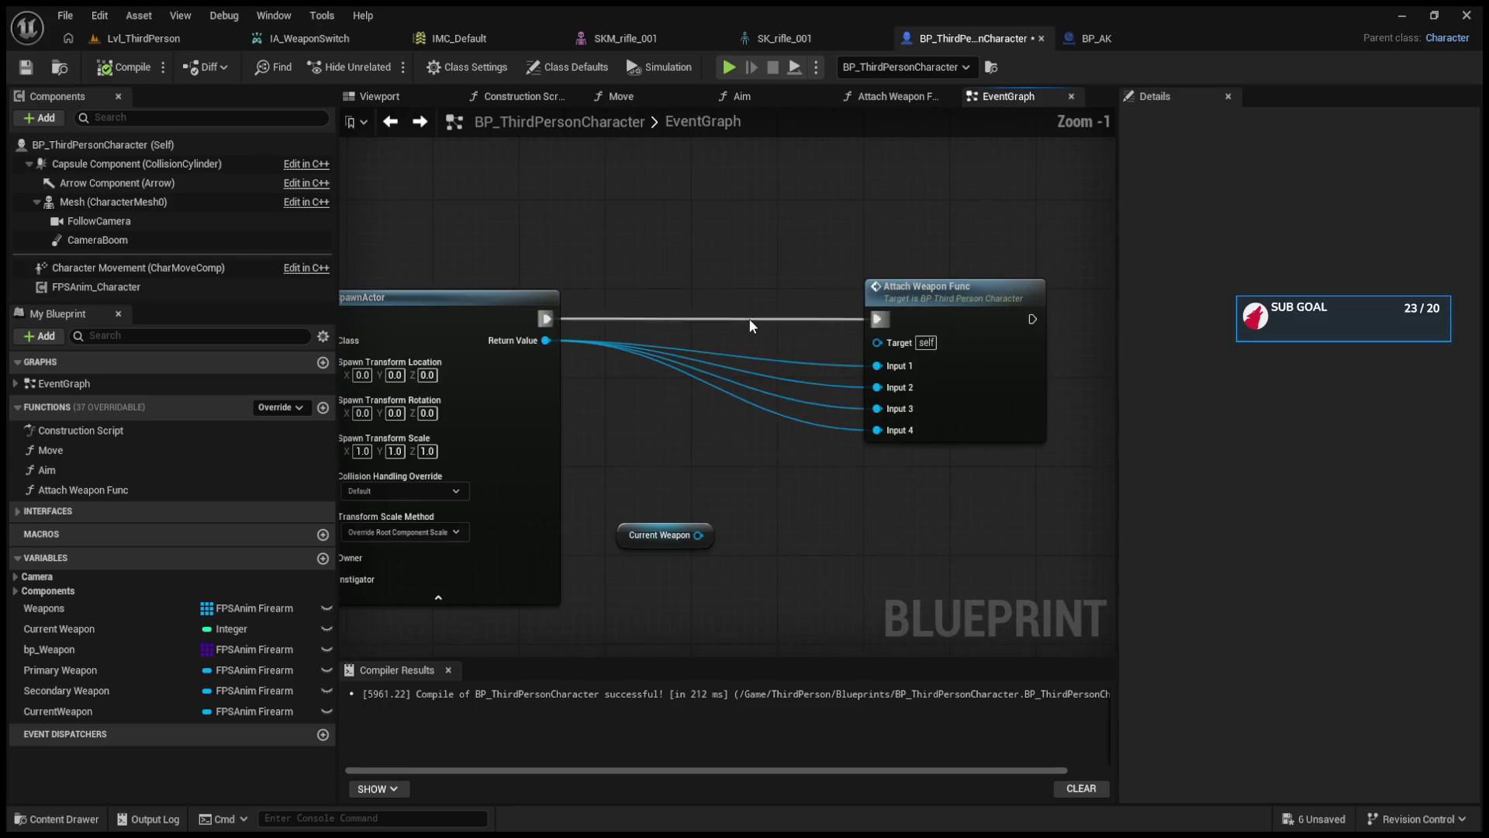
{"action": "left_click_drag", "start_coordinate": [969, 295], "coordinate": [751, 296]}
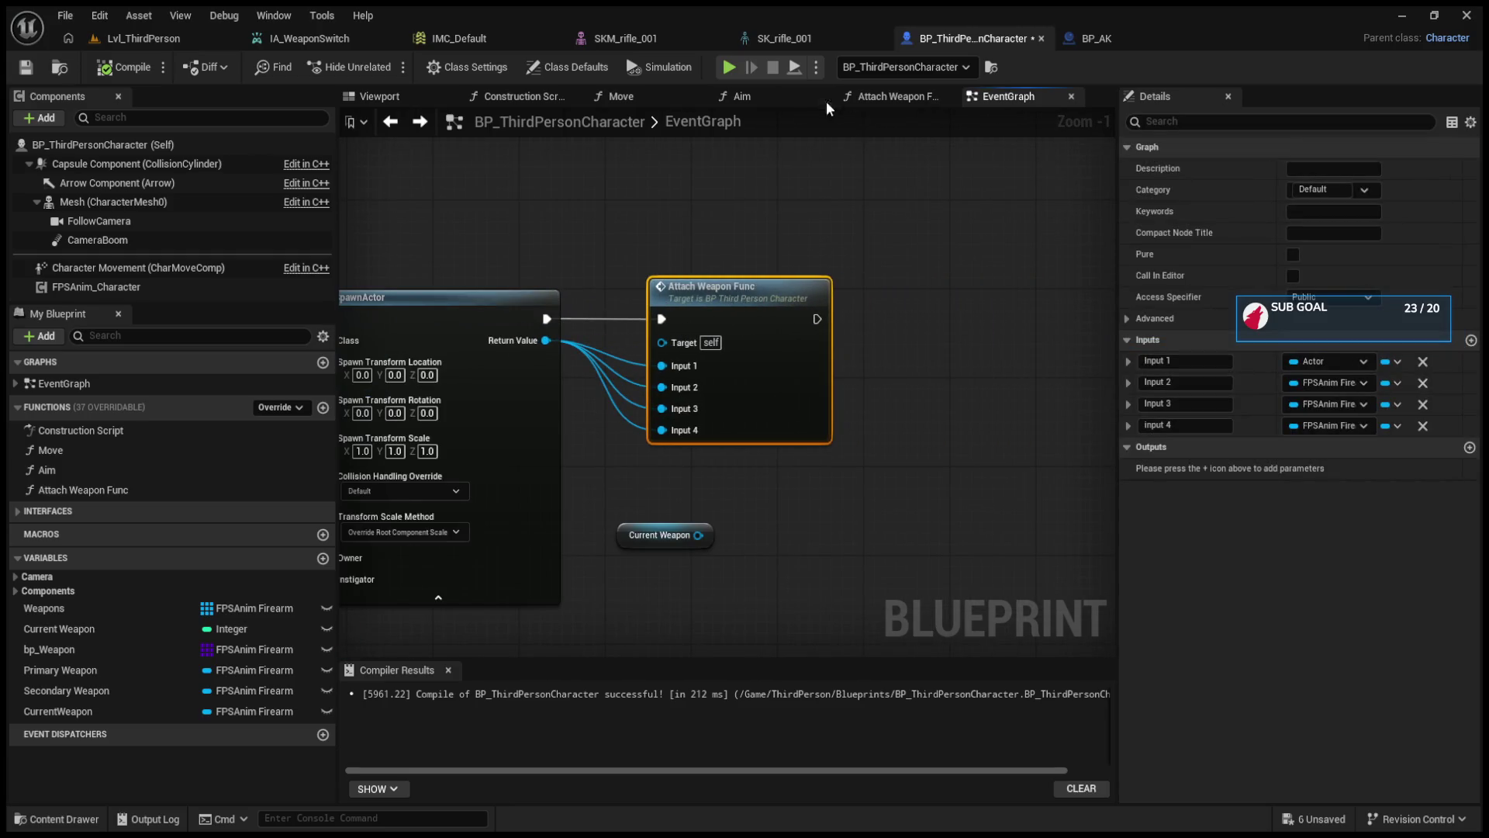
- Rearrange Set Current Firearm, FPSAnim Character and Set Character Component inside Attach Weapon Func, then return to EventGraph
{"action": "left_click", "coordinate": [850, 100]}
{"action": "scroll", "coordinate": [863, 242], "scroll_direction": "down", "scroll_amount": 4}
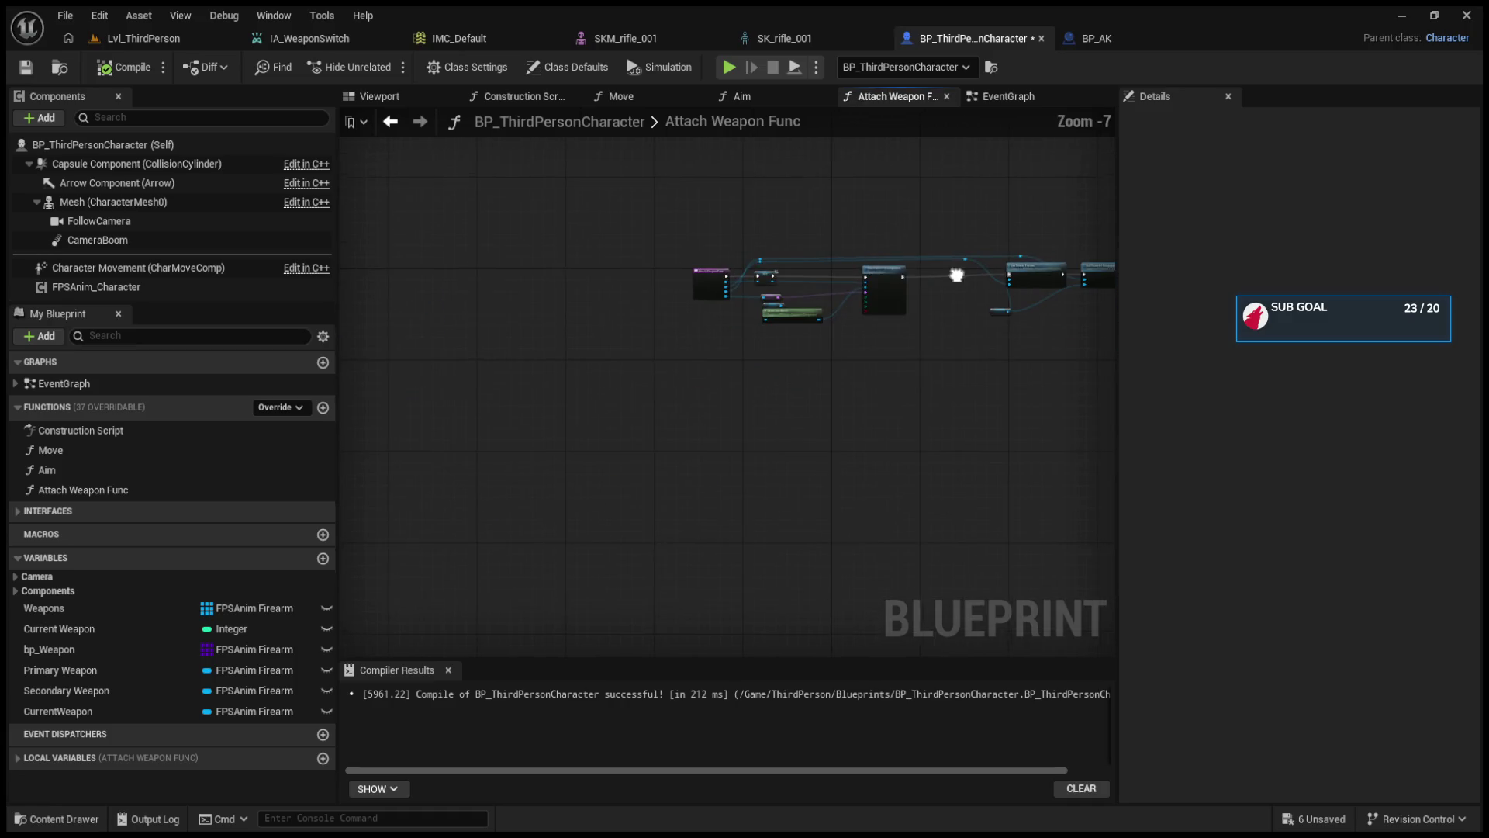
{"action": "scroll", "coordinate": [676, 314], "scroll_direction": "up", "scroll_amount": 3}
{"action": "scroll", "coordinate": [842, 365], "scroll_direction": "up", "scroll_amount": 1}
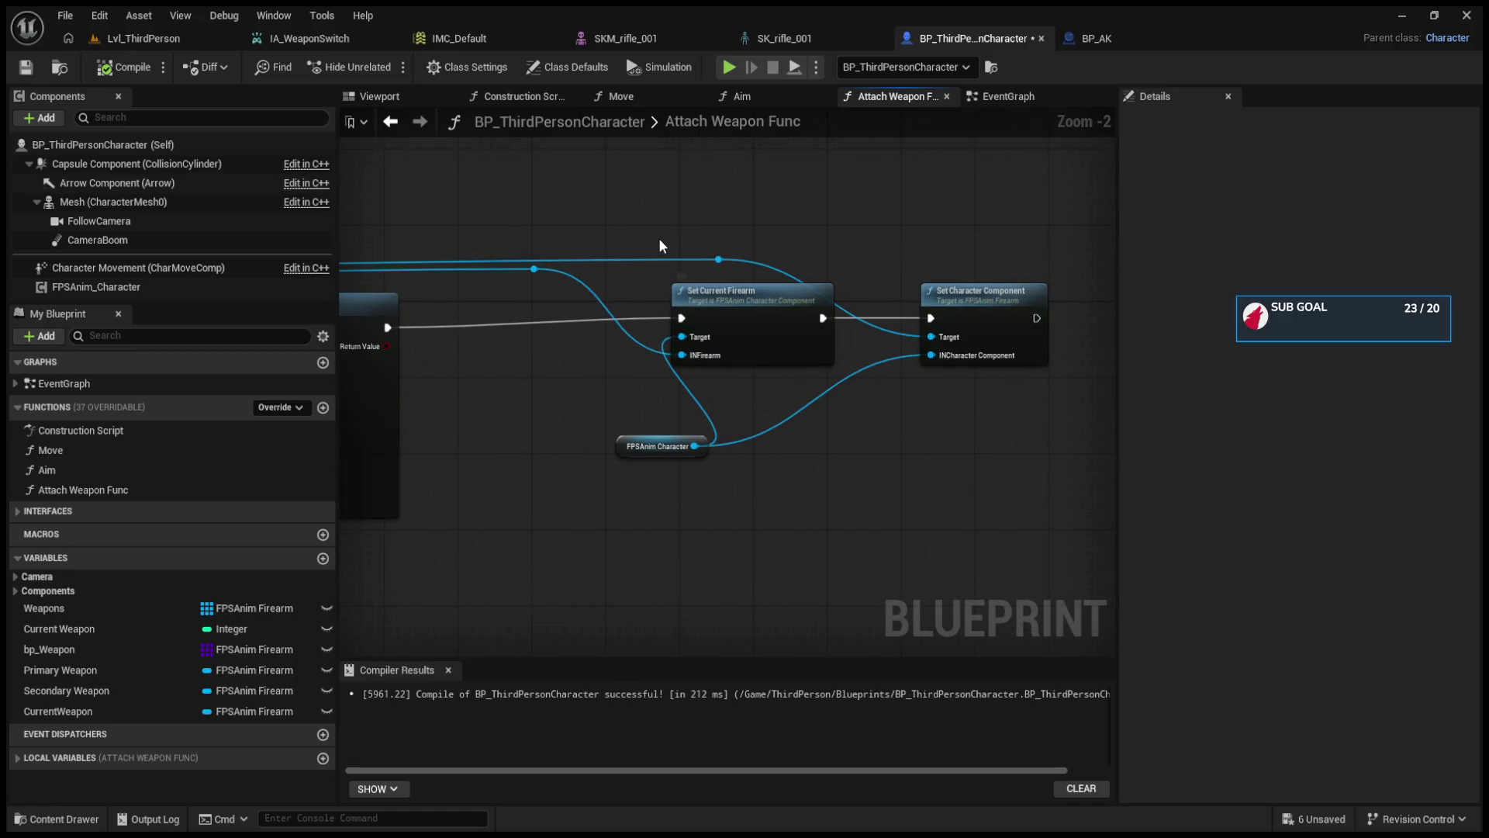
{"action": "left_click_drag", "start_coordinate": [729, 298], "coordinate": [718, 307]}
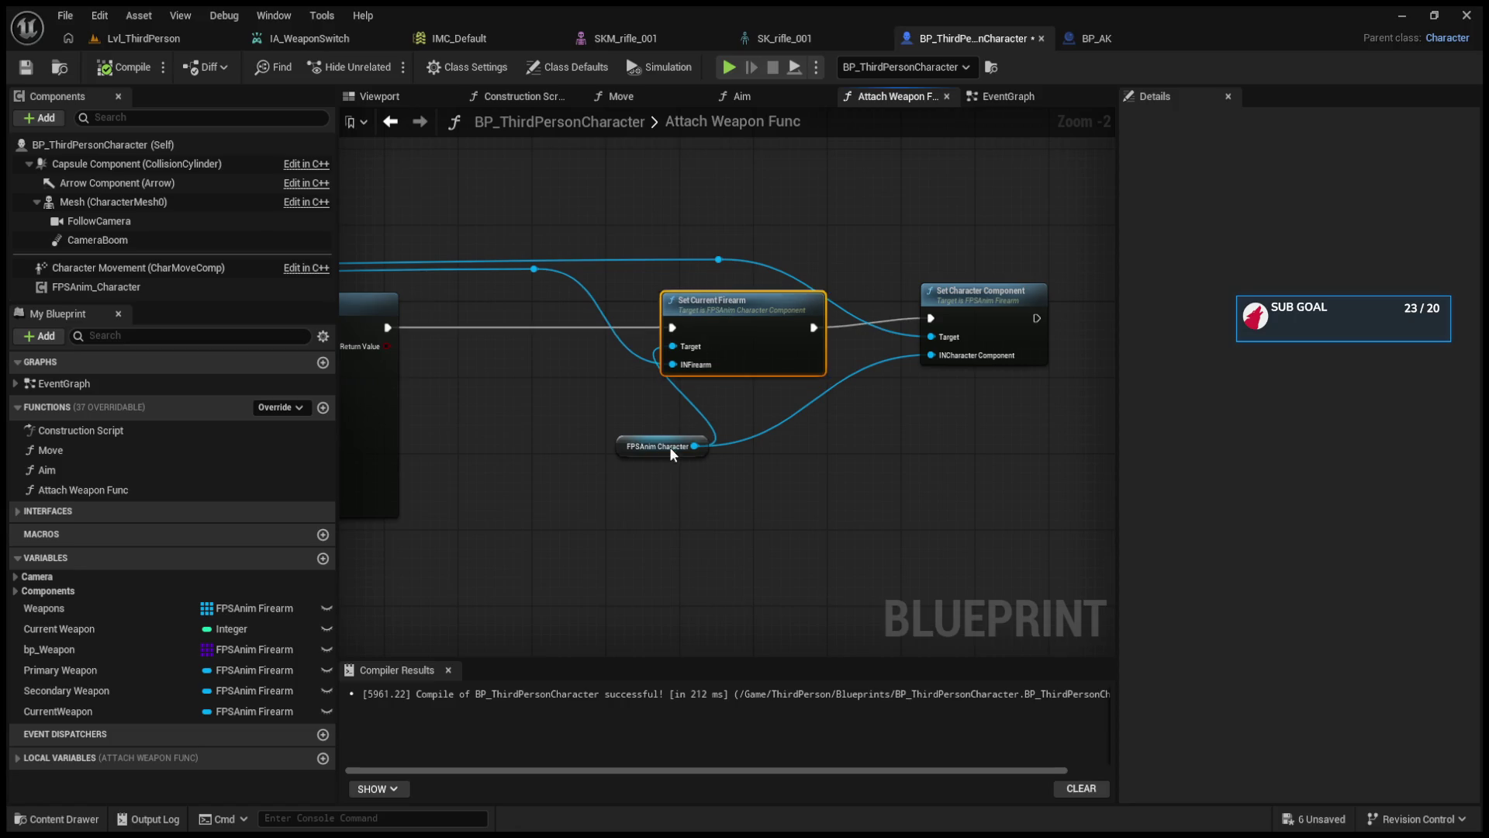
{"action": "mouse_move", "coordinate": [621, 455]}
{"action": "left_mouse_down"}
{"action": "mouse_move", "coordinate": [465, 454]}
{"action": "mouse_move", "coordinate": [482, 455]}
{"action": "left_mouse_up"}
{"action": "mouse_move", "coordinate": [974, 292]}
{"action": "left_mouse_down"}
{"action": "mouse_move", "coordinate": [969, 324]}
{"action": "mouse_move", "coordinate": [926, 319]}
{"action": "left_mouse_up"}
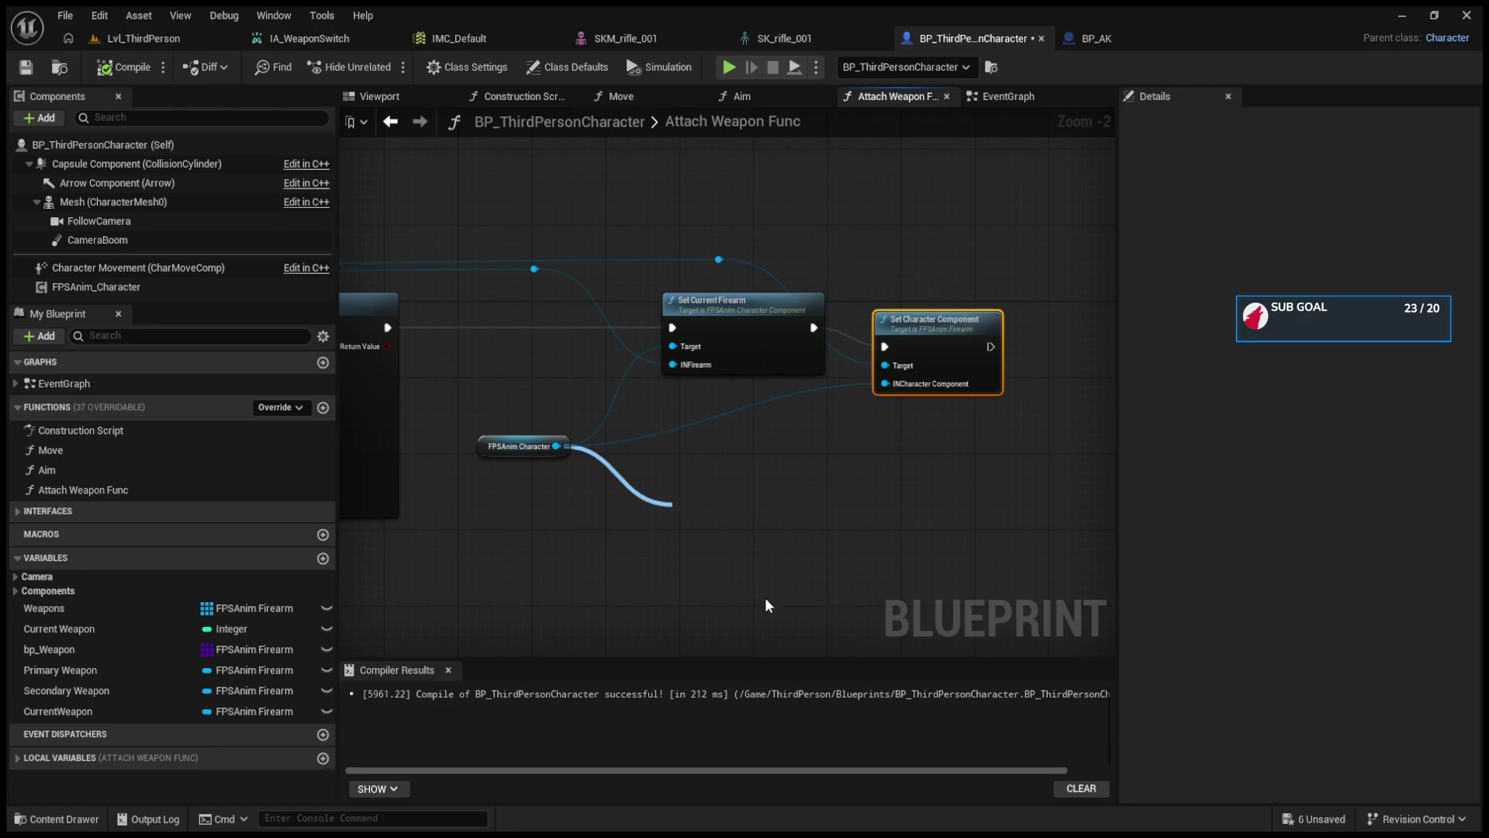
{"action": "left_click_drag", "start_coordinate": [676, 478], "coordinate": [557, 447]}
{"action": "left_click", "coordinate": [555, 144]}
{"action": "left_click", "coordinate": [394, 122]}
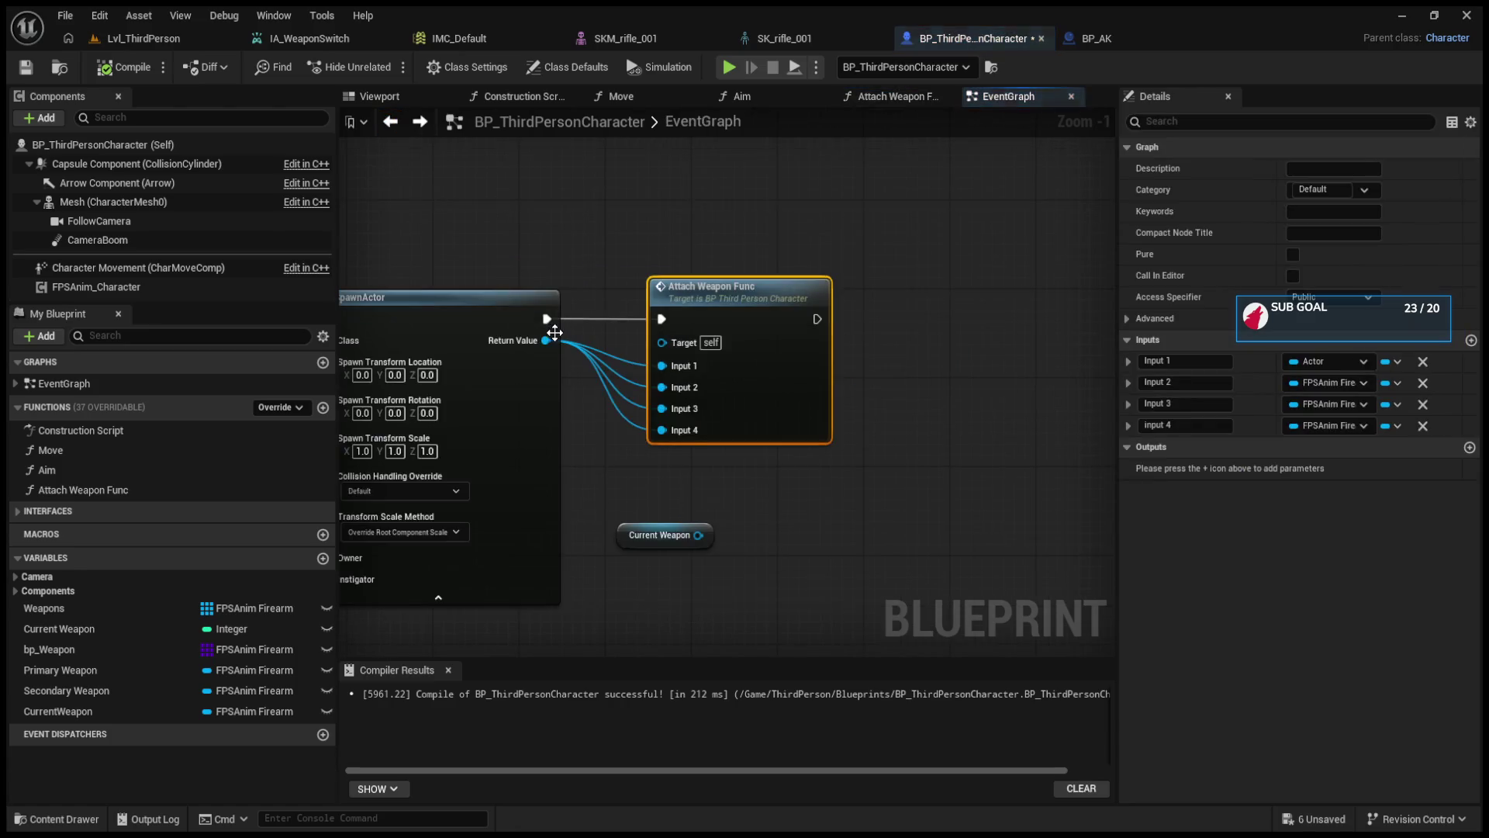
{"action": "scroll", "coordinate": [519, 321], "scroll_direction": "down", "scroll_amount": 3}
{"action": "scroll", "coordinate": [690, 408], "scroll_direction": "up", "scroll_amount": 3}
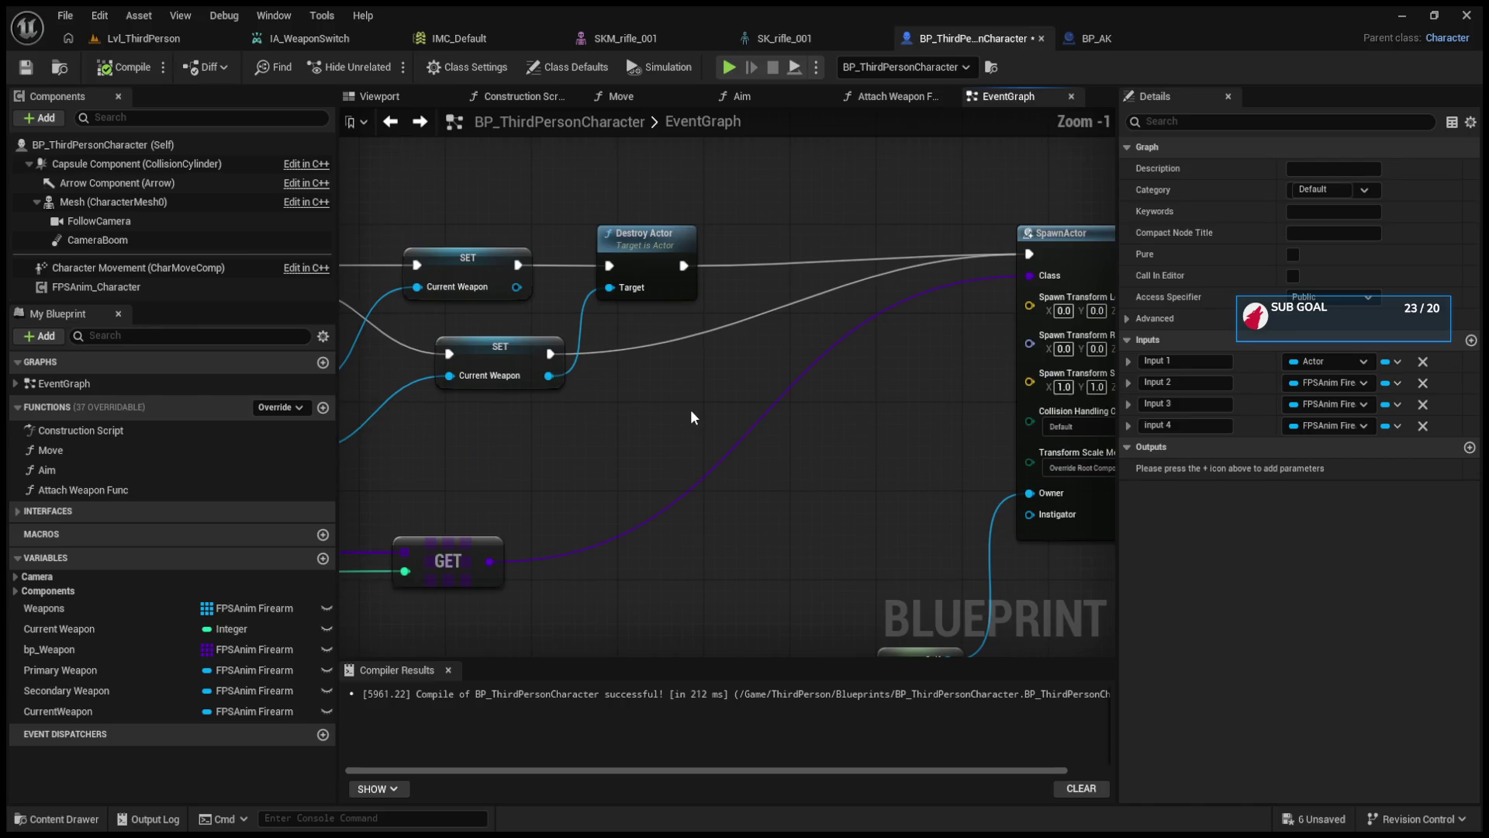
- Add an FPSAnim Character getter and a Clear Current Firearm node fed by Branch True
{"action": "mouse_move", "coordinate": [658, 417]}
{"action": "left_mouse_down"}
{"action": "mouse_move", "coordinate": [965, 444]}
{"action": "mouse_move", "coordinate": [932, 455]}
{"action": "left_mouse_up"}
{"action": "mouse_move", "coordinate": [663, 306]}
{"action": "left_mouse_down"}
{"action": "mouse_move", "coordinate": [975, 392]}
{"action": "mouse_move", "coordinate": [928, 371]}
{"action": "left_mouse_up"}
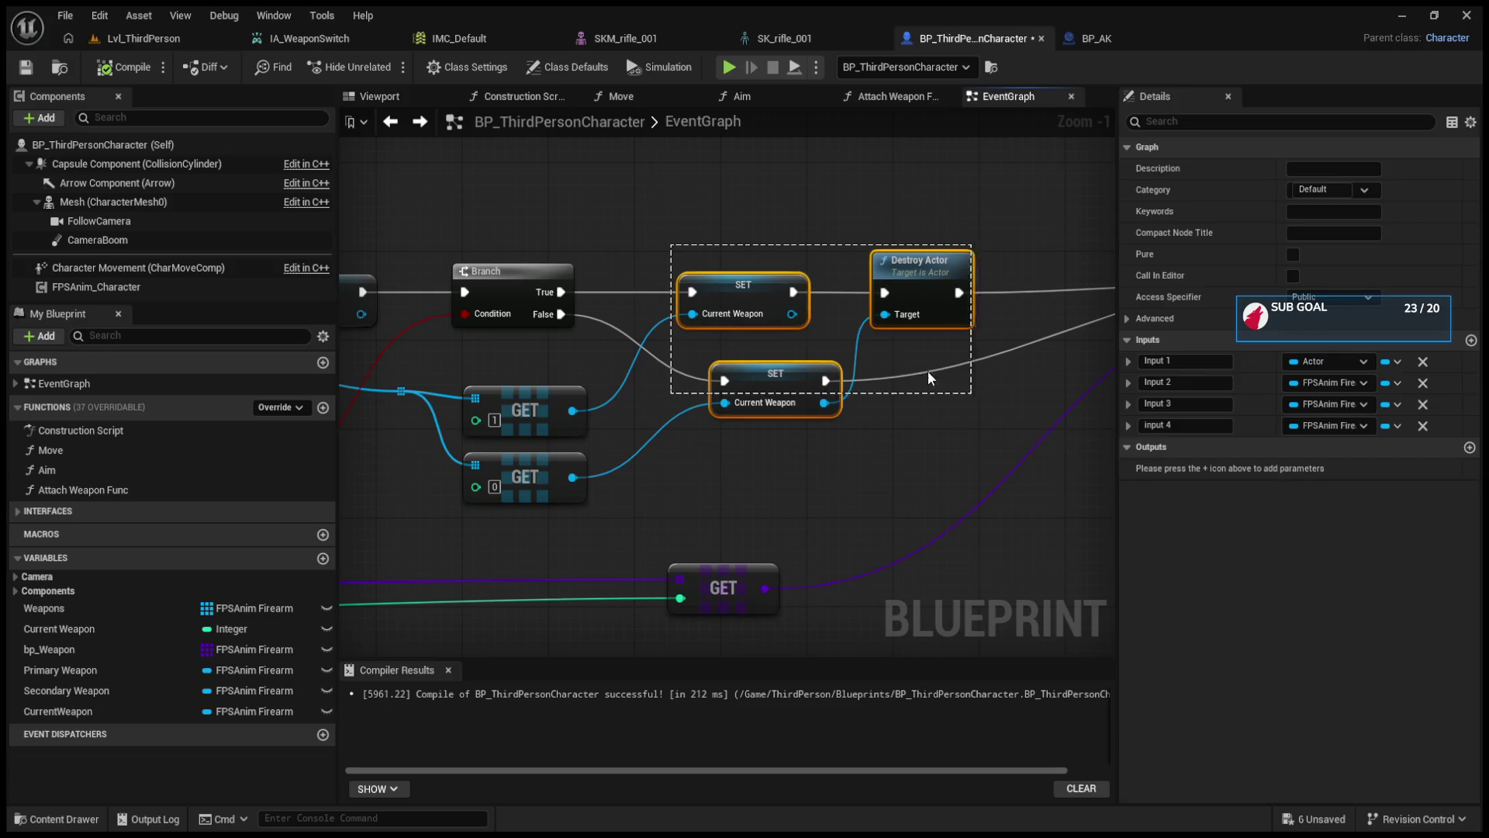
{"action": "left_click", "coordinate": [927, 370]}
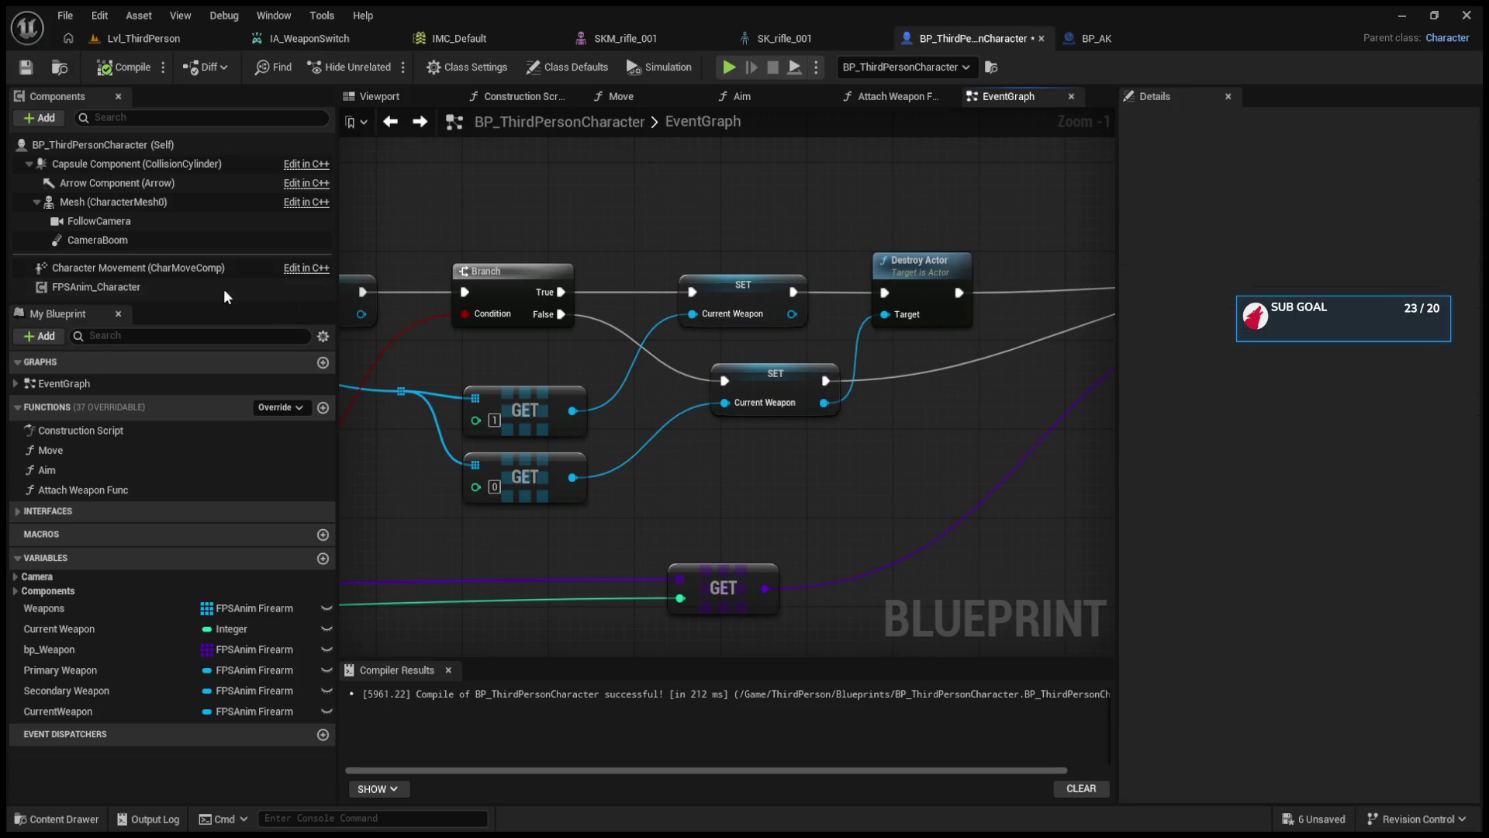
{"action": "mouse_move", "coordinate": [93, 286]}
{"action": "left_mouse_down"}
{"action": "mouse_move", "coordinate": [408, 555]}
{"action": "mouse_move", "coordinate": [411, 537]}
{"action": "left_mouse_up"}
{"action": "left_click_drag", "start_coordinate": [652, 525], "coordinate": [677, 512]}
{"action": "mouse_move", "coordinate": [757, 577]}
{"action": "left_mouse_down"}
{"action": "mouse_move", "coordinate": [647, 208]}
{"action": "mouse_move", "coordinate": [727, 240]}
{"action": "left_mouse_up"}
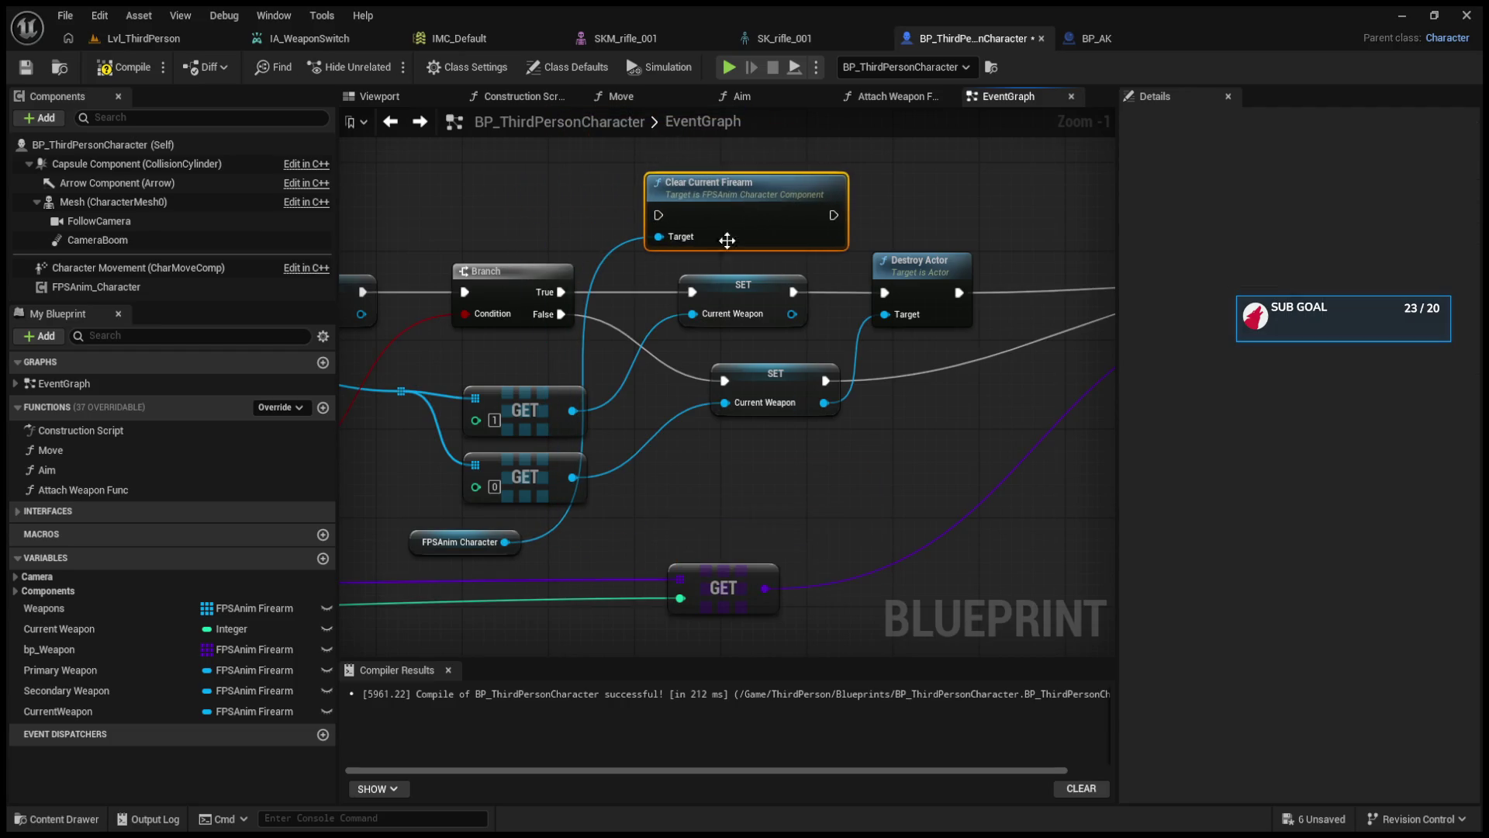
{"action": "mouse_move", "coordinate": [561, 292]}
{"action": "left_mouse_down"}
{"action": "mouse_move", "coordinate": [644, 201]}
{"action": "mouse_move", "coordinate": [659, 215]}
{"action": "left_mouse_up"}
- Delete the GET, SET and Destroy Actor nodes and wire Clear Current Firearm into SpawnActor
{"action": "mouse_move", "coordinate": [710, 274]}
{"action": "left_mouse_down"}
{"action": "mouse_move", "coordinate": [626, 283]}
{"action": "mouse_move", "coordinate": [894, 301]}
{"action": "left_mouse_up"}
{"action": "mouse_move", "coordinate": [702, 374]}
{"action": "left_mouse_down"}
{"action": "mouse_move", "coordinate": [957, 546]}
{"action": "mouse_move", "coordinate": [916, 518]}
{"action": "mouse_move", "coordinate": [777, 487]}
{"action": "left_mouse_up"}
{"action": "key", "text": "Delete"}
{"action": "mouse_move", "coordinate": [729, 309]}
{"action": "left_mouse_down"}
{"action": "mouse_move", "coordinate": [932, 384]}
{"action": "mouse_move", "coordinate": [937, 430]}
{"action": "left_mouse_up"}
{"action": "key", "text": "Delete"}
{"action": "mouse_move", "coordinate": [821, 217]}
{"action": "left_mouse_down"}
{"action": "mouse_move", "coordinate": [624, 247]}
{"action": "mouse_move", "coordinate": [656, 301]}
{"action": "mouse_move", "coordinate": [603, 306]}
{"action": "left_mouse_up"}
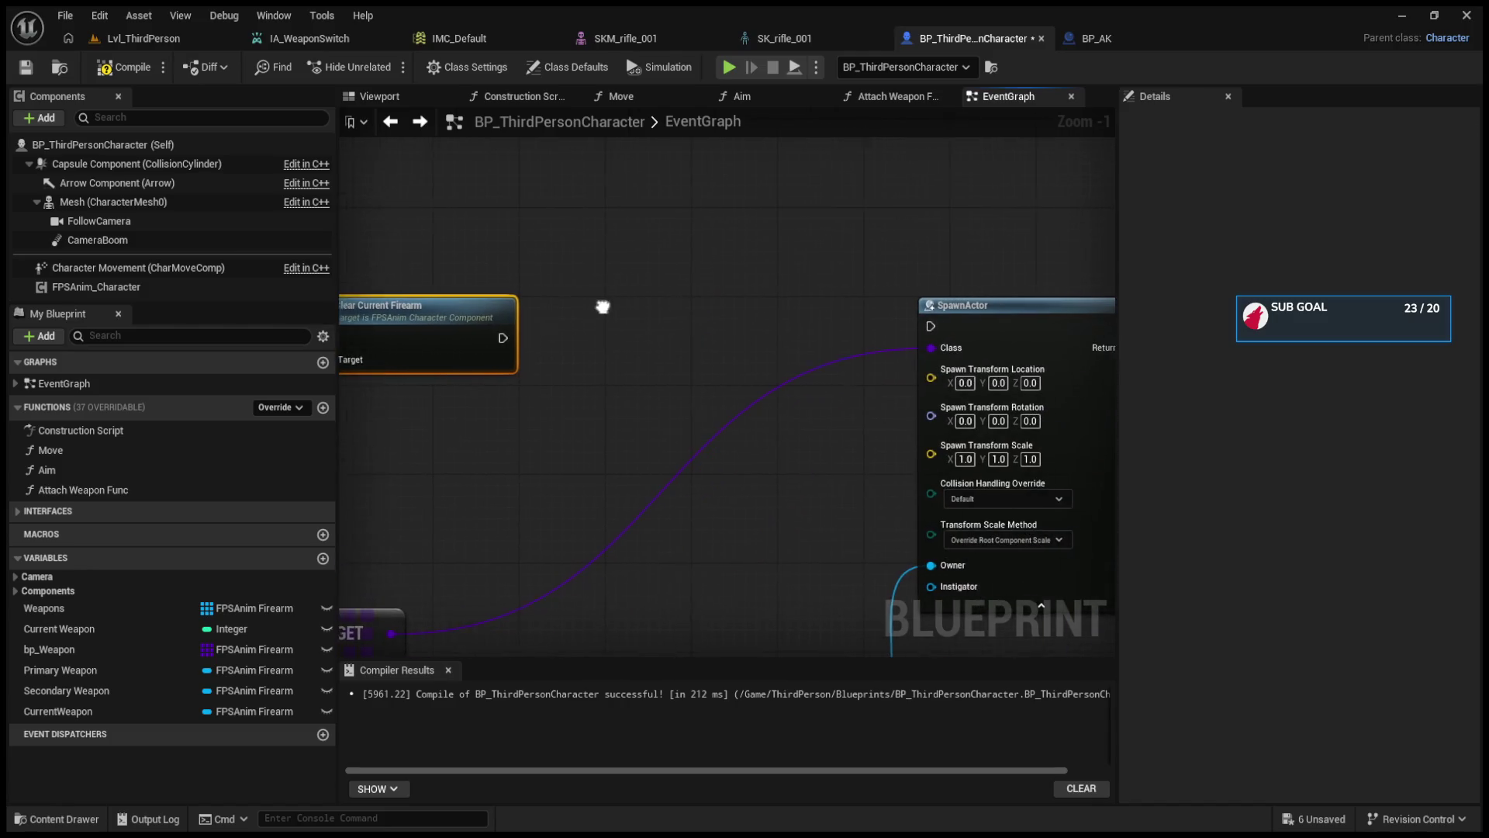
{"action": "mouse_move", "coordinate": [503, 337]}
{"action": "left_mouse_down"}
{"action": "mouse_move", "coordinate": [910, 326]}
{"action": "mouse_move", "coordinate": [931, 327]}
{"action": "mouse_move", "coordinate": [587, 350]}
{"action": "mouse_move", "coordinate": [927, 347]}
{"action": "left_mouse_up"}
- Duplicate Clear Current Firearm for Branch False, targeting FPSAnim Character, and wire it onward
{"action": "key", "text": "ctrl+d"}
{"action": "left_click_drag", "start_coordinate": [868, 430], "coordinate": [793, 420]}
{"action": "left_click_drag", "start_coordinate": [640, 361], "coordinate": [769, 418]}
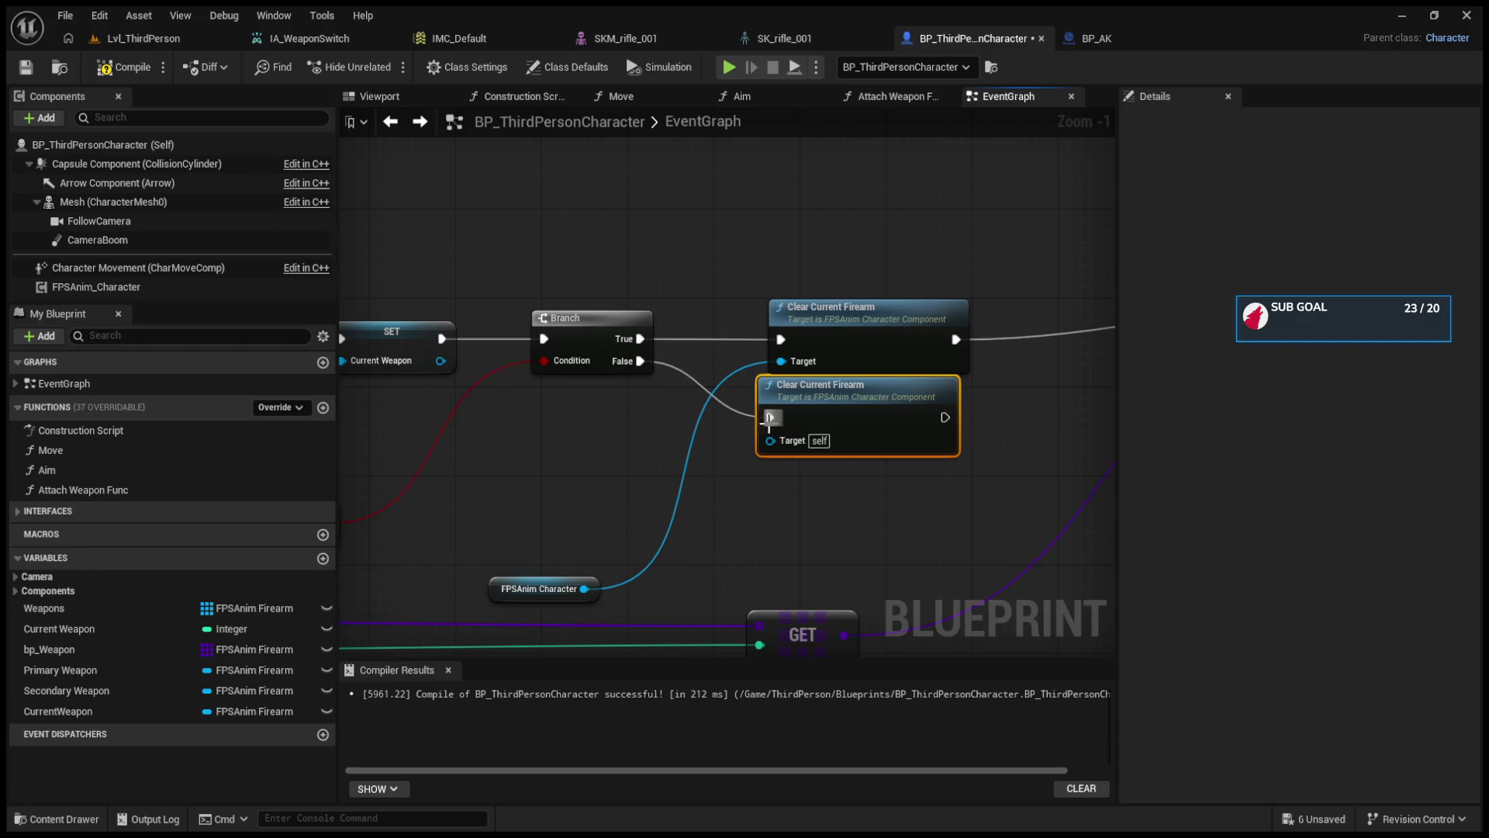
{"action": "left_click_drag", "start_coordinate": [585, 589], "coordinate": [770, 440]}
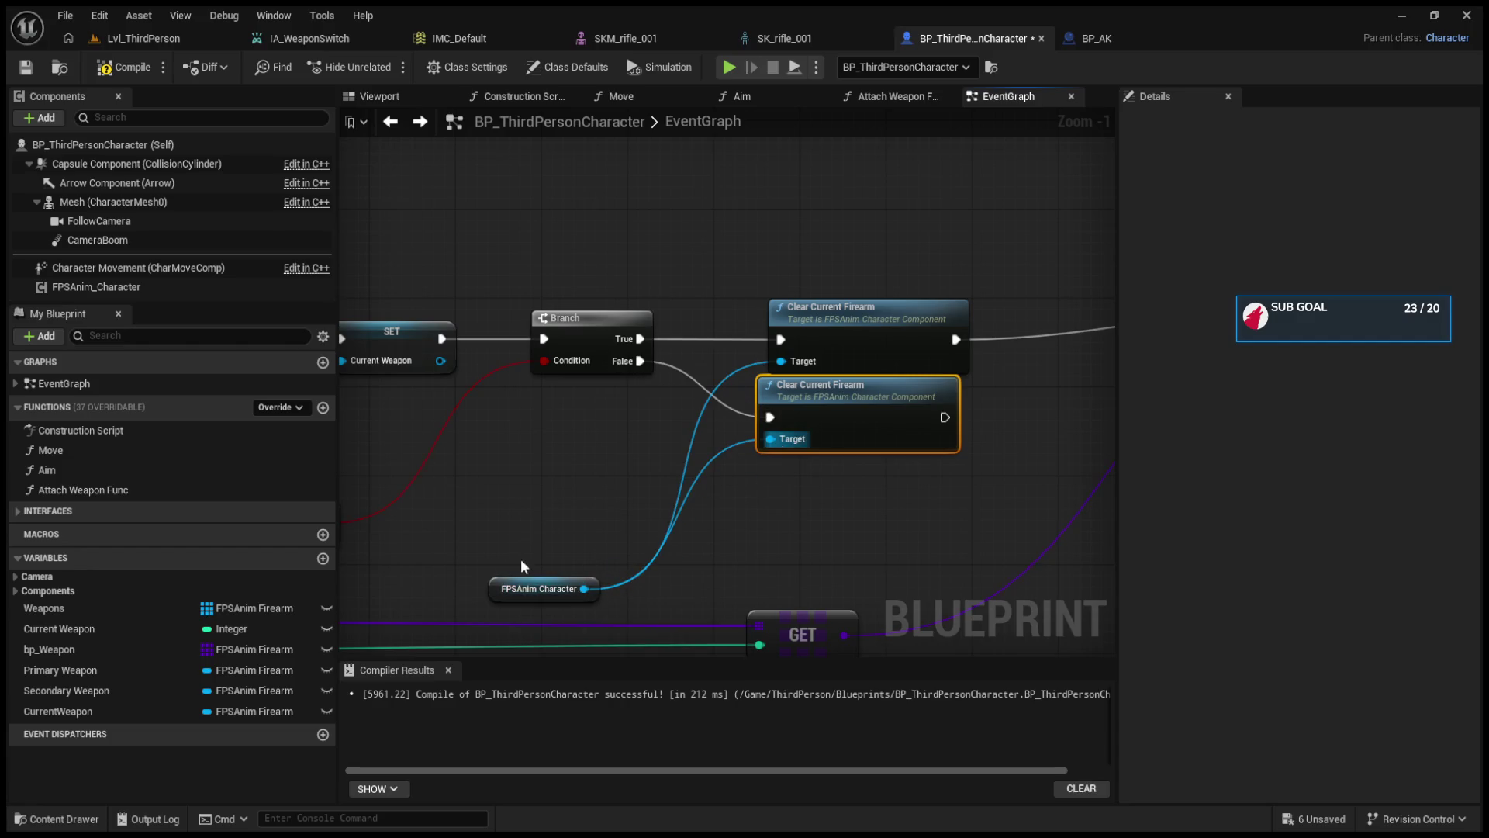
{"action": "left_click_drag", "start_coordinate": [510, 584], "coordinate": [583, 453]}
{"action": "mouse_move", "coordinate": [917, 426]}
{"action": "left_mouse_down"}
{"action": "mouse_move", "coordinate": [653, 426]}
{"action": "mouse_move", "coordinate": [1072, 332]}
{"action": "left_mouse_up"}
{"action": "mouse_move", "coordinate": [712, 351]}
{"action": "left_mouse_down"}
{"action": "mouse_move", "coordinate": [1020, 351]}
{"action": "mouse_move", "coordinate": [1222, 196]}
{"action": "mouse_move", "coordinate": [1238, 114]}
{"action": "left_mouse_up"}
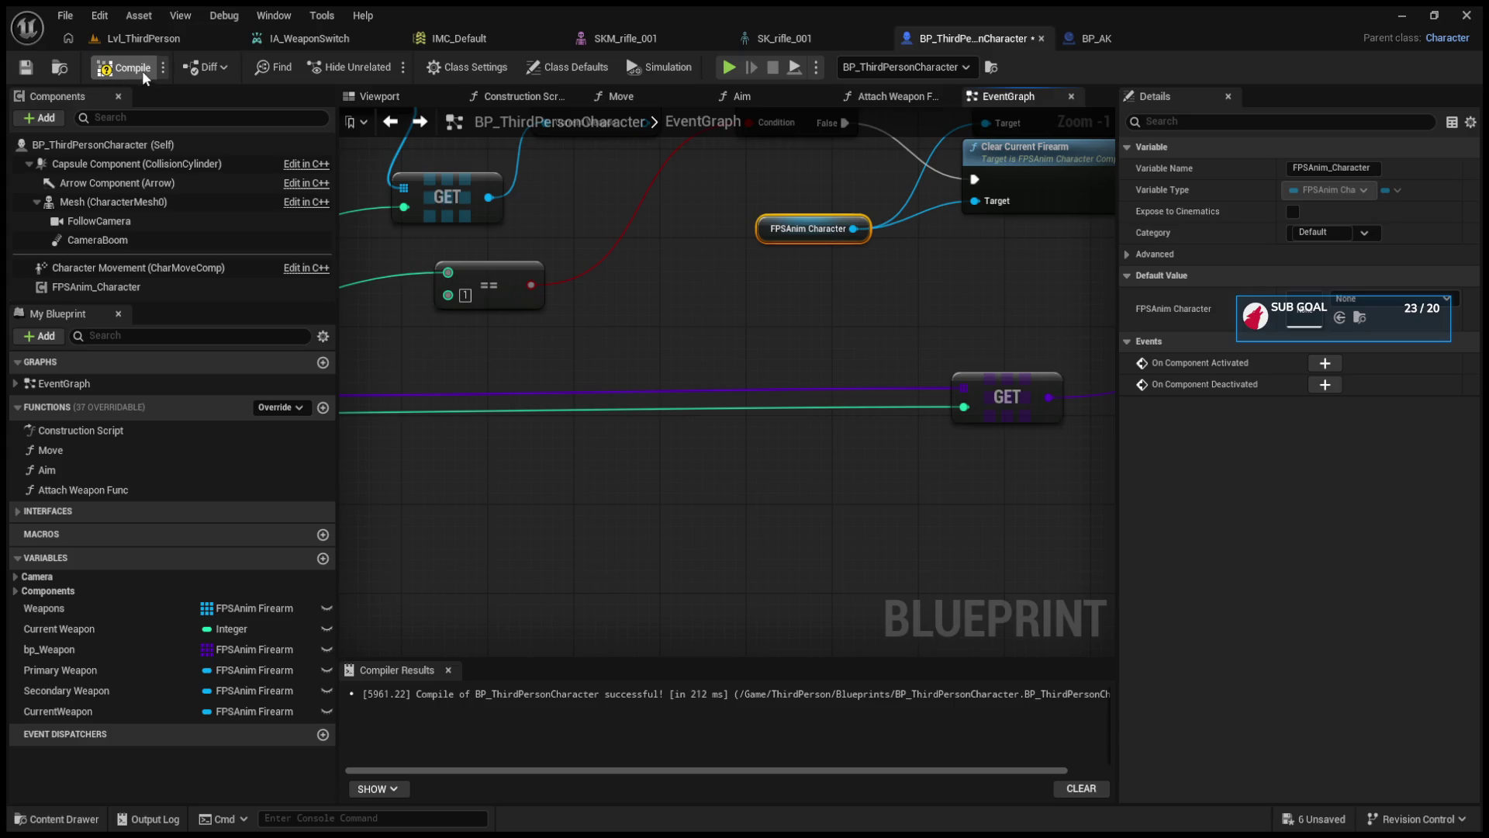
- Compile the blueprint and play-test scrolling through weapons, then end the session with Esc
{"action": "left_click", "coordinate": [170, 38]}
{"action": "left_click", "coordinate": [387, 68]}
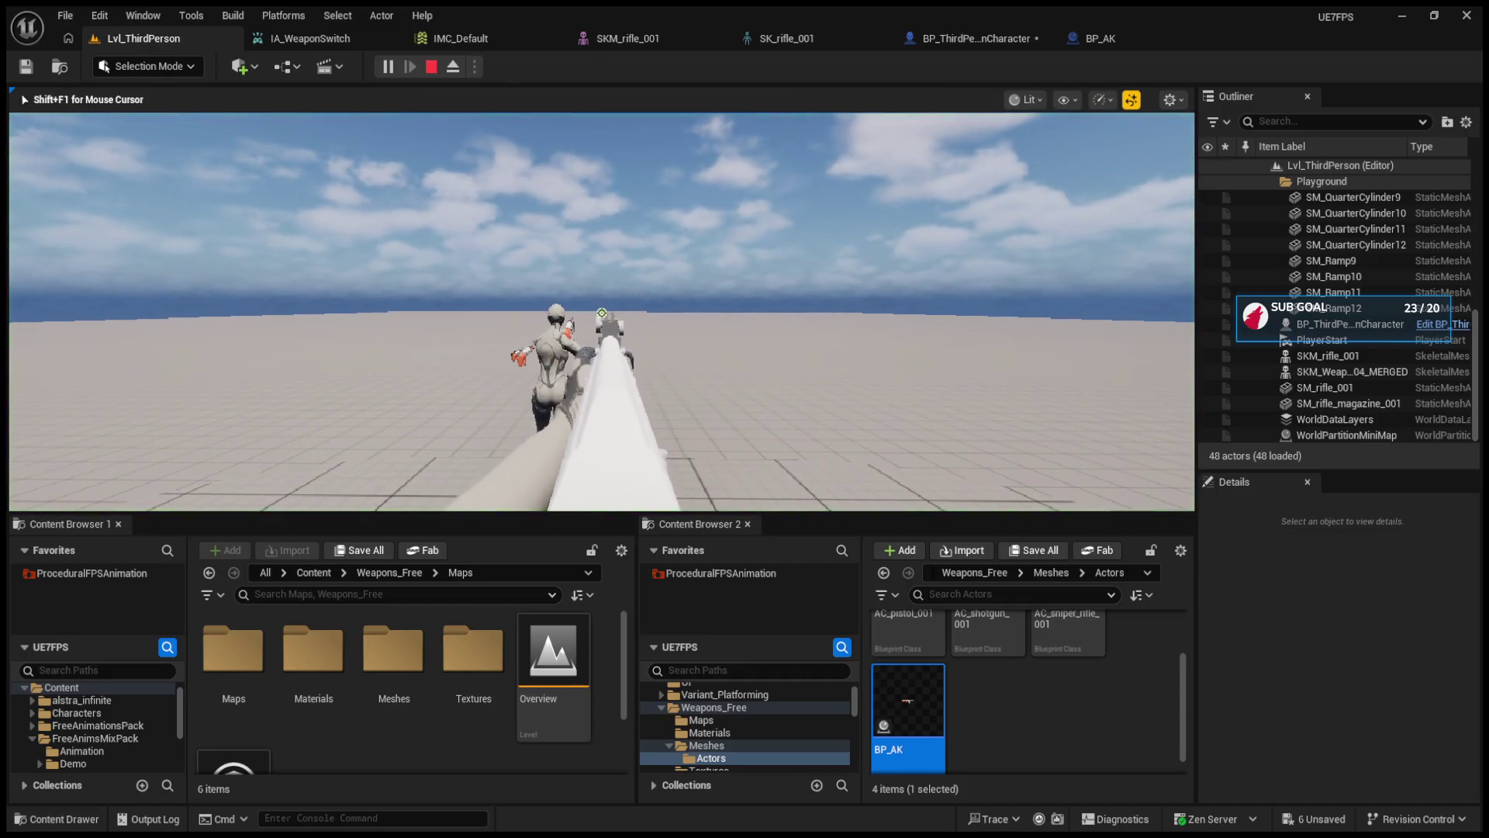
{"action": "scroll", "coordinate": [602, 312], "scroll_direction": "down", "scroll_amount": 2}
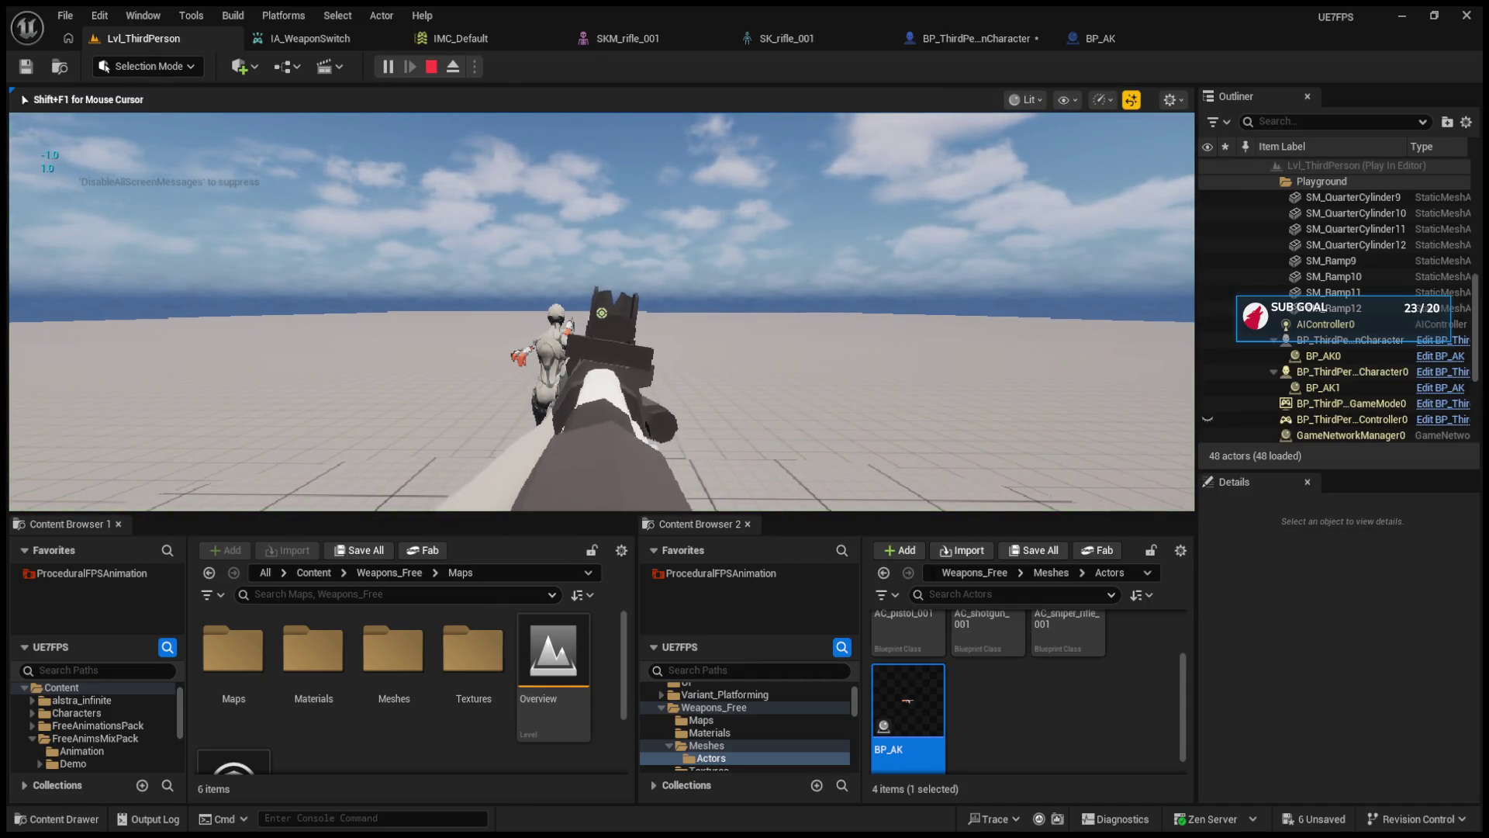
{"action": "scroll", "coordinate": [602, 313], "scroll_direction": "down", "scroll_amount": 1}
{"action": "scroll", "coordinate": [602, 313], "scroll_direction": "down", "scroll_amount": 9}
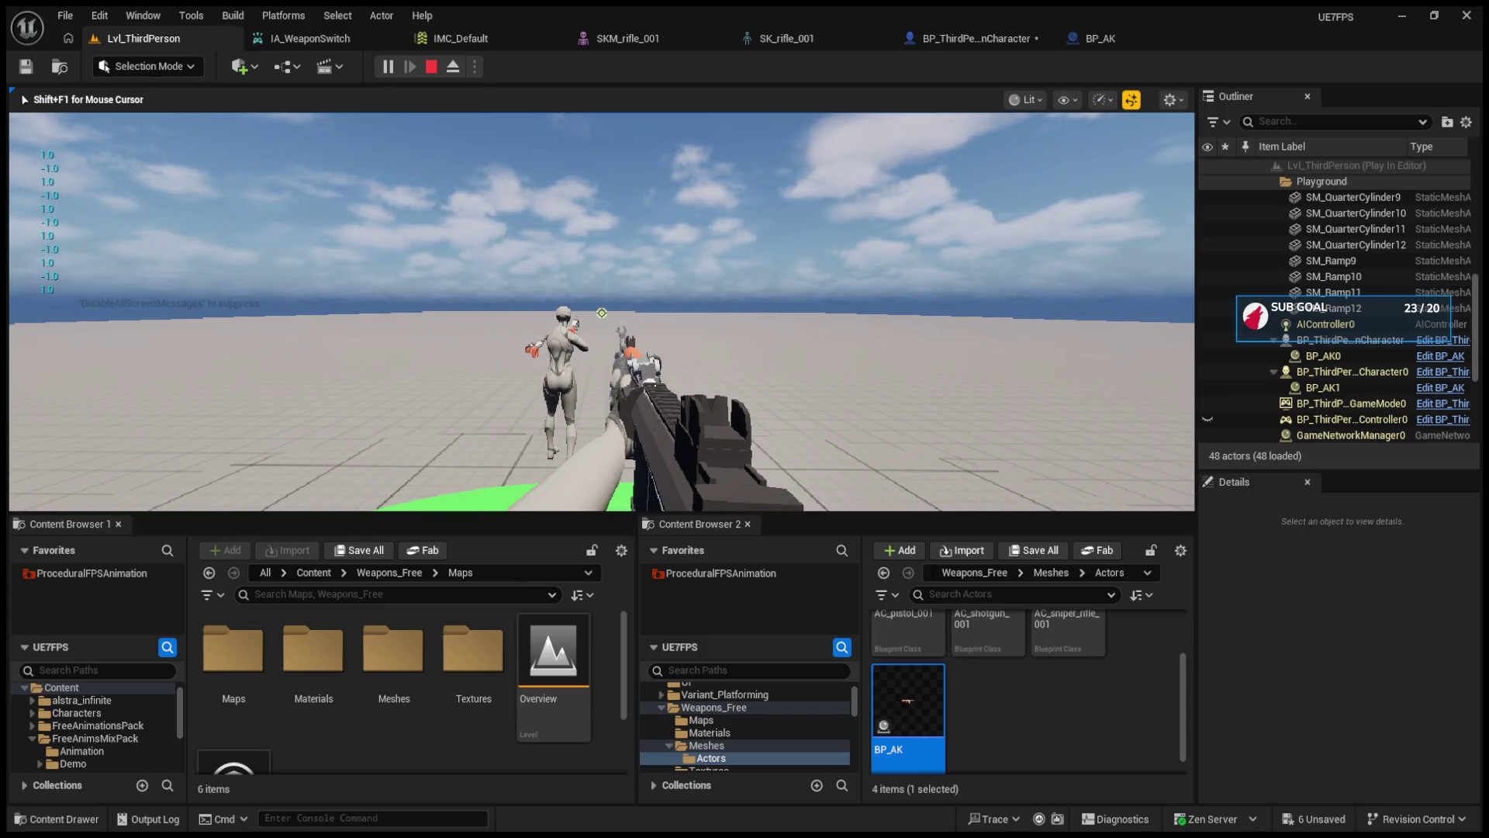
{"action": "key", "text": "Escape"}
- Review IA_WeaponSwitch and IMC_Default, then move Bp Weapon right and Current Weapon beneath GET in EventGraph
{"action": "left_click", "coordinate": [351, 39]}
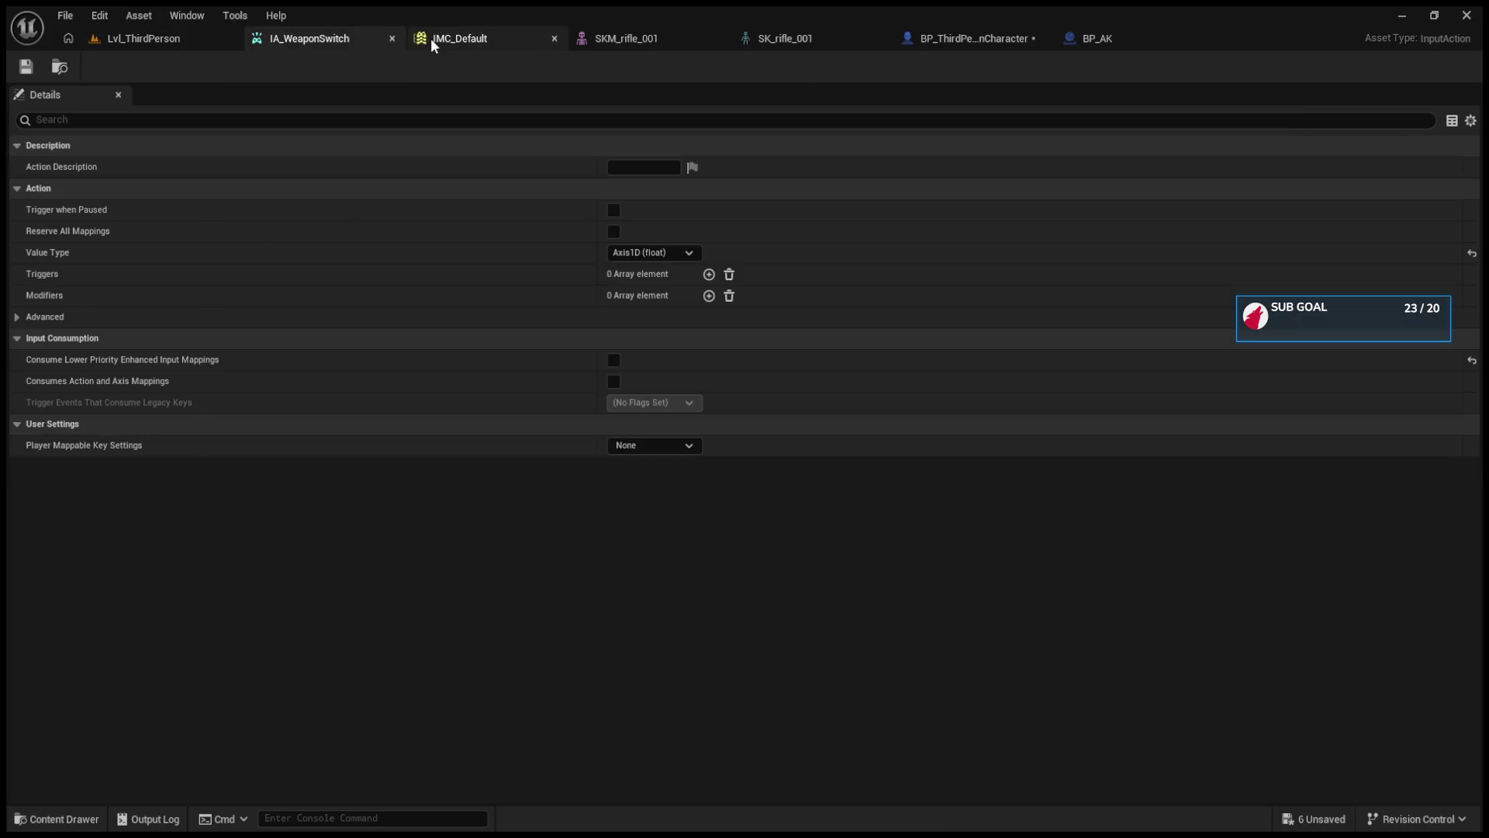
{"action": "left_click", "coordinate": [430, 39]}
{"action": "left_click", "coordinate": [954, 38]}
{"action": "scroll", "coordinate": [786, 329], "scroll_direction": "down", "scroll_amount": 1}
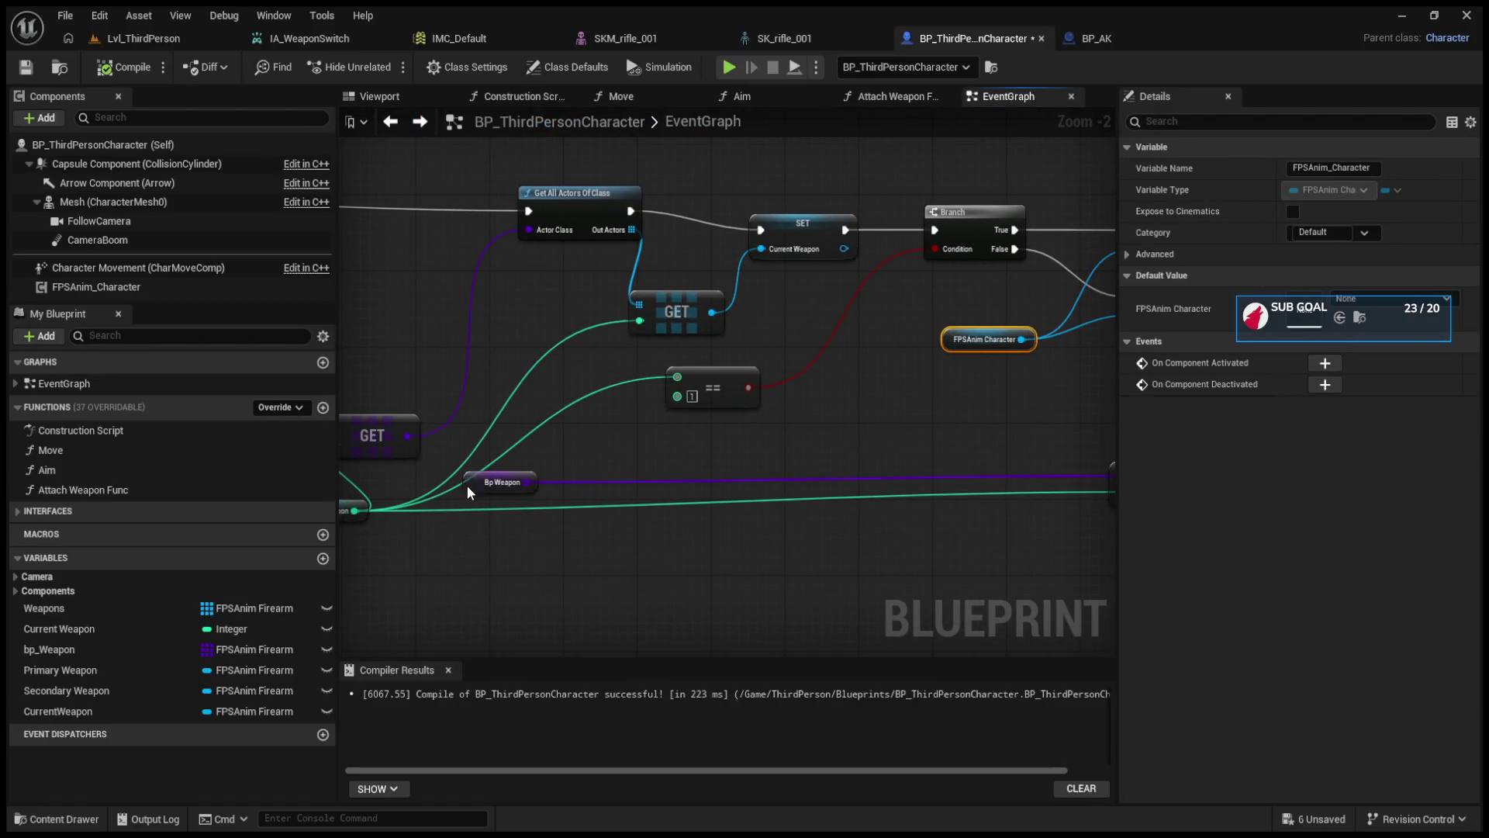
{"action": "left_click_drag", "start_coordinate": [467, 486], "coordinate": [846, 457]}
{"action": "left_click_drag", "start_coordinate": [358, 509], "coordinate": [685, 514]}
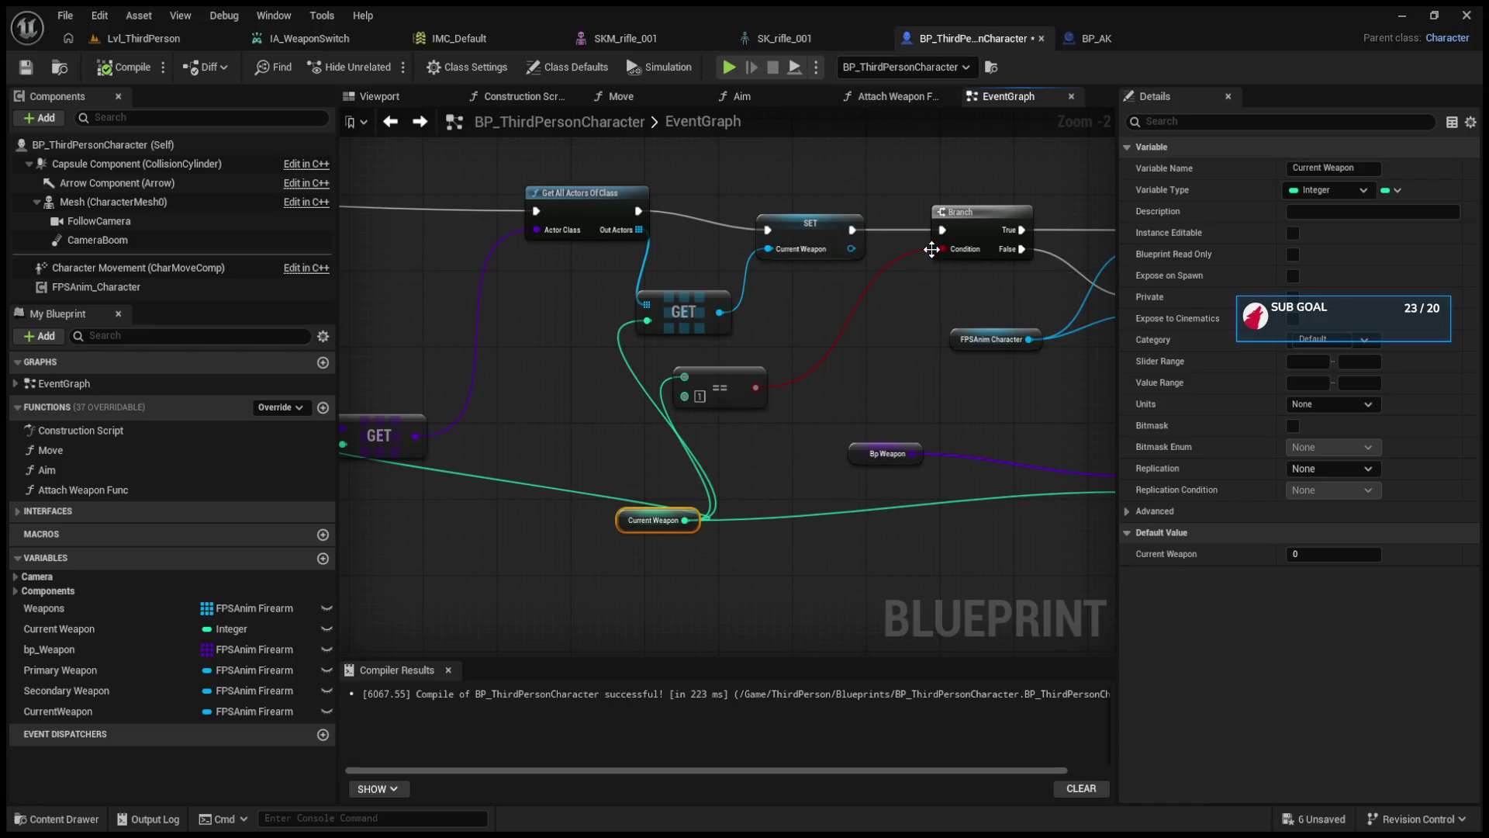
{"action": "scroll", "coordinate": [957, 156], "scroll_direction": "down", "scroll_amount": 4}
{"action": "scroll", "coordinate": [713, 233], "scroll_direction": "up", "scroll_amount": 3}
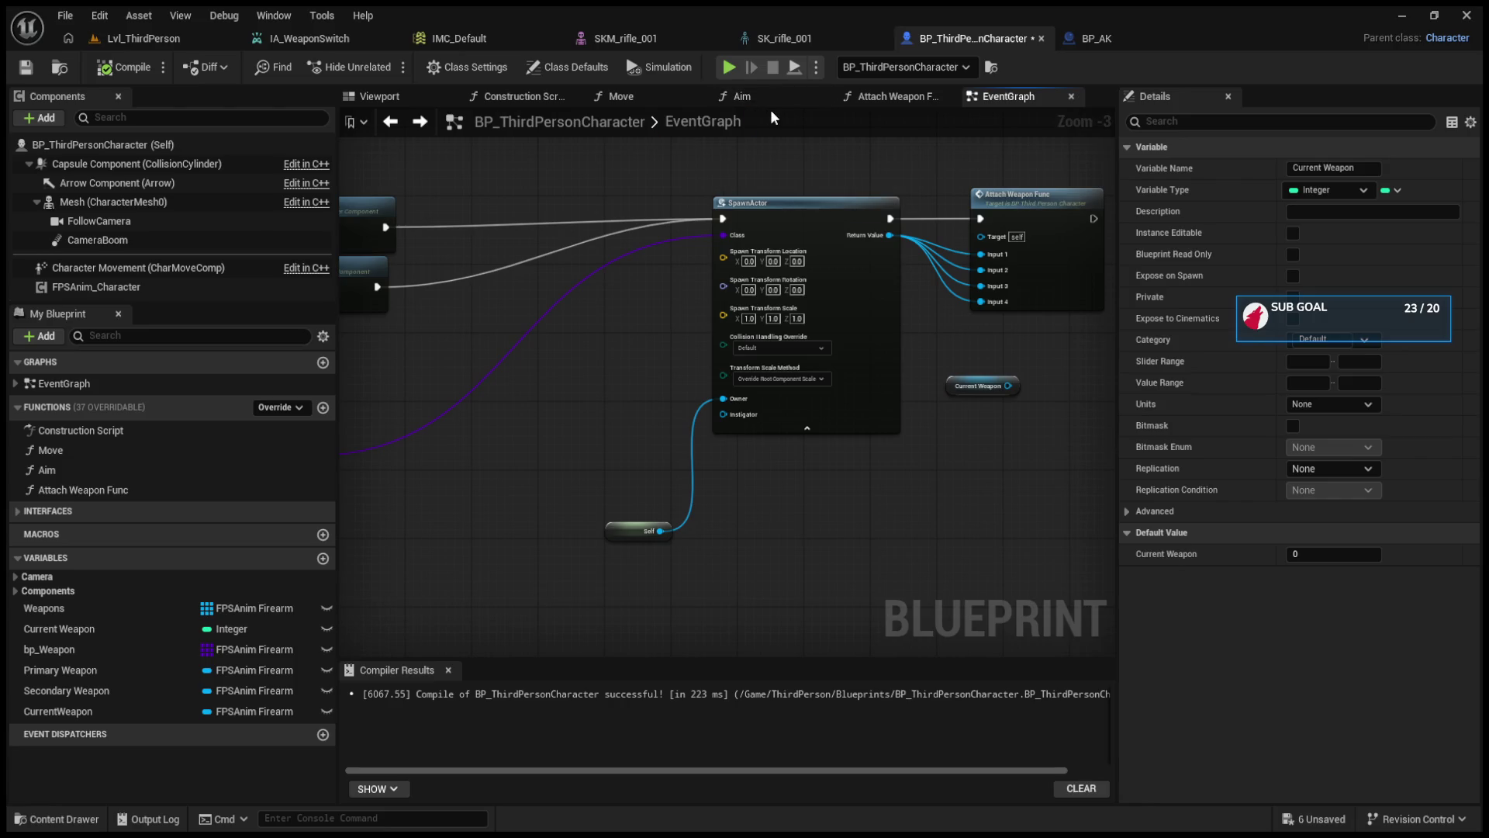
{"action": "double_click", "coordinate": [1032, 195]}
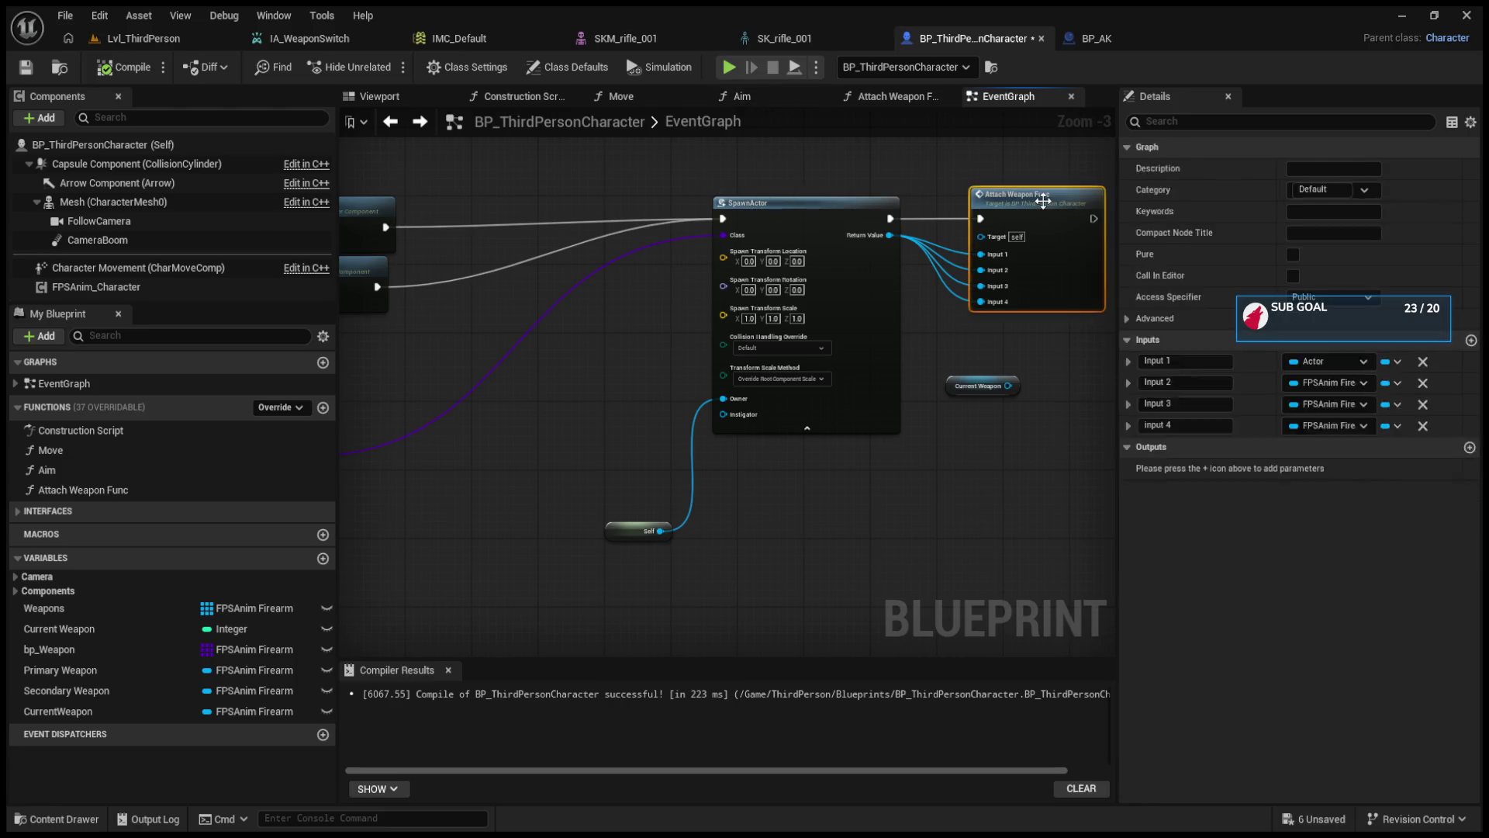
- Shift the setter nodes left, add Clear Current Firearm with its own FPSAnim Character getter, and copy both
{"action": "left_click_drag", "start_coordinate": [720, 320], "coordinate": [663, 329]}
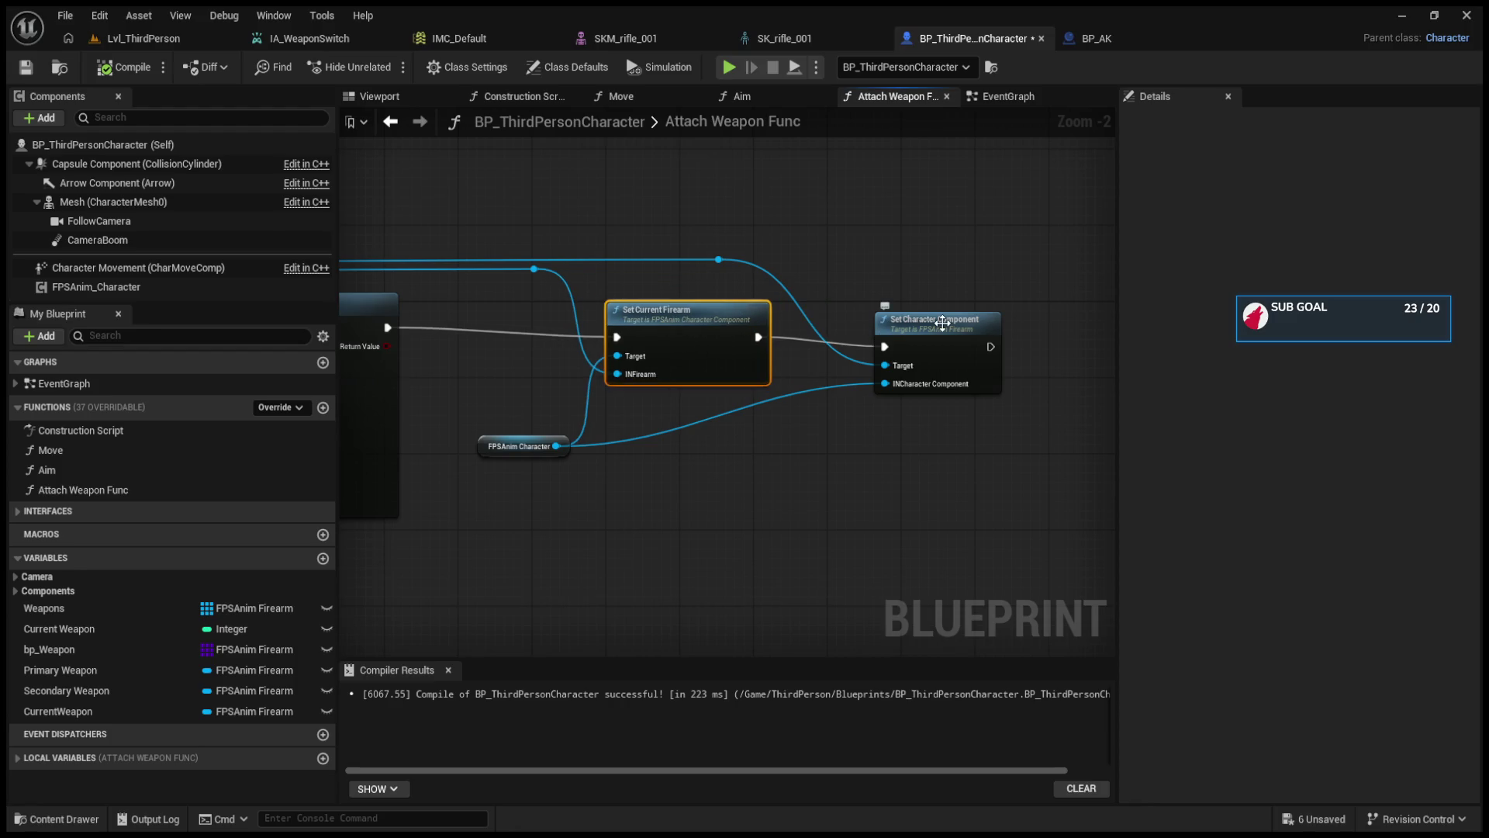
{"action": "left_click_drag", "start_coordinate": [943, 323], "coordinate": [880, 324]}
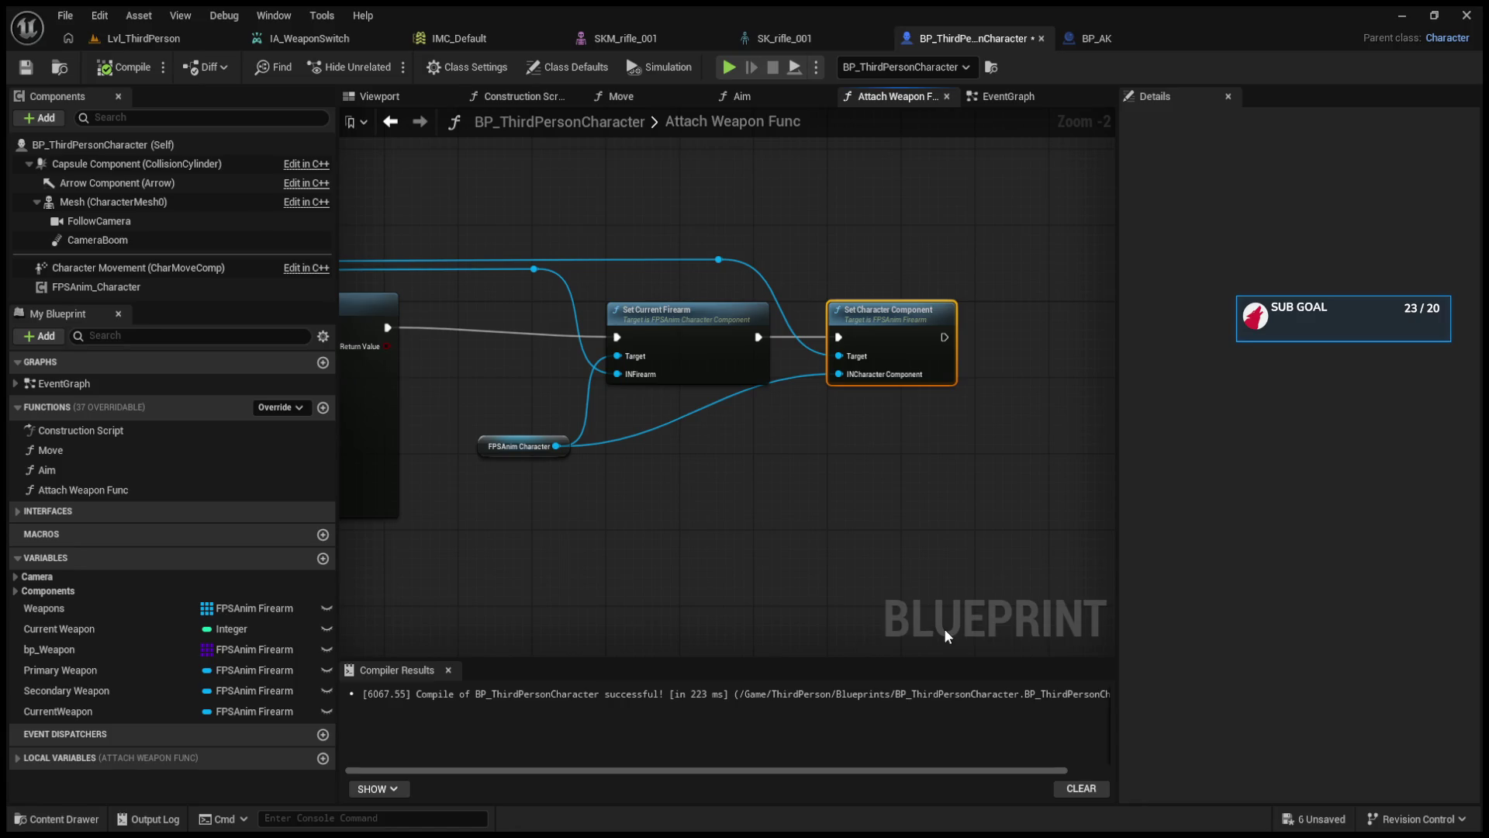
{"action": "key", "text": "ctrl+z"}
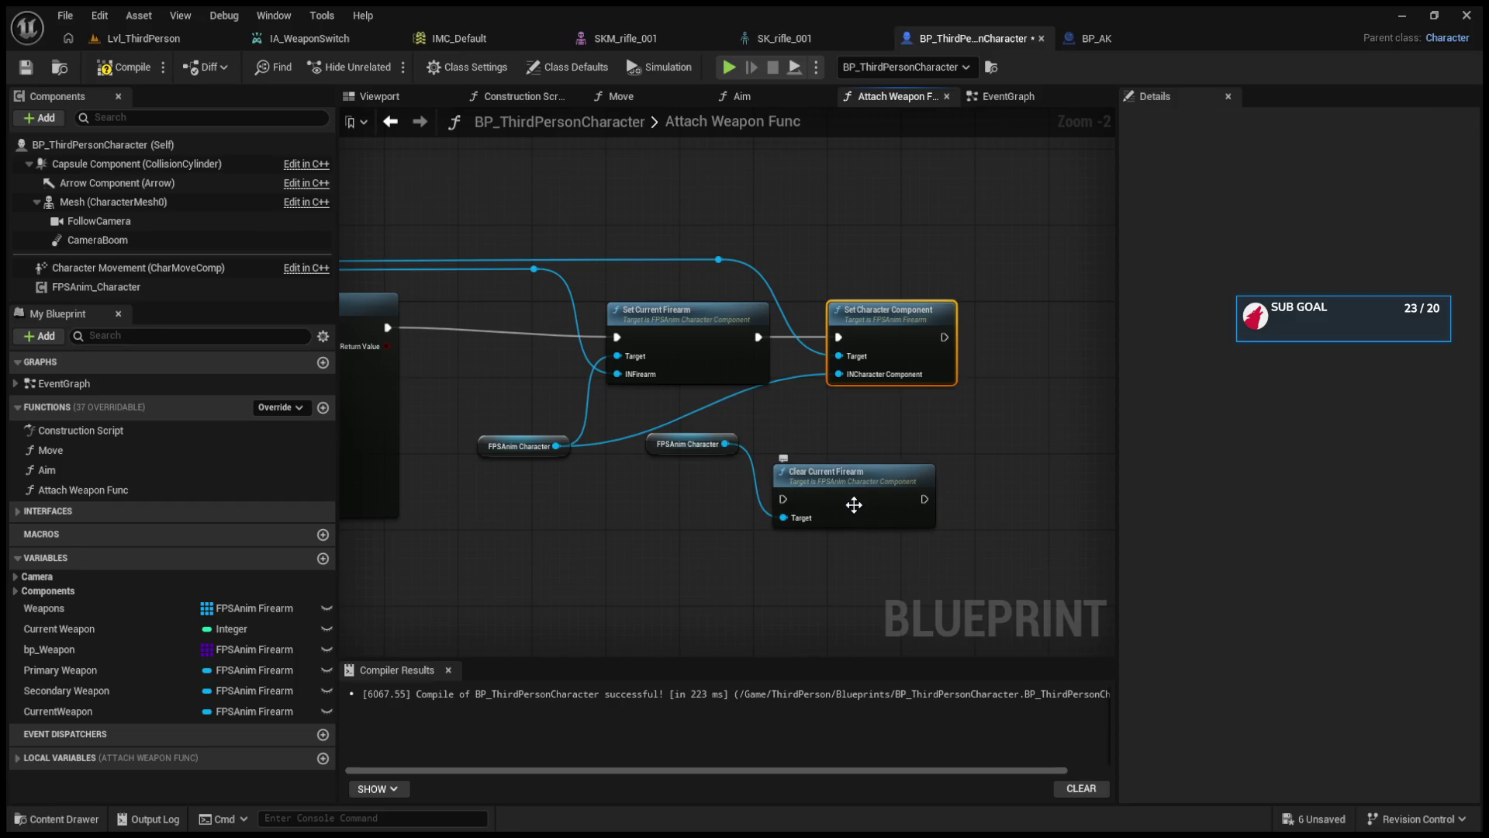
{"action": "key", "text": "ctrl+z"}
{"action": "key", "text": "ctrl+z"}
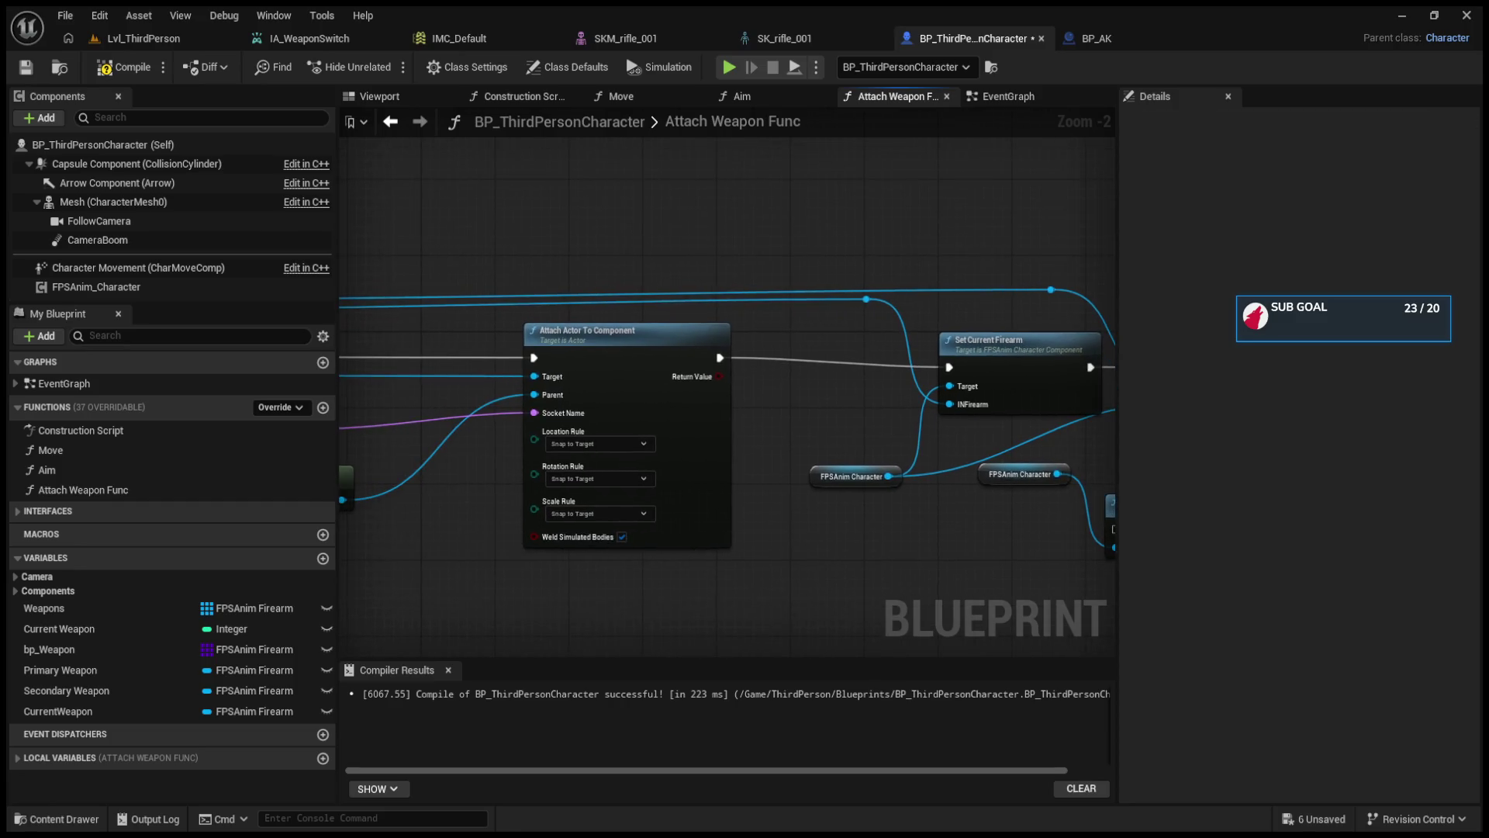
{"action": "key", "text": "ctrl+y"}
{"action": "key", "text": "ctrl+y"}
{"action": "left_click_drag", "start_coordinate": [672, 476], "coordinate": [690, 602]}
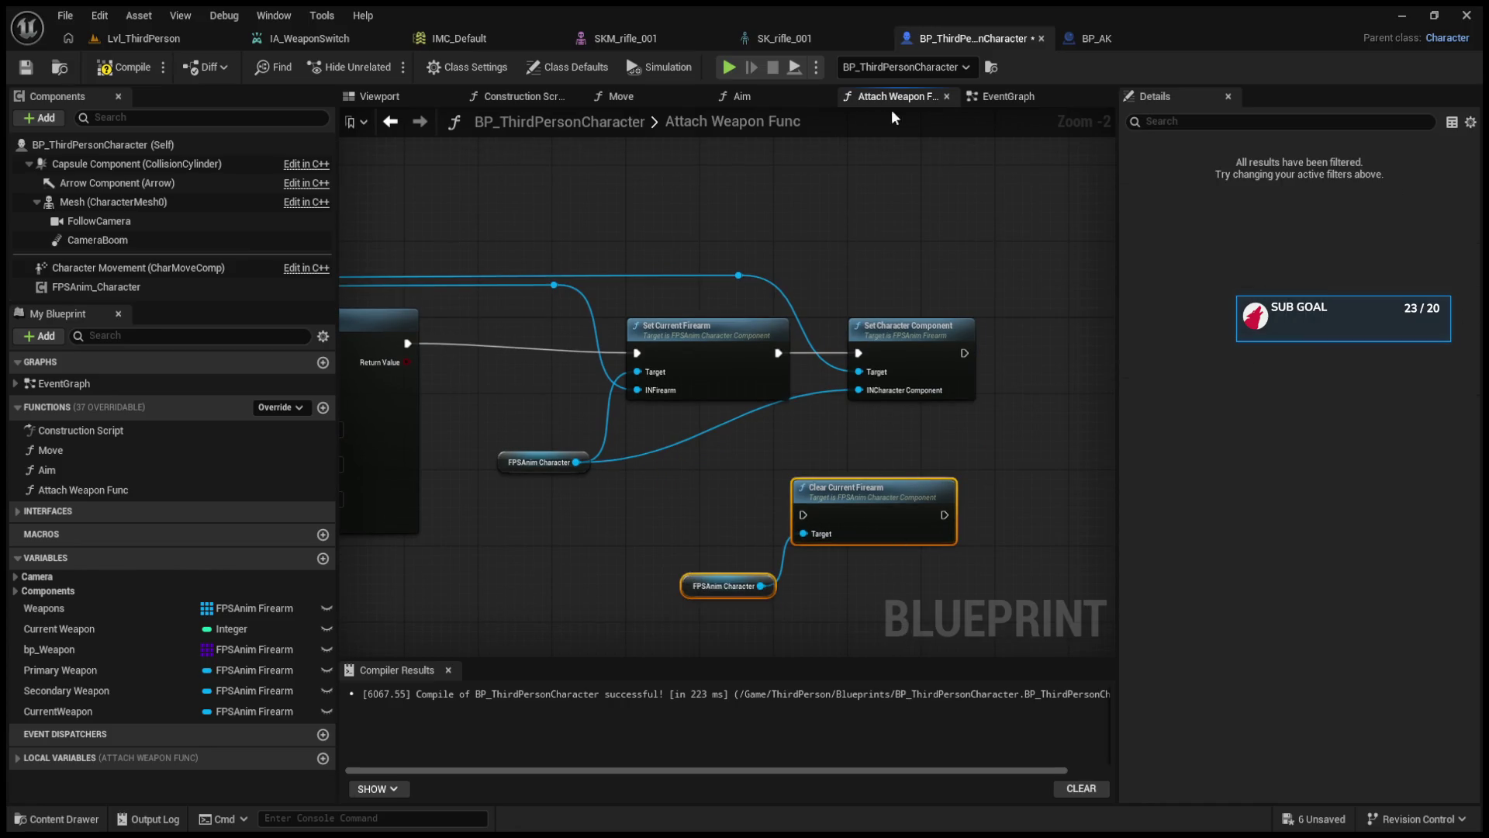
{"action": "left_click", "coordinate": [1004, 96]}
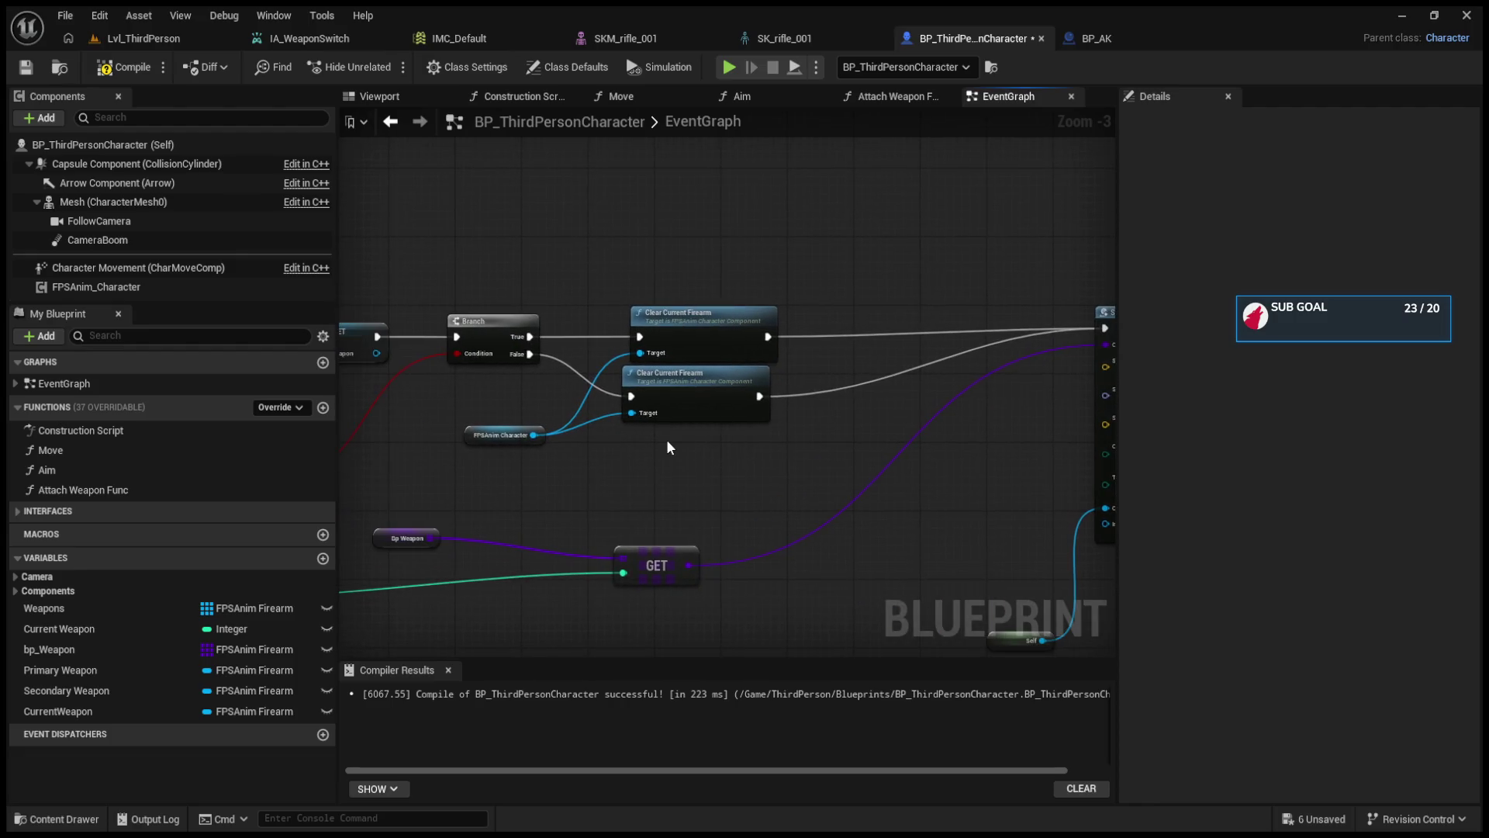
- Paste the copied Clear Current Firearm and FPSAnim Character getter below the Branch's two Clear nodes
{"action": "key", "text": "ctrl+v"}
{"action": "mouse_move", "coordinate": [692, 441]}
{"action": "left_mouse_down"}
{"action": "mouse_move", "coordinate": [692, 463]}
{"action": "mouse_move", "coordinate": [711, 470]}
{"action": "left_mouse_up"}
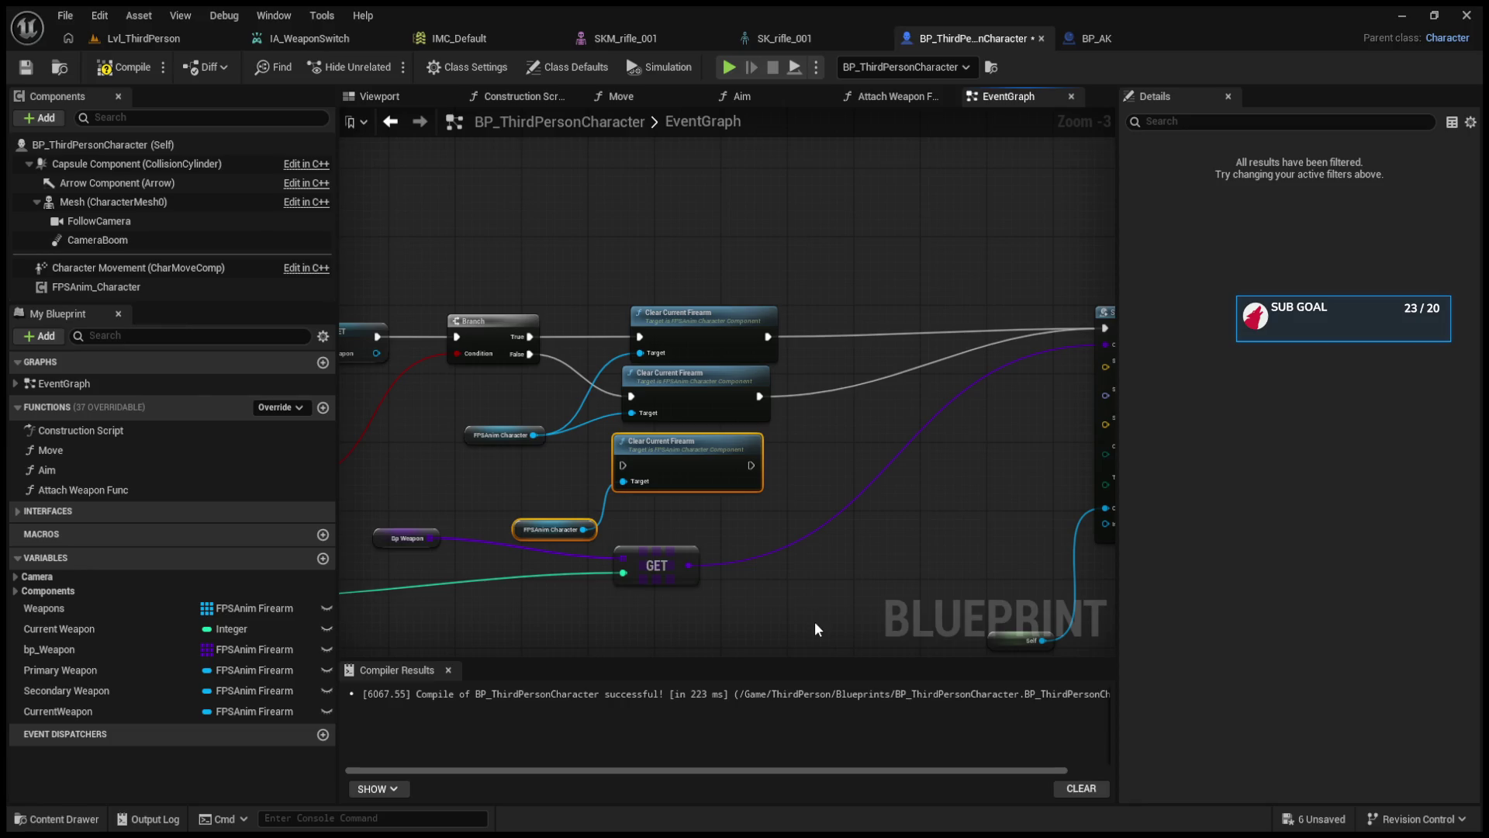
{"action": "left_click", "coordinate": [965, 329]}
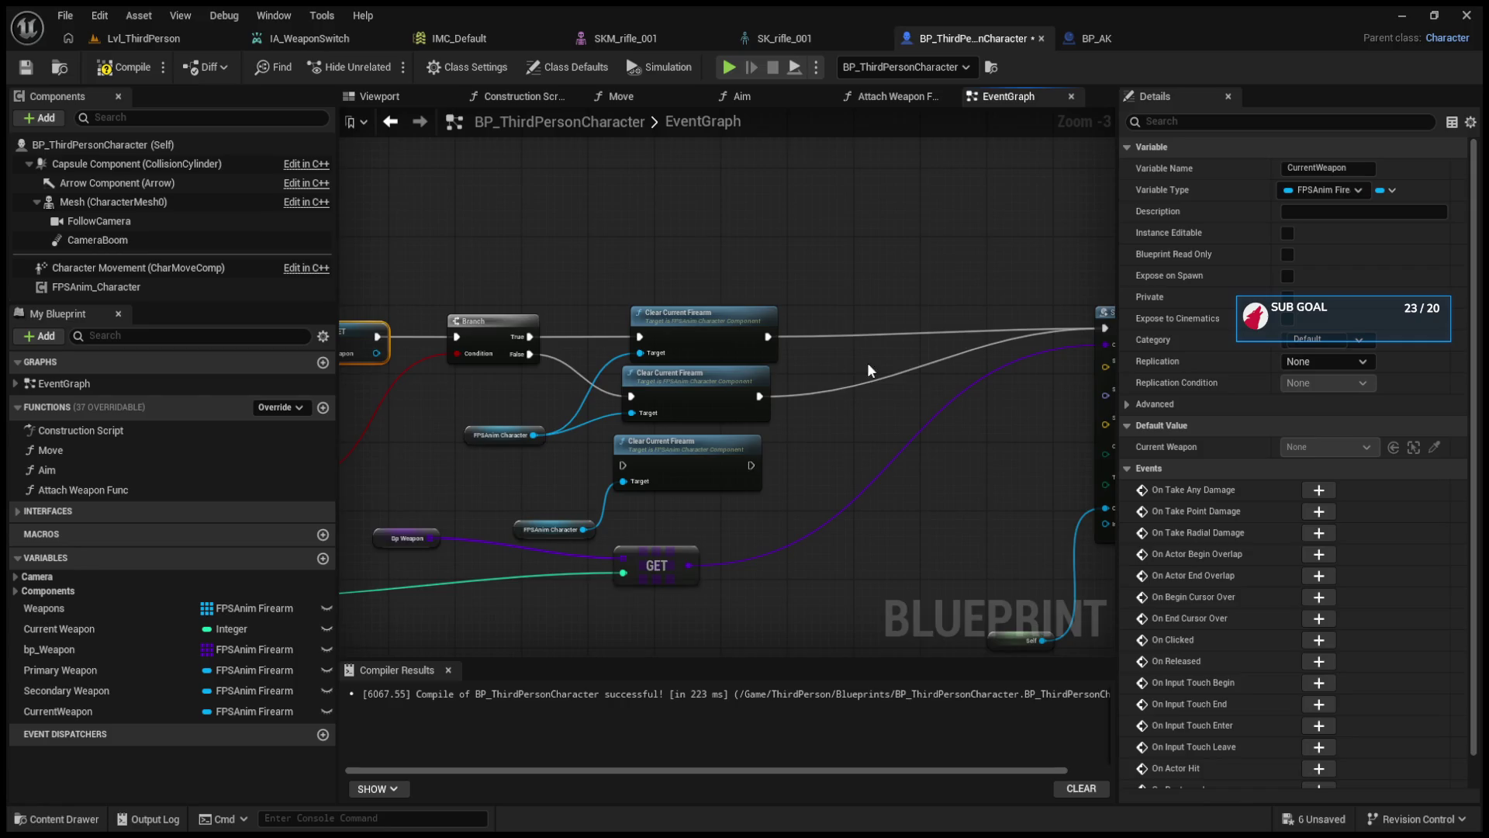
{"action": "double_click", "coordinate": [782, 329]}
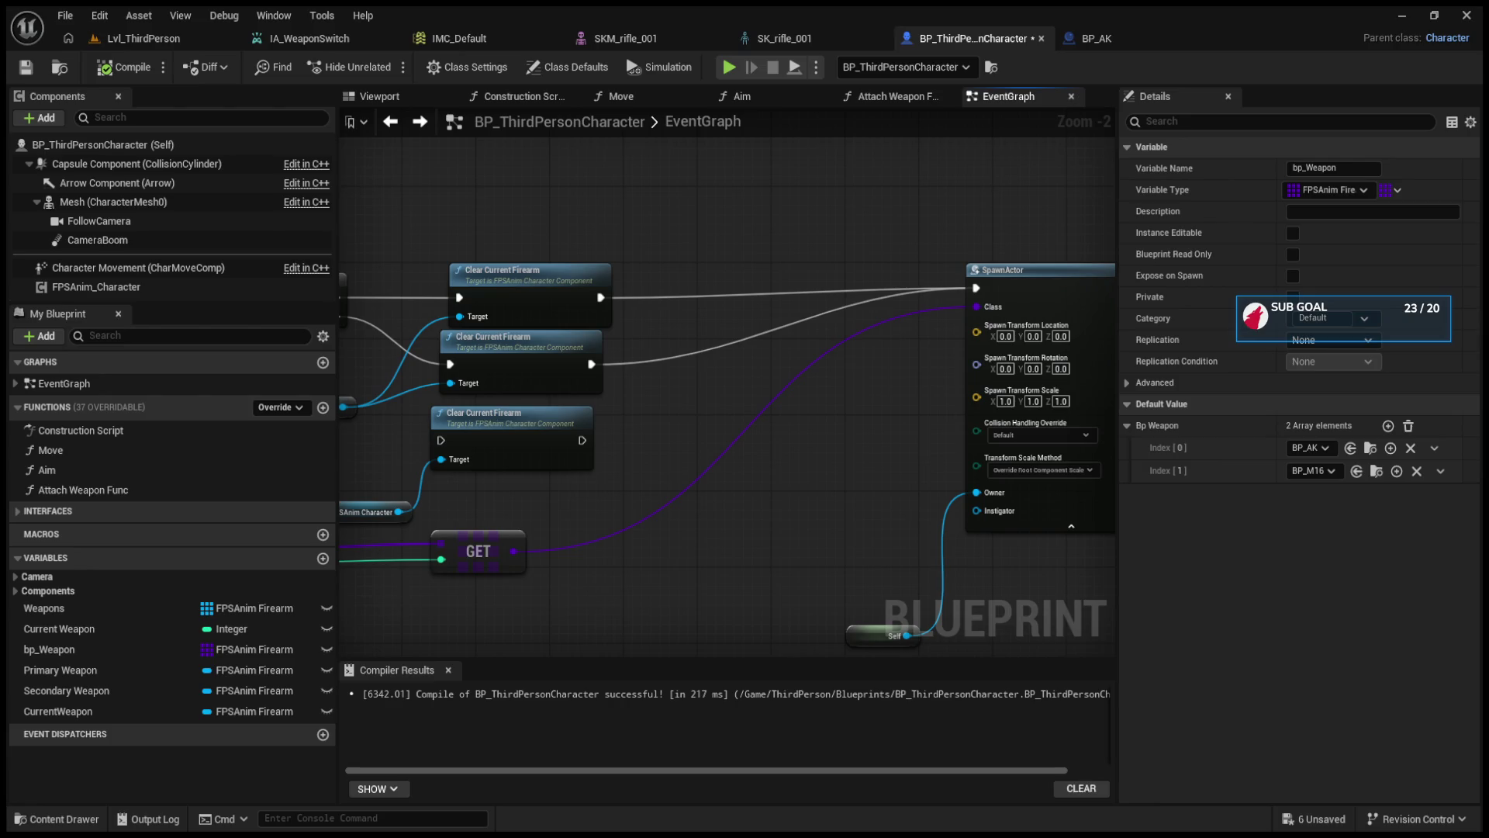
- Move the GET node right and place the Bp Weapon getter directly to its left, ahead of SpawnActor
{"action": "left_click_drag", "start_coordinate": [777, 457], "coordinate": [879, 470]}
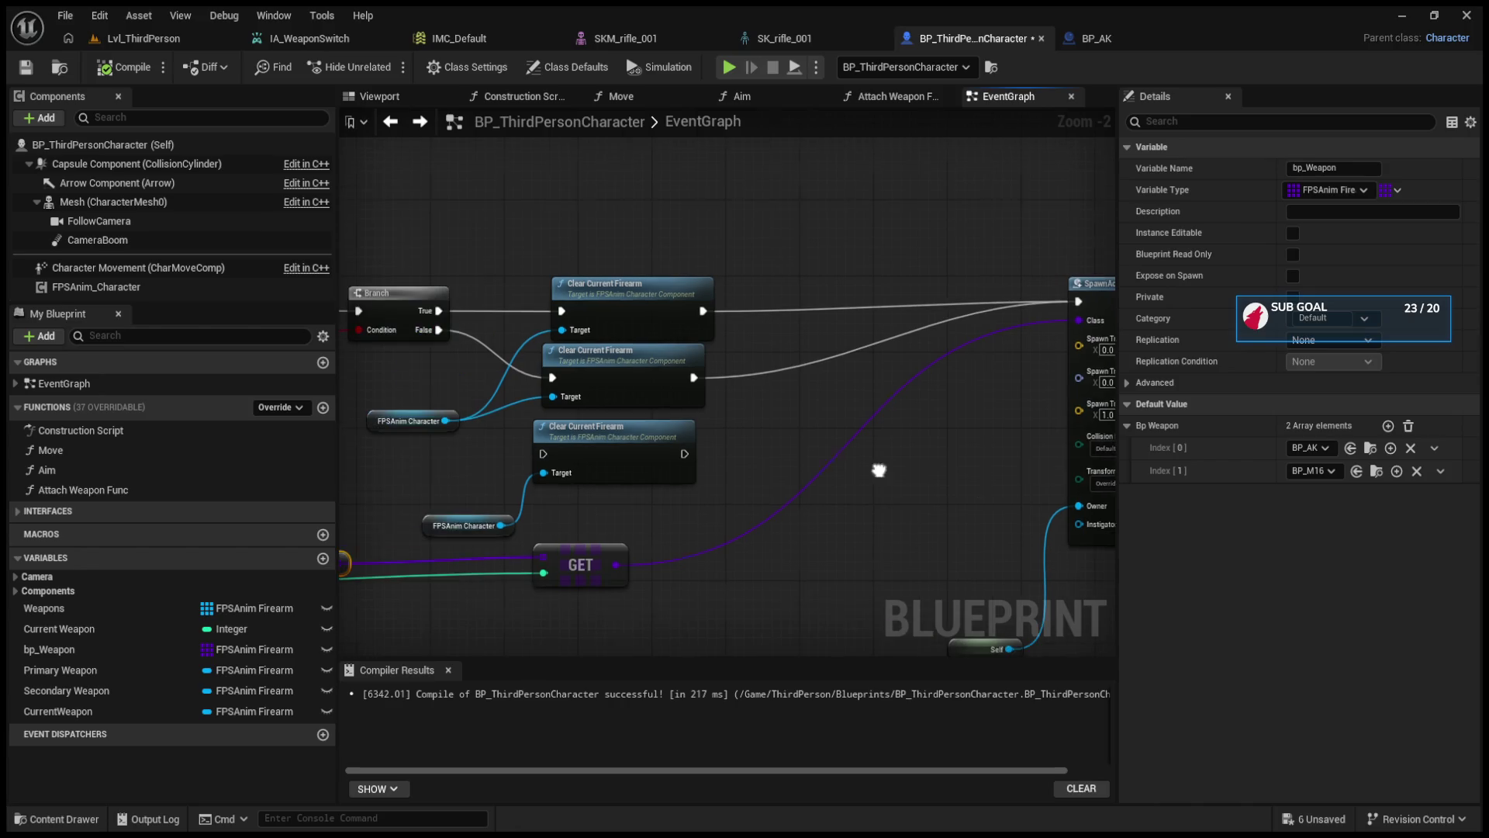
{"action": "left_click_drag", "start_coordinate": [788, 465], "coordinate": [924, 478]}
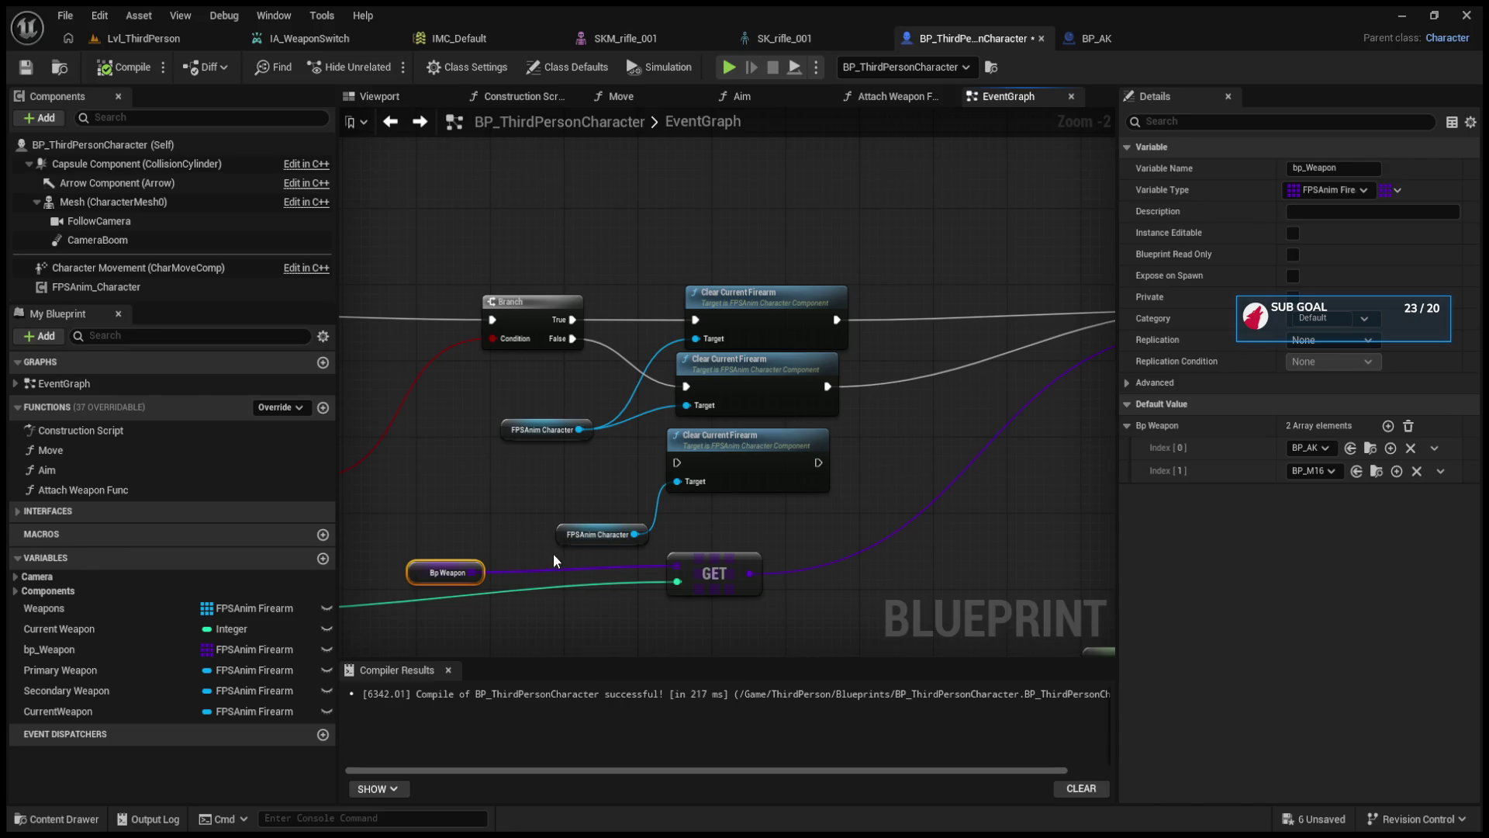
{"action": "left_click_drag", "start_coordinate": [531, 561], "coordinate": [1084, 506]}
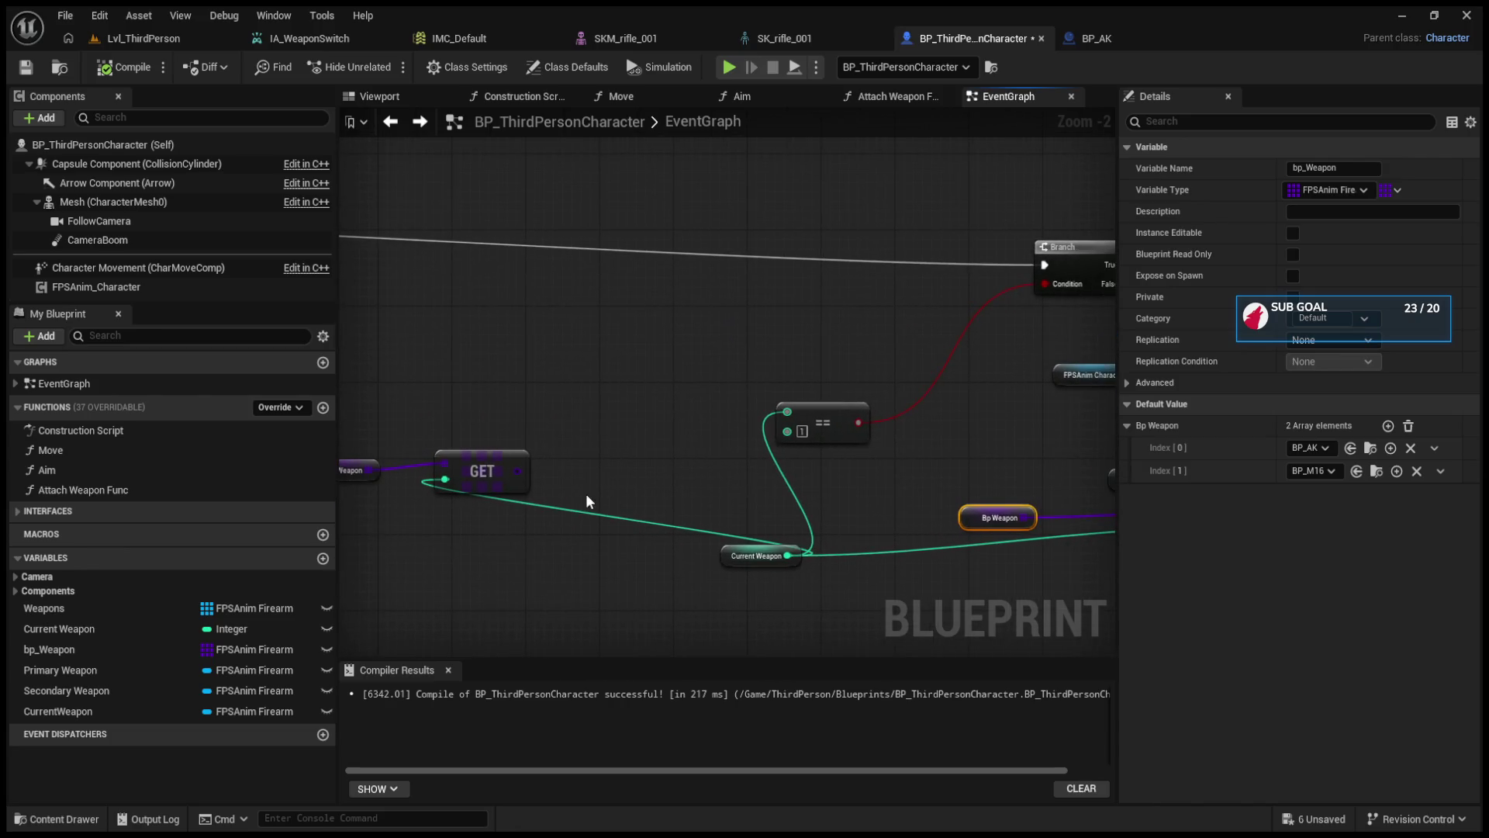
{"action": "left_click_drag", "start_coordinate": [490, 470], "coordinate": [712, 489]}
{"action": "mouse_move", "coordinate": [465, 475]}
{"action": "left_mouse_down"}
{"action": "mouse_move", "coordinate": [735, 426]}
{"action": "mouse_move", "coordinate": [782, 467]}
{"action": "mouse_move", "coordinate": [611, 408]}
{"action": "left_mouse_up"}
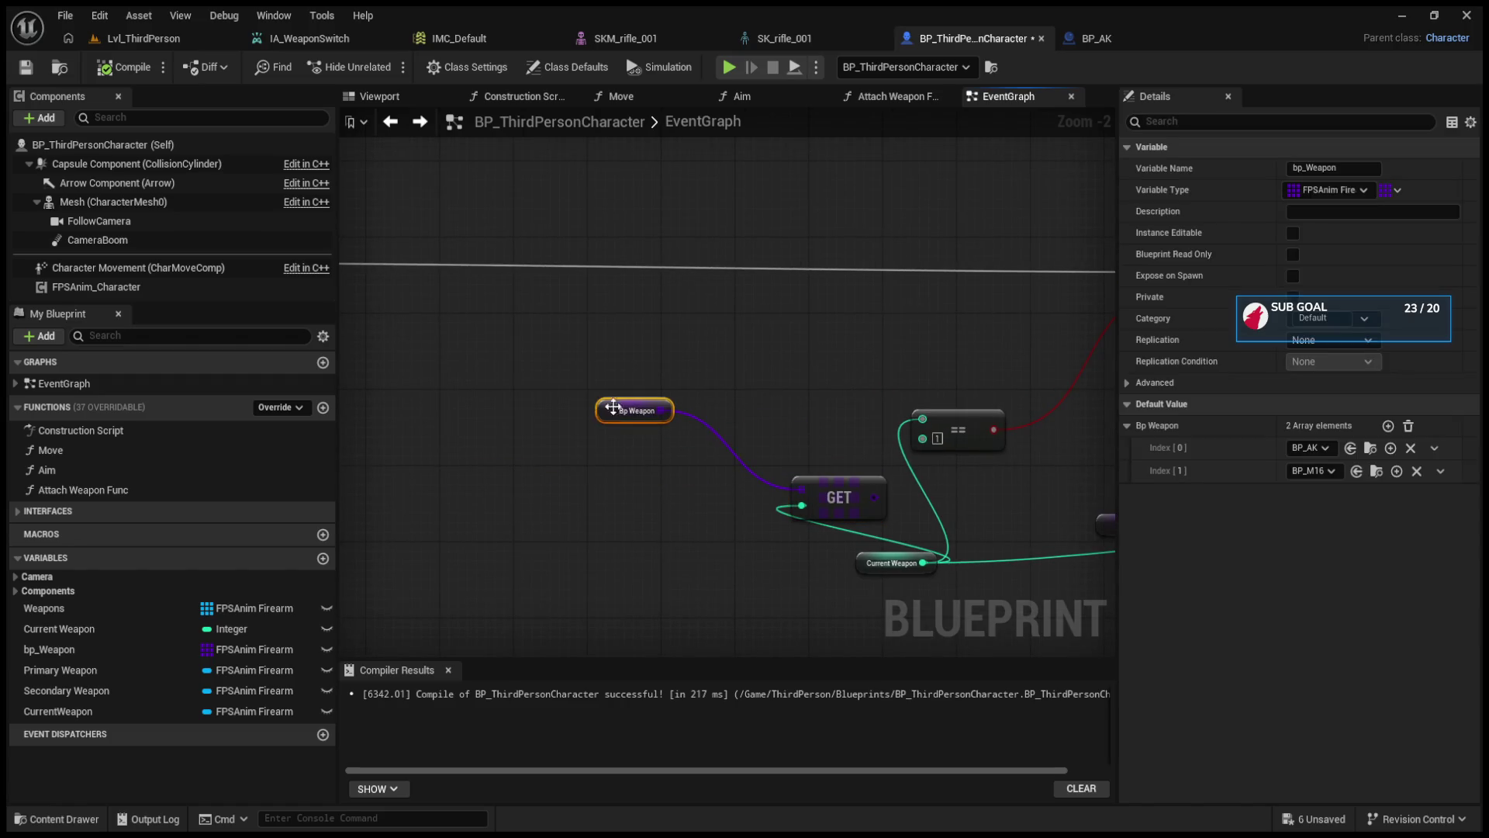
{"action": "left_click_drag", "start_coordinate": [902, 470], "coordinate": [554, 453]}
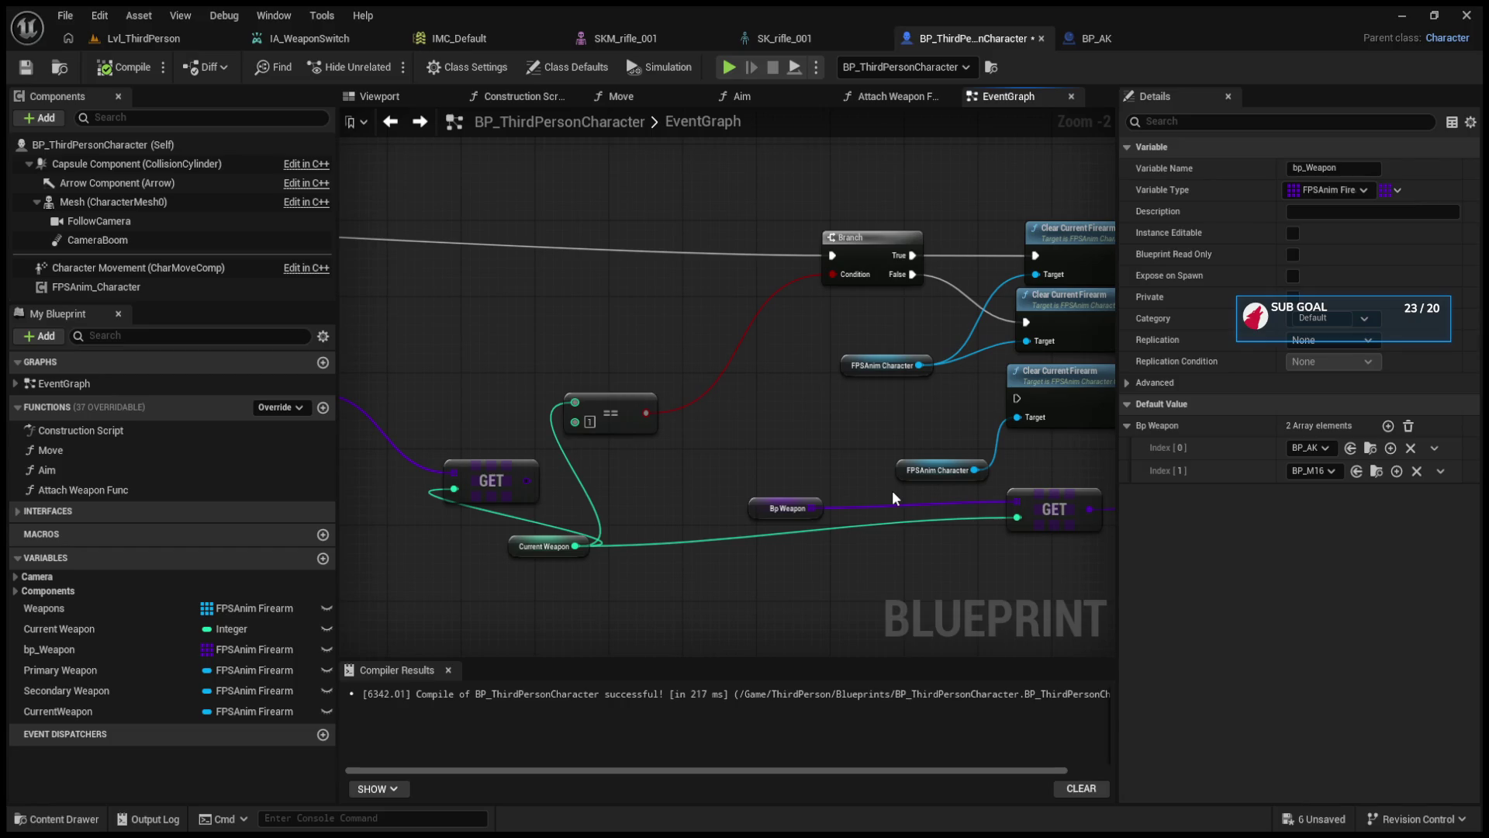
{"action": "left_click_drag", "start_coordinate": [892, 490], "coordinate": [612, 481]}
{"action": "mouse_move", "coordinate": [1070, 504]}
{"action": "left_mouse_down"}
{"action": "mouse_move", "coordinate": [701, 500]}
{"action": "mouse_move", "coordinate": [616, 515]}
{"action": "left_mouse_up"}
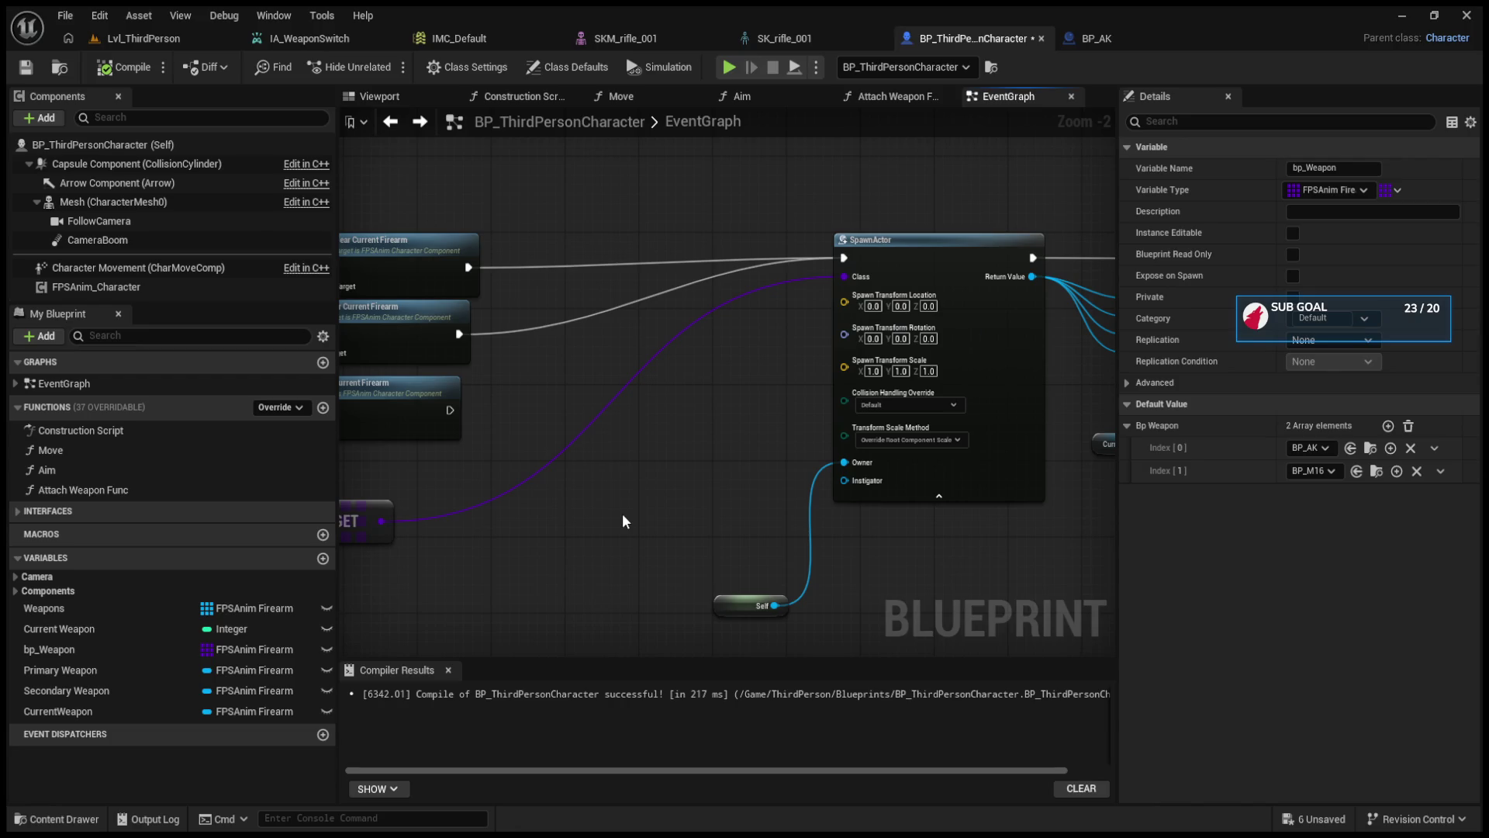
- Replace a stray Remove Actor from Layer node with Detach From Actor, wiring FPSAnim Character into its Target
{"action": "key", "text": "ctrl+v"}
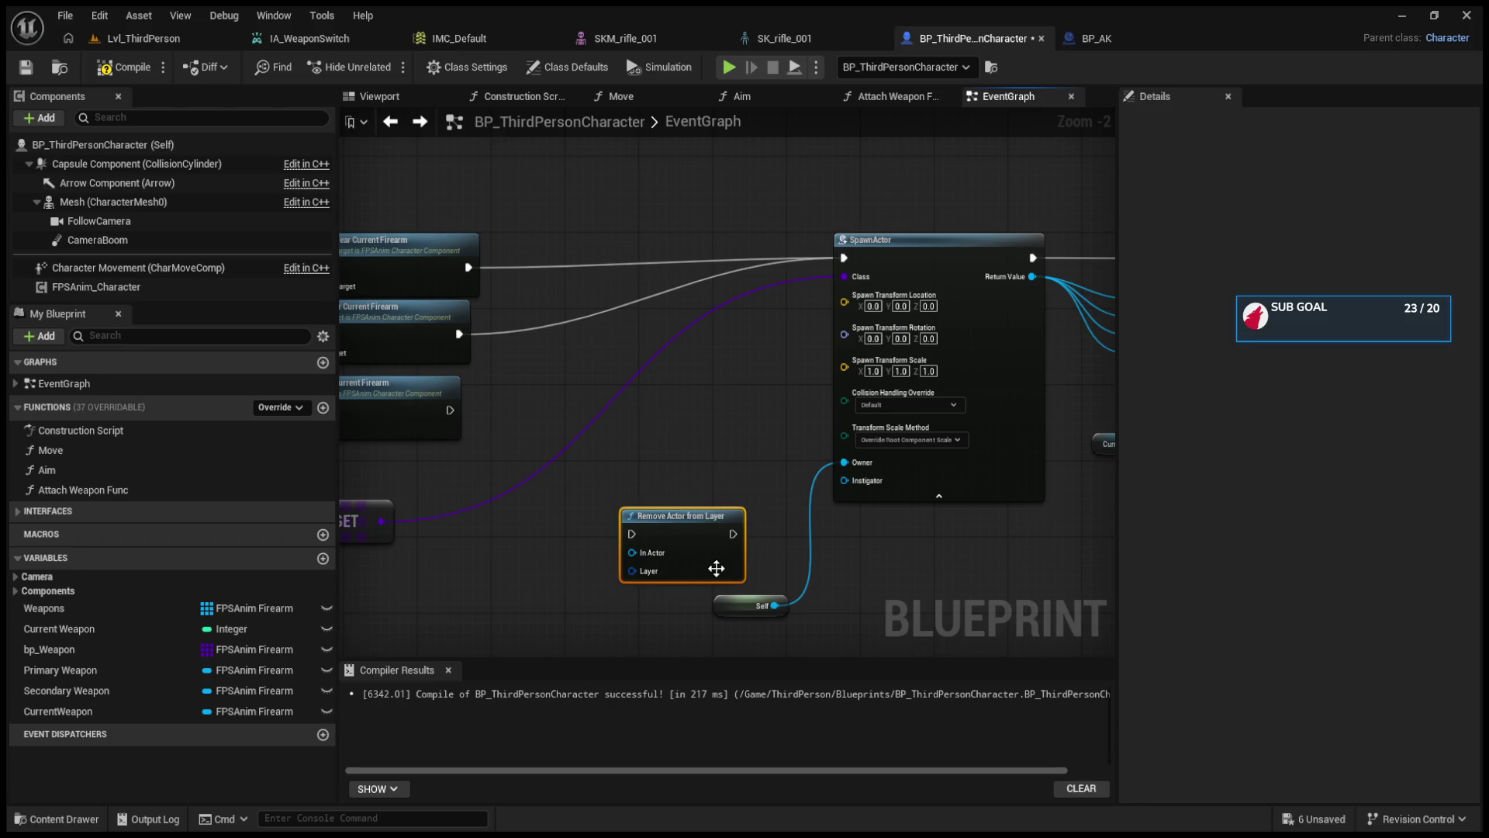
{"action": "key", "text": "Delete"}
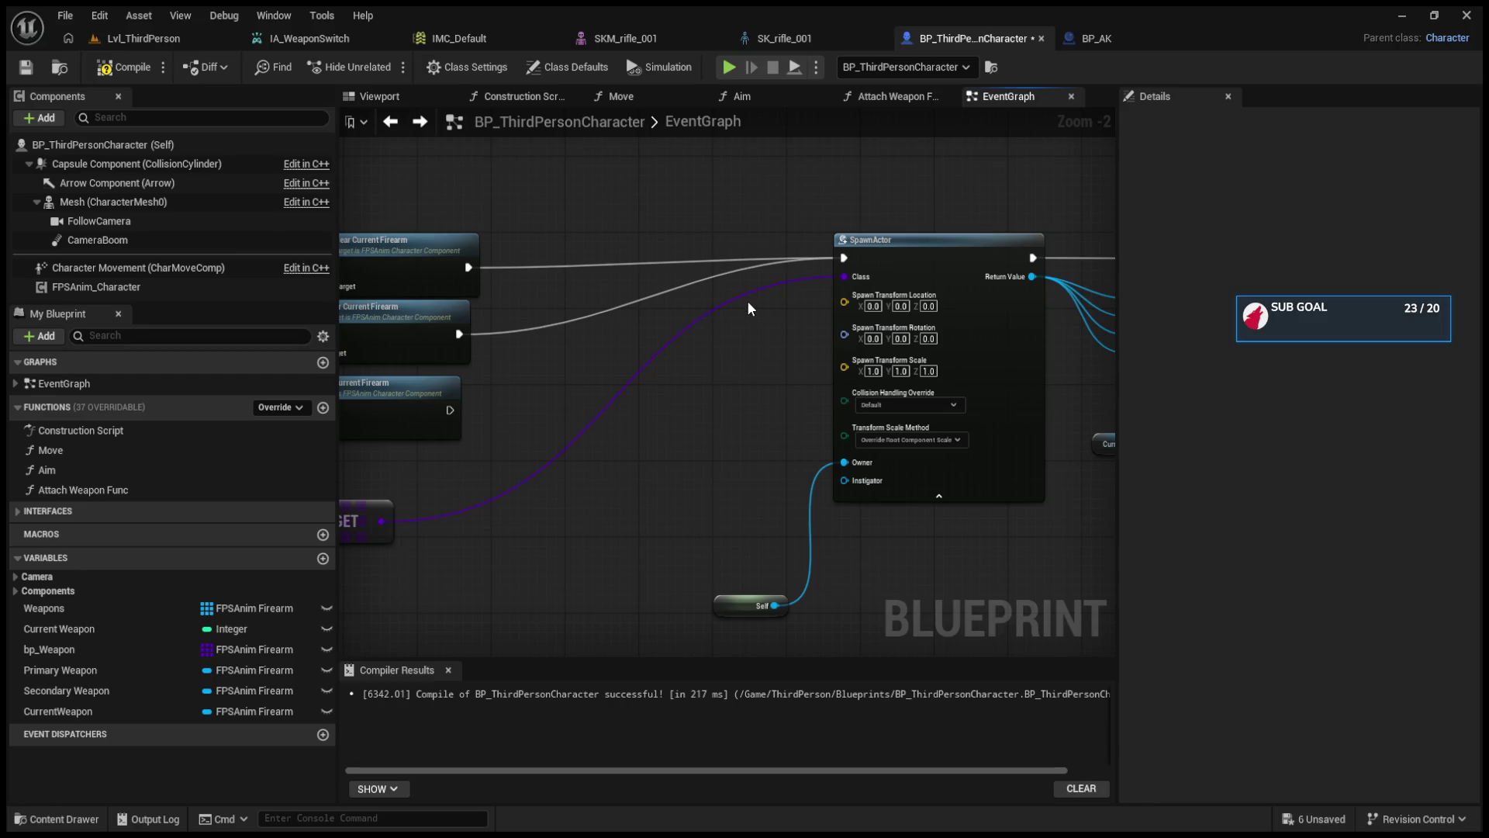
{"action": "key", "text": "ctrl+z"}
{"action": "left_click_drag", "start_coordinate": [779, 552], "coordinate": [699, 432]}
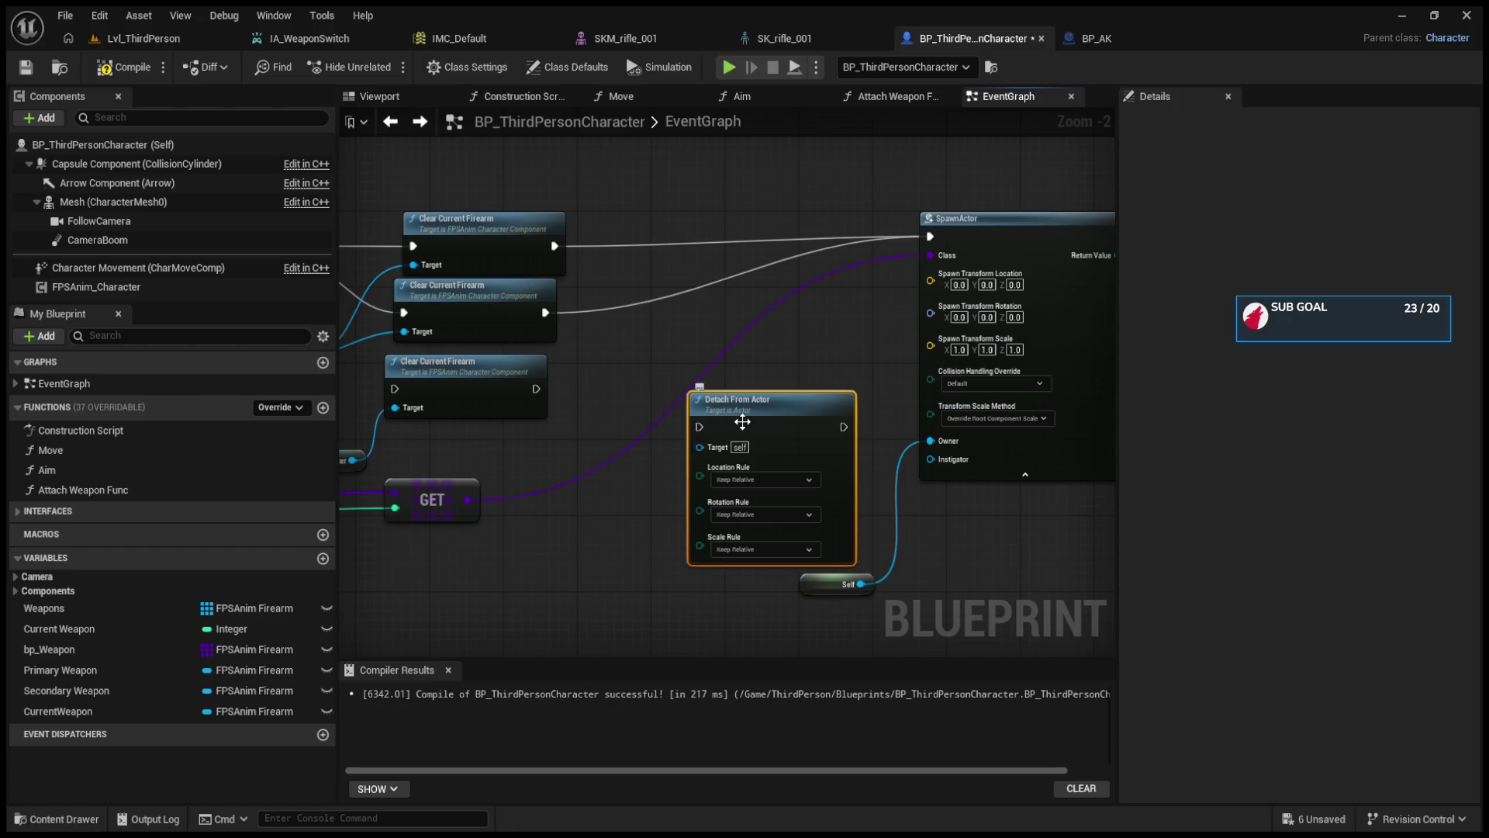
{"action": "scroll", "coordinate": [682, 473], "scroll_direction": "up", "scroll_amount": 2}
{"action": "scroll", "coordinate": [682, 473], "scroll_direction": "down", "scroll_amount": 1}
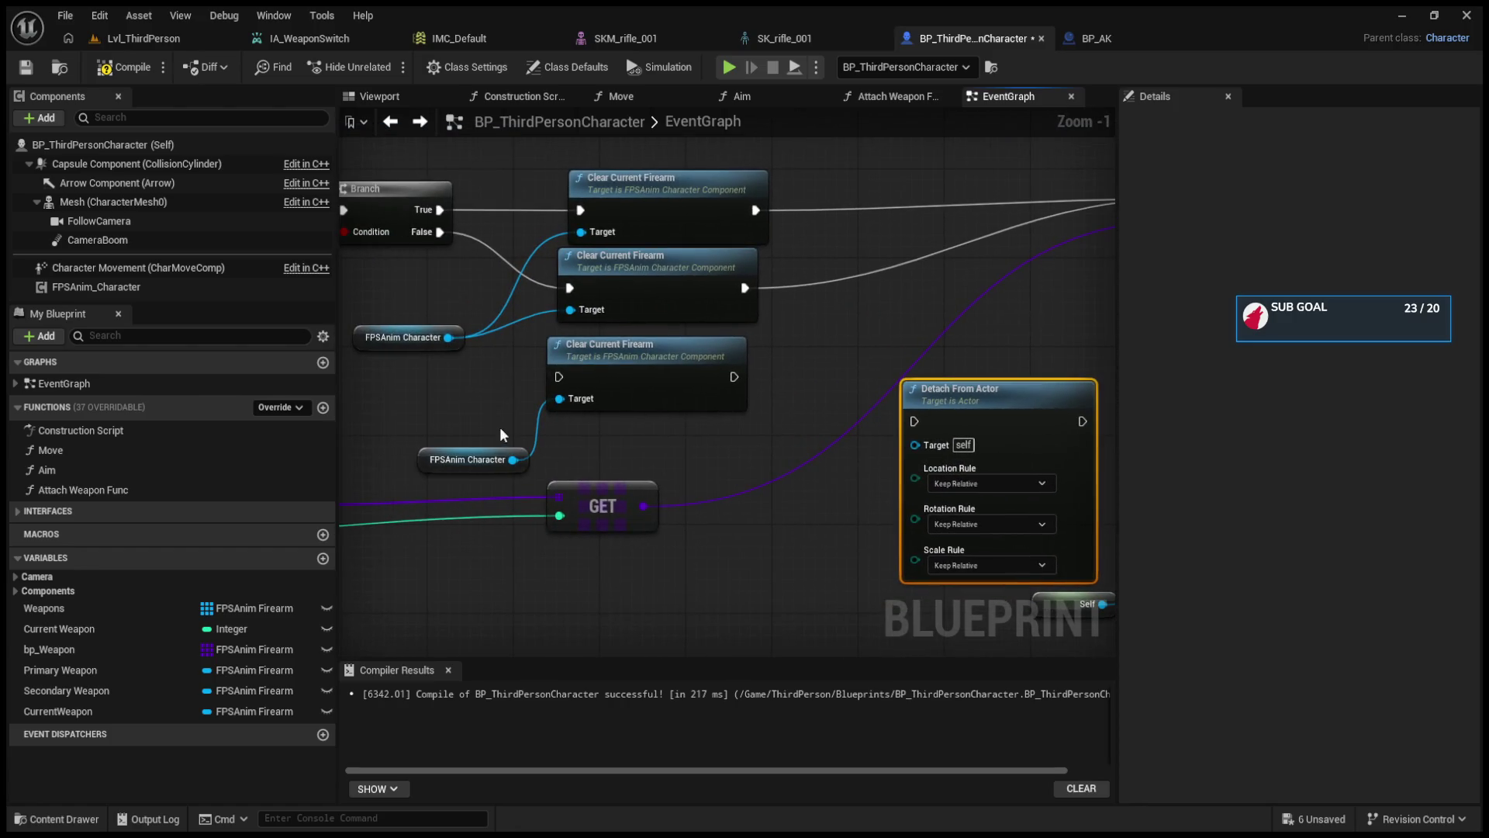
{"action": "mouse_move", "coordinate": [831, 459]}
{"action": "left_mouse_down"}
{"action": "mouse_move", "coordinate": [910, 445]}
{"action": "mouse_move", "coordinate": [482, 458]}
{"action": "left_mouse_up"}
{"action": "scroll", "coordinate": [908, 443], "scroll_direction": "down", "scroll_amount": 2}
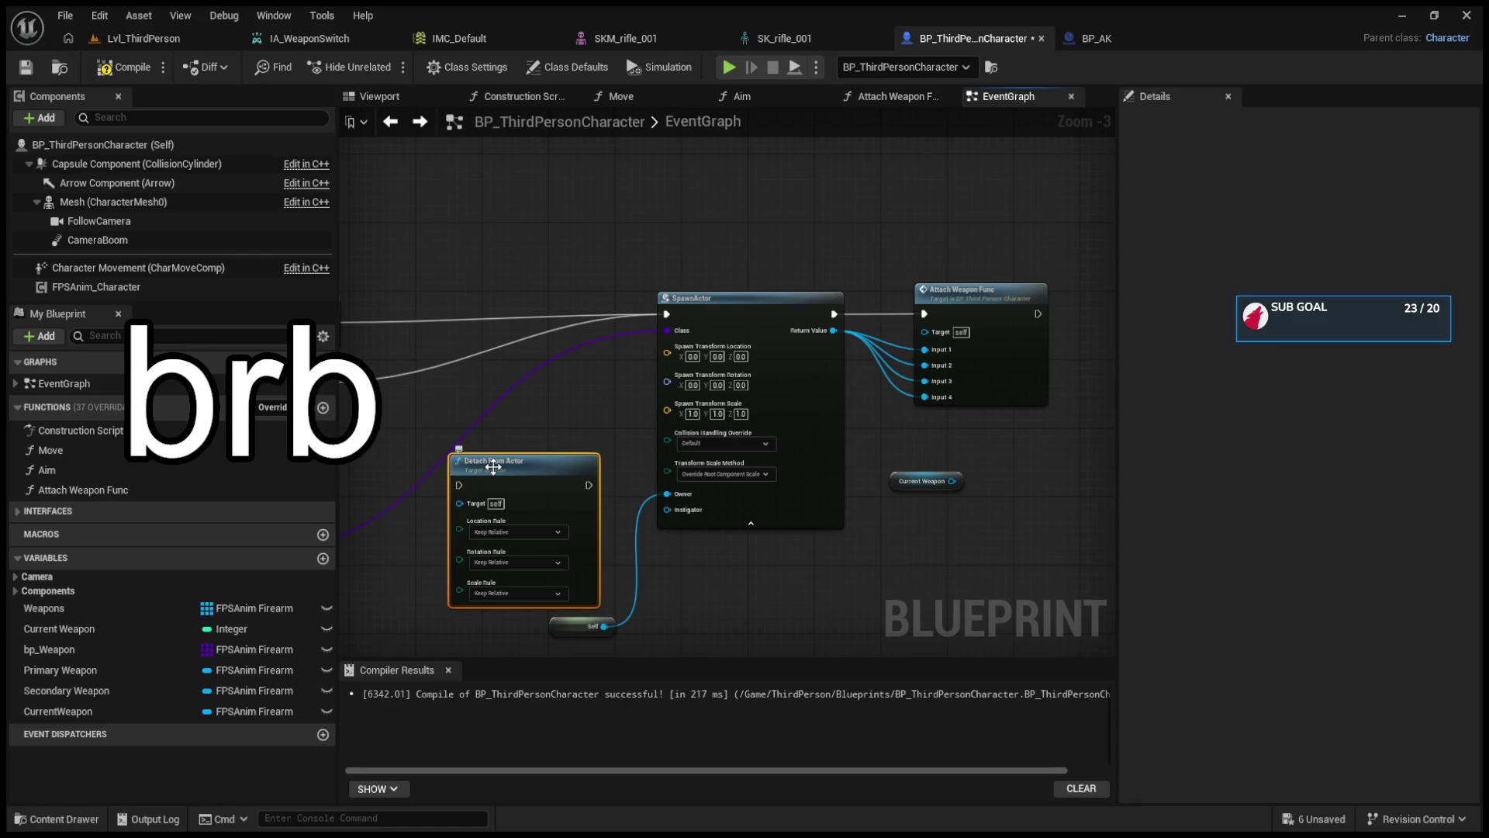
- Deselect the Detach From Actor node now placed below and left of SpawnActor
{"action": "left_click", "coordinate": [714, 147]}
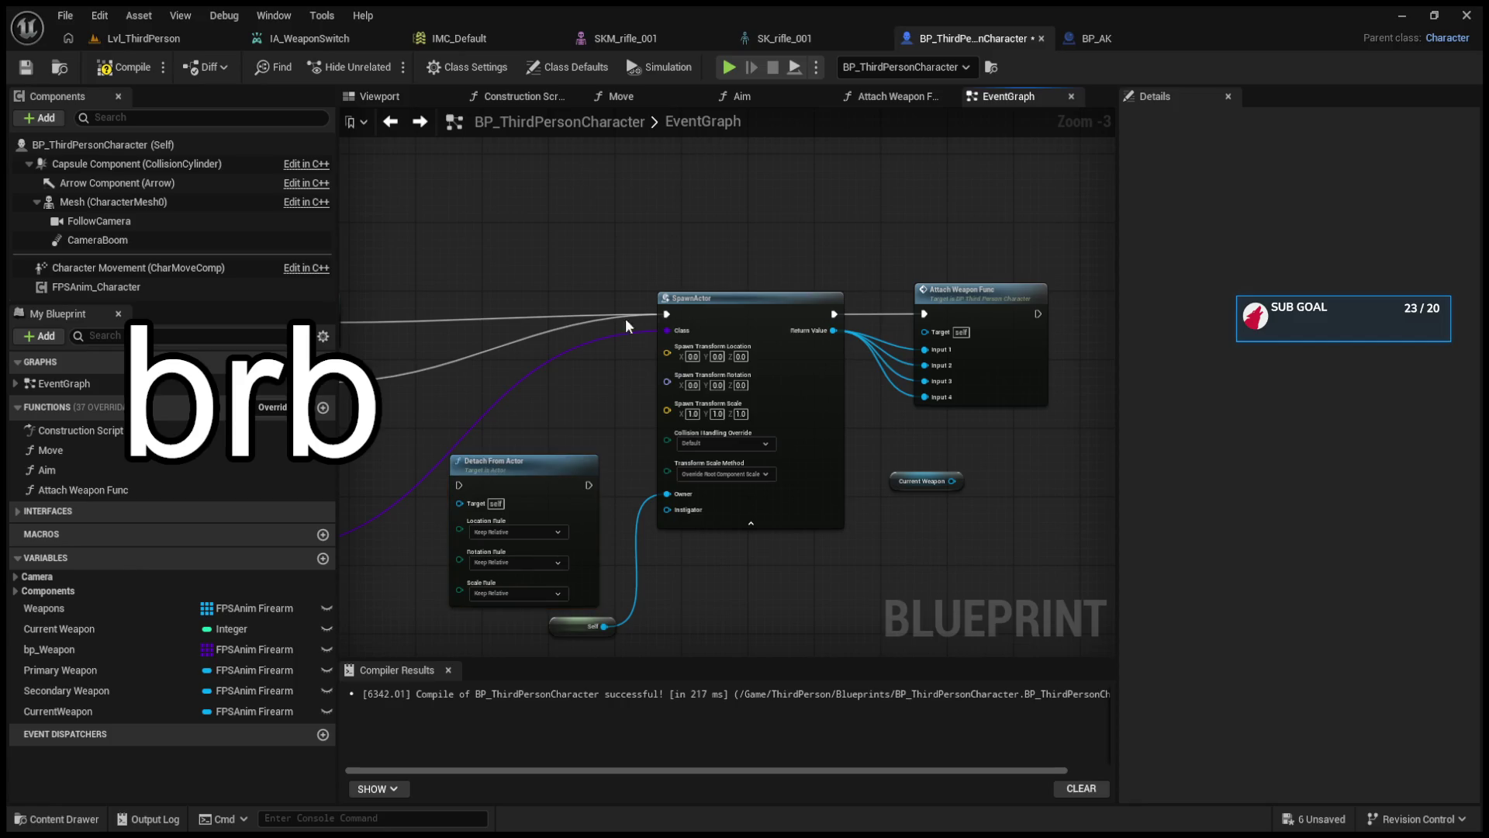
{"action": "scroll", "coordinate": [622, 373], "scroll_direction": "down", "scroll_amount": 4}
{"action": "scroll", "coordinate": [720, 306], "scroll_direction": "down", "scroll_amount": 5}
{"action": "scroll", "coordinate": [615, 492], "scroll_direction": "up", "scroll_amount": 3}
{"action": "scroll", "coordinate": [612, 492], "scroll_direction": "up", "scroll_amount": 5}
{"action": "scroll", "coordinate": [807, 432], "scroll_direction": "down", "scroll_amount": 2}
{"action": "scroll", "coordinate": [604, 417], "scroll_direction": "up", "scroll_amount": 2}
{"action": "scroll", "coordinate": [738, 355], "scroll_direction": "down", "scroll_amount": 3}
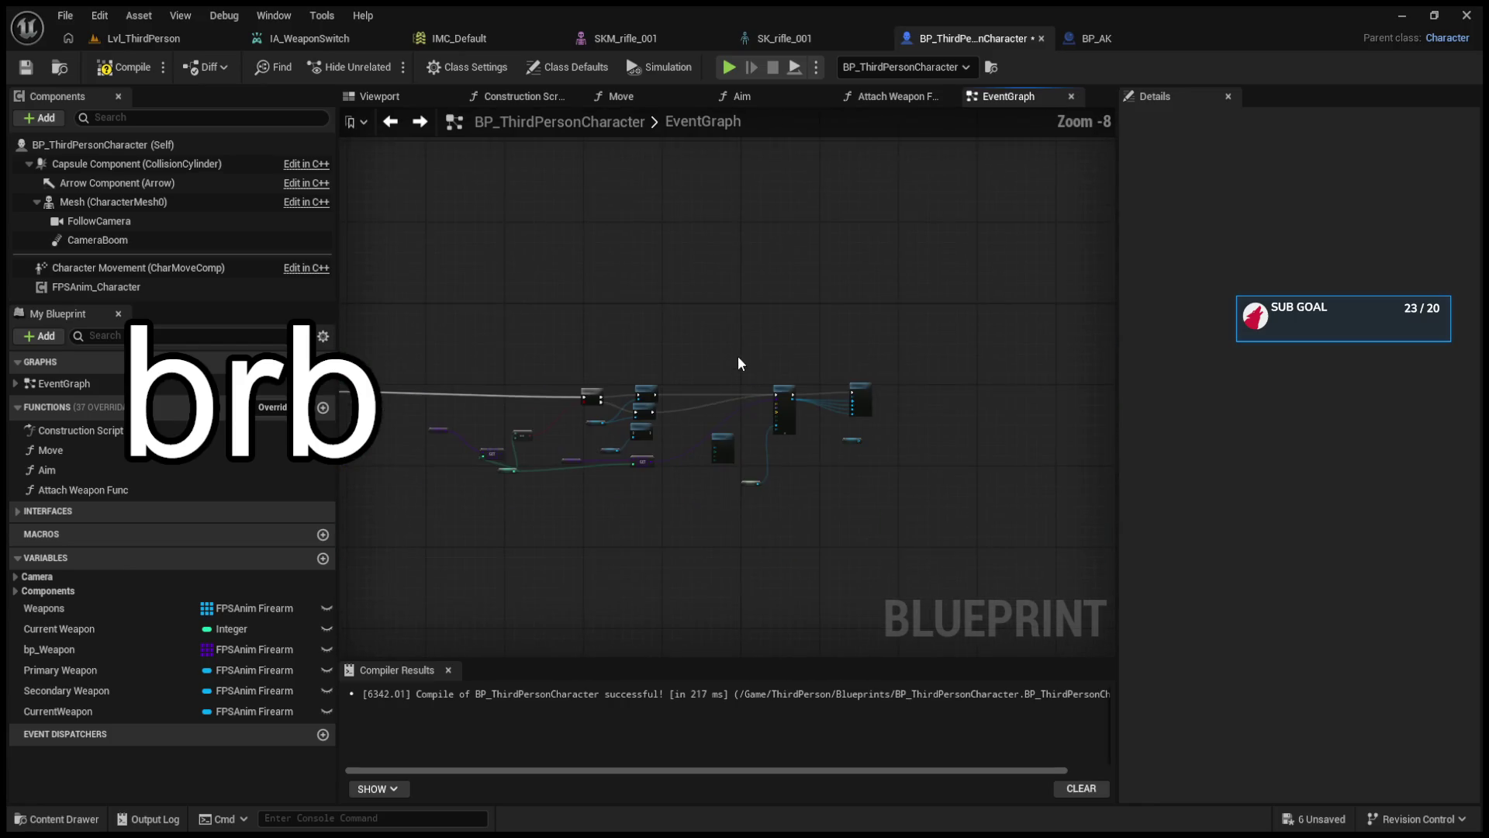
{"action": "scroll", "coordinate": [737, 412], "scroll_direction": "up", "scroll_amount": 3}
{"action": "left_click_drag", "start_coordinate": [737, 412], "coordinate": [865, 356]}
{"action": "left_click_drag", "start_coordinate": [775, 419], "coordinate": [791, 326]}
{"action": "left_click_drag", "start_coordinate": [978, 466], "coordinate": [918, 465]}
{"action": "scroll", "coordinate": [943, 440], "scroll_direction": "down", "scroll_amount": 3}
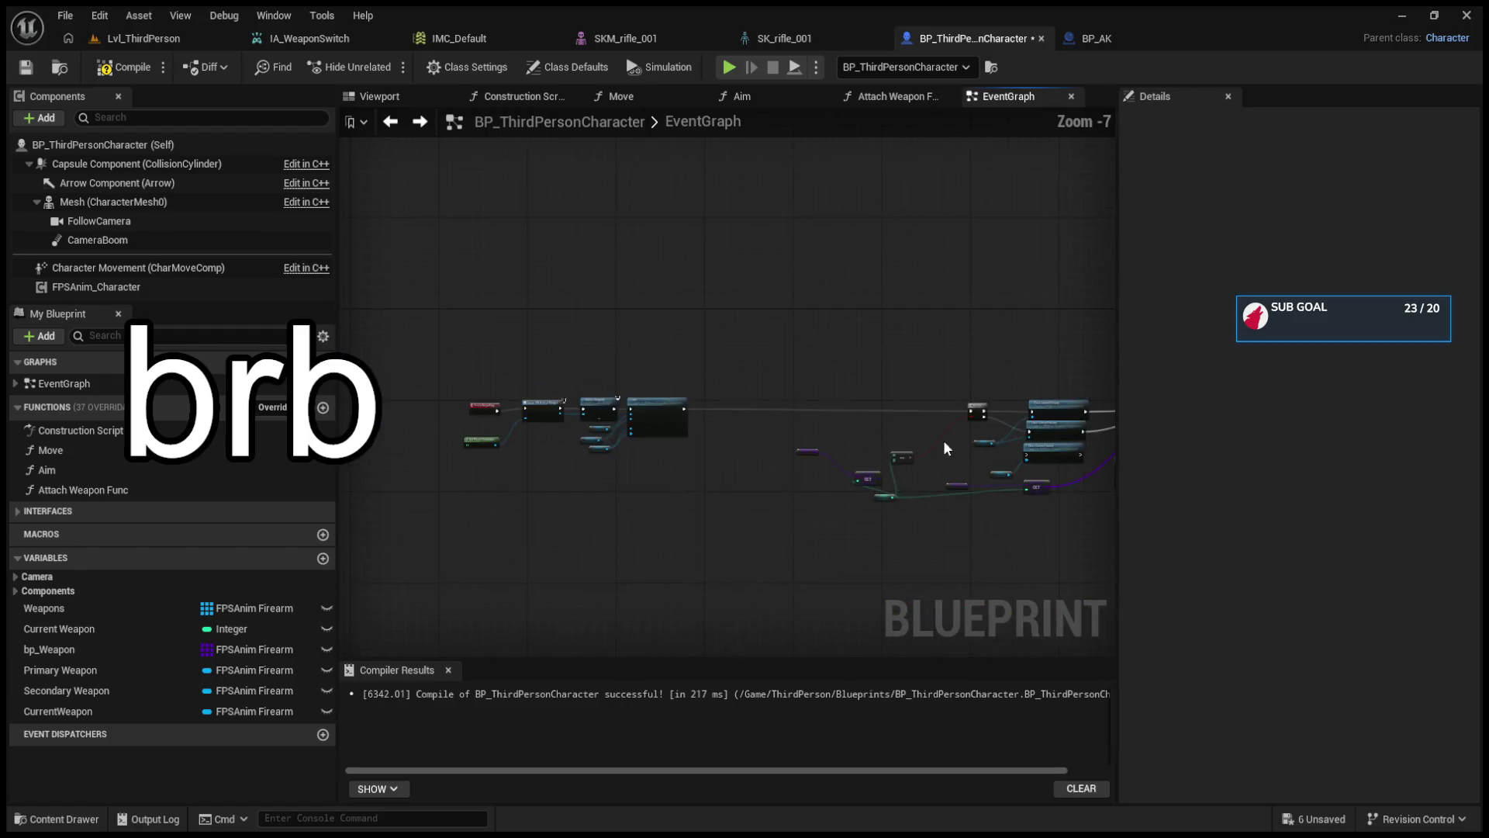
{"action": "scroll", "coordinate": [681, 416], "scroll_direction": "up", "scroll_amount": 3}
{"action": "scroll", "coordinate": [680, 416], "scroll_direction": "up", "scroll_amount": 1}
{"action": "left_click_drag", "start_coordinate": [682, 413], "coordinate": [566, 402]}
{"action": "scroll", "coordinate": [566, 401], "scroll_direction": "down", "scroll_amount": 1}
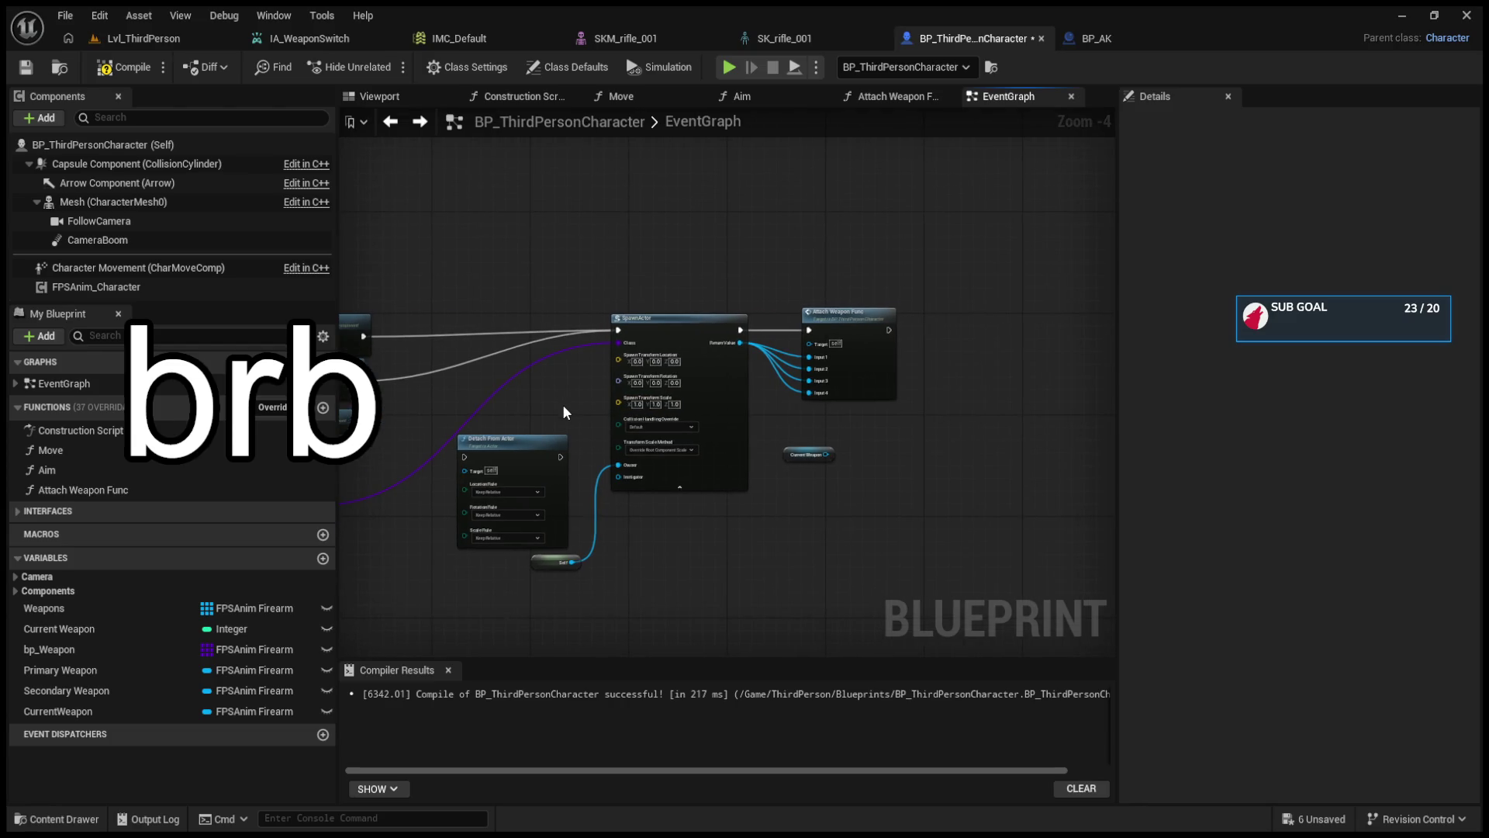
- Add a SET CurrentWeapon node to the graph next to SpawnActor
{"action": "left_click", "coordinate": [113, 667]}
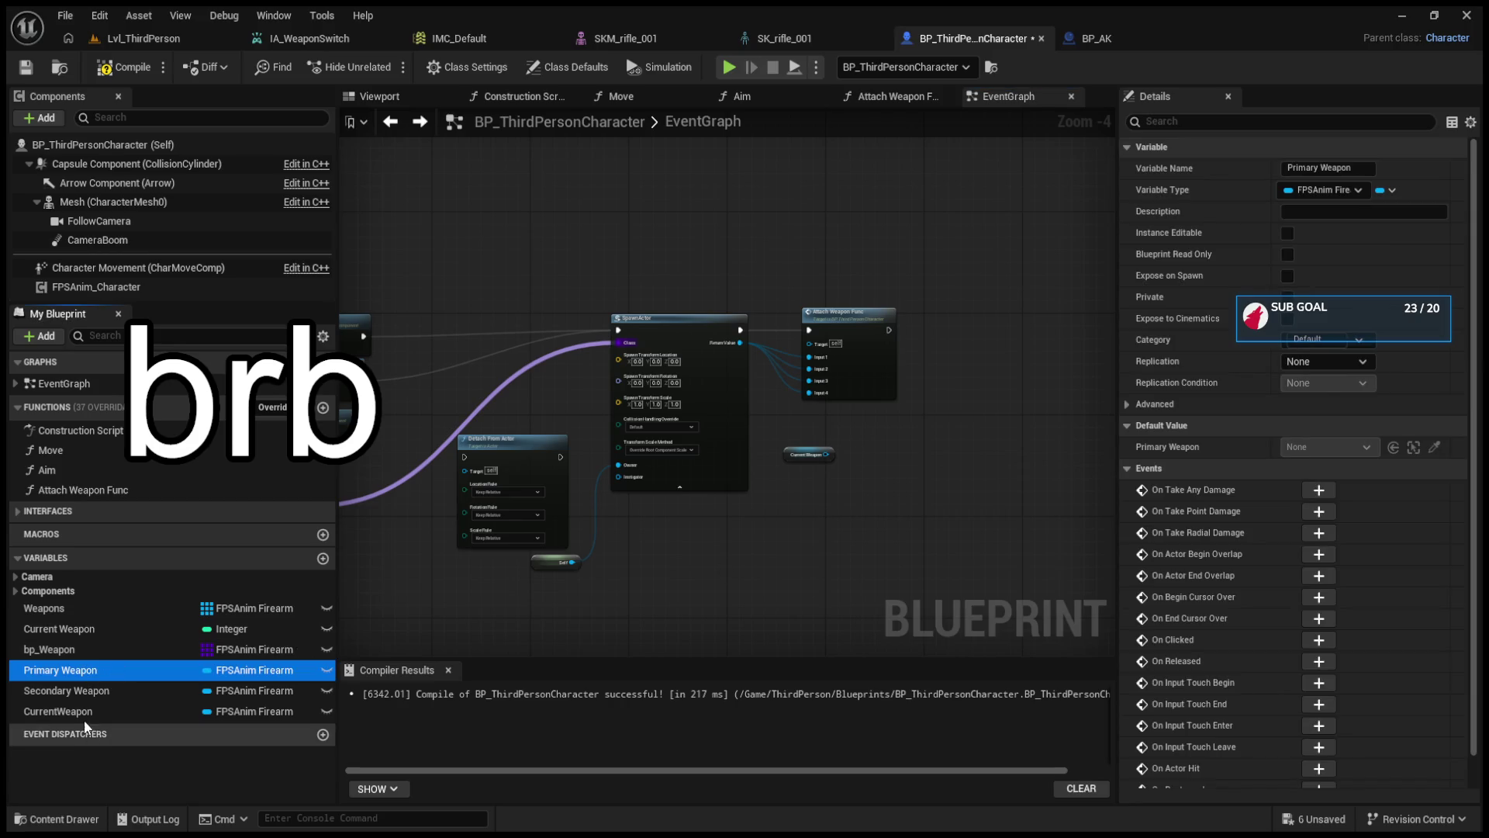
{"action": "left_click", "coordinate": [58, 711]}
{"action": "scroll", "coordinate": [914, 499], "scroll_direction": "up", "scroll_amount": 3}
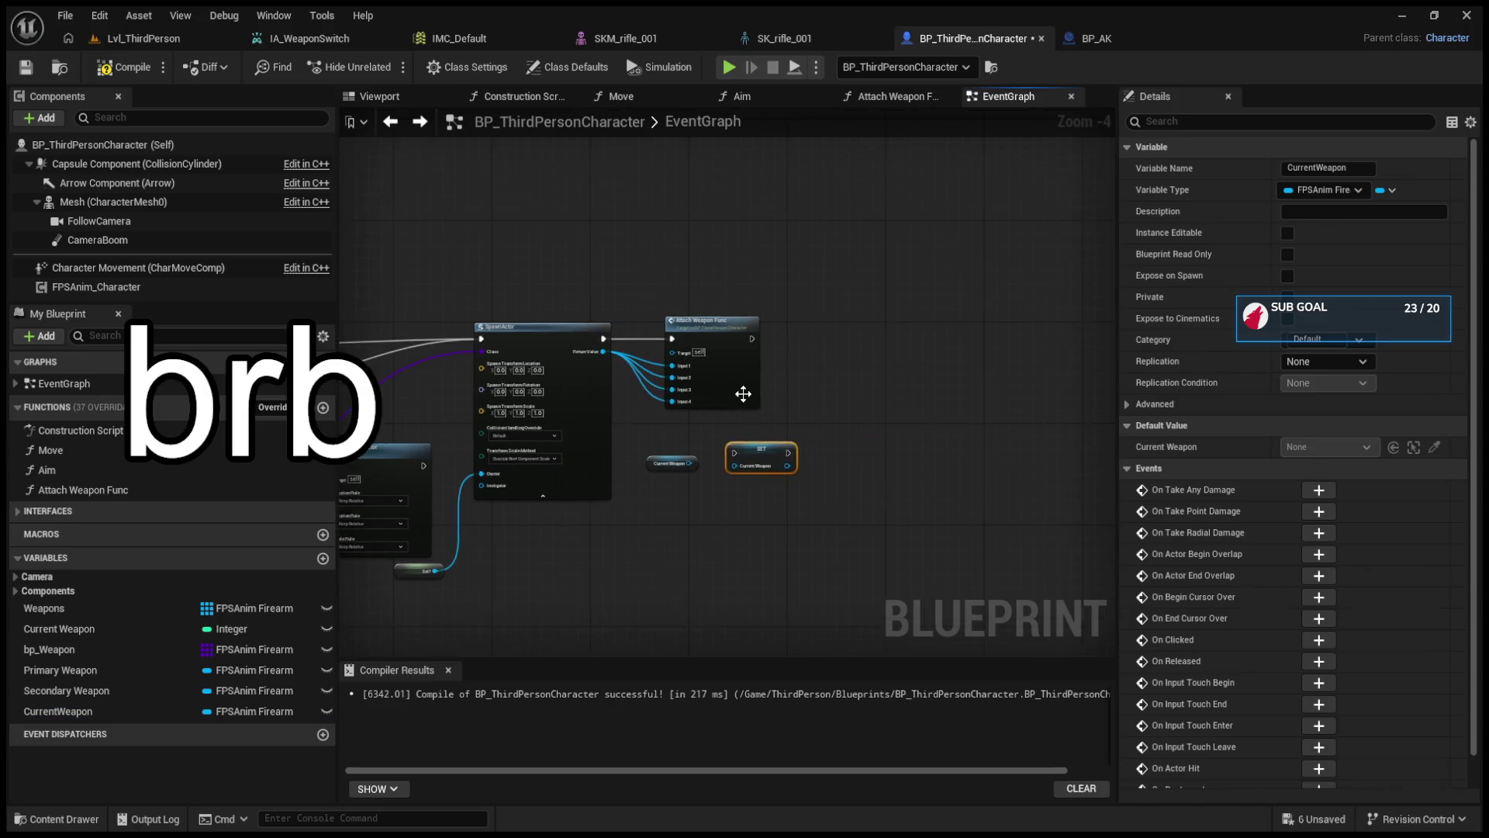
{"action": "left_click_drag", "start_coordinate": [666, 267], "coordinate": [941, 276]}
{"action": "left_click", "coordinate": [766, 482]}
{"action": "mouse_move", "coordinate": [766, 482]}
{"action": "left_mouse_down"}
{"action": "mouse_move", "coordinate": [587, 289]}
{"action": "mouse_move", "coordinate": [615, 293]}
{"action": "left_mouse_up"}
- Chain SpawnActor → SET CurrentWeapon → Attach Weapon Func, feed Return Value into SET and Input 1, and compile
{"action": "left_click_drag", "start_coordinate": [506, 299], "coordinate": [566, 306]}
{"action": "left_click_drag", "start_coordinate": [665, 301], "coordinate": [864, 291]}
{"action": "left_click_drag", "start_coordinate": [501, 322], "coordinate": [565, 323]}
{"action": "mouse_move", "coordinate": [665, 323]}
{"action": "left_mouse_down"}
{"action": "mouse_move", "coordinate": [866, 313]}
{"action": "mouse_move", "coordinate": [872, 335]}
{"action": "left_mouse_up"}
{"action": "left_click_drag", "start_coordinate": [613, 297], "coordinate": [656, 253]}
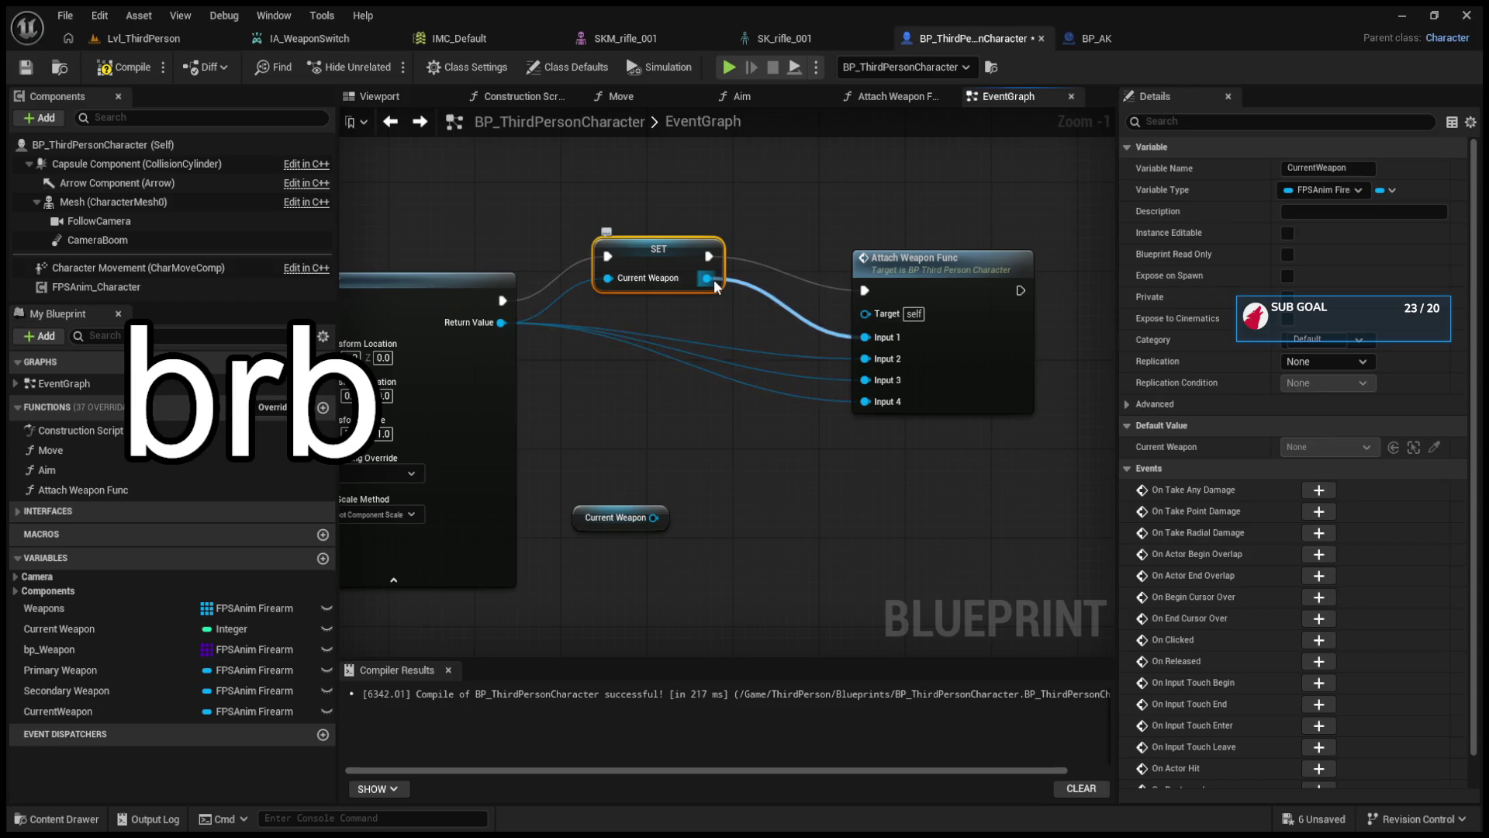
{"action": "left_click_drag", "start_coordinate": [502, 322], "coordinate": [867, 336]}
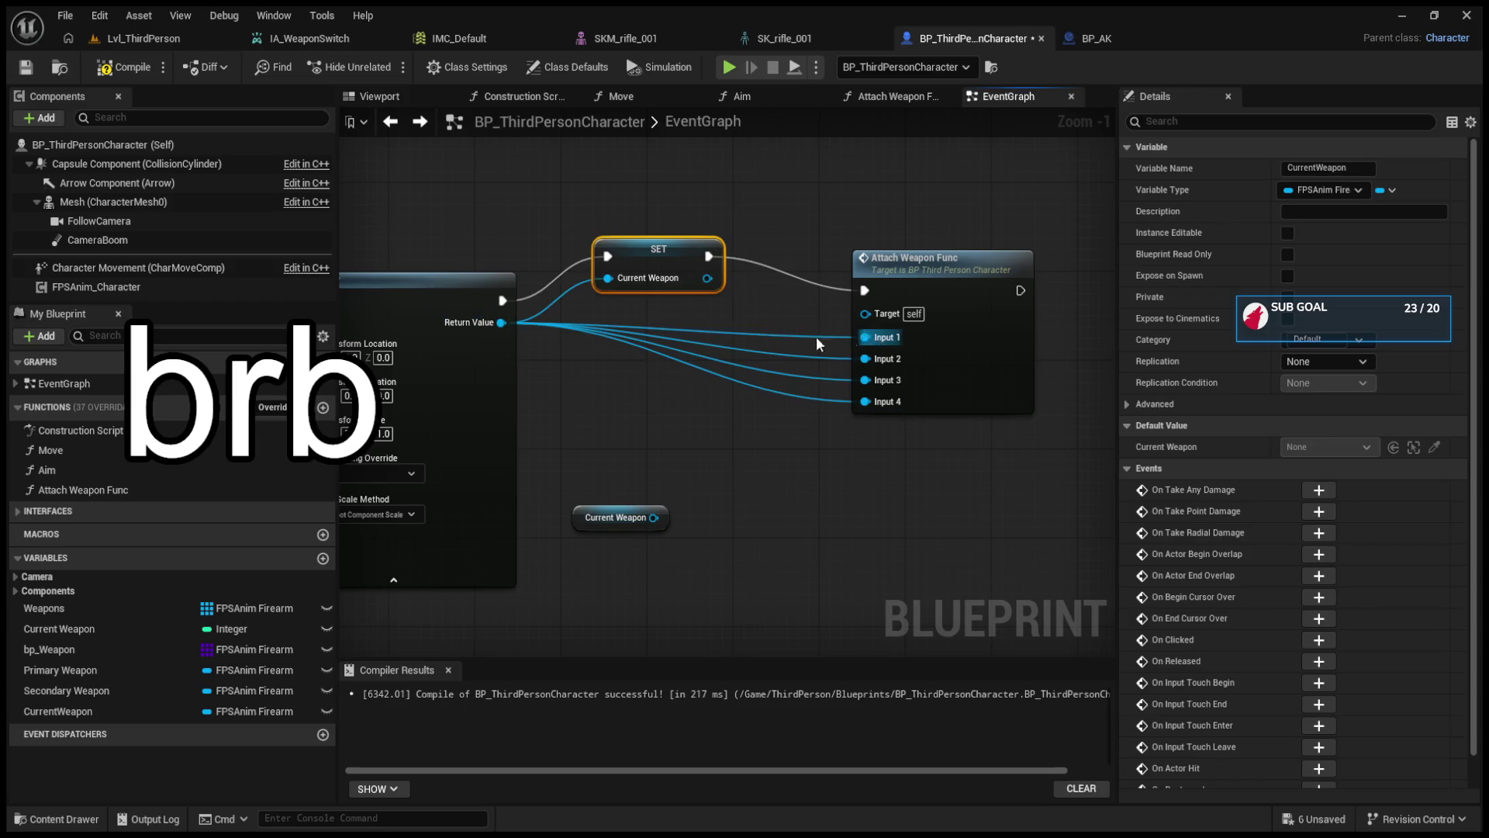
{"action": "key", "text": "F7"}
{"action": "scroll", "coordinate": [535, 235], "scroll_direction": "down", "scroll_amount": 1}
- Add a Current Weapon getter and wire Clear Current Firearm through Detach From Actor into SpawnActor
{"action": "mouse_move", "coordinate": [535, 235]}
{"action": "left_mouse_down"}
{"action": "mouse_move", "coordinate": [821, 299]}
{"action": "mouse_move", "coordinate": [951, 298]}
{"action": "mouse_move", "coordinate": [901, 332]}
{"action": "left_mouse_up"}
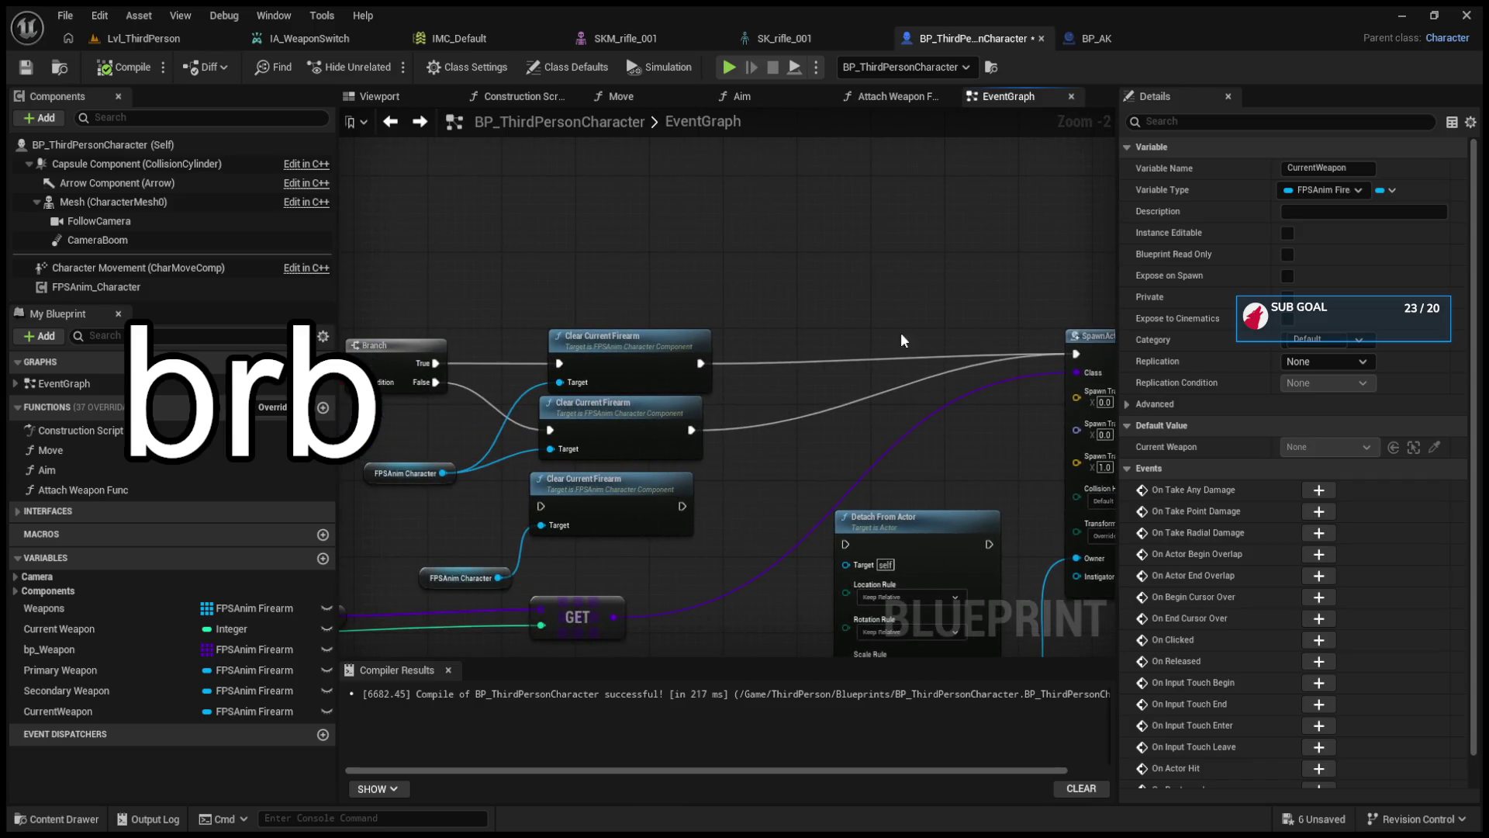
{"action": "left_click", "coordinate": [108, 714]}
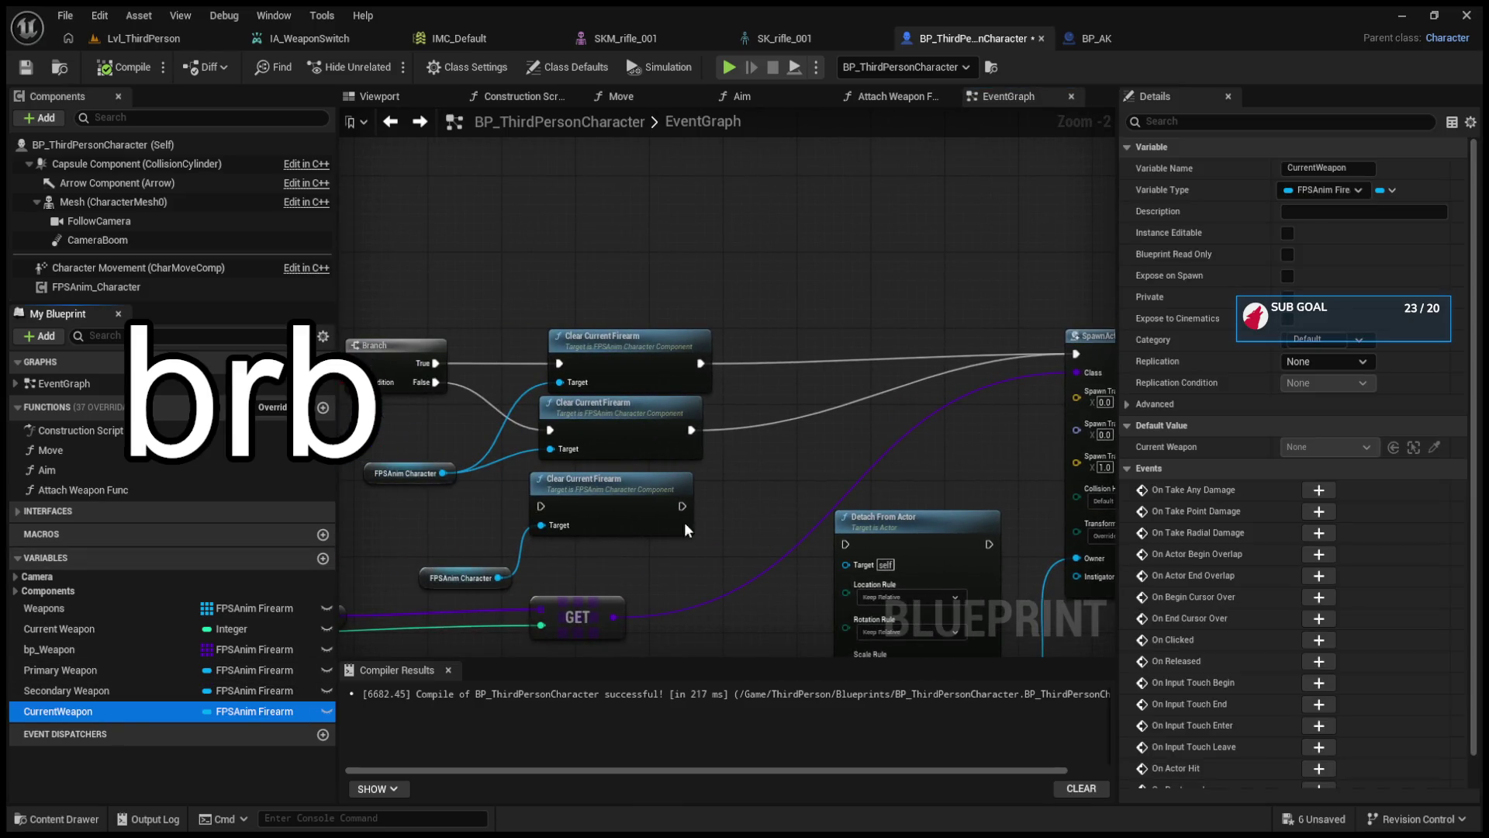
{"action": "key", "text": "ctrl+v"}
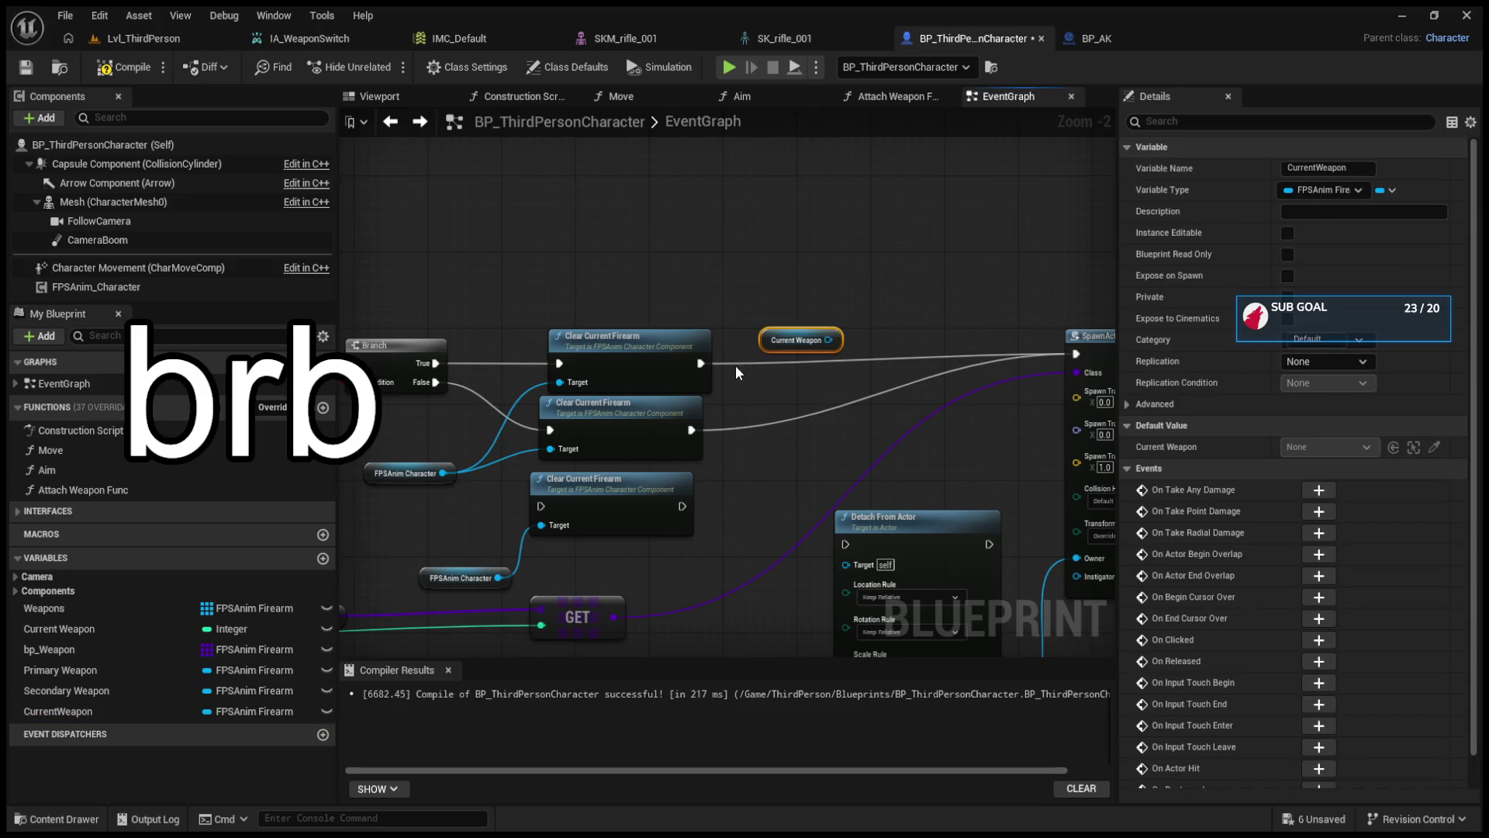
{"action": "left_click_drag", "start_coordinate": [775, 339], "coordinate": [745, 492]}
{"action": "left_click_drag", "start_coordinate": [692, 430], "coordinate": [850, 543]}
{"action": "left_click_drag", "start_coordinate": [989, 544], "coordinate": [1076, 354]}
- Duplicate Detach From Actor for the top Clear Current Firearm branch, targeting Current Weapon, then compile and play
{"action": "left_click", "coordinate": [861, 534]}
{"action": "key", "text": "ctrl+c"}
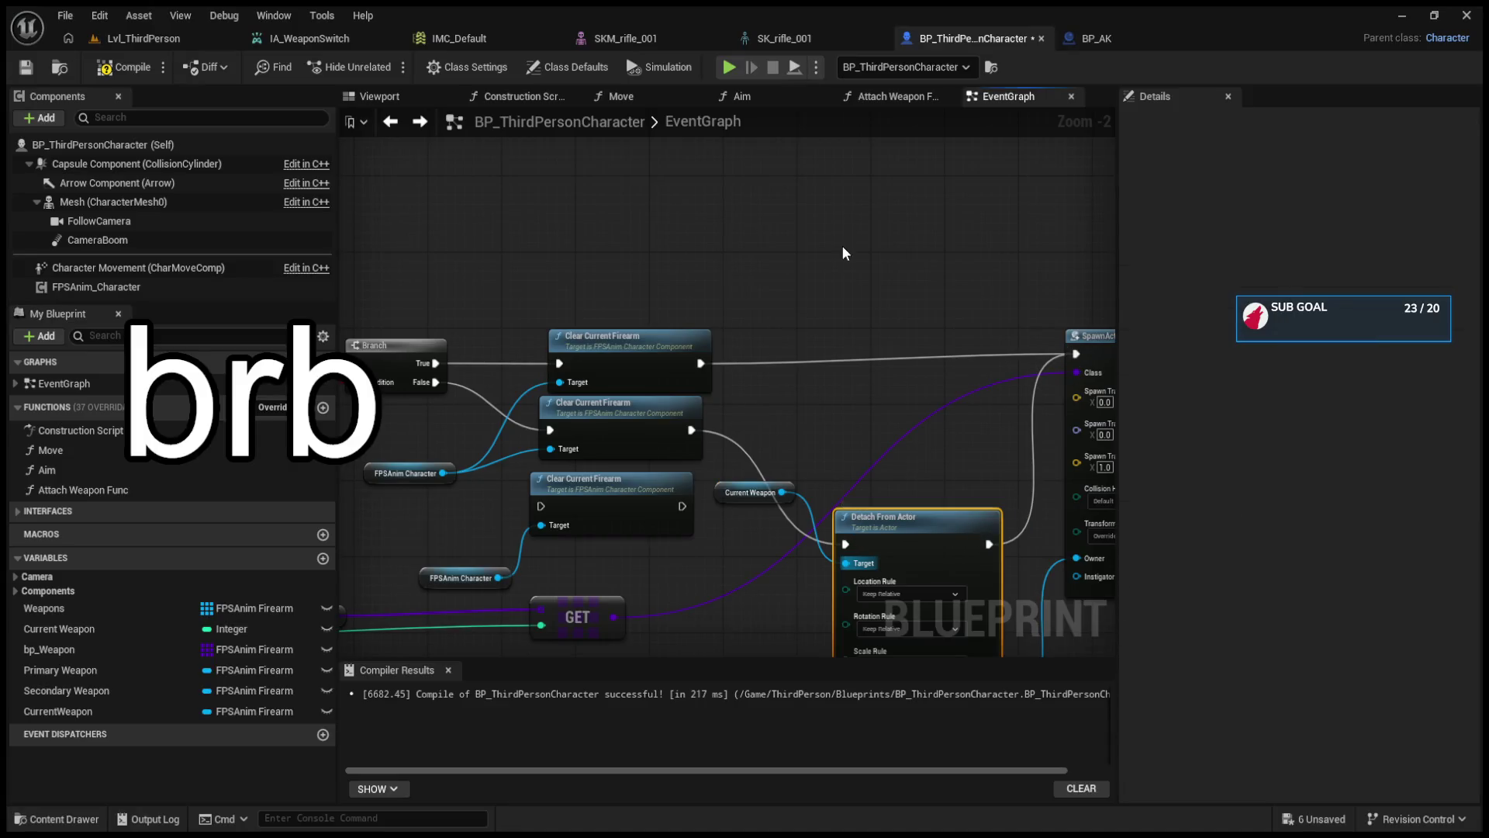
{"action": "key", "text": "ctrl+v"}
{"action": "left_click_drag", "start_coordinate": [702, 362], "coordinate": [852, 268]}
{"action": "left_click_drag", "start_coordinate": [989, 268], "coordinate": [1076, 354]}
{"action": "left_click_drag", "start_coordinate": [782, 492], "coordinate": [846, 289]}
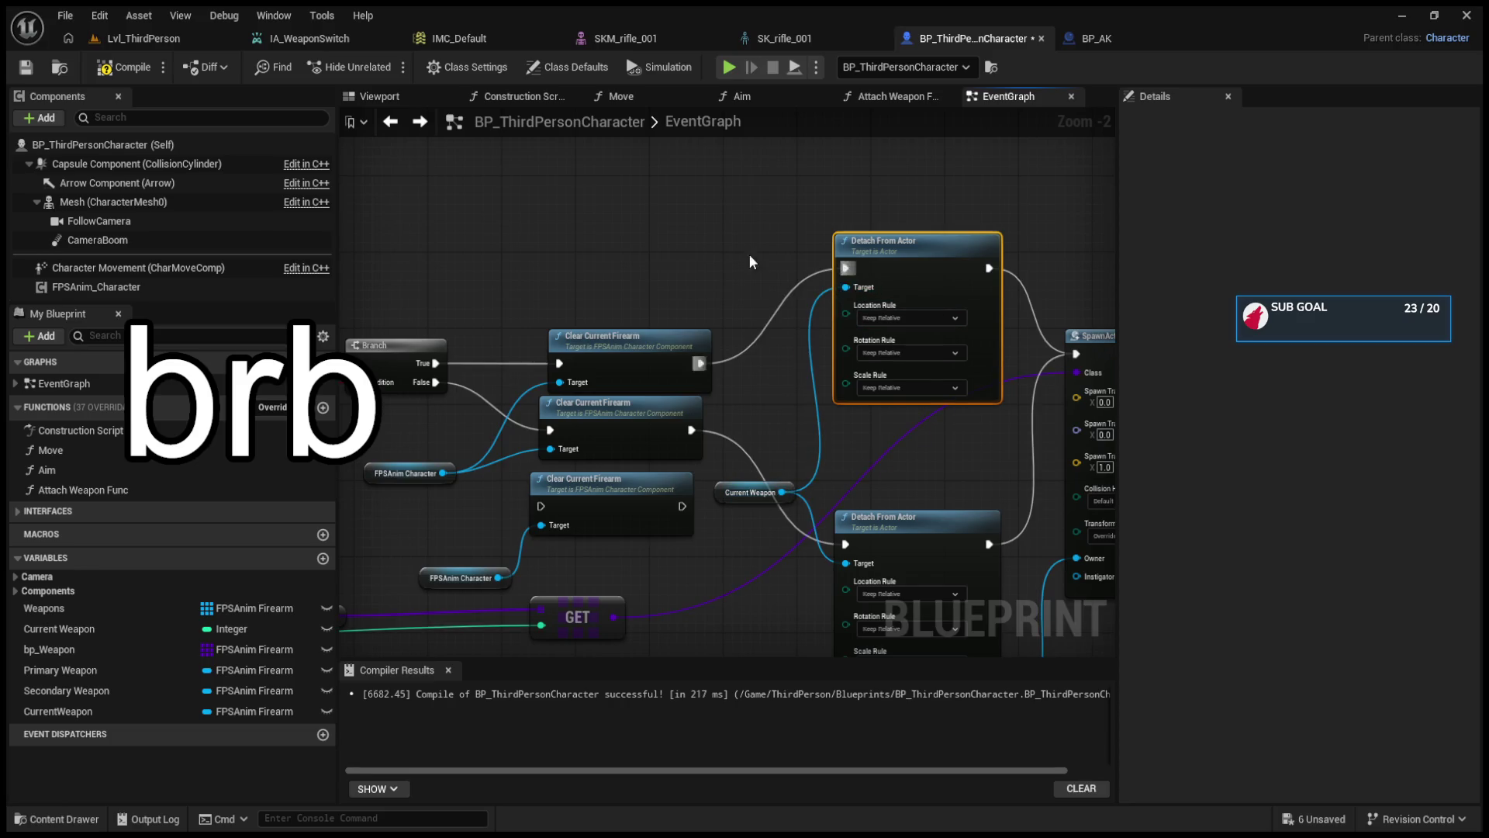
{"action": "left_click", "coordinate": [157, 33]}
{"action": "left_click", "coordinate": [388, 67]}
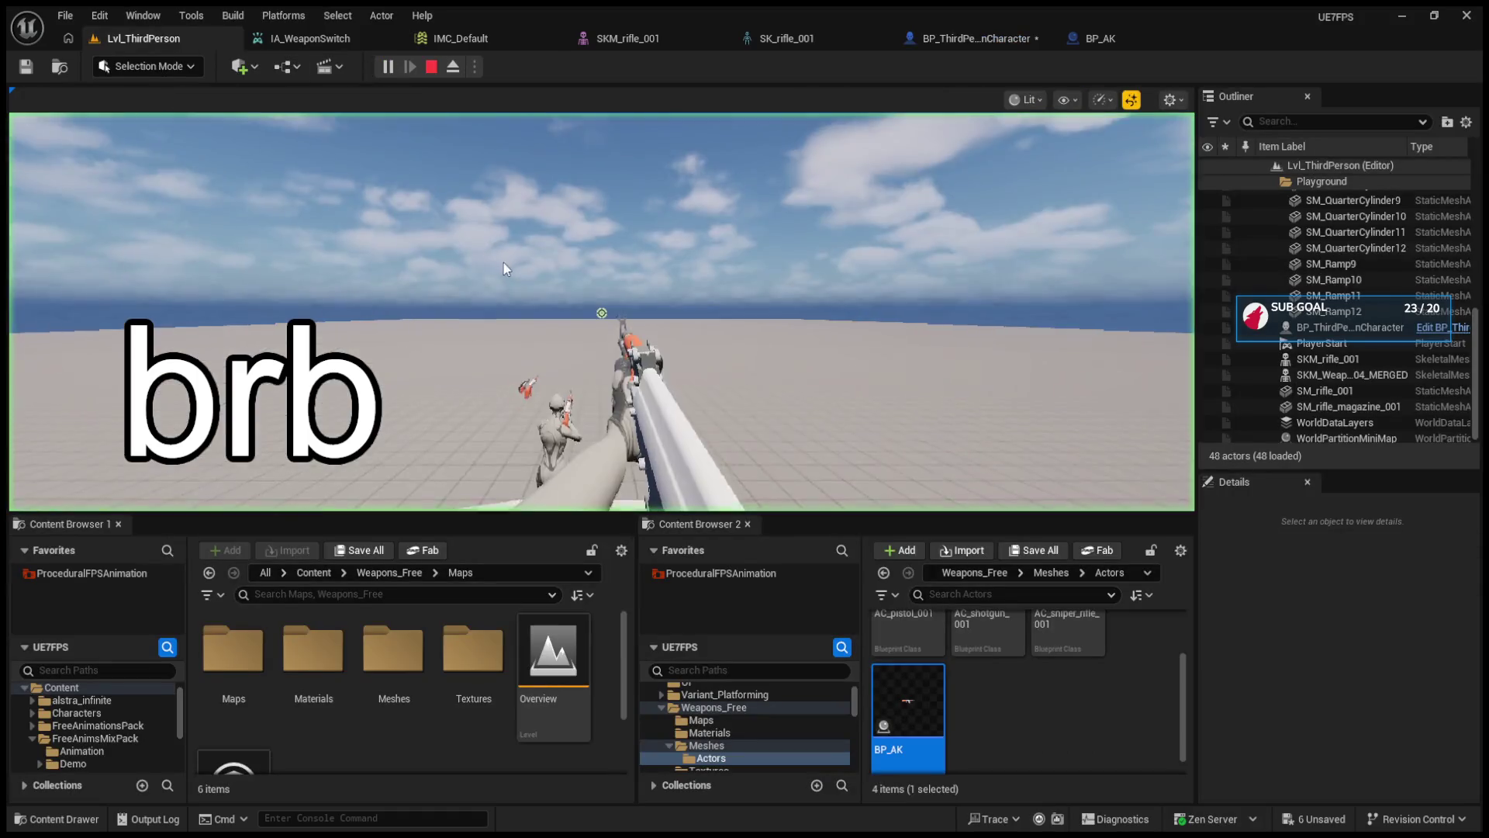
- Switch back and forth between the rifles in-game with the mouse wheel
{"action": "scroll", "coordinate": [602, 313], "scroll_direction": "down", "scroll_amount": 1}
{"action": "scroll", "coordinate": [602, 312], "scroll_direction": "up", "scroll_amount": 1}
{"action": "scroll", "coordinate": [602, 313], "scroll_direction": "up", "scroll_amount": 3}
{"action": "scroll", "coordinate": [602, 312], "scroll_direction": "down", "scroll_amount": 3}
{"action": "scroll", "coordinate": [602, 313], "scroll_direction": "up", "scroll_amount": 7}
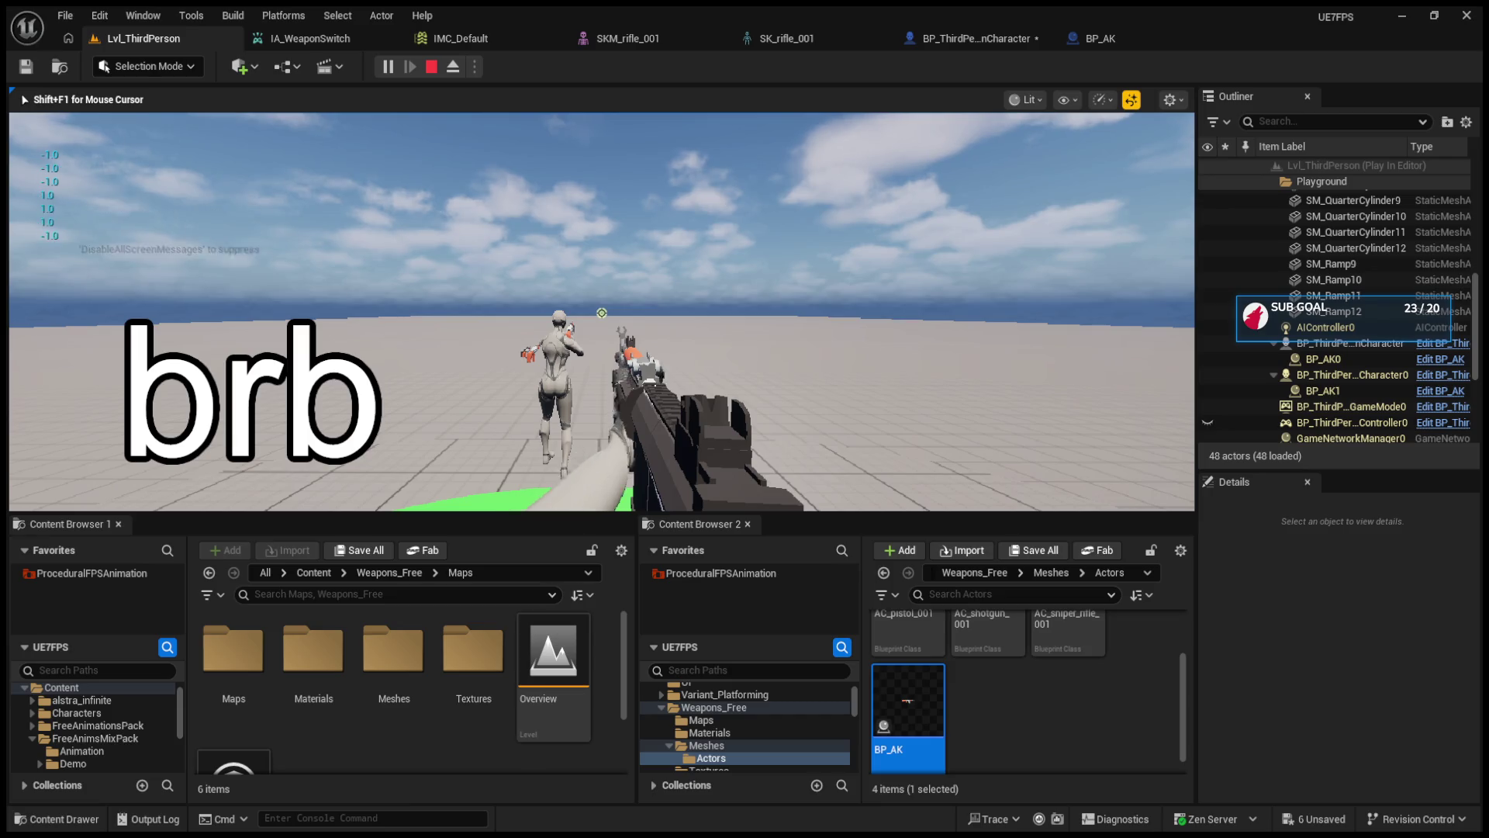
{"action": "scroll", "coordinate": [602, 313], "scroll_direction": "down", "scroll_amount": 11}
{"action": "scroll", "coordinate": [602, 313], "scroll_direction": "up", "scroll_amount": 2}
{"action": "scroll", "coordinate": [602, 313], "scroll_direction": "down", "scroll_amount": 1}
{"action": "scroll", "coordinate": [602, 312], "scroll_direction": "up", "scroll_amount": 2}
{"action": "scroll", "coordinate": [602, 312], "scroll_direction": "down", "scroll_amount": 2}
{"action": "scroll", "coordinate": [602, 312], "scroll_direction": "up", "scroll_amount": 2}
{"action": "scroll", "coordinate": [602, 313], "scroll_direction": "down", "scroll_amount": 1}
{"action": "scroll", "coordinate": [602, 313], "scroll_direction": "up", "scroll_amount": 1}
{"action": "scroll", "coordinate": [602, 312], "scroll_direction": "down", "scroll_amount": 1}
- Stop the play test, check IA_WeaponSwitch, and return to BP_ThirdPersonCharacter's EventGraph
{"action": "key", "text": "Escape"}
{"action": "left_click", "coordinate": [356, 43]}
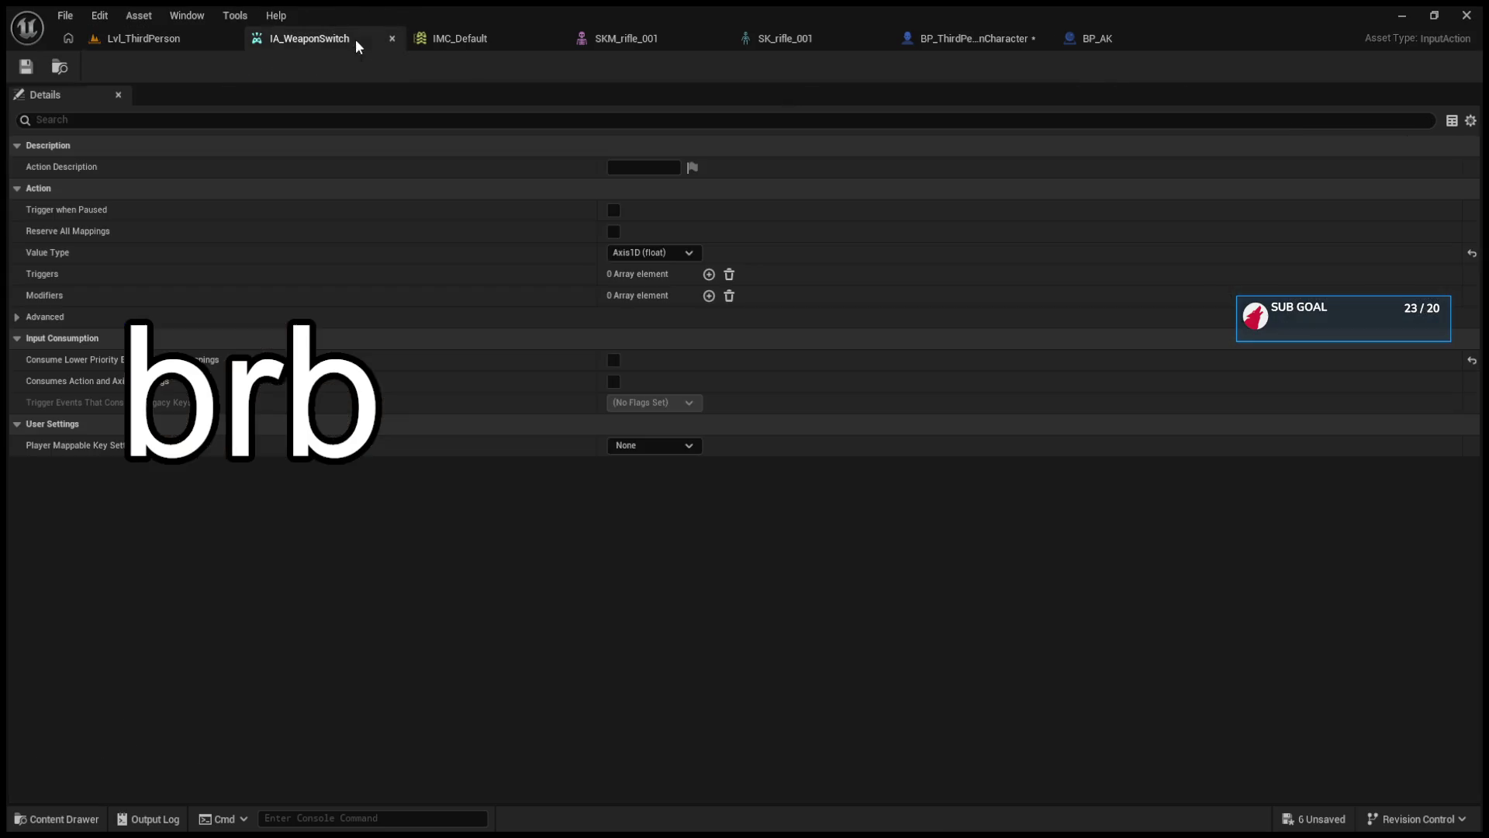
{"action": "left_click", "coordinate": [958, 40]}
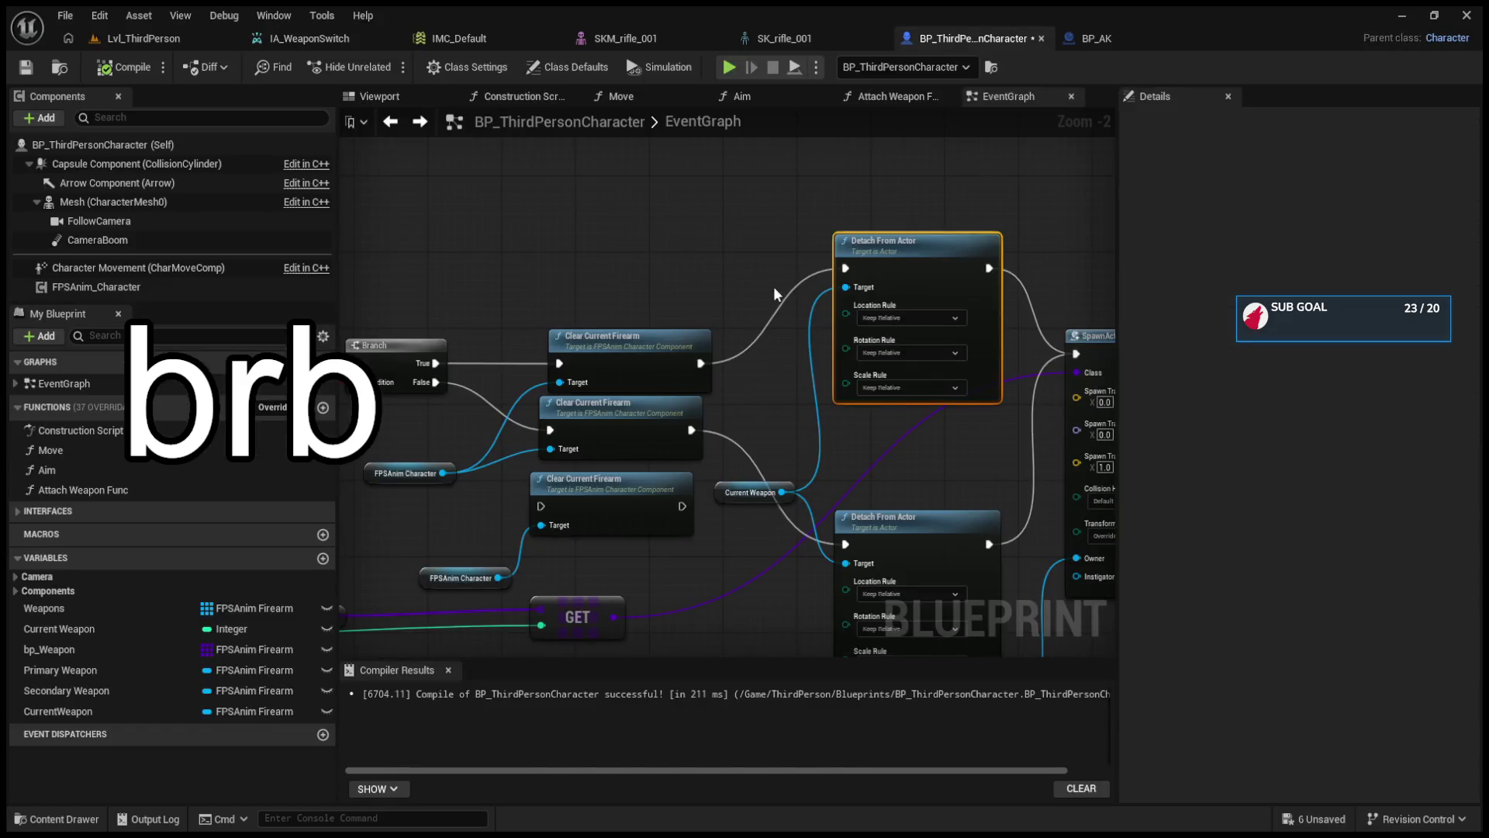
{"action": "scroll", "coordinate": [806, 402], "scroll_direction": "up", "scroll_amount": 2}
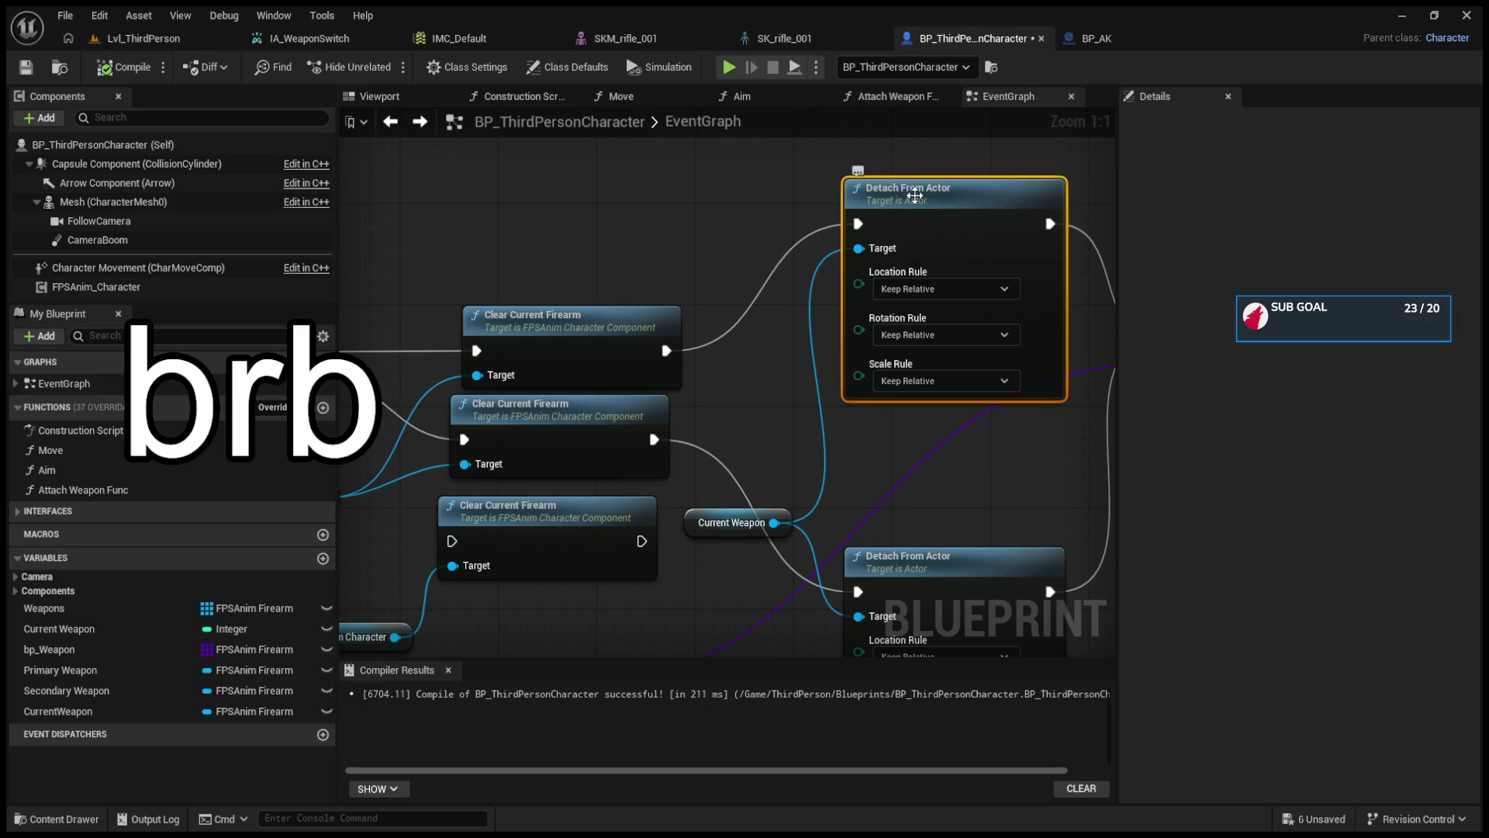
{"action": "left_click_drag", "start_coordinate": [1068, 403], "coordinate": [748, 395]}
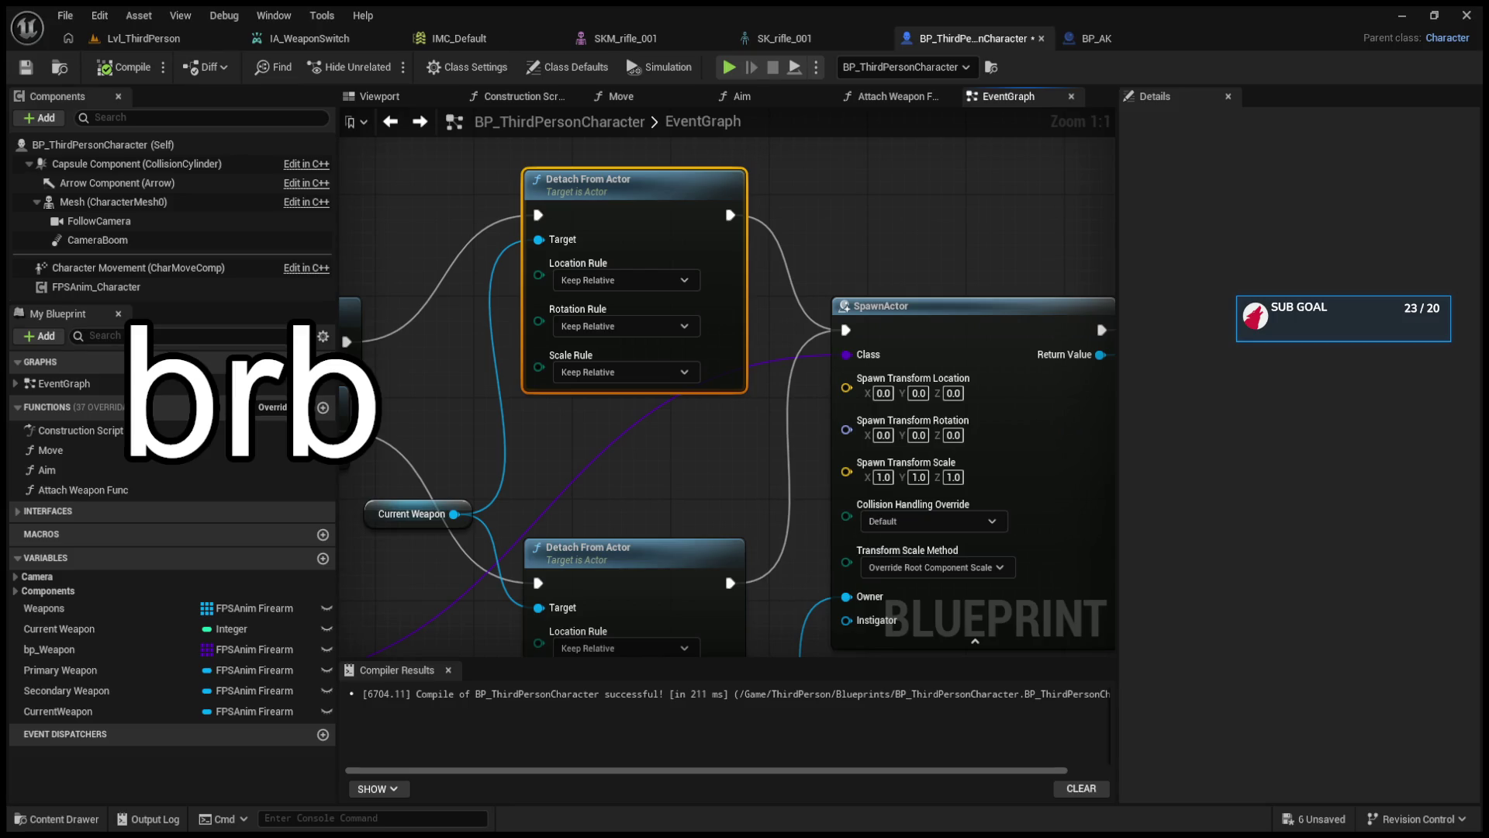
{"action": "left_click", "coordinate": [634, 547]}
{"action": "left_click_drag", "start_coordinate": [889, 397], "coordinate": [848, 499]}
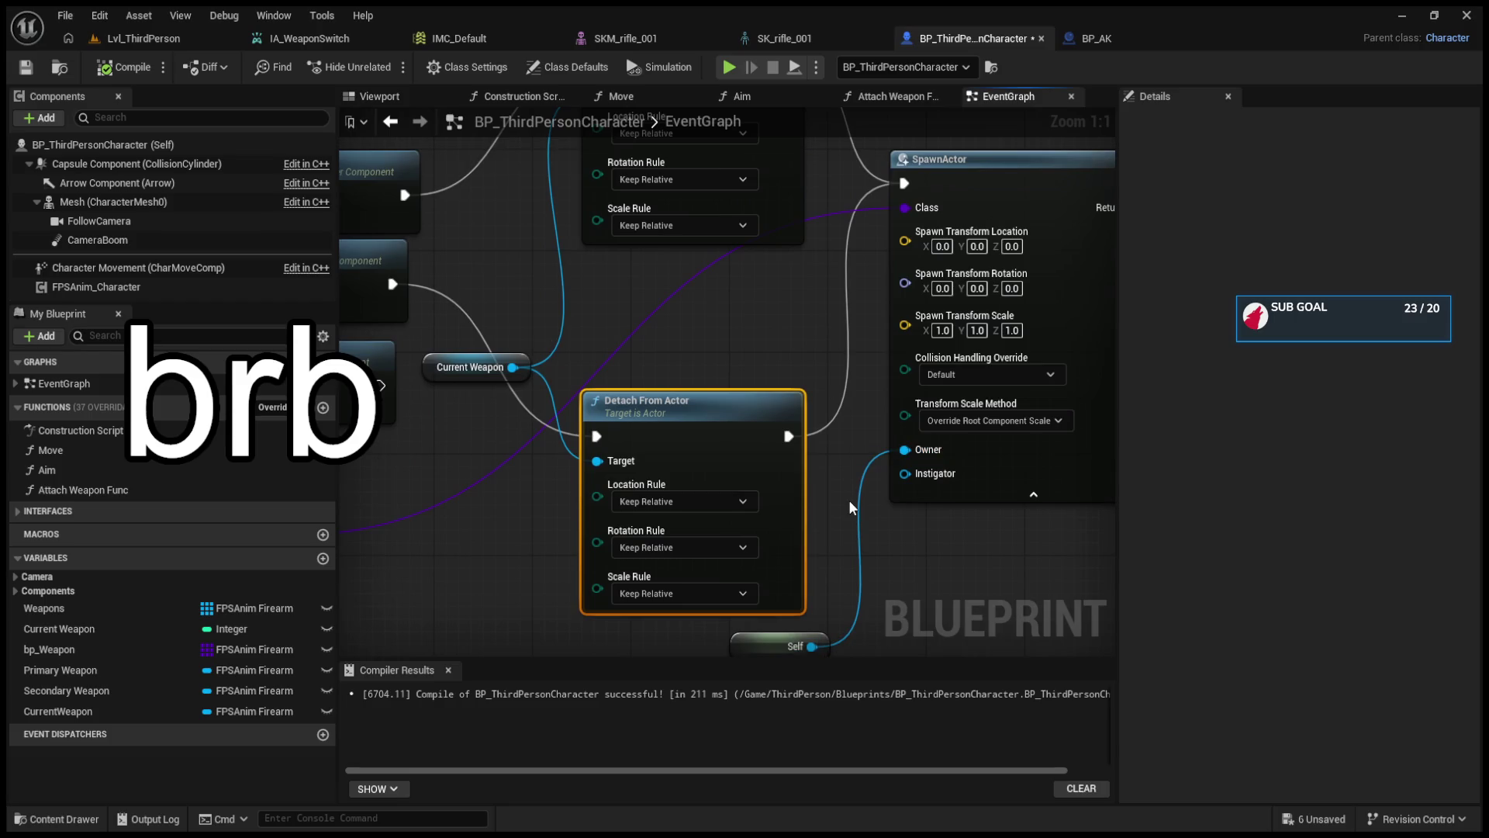
{"action": "scroll", "coordinate": [847, 503], "scroll_direction": "down", "scroll_amount": 2}
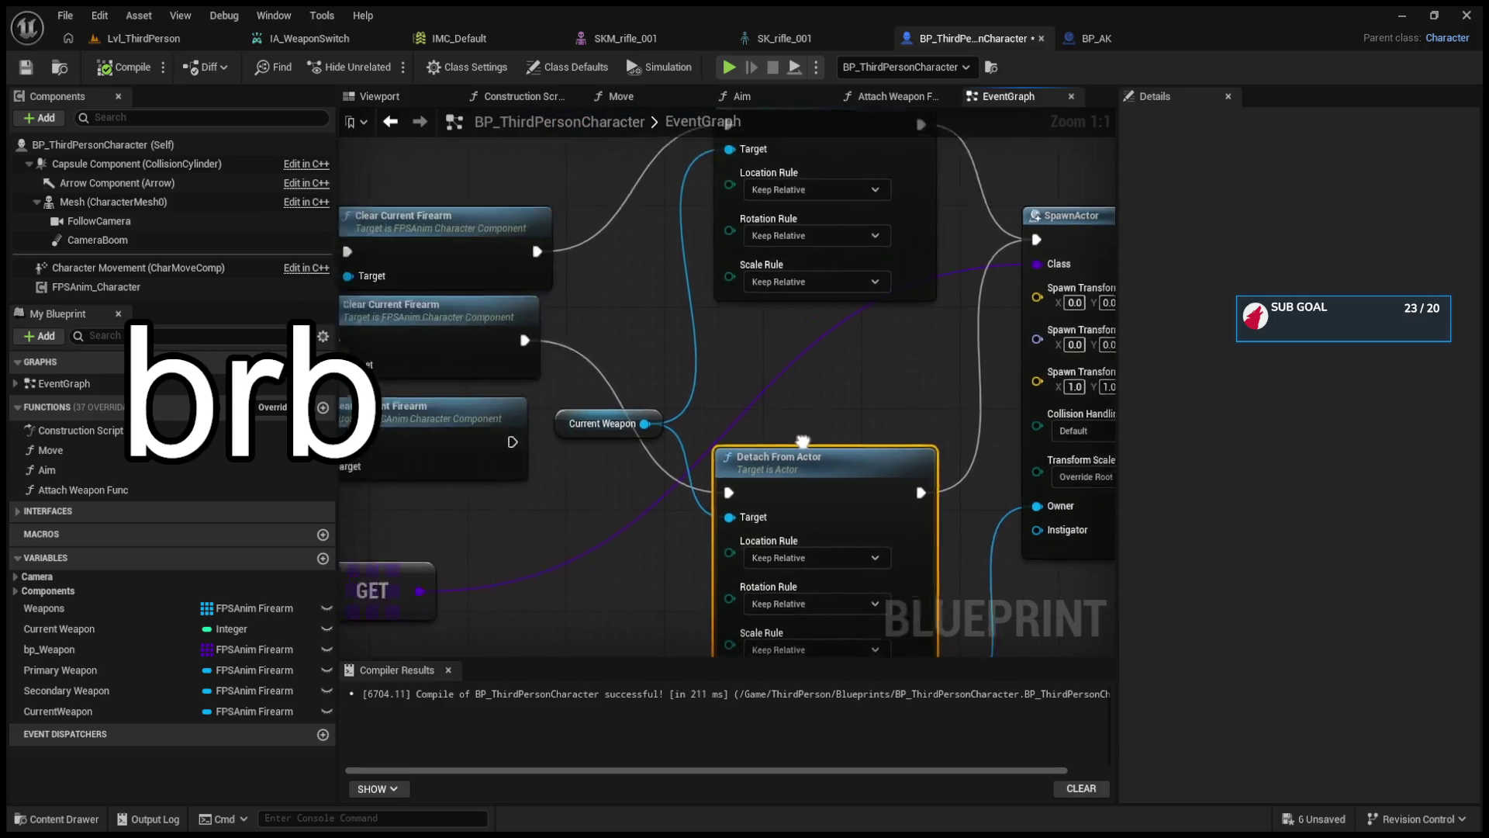
{"action": "left_click_drag", "start_coordinate": [797, 440], "coordinate": [993, 465]}
{"action": "left_click_drag", "start_coordinate": [672, 490], "coordinate": [320, 530]}
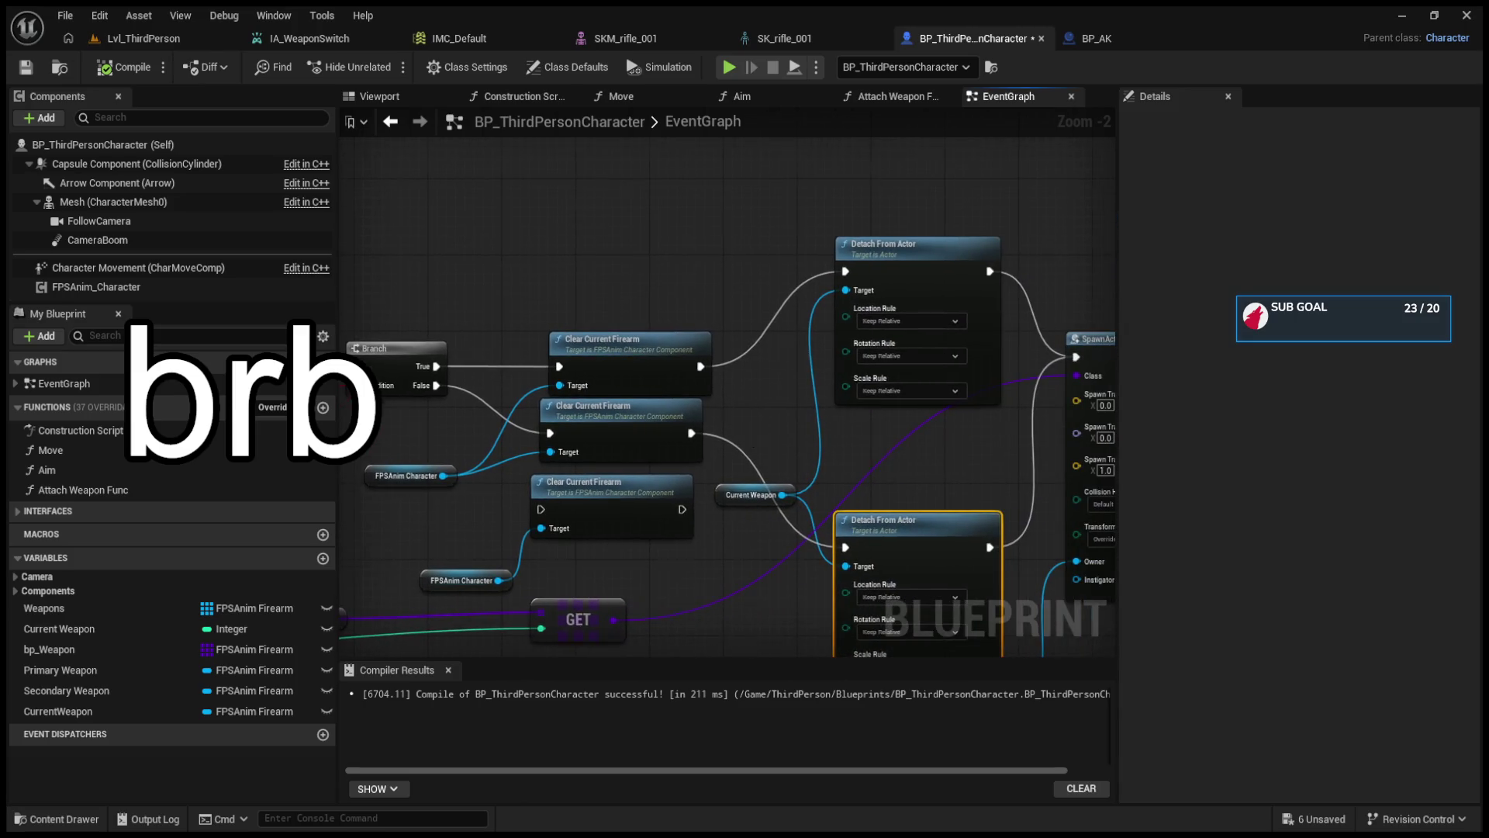
{"action": "left_click_drag", "start_coordinate": [749, 432], "coordinate": [789, 438]}
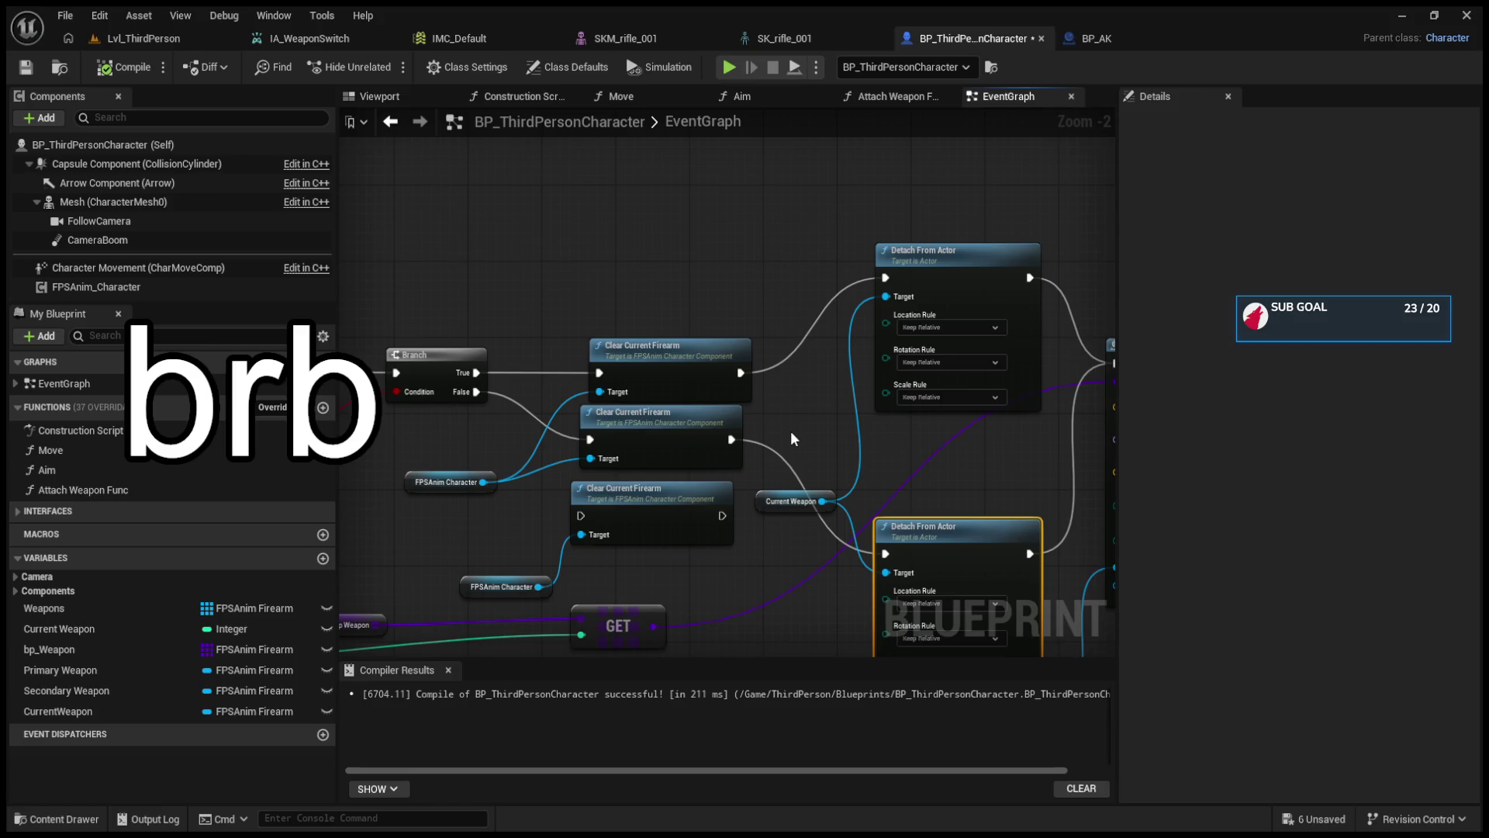
{"action": "scroll", "coordinate": [791, 439], "scroll_direction": "down", "scroll_amount": 4}
{"action": "mouse_move", "coordinate": [631, 443]}
{"action": "left_mouse_down"}
{"action": "mouse_move", "coordinate": [1031, 237]}
{"action": "mouse_move", "coordinate": [655, 253]}
{"action": "left_mouse_up"}
{"action": "scroll", "coordinate": [950, 225], "scroll_direction": "up", "scroll_amount": 2}
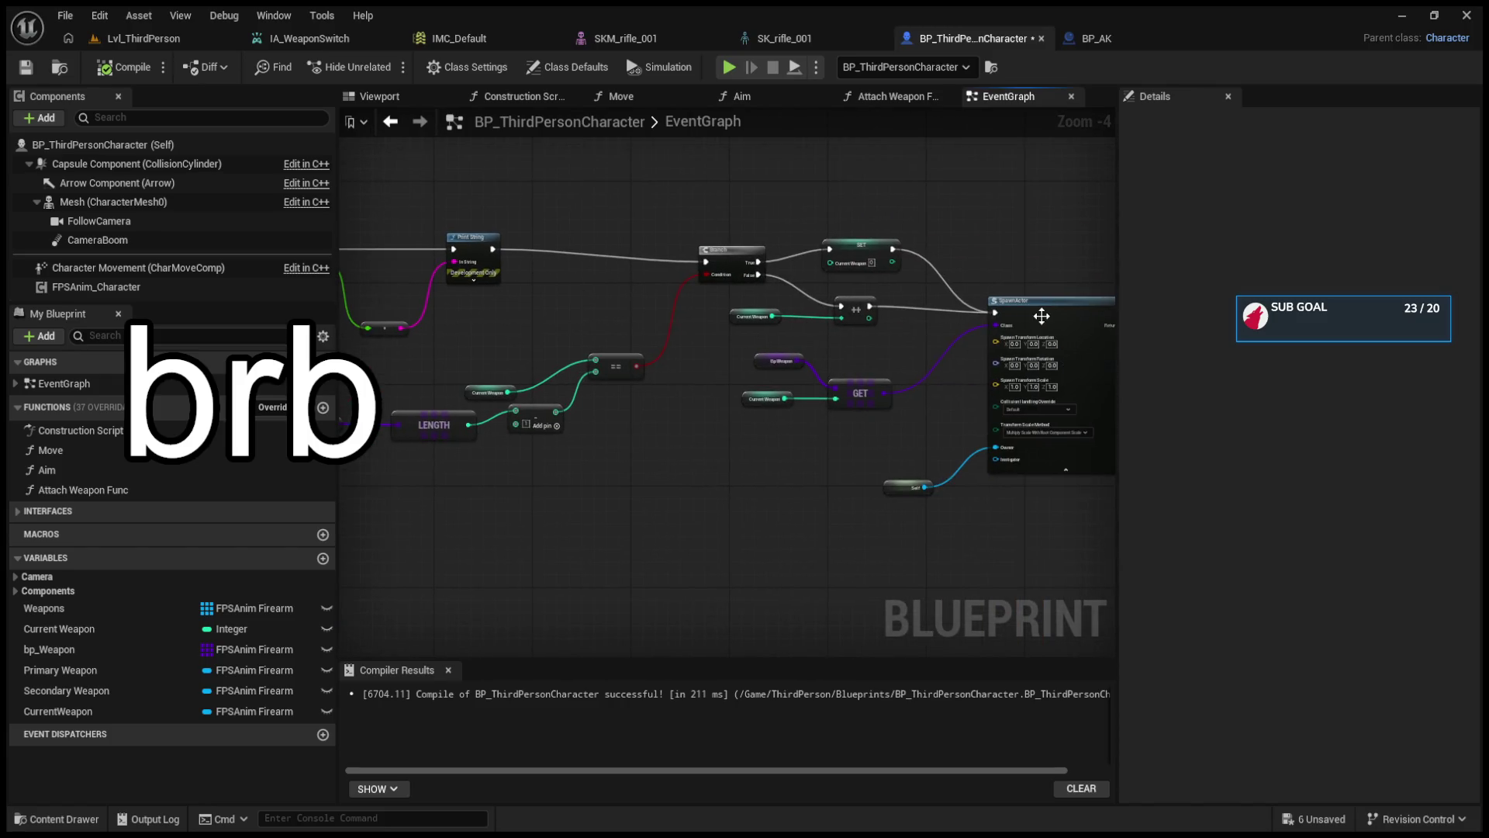
{"action": "mouse_move", "coordinate": [1055, 276]}
{"action": "left_mouse_down"}
{"action": "mouse_move", "coordinate": [923, 116]}
{"action": "mouse_move", "coordinate": [803, 525]}
{"action": "mouse_move", "coordinate": [710, 444]}
{"action": "left_mouse_up"}
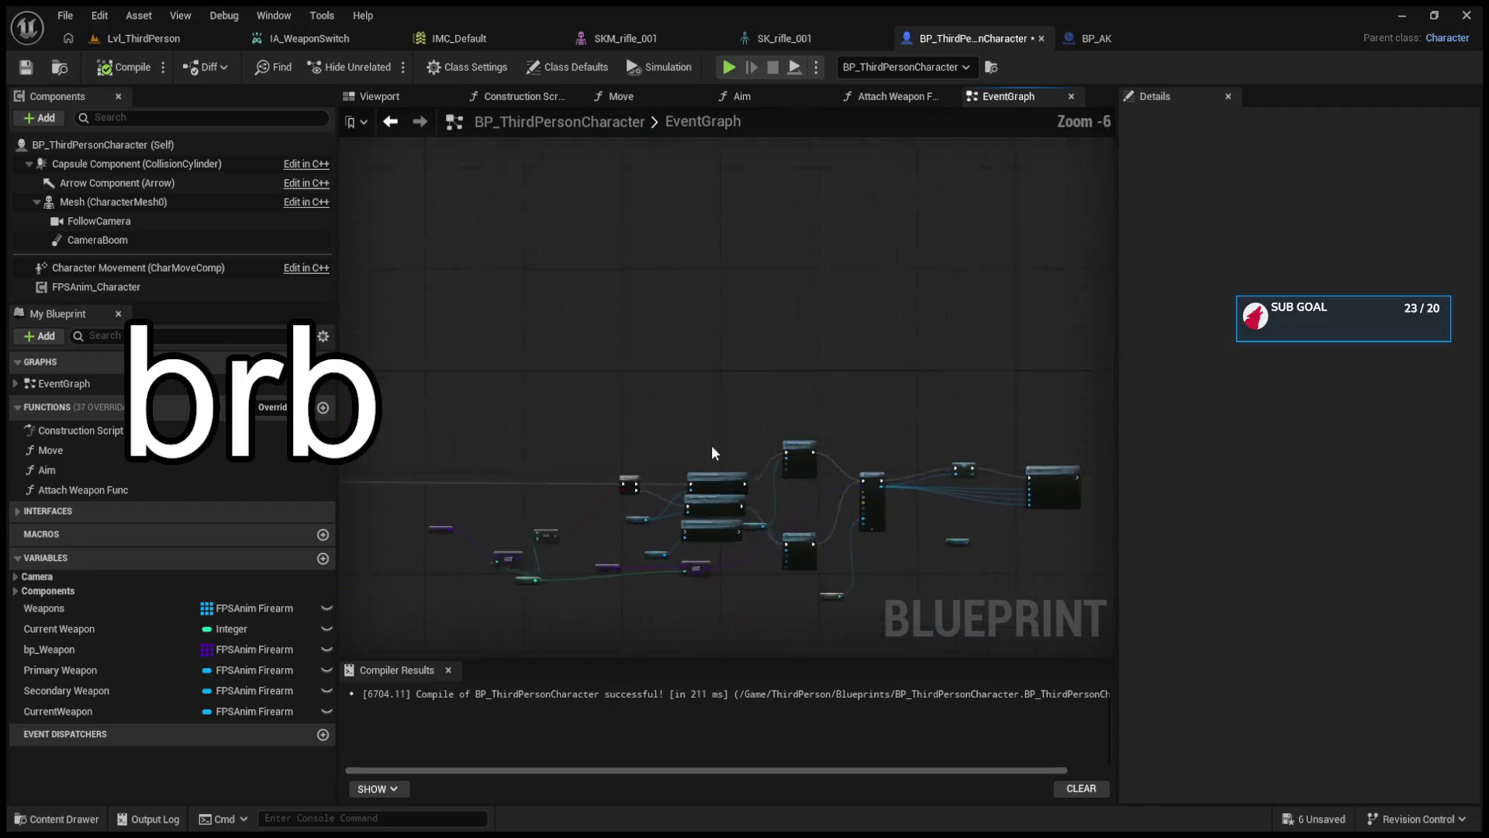
{"action": "scroll", "coordinate": [701, 342], "scroll_direction": "up", "scroll_amount": 1}
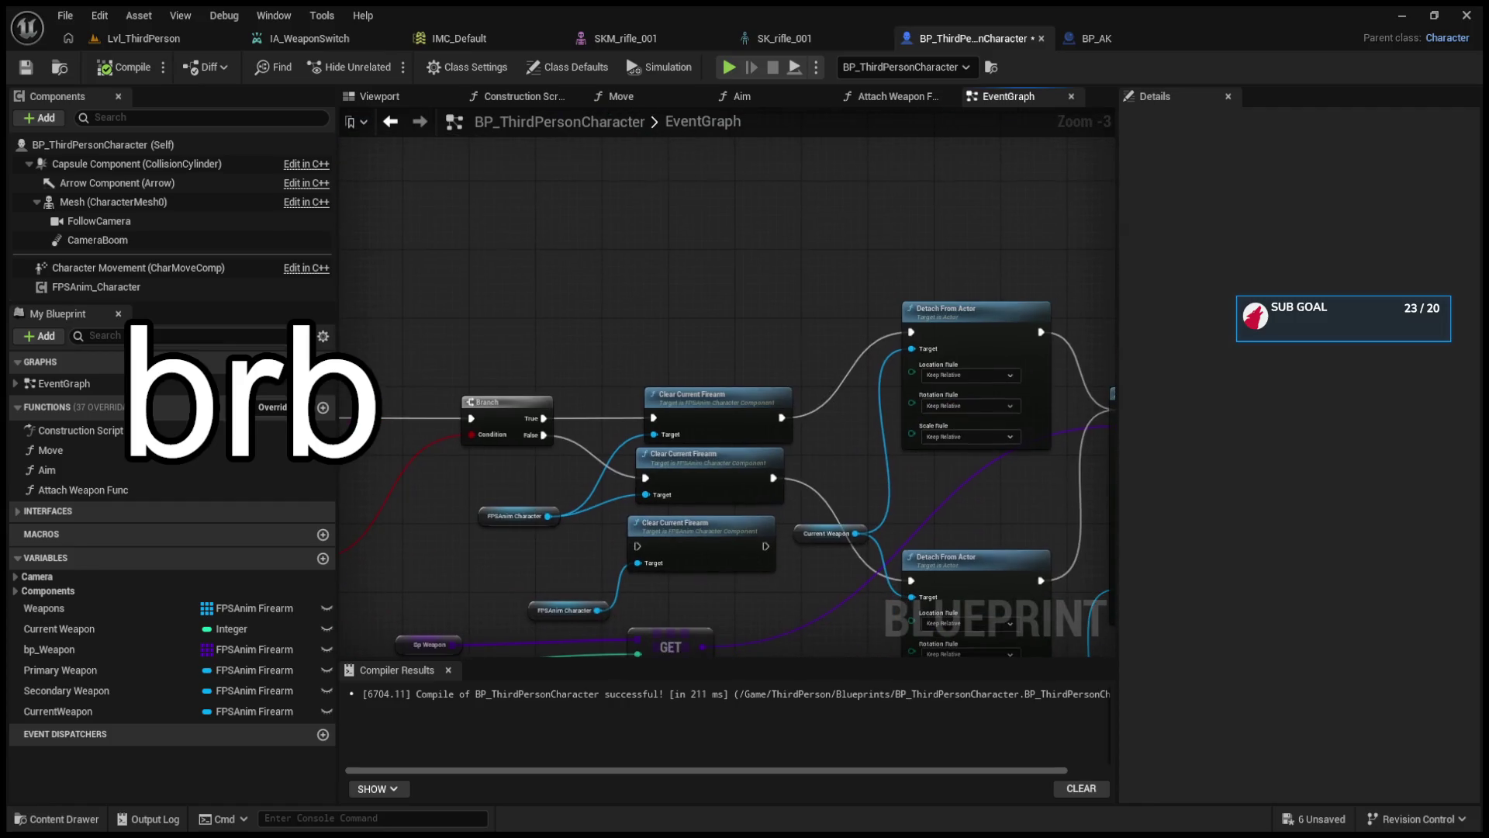
{"action": "left_click_drag", "start_coordinate": [700, 356], "coordinate": [551, 317]}
{"action": "left_click_drag", "start_coordinate": [687, 477], "coordinate": [939, 441]}
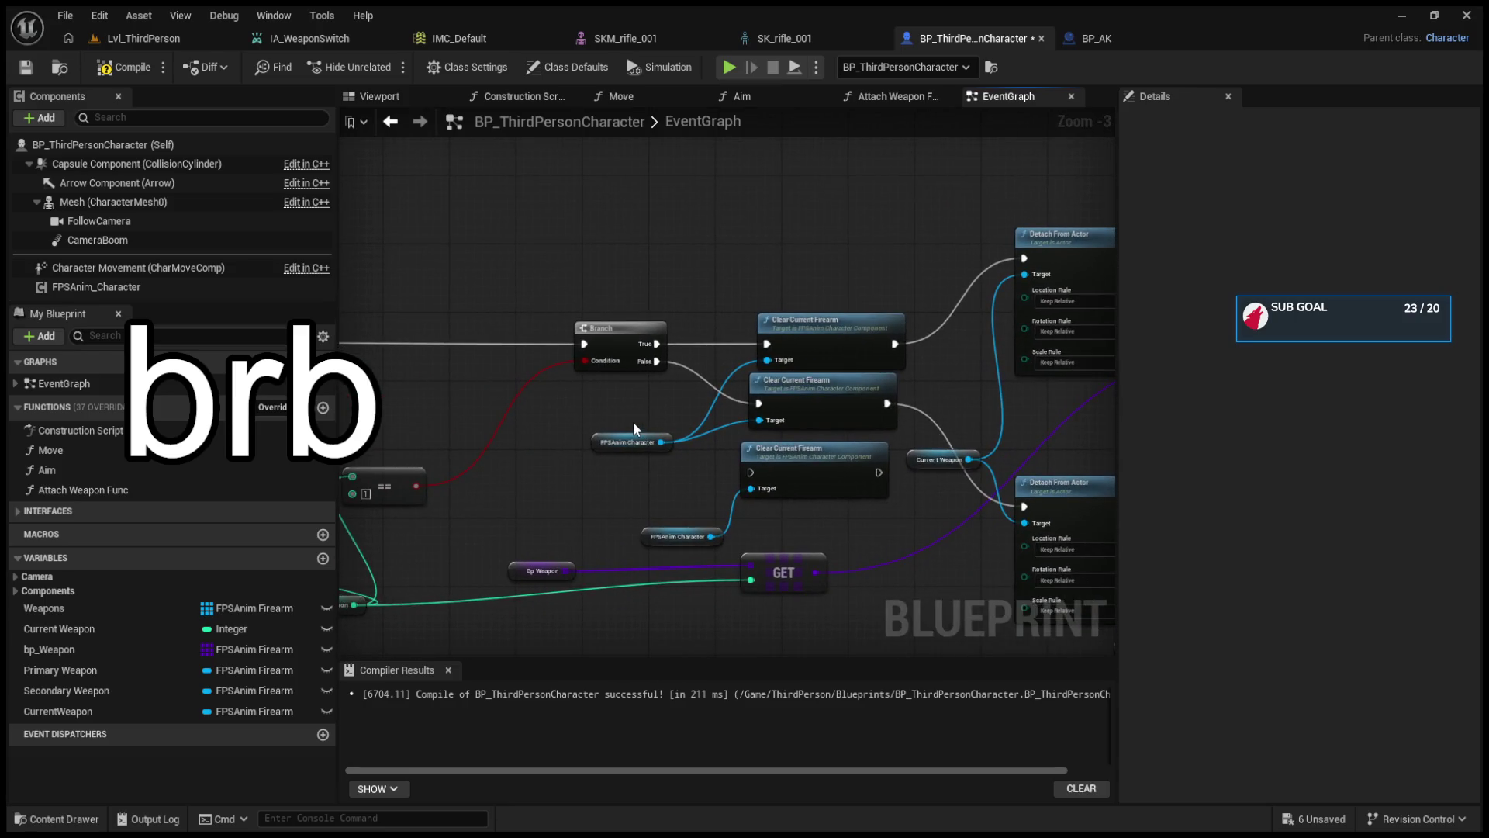
{"action": "scroll", "coordinate": [633, 421], "scroll_direction": "down", "scroll_amount": 4}
{"action": "scroll", "coordinate": [719, 238], "scroll_direction": "up", "scroll_amount": 3}
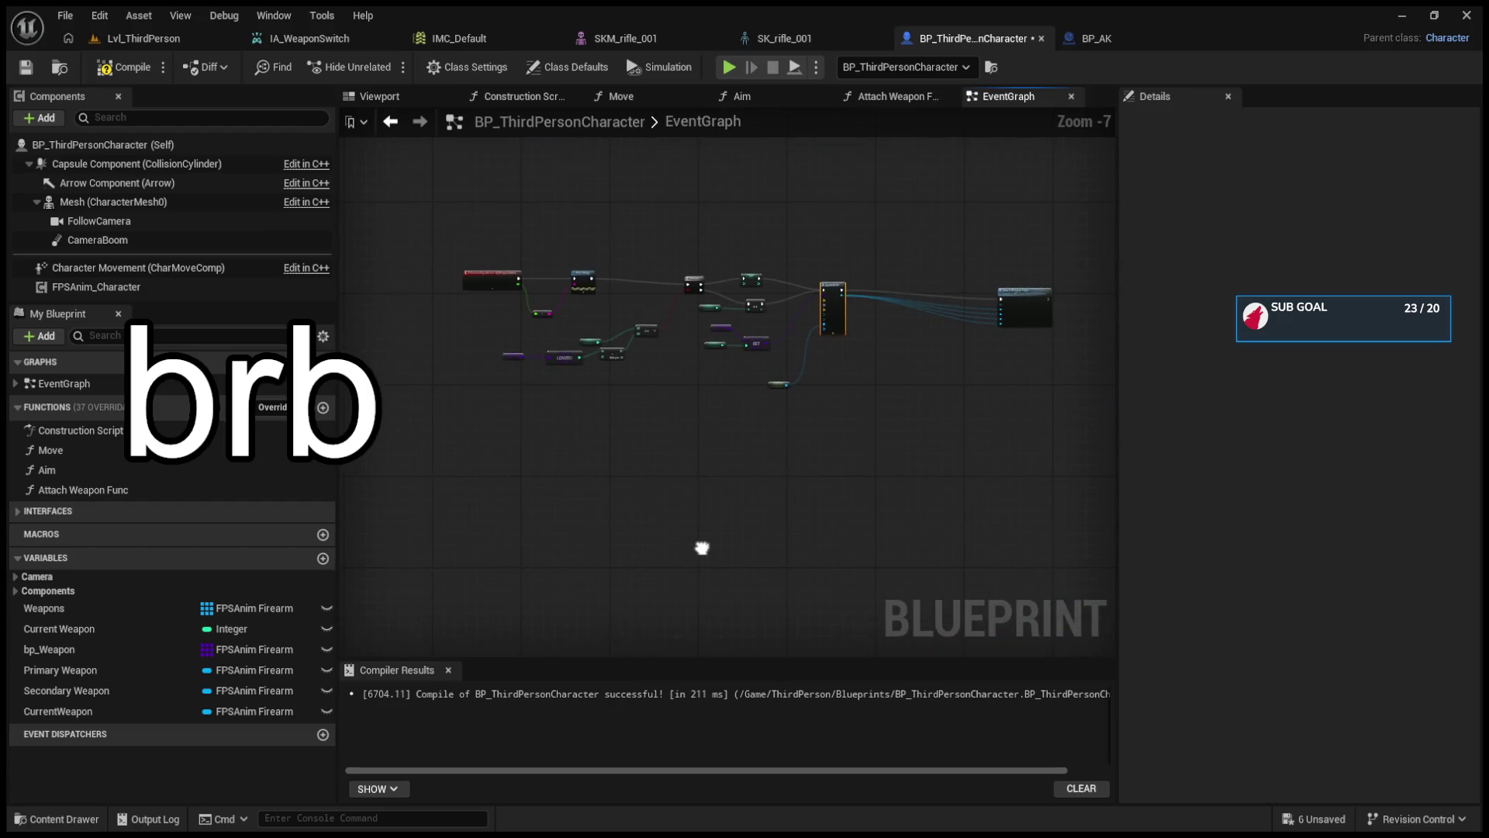
{"action": "scroll", "coordinate": [796, 332], "scroll_direction": "down", "scroll_amount": 2}
{"action": "left_click_drag", "start_coordinate": [743, 286], "coordinate": [917, 399]}
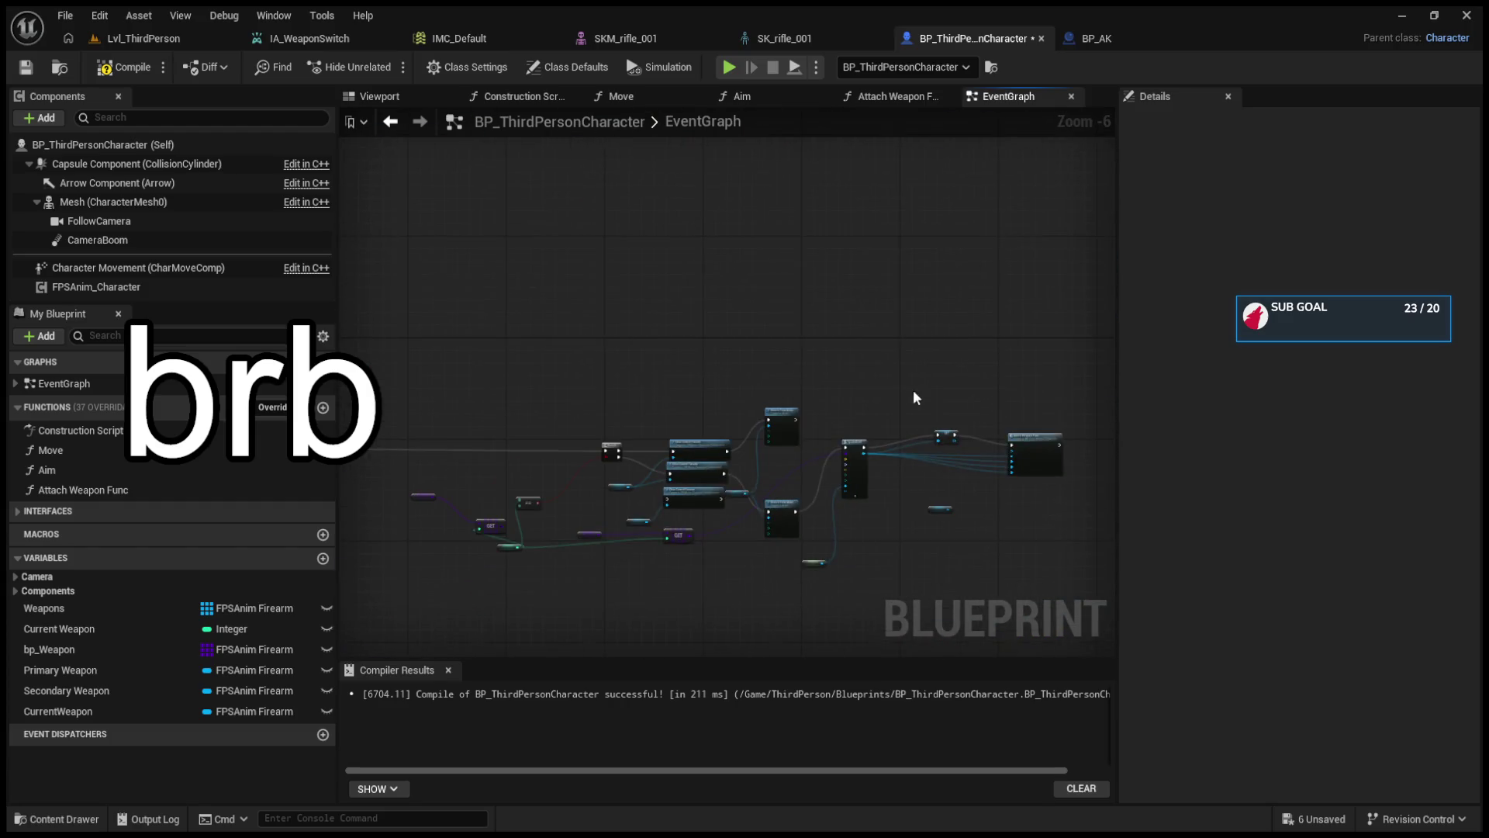
{"action": "scroll", "coordinate": [618, 482], "scroll_direction": "up", "scroll_amount": 2}
{"action": "scroll", "coordinate": [712, 462], "scroll_direction": "down", "scroll_amount": 2}
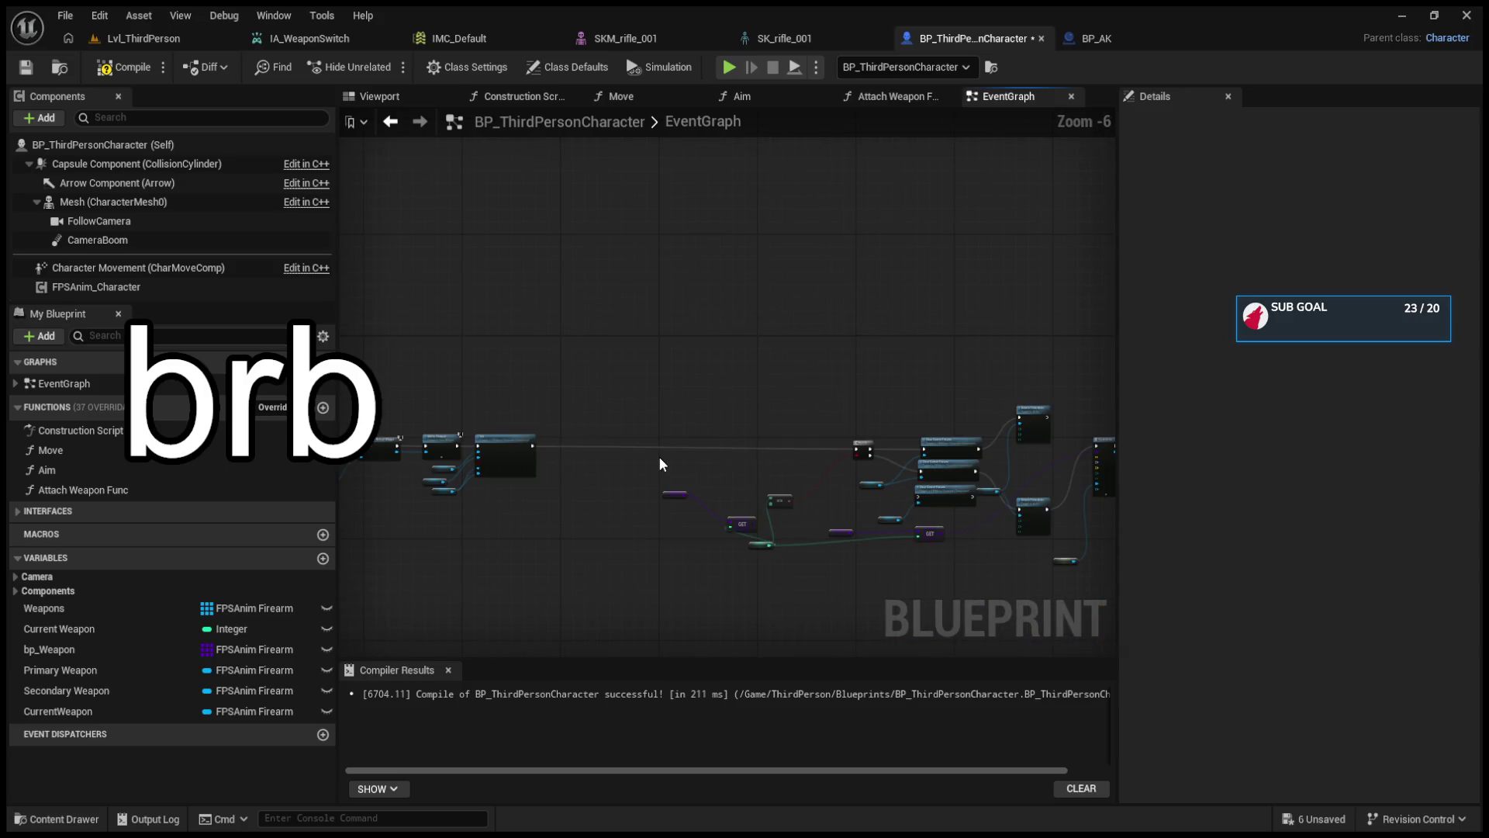
{"action": "left_click_drag", "start_coordinate": [659, 456], "coordinate": [500, 442]}
{"action": "mouse_move", "coordinate": [415, 363]}
{"action": "left_mouse_down"}
{"action": "mouse_move", "coordinate": [839, 593]}
{"action": "mouse_move", "coordinate": [969, 607]}
{"action": "left_mouse_up"}
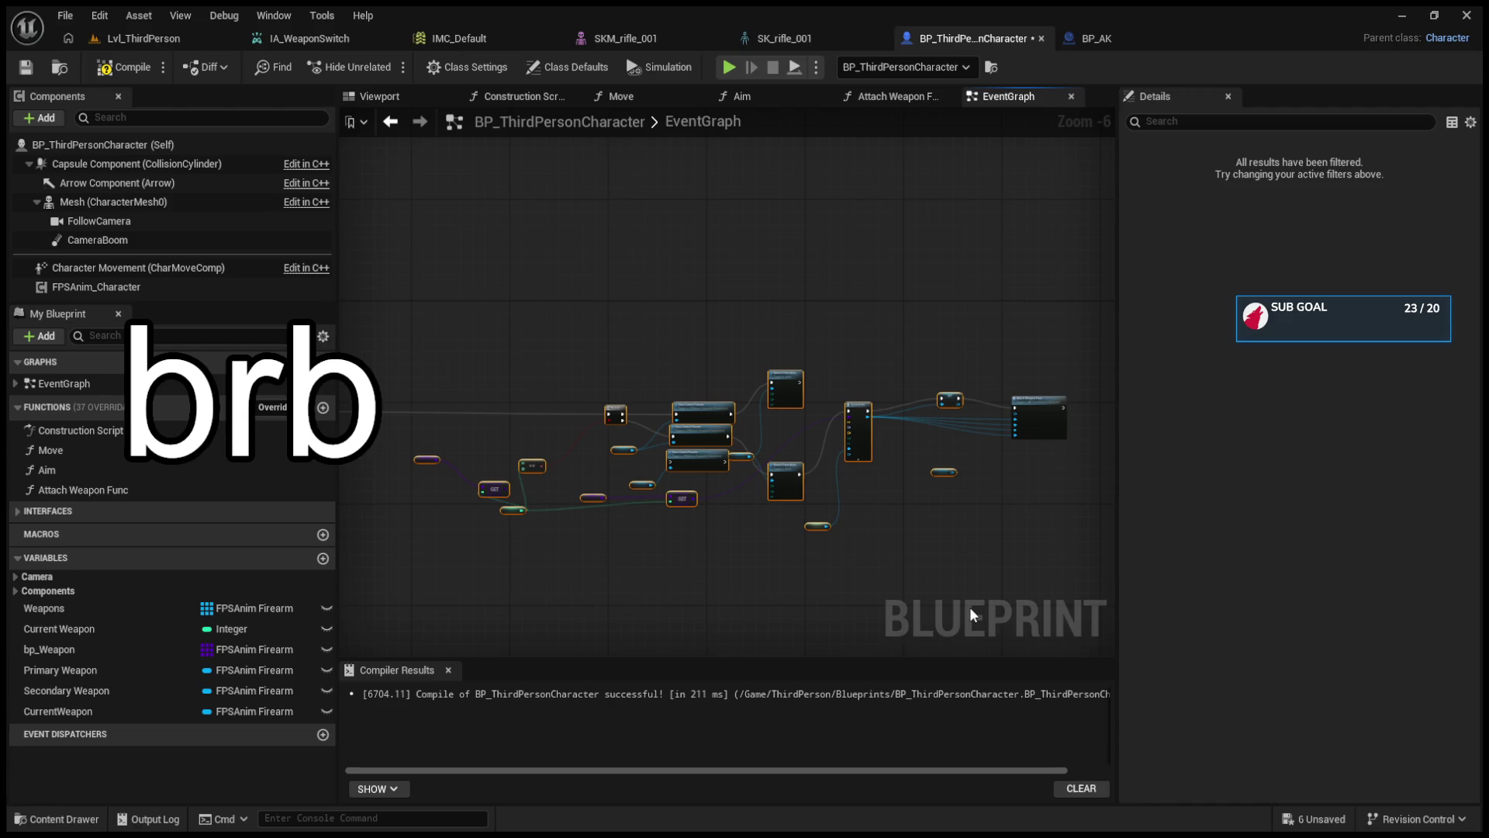
- Select the ==, Branch, both Clear Current Firearm, FPSAnim Character and both Detach From Actor nodes
{"action": "left_click", "coordinate": [746, 533]}
{"action": "scroll", "coordinate": [747, 533], "scroll_direction": "up", "scroll_amount": 2}
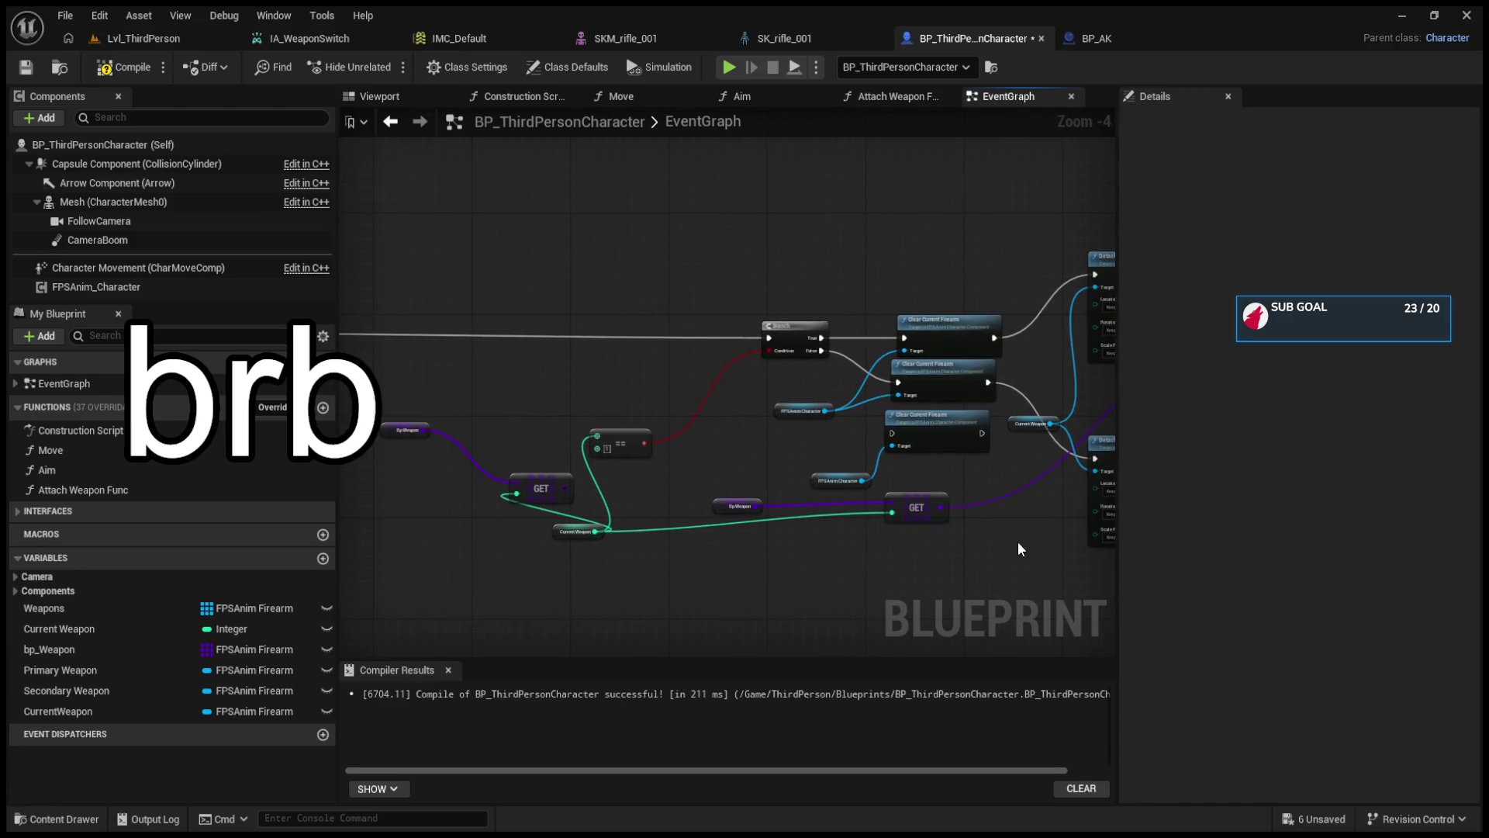
{"action": "left_click_drag", "start_coordinate": [563, 530], "coordinate": [552, 533]}
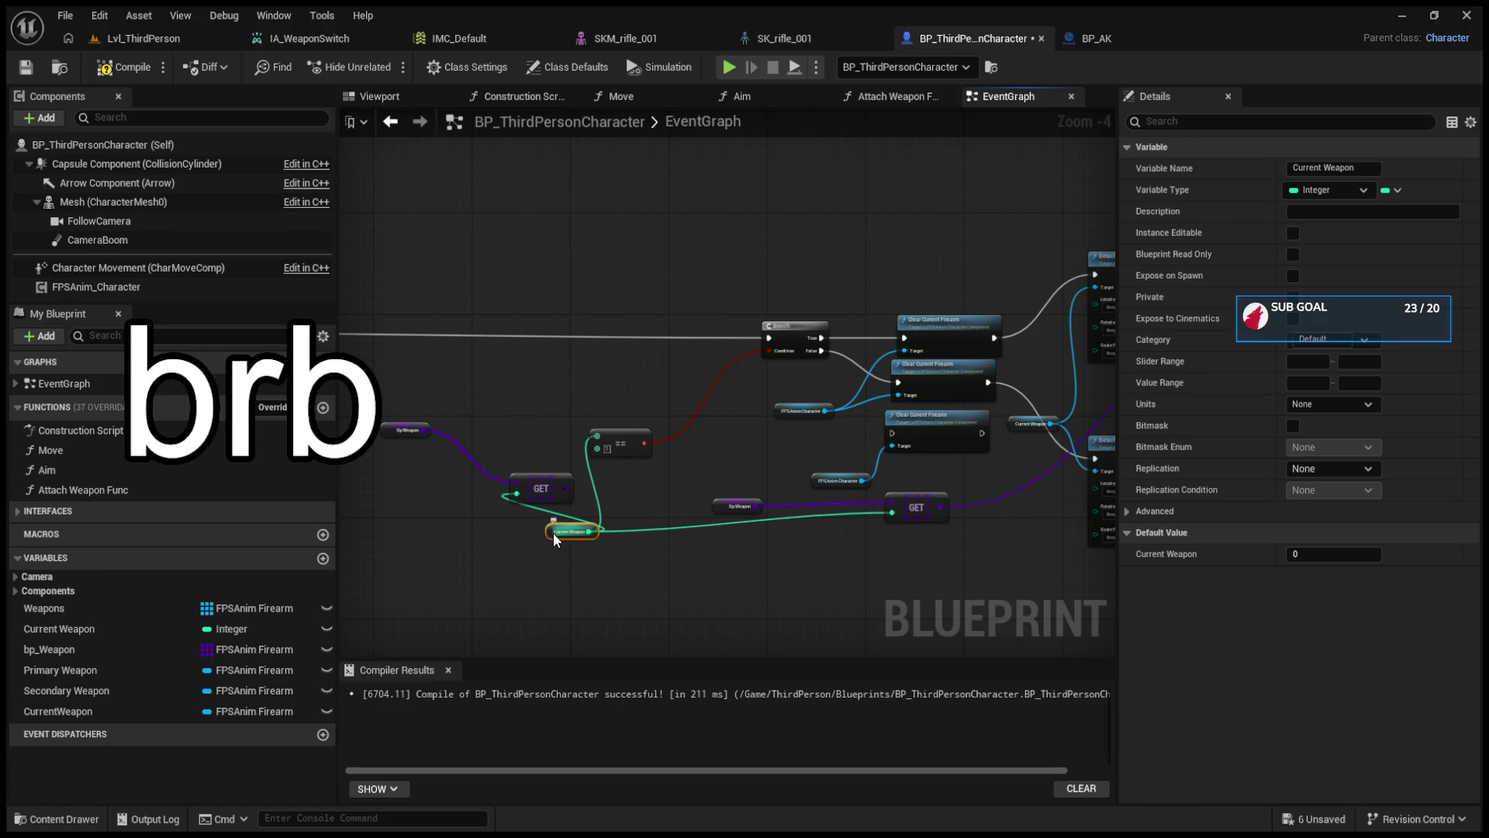
{"action": "left_click", "coordinate": [625, 436], "text": "ctrl"}
{"action": "left_click", "coordinate": [795, 326], "text": "ctrl"}
{"action": "left_click", "coordinate": [947, 320], "text": "ctrl"}
{"action": "left_click", "coordinate": [942, 364], "text": "ctrl"}
{"action": "left_click", "coordinate": [787, 413], "text": "ctrl"}
{"action": "left_click_drag", "start_coordinate": [1003, 411], "coordinate": [824, 412]}
{"action": "left_click", "coordinate": [945, 279], "text": "ctrl"}
{"action": "left_click", "coordinate": [961, 442], "text": "ctrl"}
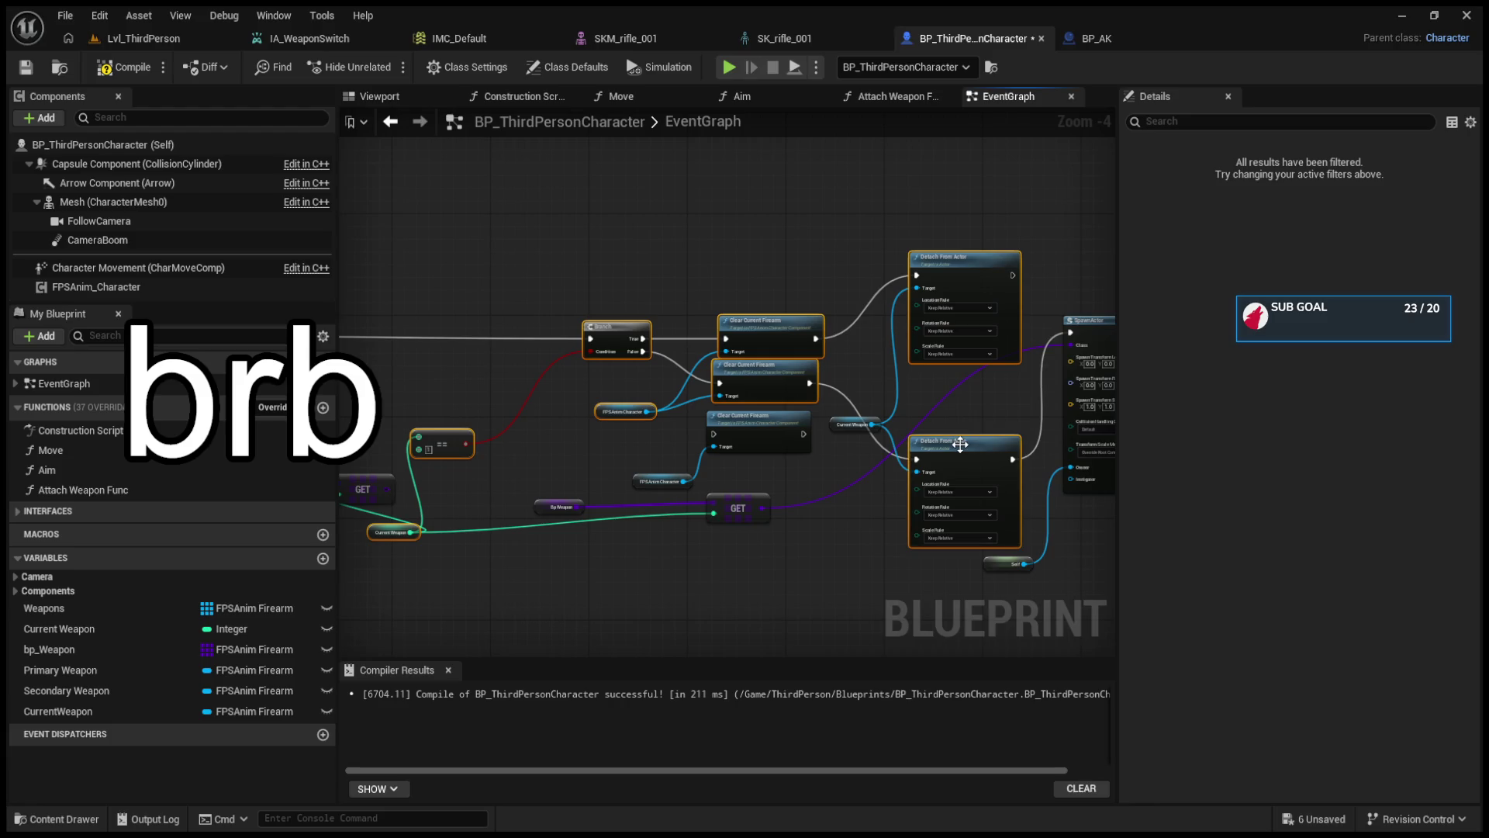
- Delete the SpawnActor, SET, Attach Weapon Func and Self nodes; delete another group, then undo that
{"action": "mouse_move", "coordinate": [850, 235]}
{"action": "left_mouse_down"}
{"action": "mouse_move", "coordinate": [1094, 423]}
{"action": "mouse_move", "coordinate": [947, 542]}
{"action": "left_mouse_up"}
{"action": "left_click_drag", "start_coordinate": [681, 508], "coordinate": [911, 494]}
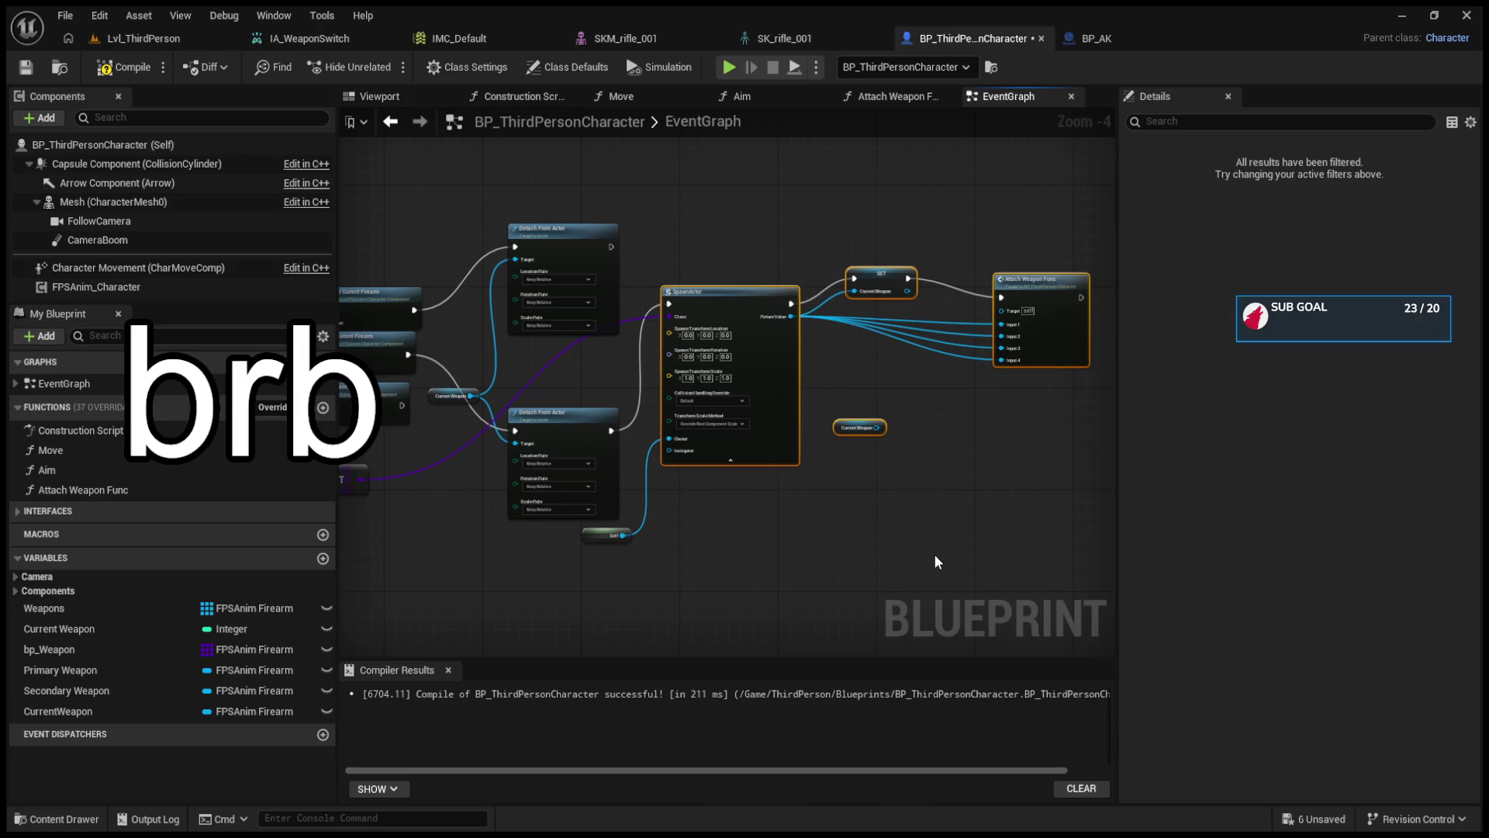
{"action": "left_click", "coordinate": [599, 533], "text": "ctrl"}
{"action": "key", "text": "Delete"}
{"action": "scroll", "coordinate": [853, 518], "scroll_direction": "down", "scroll_amount": 3}
{"action": "mouse_move", "coordinate": [534, 399]}
{"action": "left_mouse_down"}
{"action": "mouse_move", "coordinate": [850, 589]}
{"action": "mouse_move", "coordinate": [937, 617]}
{"action": "left_mouse_up"}
{"action": "key", "text": "Delete"}
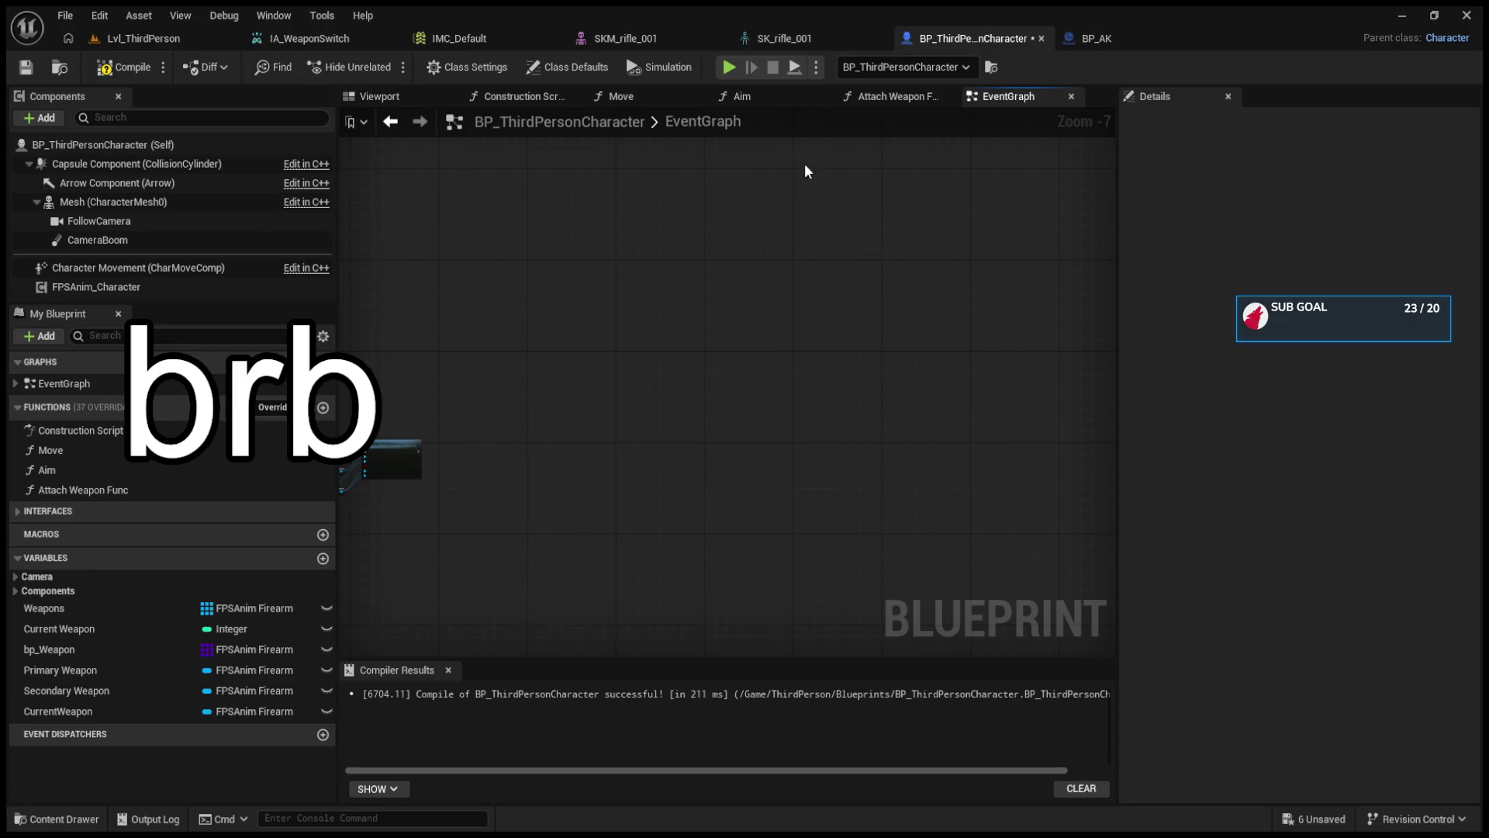
{"action": "key", "text": "ctrl+z"}
- Select several nodes and wire an execution link into Spawn Actor
{"action": "scroll", "coordinate": [768, 409], "scroll_direction": "up", "scroll_amount": 2}
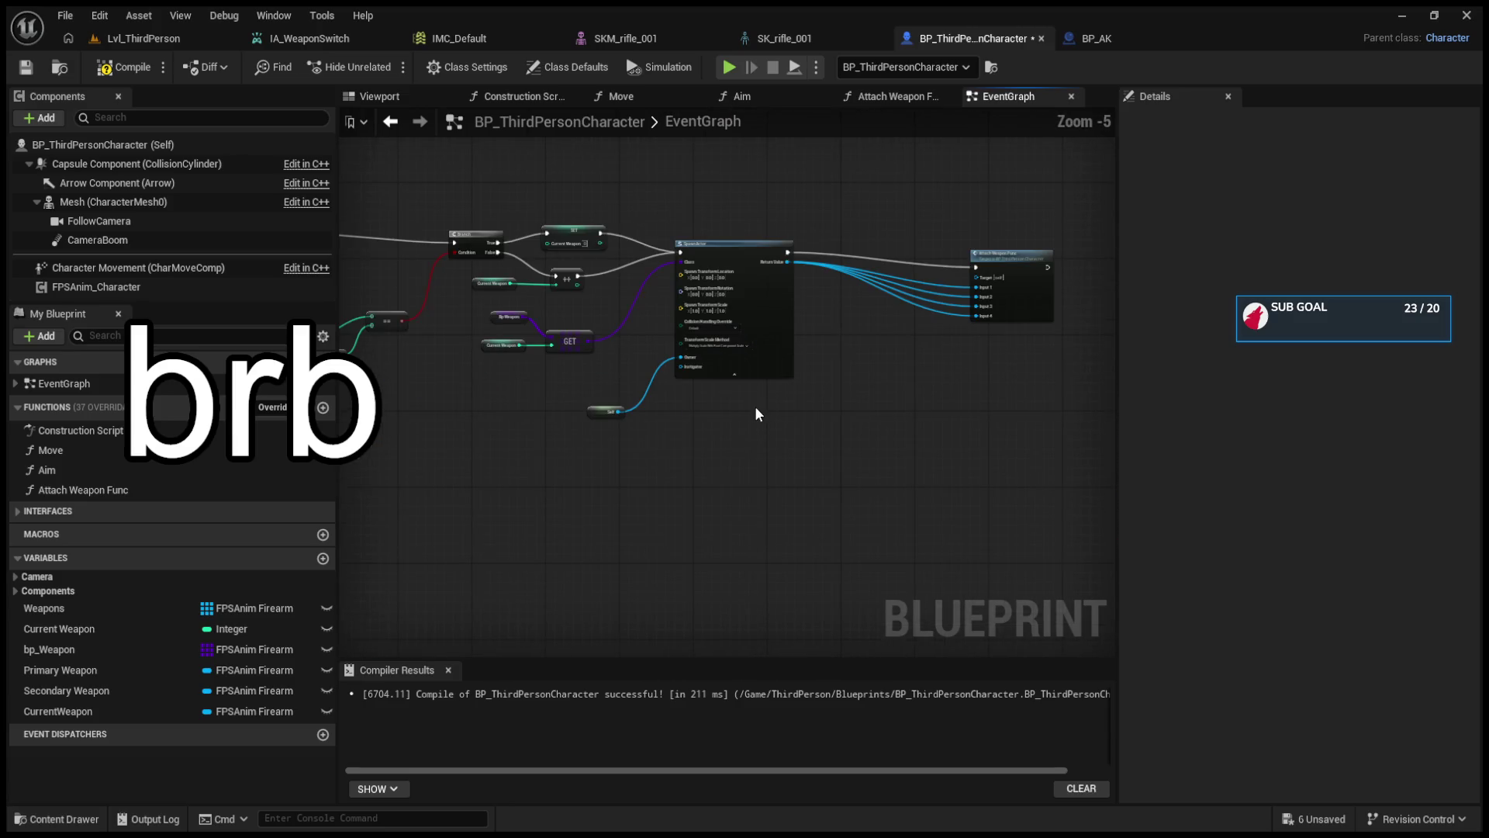
{"action": "mouse_move", "coordinate": [1016, 475]}
{"action": "left_mouse_down"}
{"action": "mouse_move", "coordinate": [858, 349]}
{"action": "mouse_move", "coordinate": [500, 300]}
{"action": "left_mouse_up"}
{"action": "scroll", "coordinate": [607, 449], "scroll_direction": "down", "scroll_amount": 6}
{"action": "scroll", "coordinate": [814, 359], "scroll_direction": "up", "scroll_amount": 4}
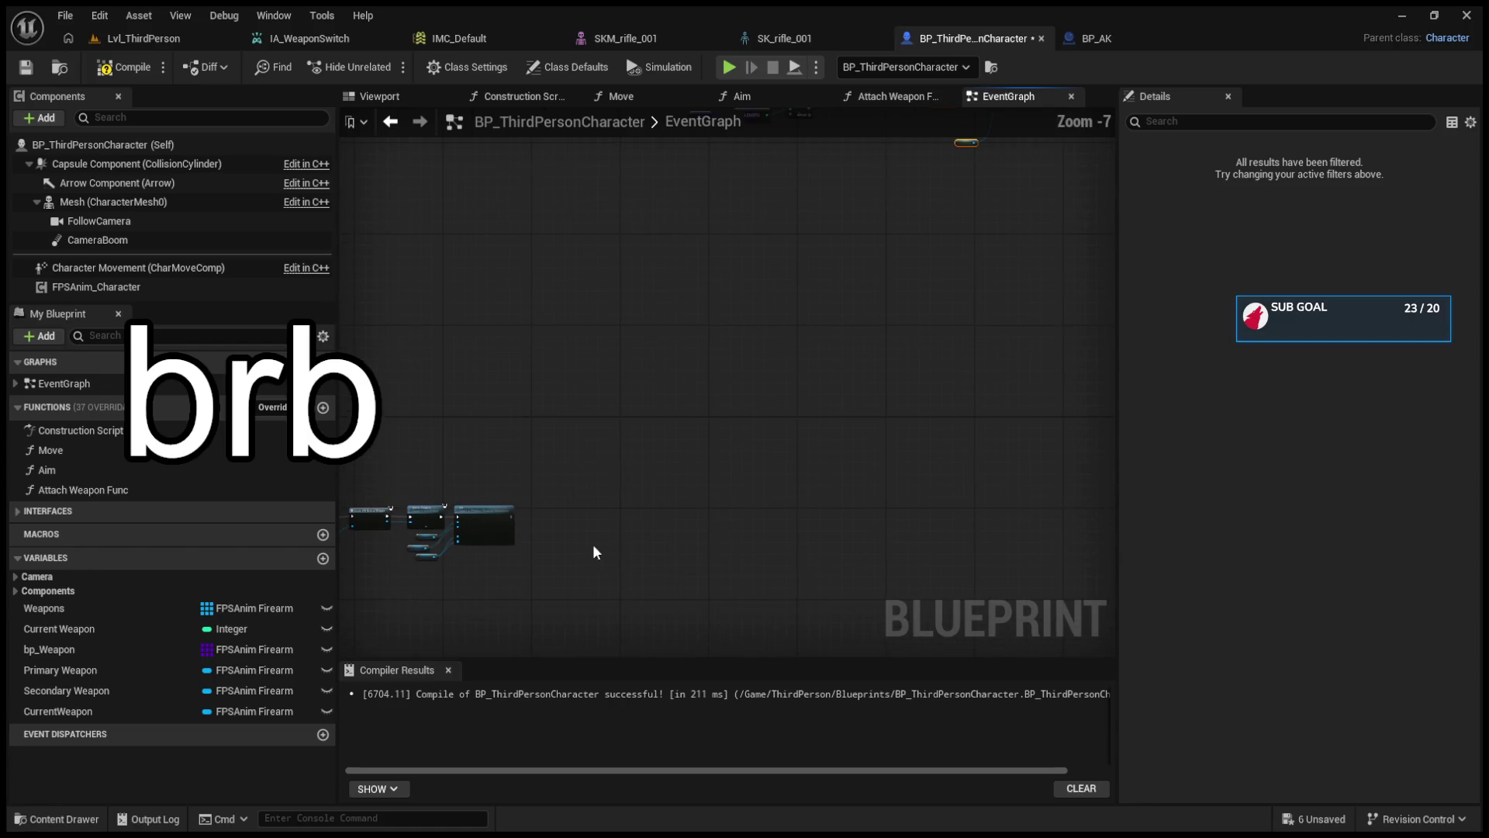
{"action": "scroll", "coordinate": [672, 542], "scroll_direction": "up", "scroll_amount": 2}
{"action": "mouse_move", "coordinate": [488, 472]}
{"action": "left_mouse_down"}
{"action": "mouse_move", "coordinate": [729, 470]}
{"action": "mouse_move", "coordinate": [795, 448]}
{"action": "left_mouse_up"}
{"action": "scroll", "coordinate": [619, 405], "scroll_direction": "down", "scroll_amount": 5}
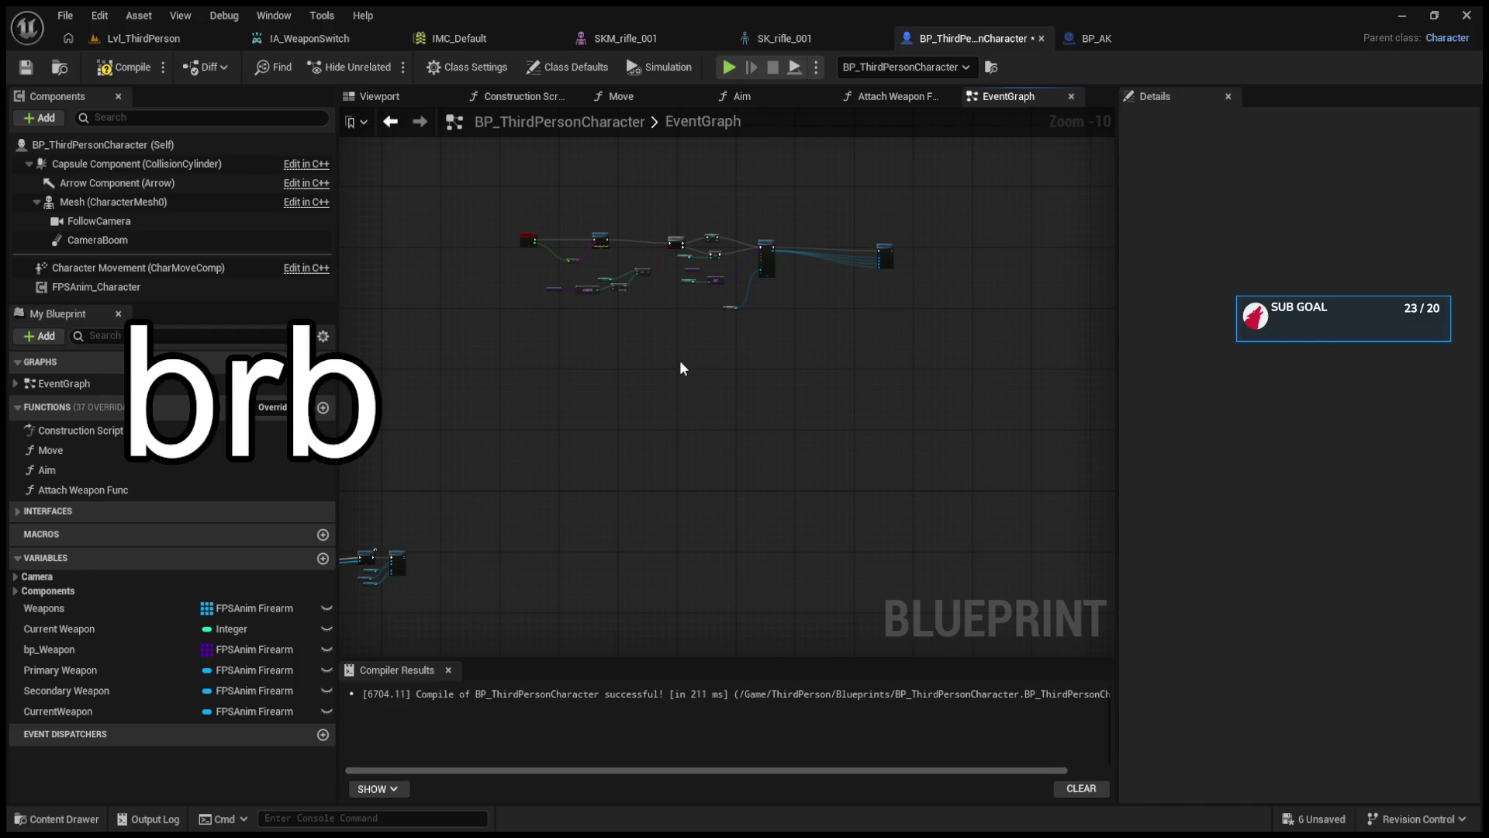
- Paste the copied node group and select the Branch, Clear Current Firearm and Detach nodes
{"action": "key", "text": "ctrl+v"}
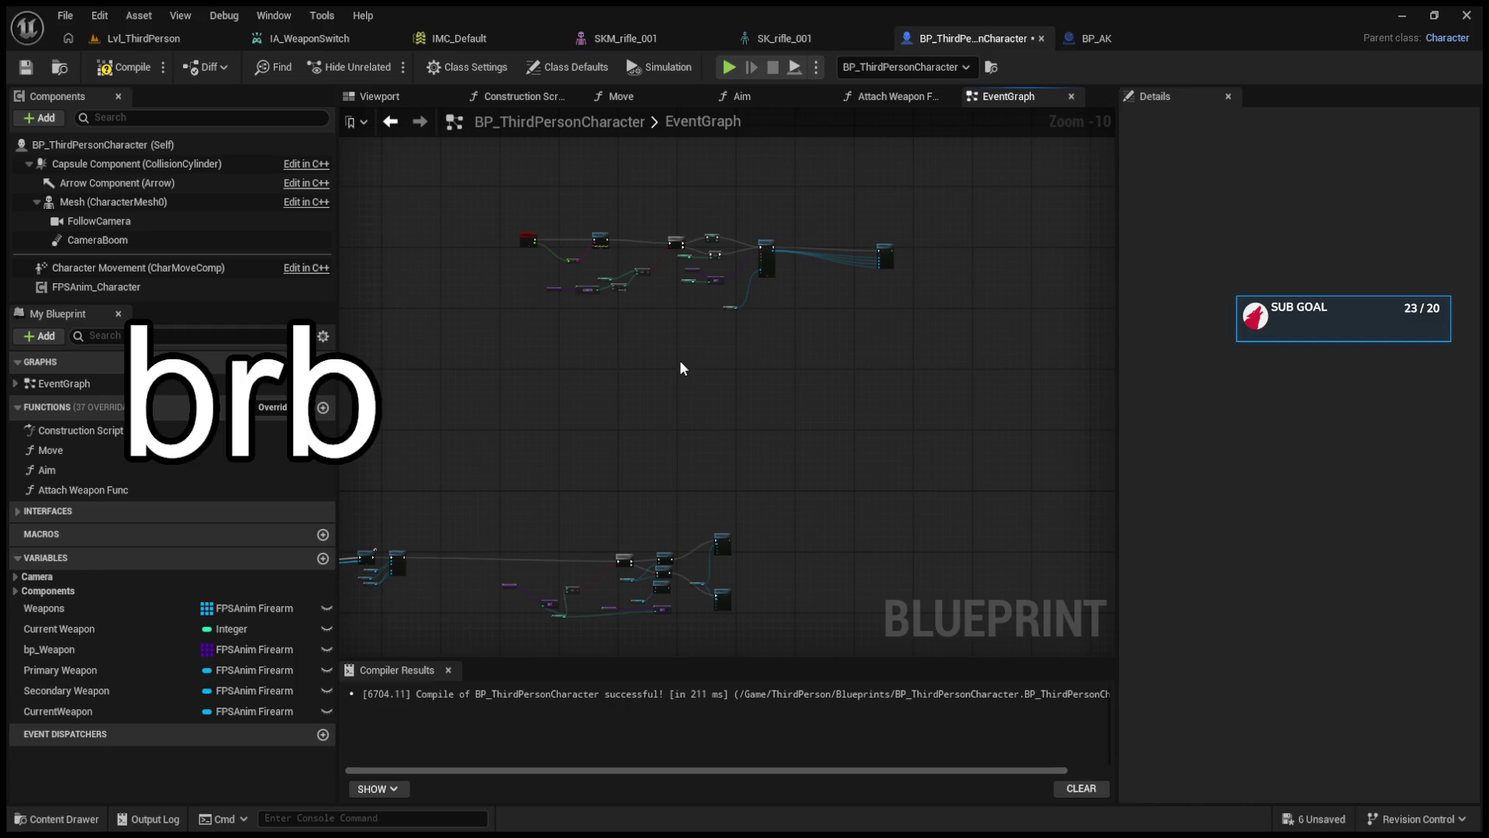
{"action": "scroll", "coordinate": [681, 367], "scroll_direction": "up", "scroll_amount": 3}
{"action": "scroll", "coordinate": [680, 360], "scroll_direction": "up", "scroll_amount": 4}
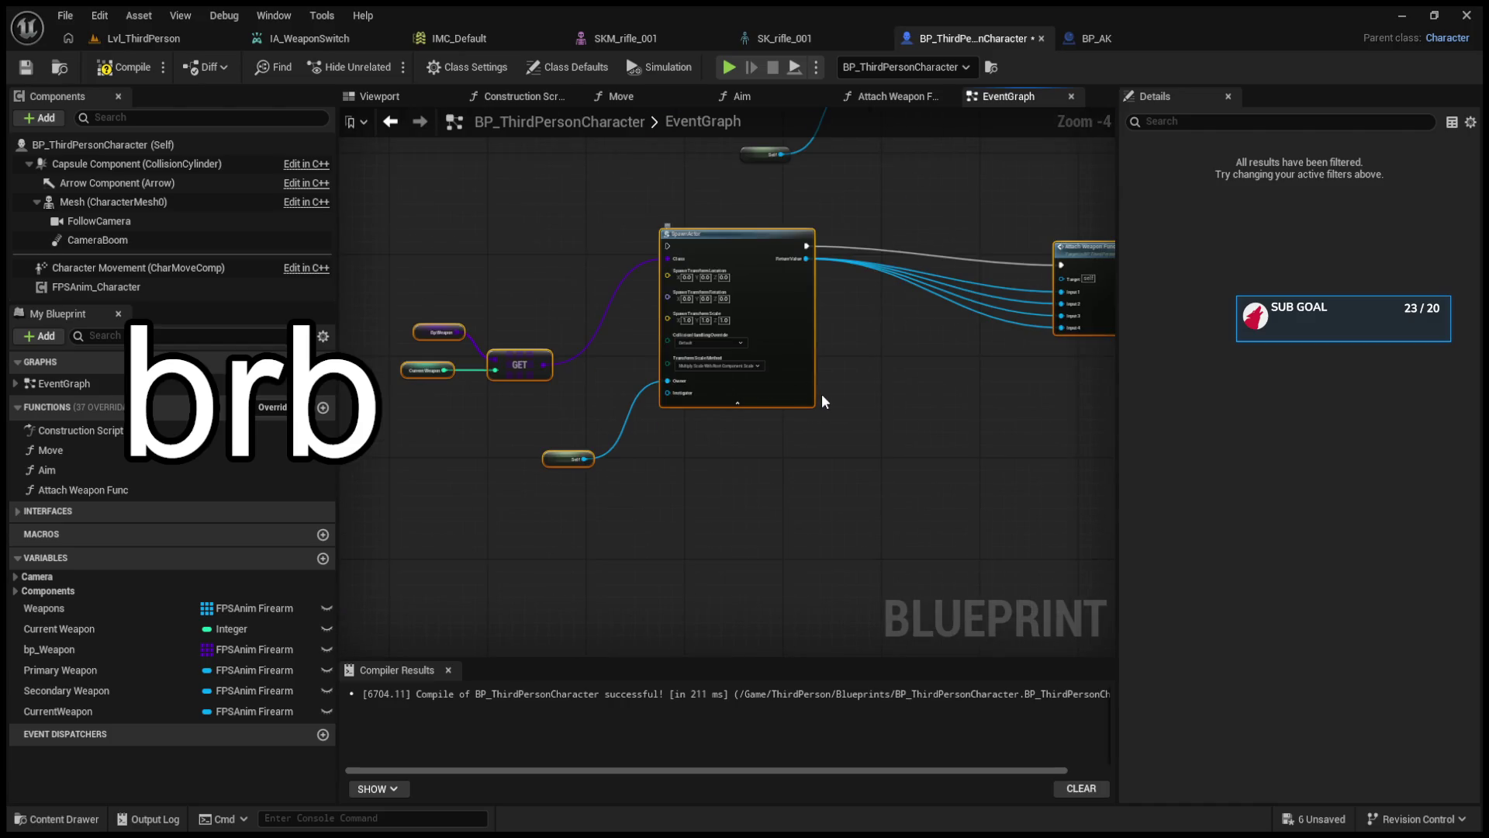
{"action": "scroll", "coordinate": [836, 396], "scroll_direction": "down", "scroll_amount": 3}
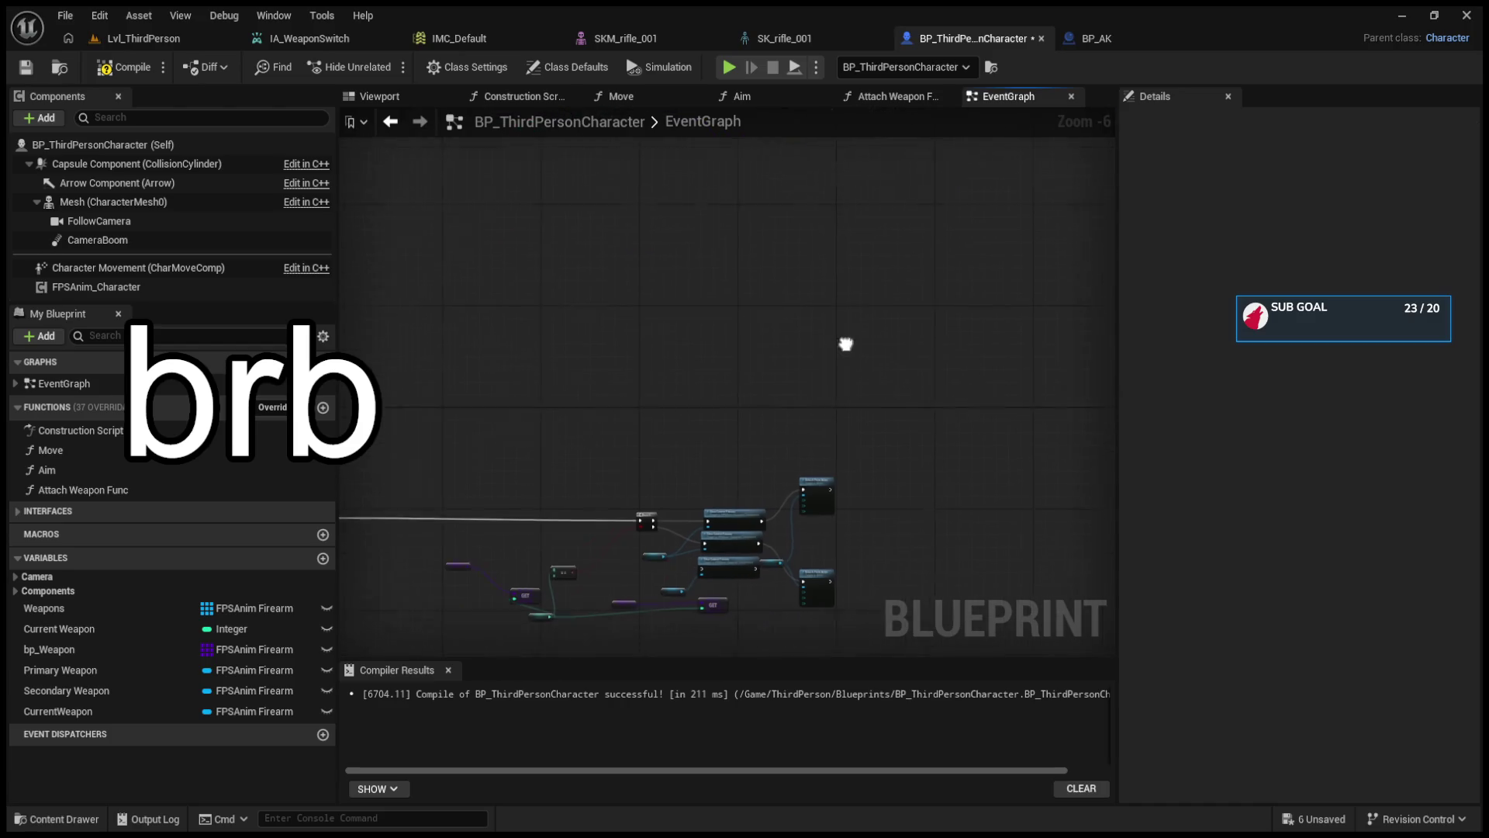
{"action": "scroll", "coordinate": [845, 342], "scroll_direction": "up", "scroll_amount": 1}
{"action": "mouse_move", "coordinate": [954, 591]}
{"action": "left_mouse_down"}
{"action": "mouse_move", "coordinate": [799, 486]}
{"action": "mouse_move", "coordinate": [649, 487]}
{"action": "left_mouse_up"}
{"action": "mouse_move", "coordinate": [649, 487]}
{"action": "left_mouse_down"}
{"action": "mouse_move", "coordinate": [490, 499]}
{"action": "mouse_move", "coordinate": [473, 431]}
{"action": "mouse_move", "coordinate": [1055, 593]}
{"action": "mouse_move", "coordinate": [1082, 536]}
{"action": "left_mouse_up"}
- Deselect the Weapon and GET nodes, then copy and paste the rest above the originals
{"action": "left_click", "coordinate": [682, 356], "text": "ctrl"}
{"action": "left_click", "coordinate": [820, 354], "text": "ctrl"}
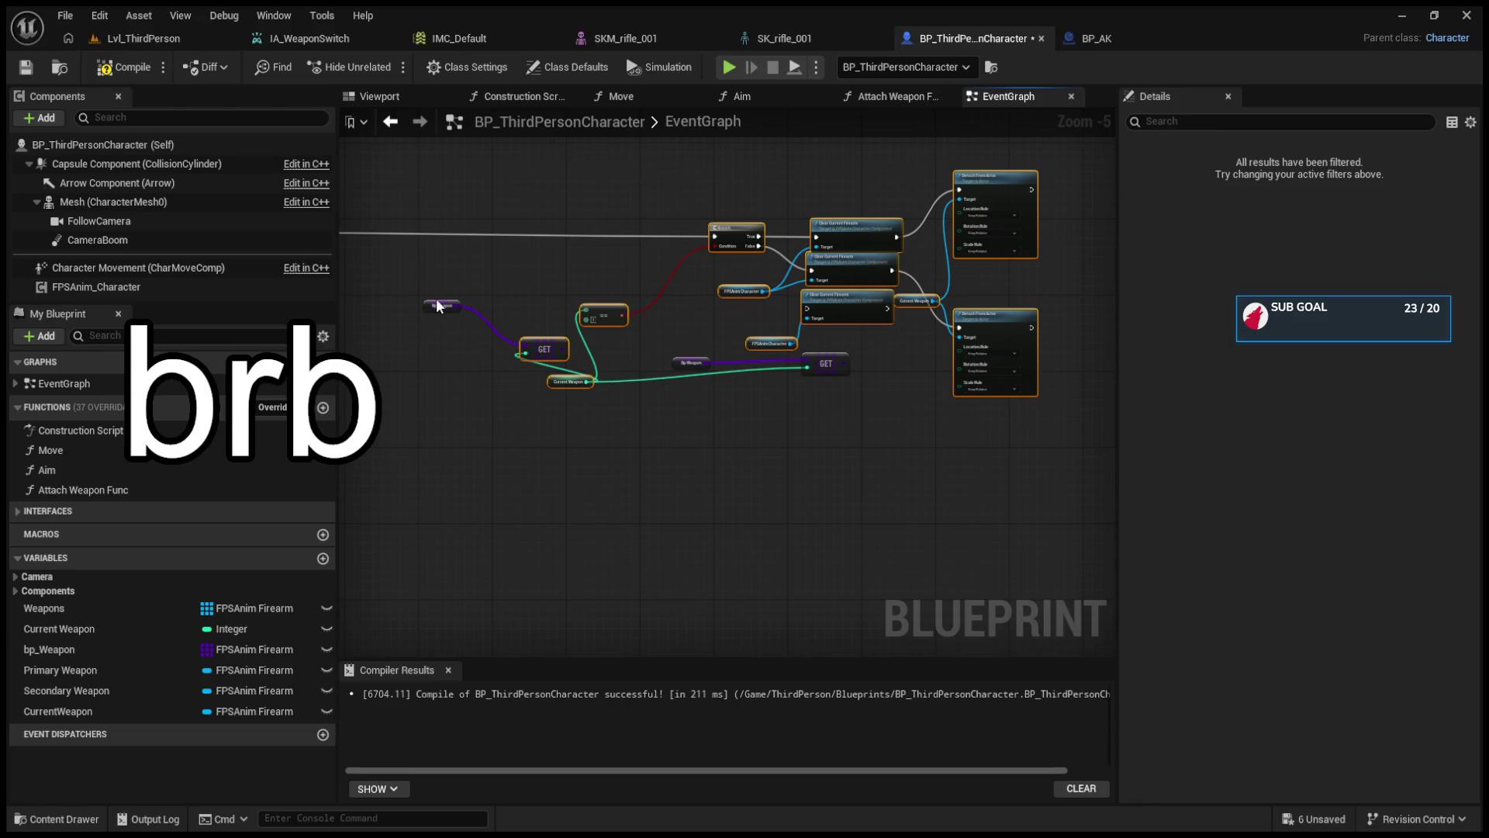
{"action": "scroll", "coordinate": [641, 334], "scroll_direction": "down", "scroll_amount": 3}
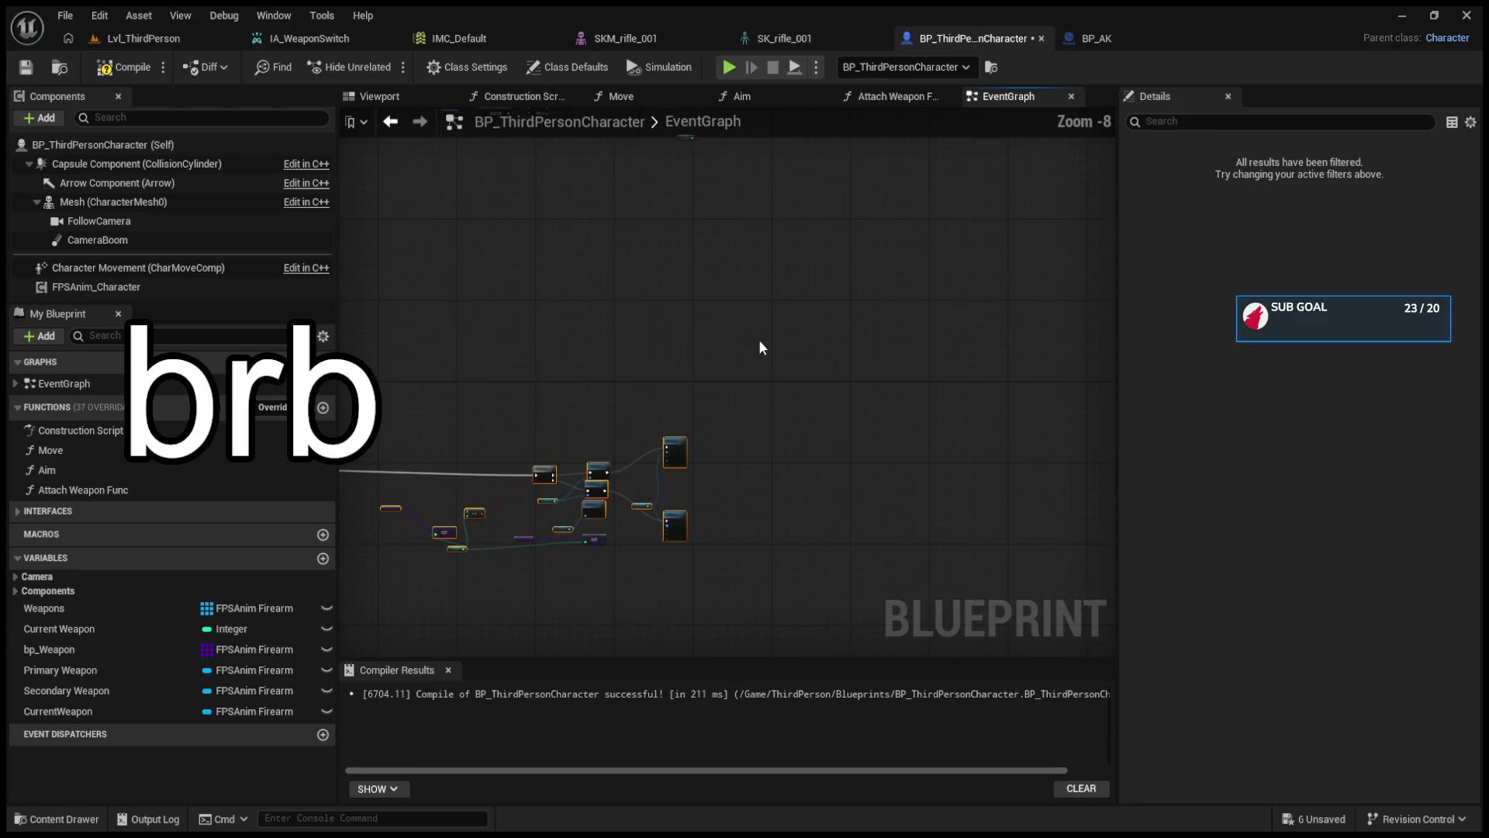
{"action": "key", "text": "ctrl+c"}
{"action": "key", "text": "ctrl+v"}
{"action": "mouse_move", "coordinate": [778, 245]}
{"action": "left_mouse_down"}
{"action": "mouse_move", "coordinate": [719, 504]}
{"action": "mouse_move", "coordinate": [772, 406]}
{"action": "left_mouse_up"}
{"action": "key", "text": "Delete"}
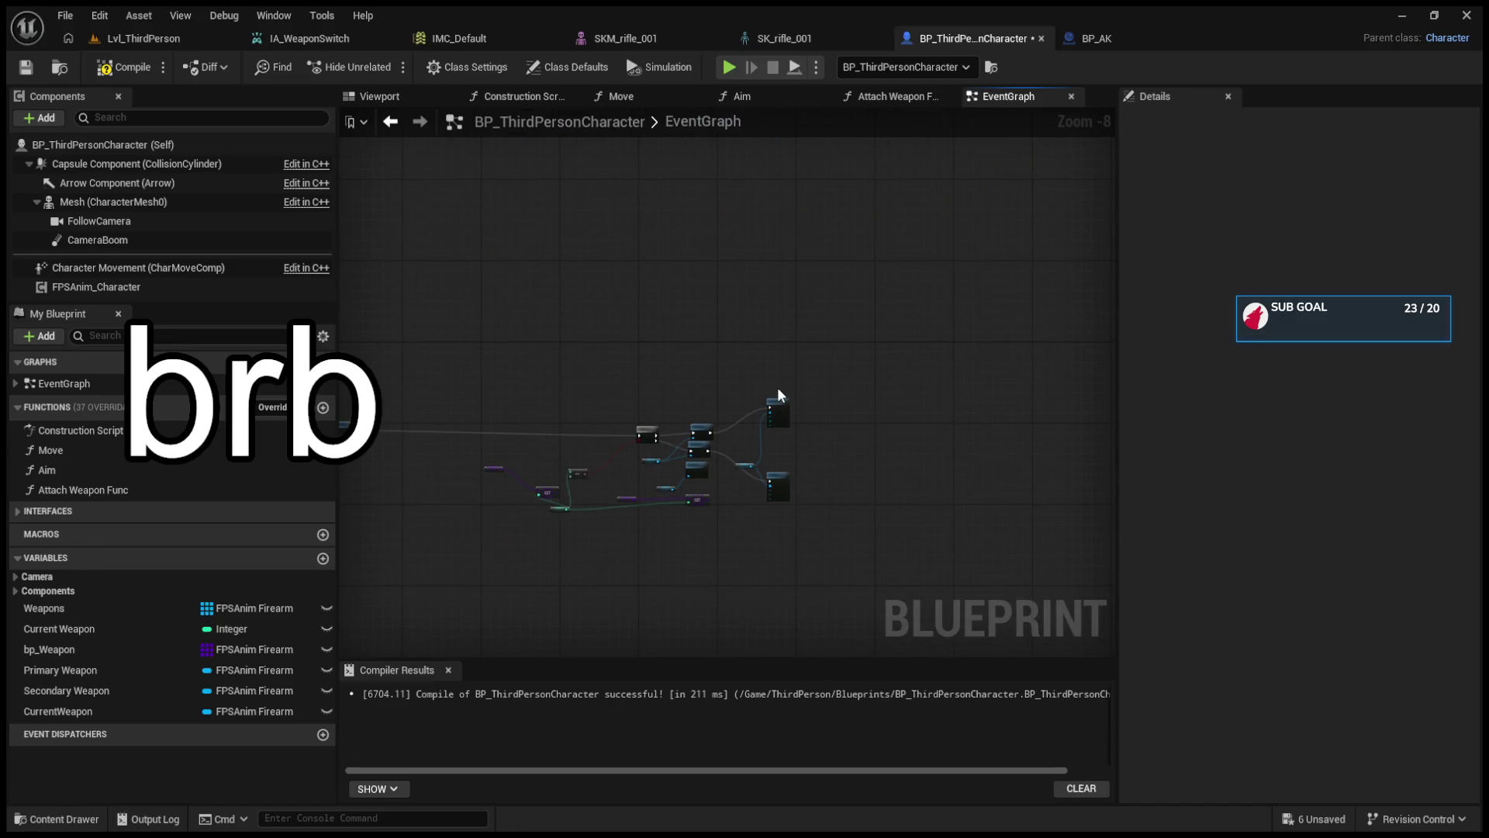
{"action": "key", "text": "ctrl+z"}
- Remove the middle duplicate node group
{"action": "left_click_drag", "start_coordinate": [836, 268], "coordinate": [948, 336]}
{"action": "mouse_move", "coordinate": [1065, 344]}
{"action": "left_mouse_down"}
{"action": "mouse_move", "coordinate": [801, 311]}
{"action": "mouse_move", "coordinate": [710, 264]}
{"action": "mouse_move", "coordinate": [736, 342]}
{"action": "left_mouse_up"}
{"action": "scroll", "coordinate": [769, 368], "scroll_direction": "up", "scroll_amount": 3}
{"action": "left_click", "coordinate": [772, 371]}
{"action": "mouse_move", "coordinate": [1083, 447]}
{"action": "left_mouse_down"}
{"action": "mouse_move", "coordinate": [902, 284]}
{"action": "mouse_move", "coordinate": [578, 275]}
{"action": "mouse_move", "coordinate": [616, 273]}
{"action": "left_mouse_up"}
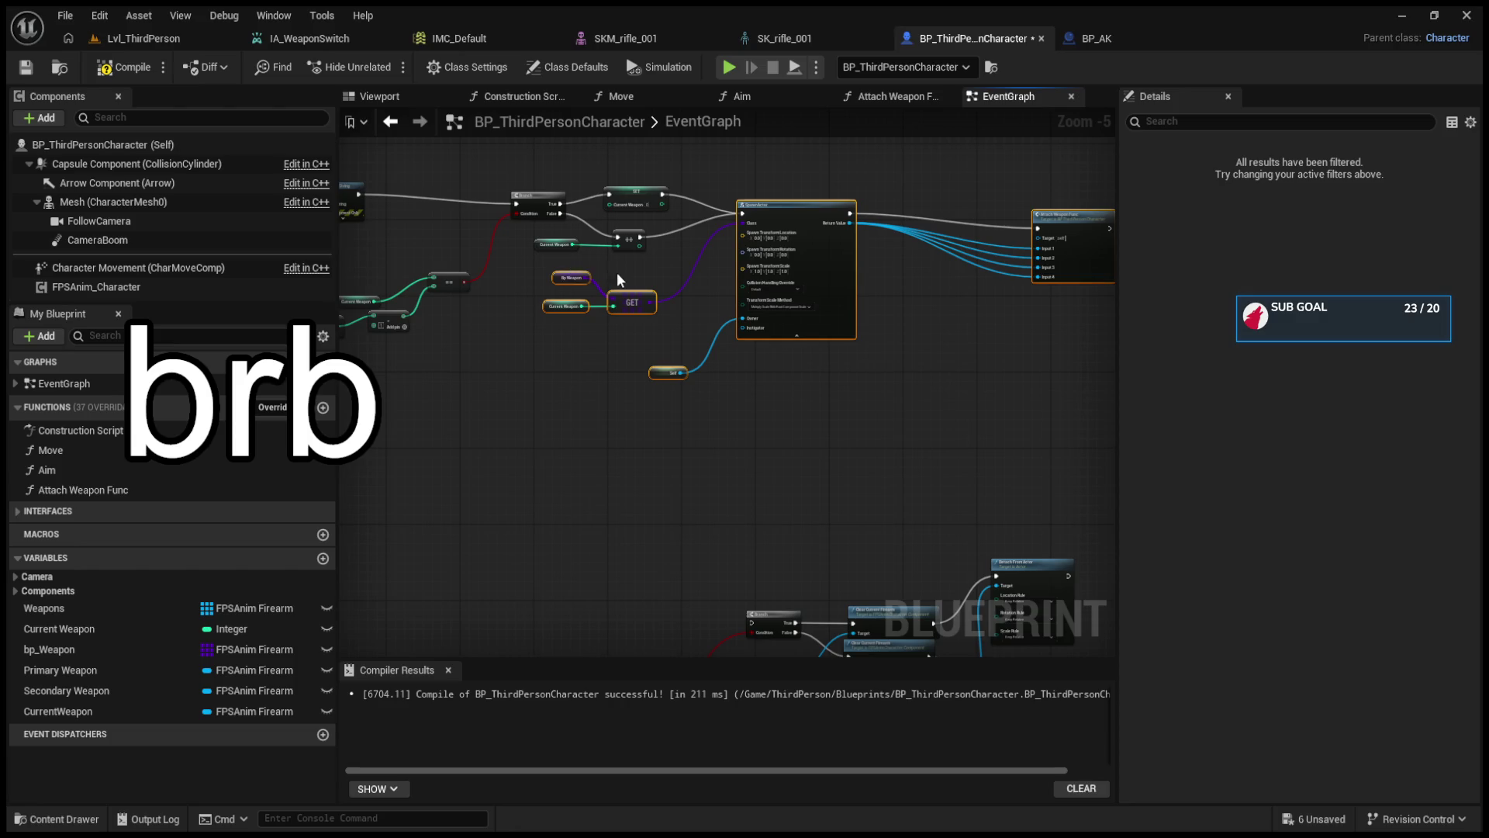
{"action": "scroll", "coordinate": [674, 324], "scroll_direction": "down", "scroll_amount": 2}
{"action": "scroll", "coordinate": [673, 324], "scroll_direction": "down", "scroll_amount": 2}
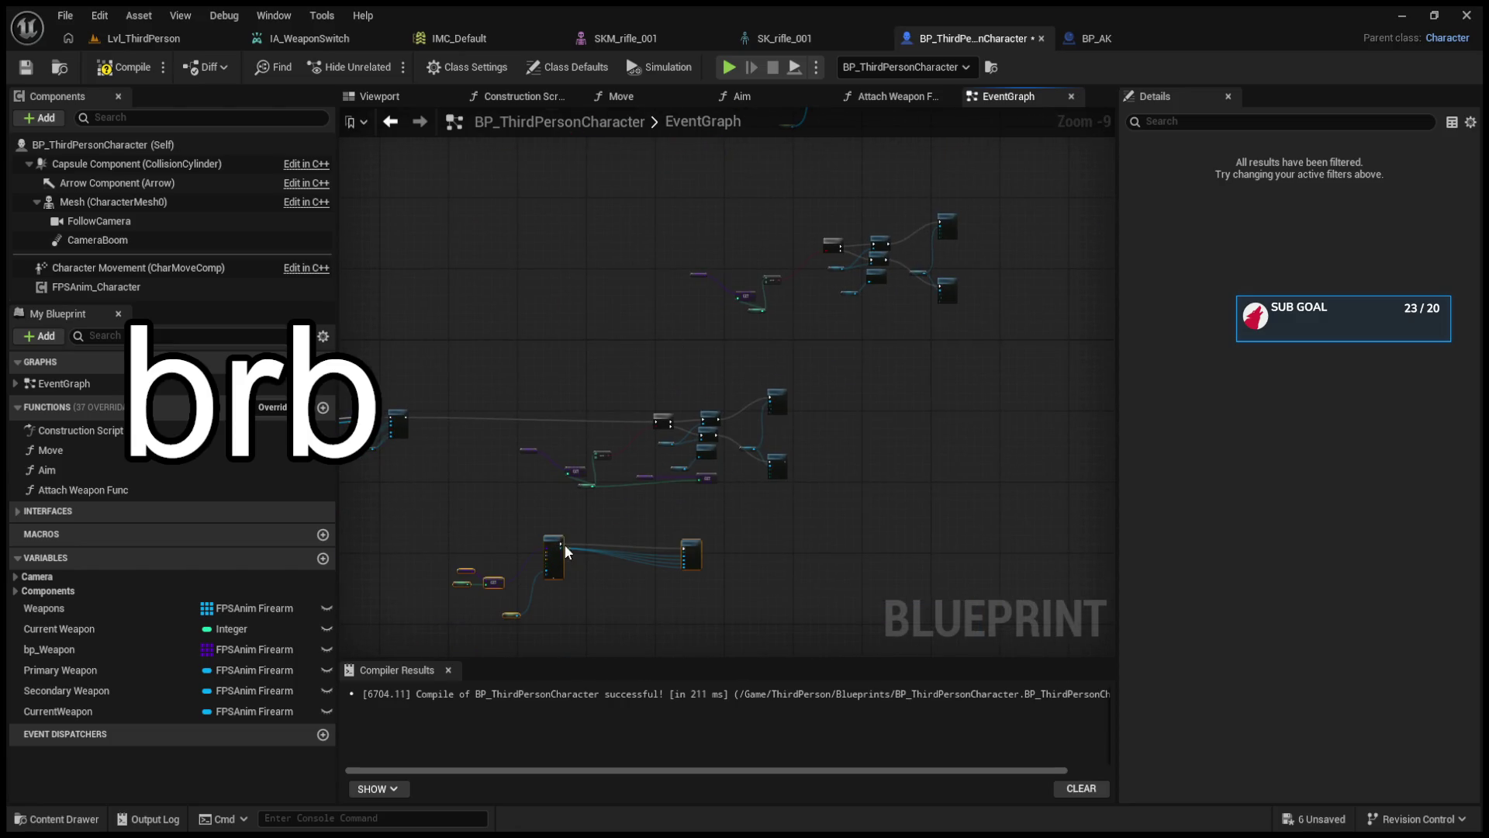
{"action": "left_click_drag", "start_coordinate": [503, 374], "coordinate": [812, 486]}
{"action": "key", "text": "Delete"}
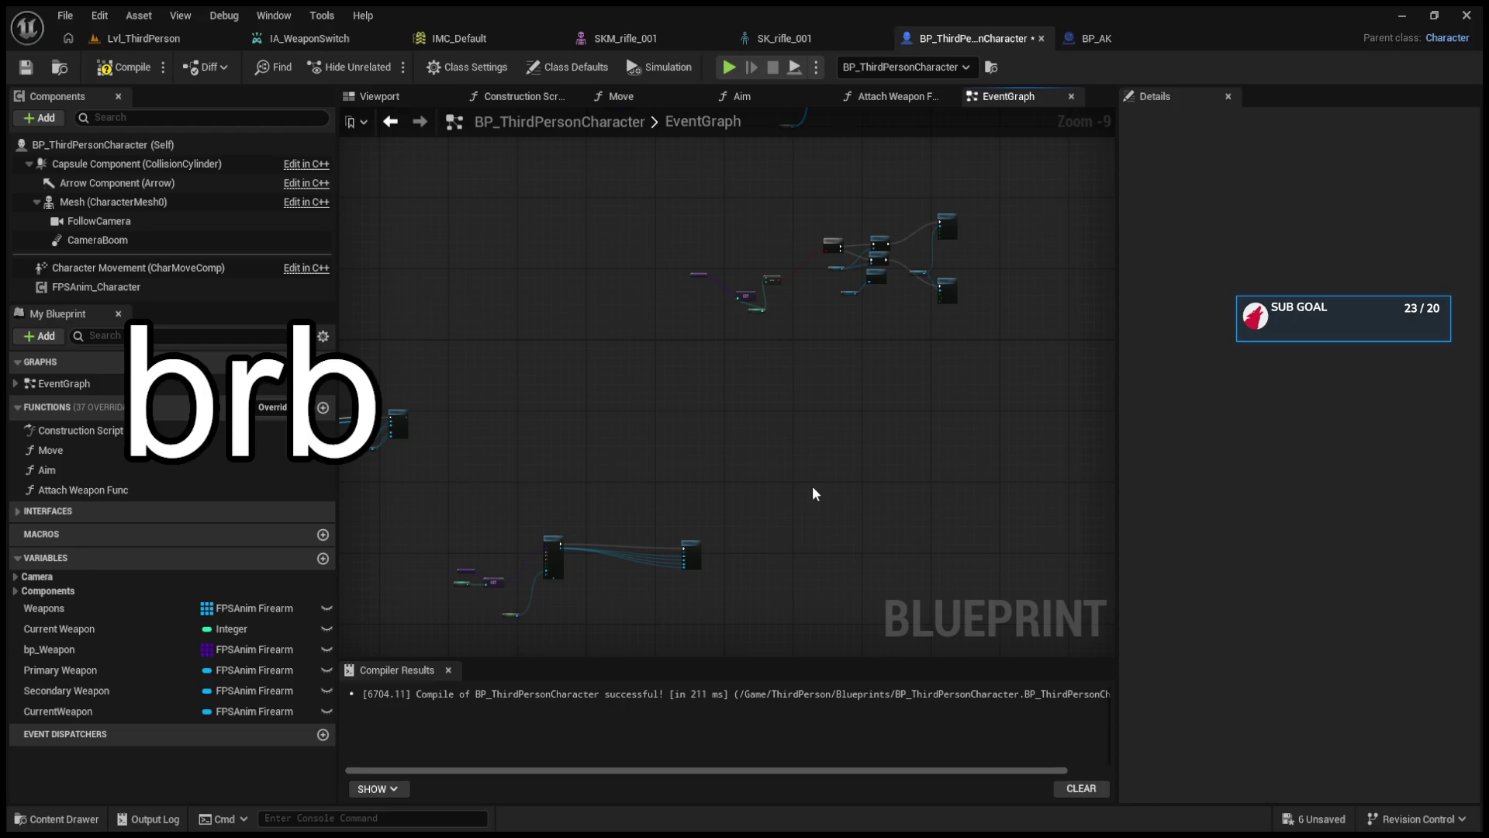
- Wire an execution link from the left node into the lower SpawnActor group
{"action": "scroll", "coordinate": [476, 521], "scroll_direction": "up", "scroll_amount": 2}
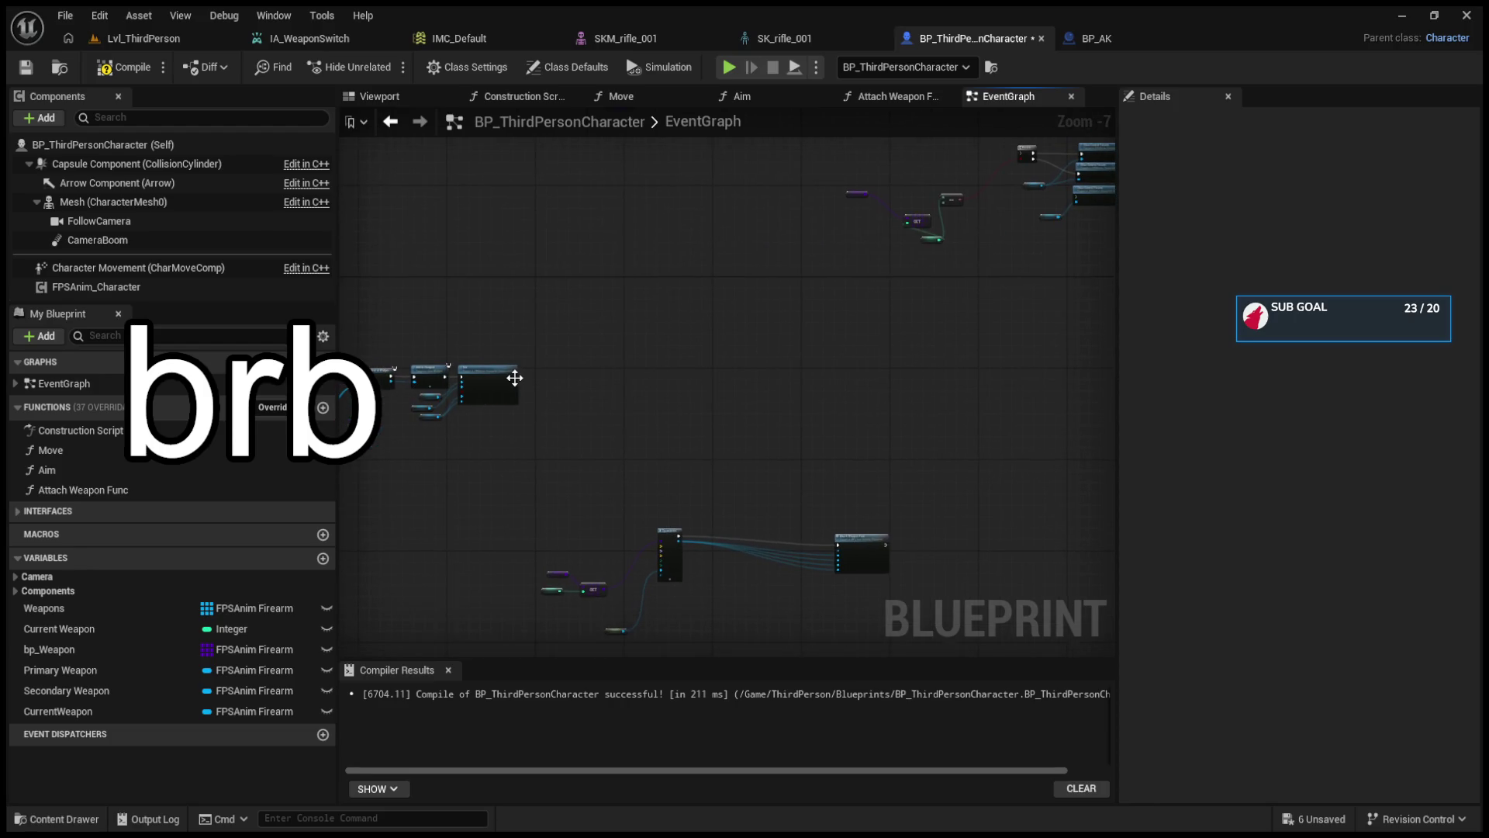
{"action": "left_click_drag", "start_coordinate": [522, 498], "coordinate": [939, 647]}
{"action": "scroll", "coordinate": [698, 475], "scroll_direction": "up", "scroll_amount": 4}
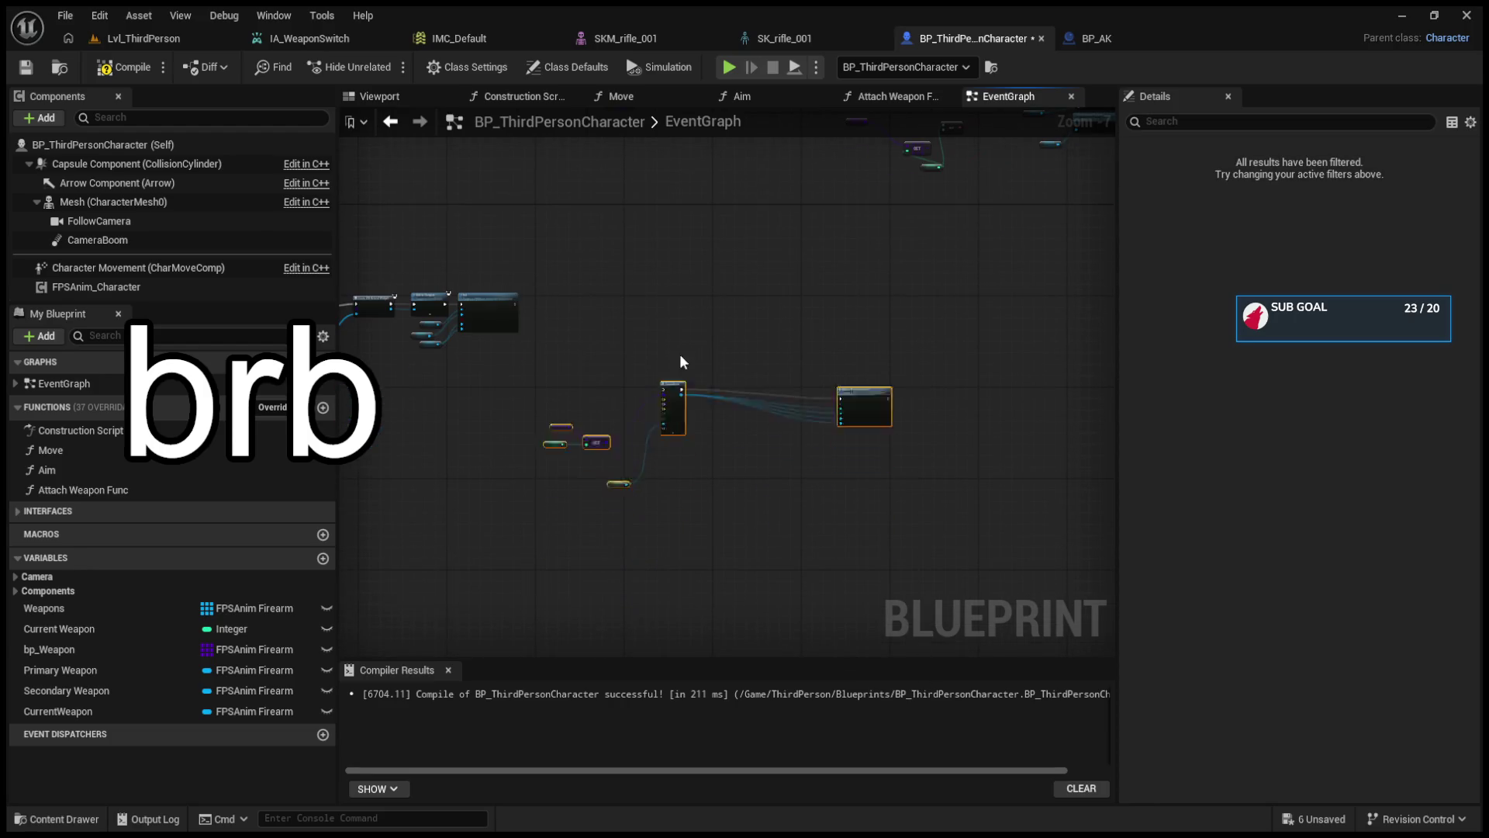
{"action": "left_click_drag", "start_coordinate": [611, 331], "coordinate": [695, 406]}
{"action": "mouse_move", "coordinate": [356, 325]}
{"action": "left_mouse_down"}
{"action": "mouse_move", "coordinate": [873, 431]}
{"action": "mouse_move", "coordinate": [776, 298]}
{"action": "mouse_move", "coordinate": [743, 300]}
{"action": "left_mouse_up"}
{"action": "left_click", "coordinate": [725, 276]}
- Move the == node right and inspect the Current Weapon variable
{"action": "scroll", "coordinate": [724, 276], "scroll_direction": "down", "scroll_amount": 5}
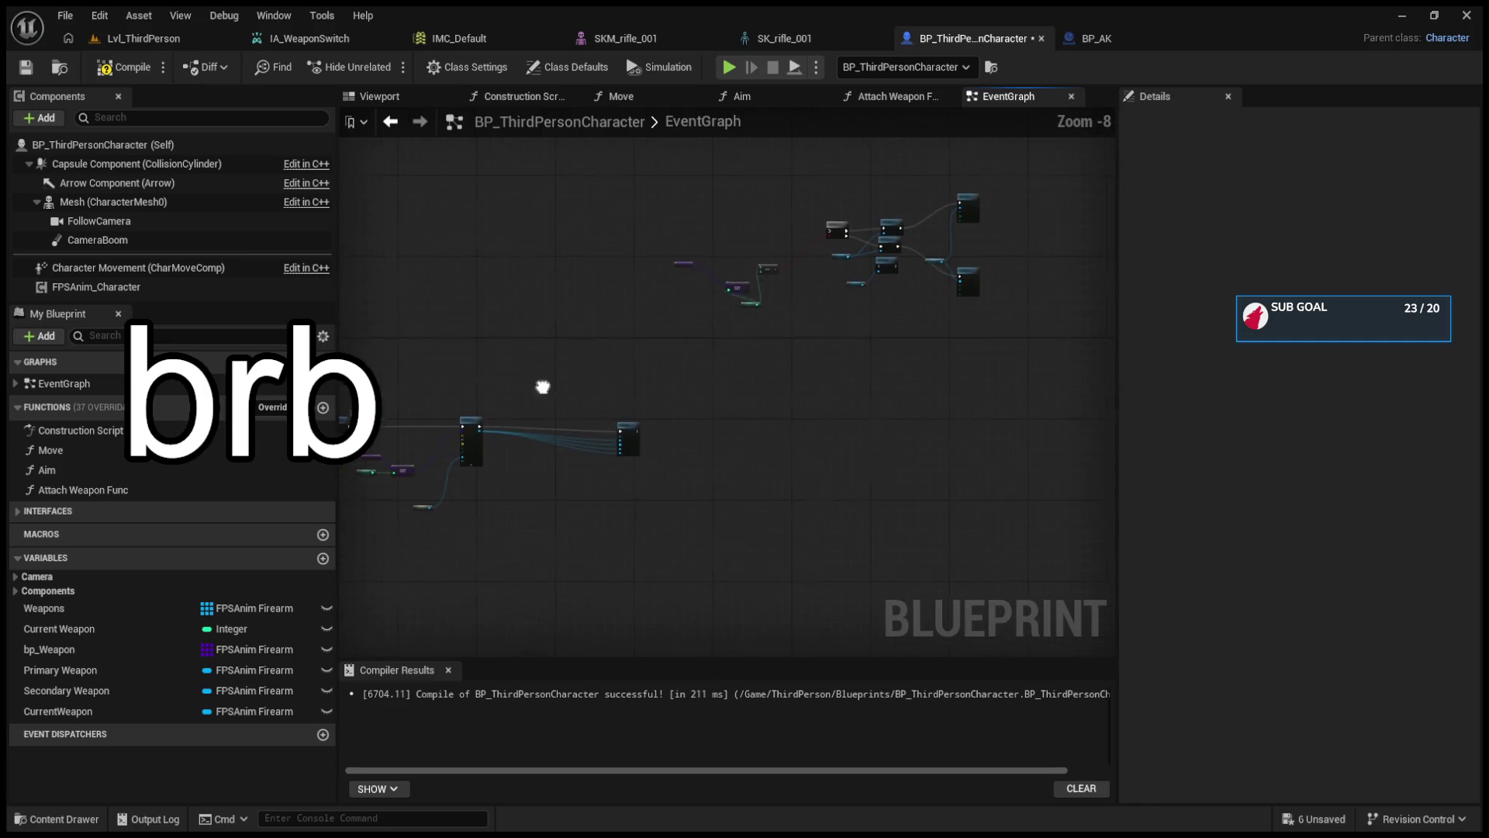
{"action": "scroll", "coordinate": [619, 433], "scroll_direction": "up", "scroll_amount": 3}
{"action": "left_click_drag", "start_coordinate": [615, 314], "coordinate": [691, 323]}
{"action": "left_click", "coordinate": [572, 388]}
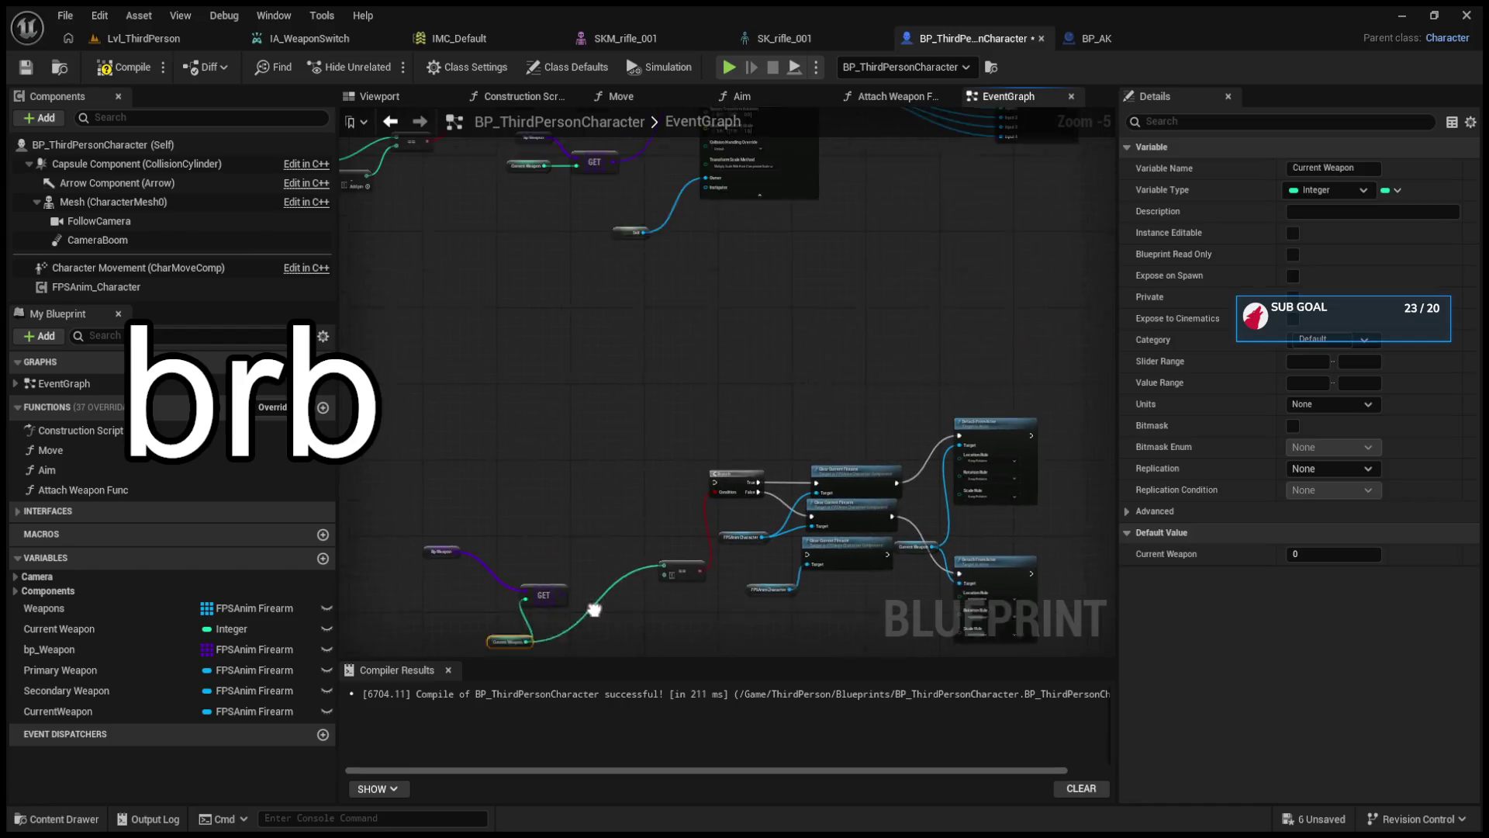
- Select the middle node group and move it up and to the left
{"action": "scroll", "coordinate": [873, 388], "scroll_direction": "up", "scroll_amount": 2}
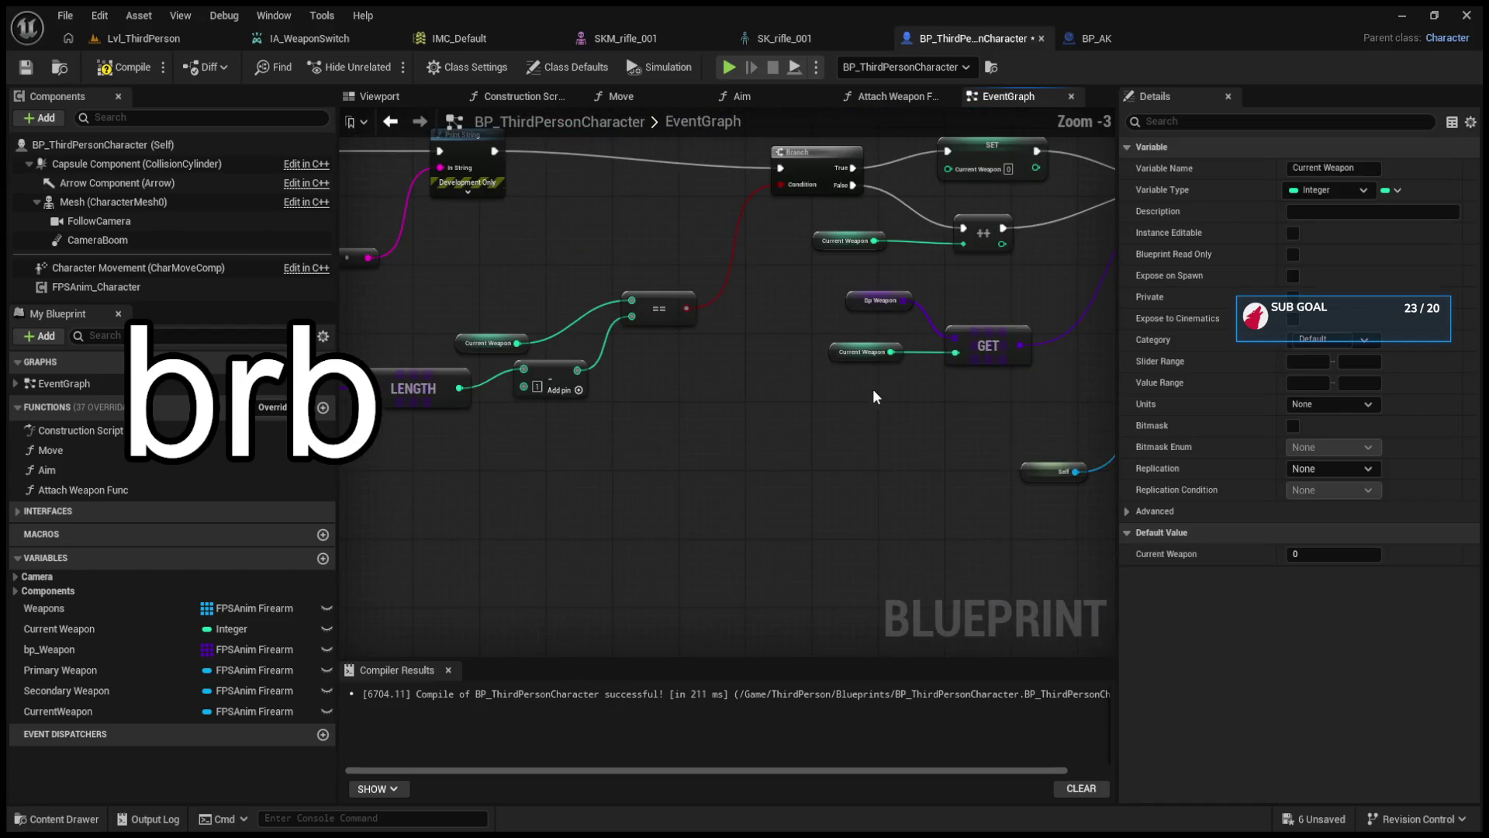
{"action": "scroll", "coordinate": [686, 537], "scroll_direction": "down", "scroll_amount": 2}
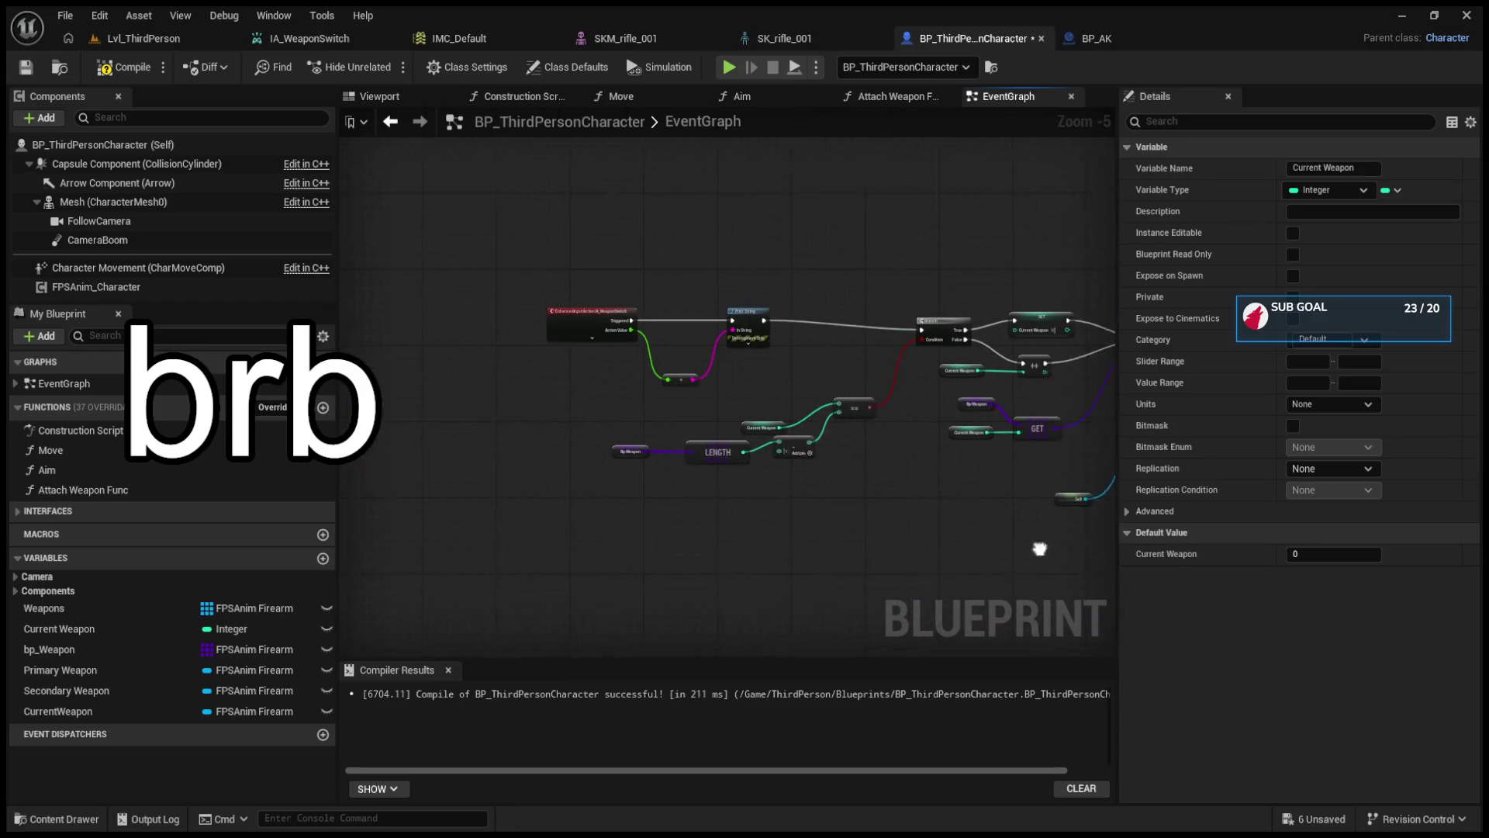
{"action": "left_click_drag", "start_coordinate": [505, 275], "coordinate": [932, 486]}
{"action": "mouse_move", "coordinate": [1031, 466]}
{"action": "left_mouse_down"}
{"action": "mouse_move", "coordinate": [685, 466]}
{"action": "mouse_move", "coordinate": [814, 572]}
{"action": "mouse_move", "coordinate": [920, 357]}
{"action": "mouse_move", "coordinate": [588, 259]}
{"action": "left_mouse_up"}
{"action": "scroll", "coordinate": [698, 472], "scroll_direction": "down", "scroll_amount": 2}
{"action": "mouse_move", "coordinate": [629, 439]}
{"action": "left_mouse_down"}
{"action": "mouse_move", "coordinate": [830, 406]}
{"action": "mouse_move", "coordinate": [907, 560]}
{"action": "left_mouse_up"}
{"action": "left_click_drag", "start_coordinate": [532, 346], "coordinate": [1114, 463]}
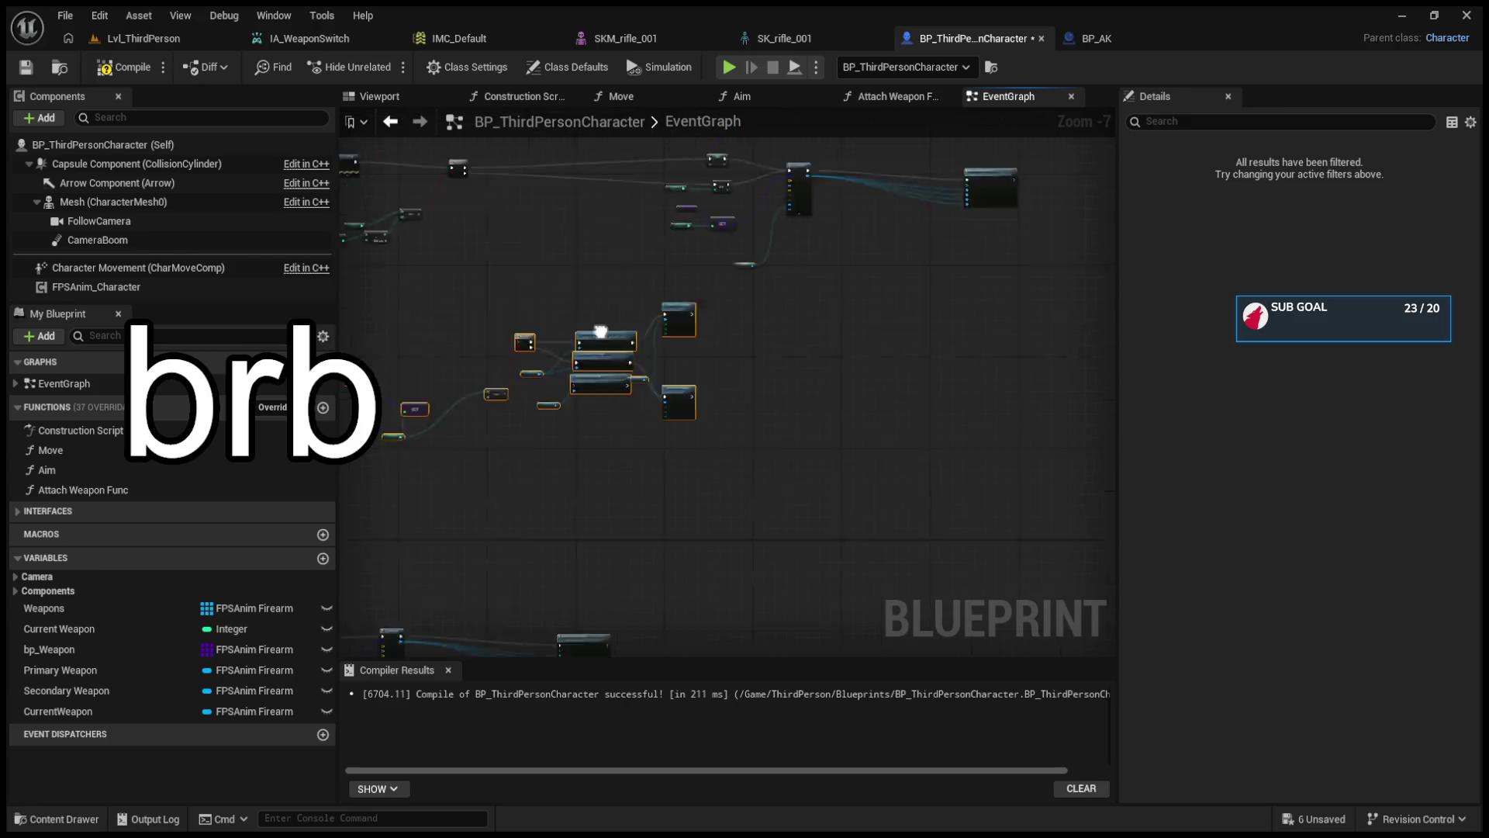
{"action": "scroll", "coordinate": [682, 309], "scroll_direction": "up", "scroll_amount": 2}
{"action": "left_click", "coordinate": [697, 334]}
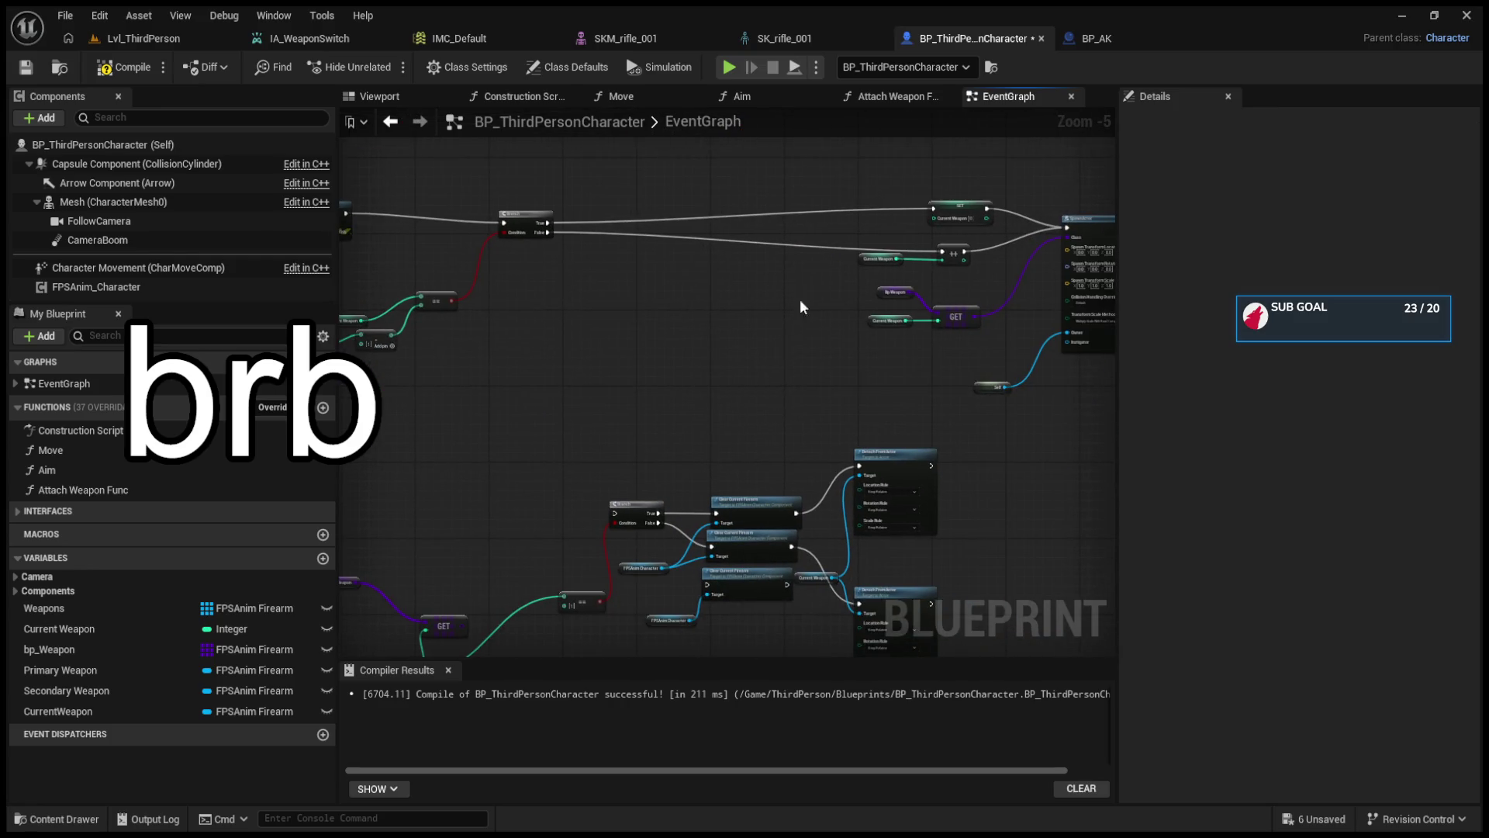
- Reposition the GET, ++ and Current Weapon nodes around the Branch after checking the bp_Weapon array
{"action": "mouse_move", "coordinate": [922, 245]}
{"action": "left_mouse_down"}
{"action": "mouse_move", "coordinate": [958, 221]}
{"action": "mouse_move", "coordinate": [644, 199]}
{"action": "left_mouse_up"}
{"action": "left_click", "coordinate": [670, 391]}
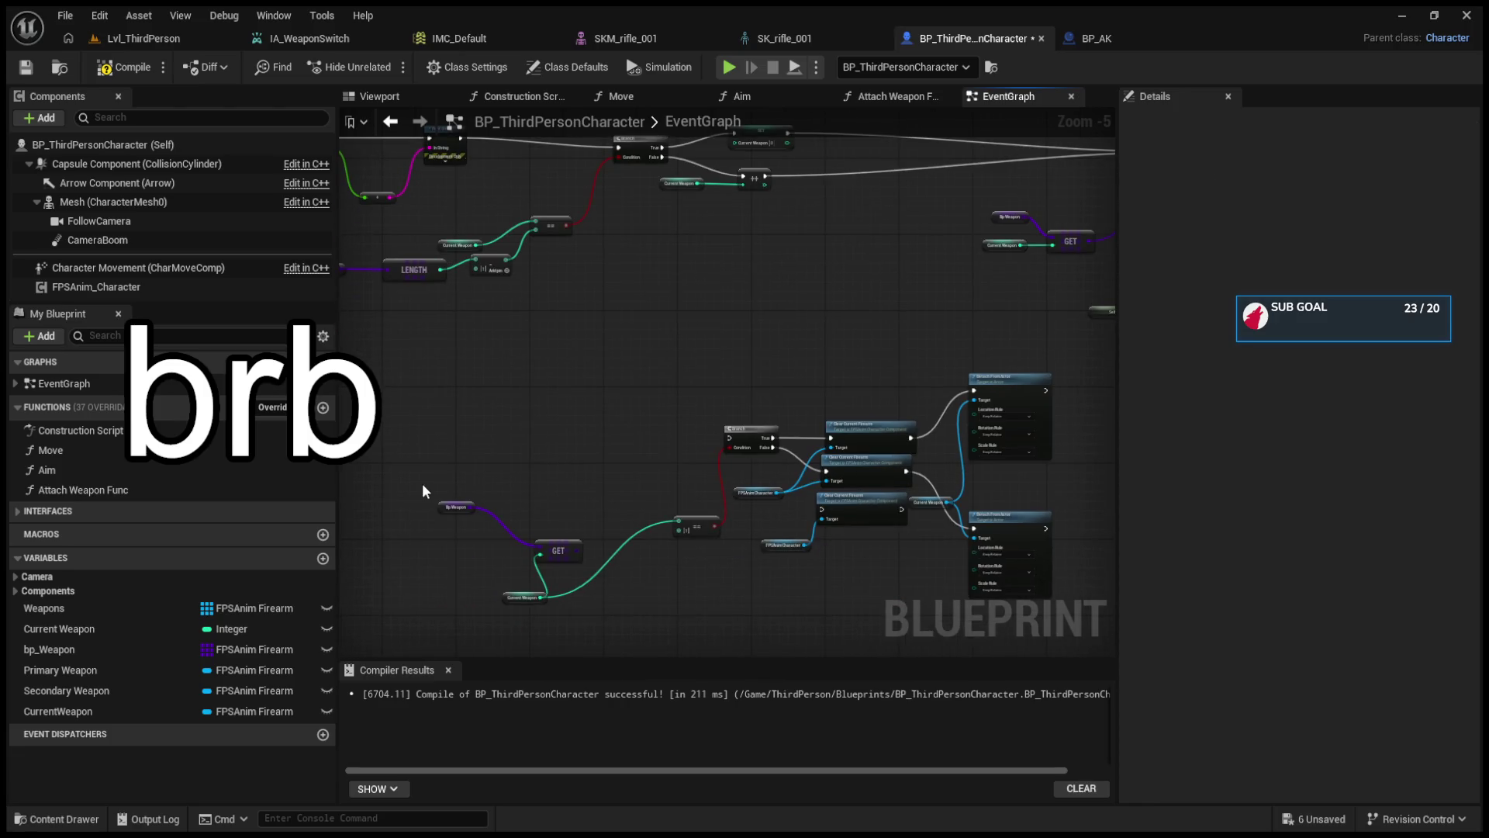
{"action": "left_click", "coordinate": [448, 559]}
{"action": "scroll", "coordinate": [659, 422], "scroll_direction": "up", "scroll_amount": 3}
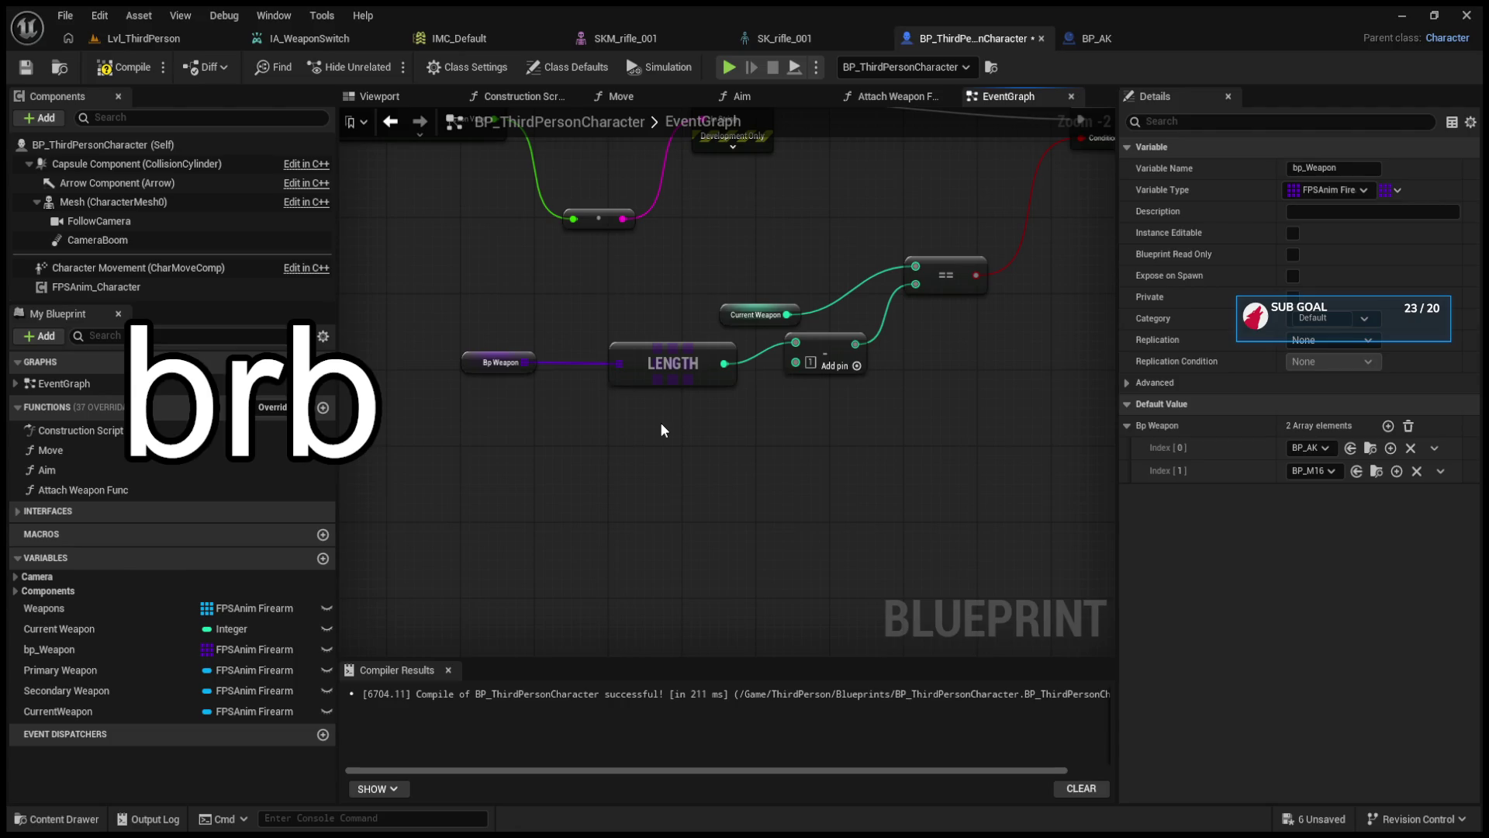
{"action": "left_click", "coordinate": [729, 314]}
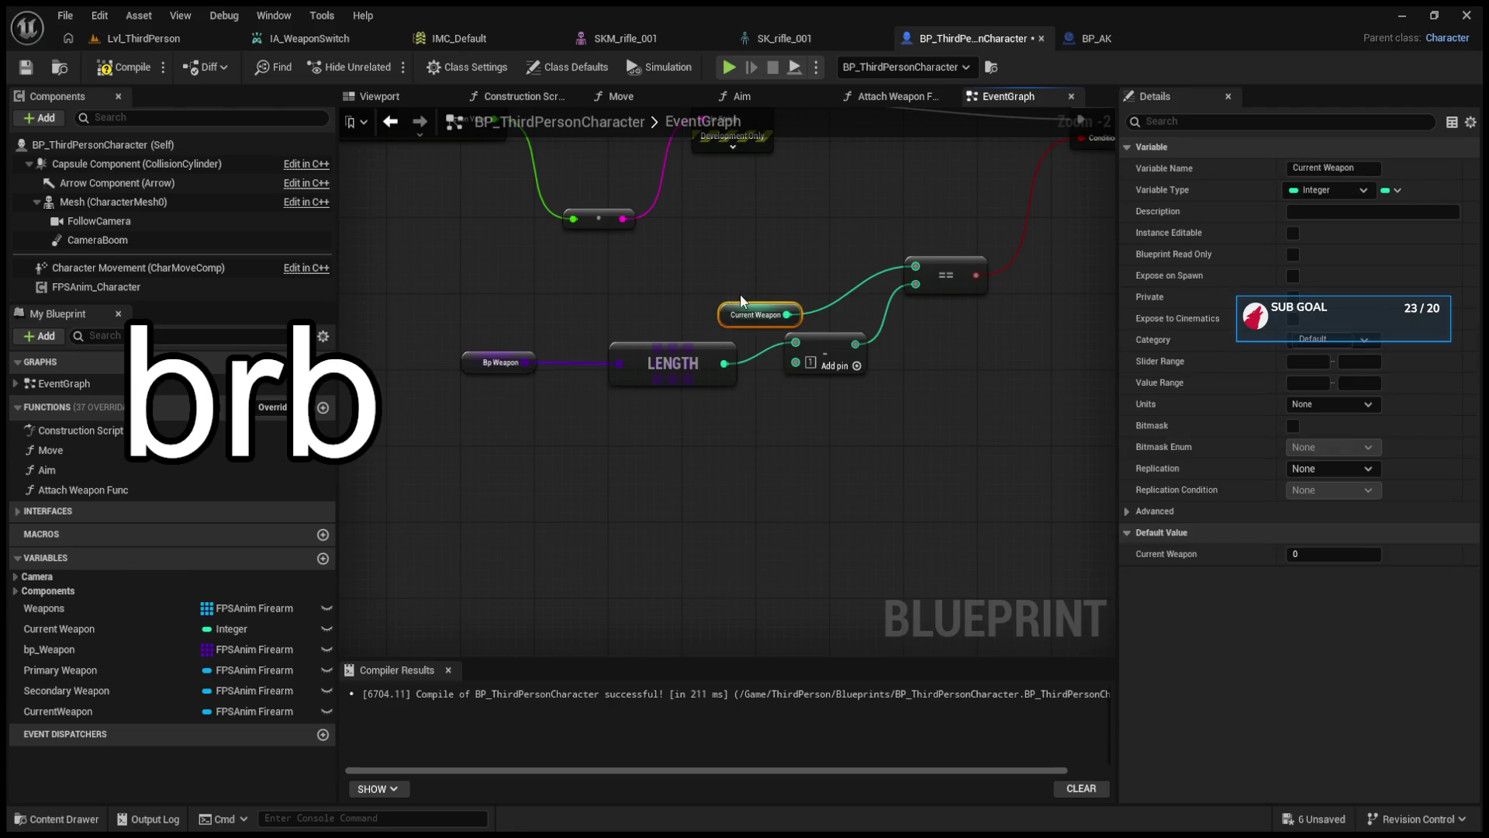
{"action": "left_click_drag", "start_coordinate": [741, 301], "coordinate": [796, 234]}
{"action": "left_click", "coordinate": [827, 360]}
{"action": "mouse_move", "coordinate": [827, 359]}
{"action": "left_mouse_down"}
{"action": "mouse_move", "coordinate": [753, 459]}
{"action": "mouse_move", "coordinate": [702, 409]}
{"action": "left_mouse_up"}
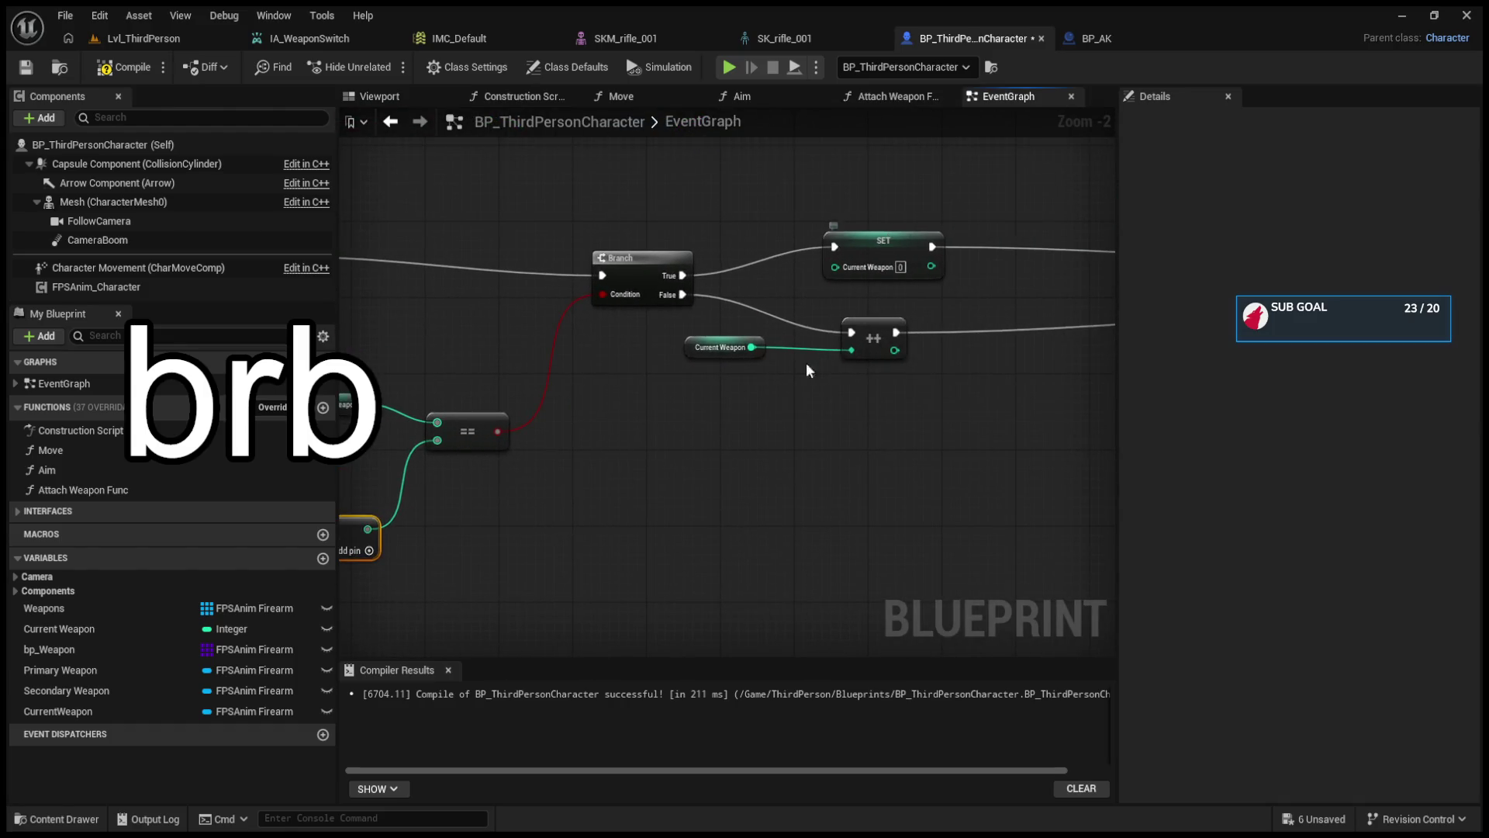
{"action": "scroll", "coordinate": [775, 421], "scroll_direction": "down", "scroll_amount": 2}
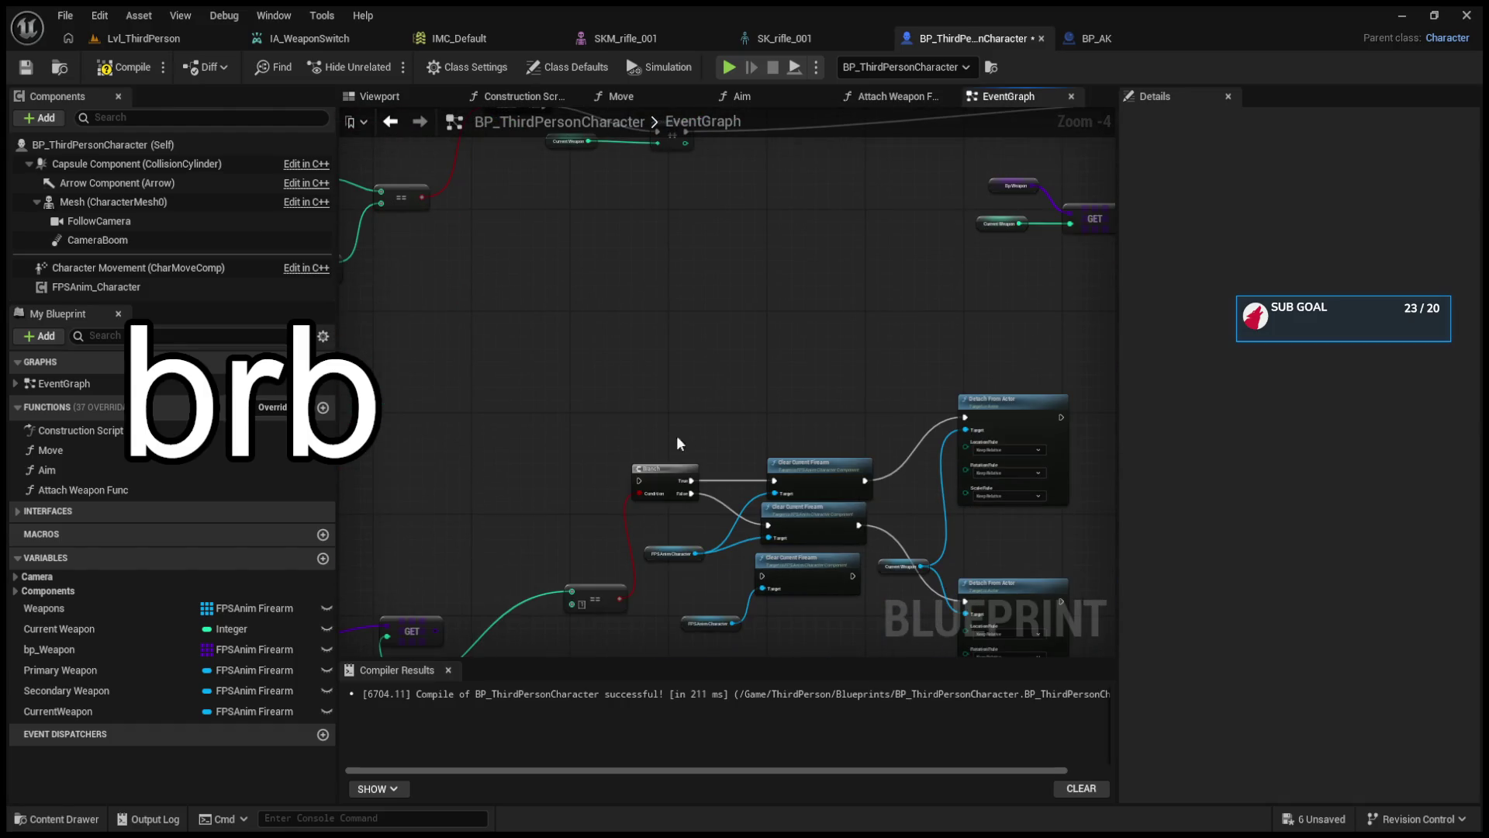
- Unlink a Clear Current Firearm node, place it after SET, and move Attach Weapon Func beside SpawnActor
{"action": "mouse_move", "coordinate": [792, 466]}
{"action": "left_mouse_down"}
{"action": "mouse_move", "coordinate": [805, 264]}
{"action": "mouse_move", "coordinate": [738, 282]}
{"action": "mouse_move", "coordinate": [761, 389]}
{"action": "left_mouse_up"}
{"action": "left_click", "coordinate": [759, 396], "text": "alt"}
{"action": "left_click", "coordinate": [851, 396], "text": "alt"}
{"action": "left_click", "coordinate": [761, 409], "text": "alt"}
{"action": "mouse_move", "coordinate": [783, 397]}
{"action": "left_mouse_down"}
{"action": "mouse_move", "coordinate": [795, 320]}
{"action": "mouse_move", "coordinate": [825, 517]}
{"action": "mouse_move", "coordinate": [812, 302]}
{"action": "left_mouse_up"}
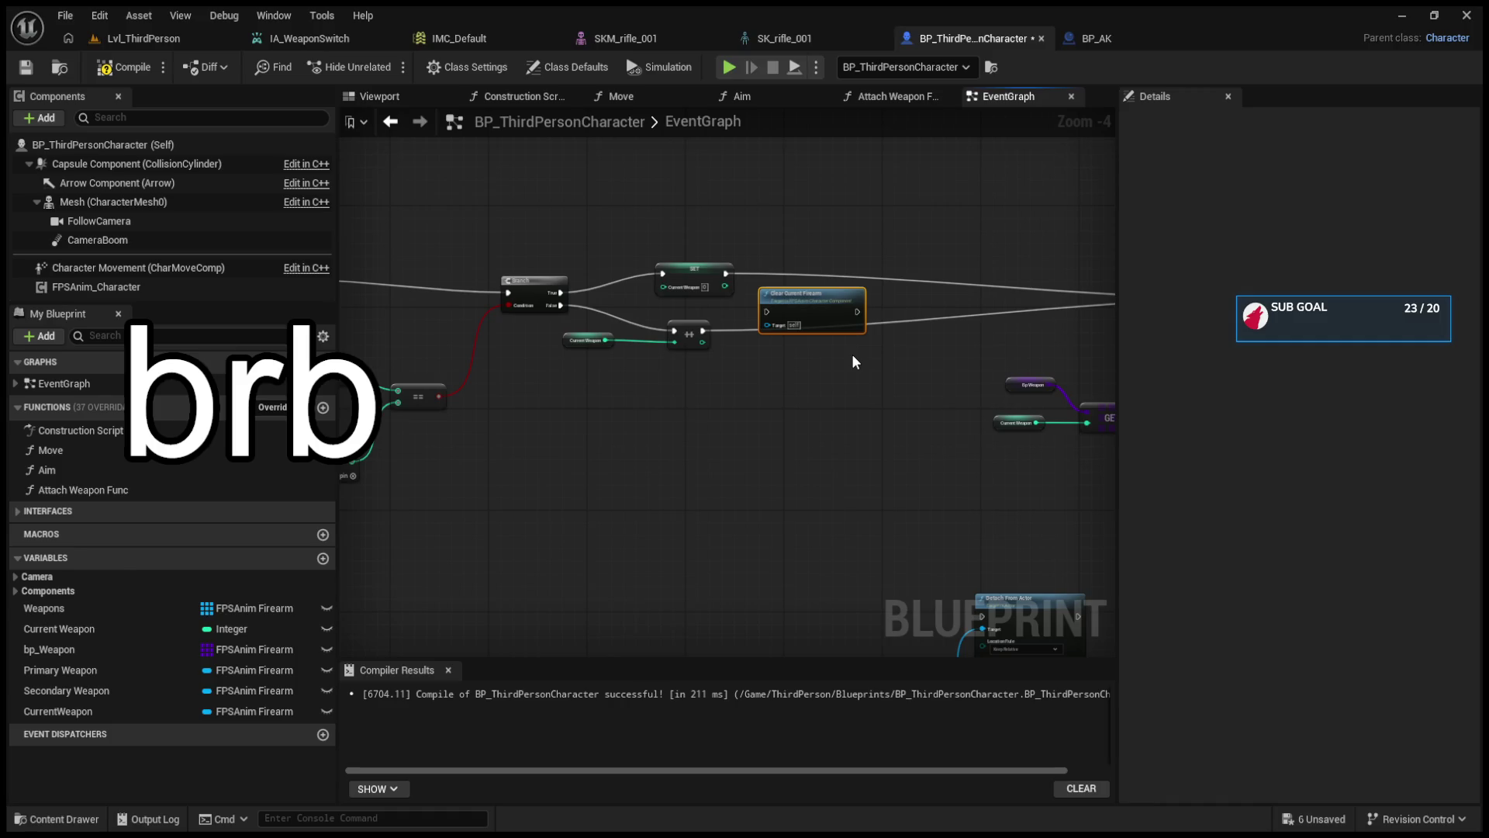
{"action": "mouse_move", "coordinate": [831, 398]}
{"action": "left_mouse_down"}
{"action": "mouse_move", "coordinate": [664, 398]}
{"action": "mouse_move", "coordinate": [801, 423]}
{"action": "mouse_move", "coordinate": [976, 406]}
{"action": "mouse_move", "coordinate": [743, 380]}
{"action": "left_mouse_up"}
{"action": "mouse_move", "coordinate": [827, 289]}
{"action": "left_mouse_down"}
{"action": "mouse_move", "coordinate": [715, 258]}
{"action": "mouse_move", "coordinate": [669, 270]}
{"action": "left_mouse_up"}
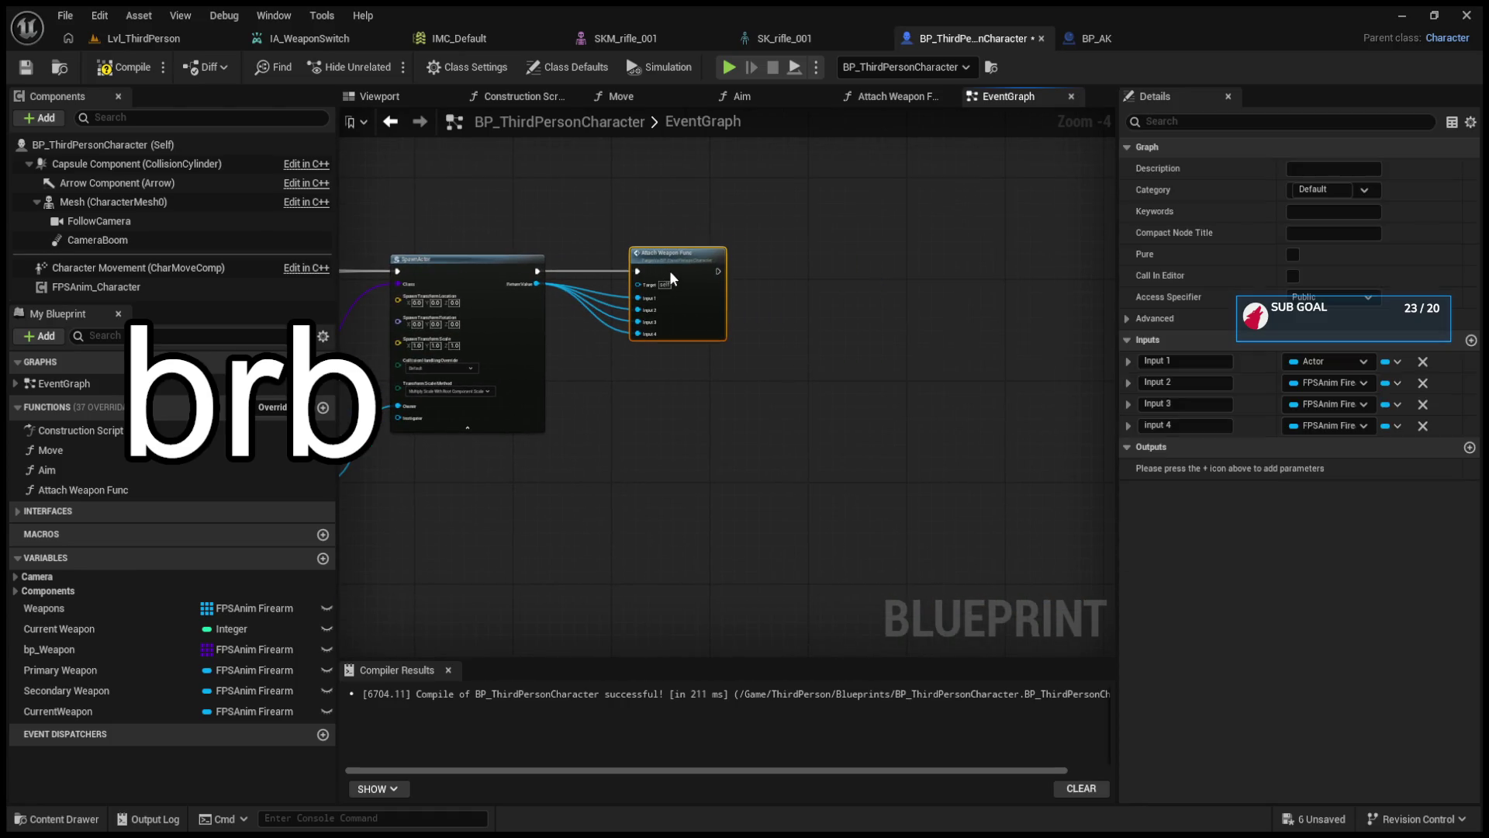
- Place Attach Weapon Func right of SpawnActor and add a SET CurrentWeapon node after it
{"action": "left_click", "coordinate": [47, 627]}
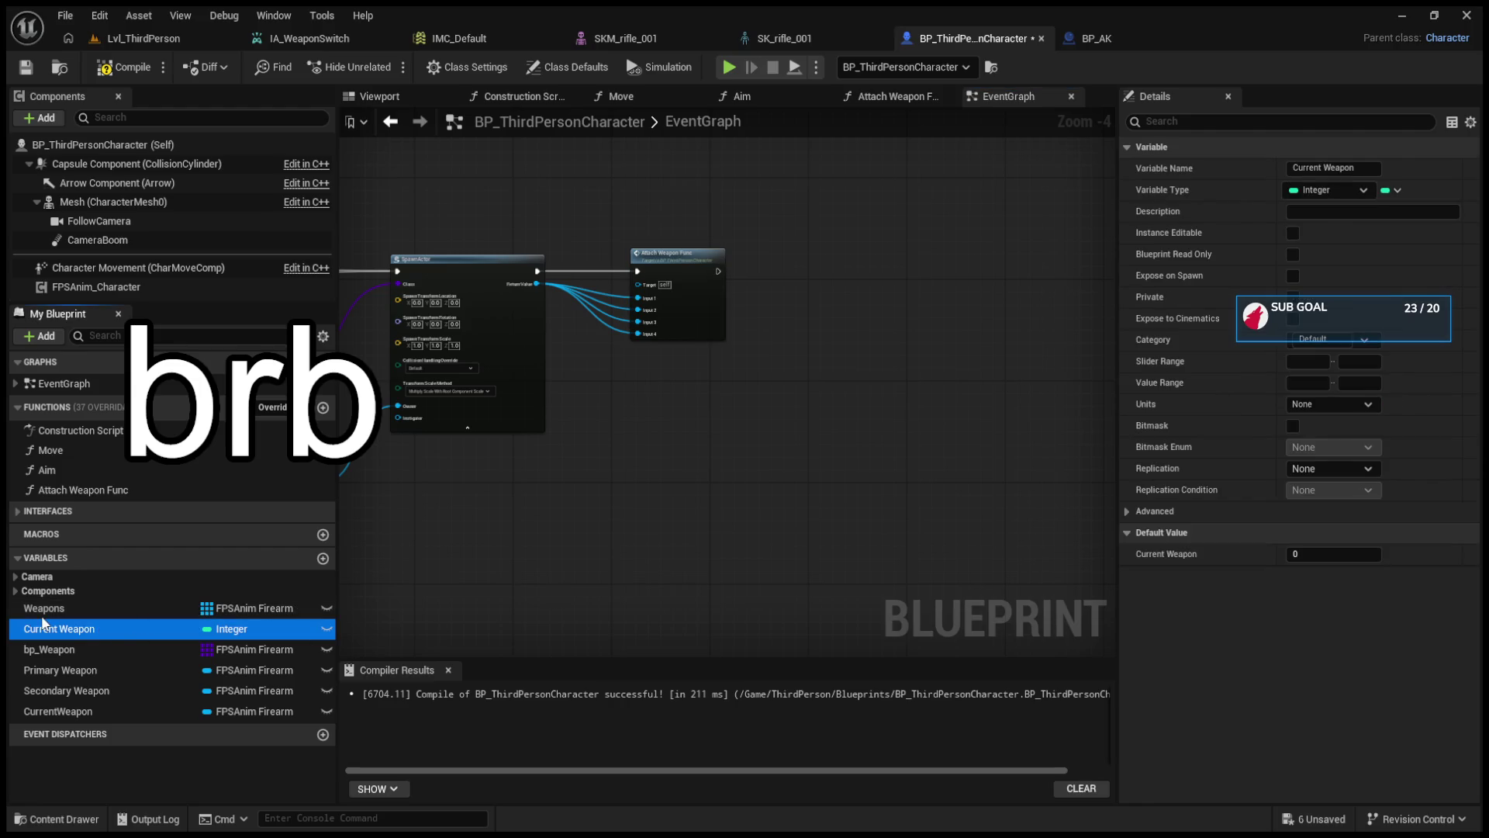
{"action": "scroll", "coordinate": [478, 570], "scroll_direction": "down", "scroll_amount": 3}
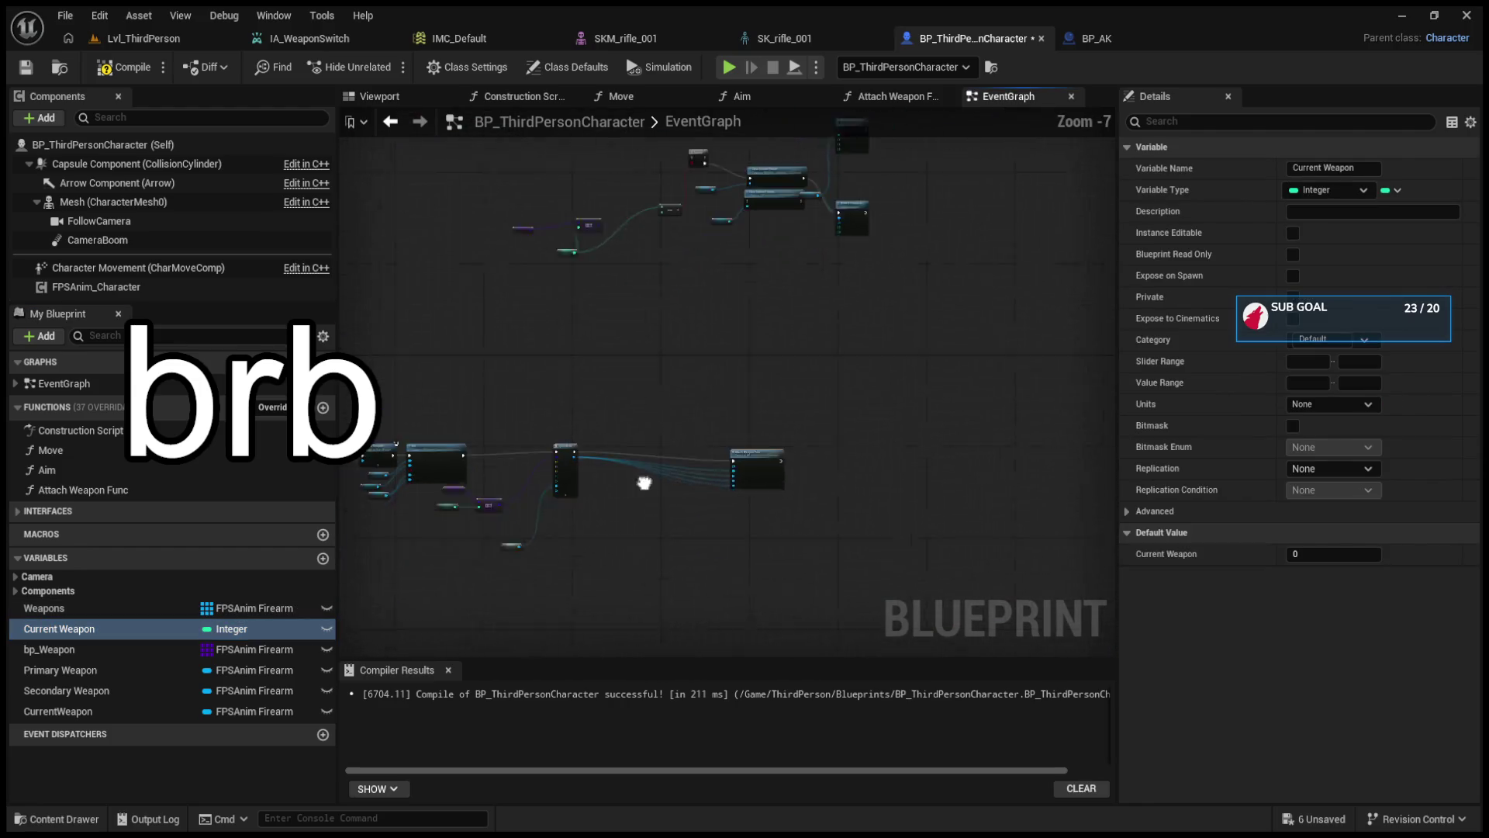
{"action": "left_click_drag", "start_coordinate": [805, 434], "coordinate": [676, 413]}
{"action": "scroll", "coordinate": [622, 509], "scroll_direction": "up", "scroll_amount": 3}
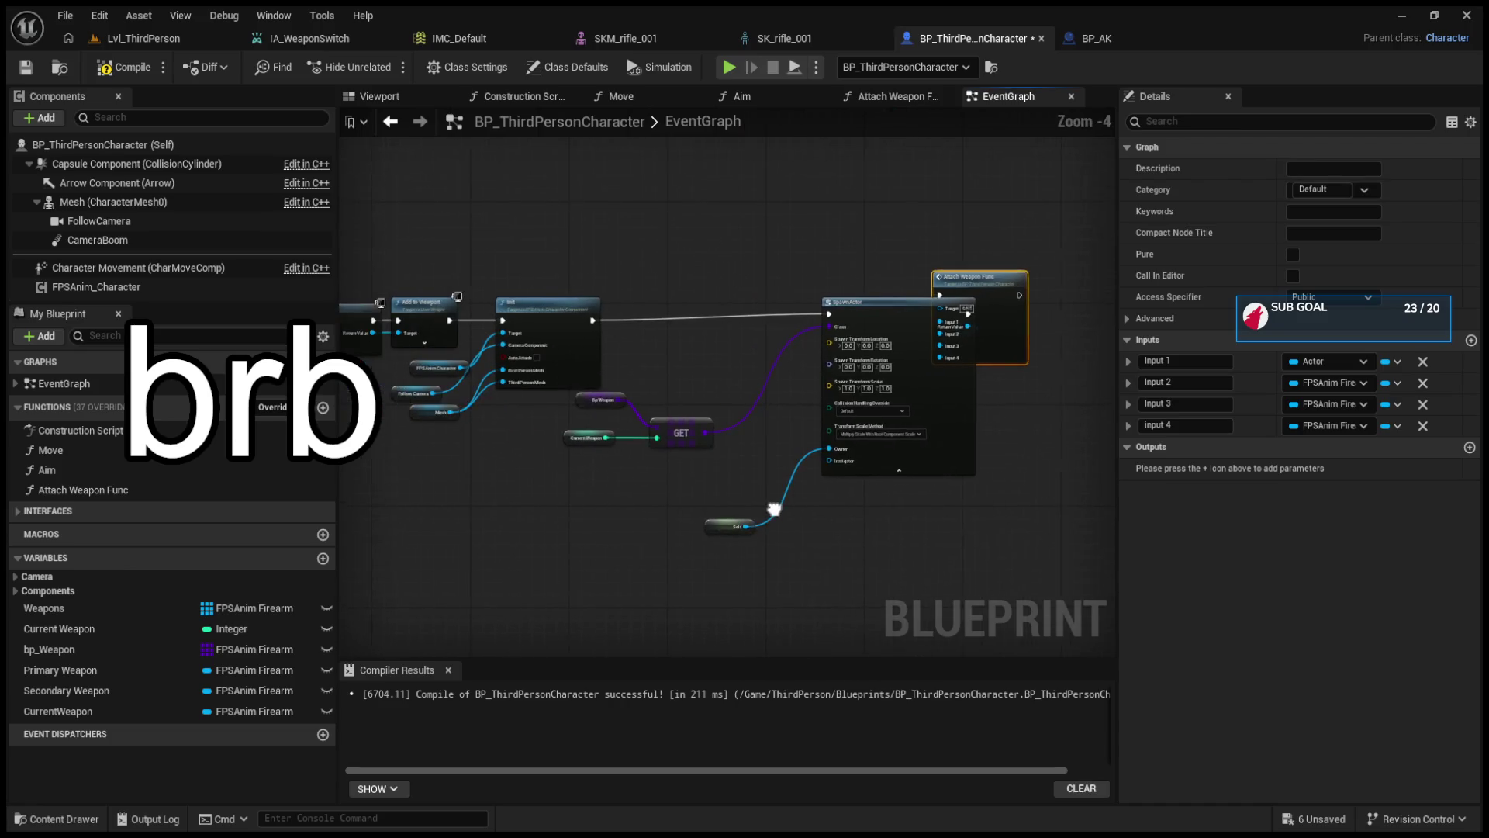
{"action": "left_click_drag", "start_coordinate": [882, 301], "coordinate": [956, 304]}
{"action": "left_click_drag", "start_coordinate": [945, 418], "coordinate": [705, 396]}
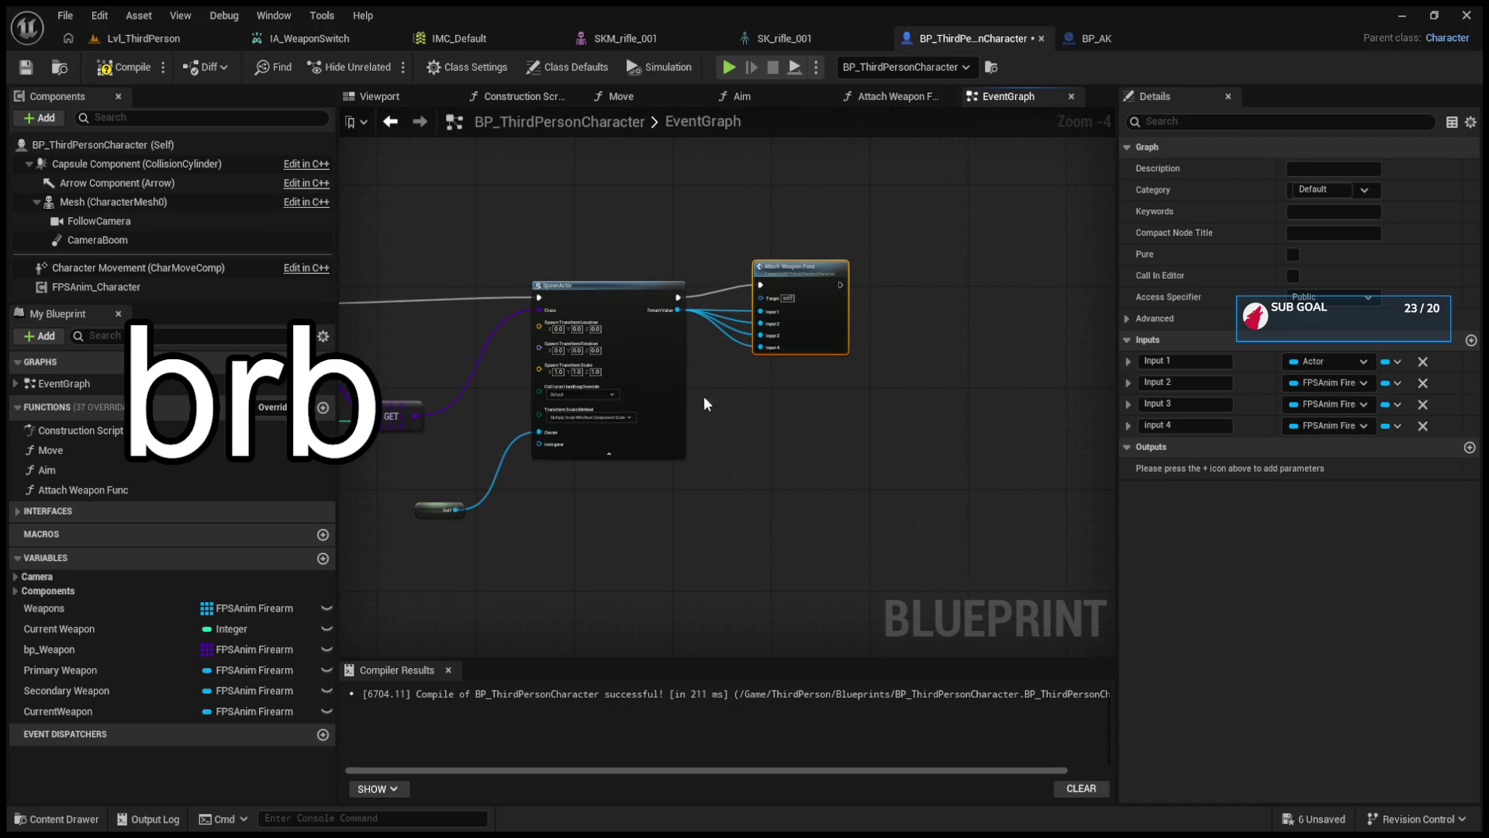
{"action": "mouse_move", "coordinate": [61, 708]}
{"action": "left_mouse_down"}
{"action": "mouse_move", "coordinate": [701, 491]}
{"action": "mouse_move", "coordinate": [901, 350]}
{"action": "mouse_move", "coordinate": [931, 287]}
{"action": "left_mouse_up"}
{"action": "mouse_move", "coordinate": [678, 310]}
{"action": "left_mouse_down"}
{"action": "mouse_move", "coordinate": [903, 304]}
{"action": "mouse_move", "coordinate": [902, 291]}
{"action": "left_mouse_up"}
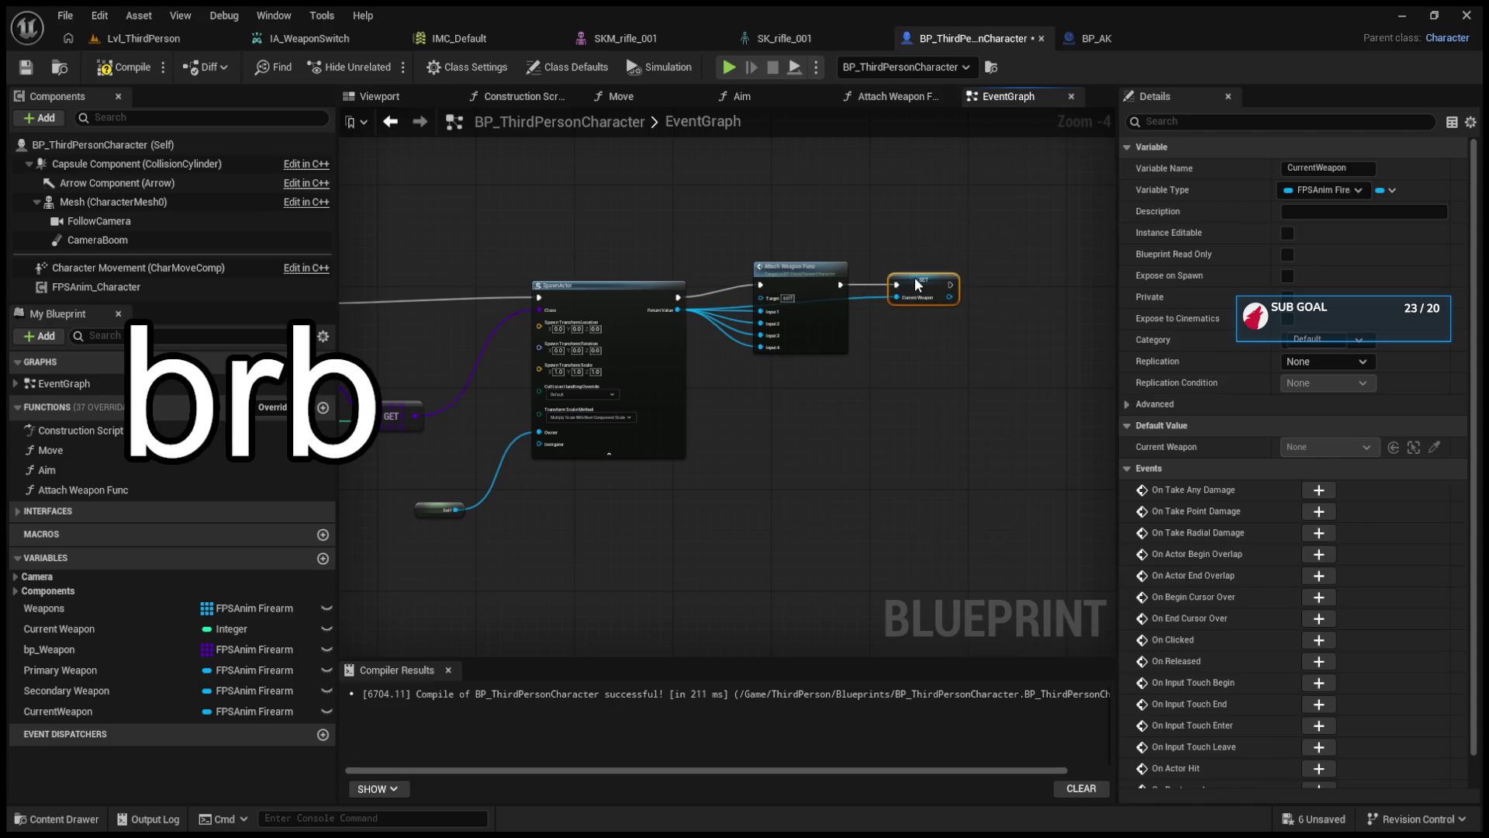
- Select the Clear Current Firearm node and centre it in view near Print String and Branch
{"action": "scroll", "coordinate": [764, 433], "scroll_direction": "down", "scroll_amount": 2}
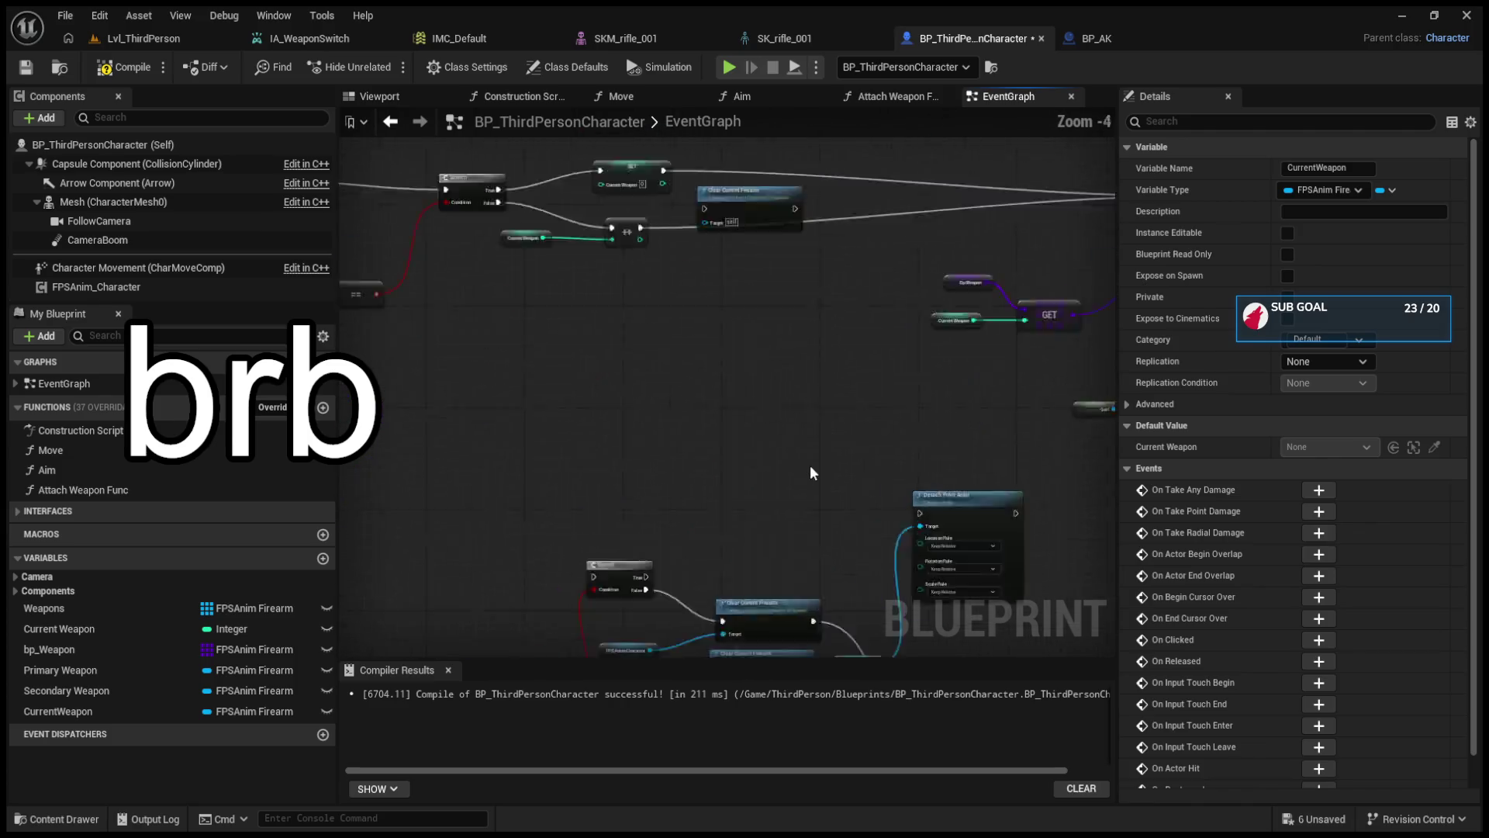
{"action": "scroll", "coordinate": [810, 464], "scroll_direction": "up", "scroll_amount": 3}
{"action": "left_click", "coordinate": [812, 256]}
{"action": "left_click_drag", "start_coordinate": [597, 371], "coordinate": [932, 372]}
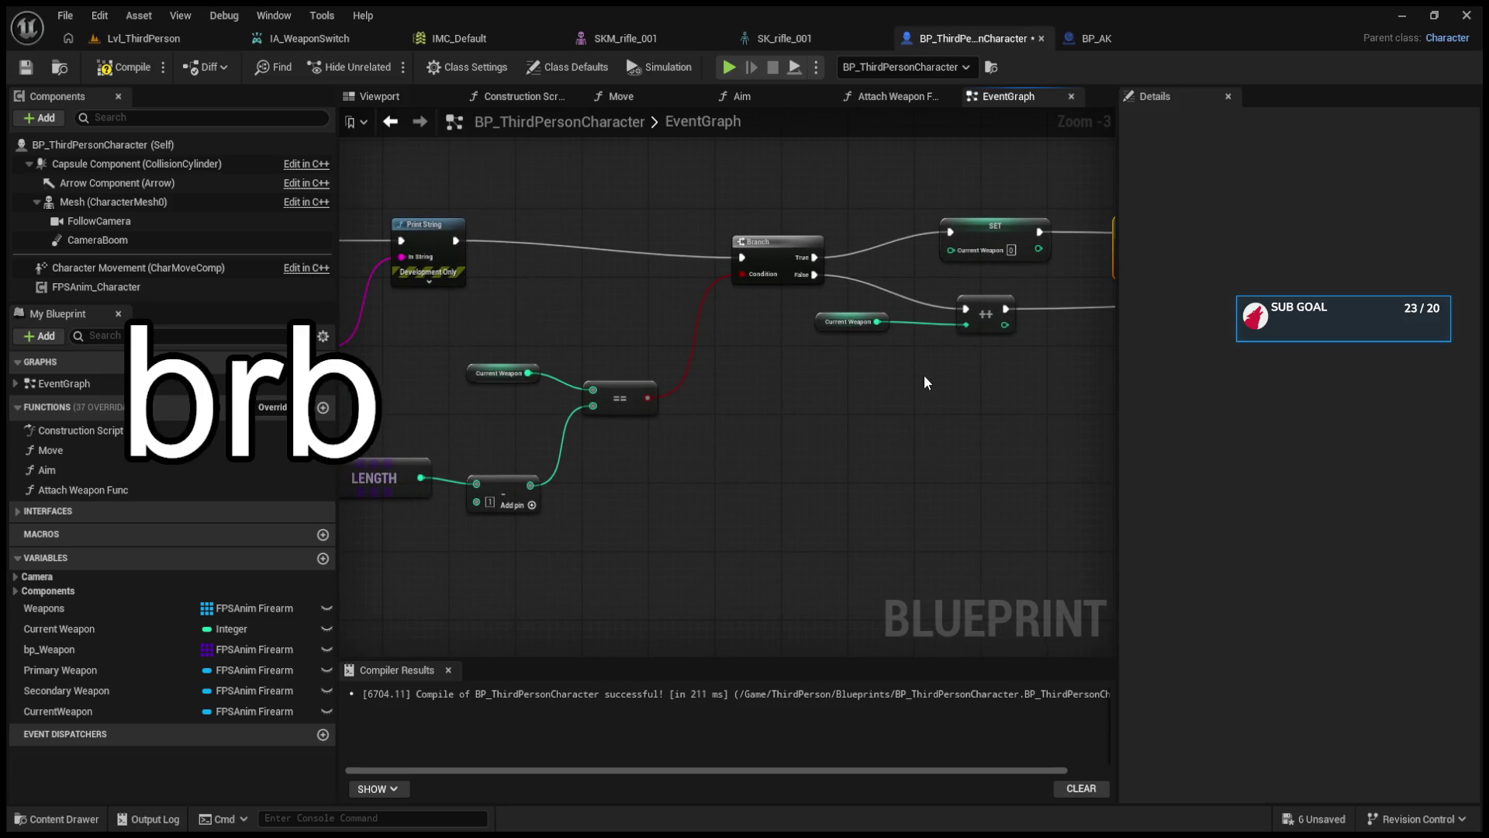
{"action": "left_click_drag", "start_coordinate": [649, 446], "coordinate": [480, 476]}
{"action": "mouse_move", "coordinate": [791, 467]}
{"action": "left_mouse_down"}
{"action": "mouse_move", "coordinate": [537, 453]}
{"action": "mouse_move", "coordinate": [437, 487]}
{"action": "mouse_move", "coordinate": [634, 350]}
{"action": "left_mouse_up"}
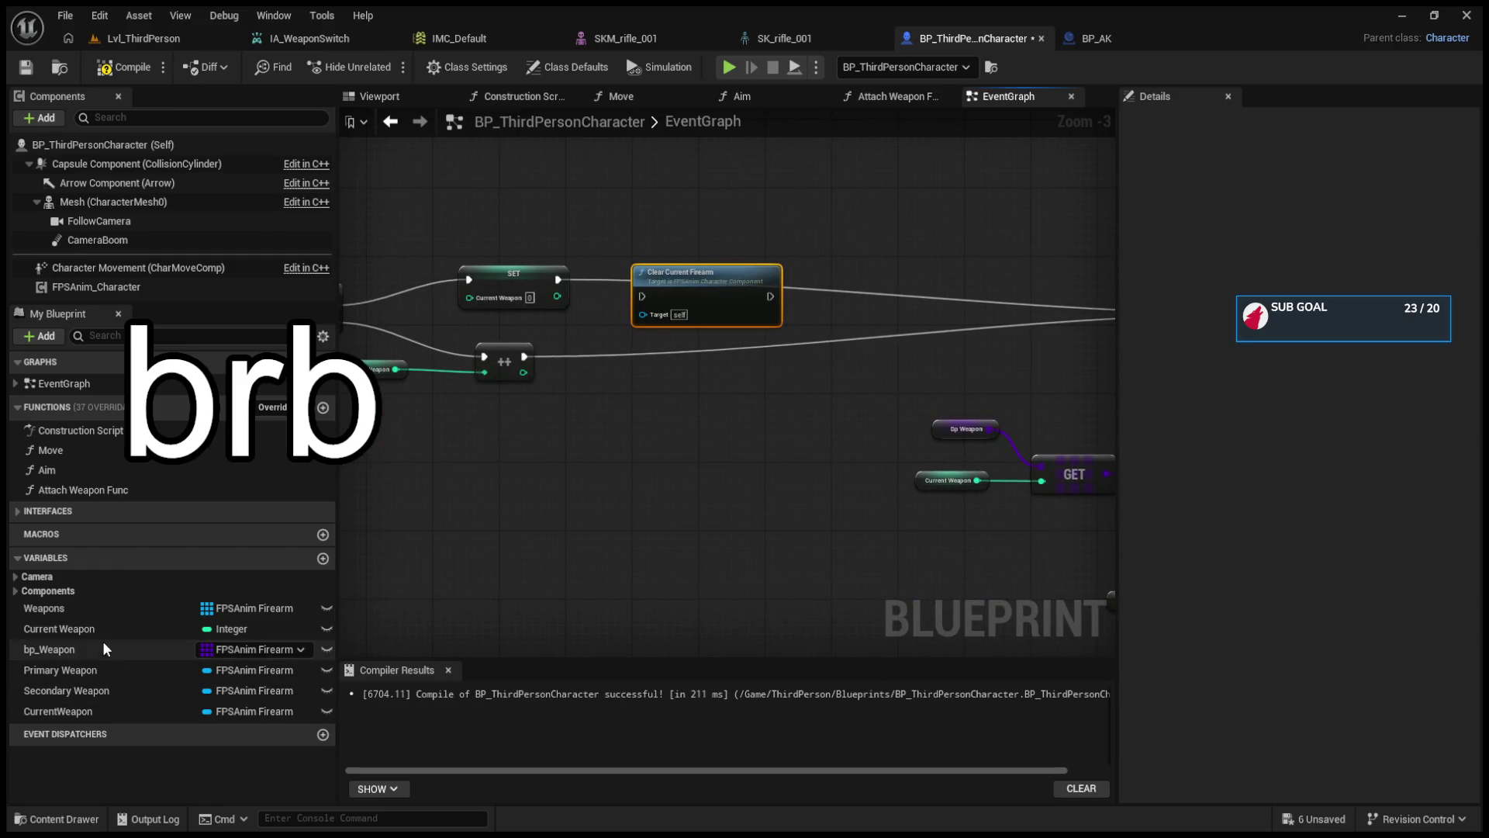
- Add a CurrentWeapon getter to the EventGraph below the SET node
{"action": "left_click", "coordinate": [107, 709]}
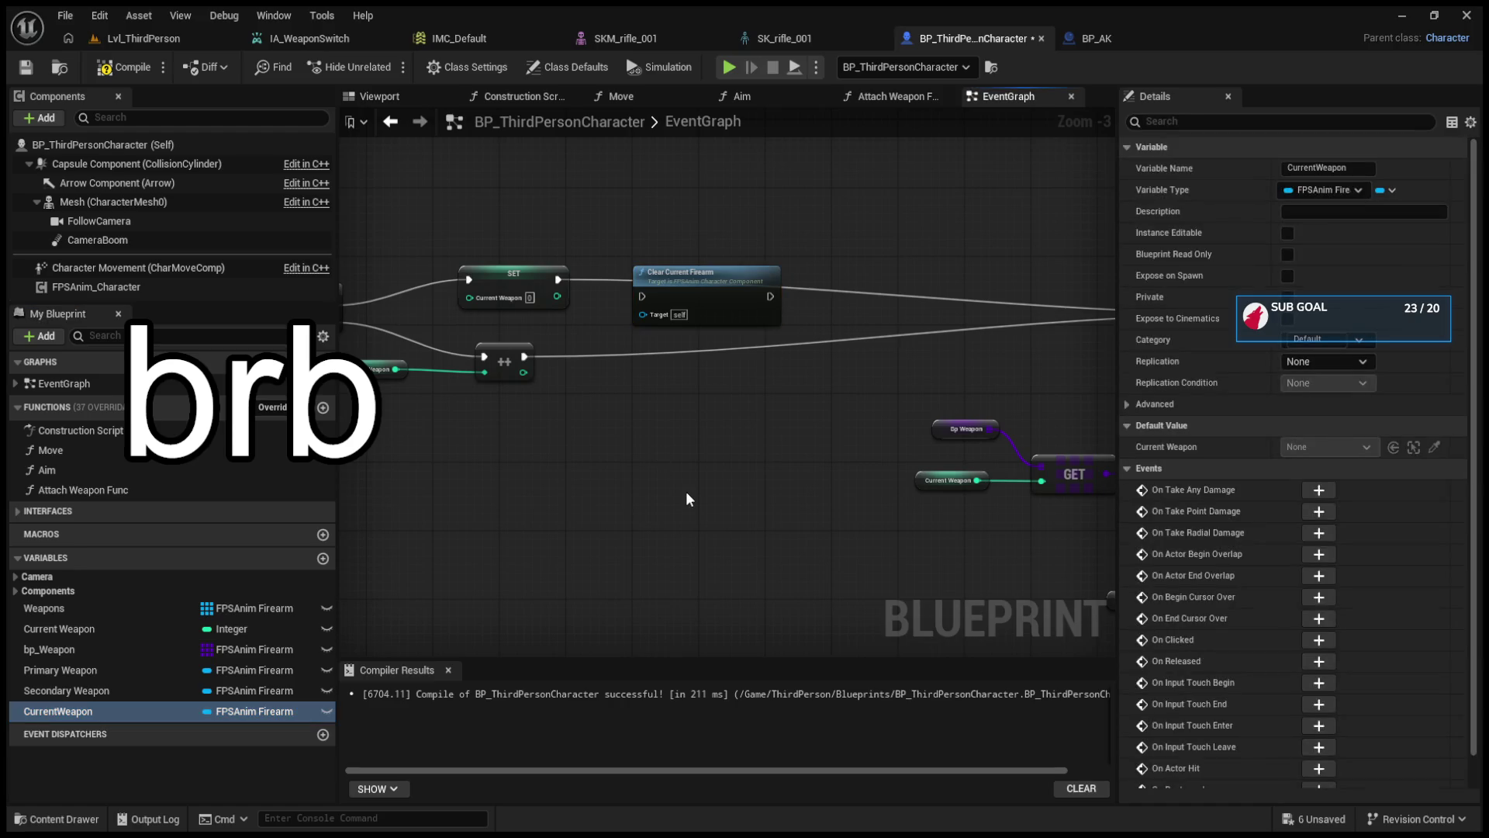
{"action": "left_click_drag", "start_coordinate": [691, 488], "coordinate": [821, 403]}
{"action": "scroll", "coordinate": [721, 454], "scroll_direction": "up", "scroll_amount": 1}
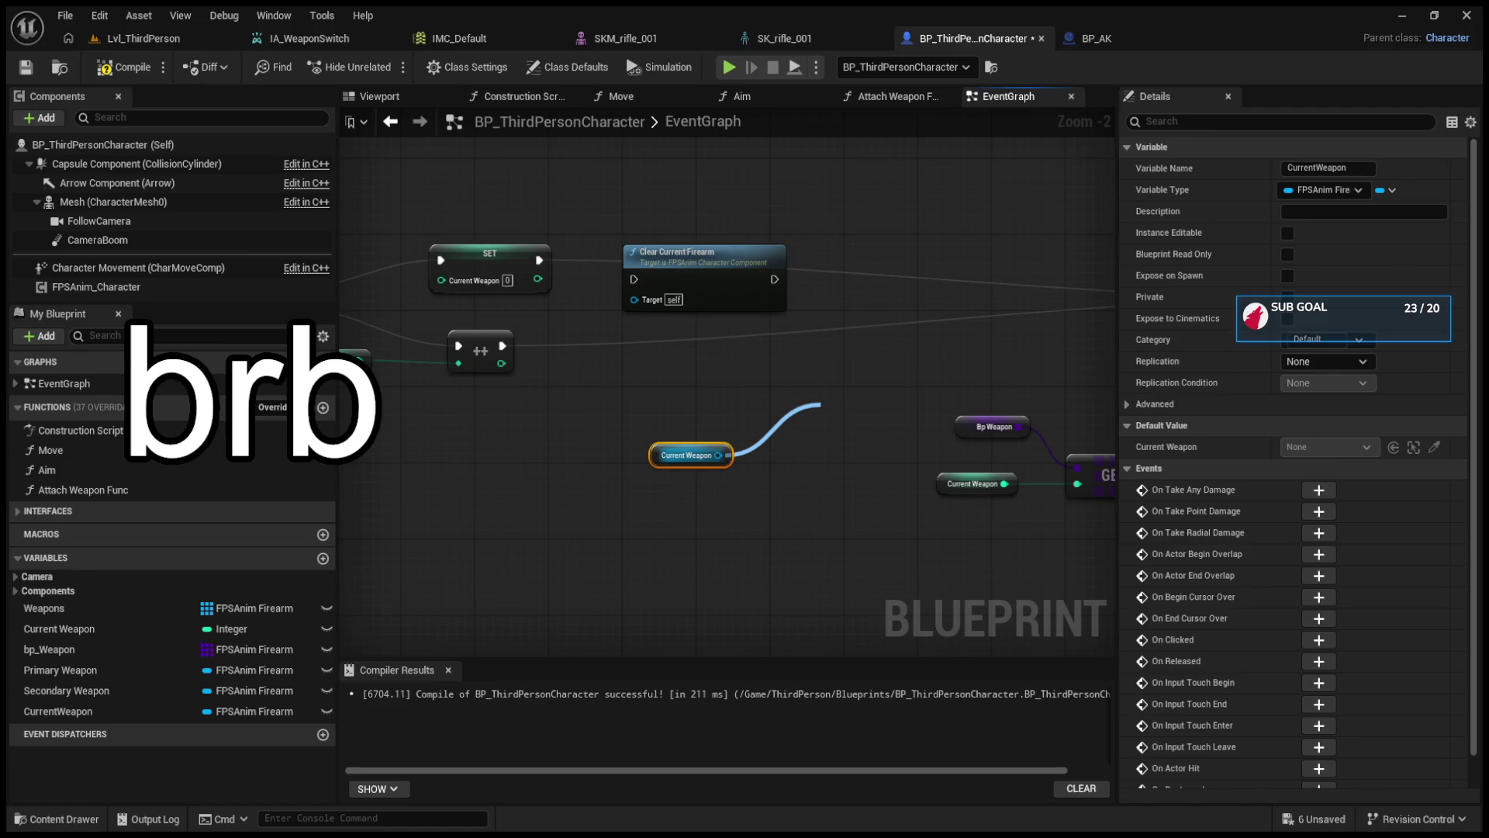
{"action": "left_click_drag", "start_coordinate": [821, 403], "coordinate": [720, 454]}
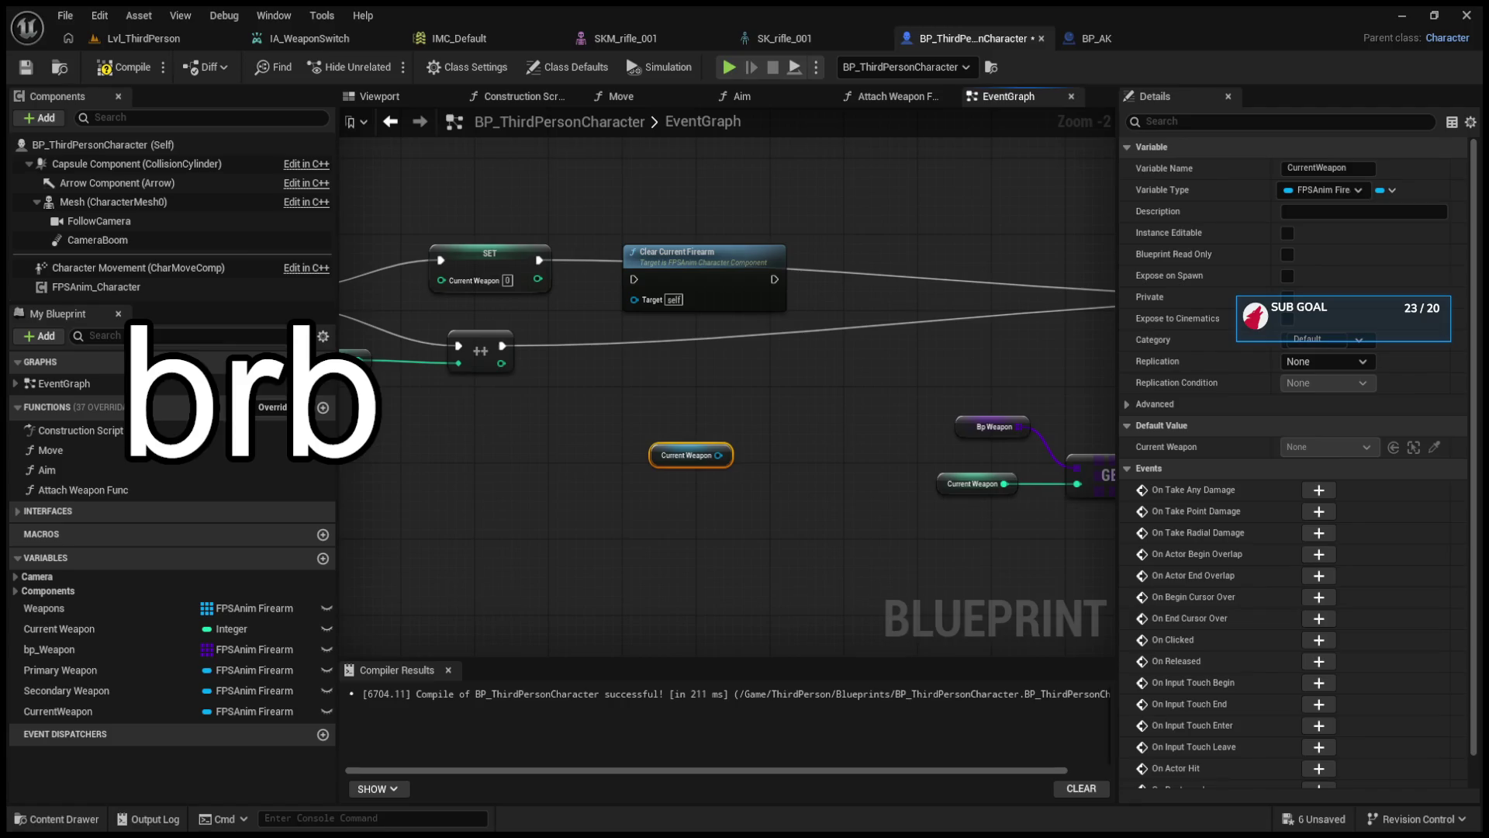
{"action": "mouse_move", "coordinate": [698, 527]}
{"action": "left_mouse_down"}
{"action": "mouse_move", "coordinate": [737, 496]}
{"action": "mouse_move", "coordinate": [680, 384]}
{"action": "mouse_move", "coordinate": [742, 585]}
{"action": "mouse_move", "coordinate": [690, 413]}
{"action": "left_mouse_up"}
- Paste a Detach From Actor node between SET and Clear Current Firearm, chaining its execution pins
{"action": "left_click", "coordinate": [928, 486]}
{"action": "mouse_move", "coordinate": [927, 486]}
{"action": "left_mouse_down"}
{"action": "mouse_move", "coordinate": [813, 389]}
{"action": "mouse_move", "coordinate": [891, 589]}
{"action": "left_mouse_up"}
{"action": "key", "text": "ctrl+v"}
{"action": "left_click_drag", "start_coordinate": [712, 211], "coordinate": [851, 211]}
{"action": "mouse_move", "coordinate": [897, 371]}
{"action": "left_mouse_down"}
{"action": "mouse_move", "coordinate": [641, 185]}
{"action": "mouse_move", "coordinate": [674, 197]}
{"action": "left_mouse_up"}
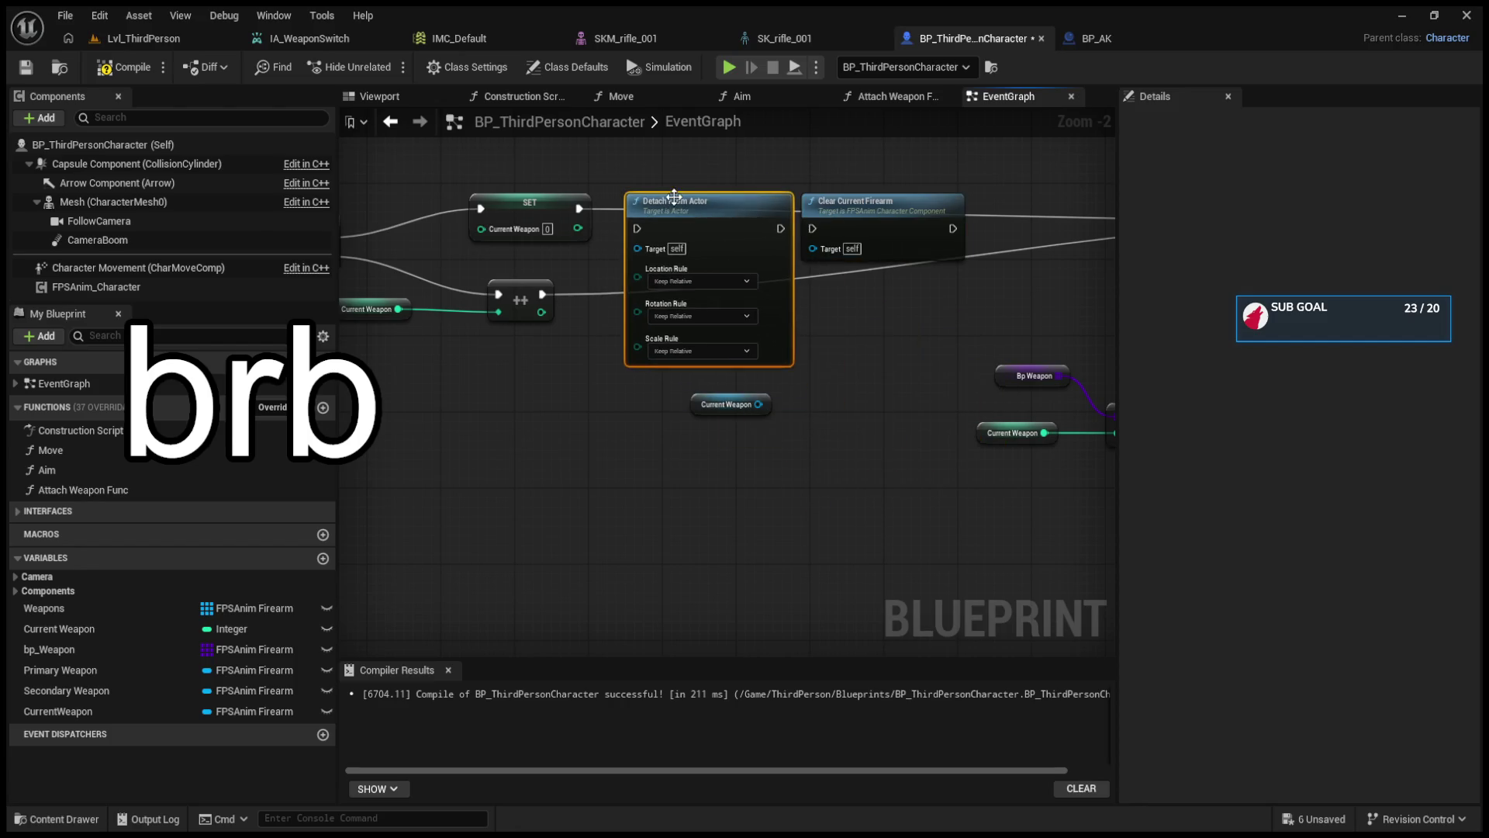
{"action": "mouse_move", "coordinate": [578, 208]}
{"action": "left_mouse_down"}
{"action": "mouse_move", "coordinate": [649, 234]}
{"action": "mouse_move", "coordinate": [637, 228]}
{"action": "left_mouse_up"}
{"action": "left_click_drag", "start_coordinate": [780, 226], "coordinate": [813, 228]}
- Wire CurrentWeapon to Detach From Actor's Target and FPSAnim Character to Clear Current Firearm's Target
{"action": "left_click", "coordinate": [668, 403]}
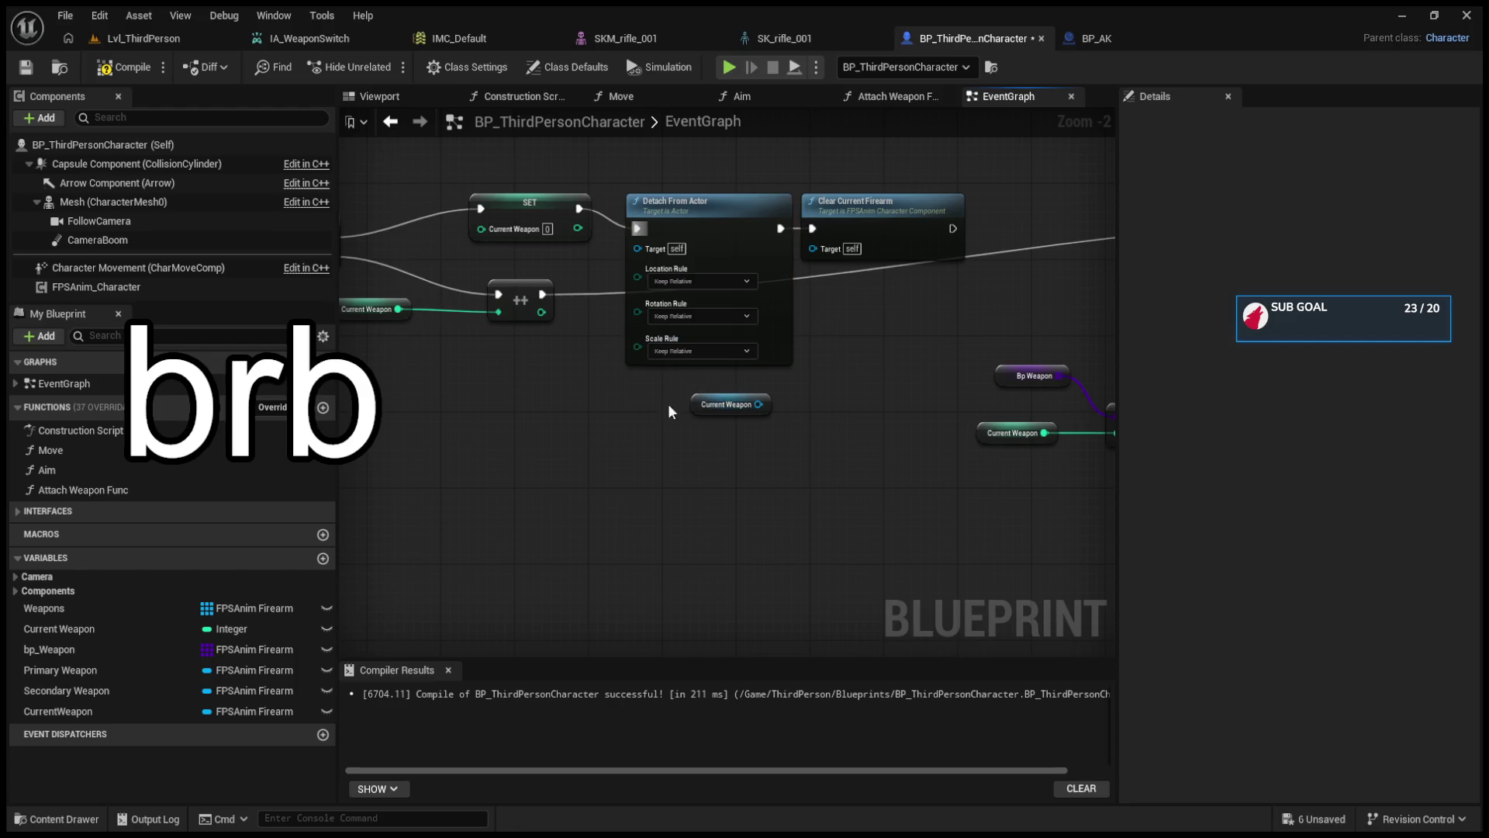
{"action": "mouse_move", "coordinate": [692, 407]}
{"action": "left_mouse_down"}
{"action": "mouse_move", "coordinate": [500, 419]}
{"action": "mouse_move", "coordinate": [641, 249]}
{"action": "left_mouse_up"}
{"action": "mouse_move", "coordinate": [518, 424]}
{"action": "left_mouse_down"}
{"action": "mouse_move", "coordinate": [833, 248]}
{"action": "mouse_move", "coordinate": [672, 419]}
{"action": "left_mouse_up"}
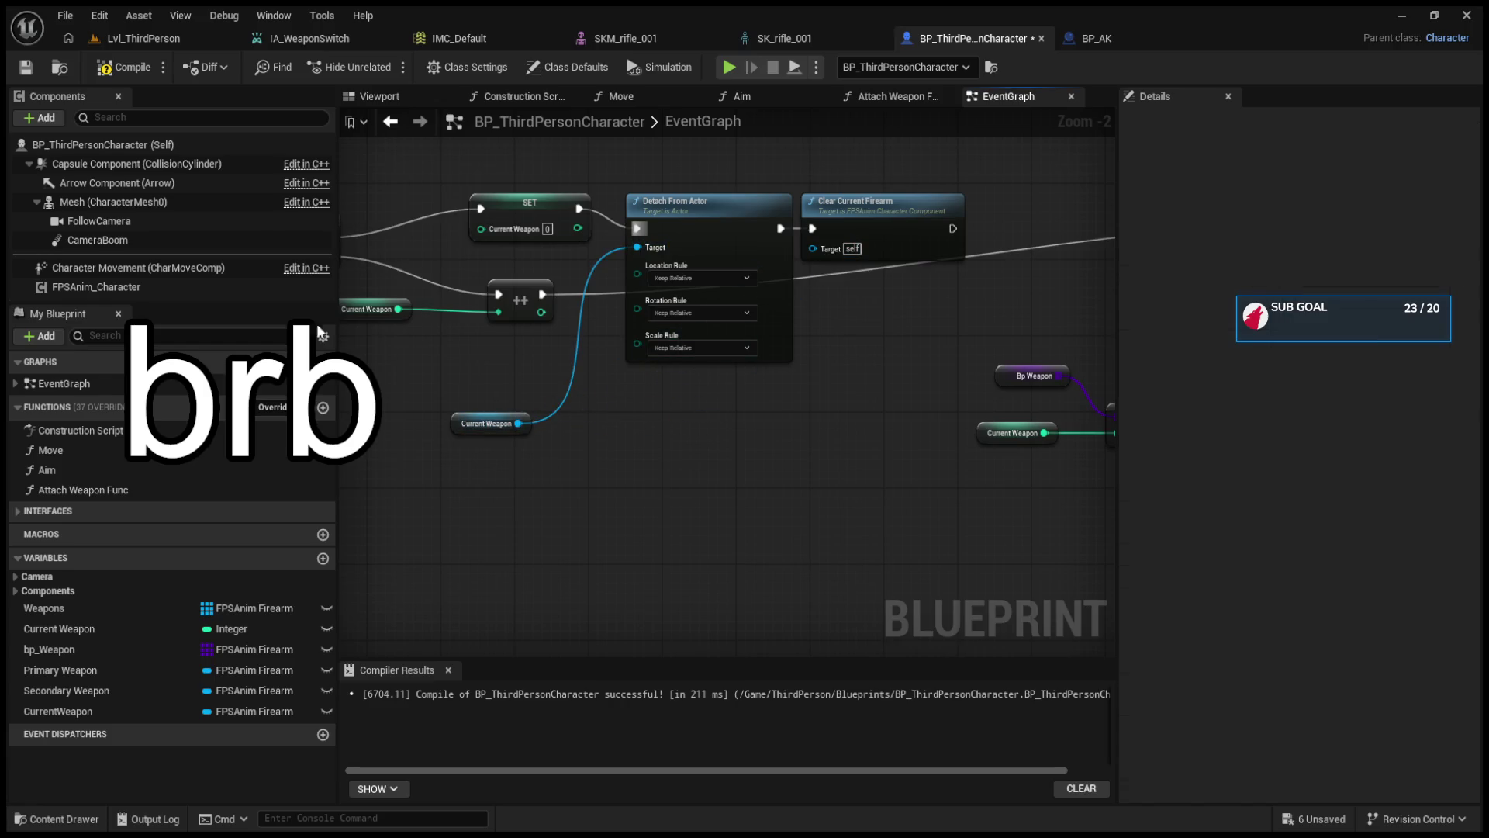
{"action": "left_click", "coordinate": [93, 287]}
{"action": "mouse_move", "coordinate": [96, 287]}
{"action": "left_mouse_down"}
{"action": "mouse_move", "coordinate": [814, 248]}
{"action": "mouse_move", "coordinate": [670, 445]}
{"action": "left_mouse_up"}
- Tidy the detach nodes and getters, then return to the Lvl_ThirdPerson level editor
{"action": "left_click_drag", "start_coordinate": [860, 211], "coordinate": [888, 173]}
{"action": "left_click_drag", "start_coordinate": [725, 212], "coordinate": [733, 174]}
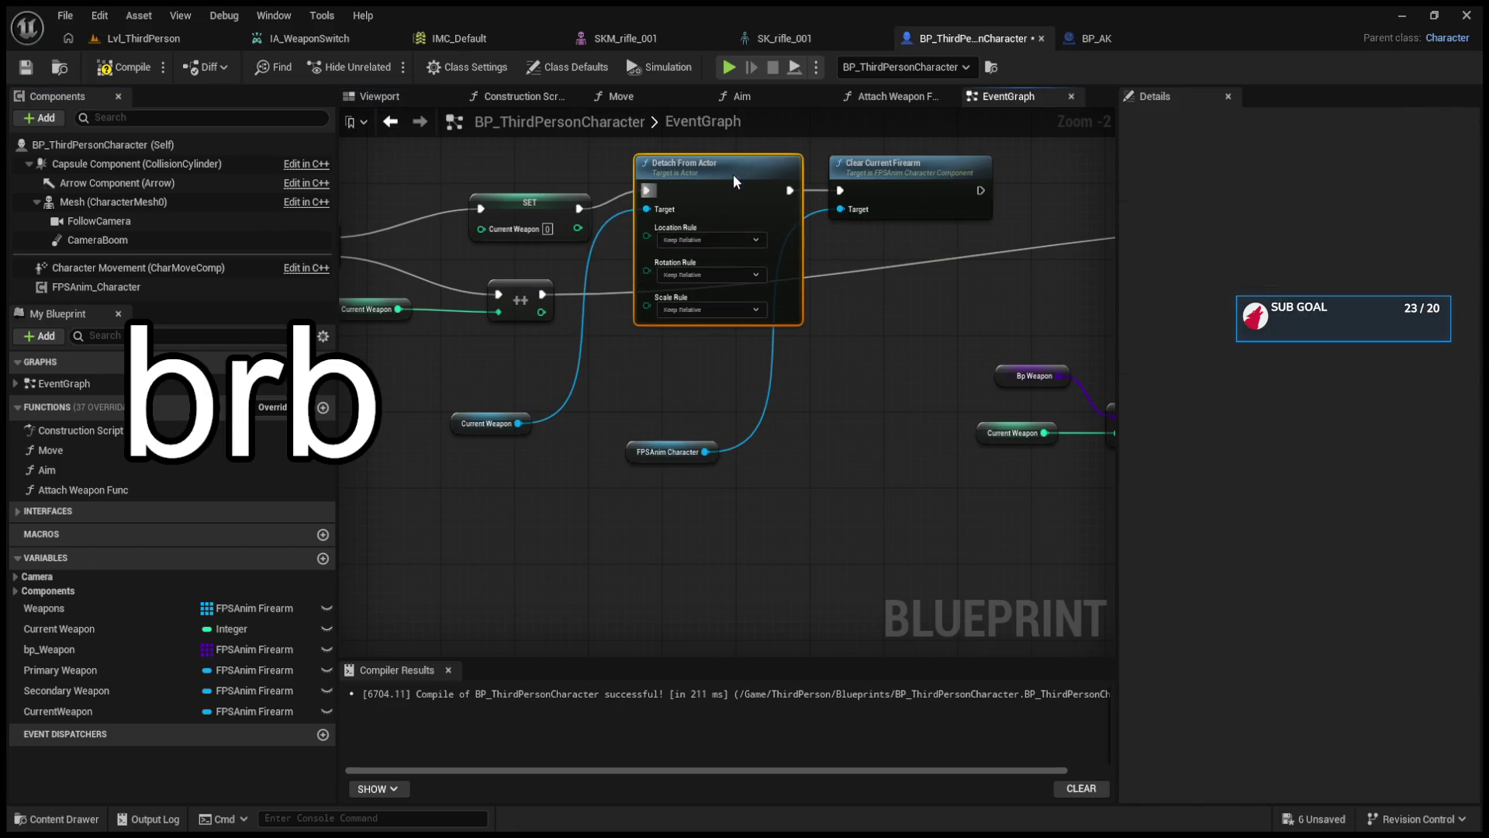
{"action": "mouse_move", "coordinate": [816, 352]}
{"action": "left_mouse_down"}
{"action": "mouse_move", "coordinate": [608, 468]}
{"action": "mouse_move", "coordinate": [887, 454]}
{"action": "mouse_move", "coordinate": [532, 425]}
{"action": "mouse_move", "coordinate": [817, 379]}
{"action": "left_mouse_up"}
{"action": "left_click", "coordinate": [183, 41]}
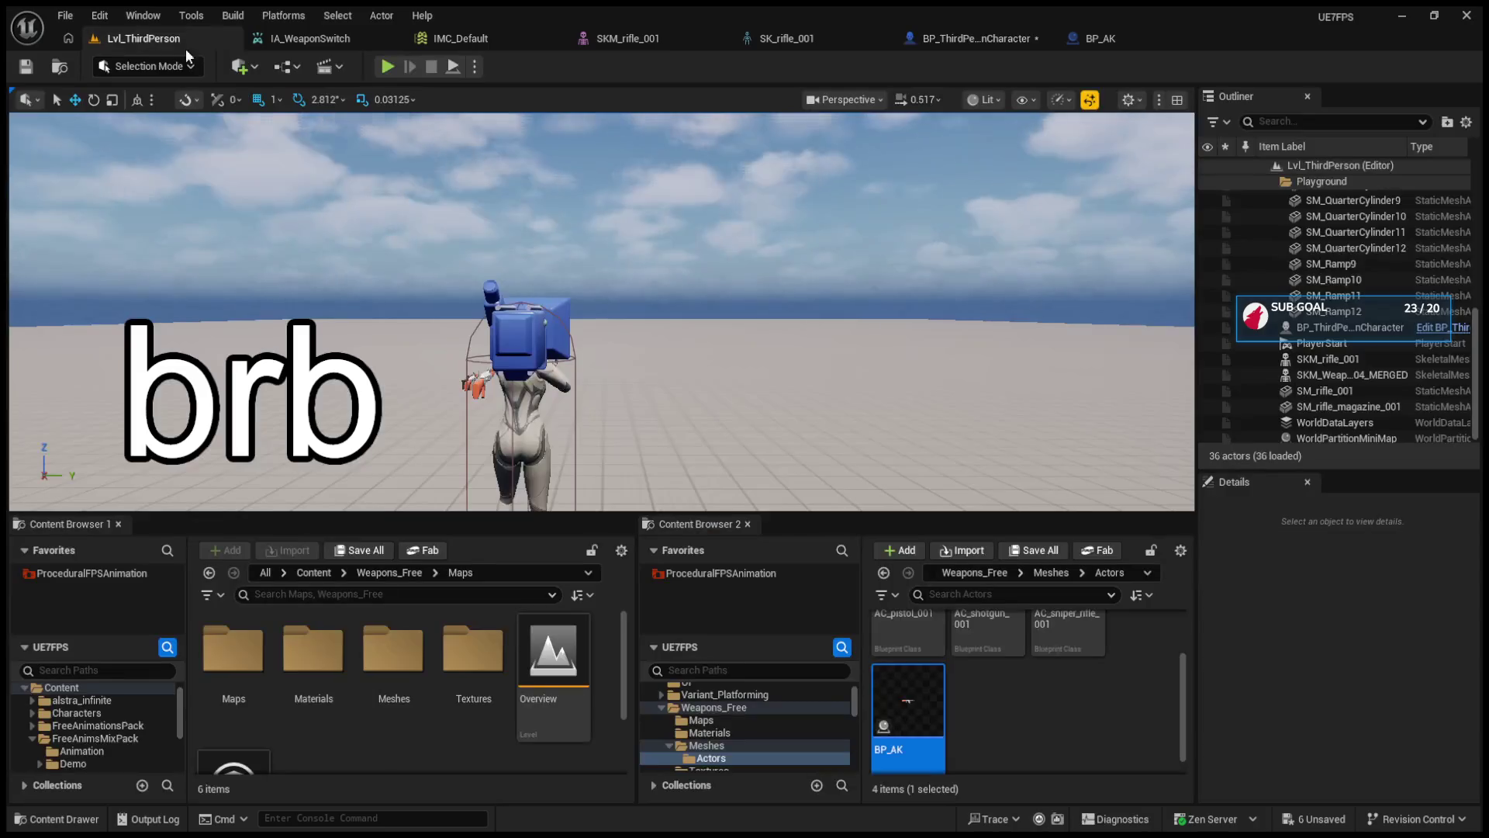
- Play-test the level twice, switching weapons with the mouse wheel, and stop each session with Esc
{"action": "left_click", "coordinate": [388, 66]}
{"action": "scroll", "coordinate": [687, 320], "scroll_direction": "down", "scroll_amount": 1}
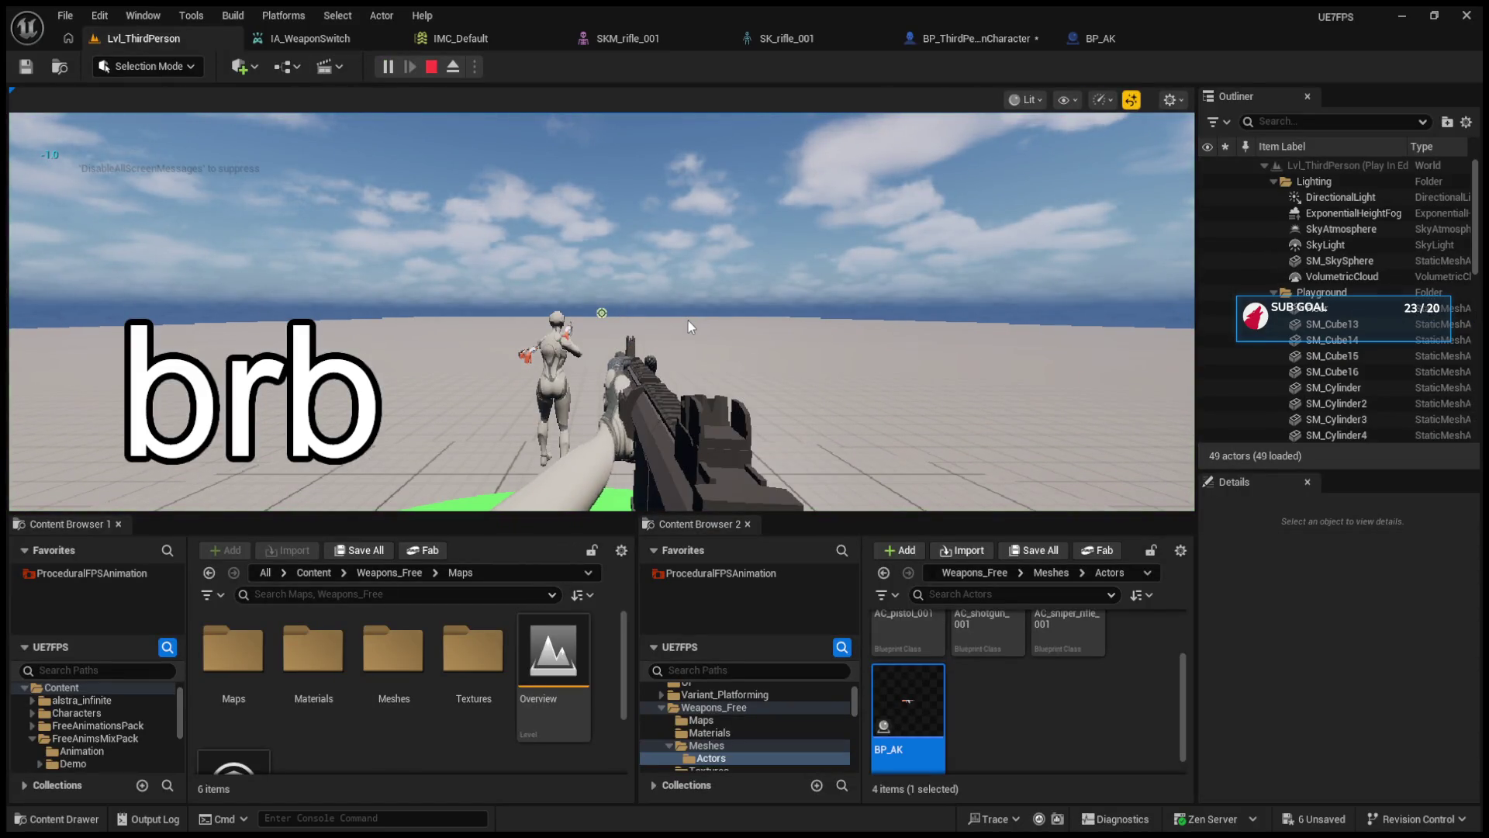
{"action": "left_click", "coordinate": [688, 320]}
{"action": "scroll", "coordinate": [602, 313], "scroll_direction": "down", "scroll_amount": 2}
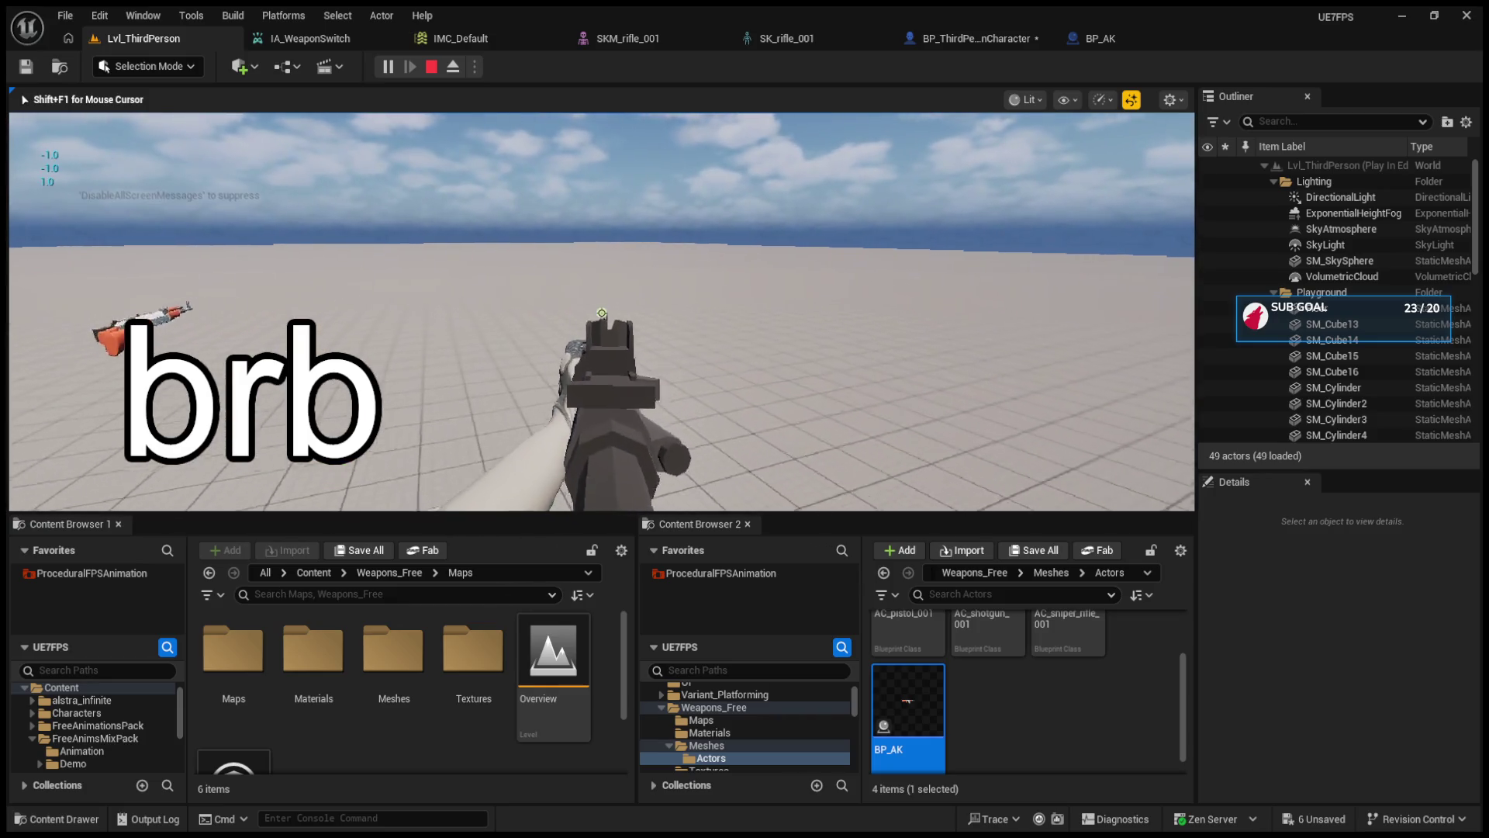
{"action": "scroll", "coordinate": [602, 312], "scroll_direction": "up", "scroll_amount": 4}
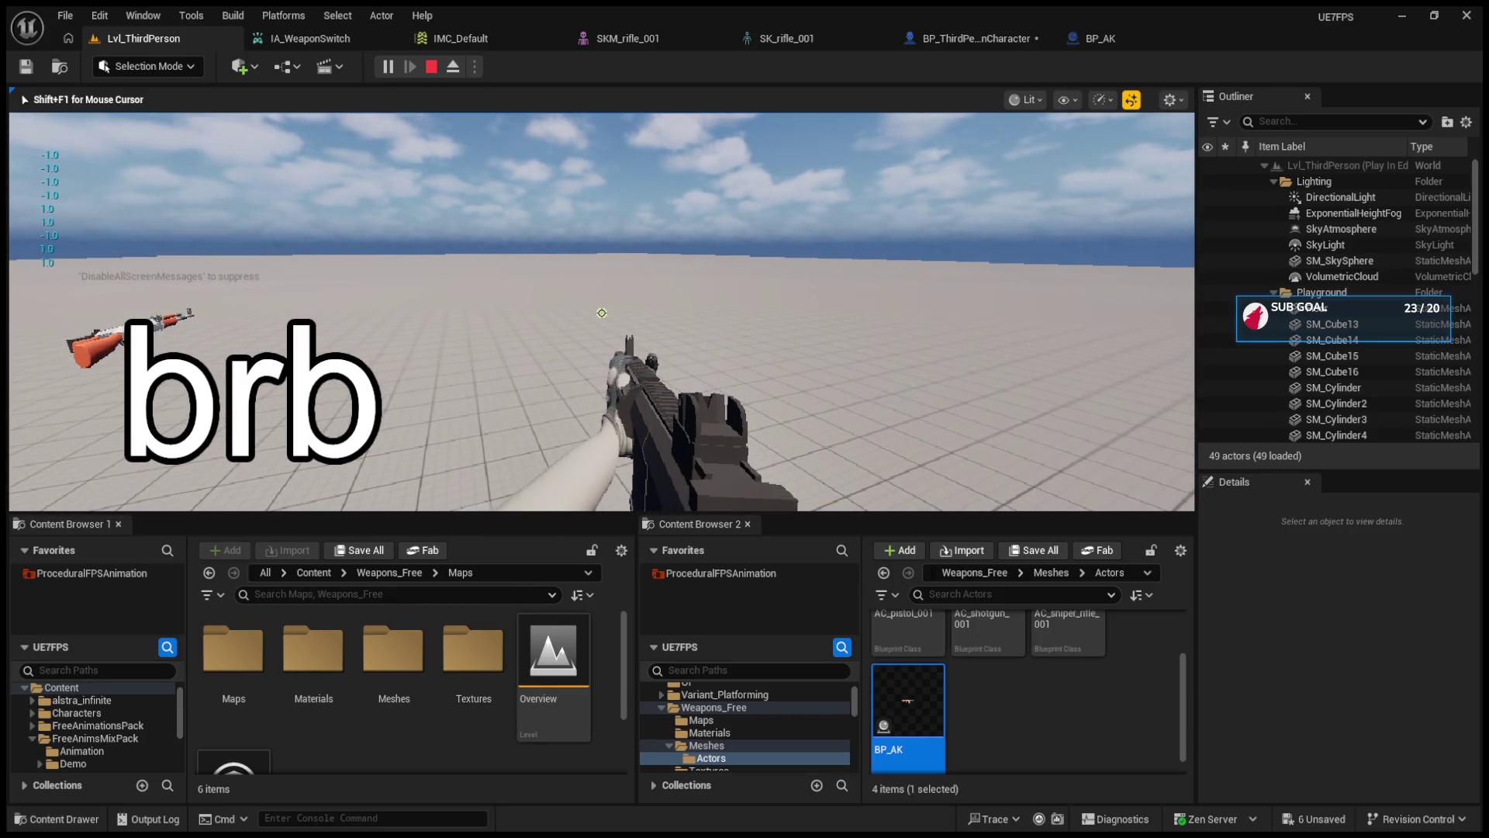
{"action": "key", "text": "Escape"}
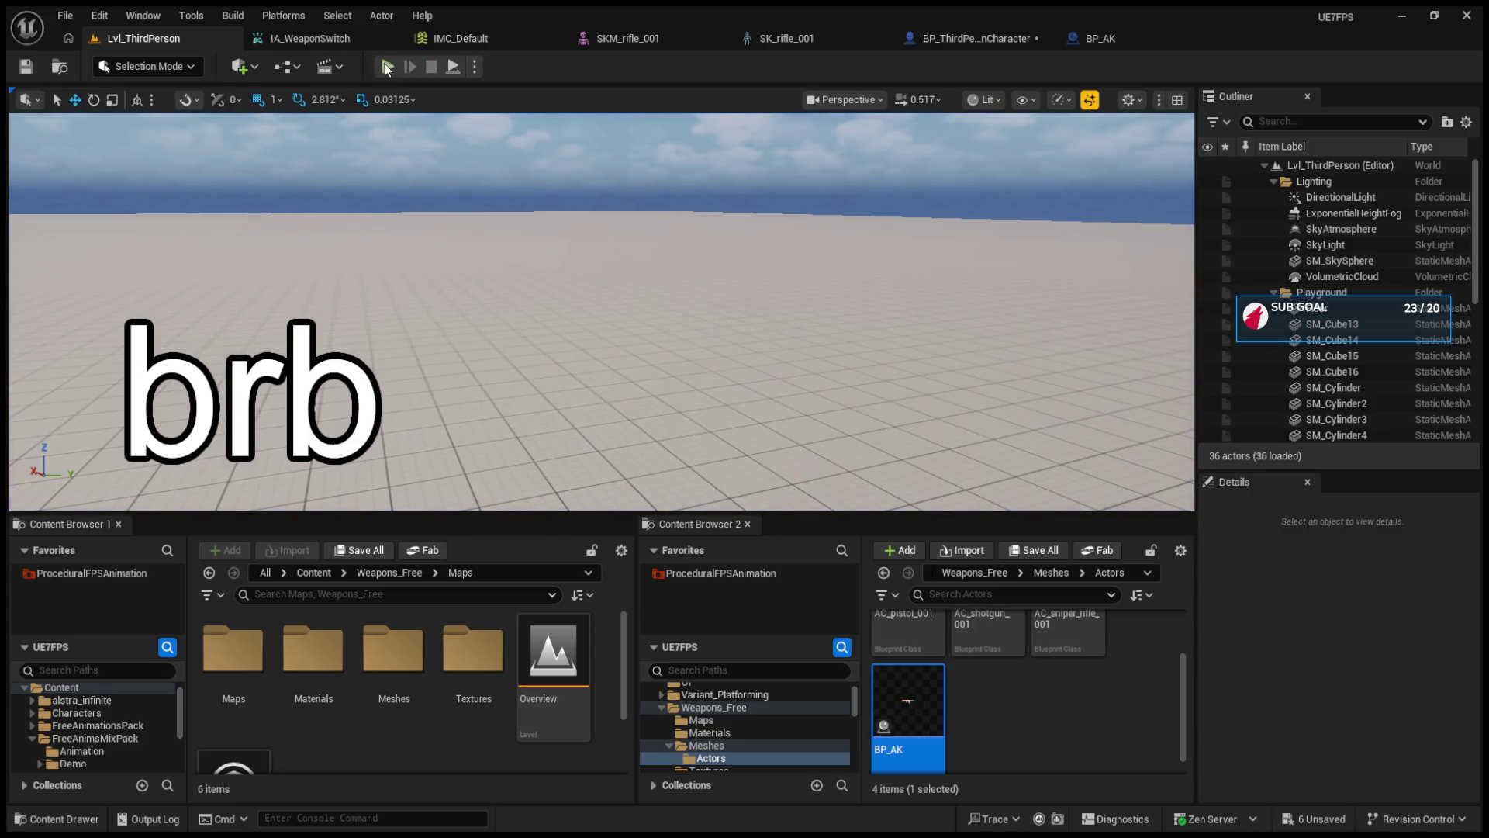
{"action": "left_click", "coordinate": [387, 66]}
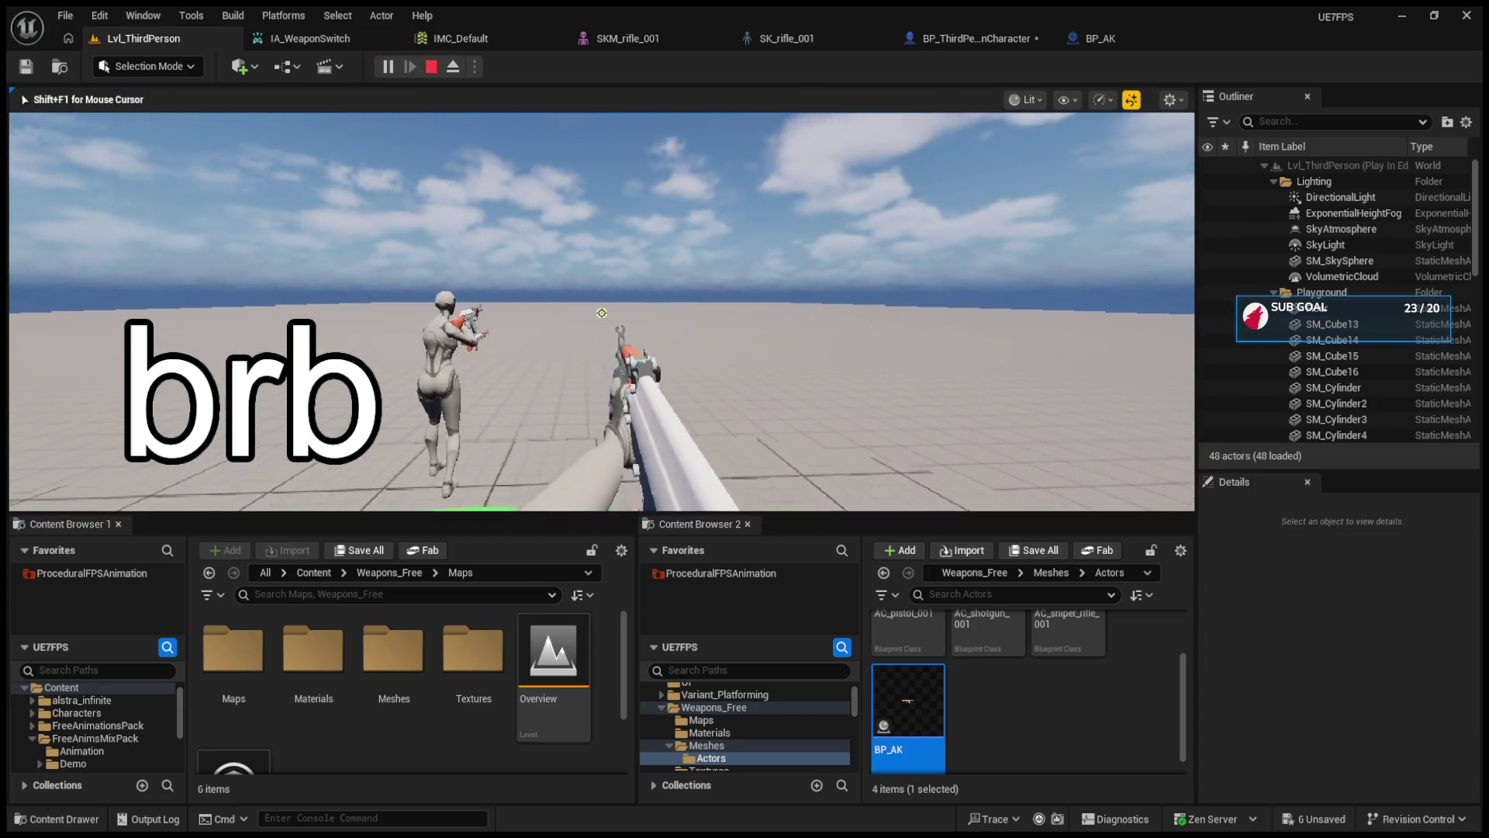
{"action": "scroll", "coordinate": [601, 313], "scroll_direction": "up", "scroll_amount": 1}
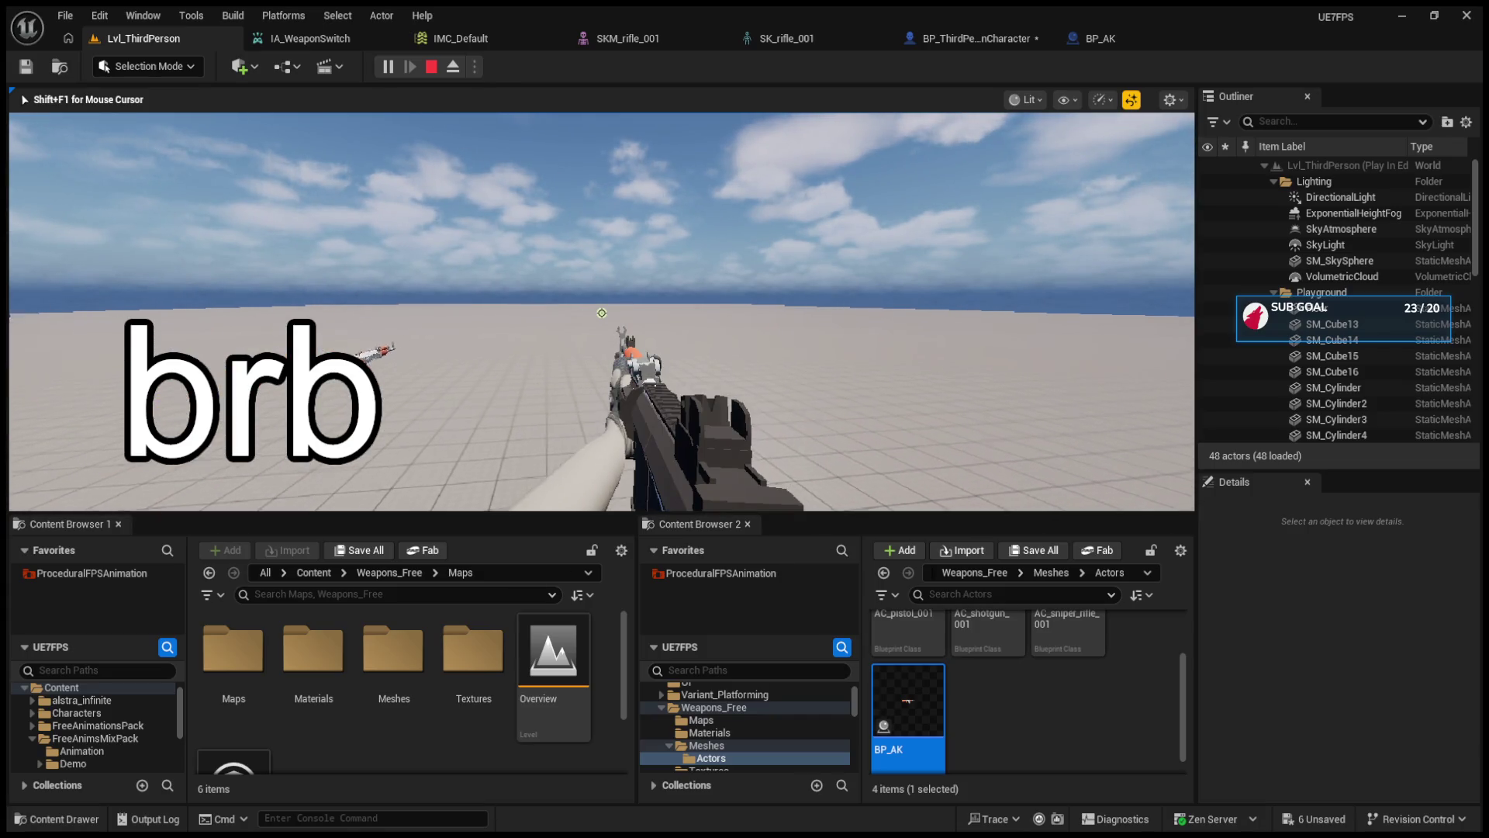
{"action": "key", "text": "Escape"}
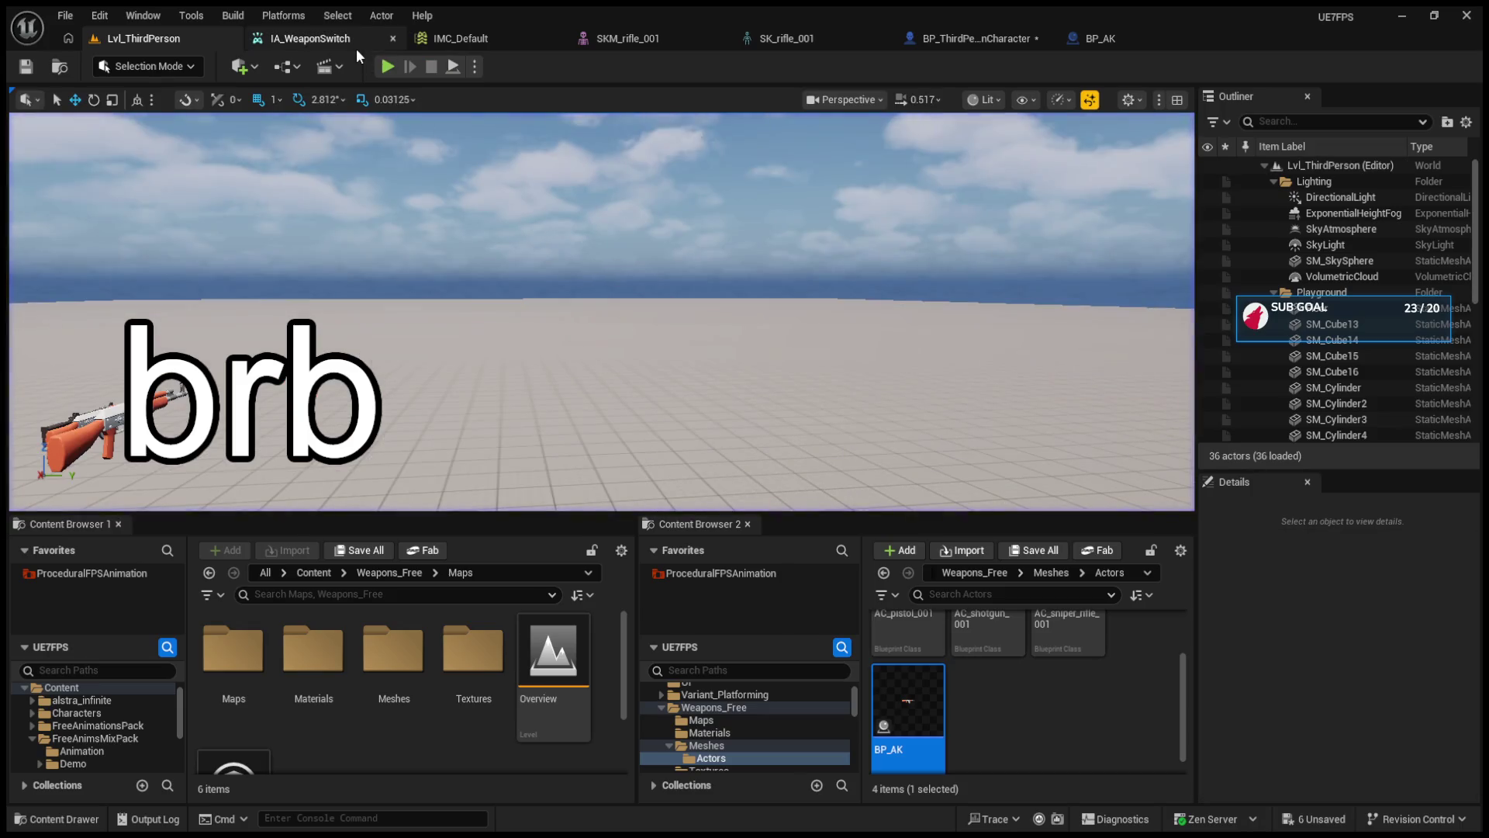
- Check the IA_WeaponSwitch and IMC_Default assets, then return to BP_ThirdPersonCharacter's event graph
{"action": "left_click", "coordinate": [356, 45]}
{"action": "left_click", "coordinate": [453, 39]}
{"action": "left_click", "coordinate": [156, 39]}
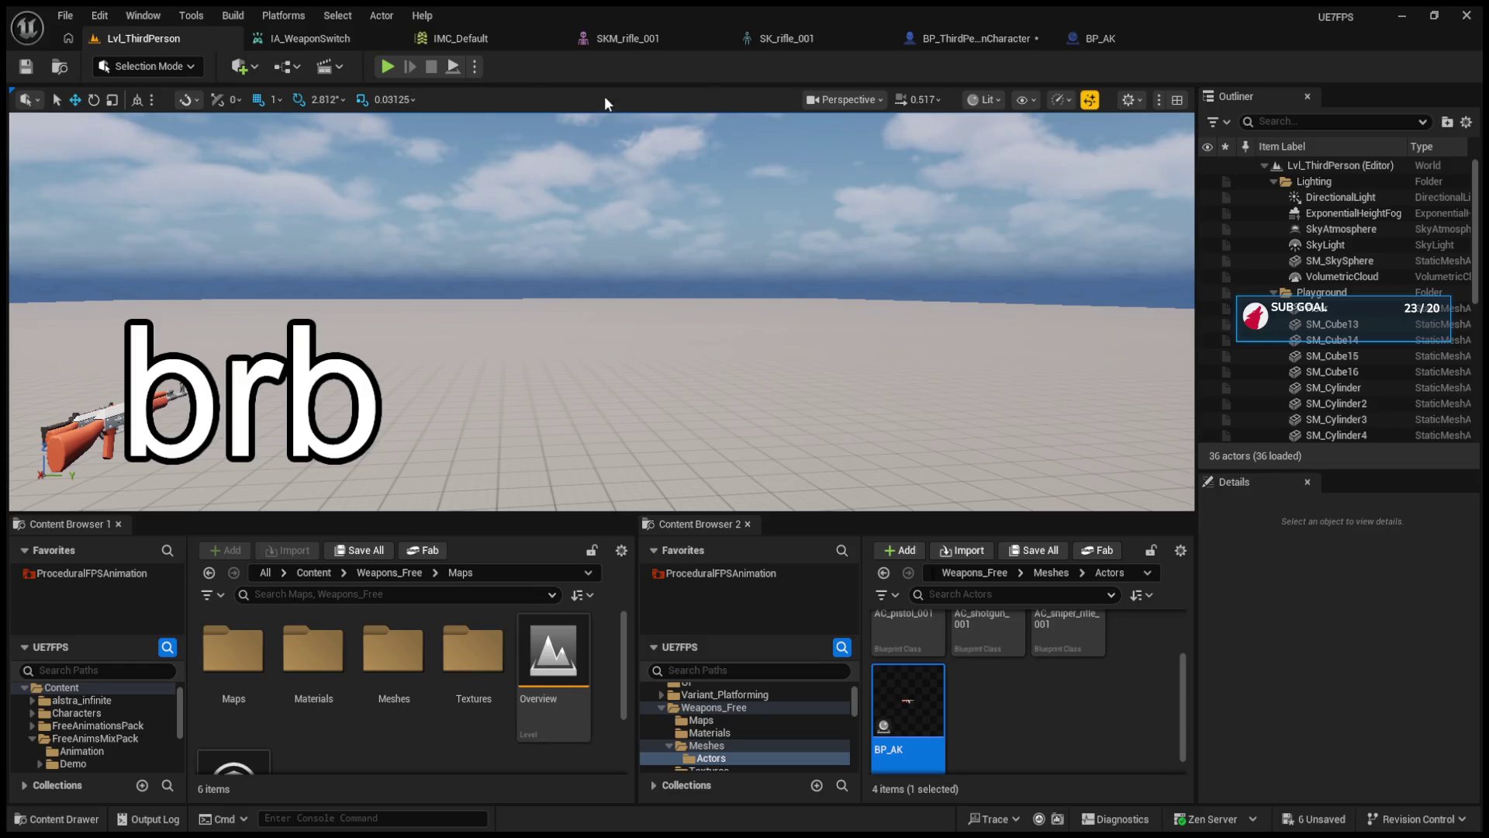
{"action": "left_click", "coordinate": [1000, 39]}
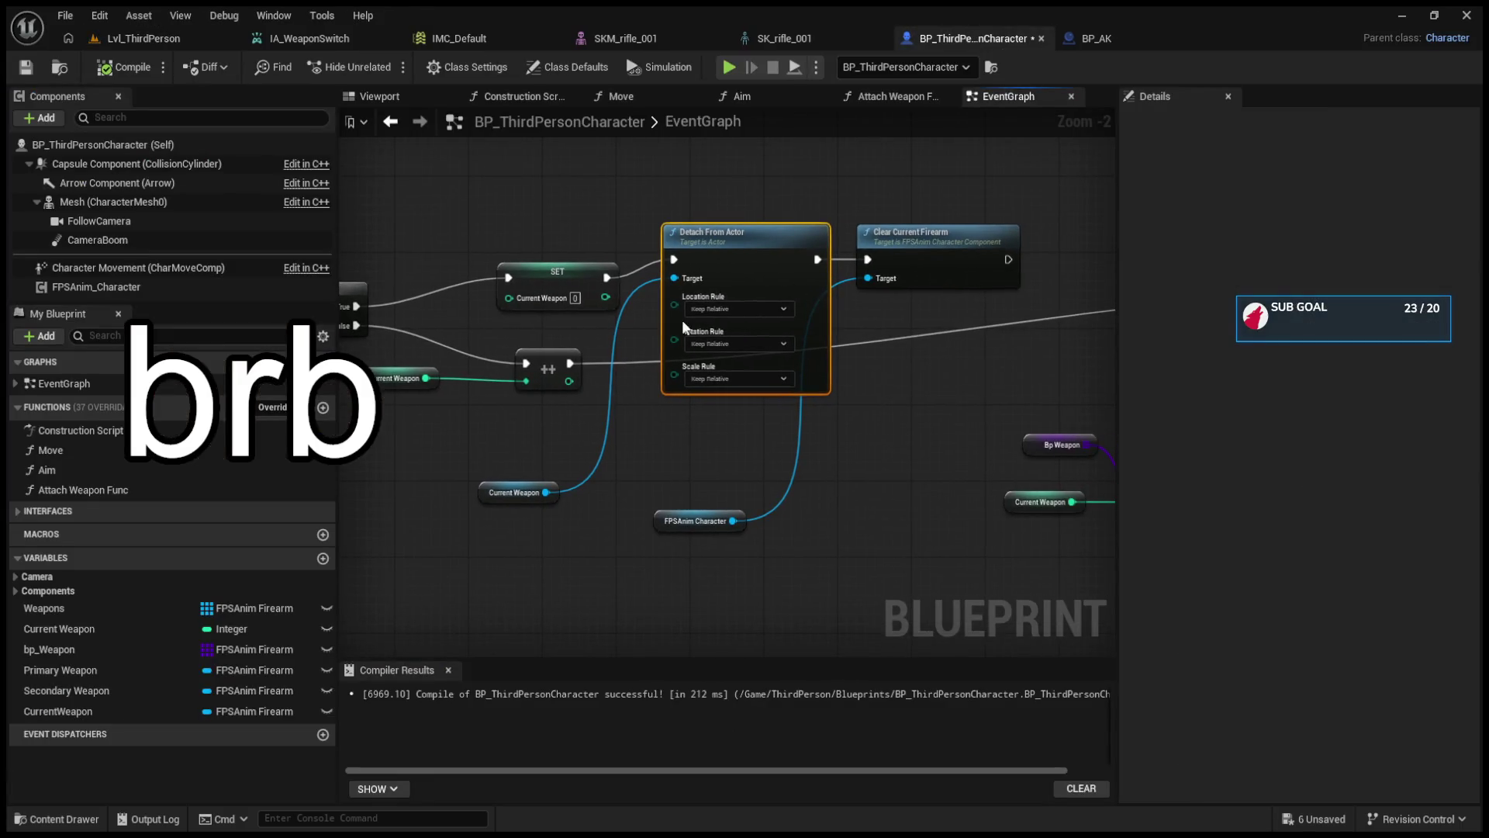
- Move the Current Weapon and FPSAnim Character getters up and duplicate the Detach From Actor and Clear Current Firearm row
{"action": "left_click_drag", "start_coordinate": [500, 486], "coordinate": [592, 191]}
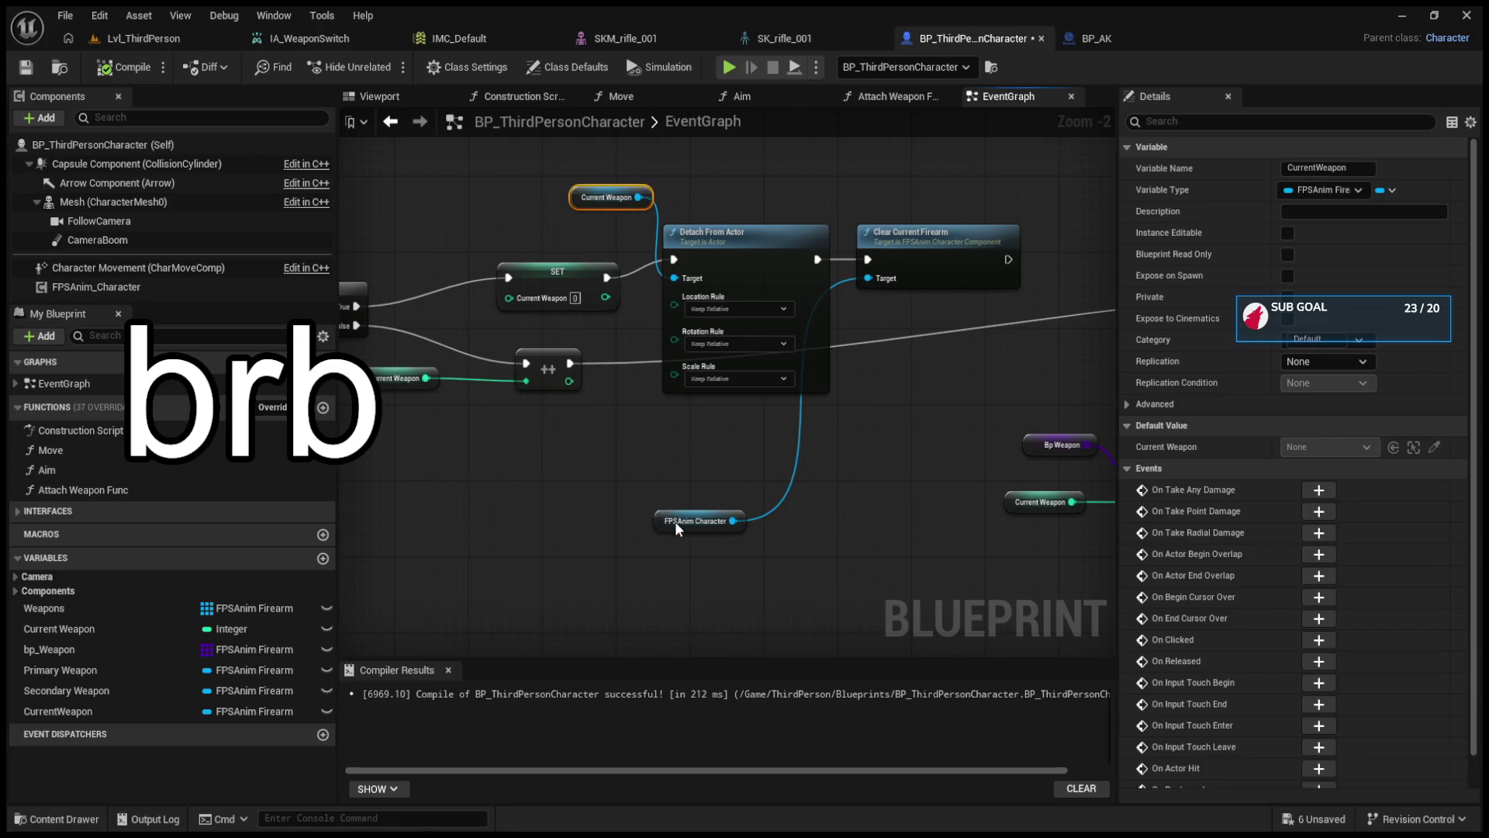
{"action": "left_click_drag", "start_coordinate": [675, 521], "coordinate": [886, 179]}
{"action": "left_click_drag", "start_coordinate": [595, 167], "coordinate": [901, 245]}
{"action": "key", "text": "ctrl+c"}
{"action": "key", "text": "ctrl+v"}
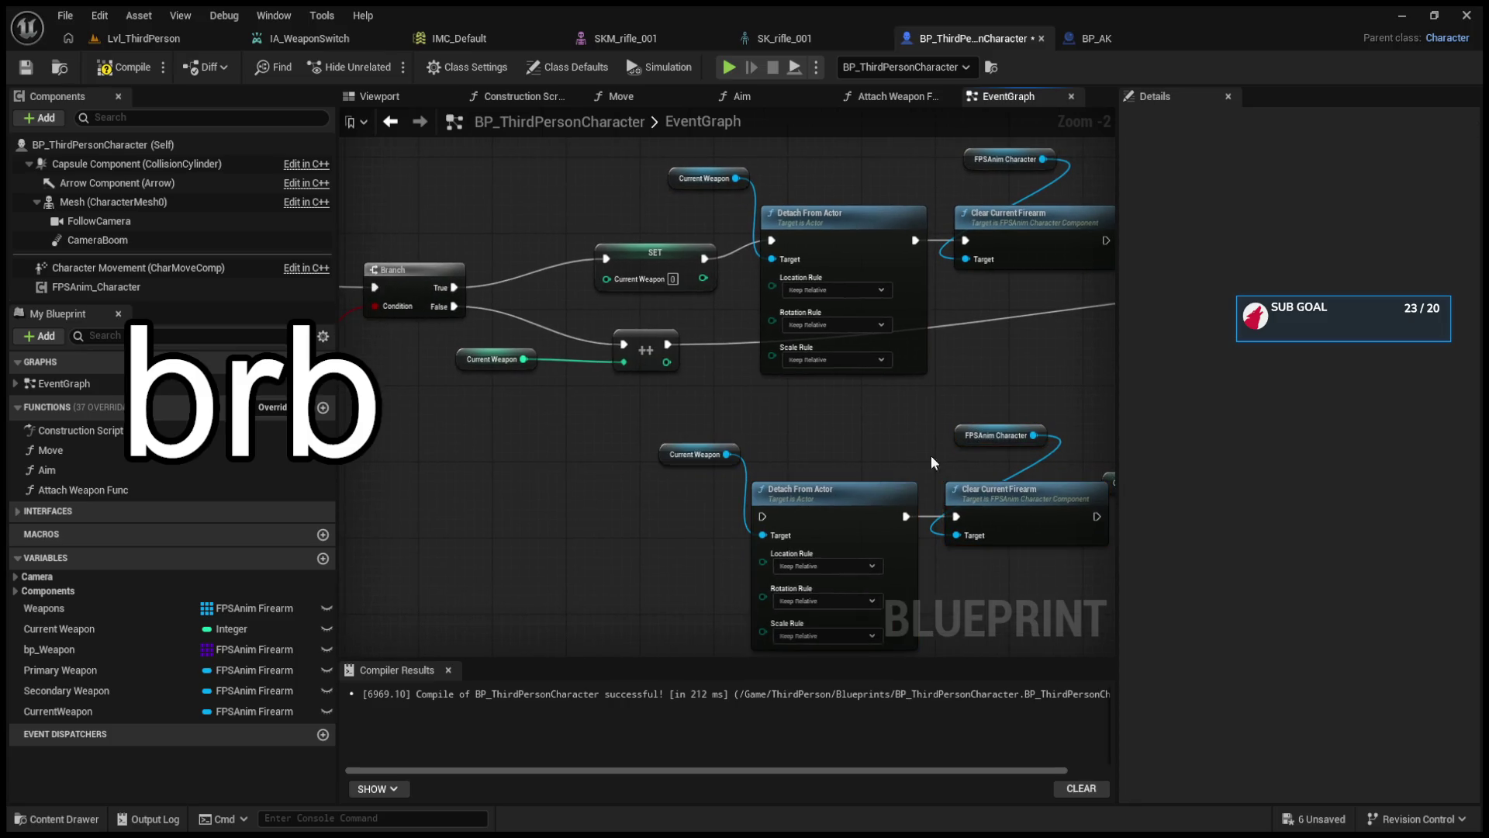
- Delete the unneeded middle nodes and the leftover Detach From Actor node
{"action": "left_click_drag", "start_coordinate": [366, 249], "coordinate": [790, 468]}
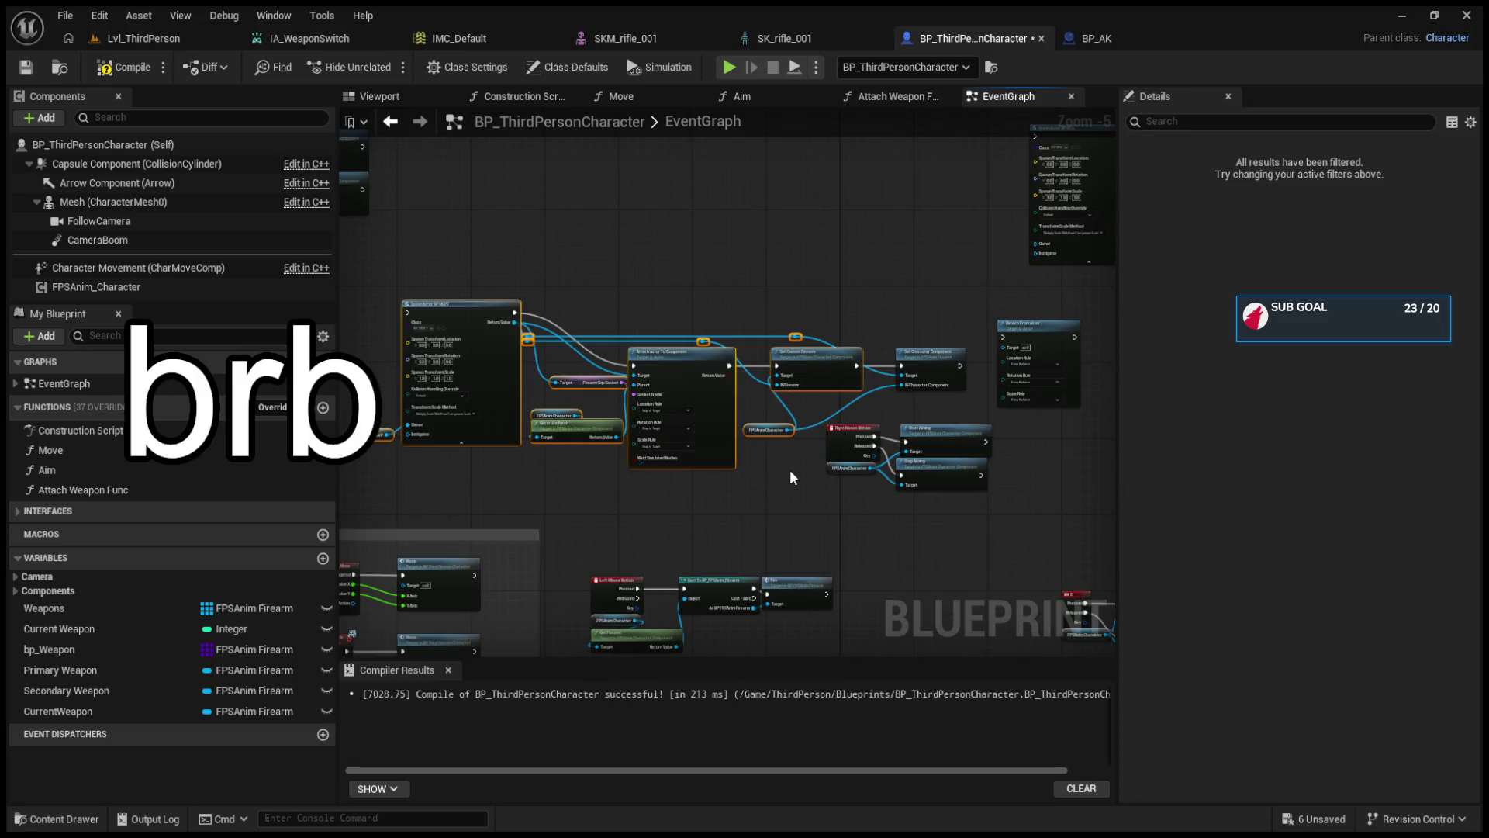
{"action": "key", "text": "Delete"}
{"action": "left_click_drag", "start_coordinate": [850, 318], "coordinate": [1054, 385]}
{"action": "key", "text": "Delete"}
- Rearrange the aiming nodes and lower node row, then start a Play In Editor session of the level
{"action": "left_click_drag", "start_coordinate": [840, 414], "coordinate": [751, 380]}
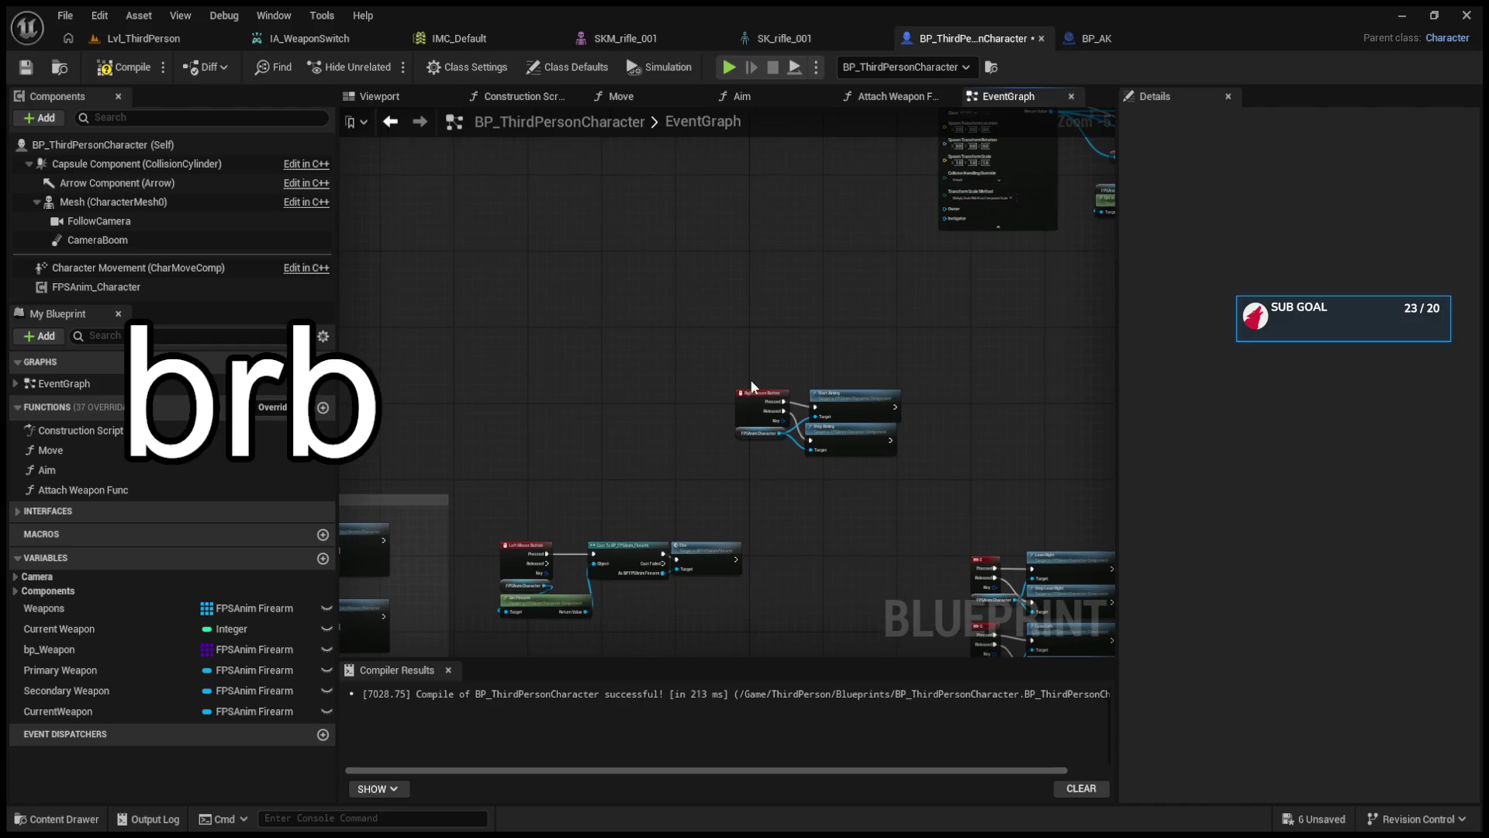
{"action": "scroll", "coordinate": [805, 459], "scroll_direction": "up", "scroll_amount": 4}
{"action": "left_click_drag", "start_coordinate": [641, 286], "coordinate": [915, 434]}
{"action": "mouse_move", "coordinate": [790, 330]}
{"action": "left_mouse_down"}
{"action": "mouse_move", "coordinate": [892, 529]}
{"action": "mouse_move", "coordinate": [869, 515]}
{"action": "left_mouse_up"}
{"action": "scroll", "coordinate": [659, 554], "scroll_direction": "up", "scroll_amount": 1}
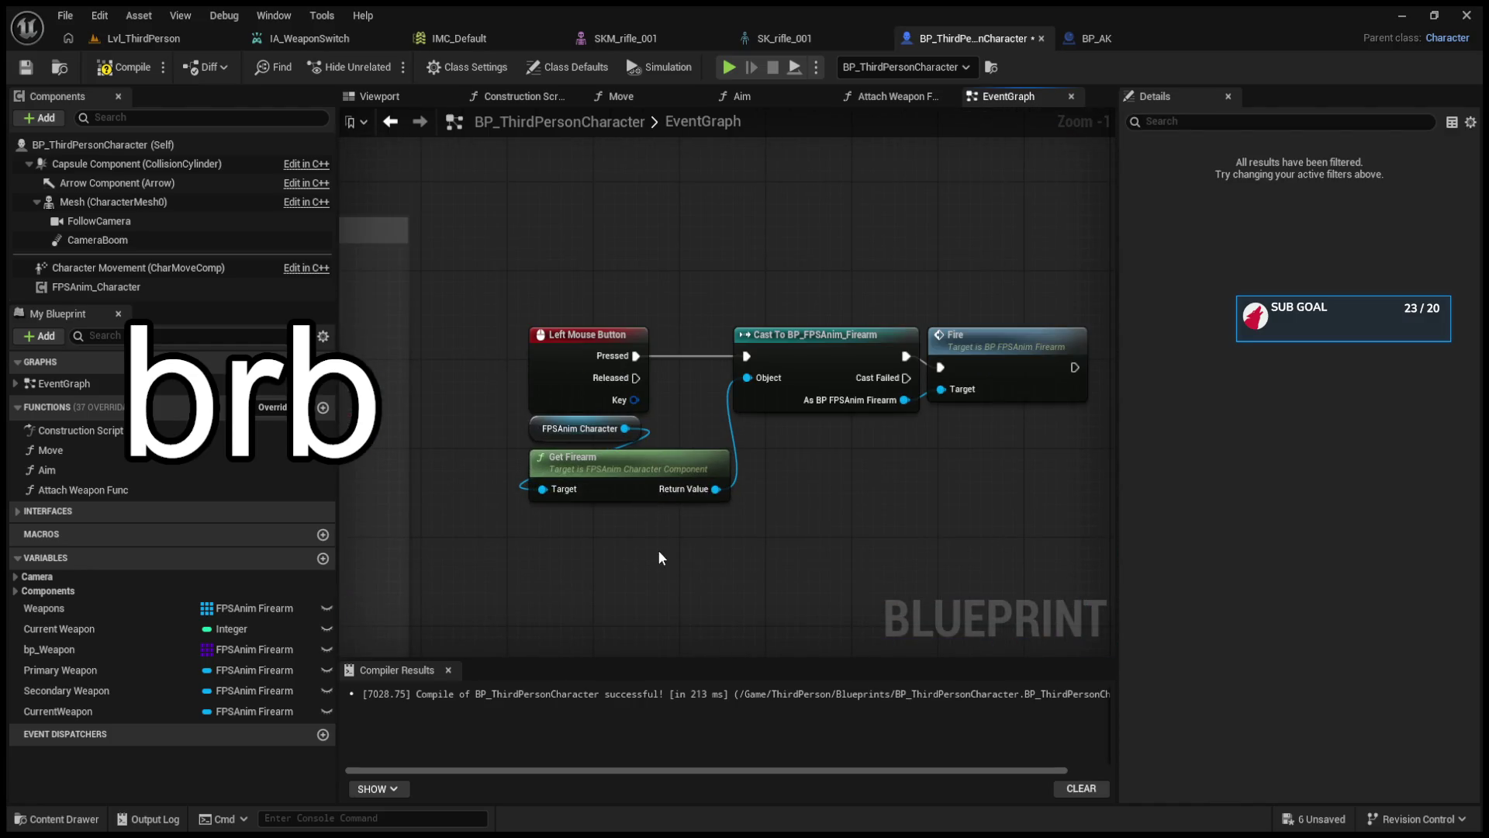
{"action": "scroll", "coordinate": [659, 557], "scroll_direction": "down", "scroll_amount": 3}
{"action": "scroll", "coordinate": [674, 445], "scroll_direction": "up", "scroll_amount": 1}
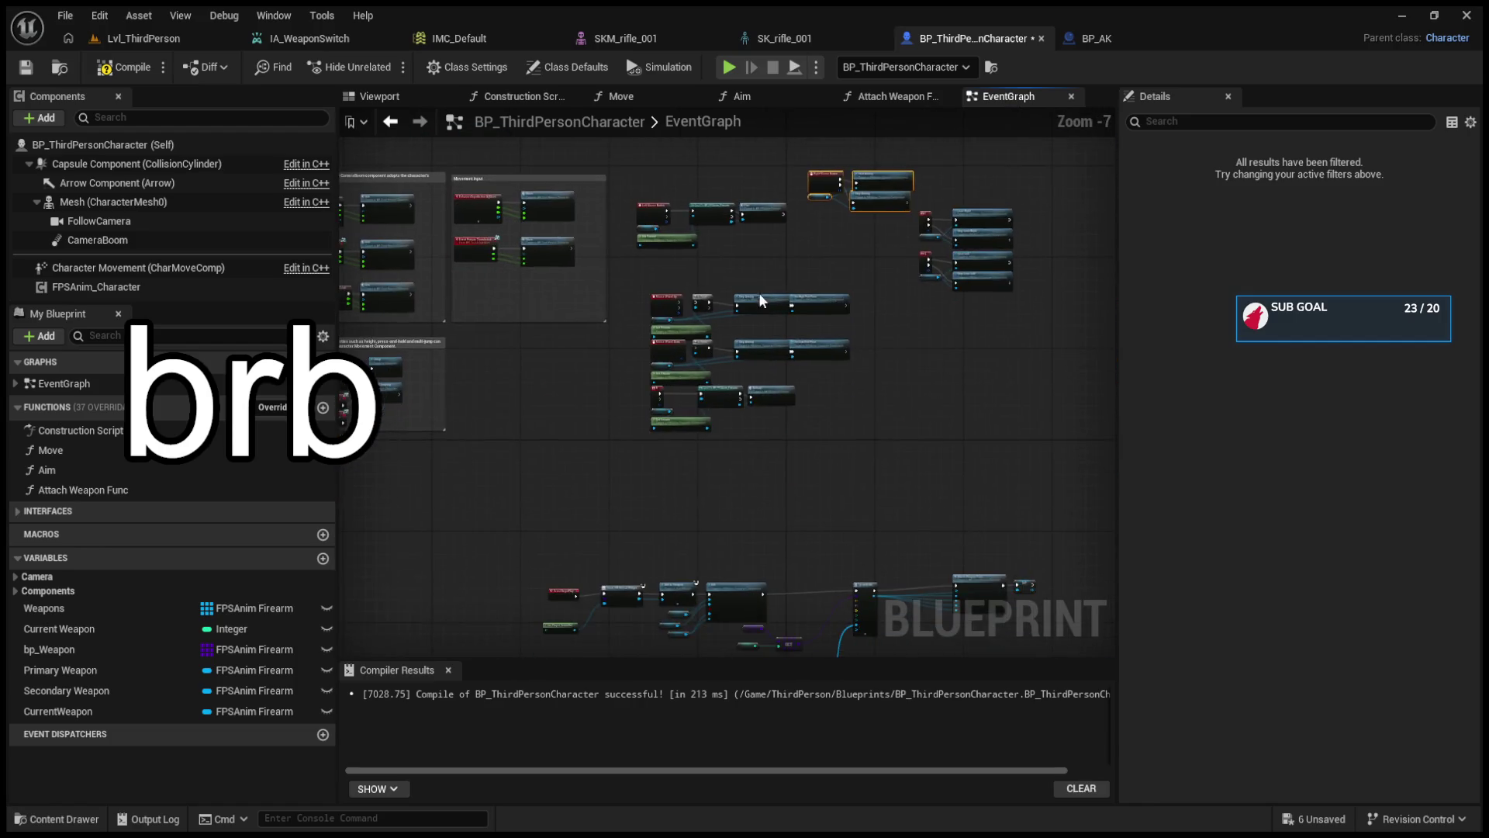
{"action": "left_click_drag", "start_coordinate": [490, 424], "coordinate": [1039, 642]}
{"action": "scroll", "coordinate": [801, 541], "scroll_direction": "down", "scroll_amount": 2}
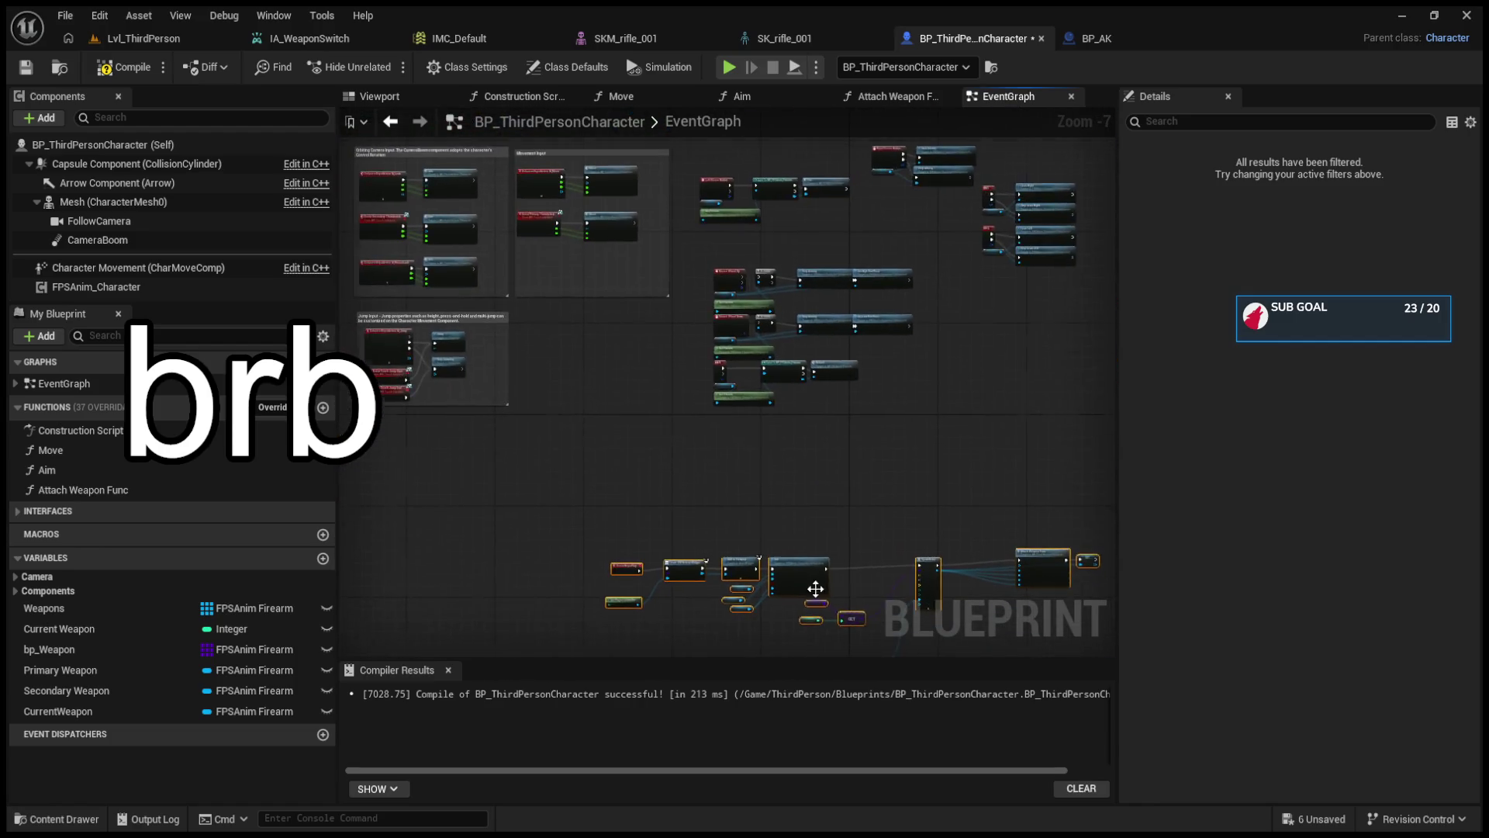
{"action": "mouse_move", "coordinate": [791, 572]}
{"action": "left_mouse_down"}
{"action": "mouse_move", "coordinate": [705, 233]}
{"action": "mouse_move", "coordinate": [715, 197]}
{"action": "left_mouse_up"}
{"action": "scroll", "coordinate": [715, 197], "scroll_direction": "up", "scroll_amount": 2}
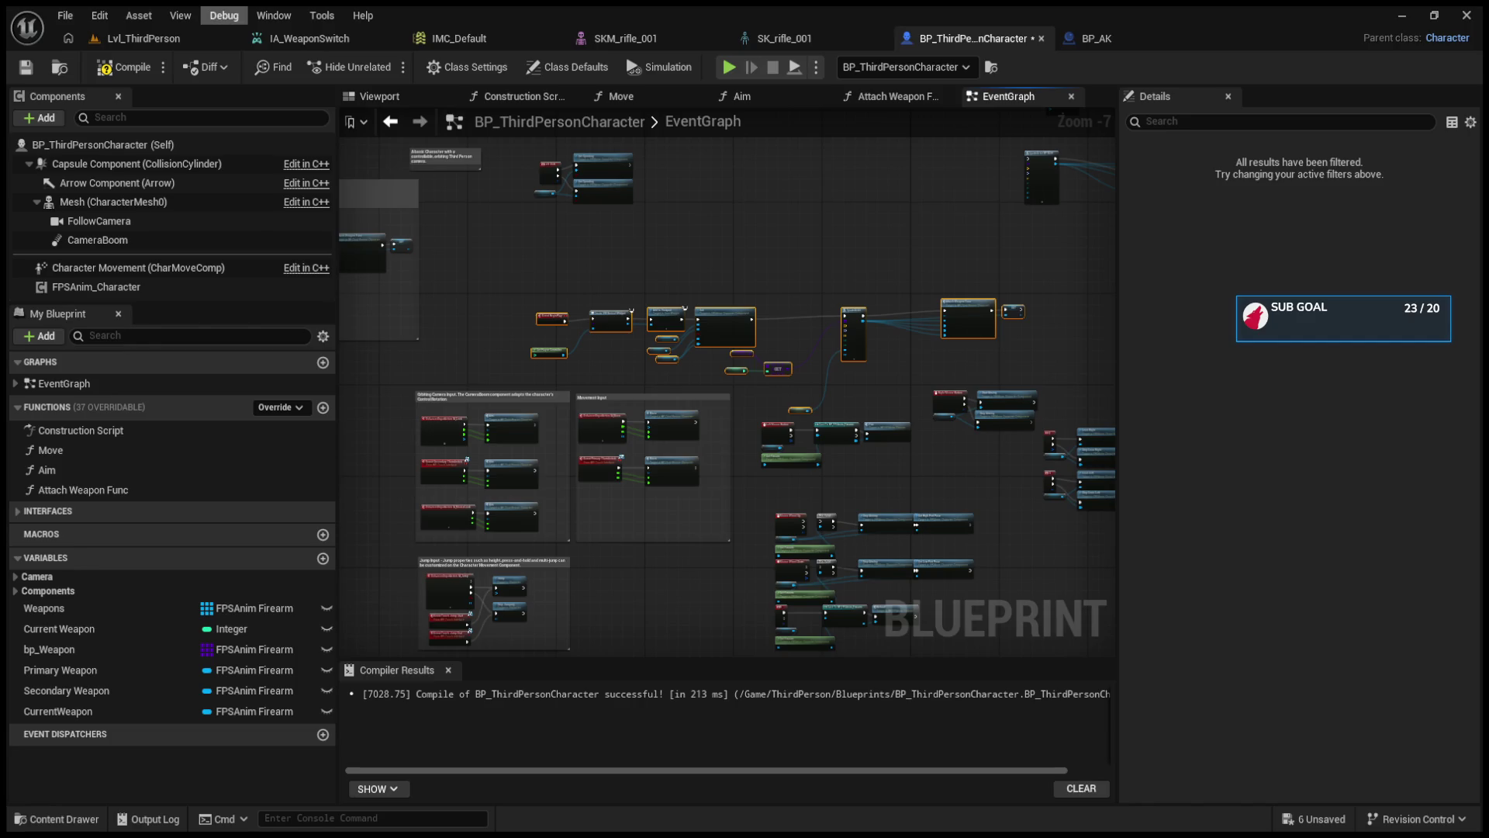
{"action": "left_click", "coordinate": [139, 38]}
{"action": "left_click", "coordinate": [388, 67]}
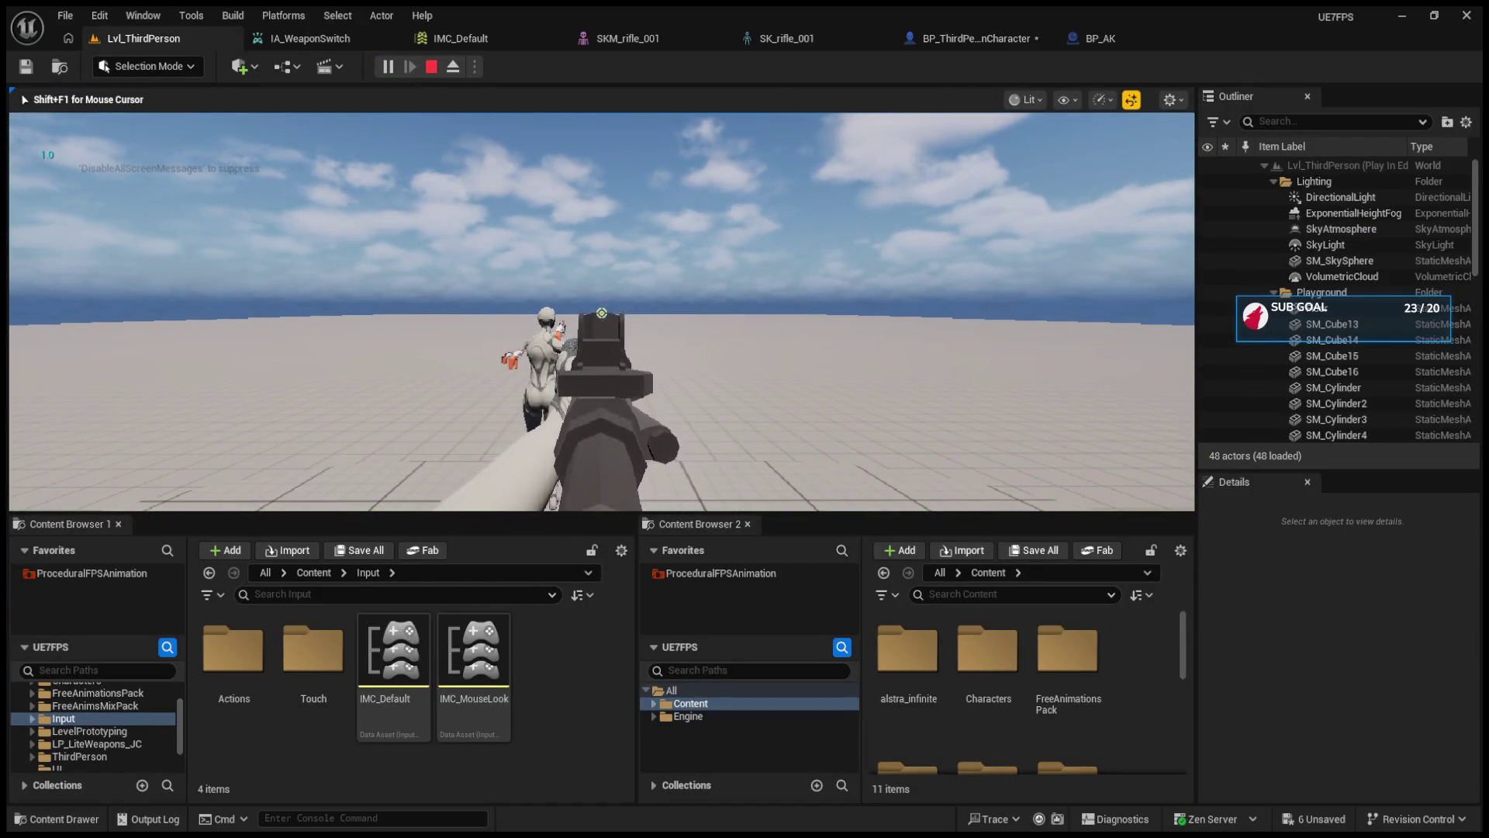
- Swap repeatedly between the black rifle and white-and-orange AK, then eject with F8 and stop play
{"action": "scroll", "coordinate": [602, 312], "scroll_direction": "down", "scroll_amount": 1}
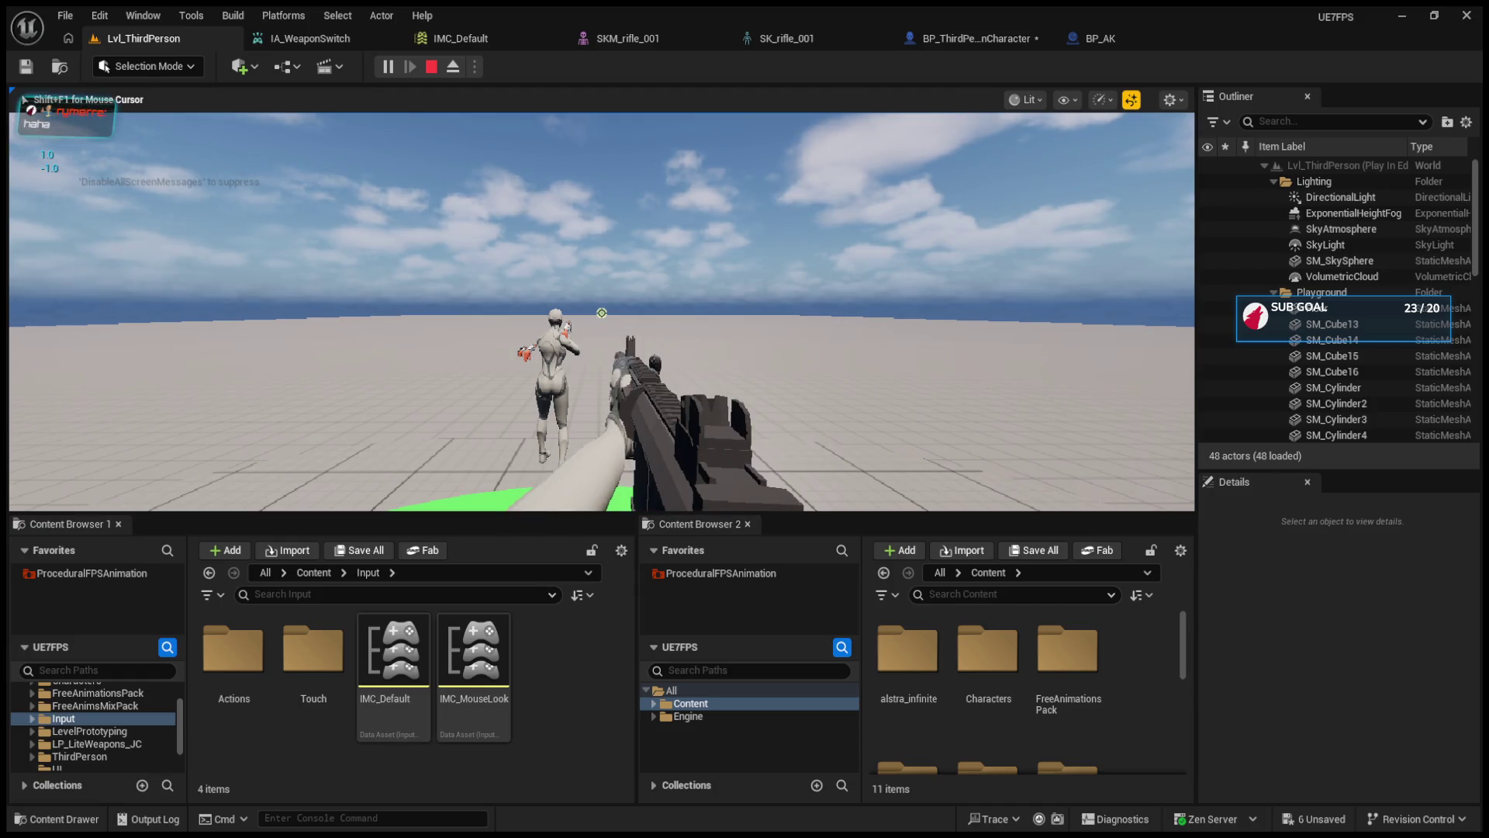
{"action": "scroll", "coordinate": [602, 312], "scroll_direction": "down", "scroll_amount": 1}
{"action": "scroll", "coordinate": [602, 312], "scroll_direction": "up", "scroll_amount": 1}
{"action": "scroll", "coordinate": [602, 312], "scroll_direction": "down", "scroll_amount": 1}
{"action": "scroll", "coordinate": [602, 312], "scroll_direction": "up", "scroll_amount": 1}
{"action": "scroll", "coordinate": [602, 312], "scroll_direction": "down", "scroll_amount": 1}
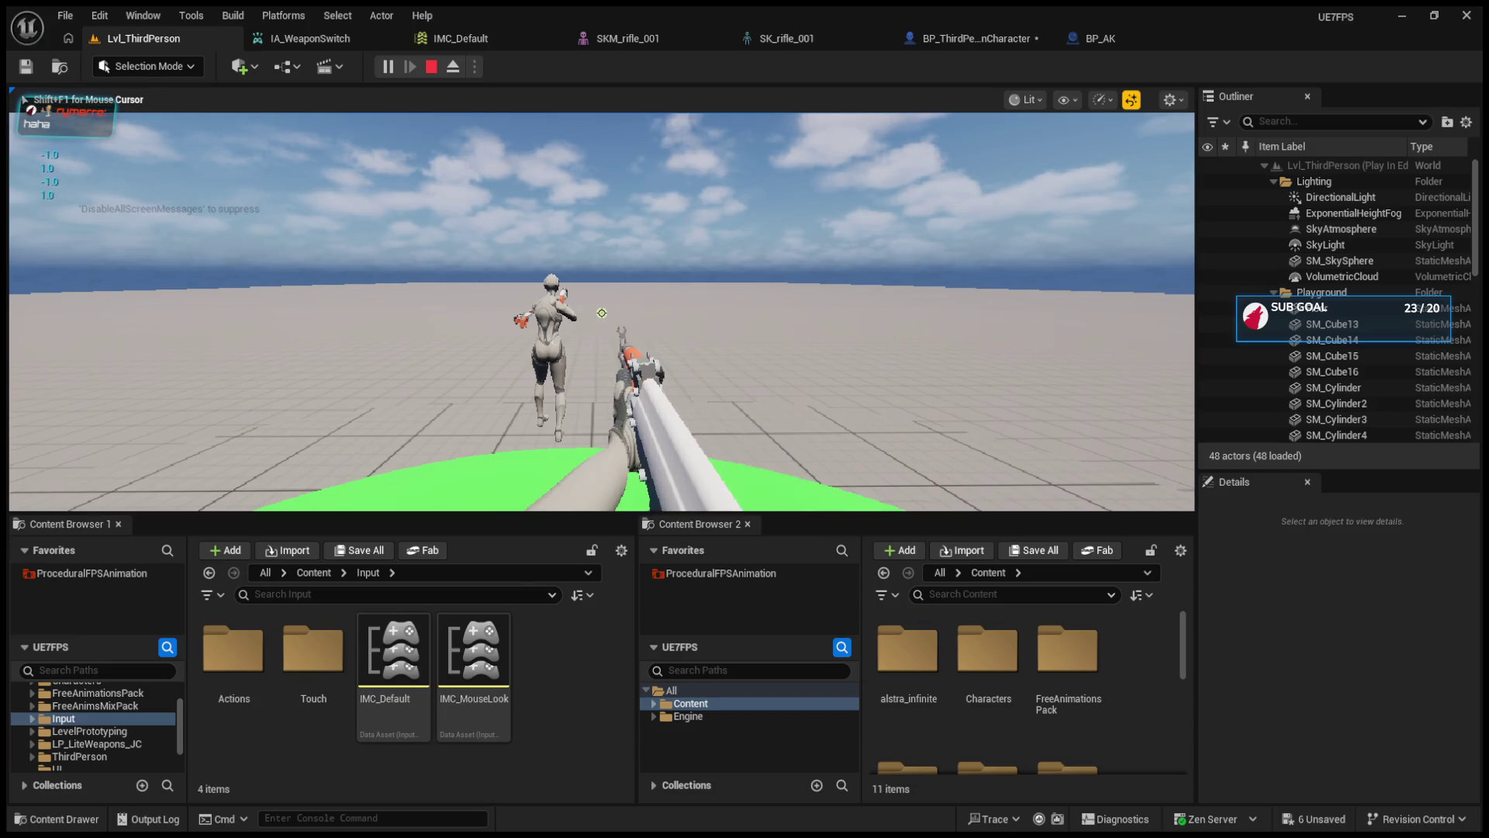
{"action": "scroll", "coordinate": [602, 312], "scroll_direction": "up", "scroll_amount": 1}
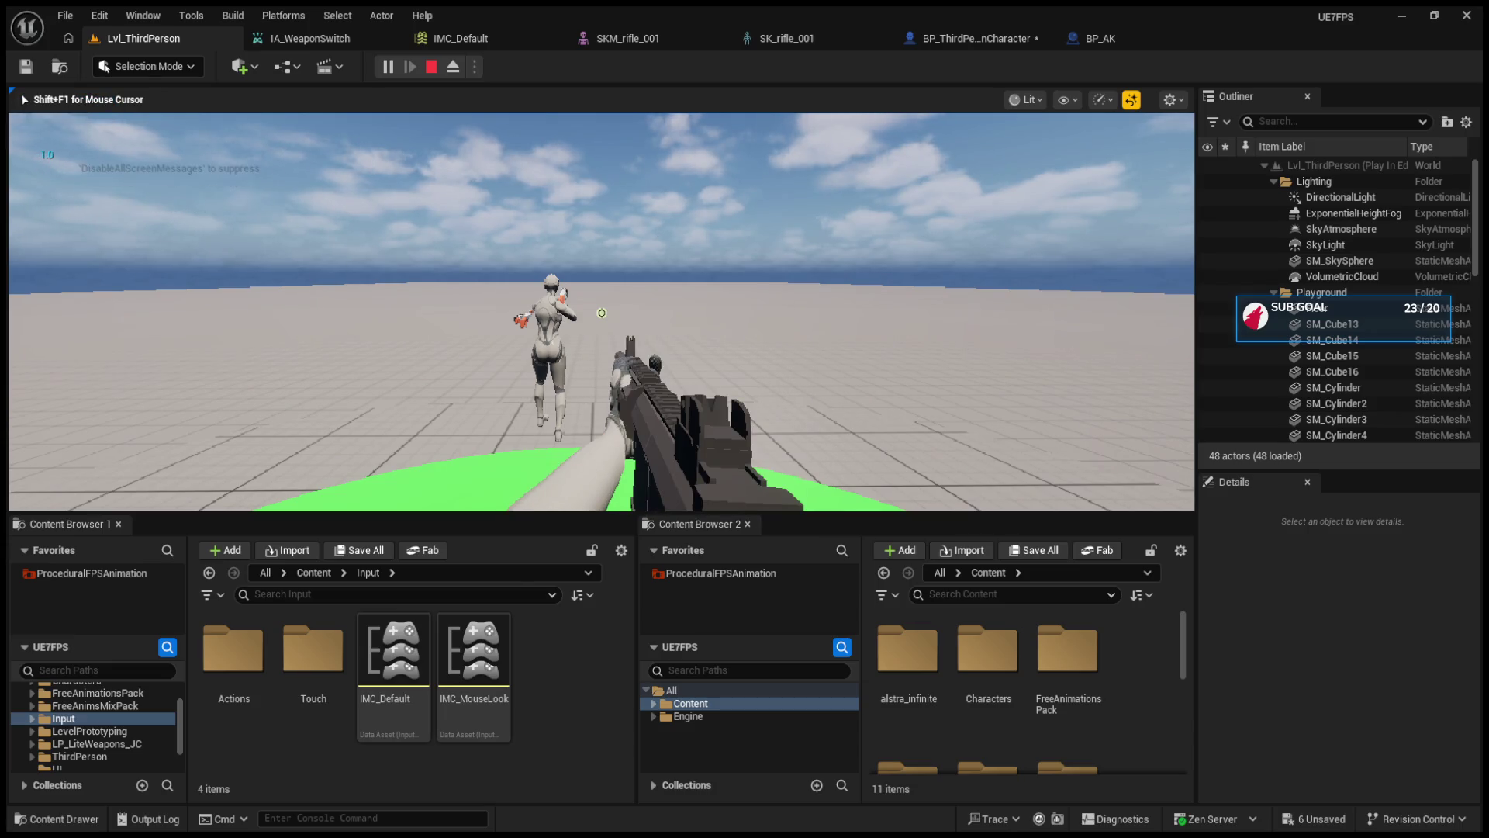
{"action": "scroll", "coordinate": [602, 313], "scroll_direction": "down", "scroll_amount": 1}
{"action": "scroll", "coordinate": [602, 312], "scroll_direction": "up", "scroll_amount": 1}
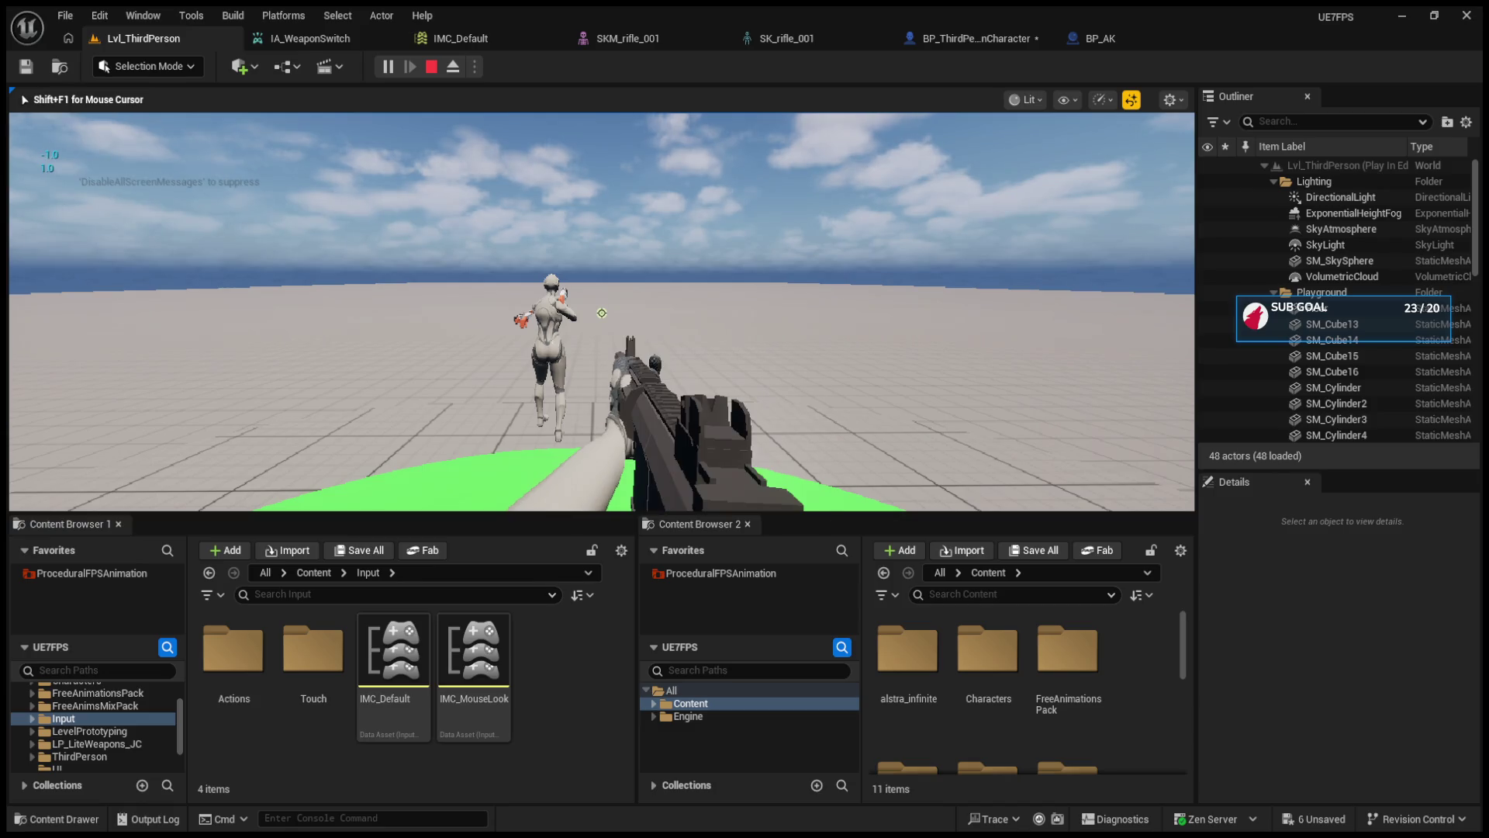
{"action": "scroll", "coordinate": [602, 313], "scroll_direction": "down", "scroll_amount": 1}
{"action": "scroll", "coordinate": [602, 312], "scroll_direction": "up", "scroll_amount": 1}
{"action": "scroll", "coordinate": [602, 313], "scroll_direction": "down", "scroll_amount": 1}
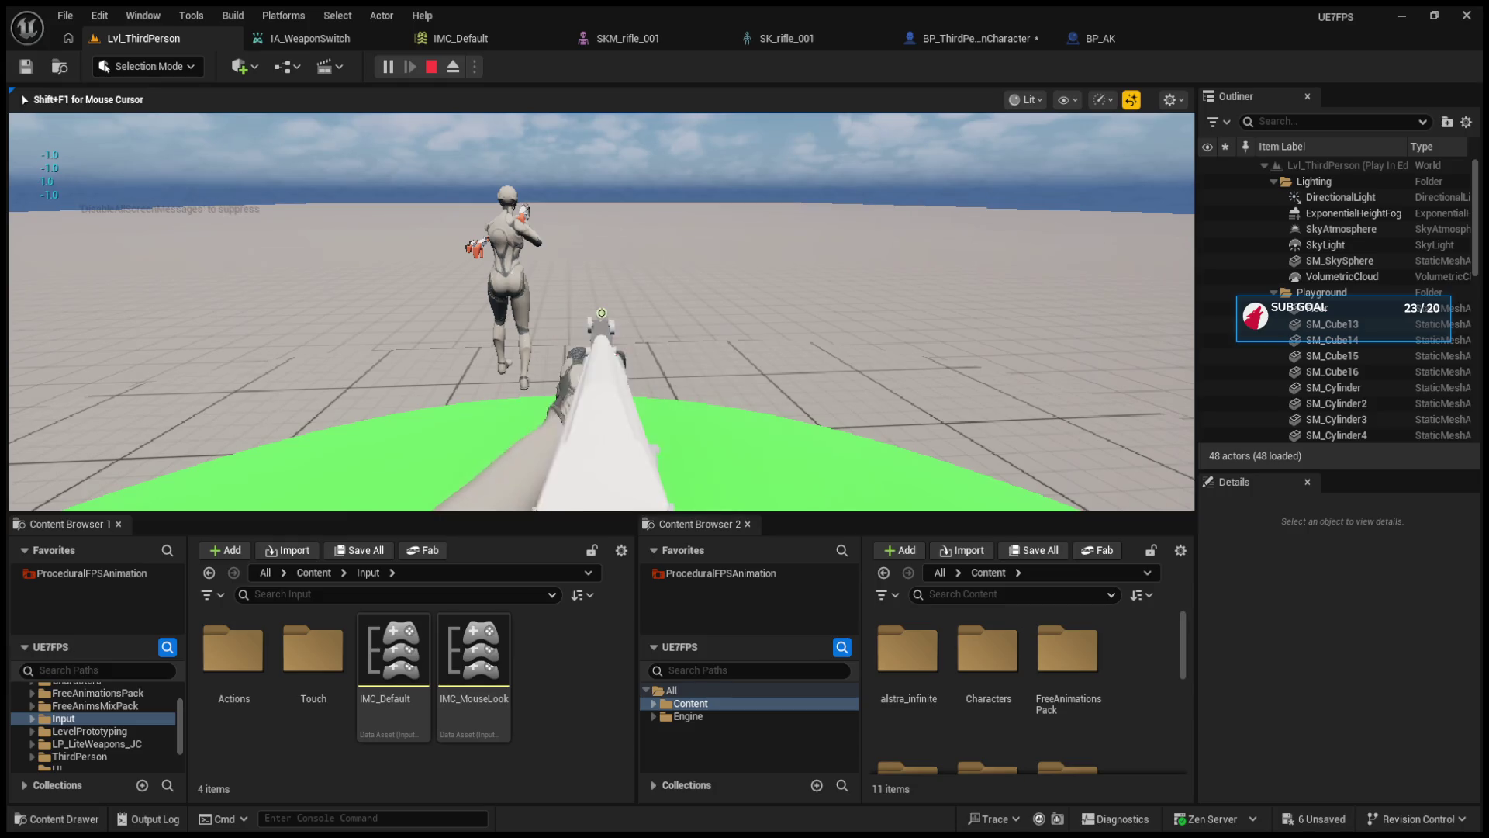
{"action": "scroll", "coordinate": [602, 312], "scroll_direction": "up", "scroll_amount": 1}
{"action": "scroll", "coordinate": [602, 312], "scroll_direction": "down", "scroll_amount": 1}
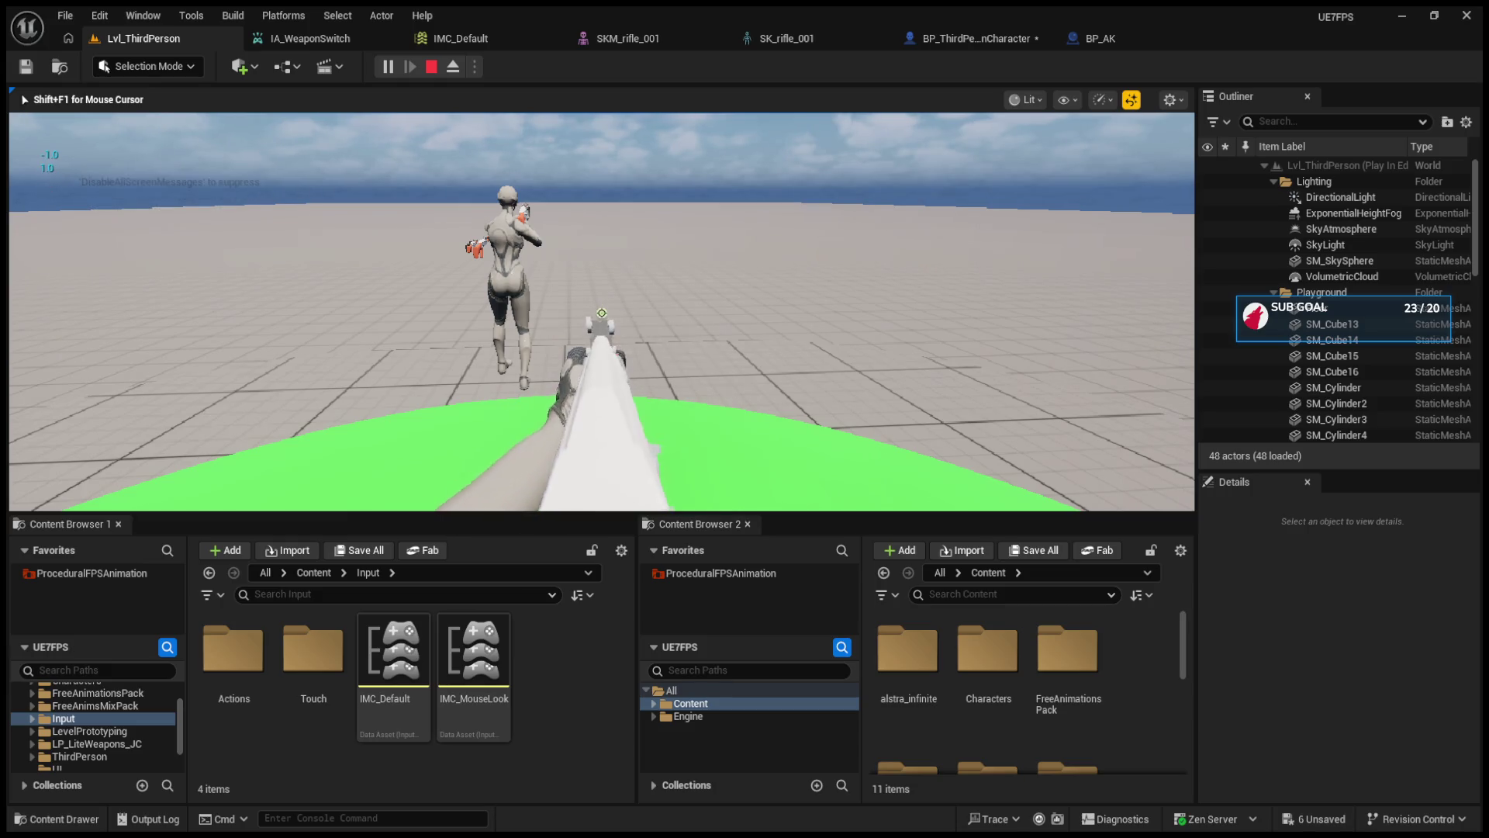
{"action": "scroll", "coordinate": [602, 312], "scroll_direction": "up", "scroll_amount": 3}
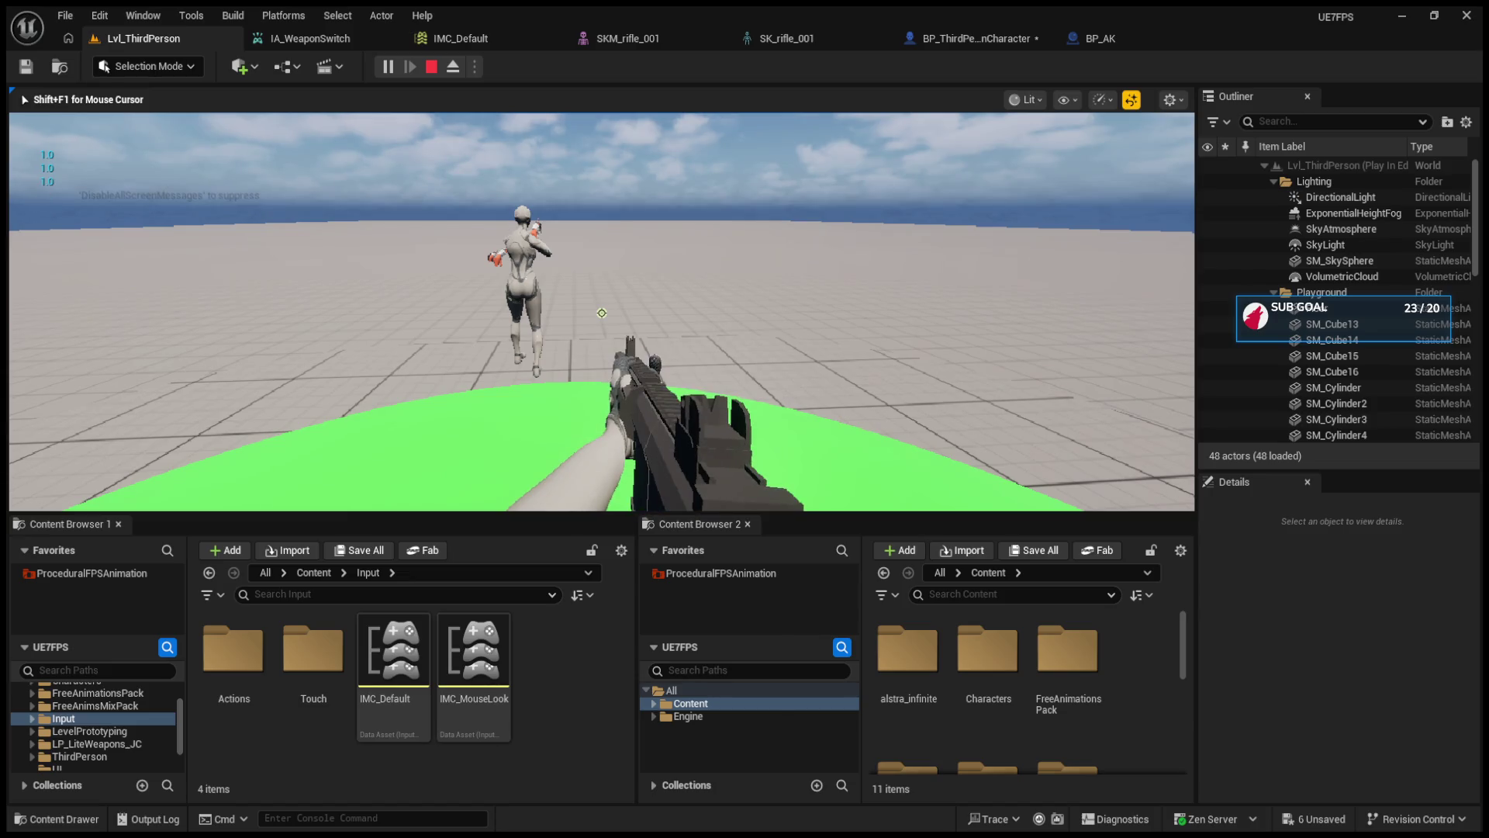
{"action": "scroll", "coordinate": [602, 313], "scroll_direction": "down", "scroll_amount": 1}
{"action": "scroll", "coordinate": [602, 312], "scroll_direction": "up", "scroll_amount": 1}
{"action": "scroll", "coordinate": [602, 312], "scroll_direction": "down", "scroll_amount": 1}
{"action": "scroll", "coordinate": [602, 312], "scroll_direction": "up", "scroll_amount": 1}
{"action": "scroll", "coordinate": [601, 313], "scroll_direction": "down", "scroll_amount": 1}
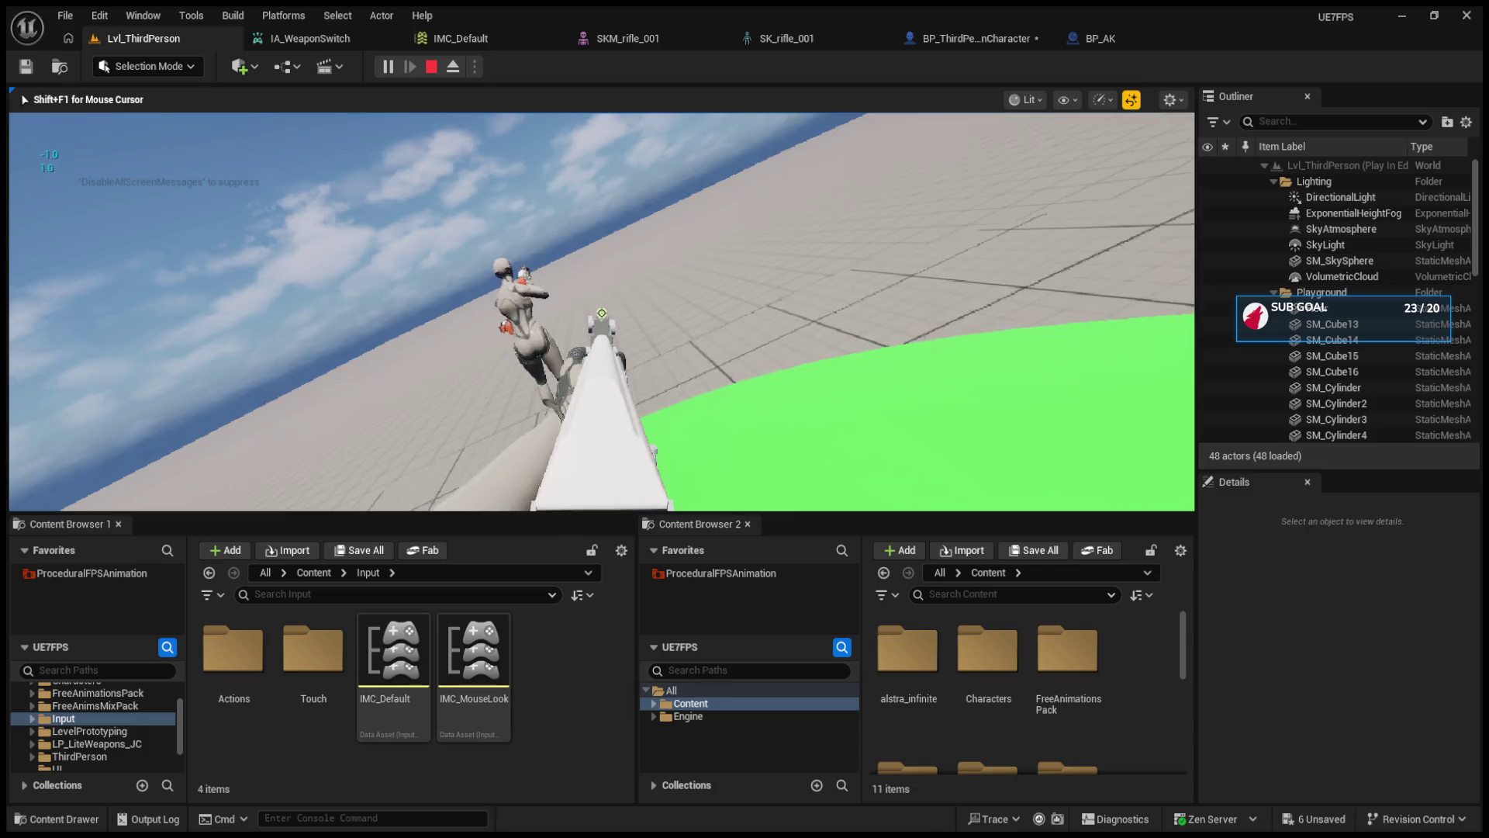
{"action": "scroll", "coordinate": [602, 313], "scroll_direction": "down", "scroll_amount": 1}
{"action": "scroll", "coordinate": [602, 312], "scroll_direction": "up", "scroll_amount": 1}
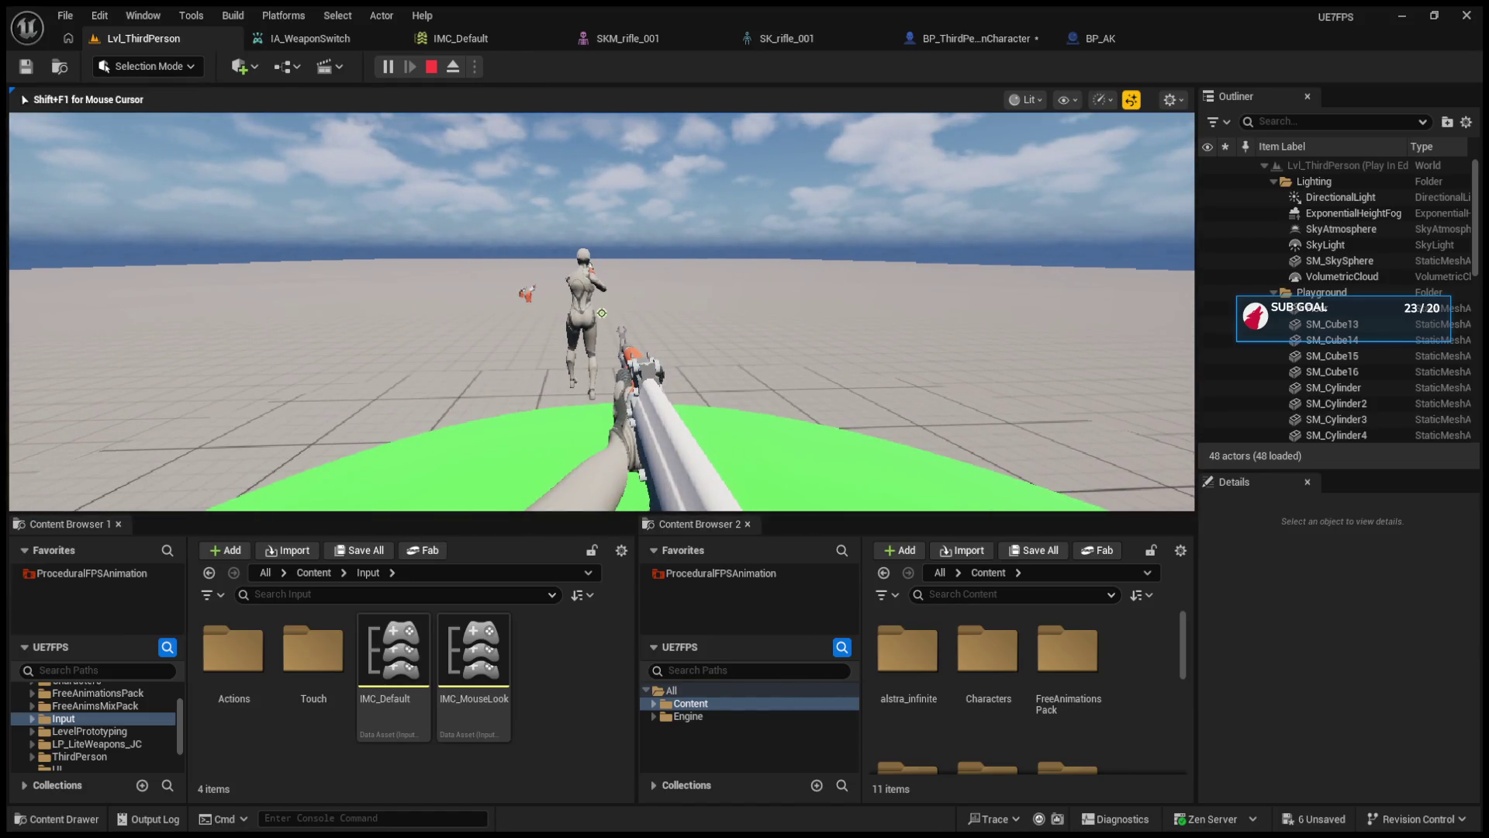
{"action": "key", "text": "F8"}
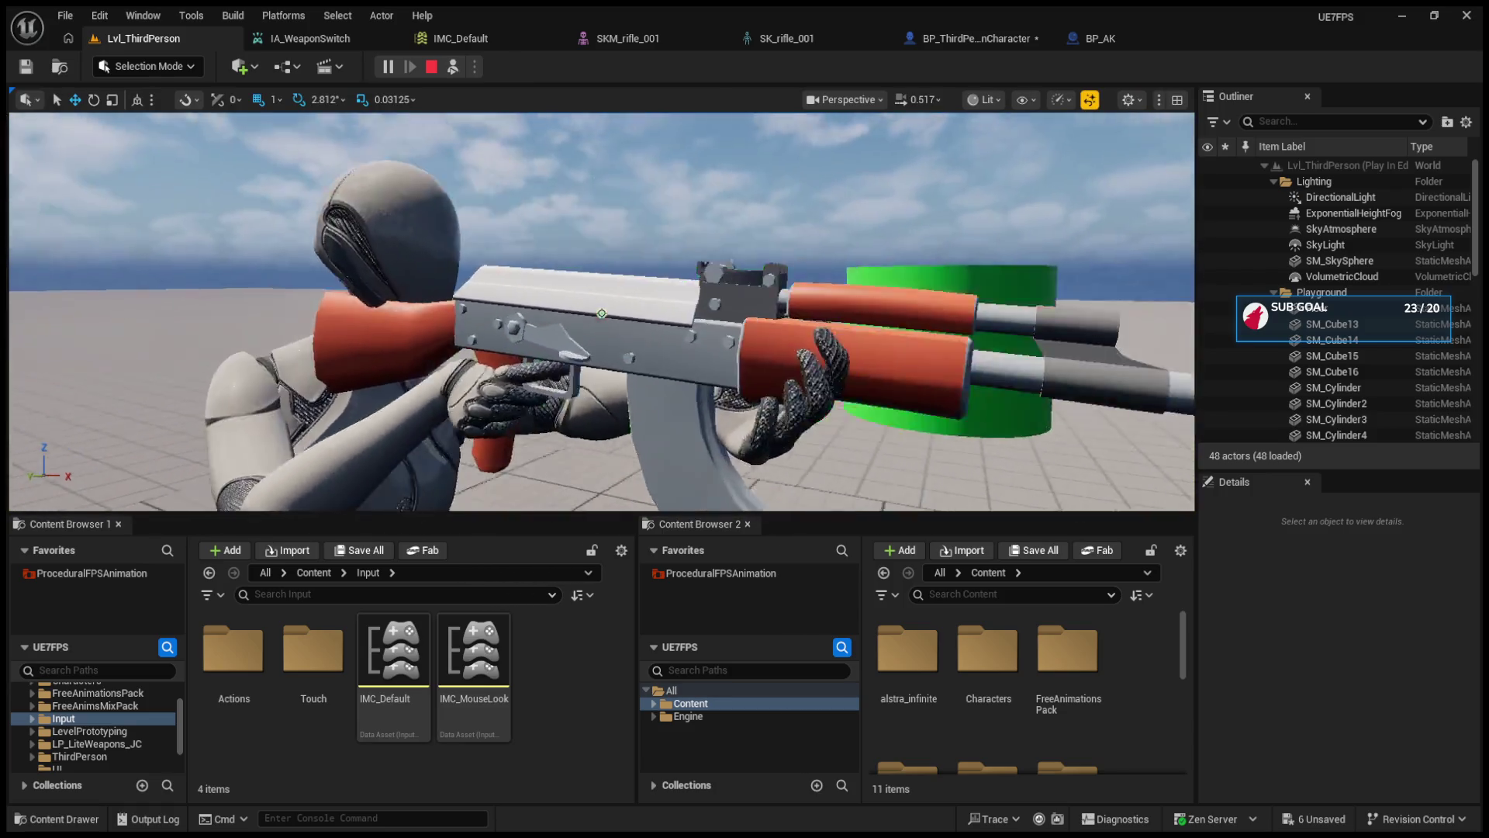
{"action": "key", "text": "Escape"}
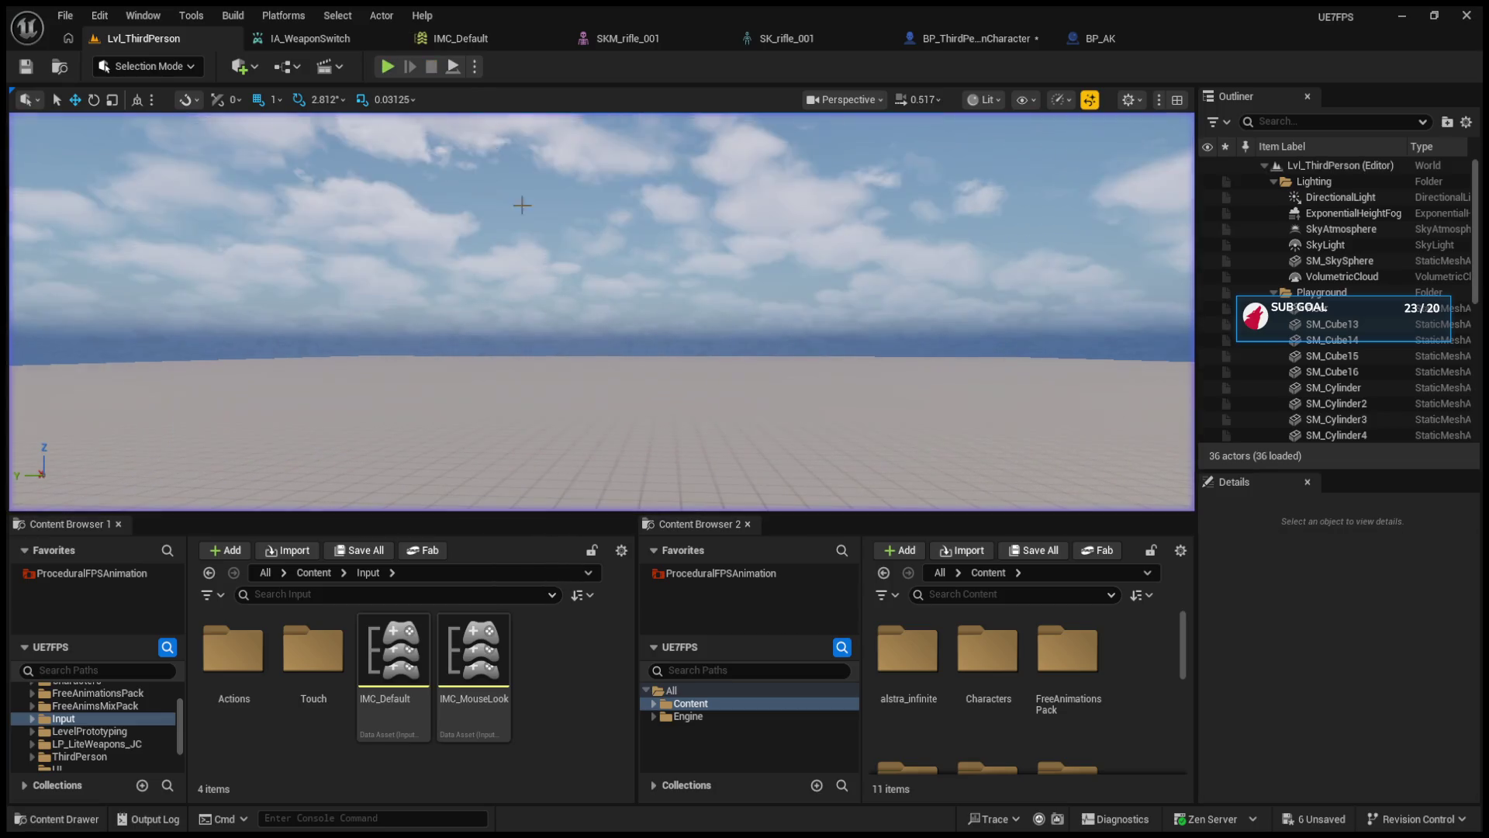
- Look over the BP_AK blueprint and the character EventGraph, then return to the level editor
{"action": "left_click", "coordinate": [1122, 36]}
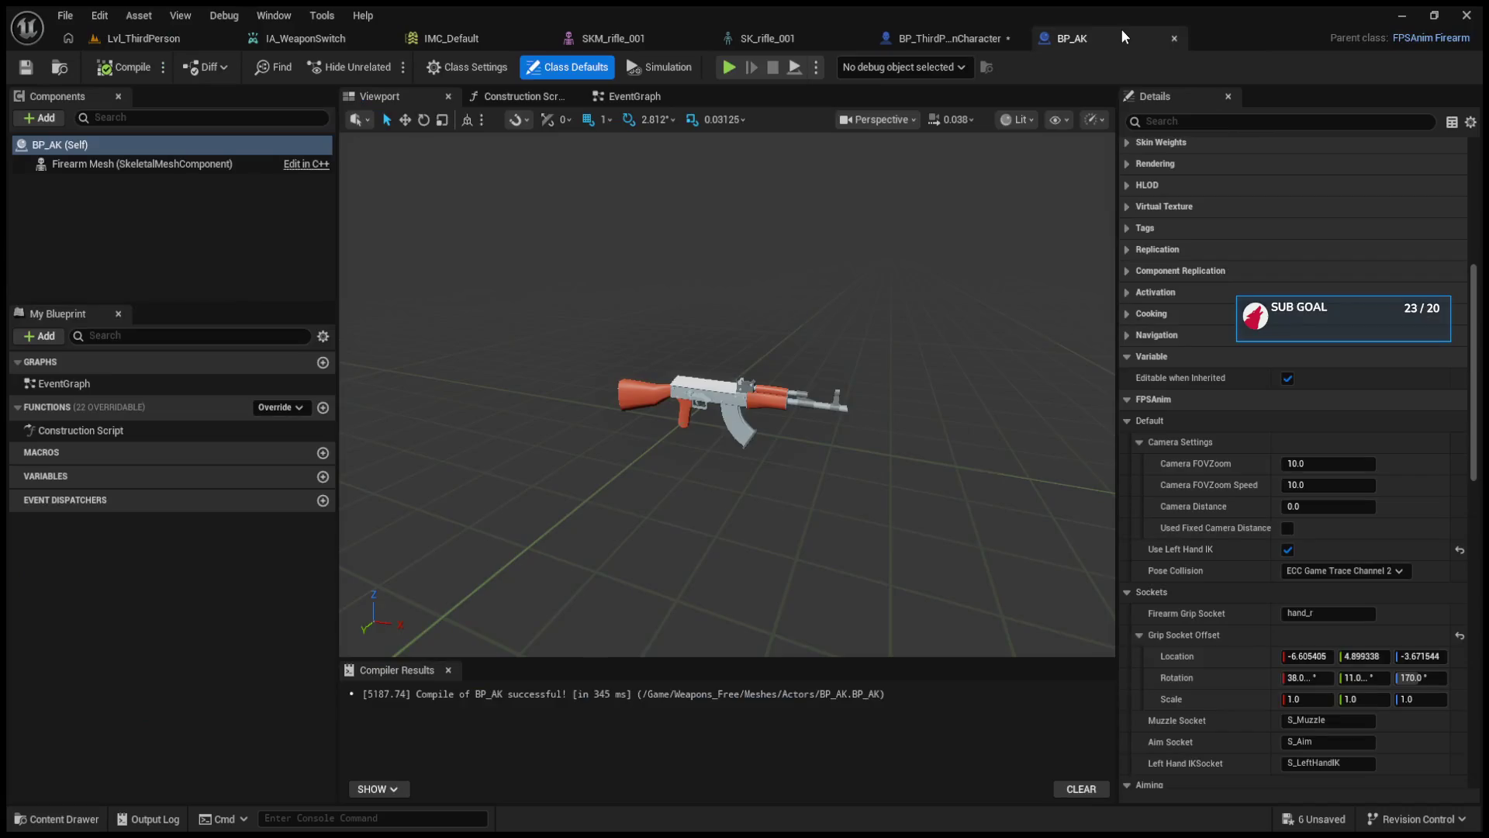
{"action": "left_click", "coordinate": [173, 38]}
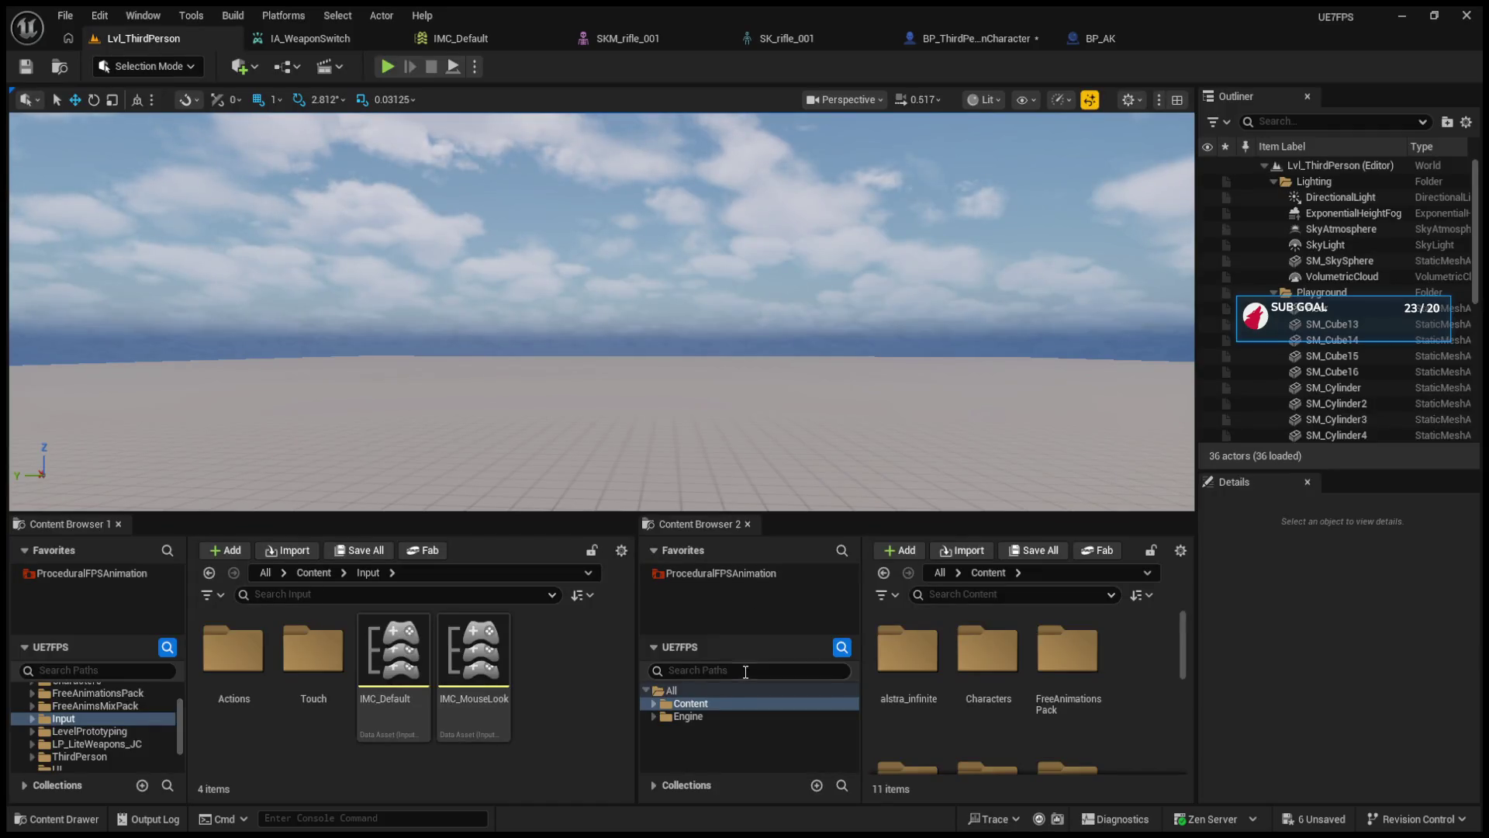
{"action": "left_click", "coordinate": [654, 703]}
{"action": "scroll", "coordinate": [775, 714], "scroll_direction": "down", "scroll_amount": 1}
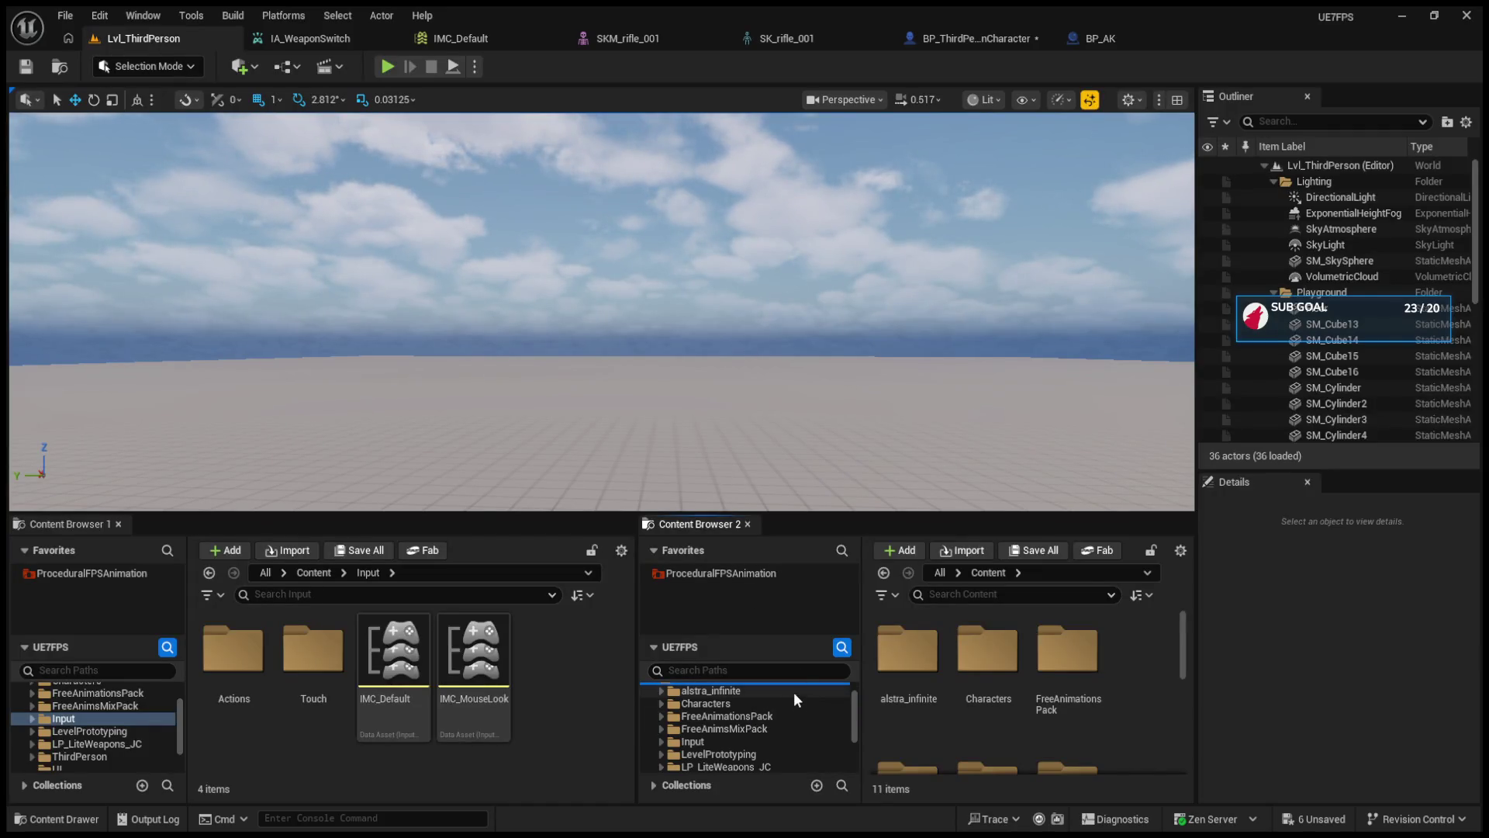
{"action": "left_click", "coordinate": [970, 40]}
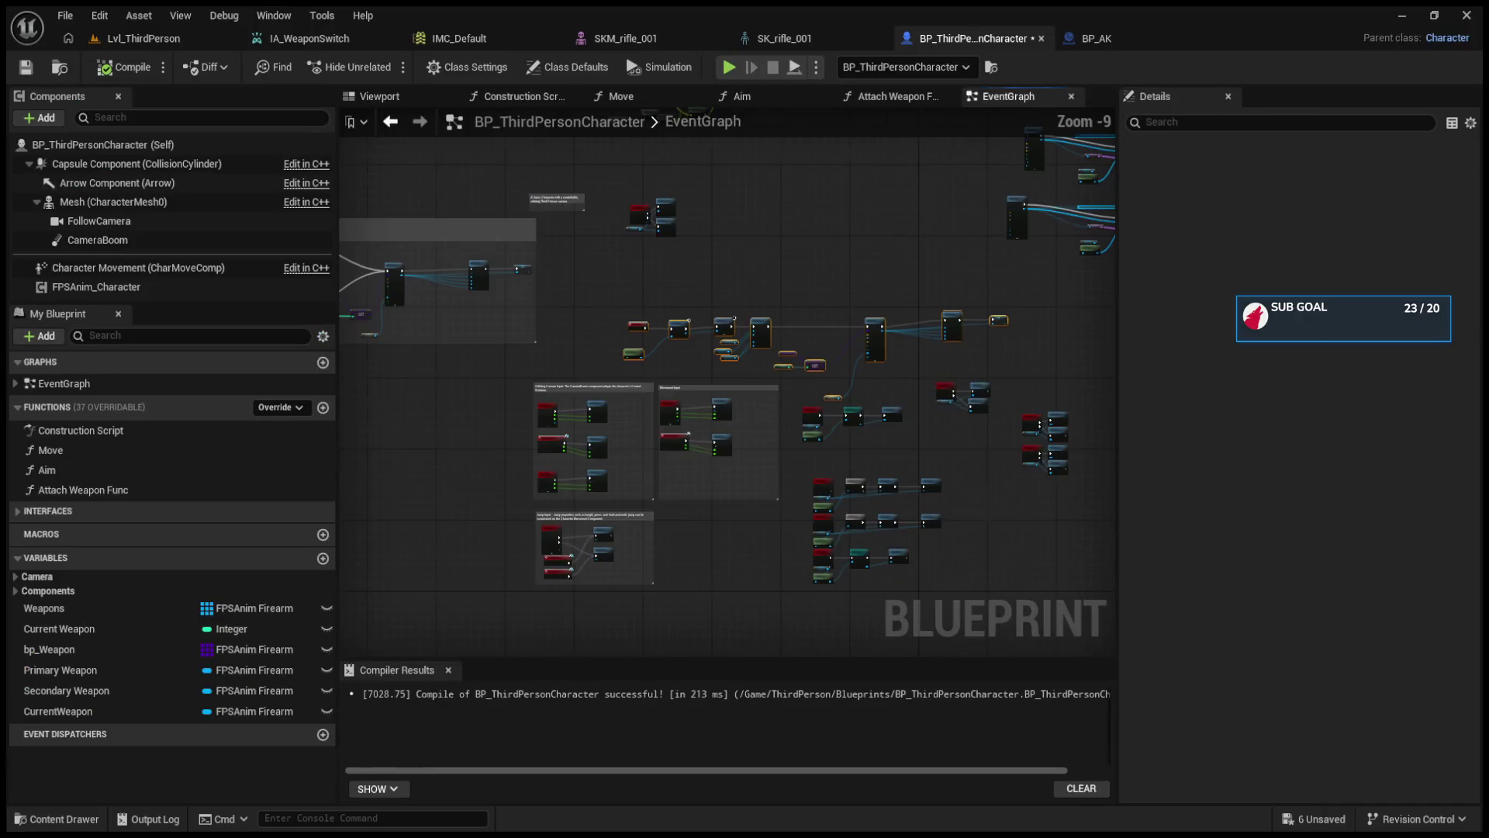
{"action": "scroll", "coordinate": [844, 417], "scroll_direction": "up", "scroll_amount": 6}
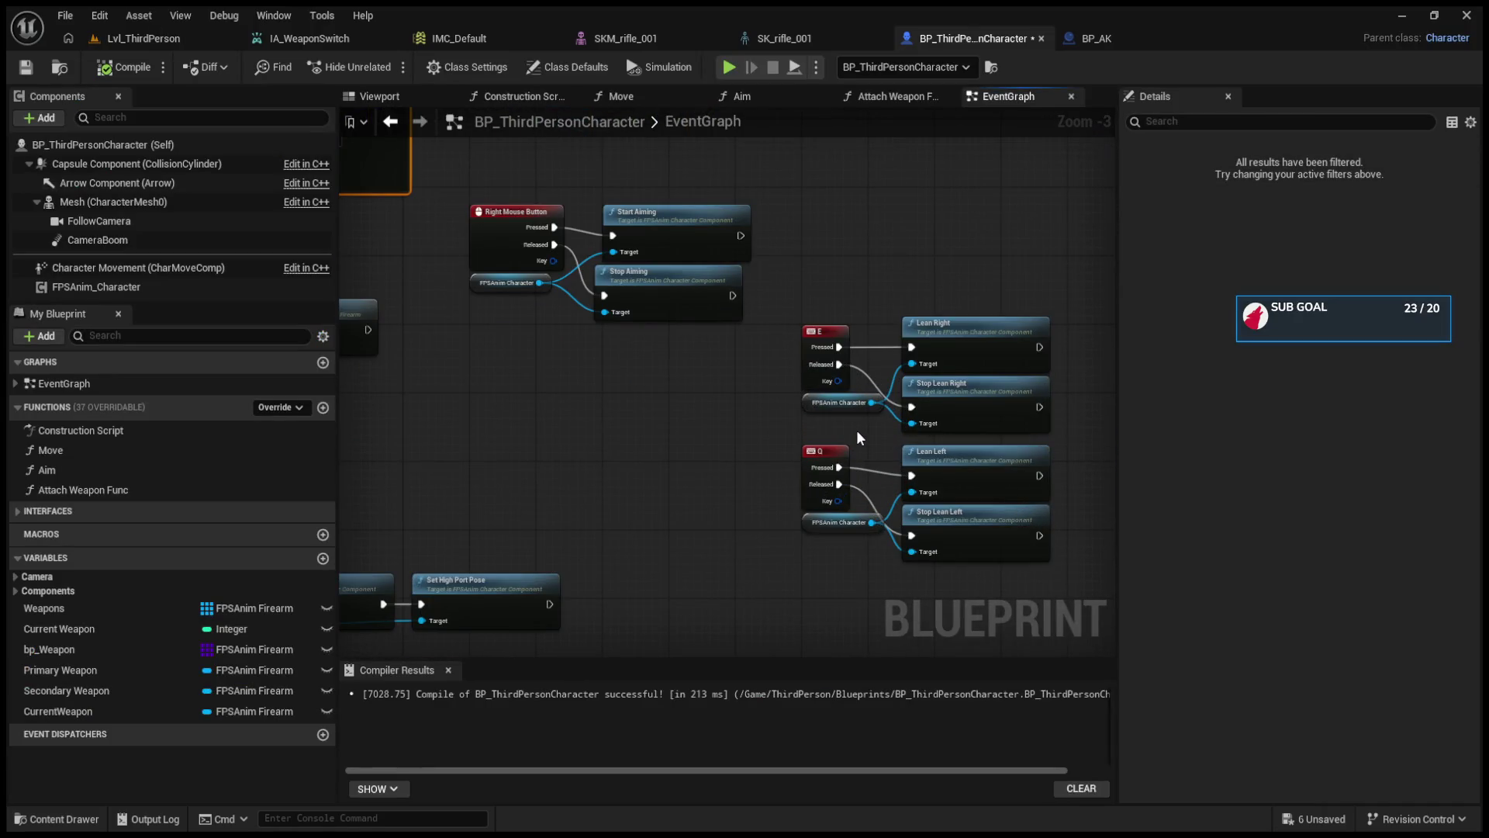
{"action": "scroll", "coordinate": [856, 426], "scroll_direction": "down", "scroll_amount": 1}
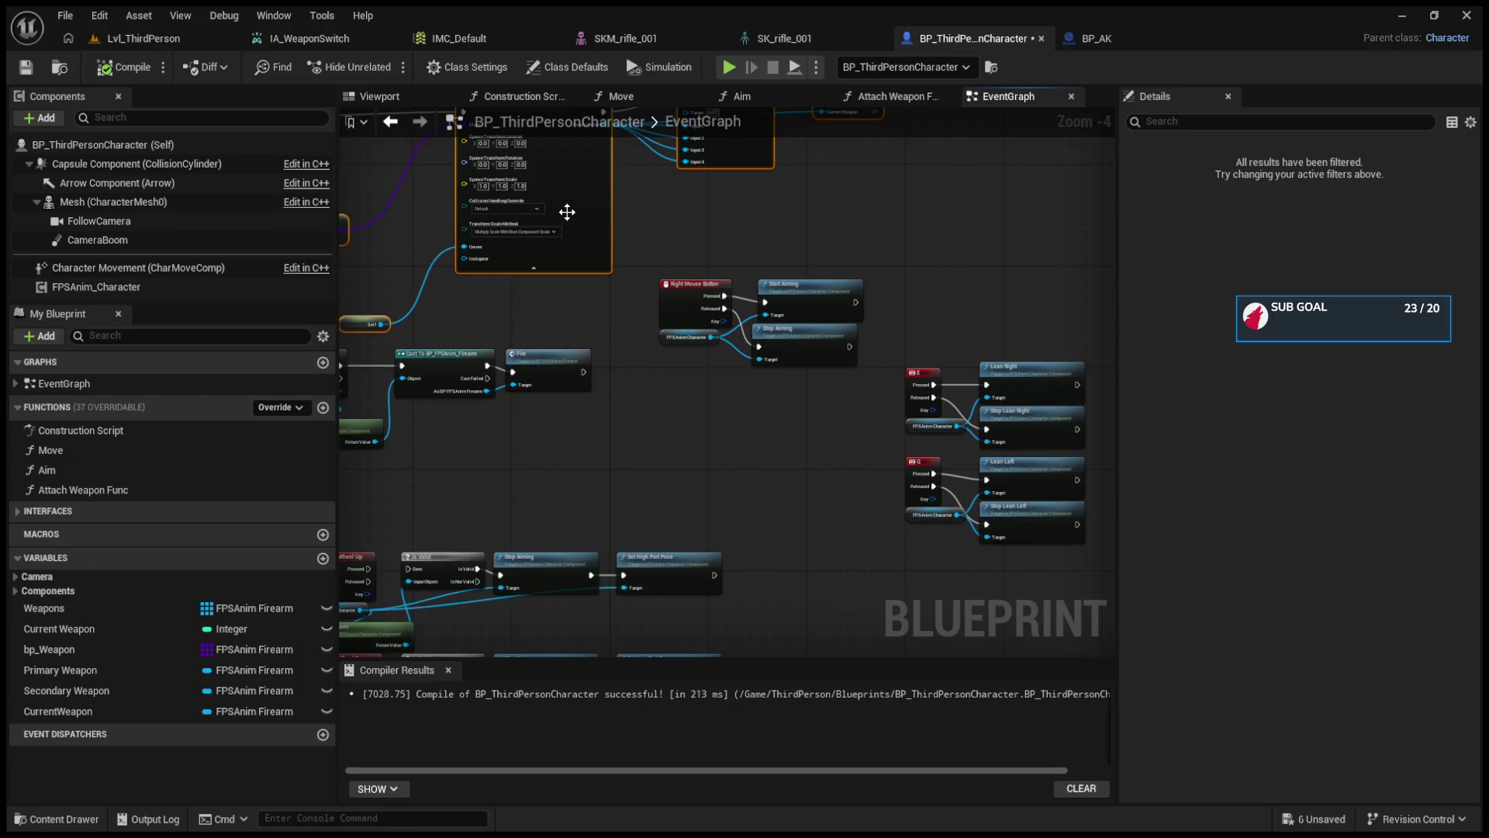
{"action": "left_click", "coordinate": [143, 39]}
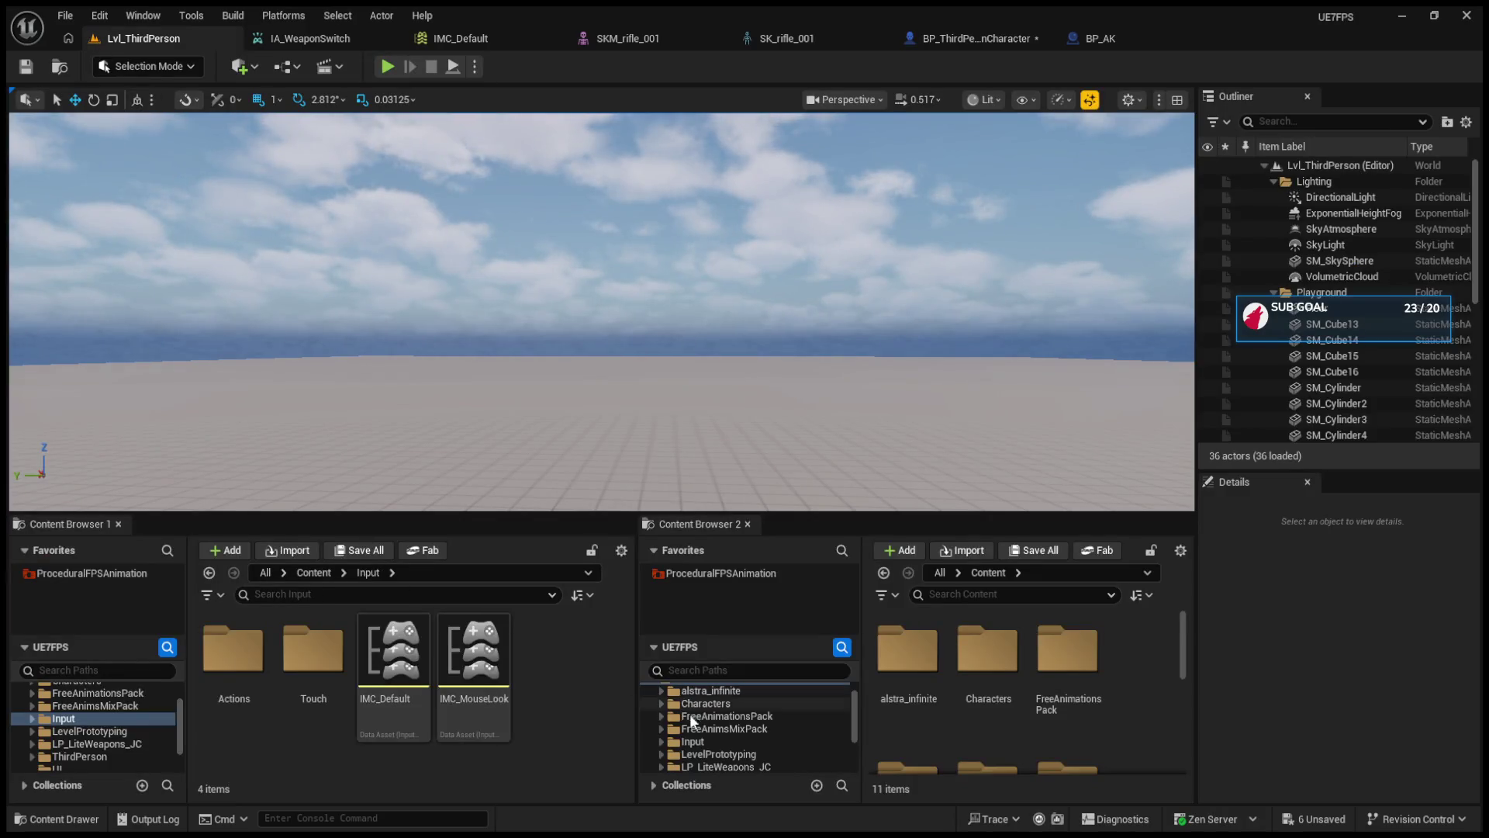
- Open the ProceduralFPSAnimation plugin's Blueprints folder and select AnimBP_M4
{"action": "left_click", "coordinate": [81, 574]}
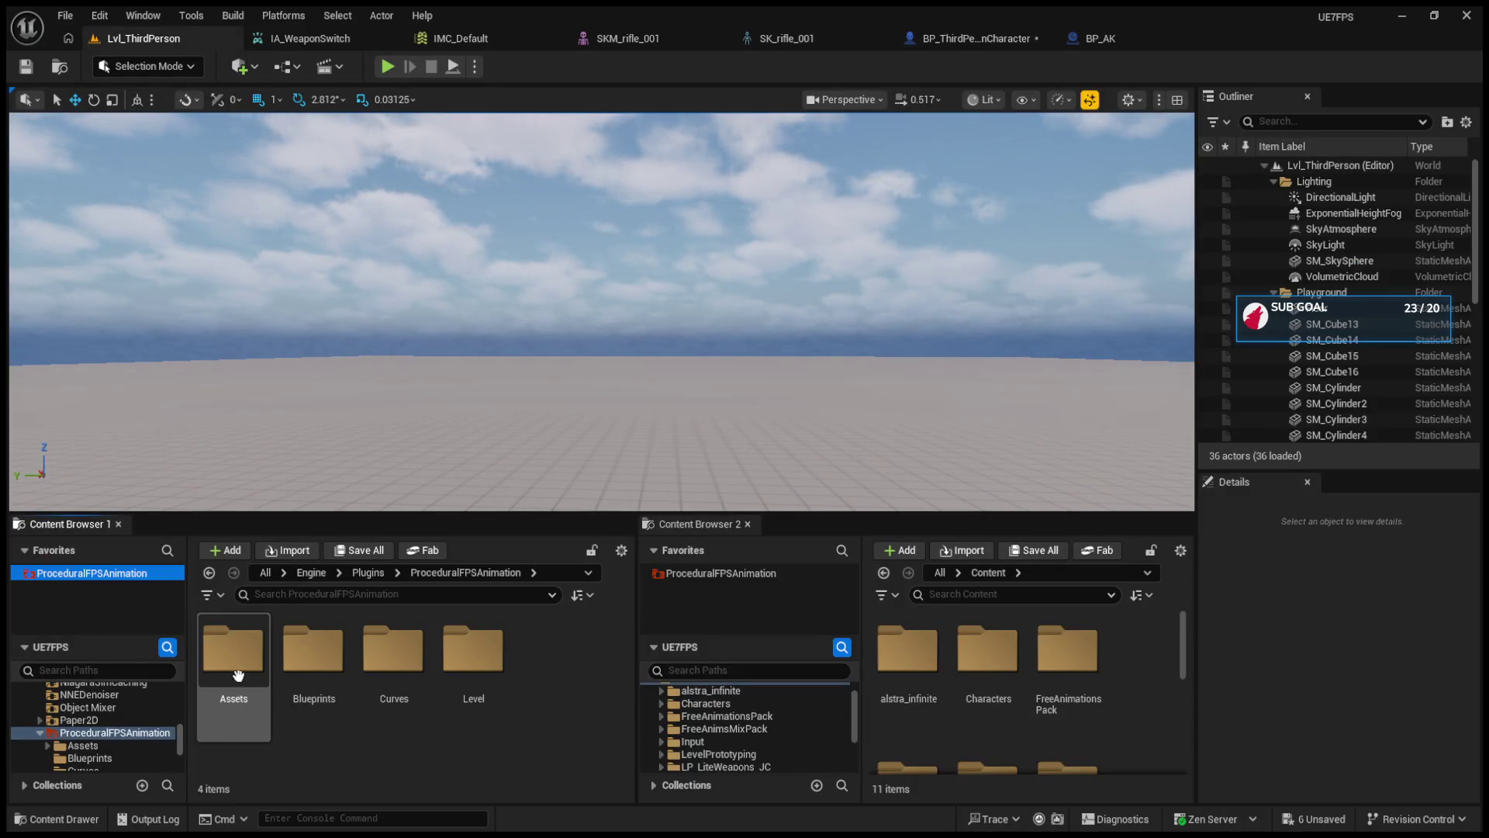
{"action": "double_click", "coordinate": [312, 650]}
{"action": "left_click", "coordinate": [305, 688]}
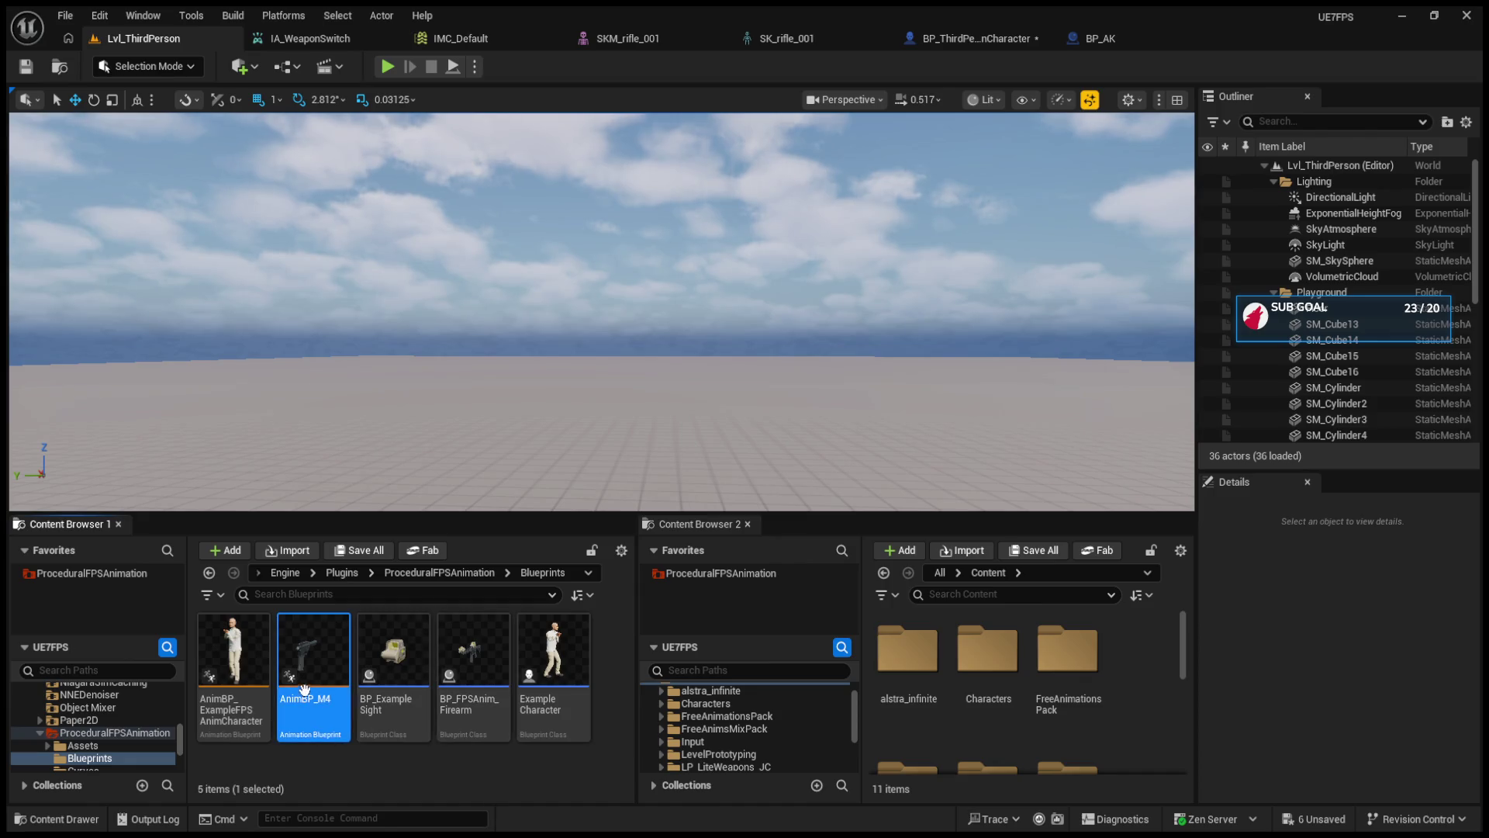
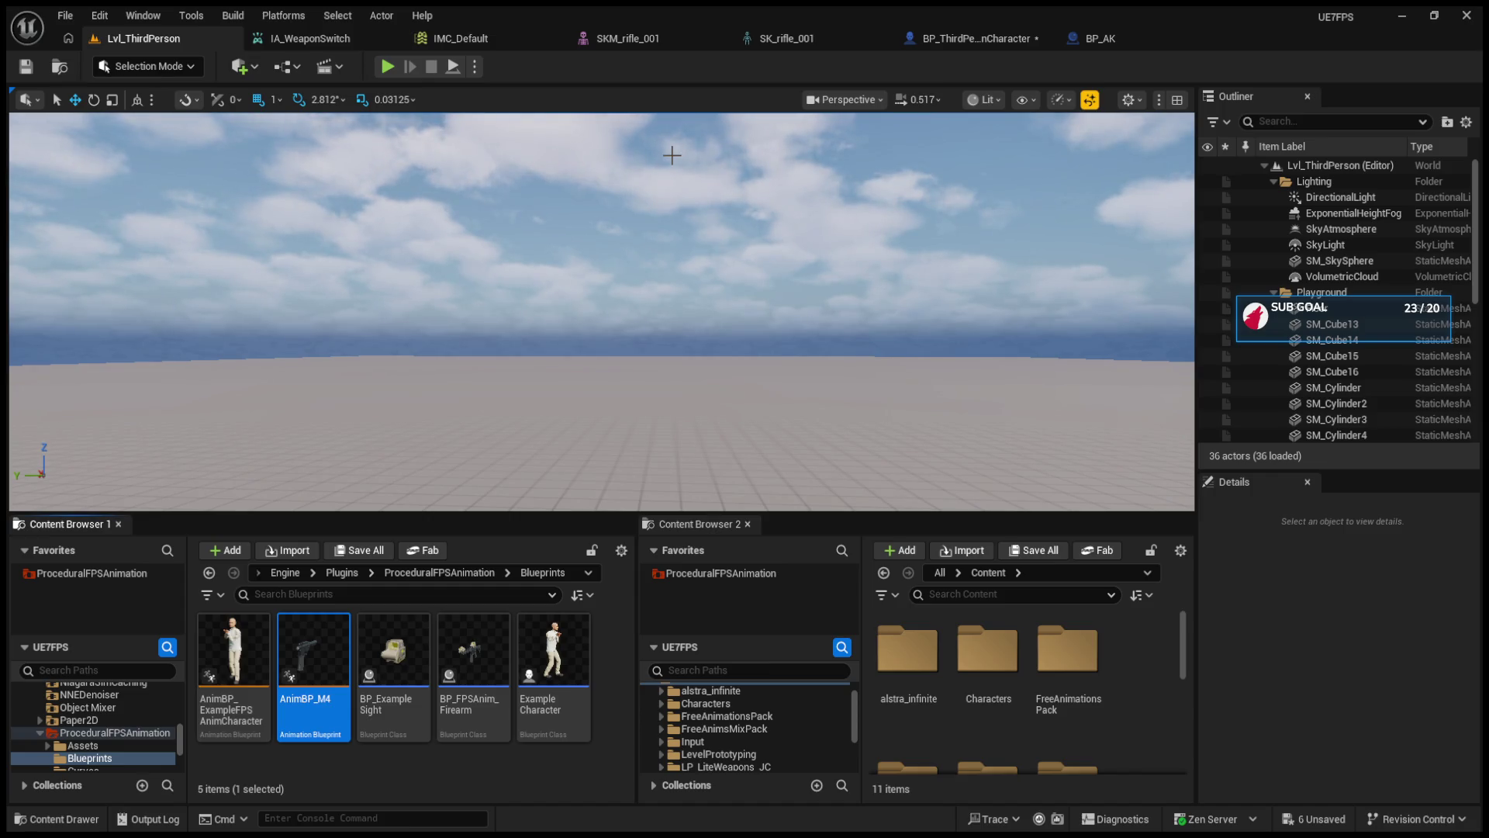
- Leave the open asset tabs and open the BP_FPSAnim_Firearm blueprint from the Content Browser
{"action": "left_click", "coordinate": [995, 34]}
{"action": "left_click", "coordinate": [744, 36]}
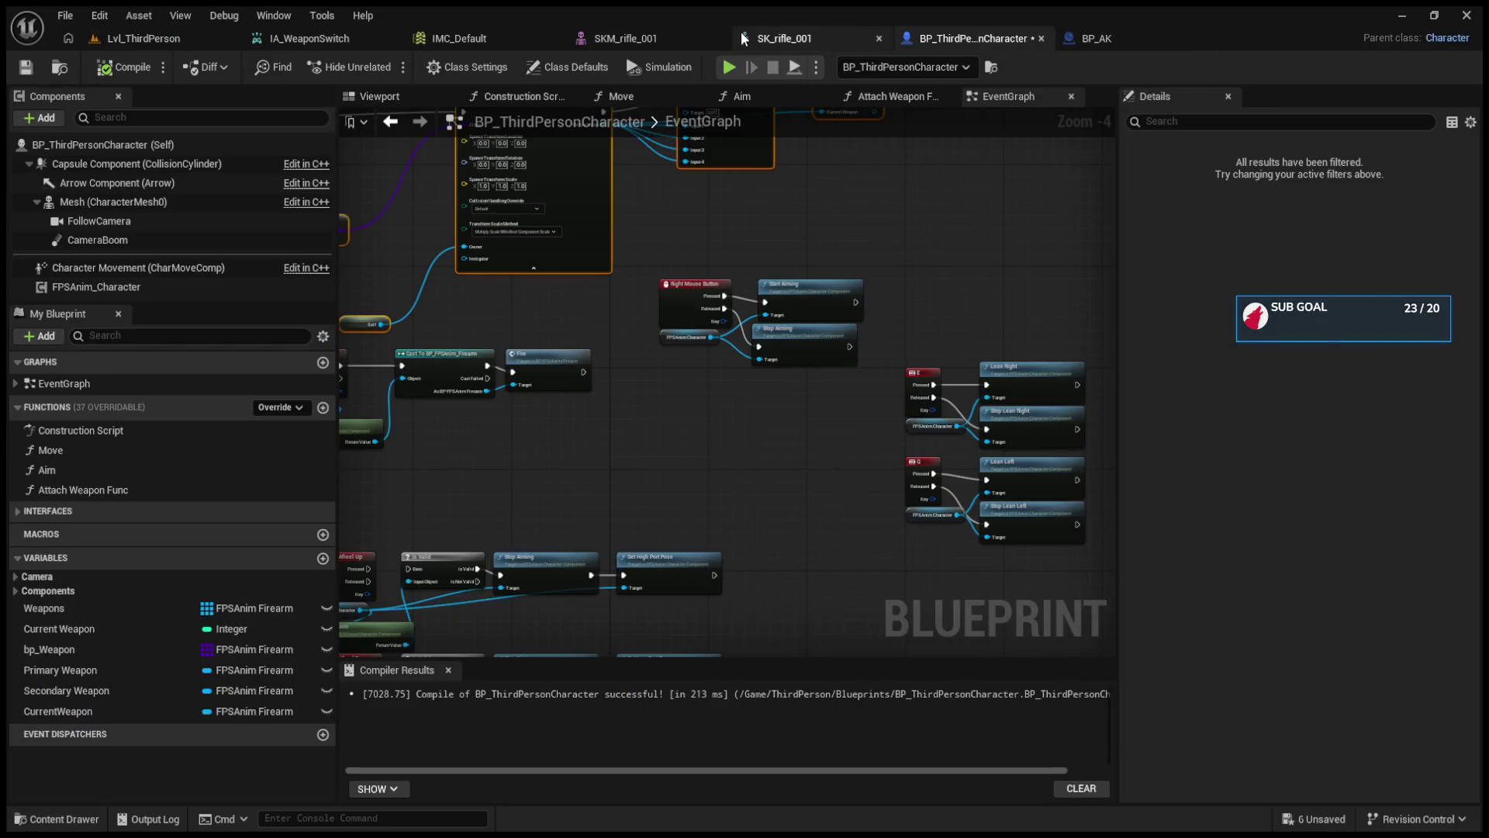
{"action": "left_click", "coordinate": [678, 32]}
{"action": "left_click", "coordinate": [463, 34]}
{"action": "left_click", "coordinate": [314, 35]}
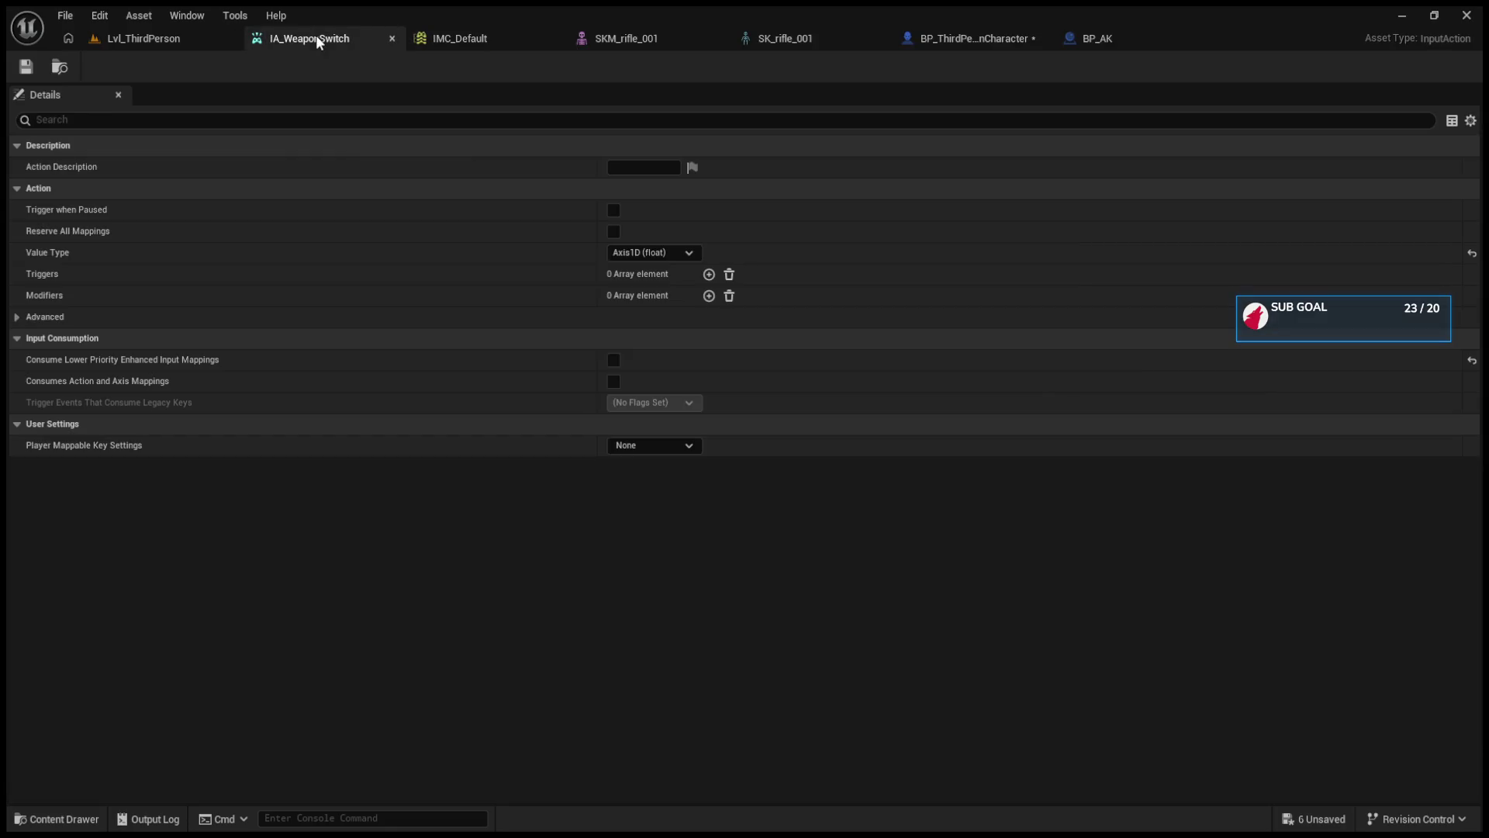
{"action": "left_click", "coordinate": [145, 40]}
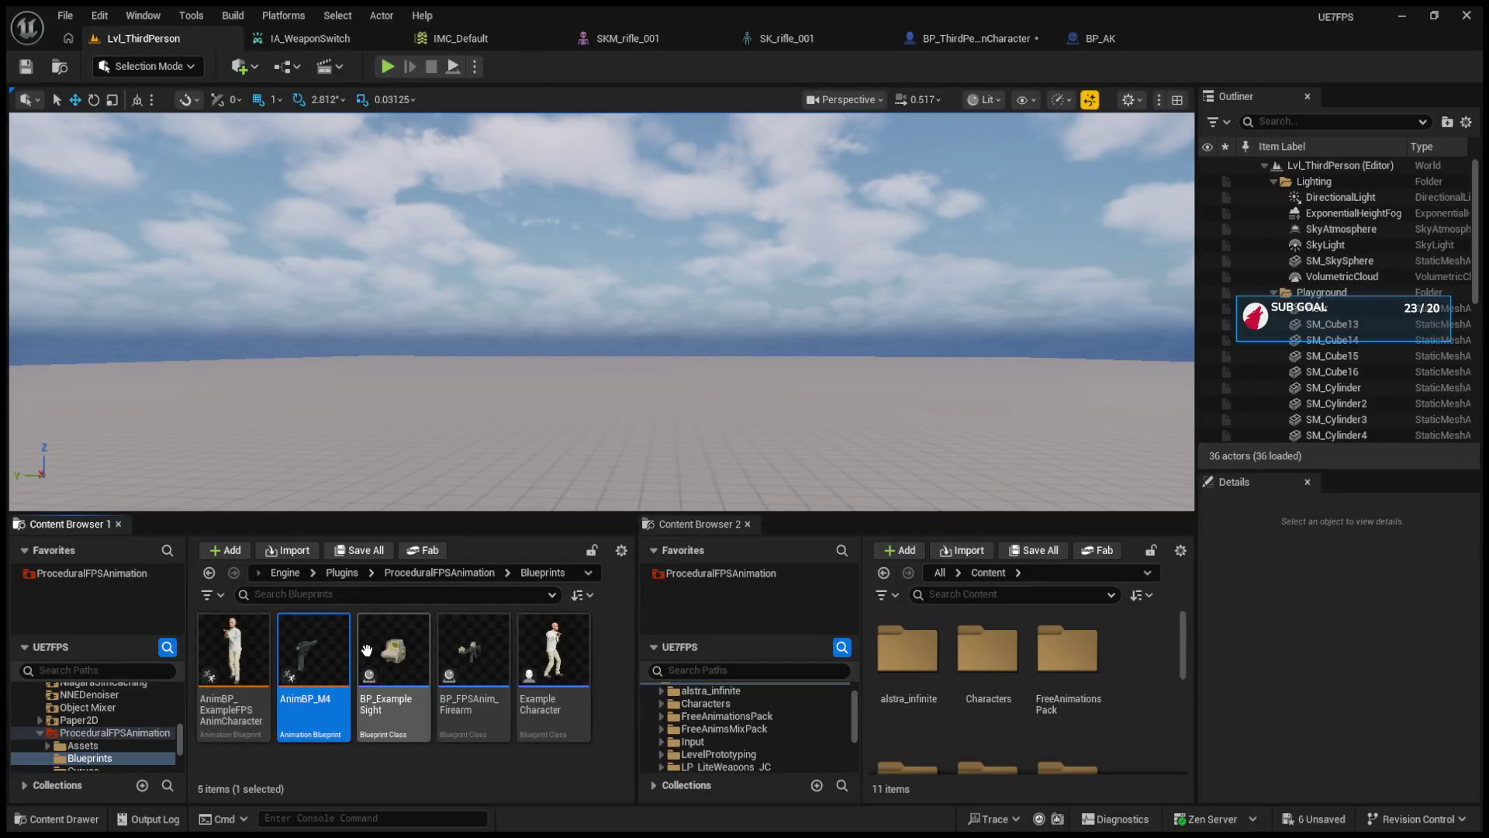
{"action": "left_click", "coordinate": [481, 646]}
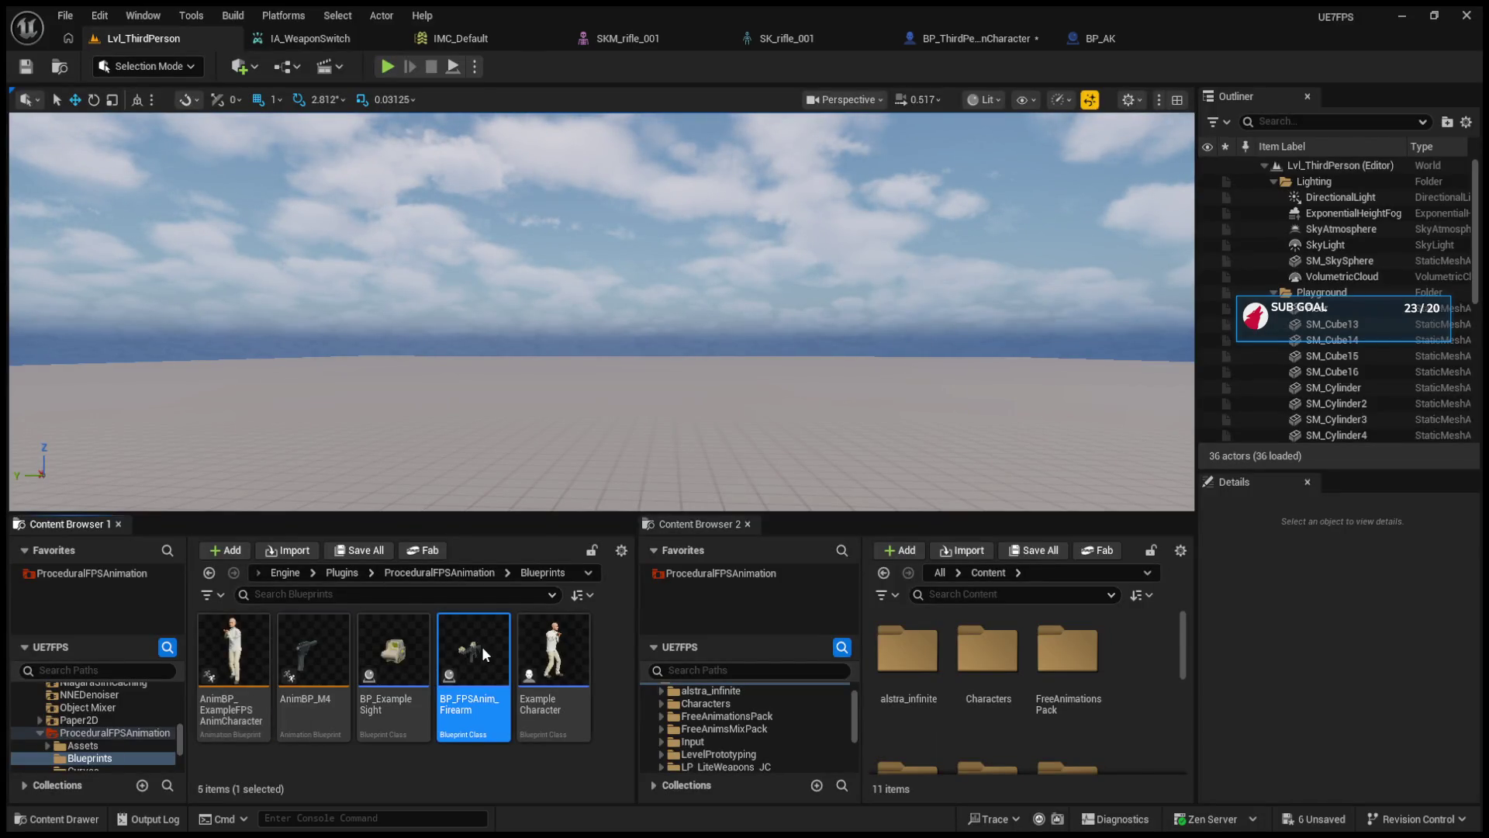
{"action": "double_click", "coordinate": [481, 645]}
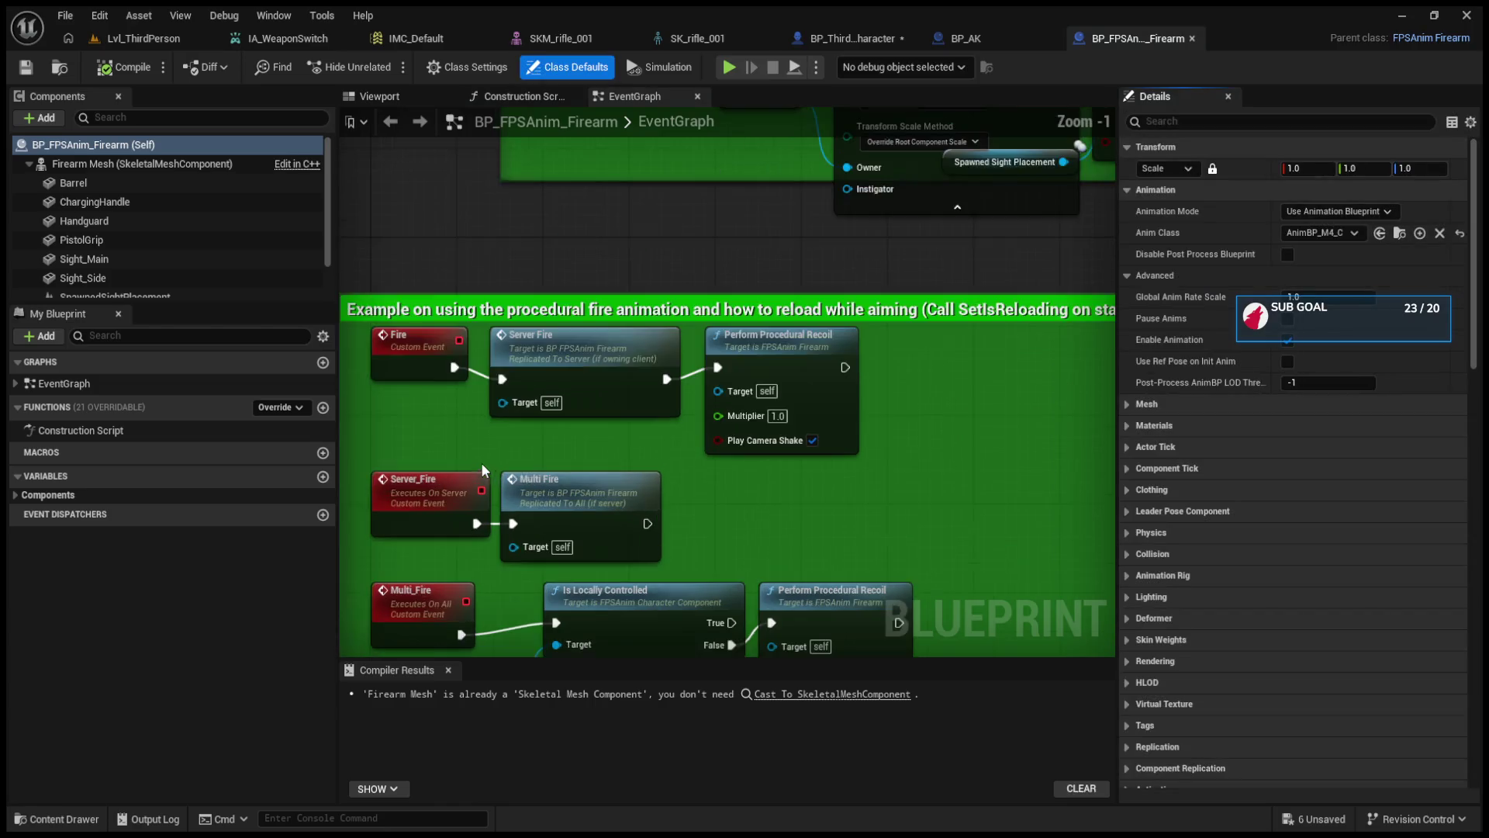
- Look at the Perform Procedural Recoil node, then preview the firearm mesh in the viewport
{"action": "scroll", "coordinate": [609, 479], "scroll_direction": "up", "scroll_amount": 1}
{"action": "left_click", "coordinate": [775, 376]}
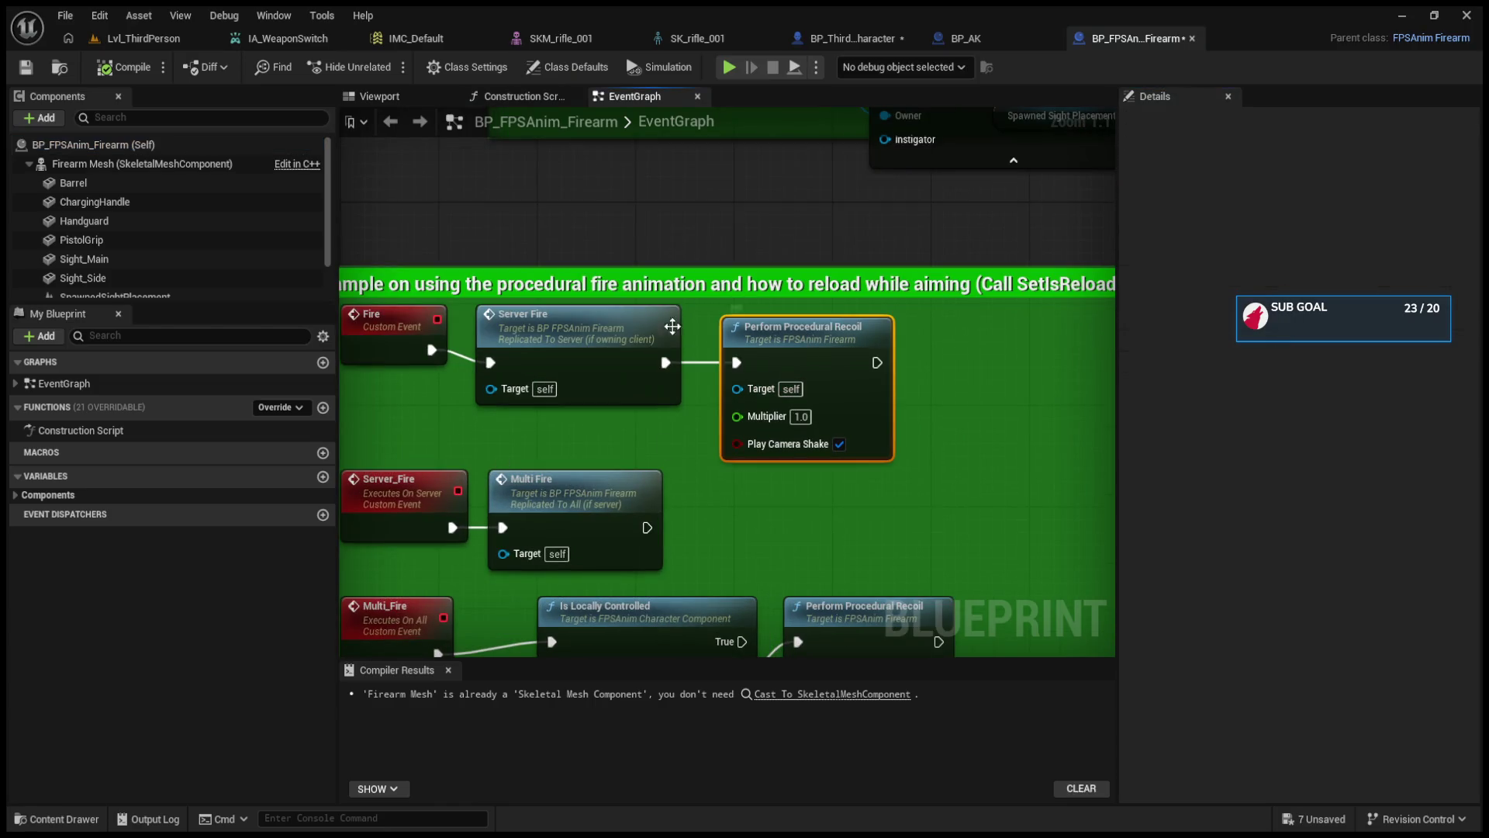
{"action": "scroll", "coordinate": [671, 327], "scroll_direction": "down", "scroll_amount": 3}
{"action": "left_click", "coordinate": [673, 424]}
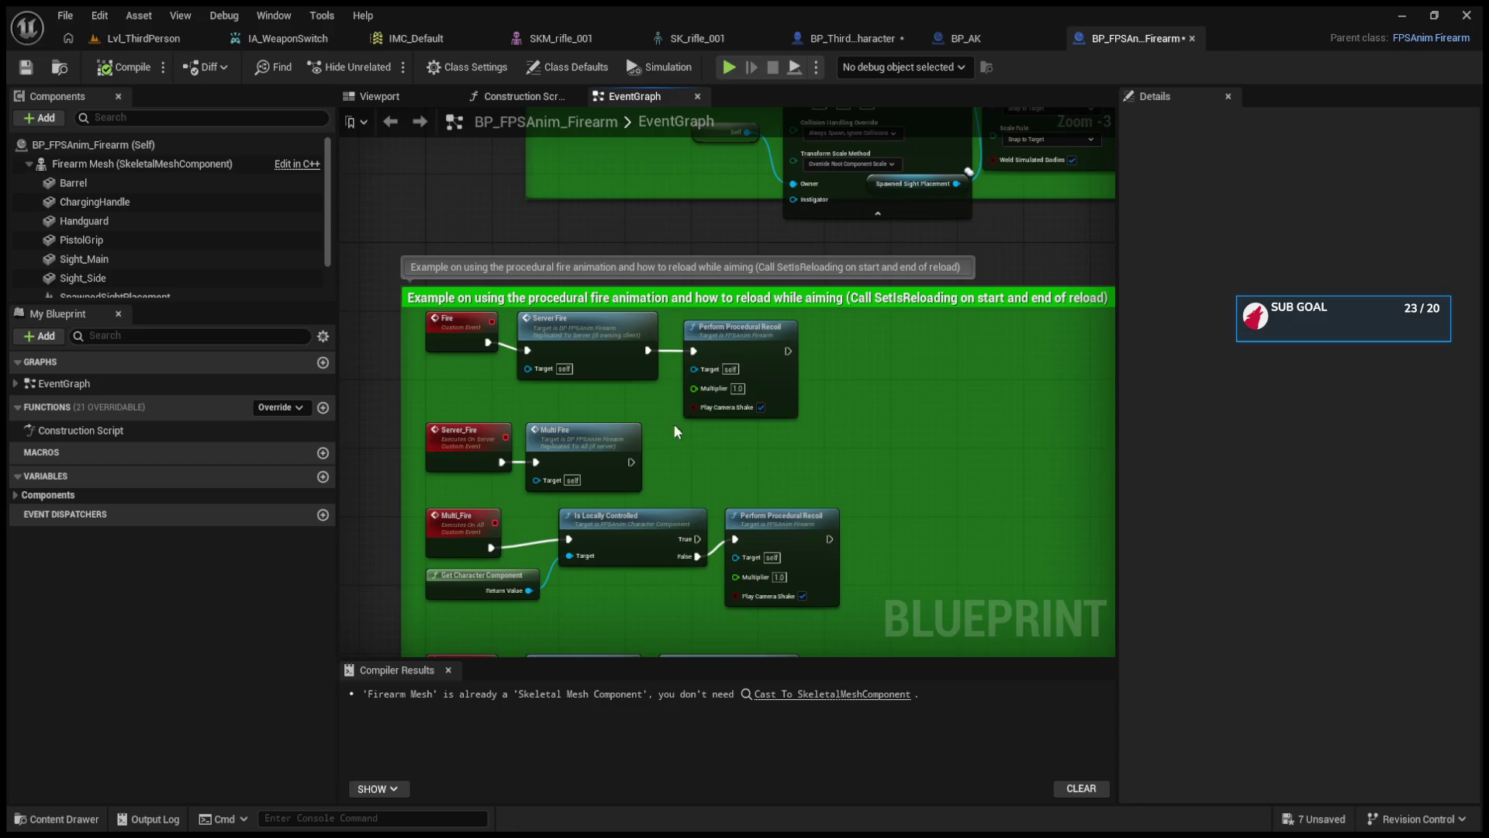
{"action": "left_click", "coordinate": [416, 97]}
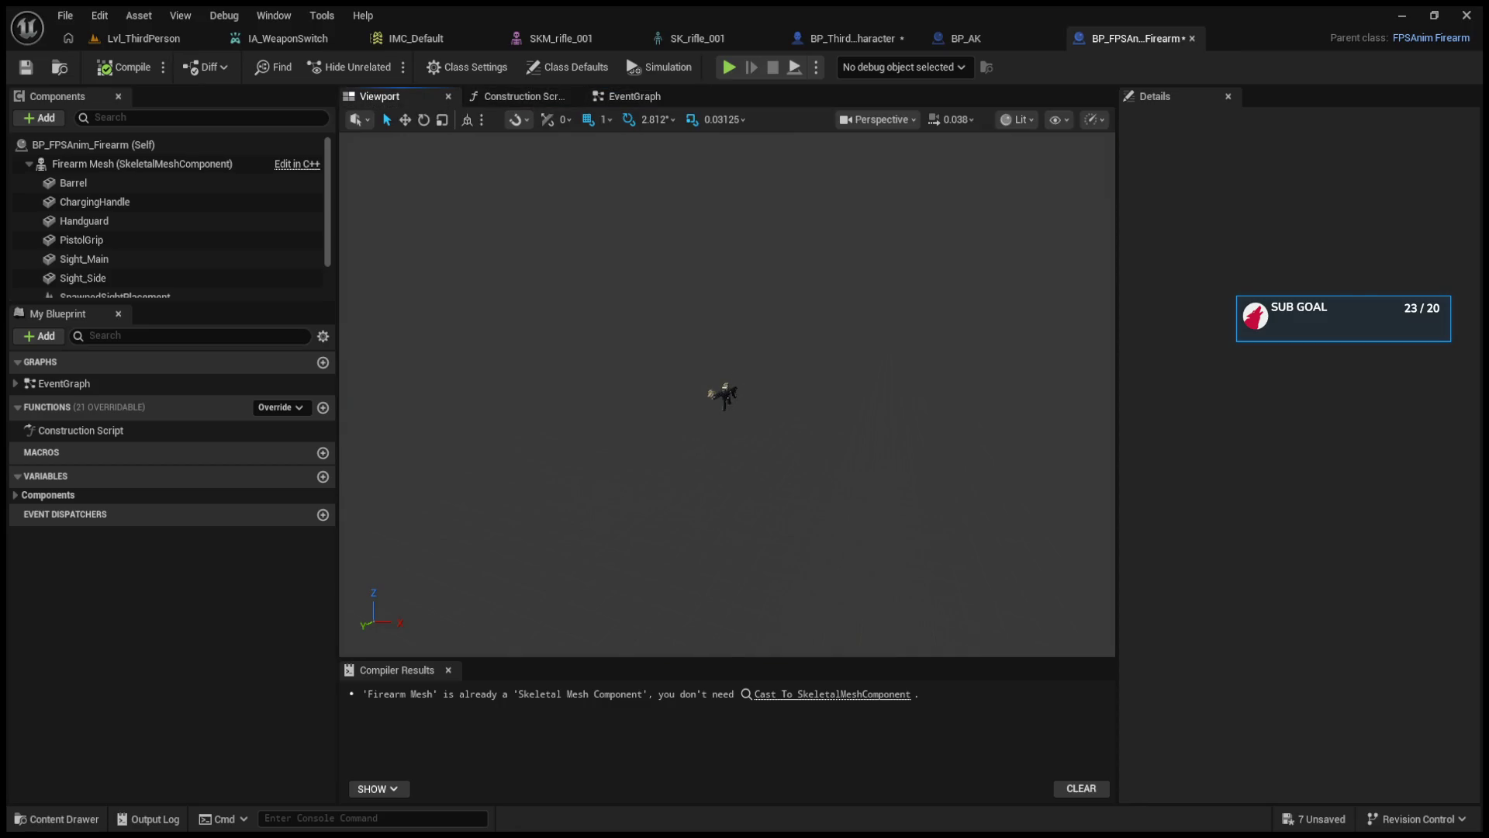
{"action": "left_click", "coordinate": [723, 394]}
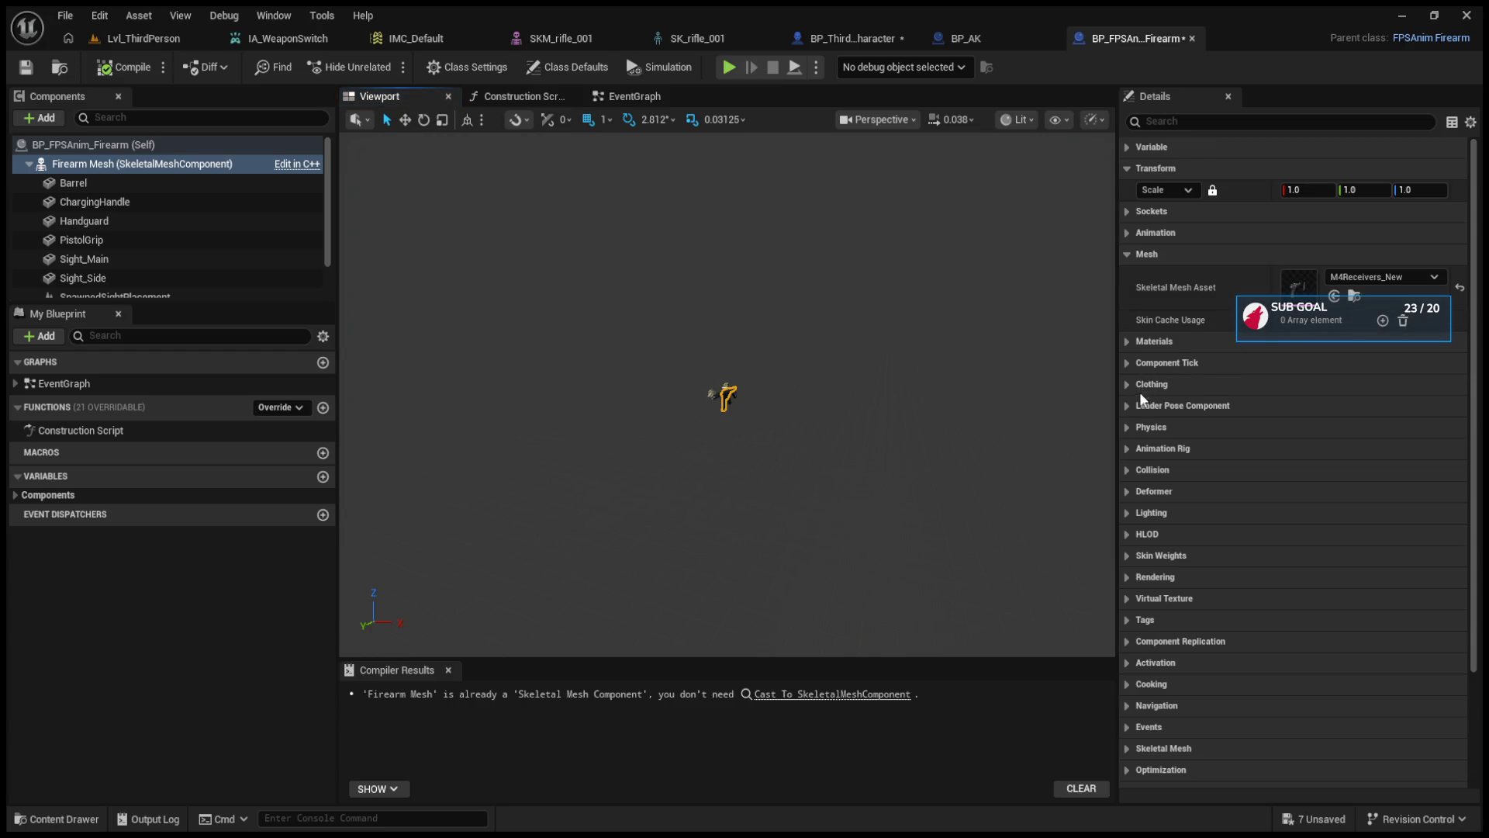
- Inspect the ChargingHandle, Handguard, PistolGrip, Sight_Side and Stock components
{"action": "left_click", "coordinate": [126, 183]}
{"action": "left_click", "coordinate": [132, 204]}
{"action": "left_click", "coordinate": [134, 223]}
{"action": "left_click", "coordinate": [135, 240]}
{"action": "left_click", "coordinate": [142, 277]}
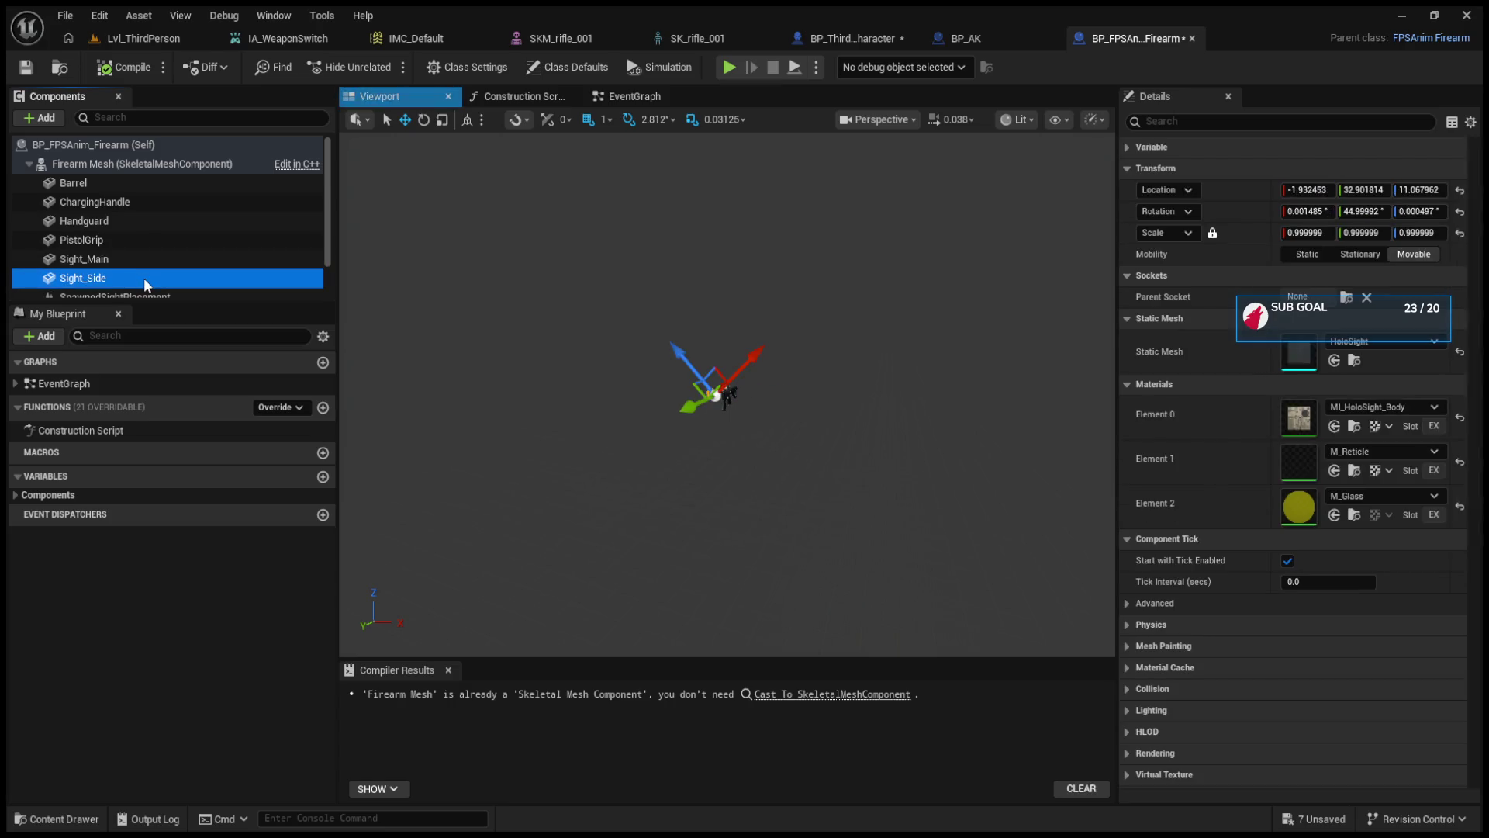
{"action": "scroll", "coordinate": [142, 278], "scroll_direction": "down", "scroll_amount": 1}
{"action": "left_click", "coordinate": [119, 294]}
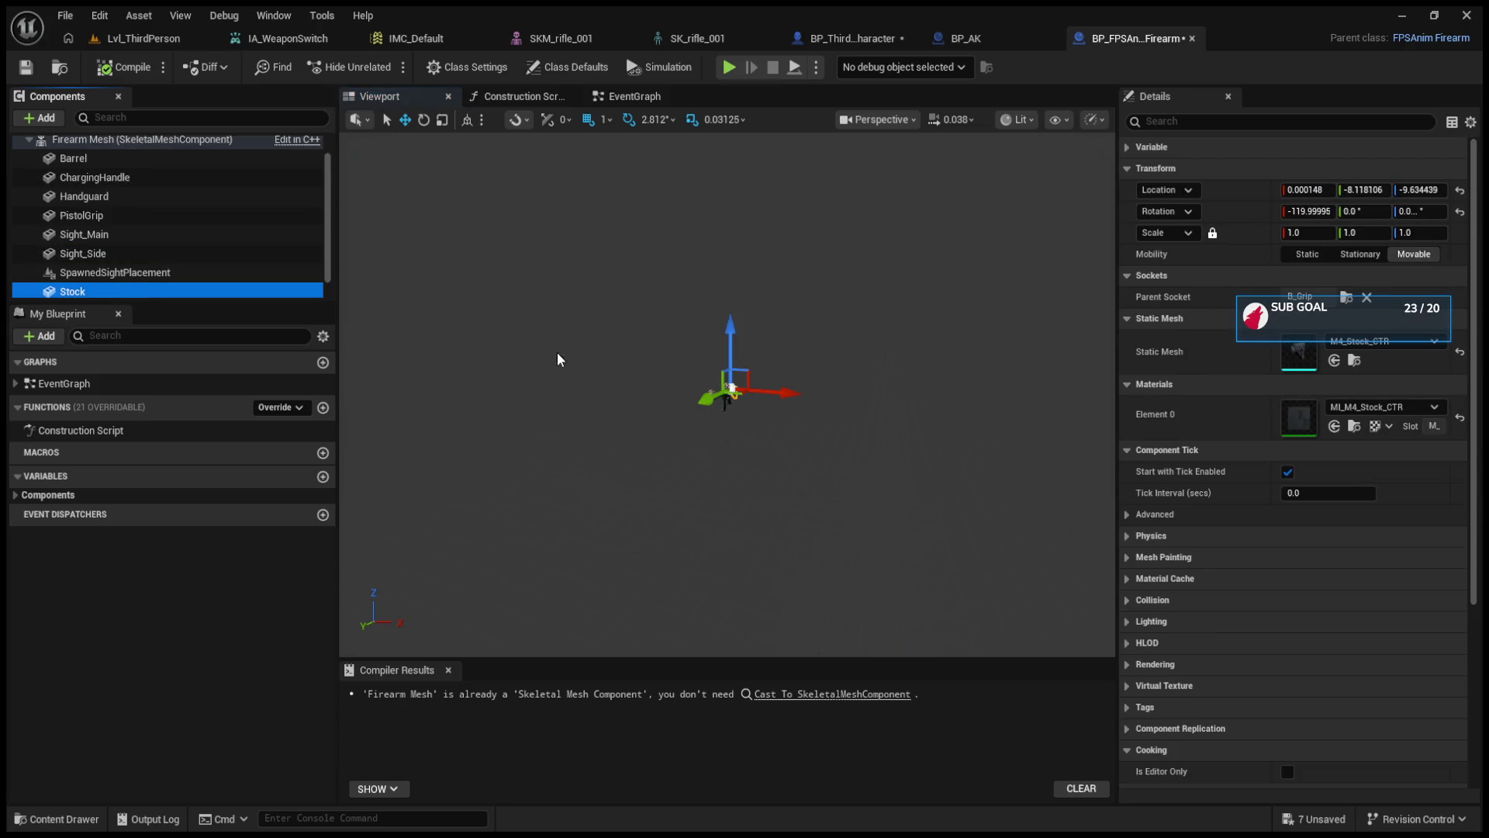
- Follow the Firearm Mesh's Anim Class to AnimBP_M4, review its Reload Complete node, and come back
{"action": "left_click", "coordinate": [720, 391]}
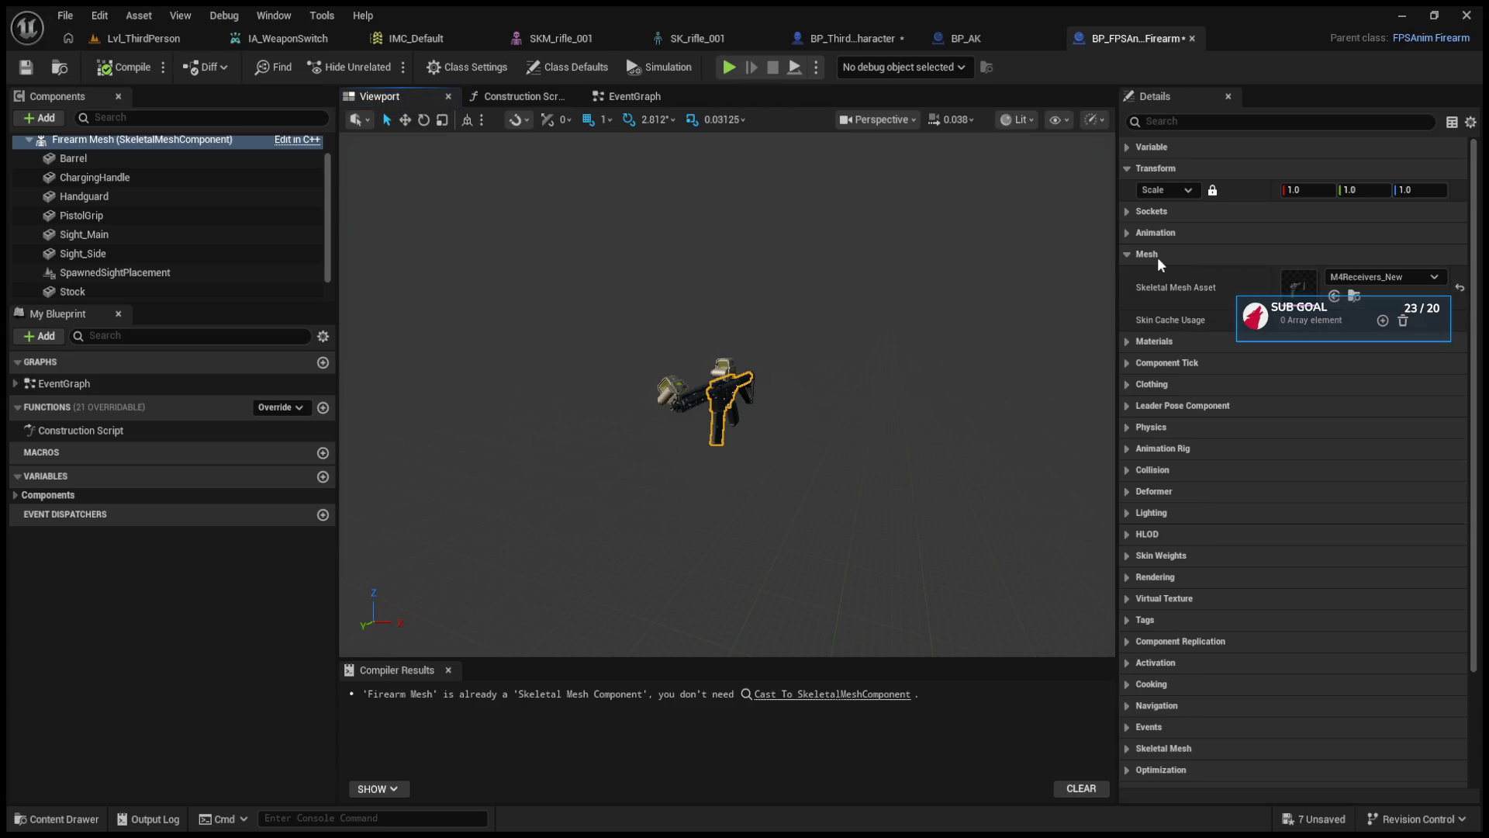
{"action": "left_click", "coordinate": [1127, 254]}
{"action": "left_click", "coordinate": [1128, 233]}
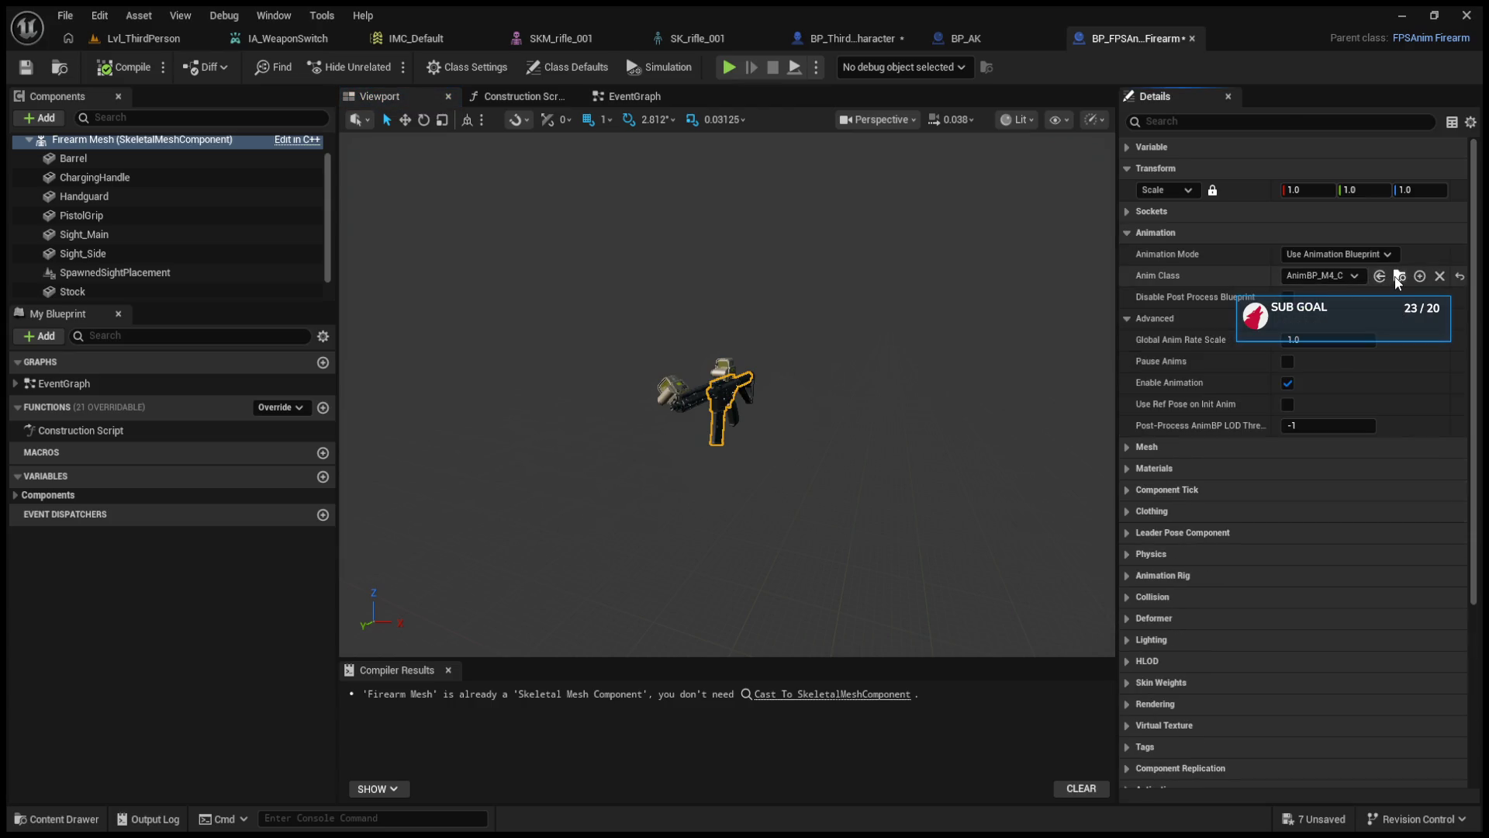
{"action": "left_click", "coordinate": [1398, 277]}
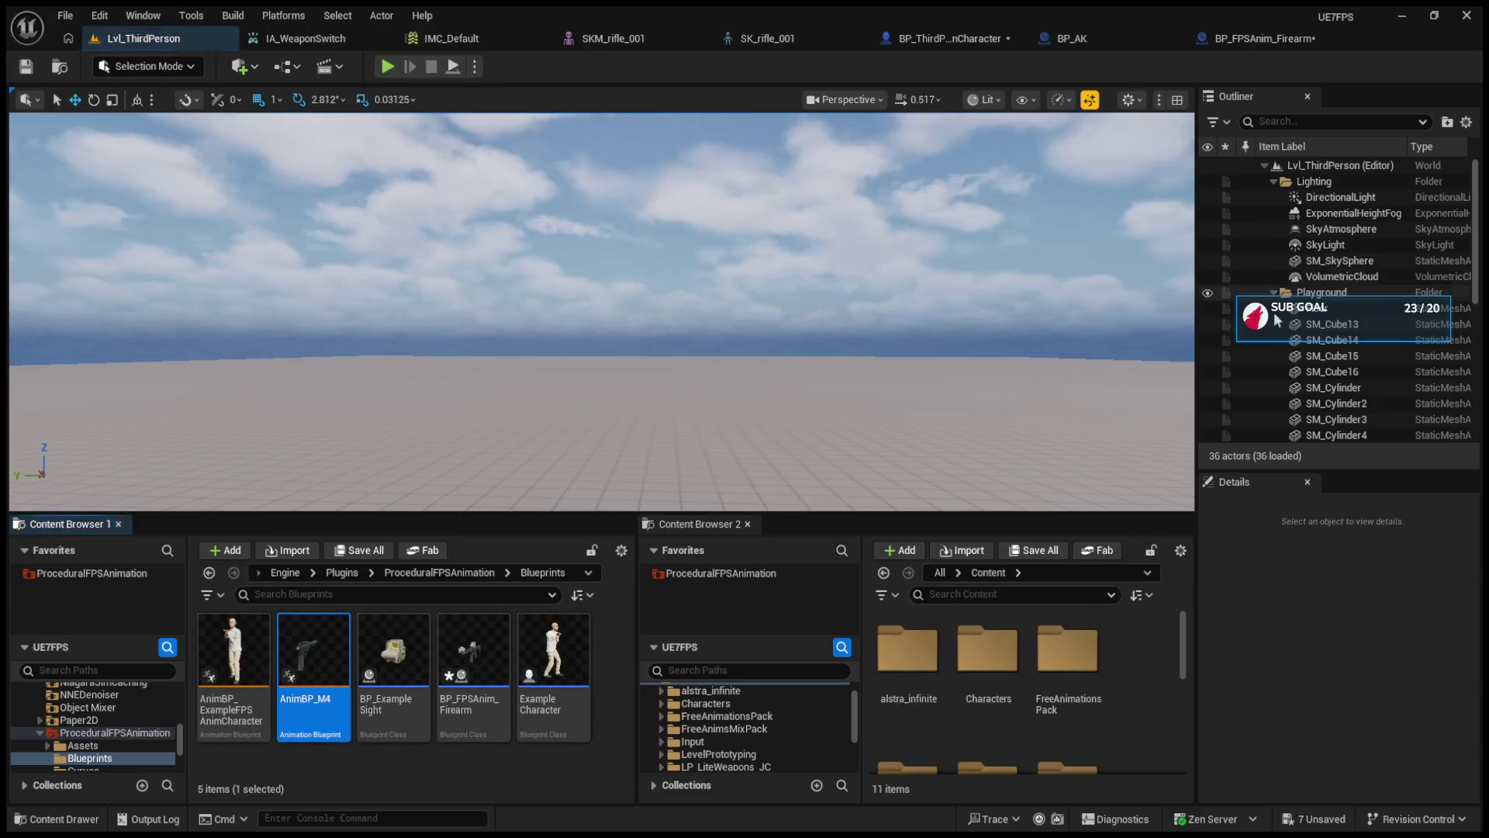
{"action": "double_click", "coordinate": [309, 695]}
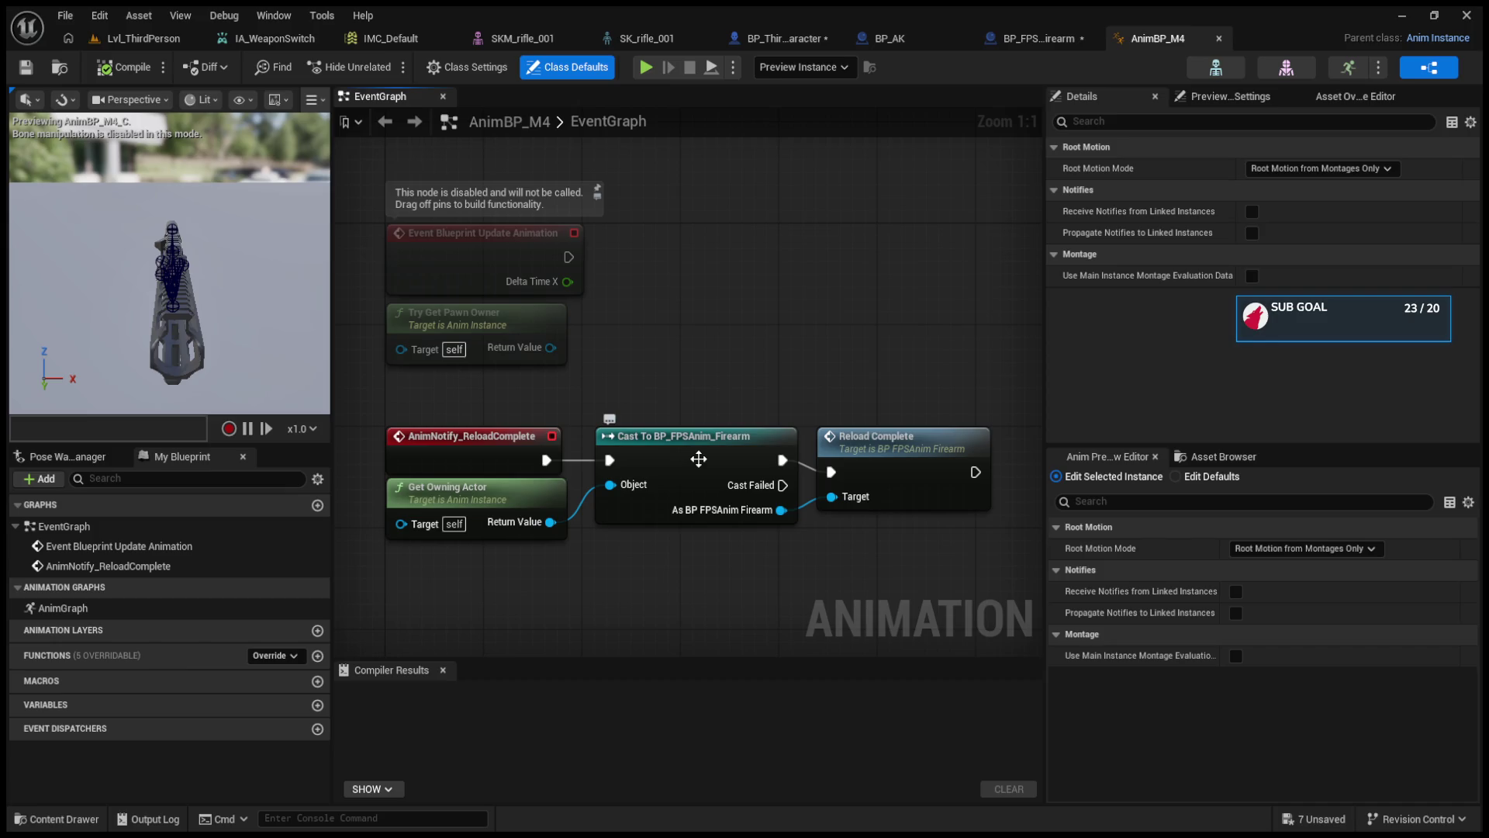
{"action": "left_click_drag", "start_coordinate": [938, 455], "coordinate": [938, 444]}
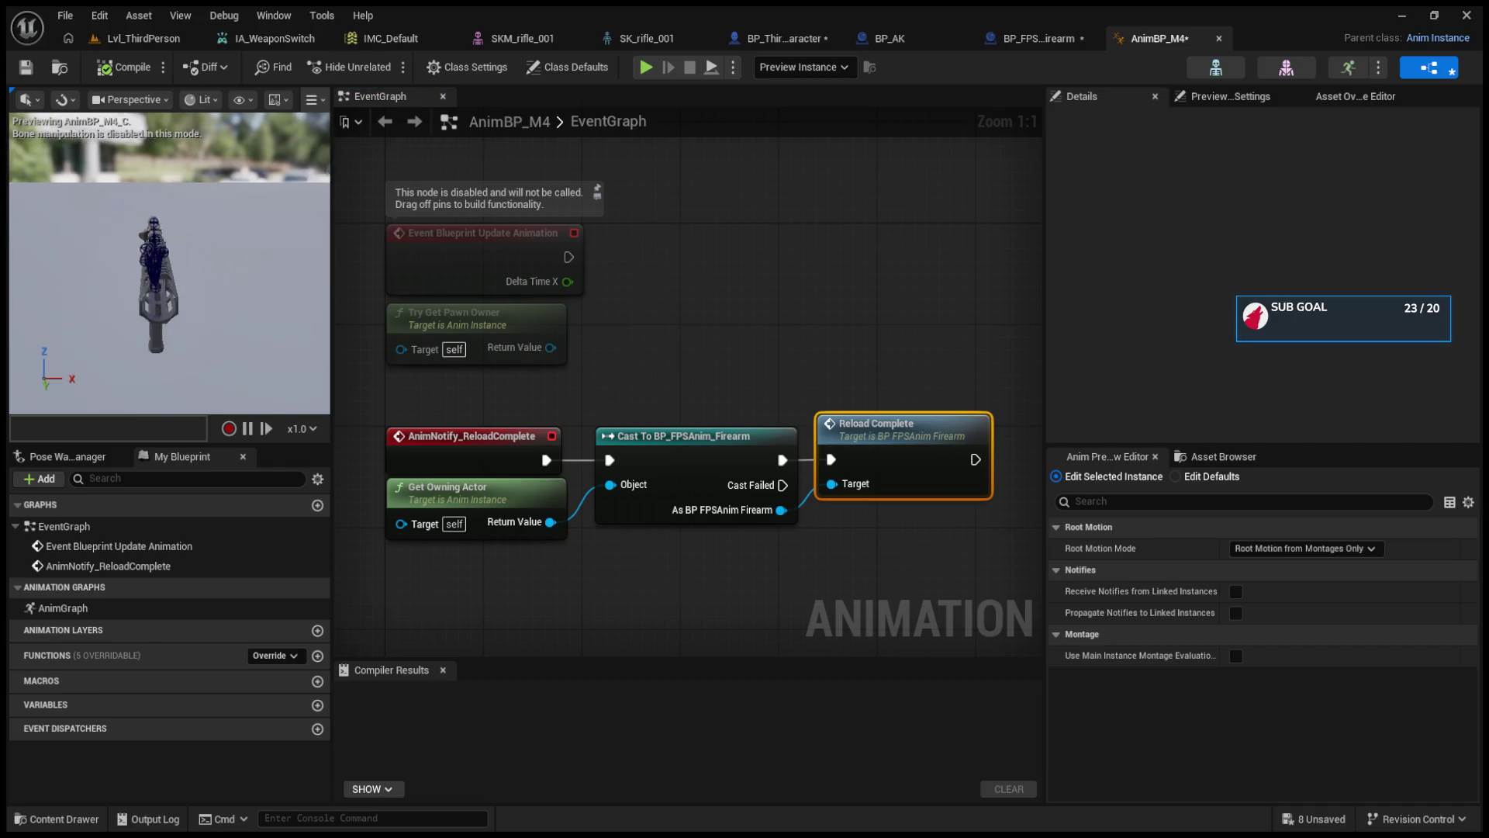
{"action": "left_click", "coordinate": [1027, 37]}
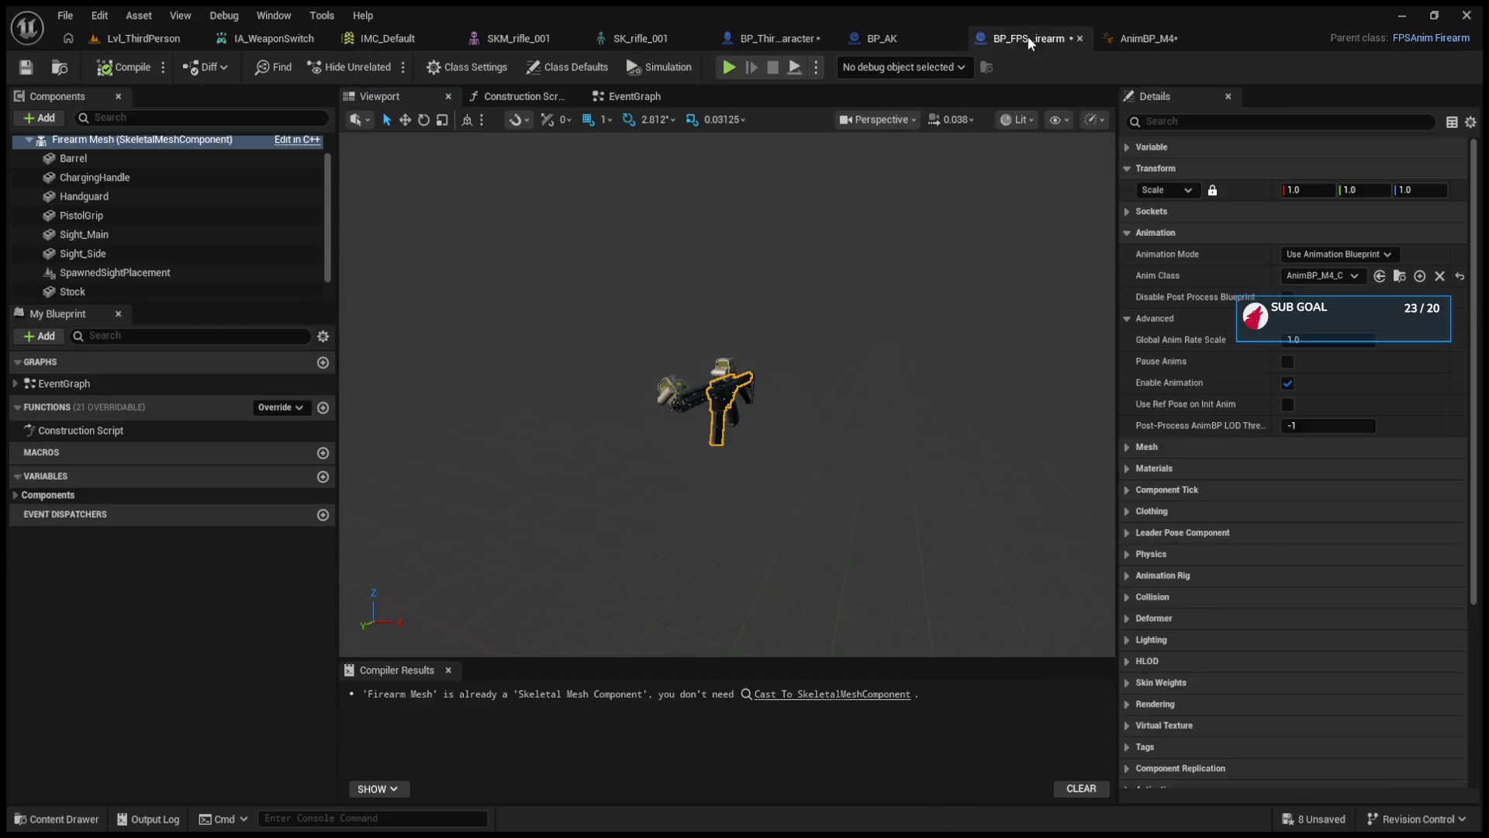
- In the firearm's event graph, select the Fire, Server Fire and Perform Procedural Recoil nodes
{"action": "left_click", "coordinate": [884, 37]}
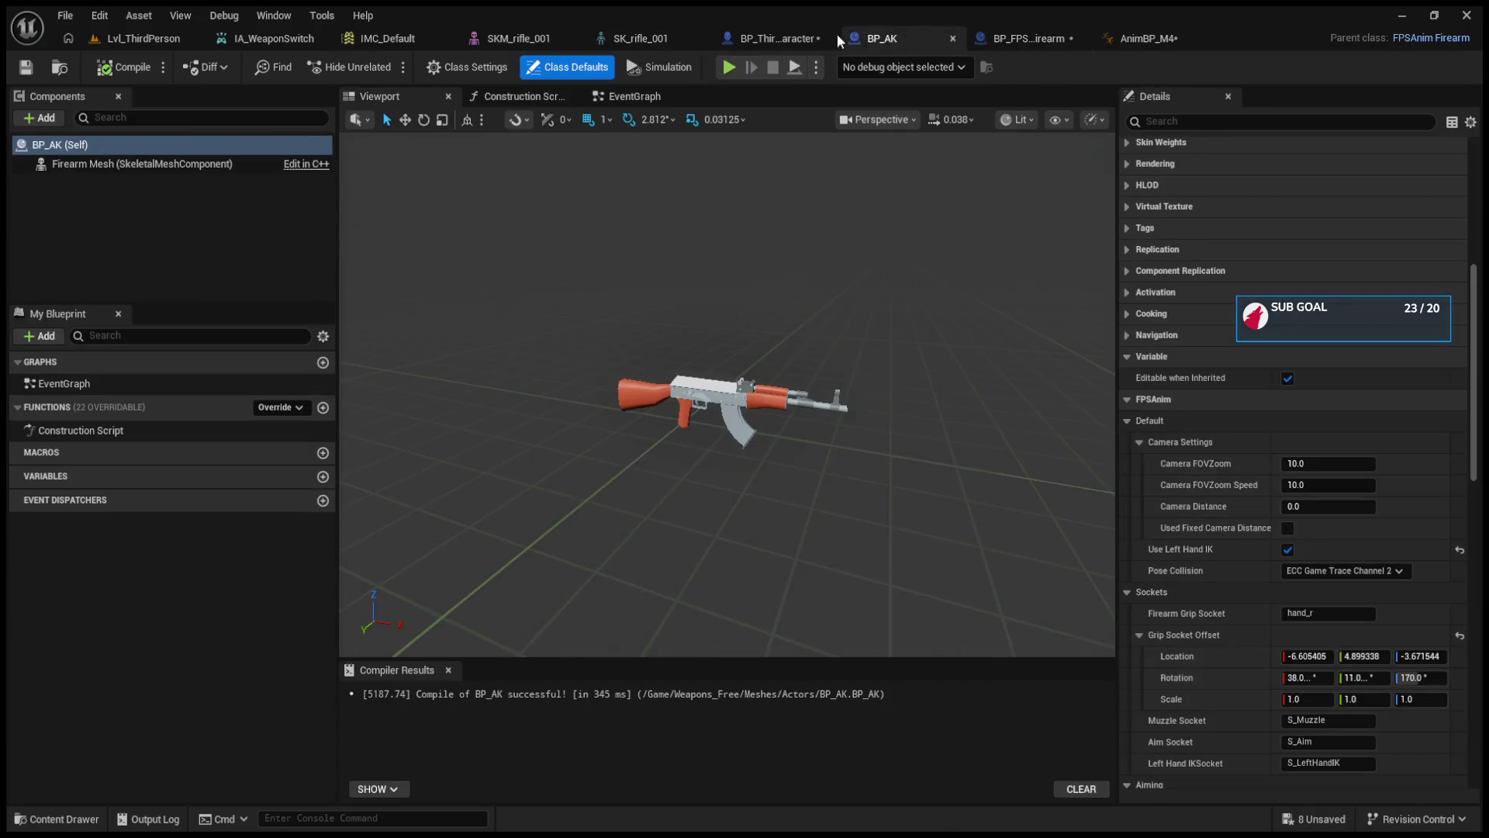
{"action": "left_click", "coordinate": [996, 34]}
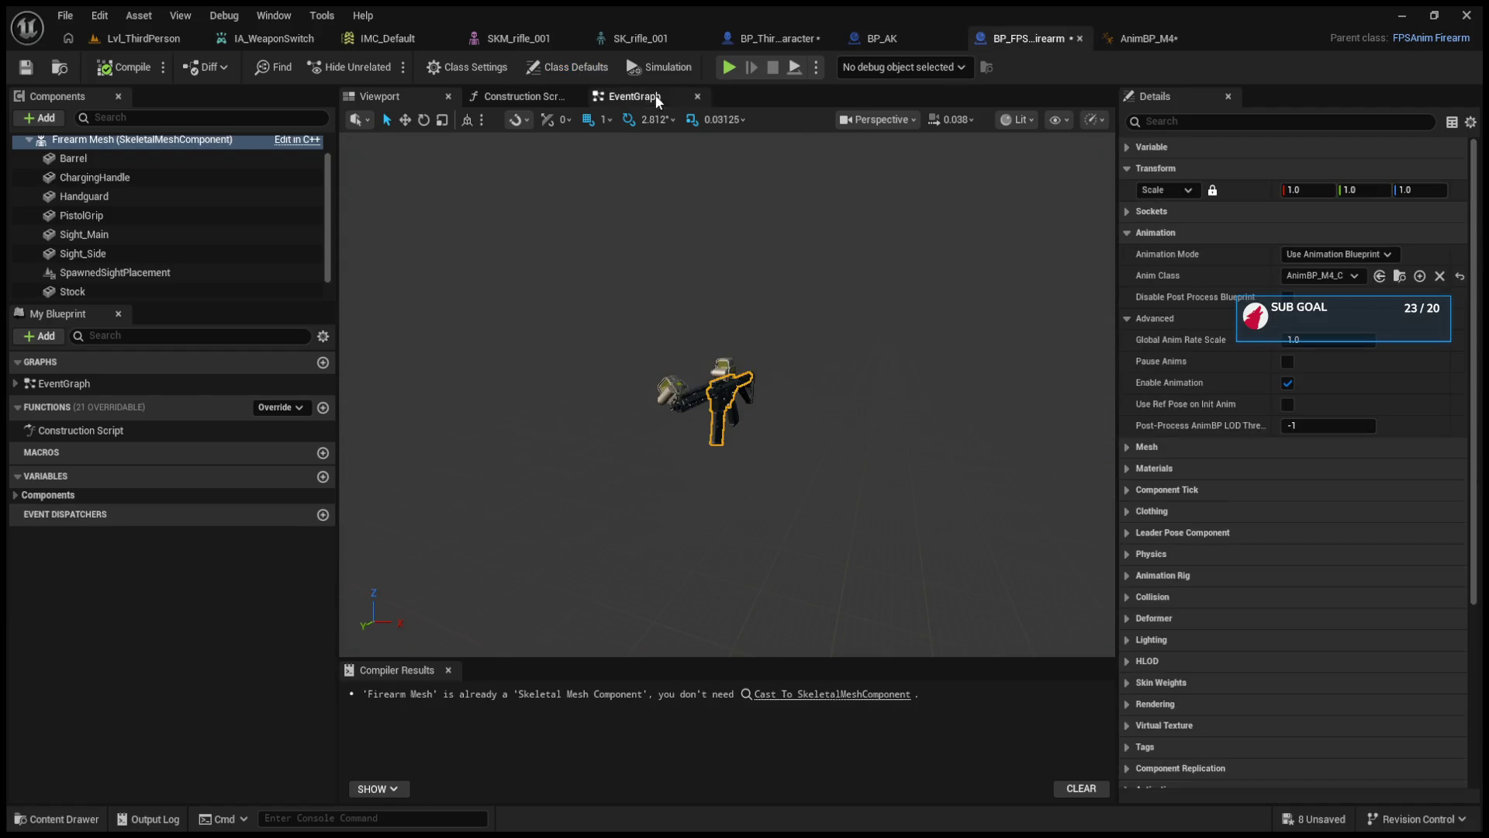
{"action": "left_click", "coordinate": [636, 97]}
{"action": "scroll", "coordinate": [457, 389], "scroll_direction": "up", "scroll_amount": 1}
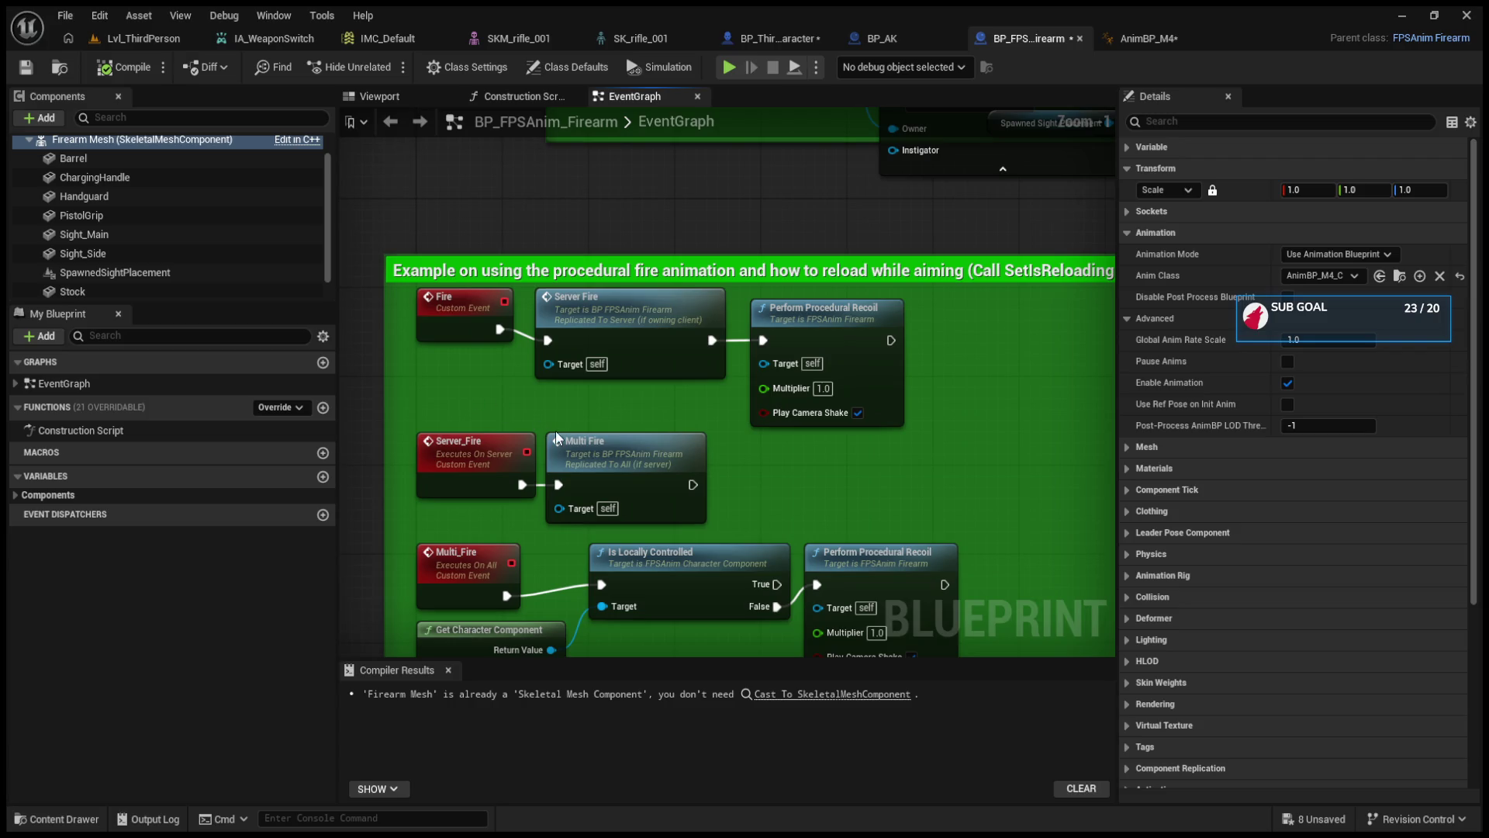
{"action": "mouse_move", "coordinate": [735, 414]}
{"action": "left_mouse_down"}
{"action": "mouse_move", "coordinate": [477, 408]}
{"action": "mouse_move", "coordinate": [784, 404]}
{"action": "left_mouse_up"}
{"action": "left_click", "coordinate": [506, 320]}
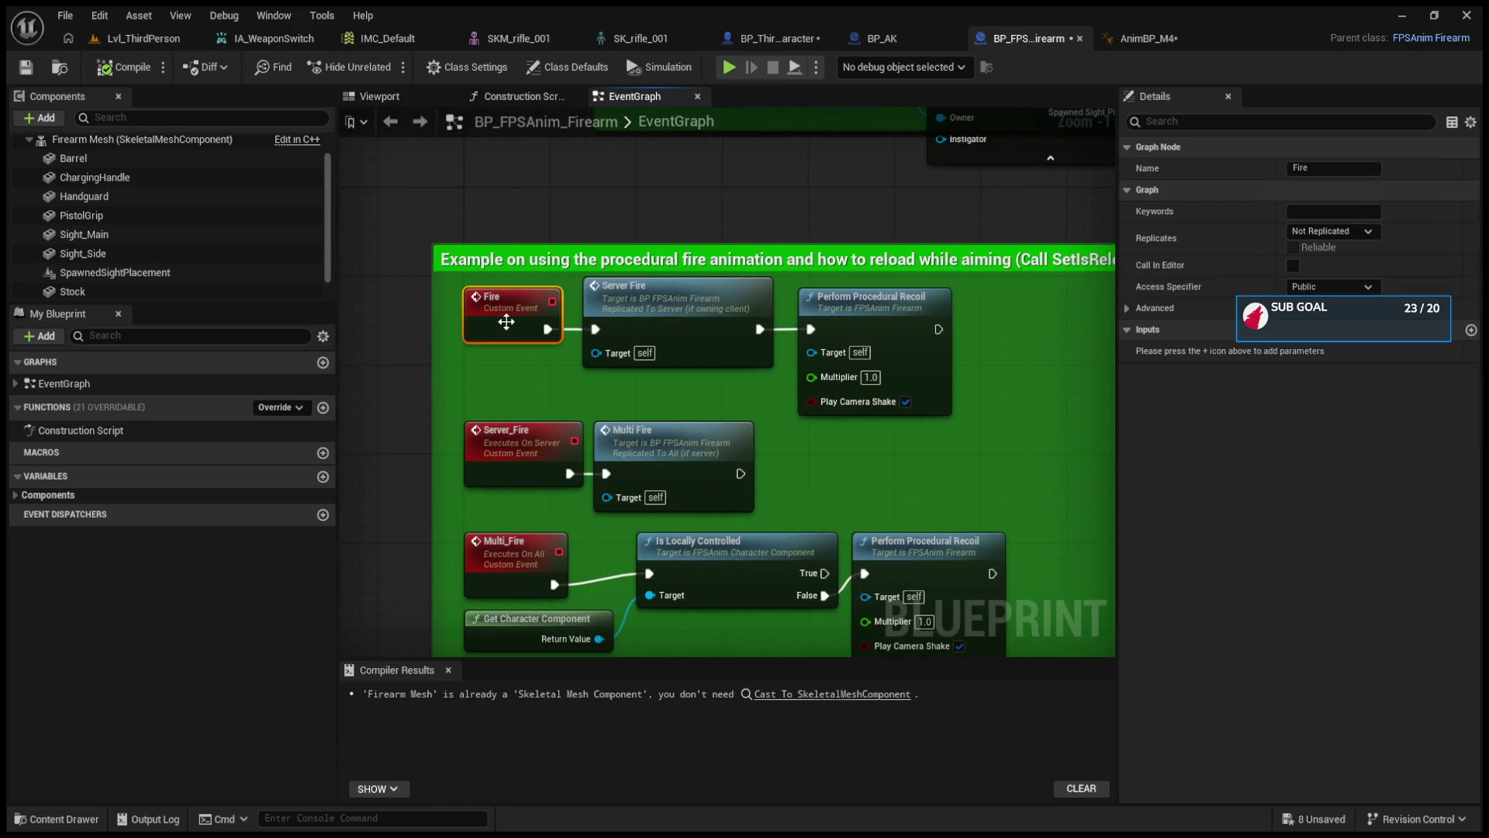
{"action": "left_click_drag", "start_coordinate": [430, 287], "coordinate": [905, 390]}
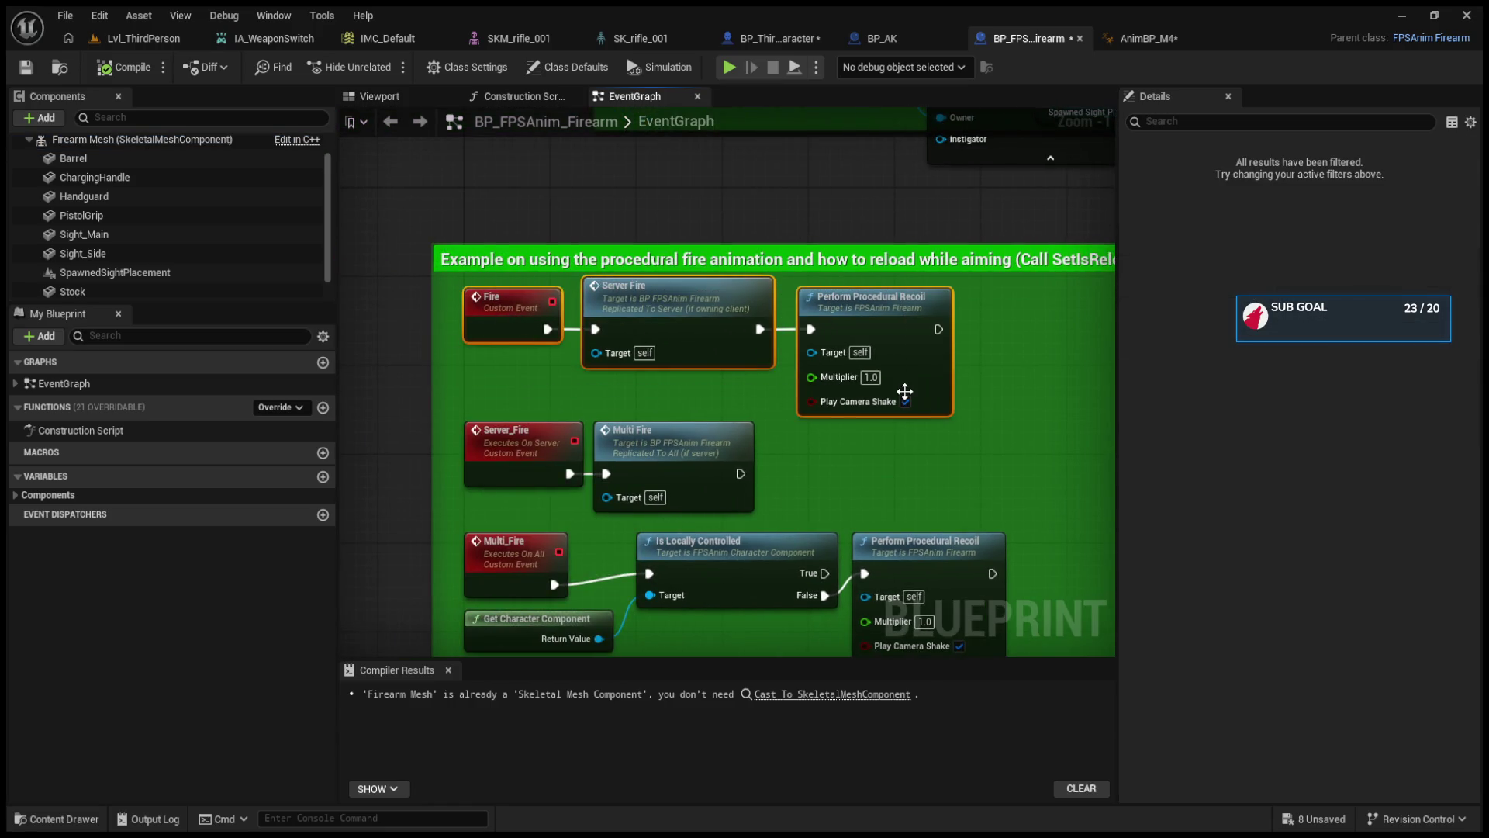
- Bring up BP_AK's empty event graph
{"action": "left_click", "coordinate": [879, 38]}
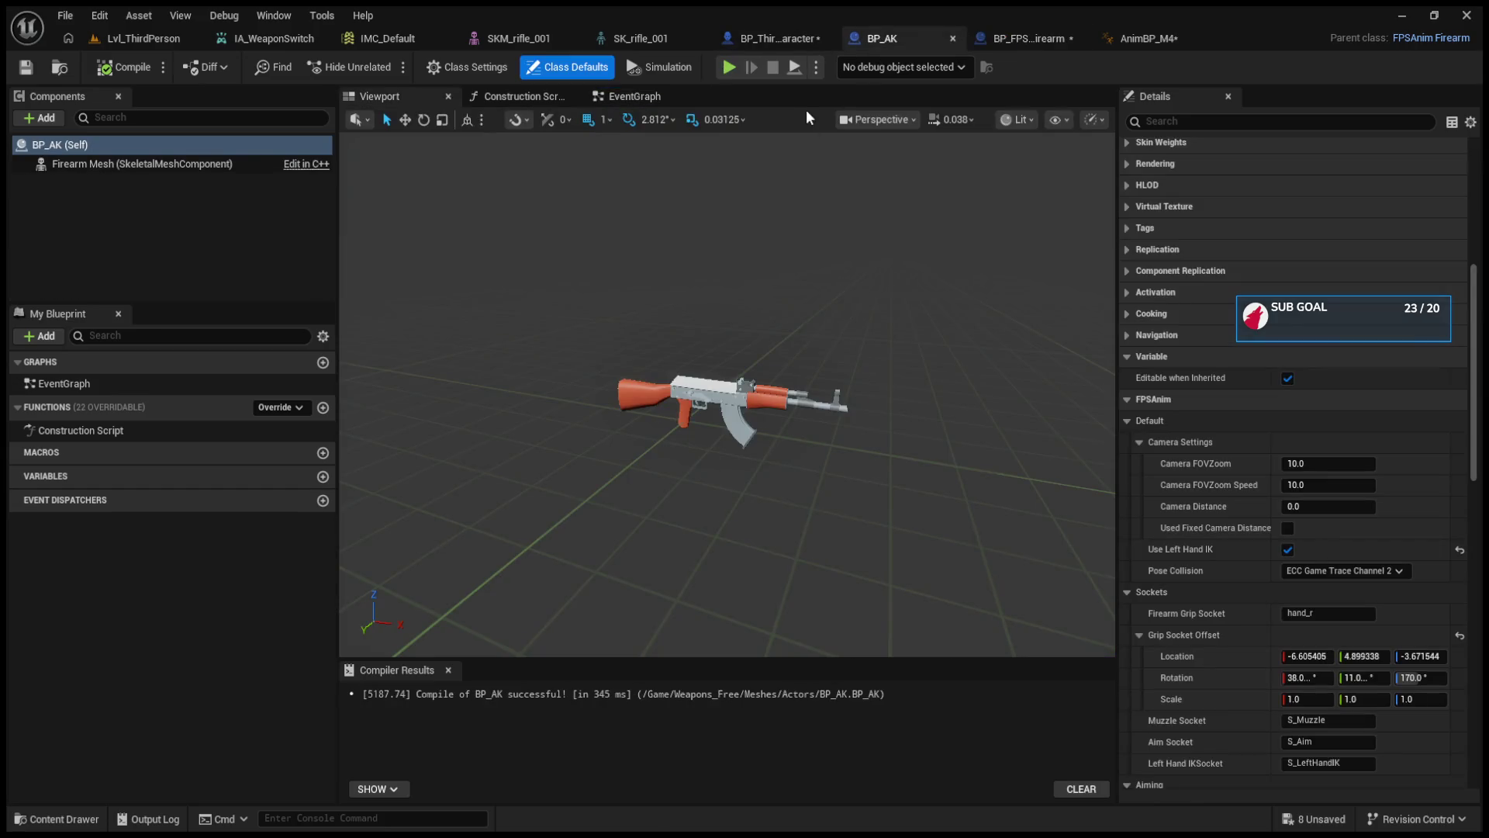
{"action": "left_click", "coordinate": [633, 96]}
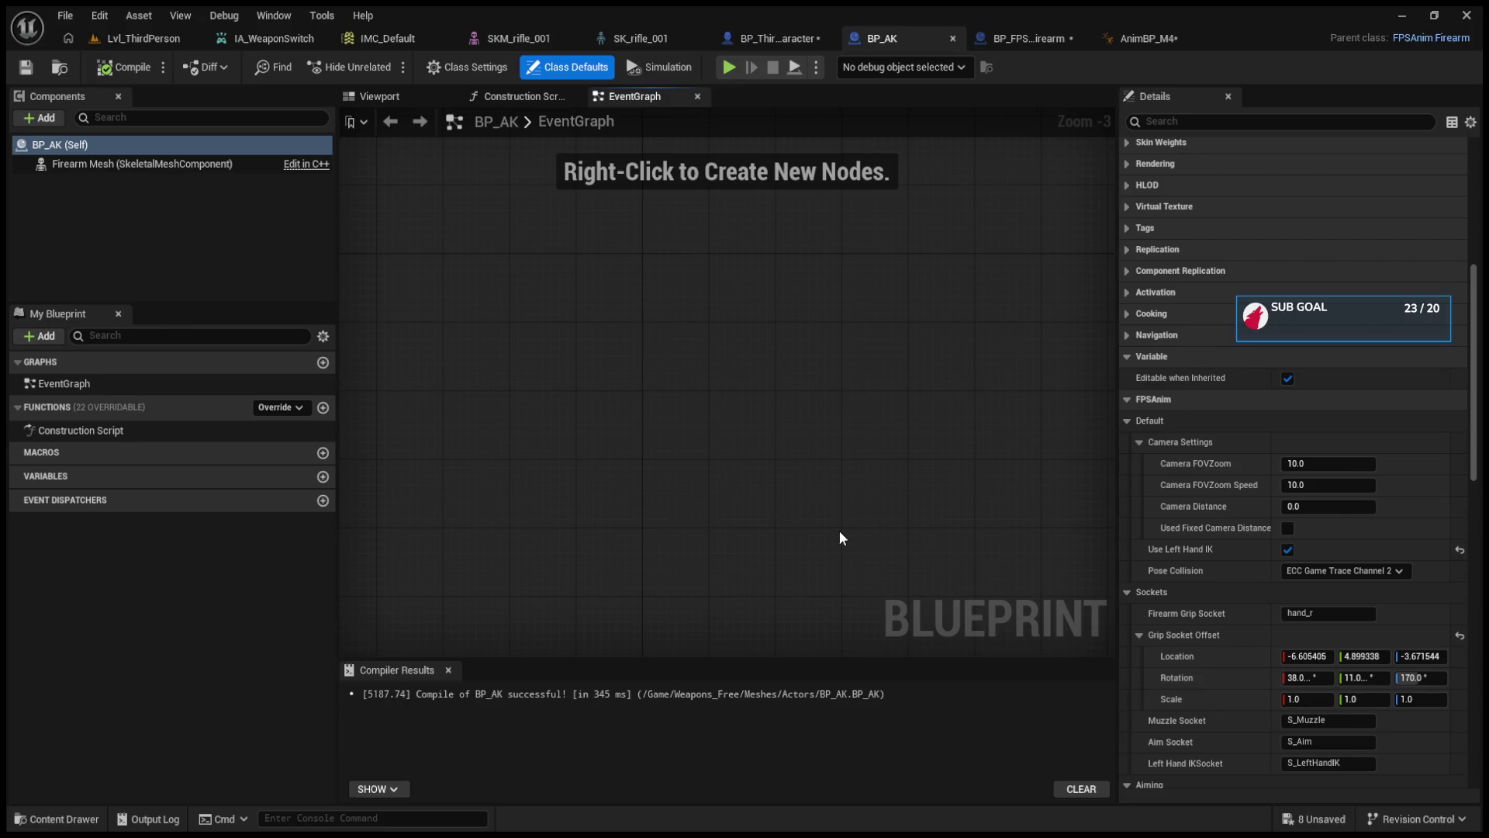
{"action": "left_click", "coordinate": [816, 535]}
- Return to the firearm event graph and examine the Server Fire node
{"action": "left_click", "coordinate": [1054, 37]}
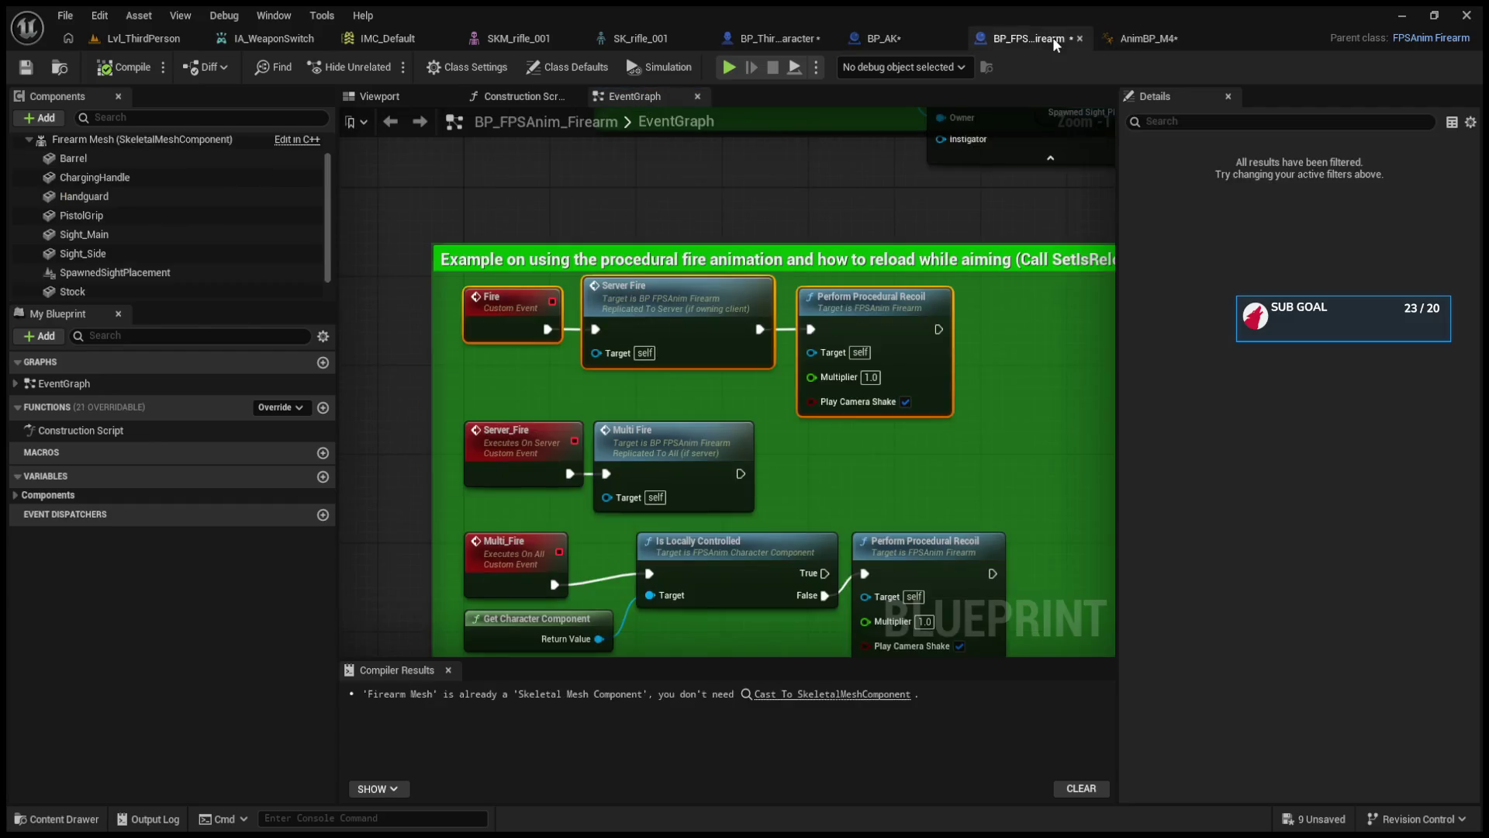
{"action": "left_click", "coordinate": [1149, 36]}
{"action": "left_click", "coordinate": [1015, 37]}
{"action": "scroll", "coordinate": [728, 398], "scroll_direction": "down", "scroll_amount": 2}
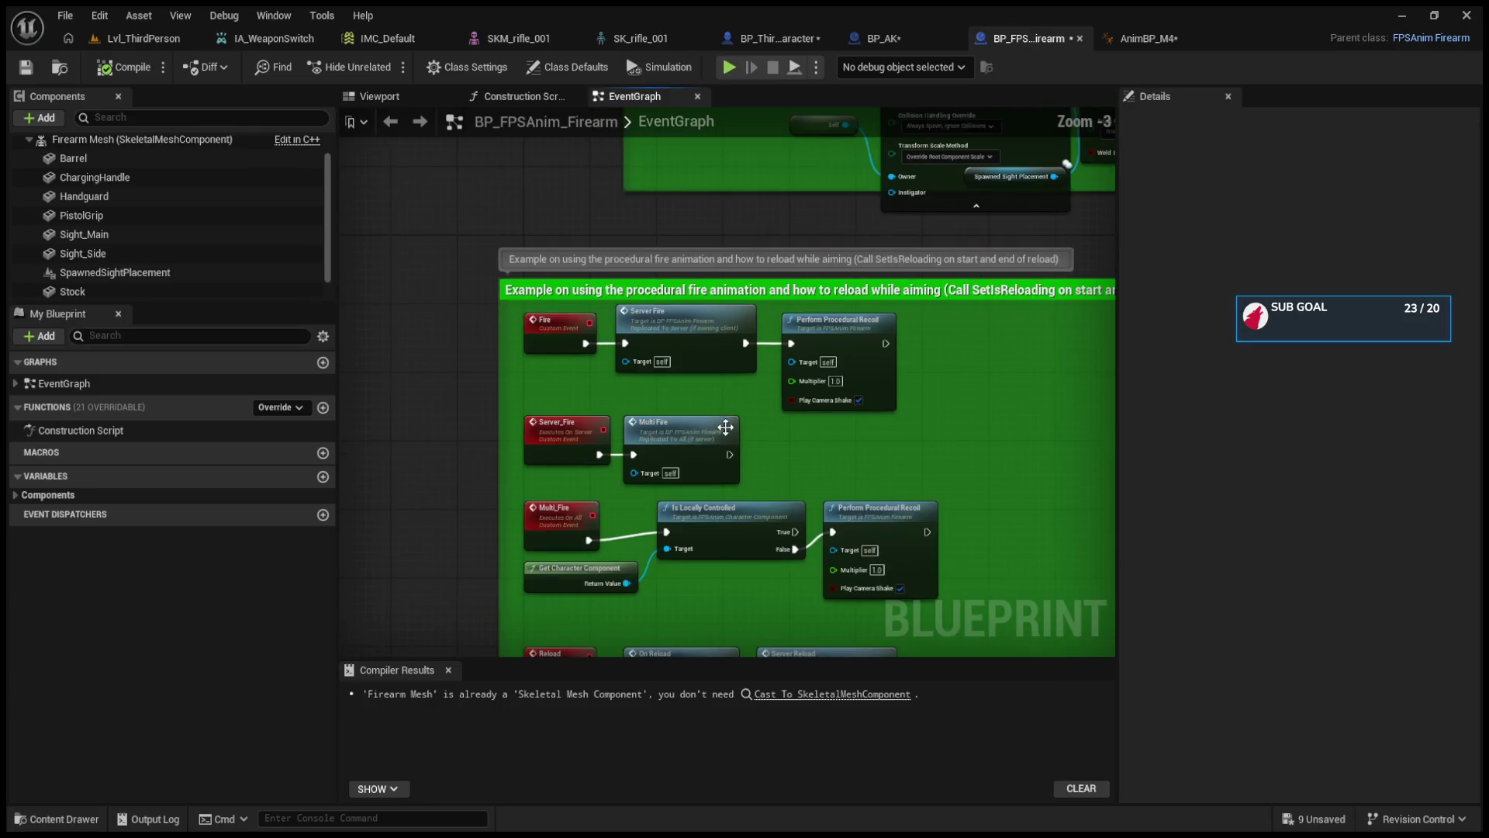
{"action": "scroll", "coordinate": [644, 513], "scroll_direction": "up", "scroll_amount": 3}
{"action": "mouse_move", "coordinate": [642, 504]}
{"action": "left_mouse_down"}
{"action": "mouse_move", "coordinate": [640, 378]}
{"action": "mouse_move", "coordinate": [624, 556]}
{"action": "left_mouse_up"}
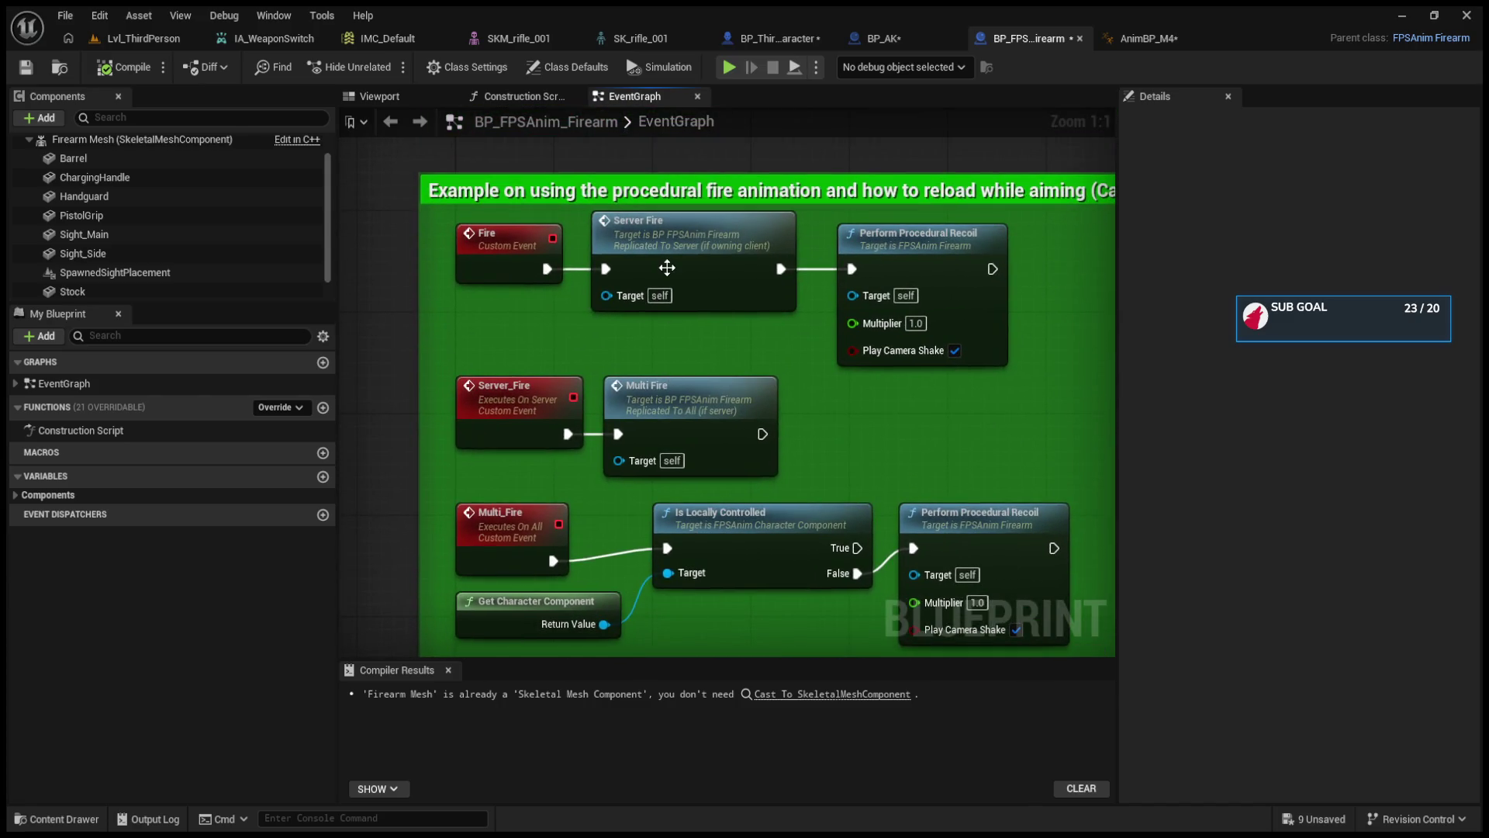
{"action": "left_click", "coordinate": [665, 266]}
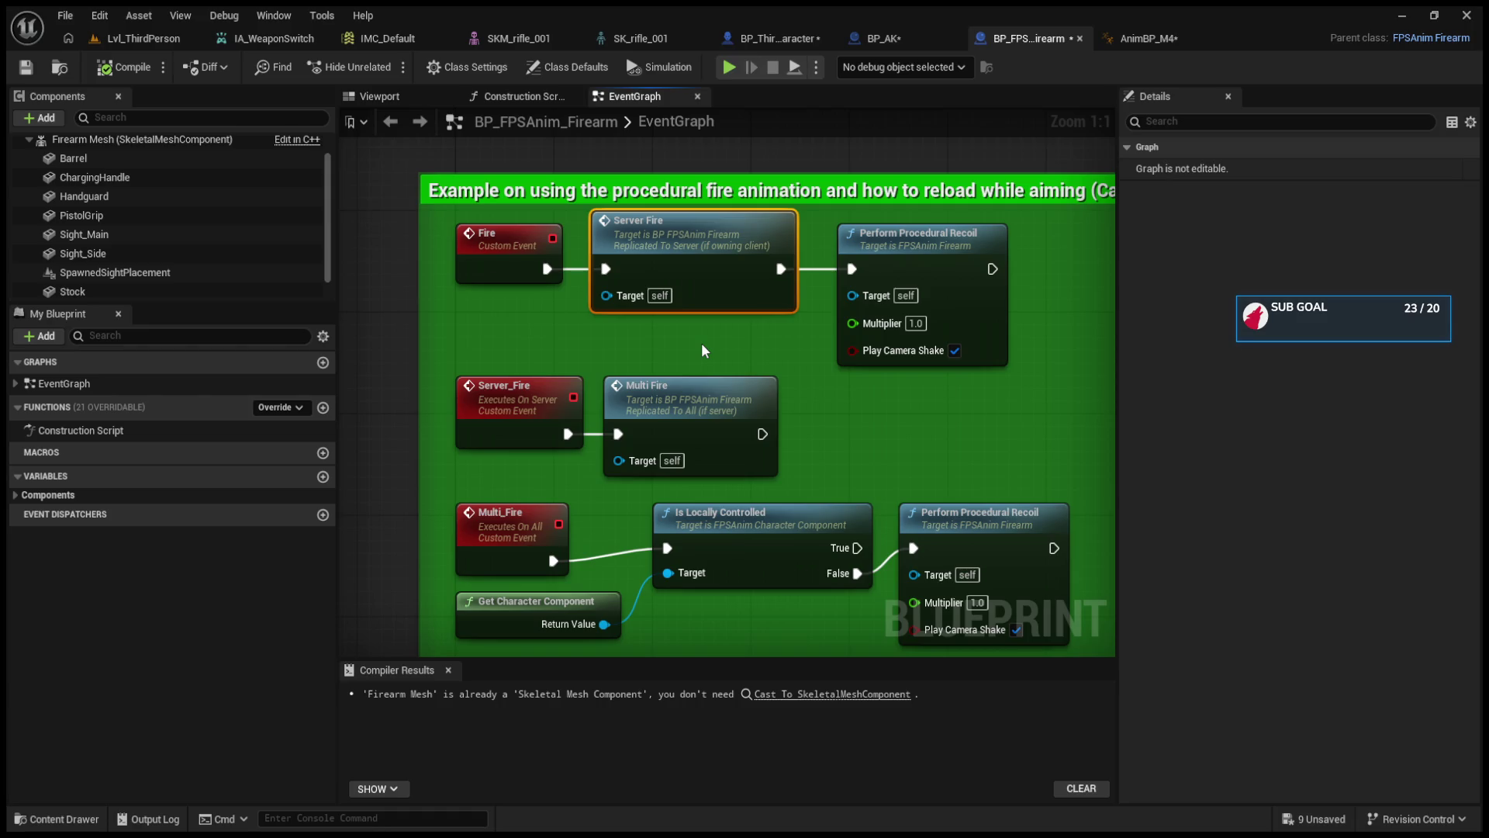
- Pass through AnimBP_M4 and BP_ThirdPersonCharacter back to BP_AK's event graph
{"action": "left_click", "coordinate": [1161, 35]}
{"action": "left_click", "coordinate": [849, 36]}
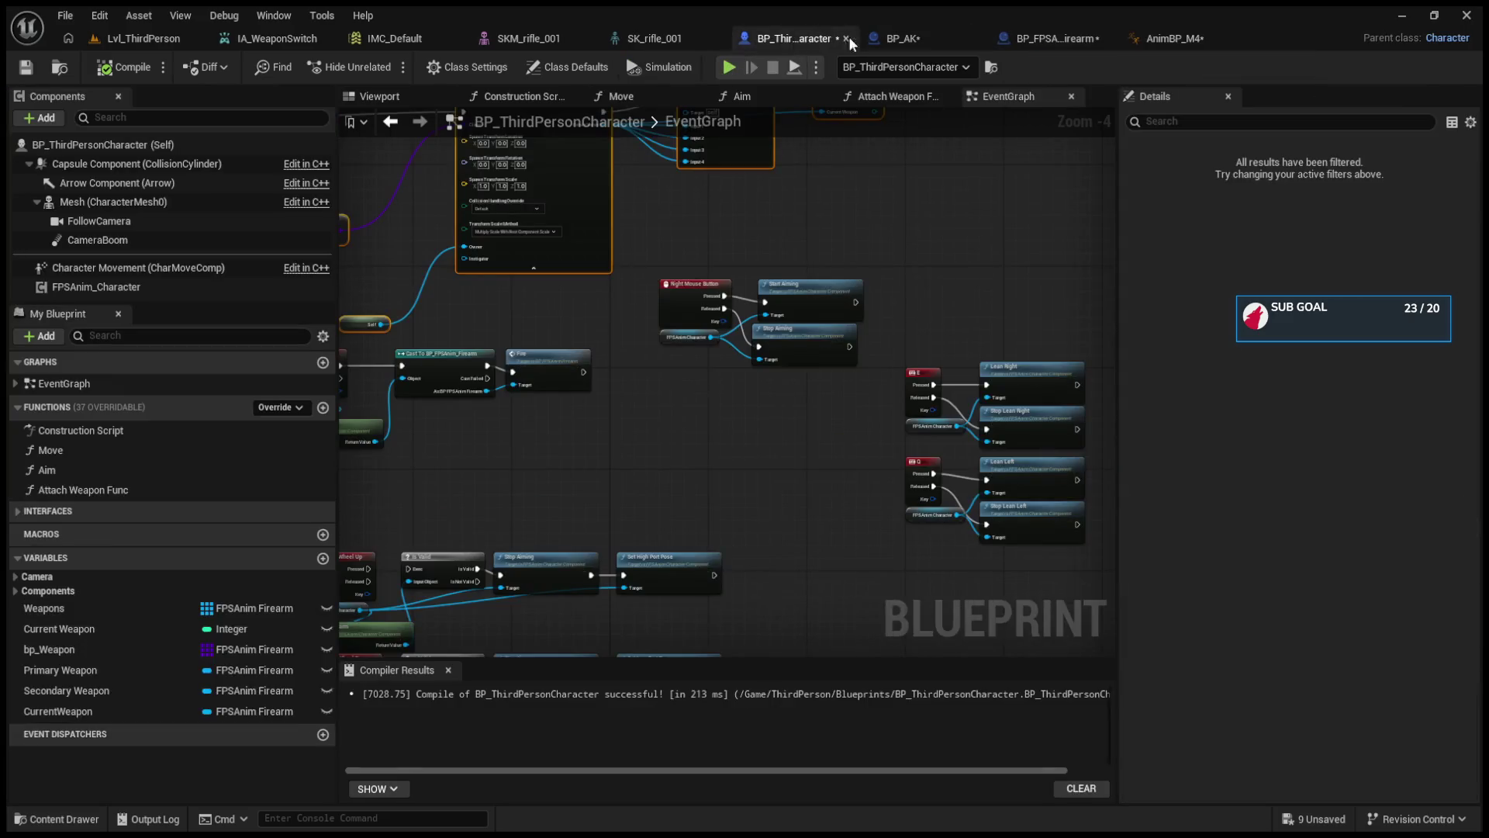
{"action": "left_click", "coordinate": [900, 38]}
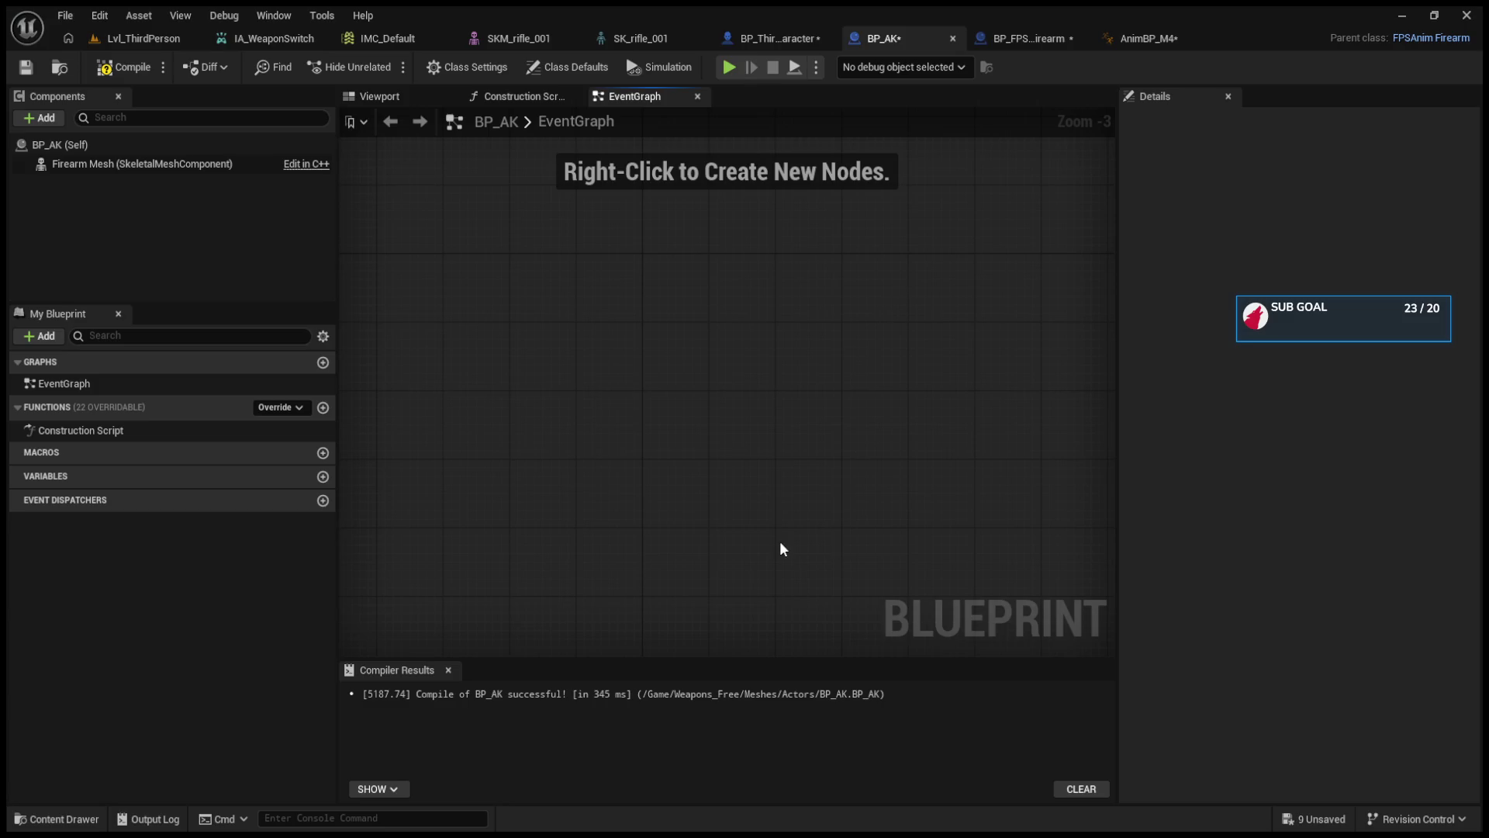
- Set BP_AK's Anim Class to AnimBP_M4_C and compile
{"action": "left_click", "coordinate": [252, 166]}
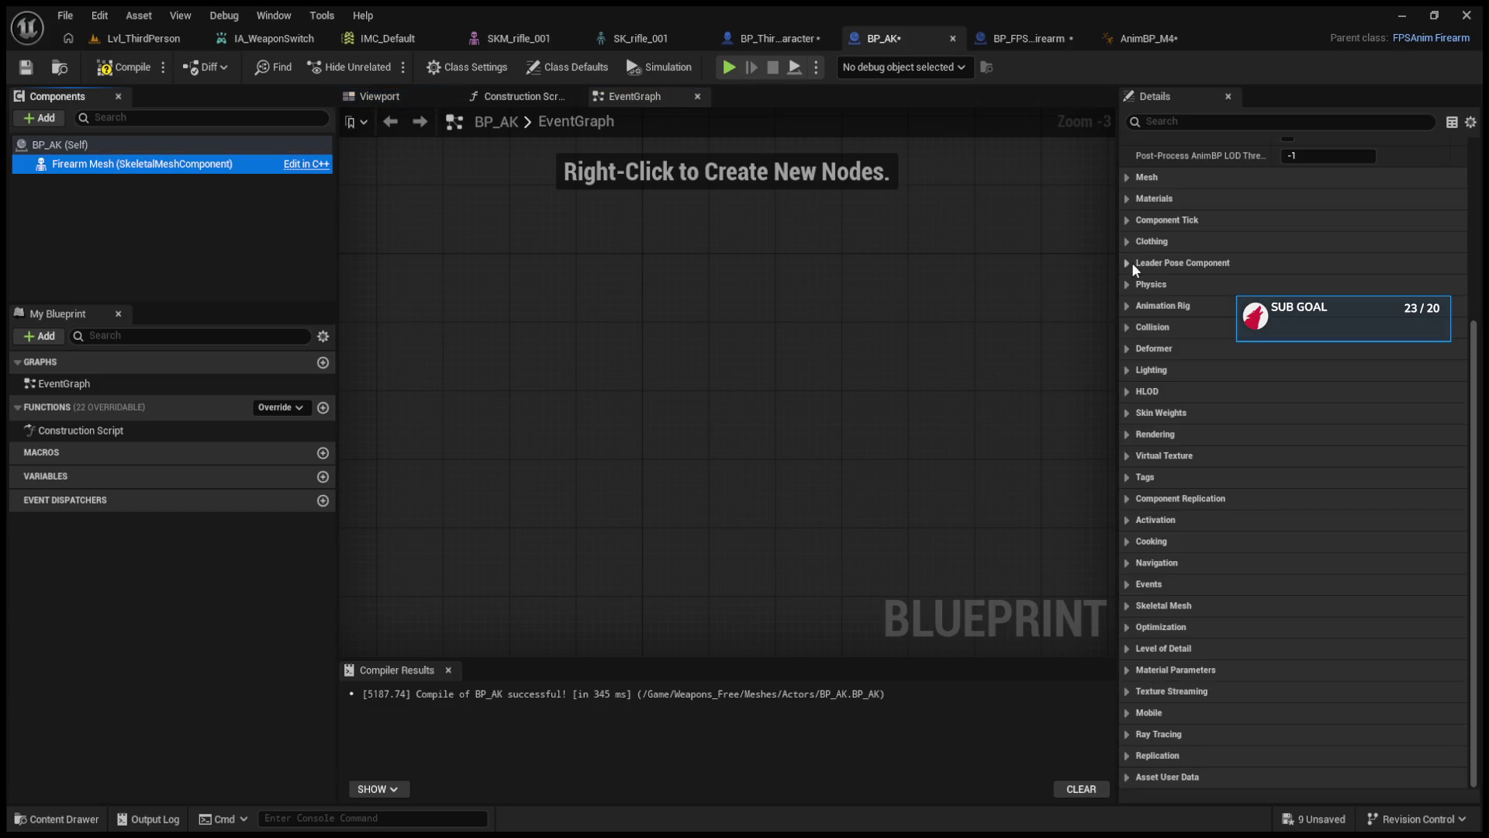
{"action": "left_click", "coordinate": [1126, 187]}
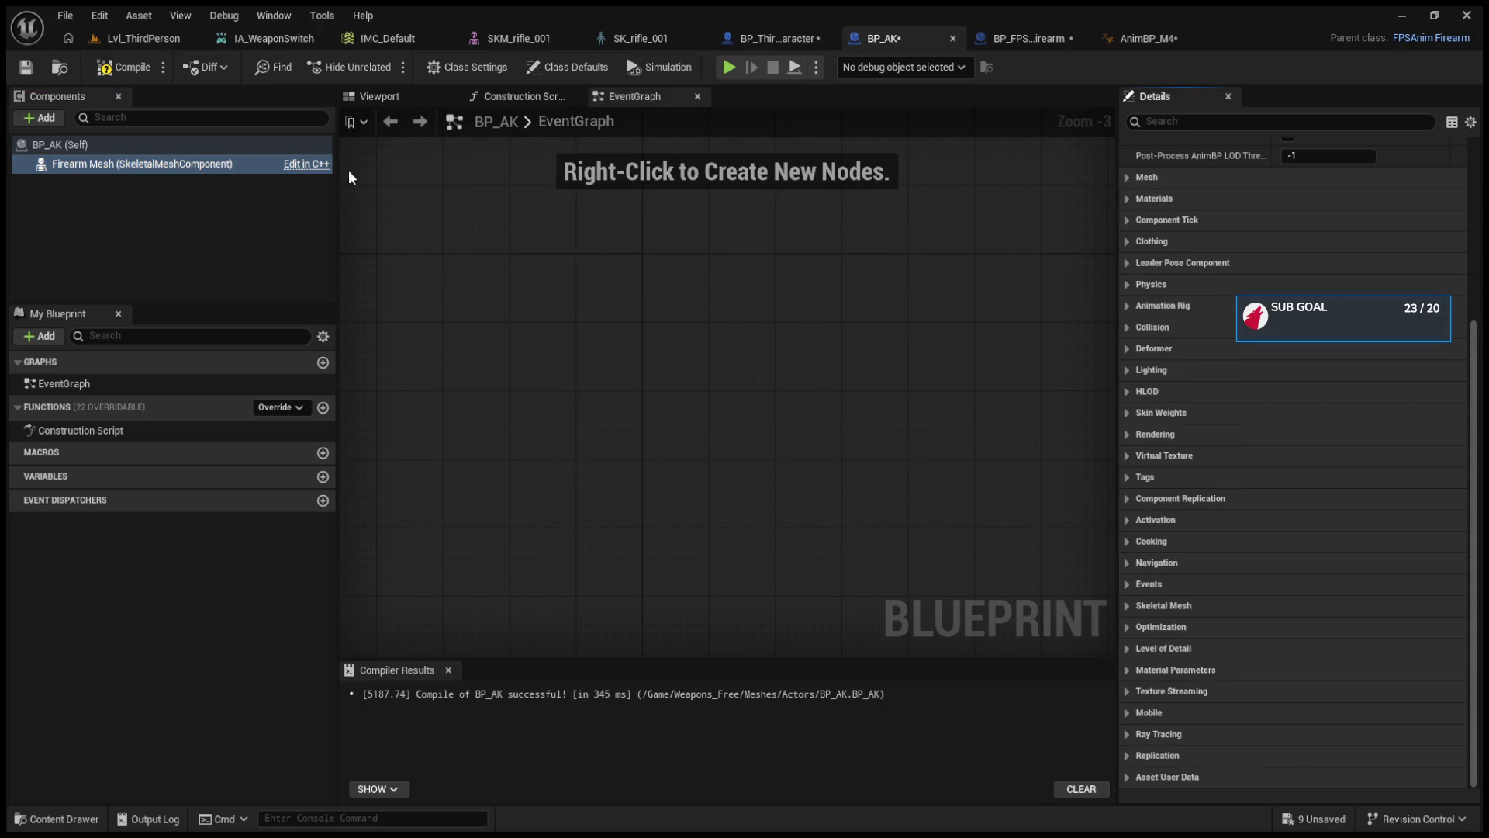
{"action": "left_click", "coordinate": [278, 147]}
{"action": "scroll", "coordinate": [1148, 455], "scroll_direction": "up", "scroll_amount": 2}
{"action": "scroll", "coordinate": [1147, 455], "scroll_direction": "up", "scroll_amount": 4}
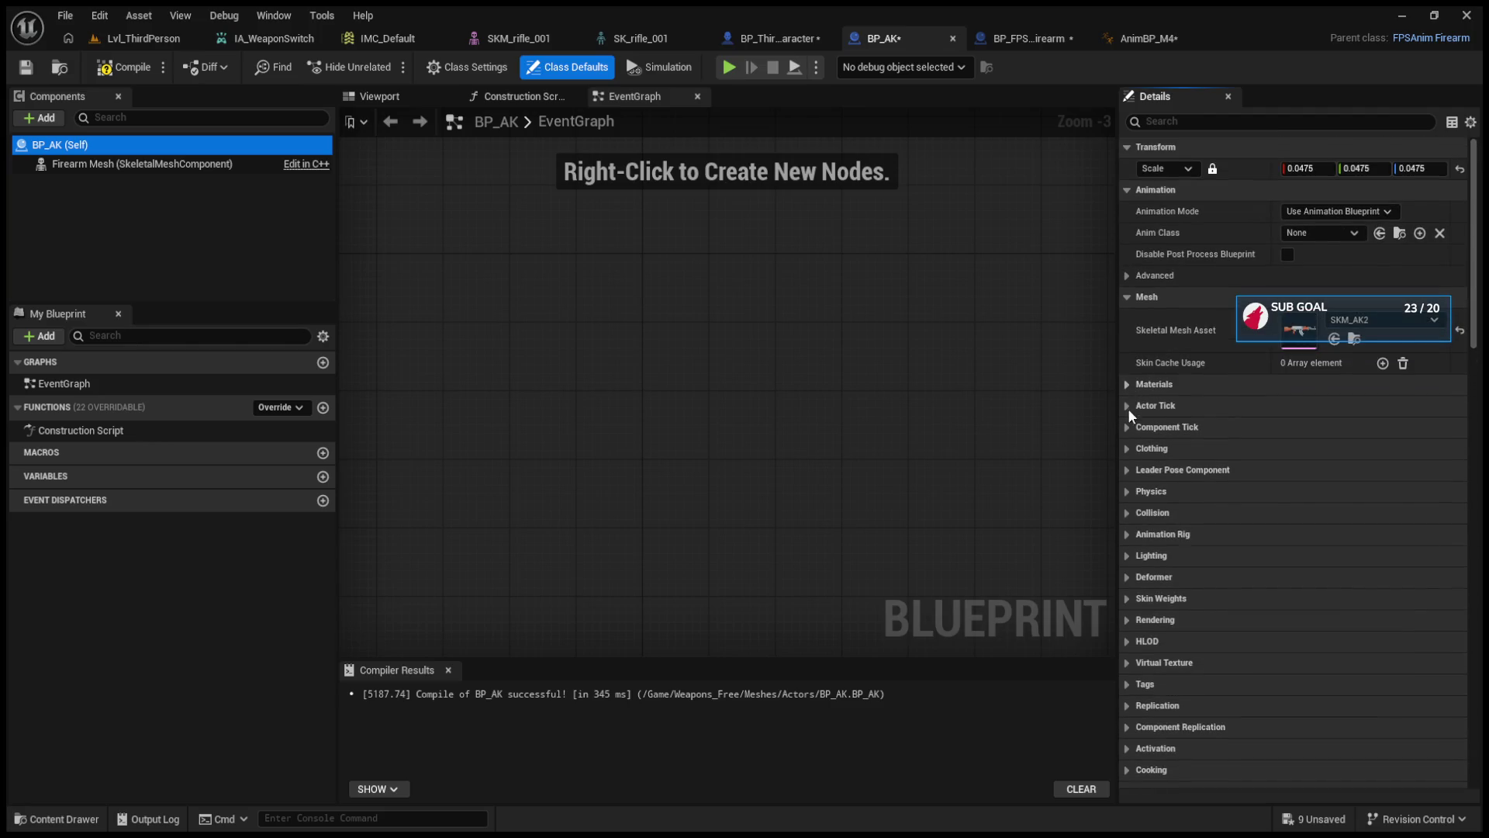
{"action": "left_click", "coordinate": [1297, 235]}
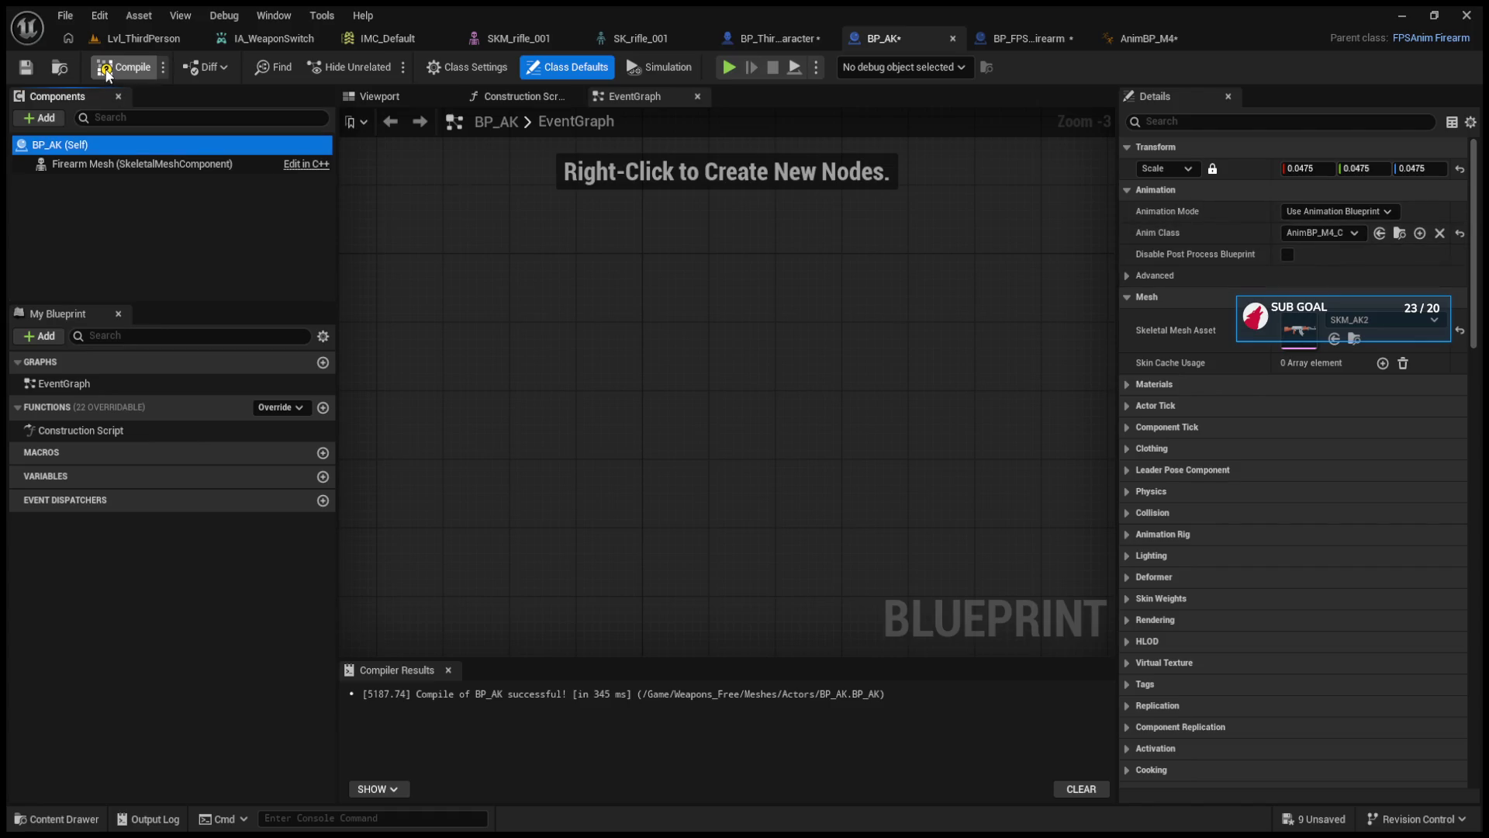
{"action": "left_click", "coordinate": [118, 67]}
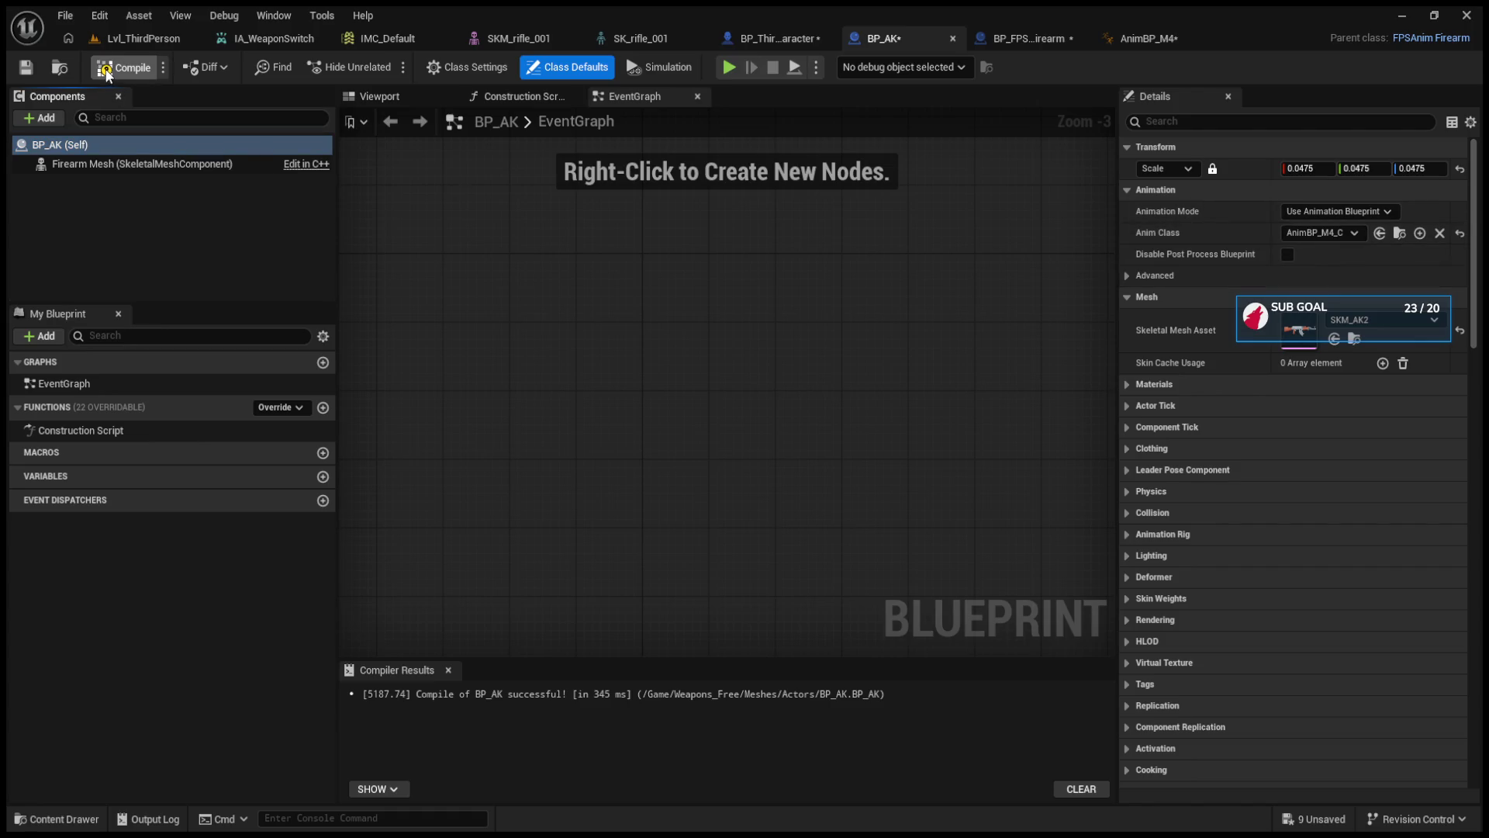
- Copy the Fire, Server Fire and Perform Procedural Recoil nodes from BP_FPSAnim_Firearm and paste them into BP_AK
{"action": "left_click", "coordinate": [147, 38]}
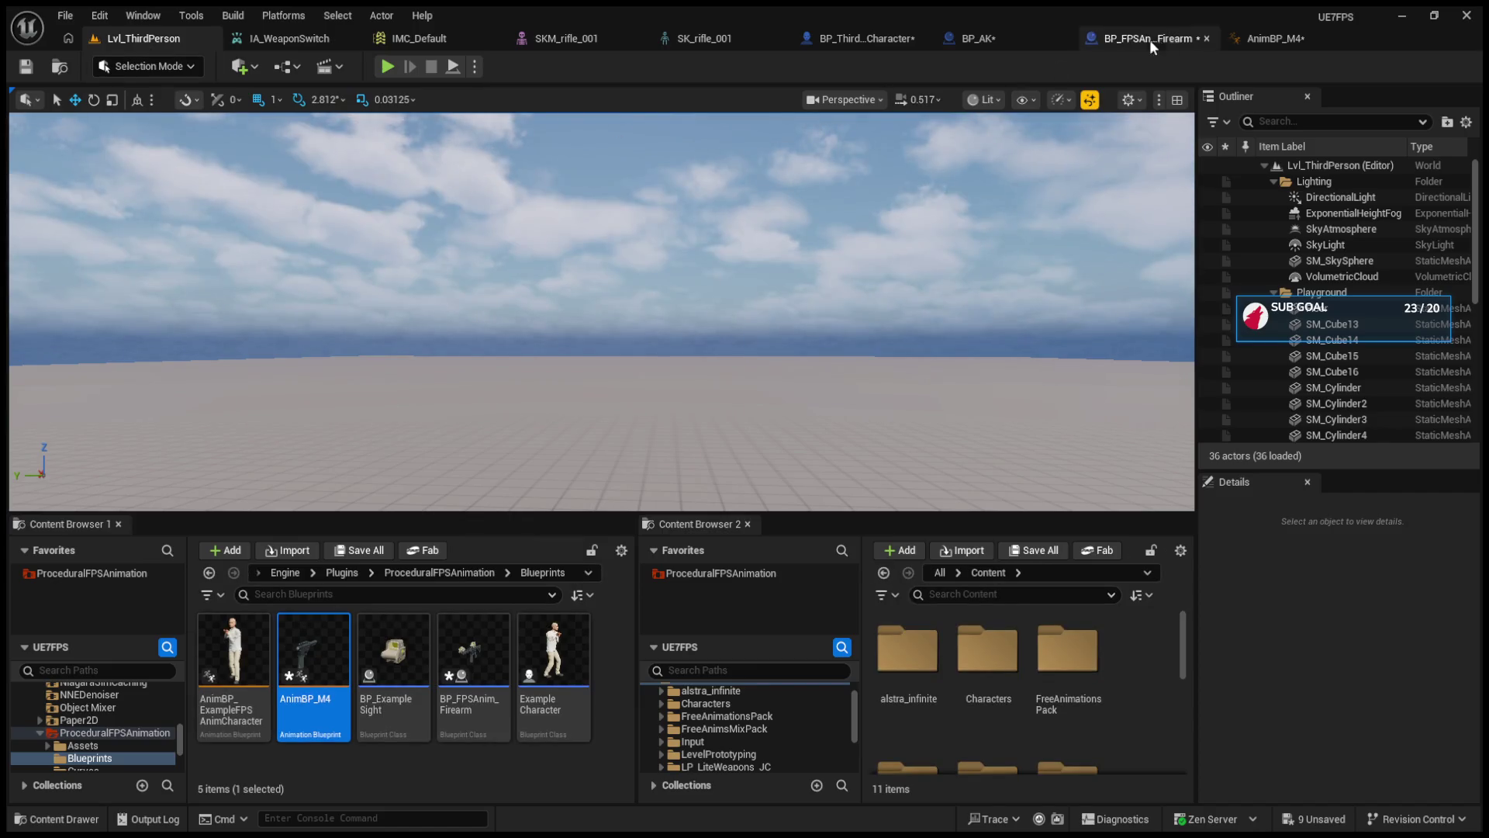
{"action": "left_click", "coordinate": [1150, 39]}
{"action": "left_click", "coordinate": [1060, 38]}
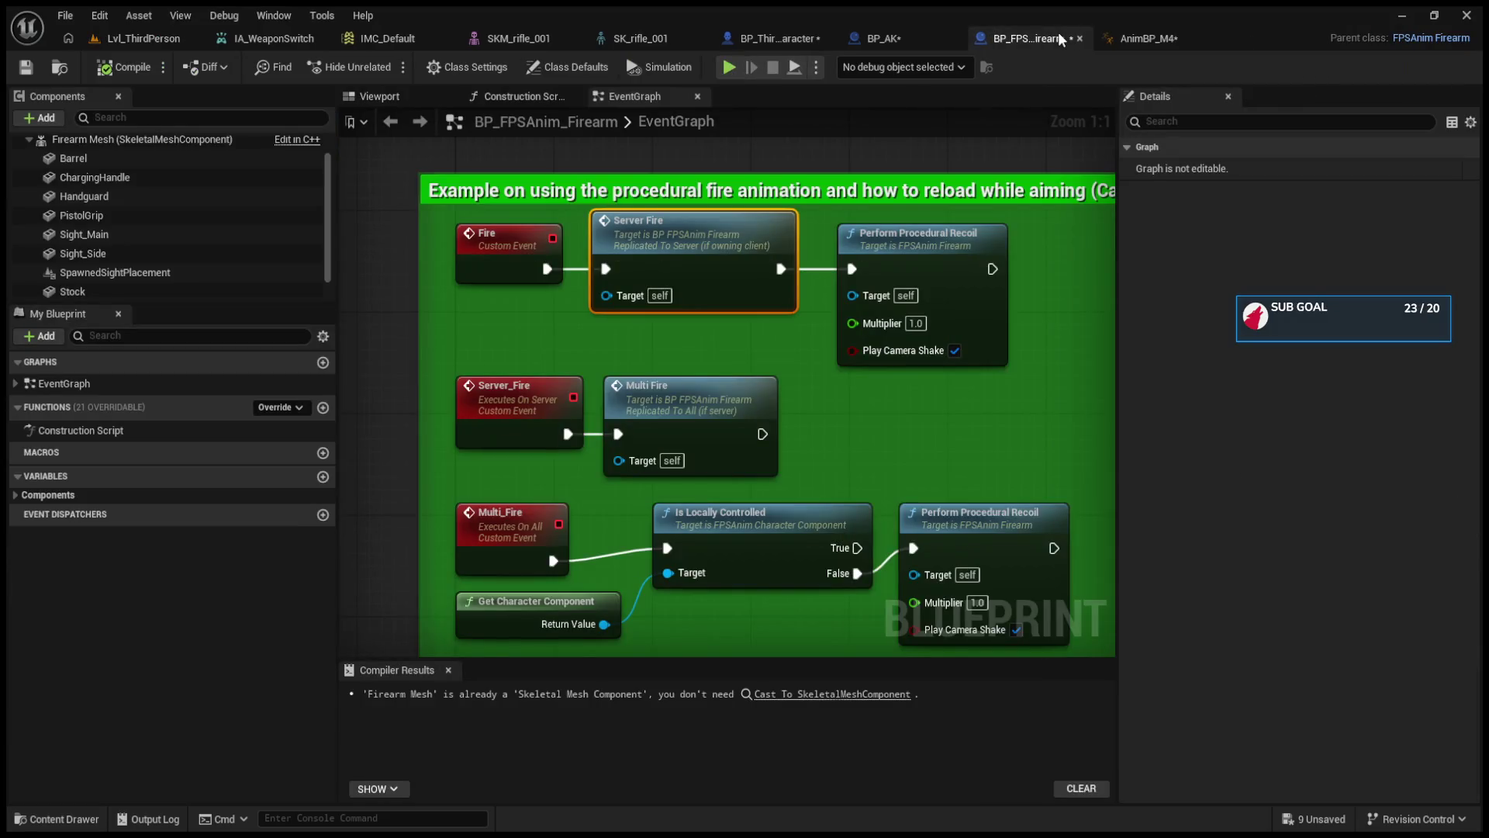
{"action": "left_click_drag", "start_coordinate": [1074, 292], "coordinate": [470, 231]}
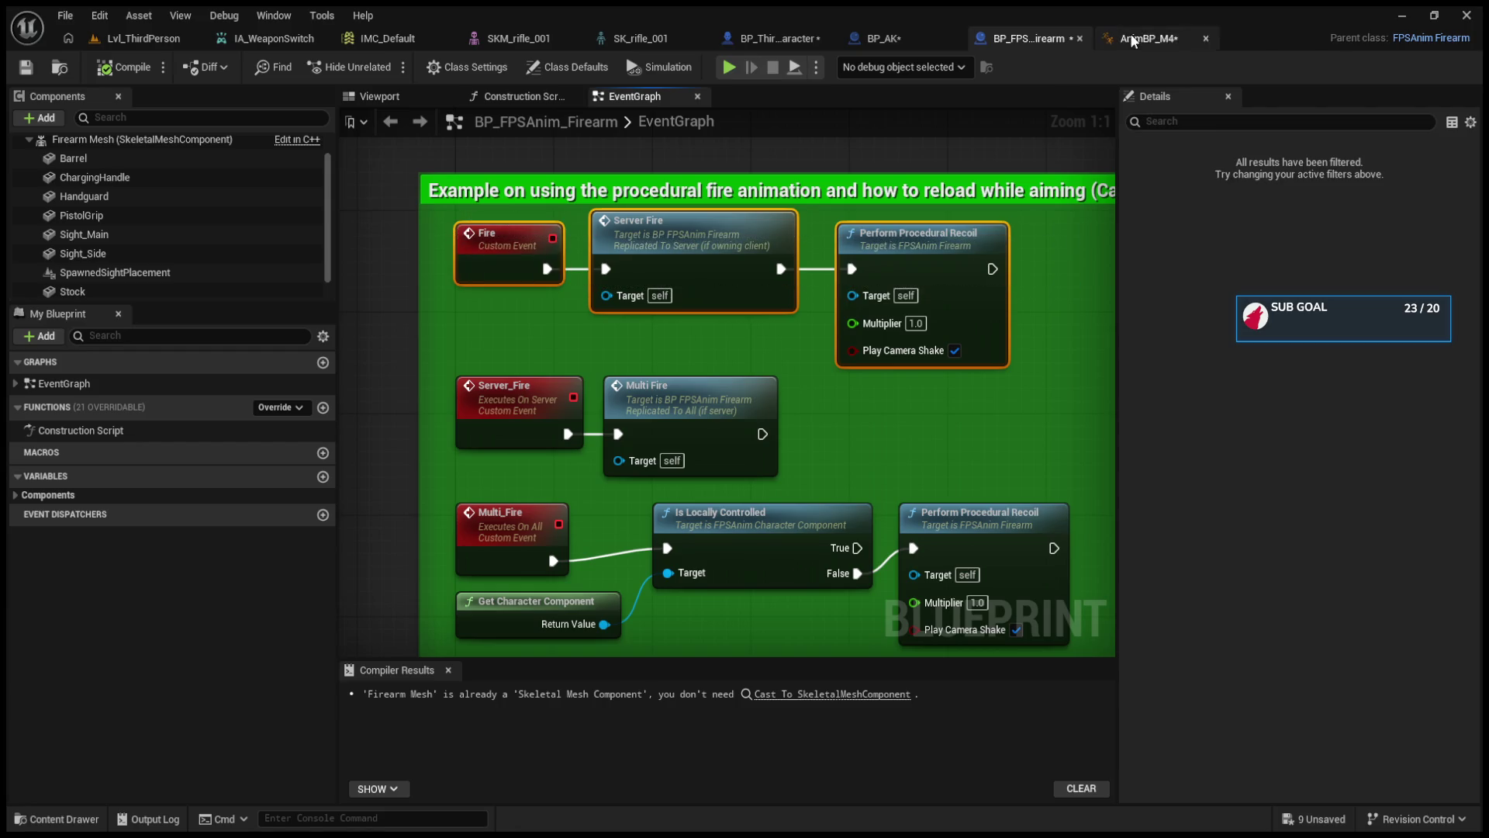
{"action": "left_click", "coordinate": [1140, 38]}
{"action": "scroll", "coordinate": [729, 310], "scroll_direction": "down", "scroll_amount": 5}
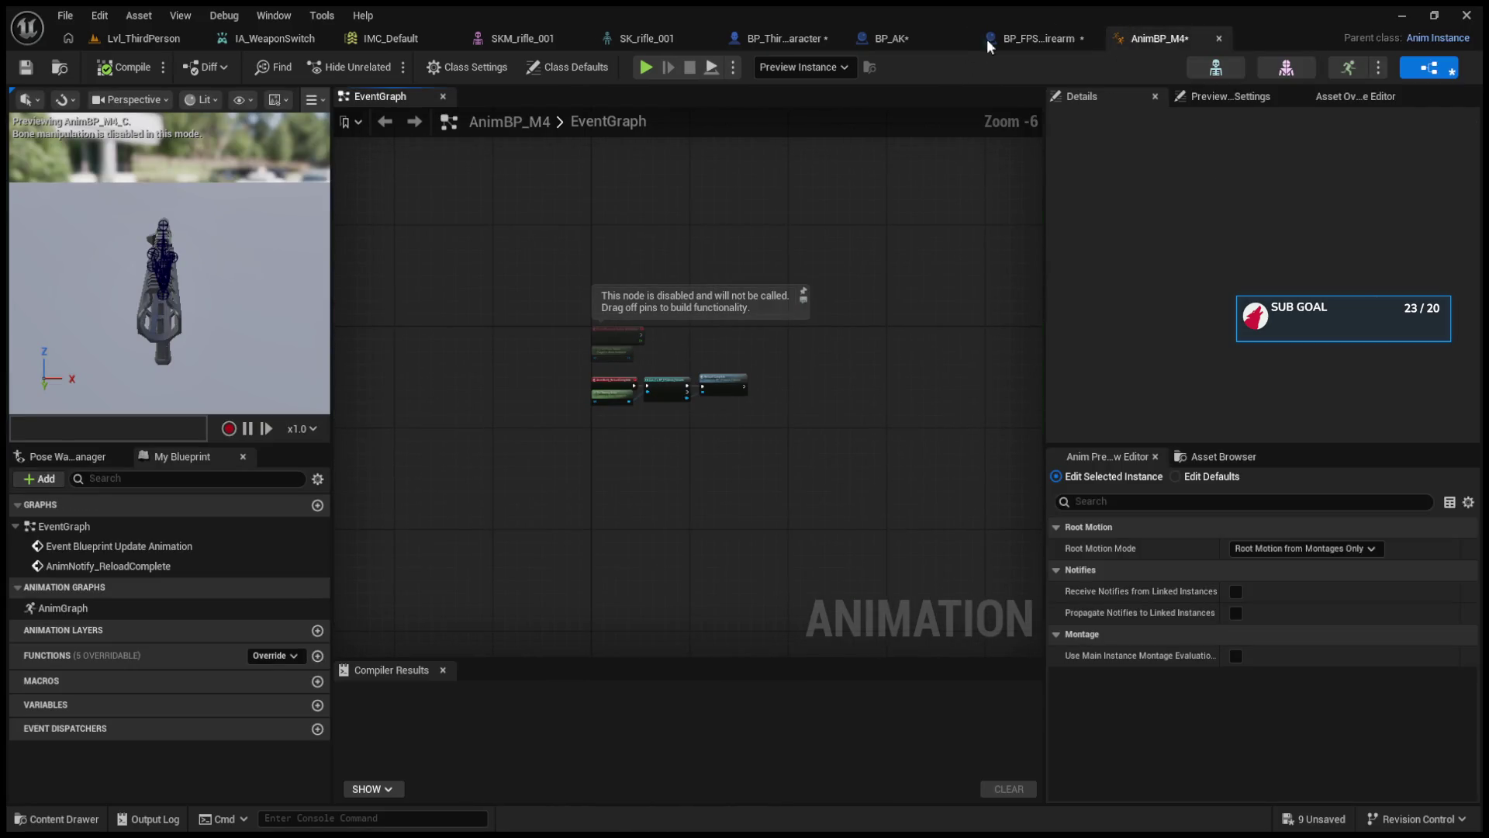
{"action": "left_click", "coordinate": [885, 38]}
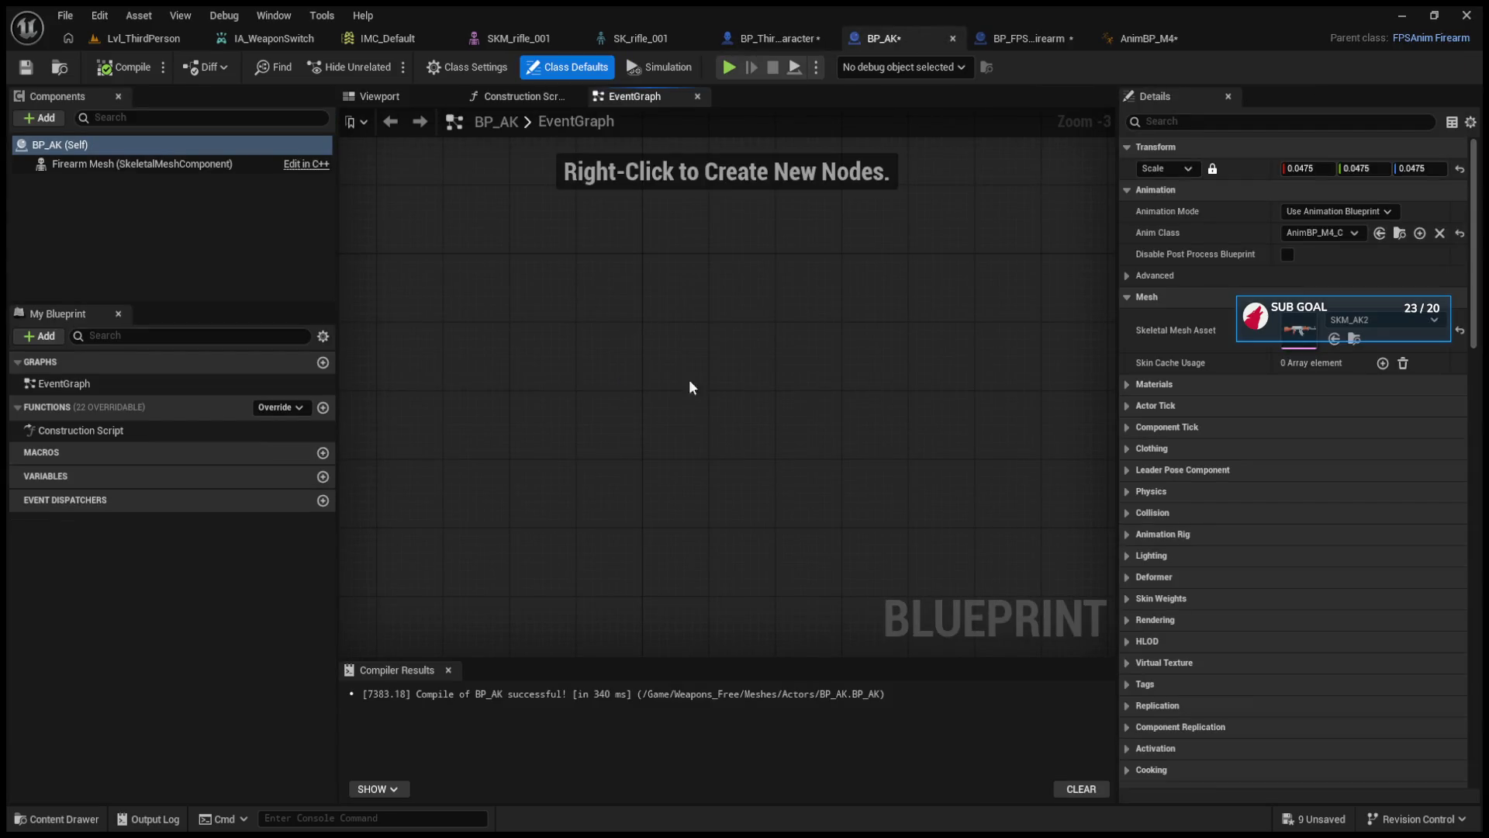
{"action": "key", "text": "ctrl+v"}
{"action": "scroll", "coordinate": [662, 425], "scroll_direction": "up", "scroll_amount": 2}
- Delete the Server Fire node and wire Fire straight into Perform Procedural Recoil
{"action": "left_click_drag", "start_coordinate": [656, 329], "coordinate": [702, 397]}
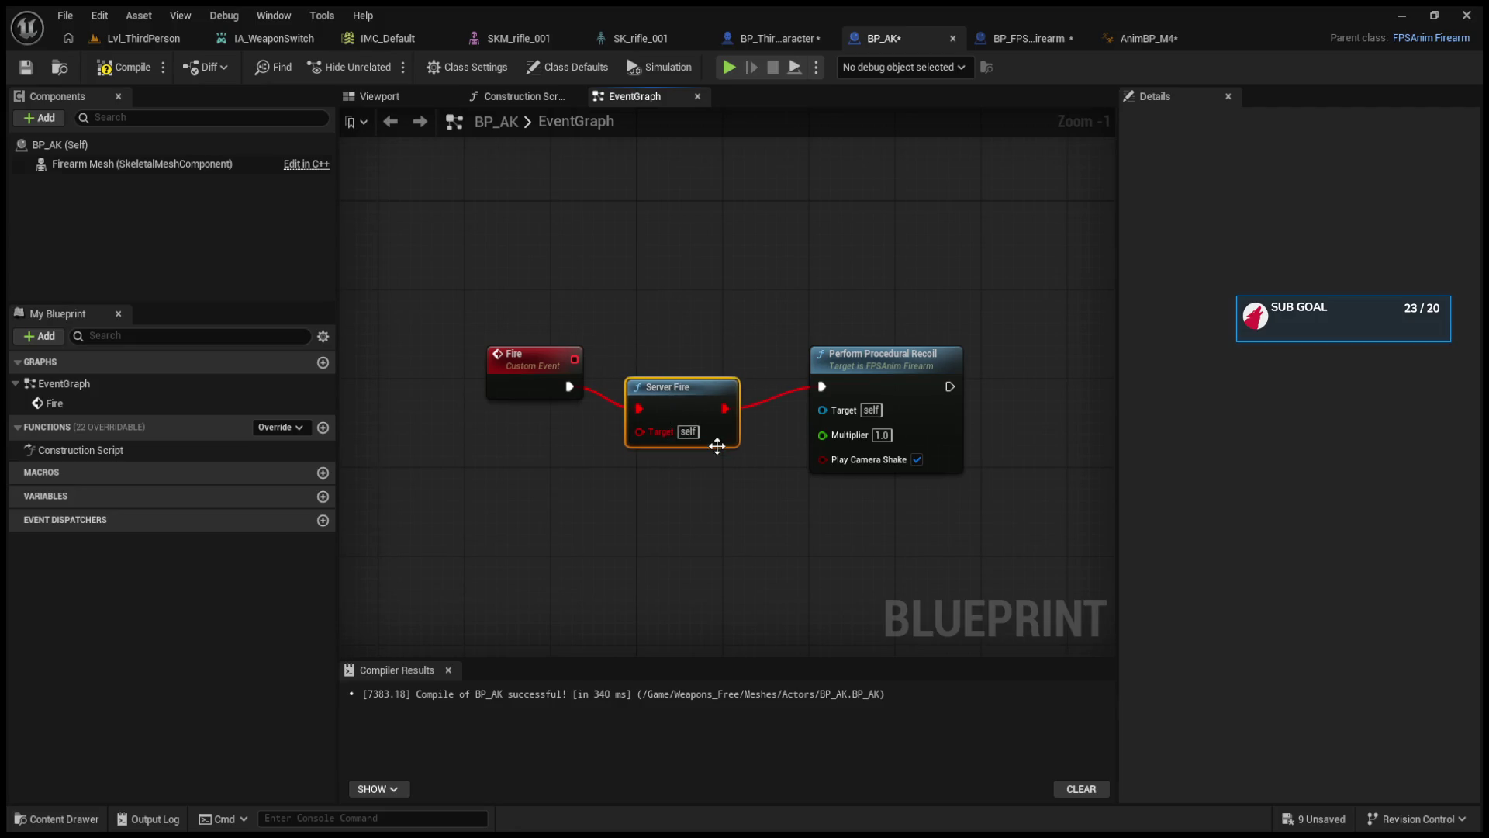
{"action": "key", "text": "Delete"}
{"action": "mouse_move", "coordinate": [569, 387]}
{"action": "left_mouse_down"}
{"action": "mouse_move", "coordinate": [821, 386]}
{"action": "mouse_move", "coordinate": [720, 365]}
{"action": "left_mouse_up"}
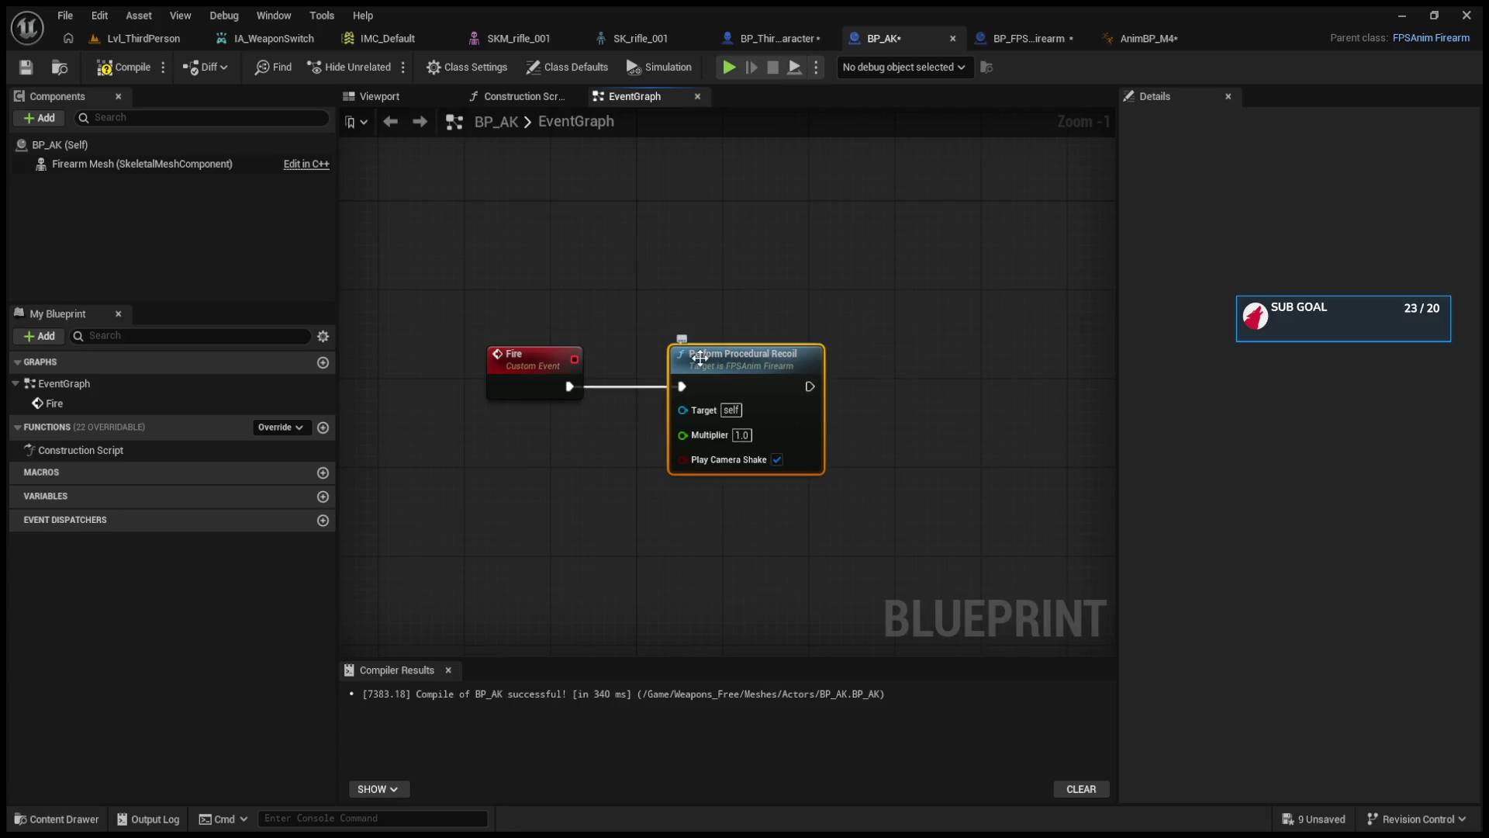
- Check BP_AK's class defaults, then locate the C_M4_Recoil Rotation curve in the Curves folder
{"action": "left_click", "coordinate": [96, 144]}
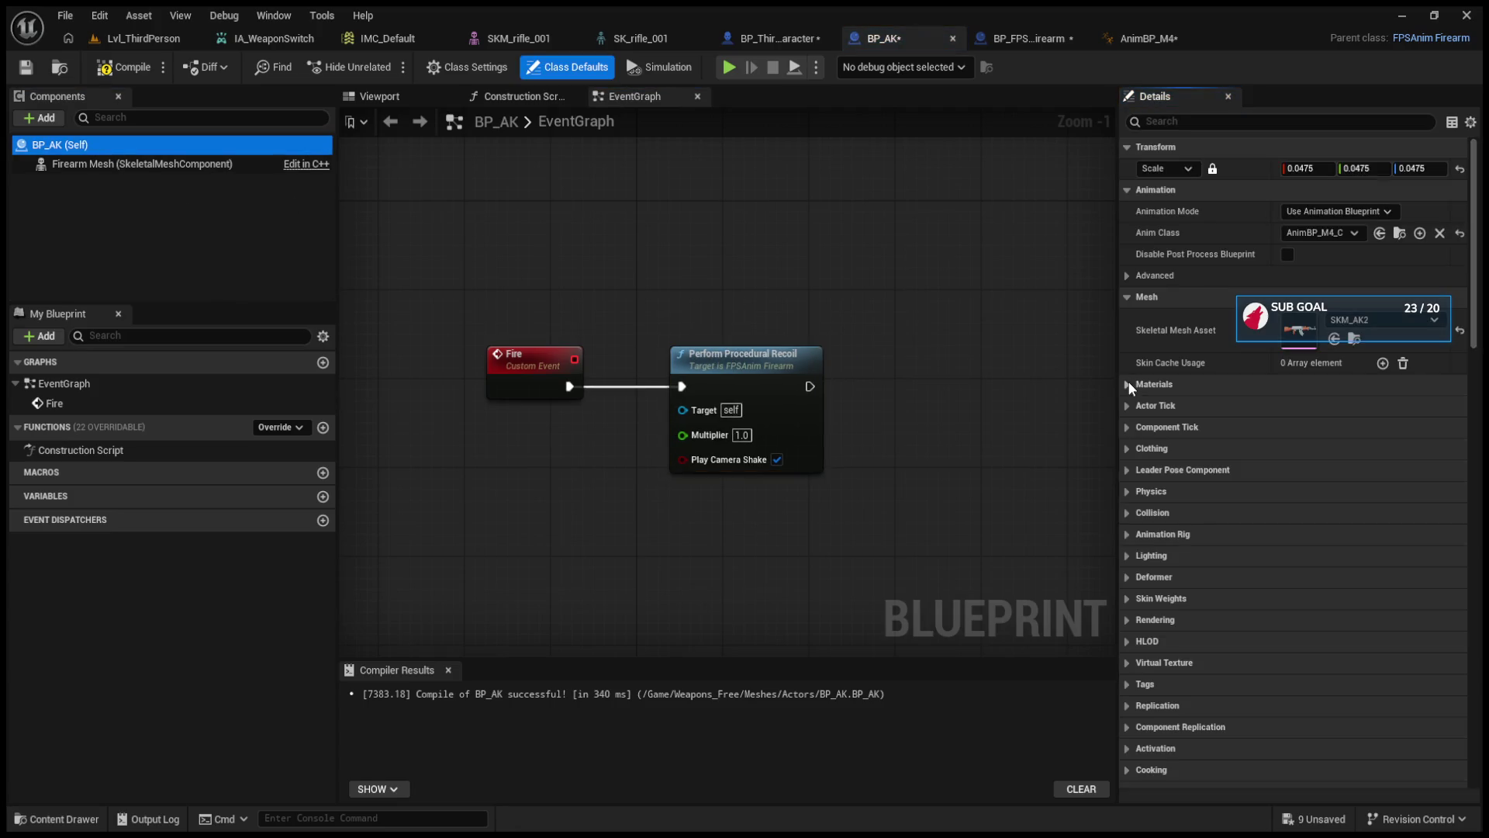
{"action": "left_click", "coordinate": [1134, 304]}
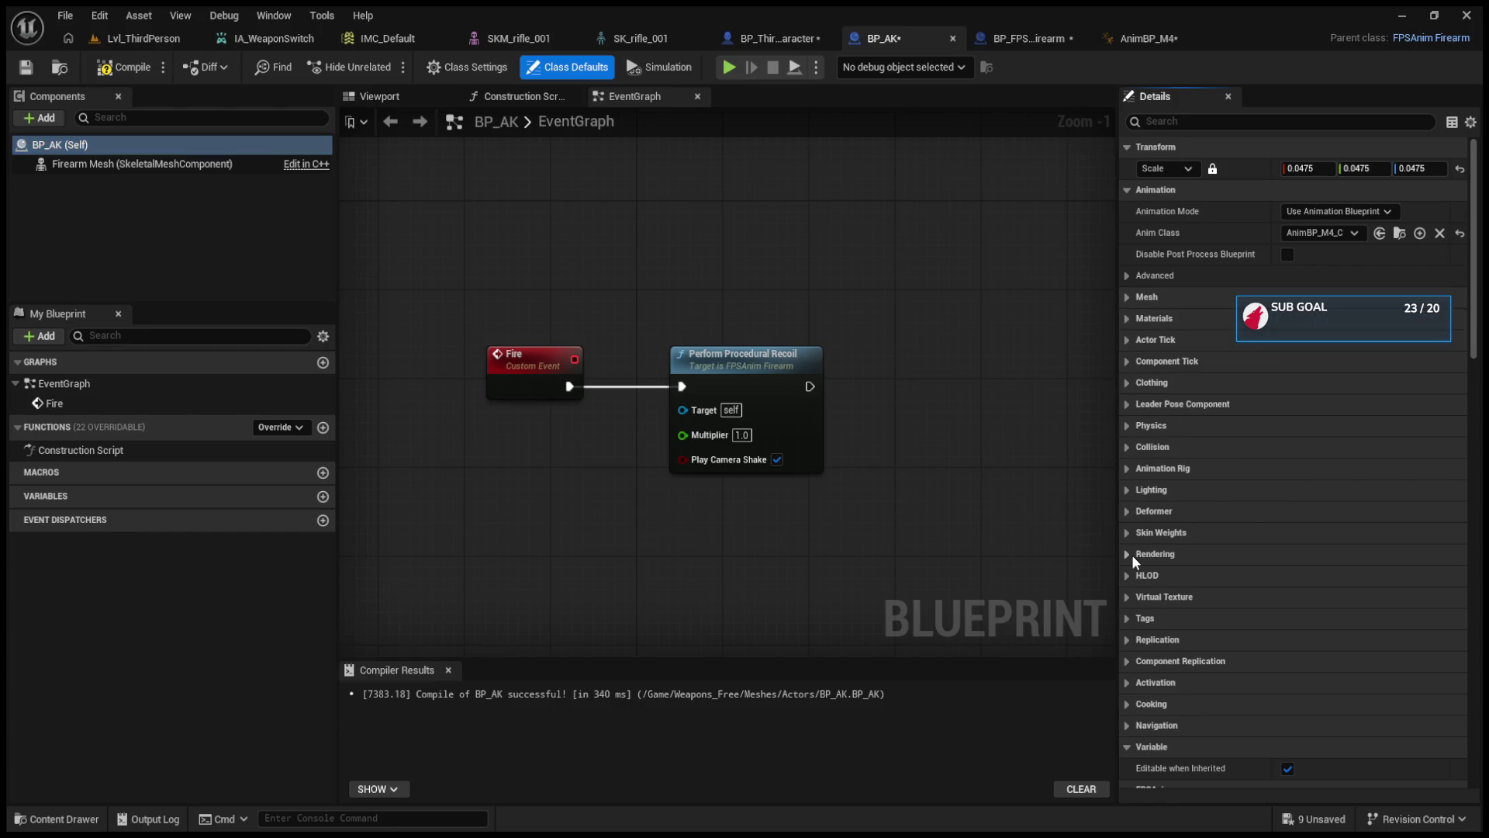
{"action": "left_click", "coordinate": [137, 34]}
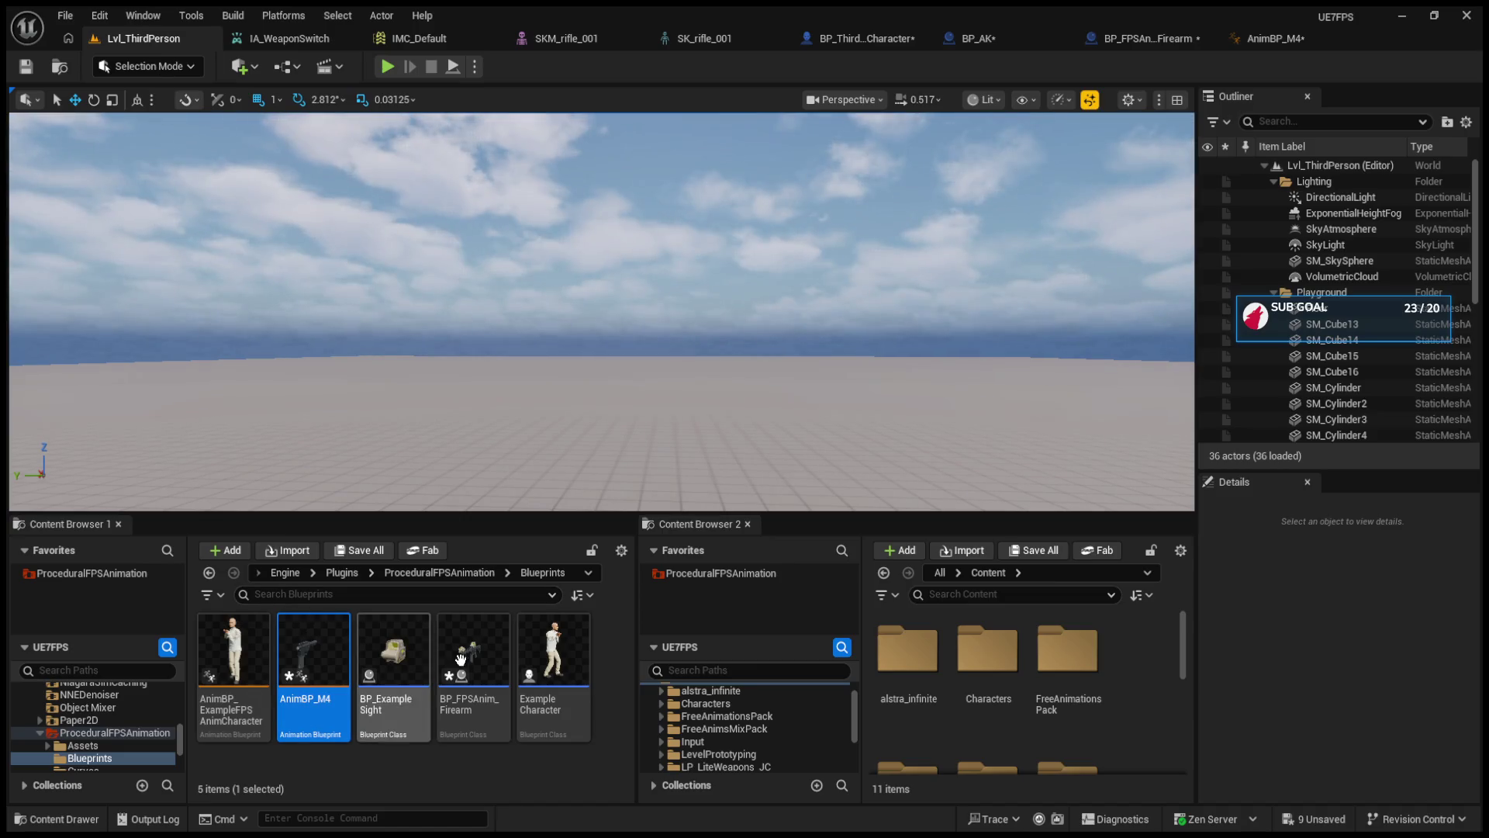
{"action": "left_click", "coordinate": [439, 573]}
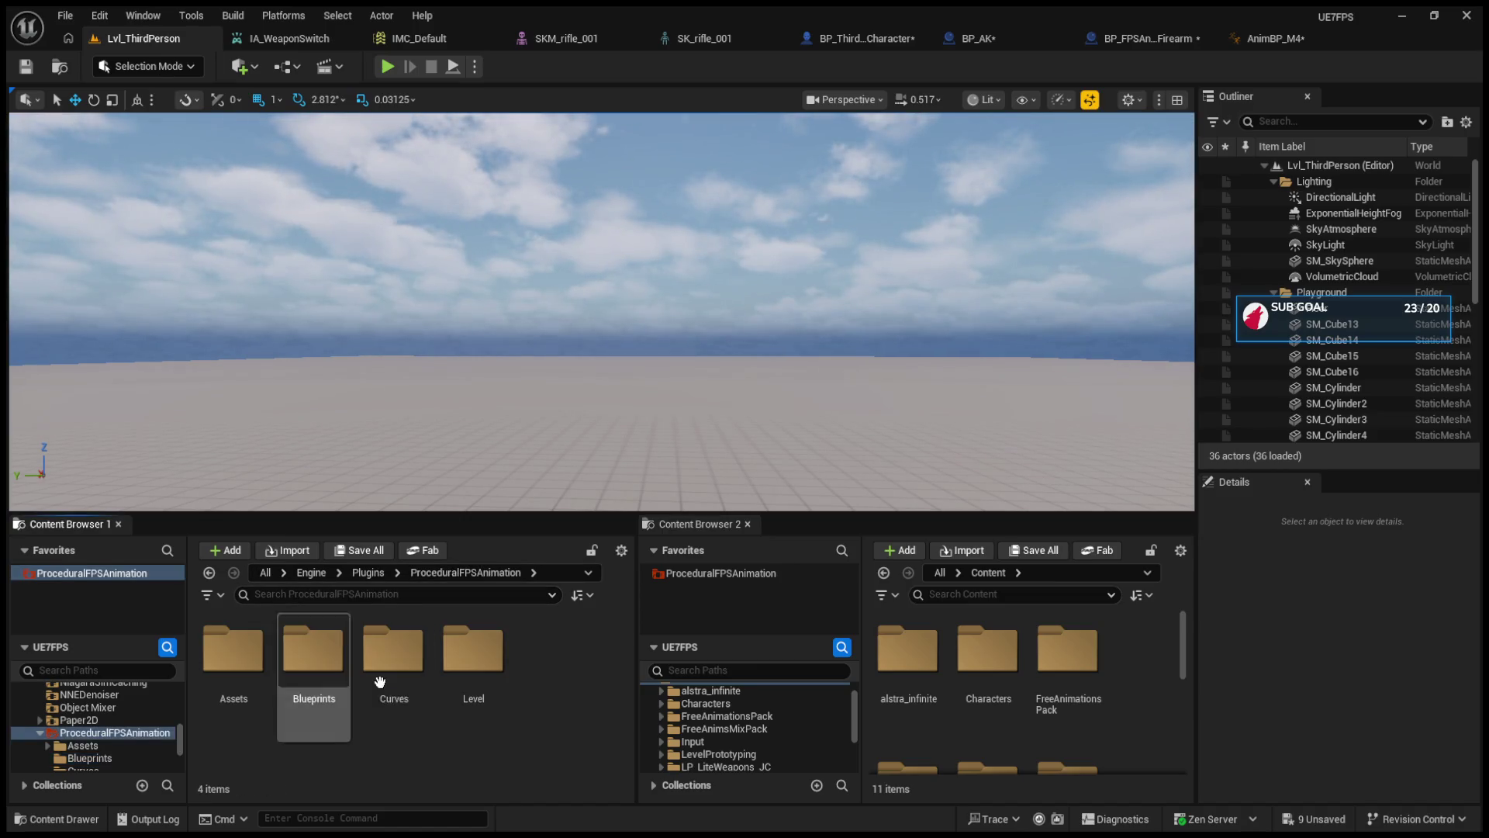
{"action": "double_click", "coordinate": [392, 652]}
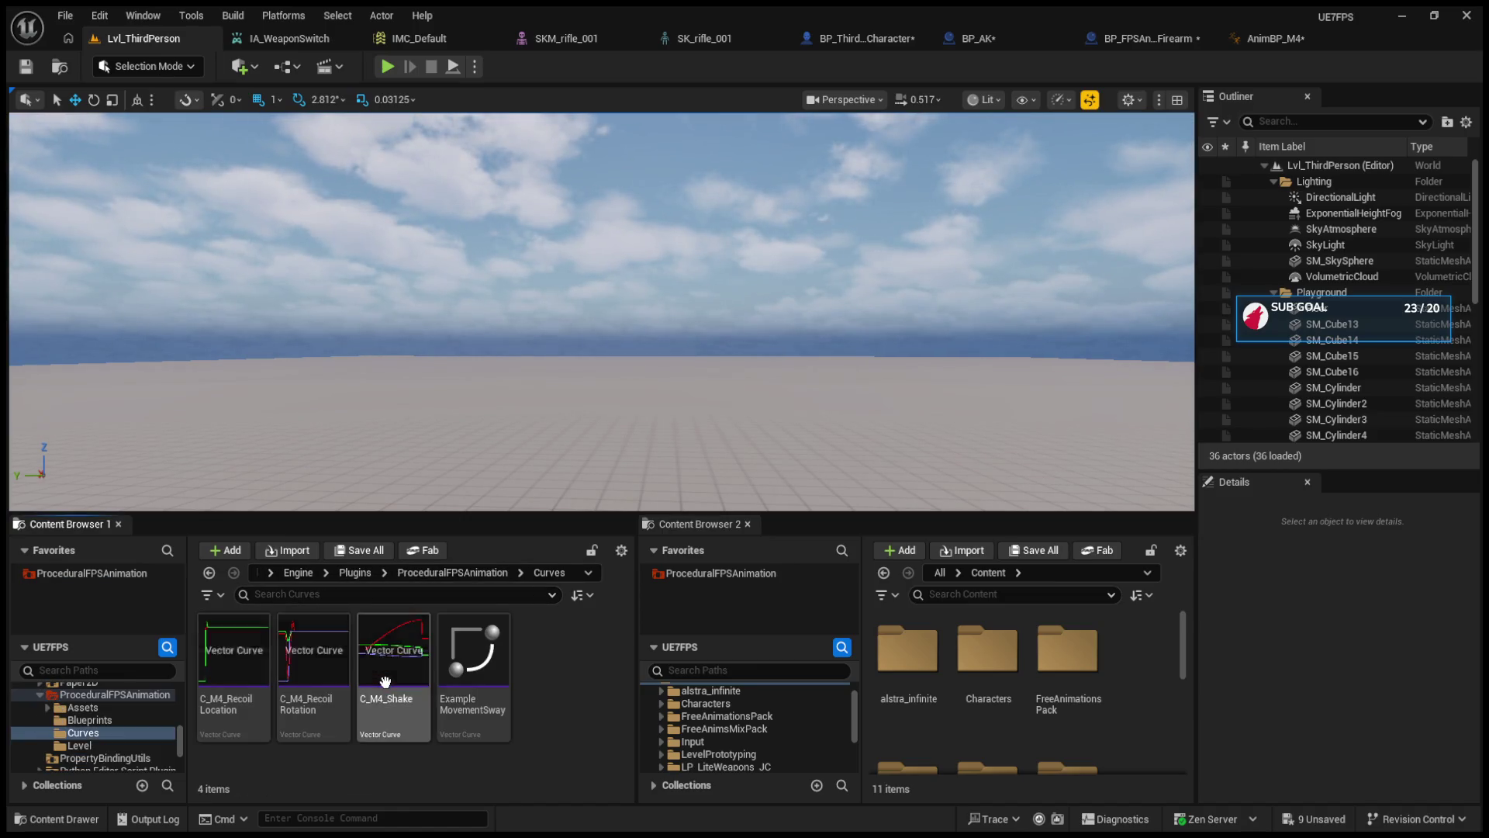
{"action": "left_click", "coordinate": [331, 702]}
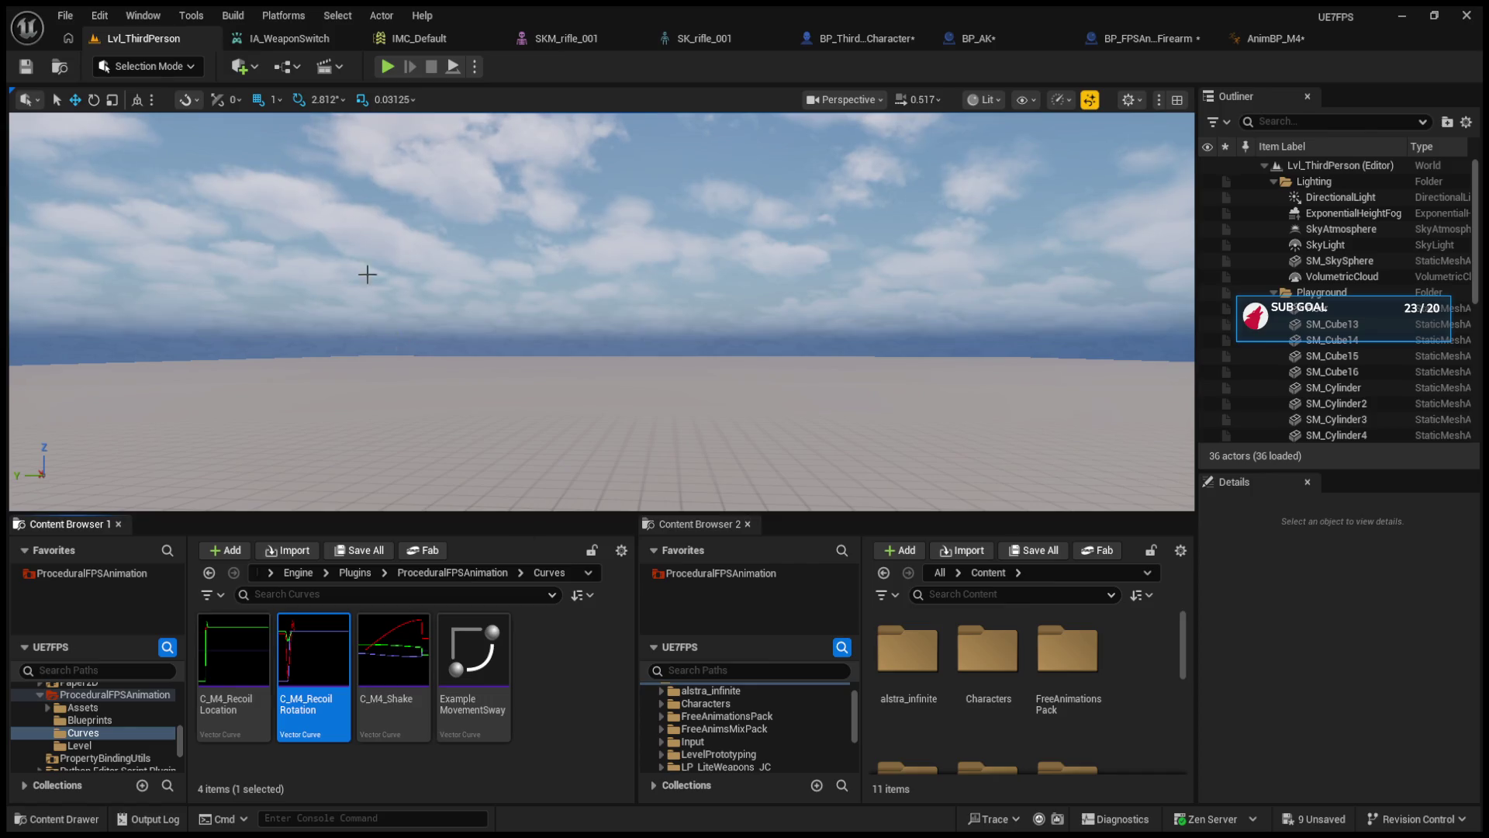
- Enable Used Fixed Camera Distance, compile BP_AK, and start a play-test of Lvl_ThirdPerson
{"action": "left_click", "coordinate": [1021, 46]}
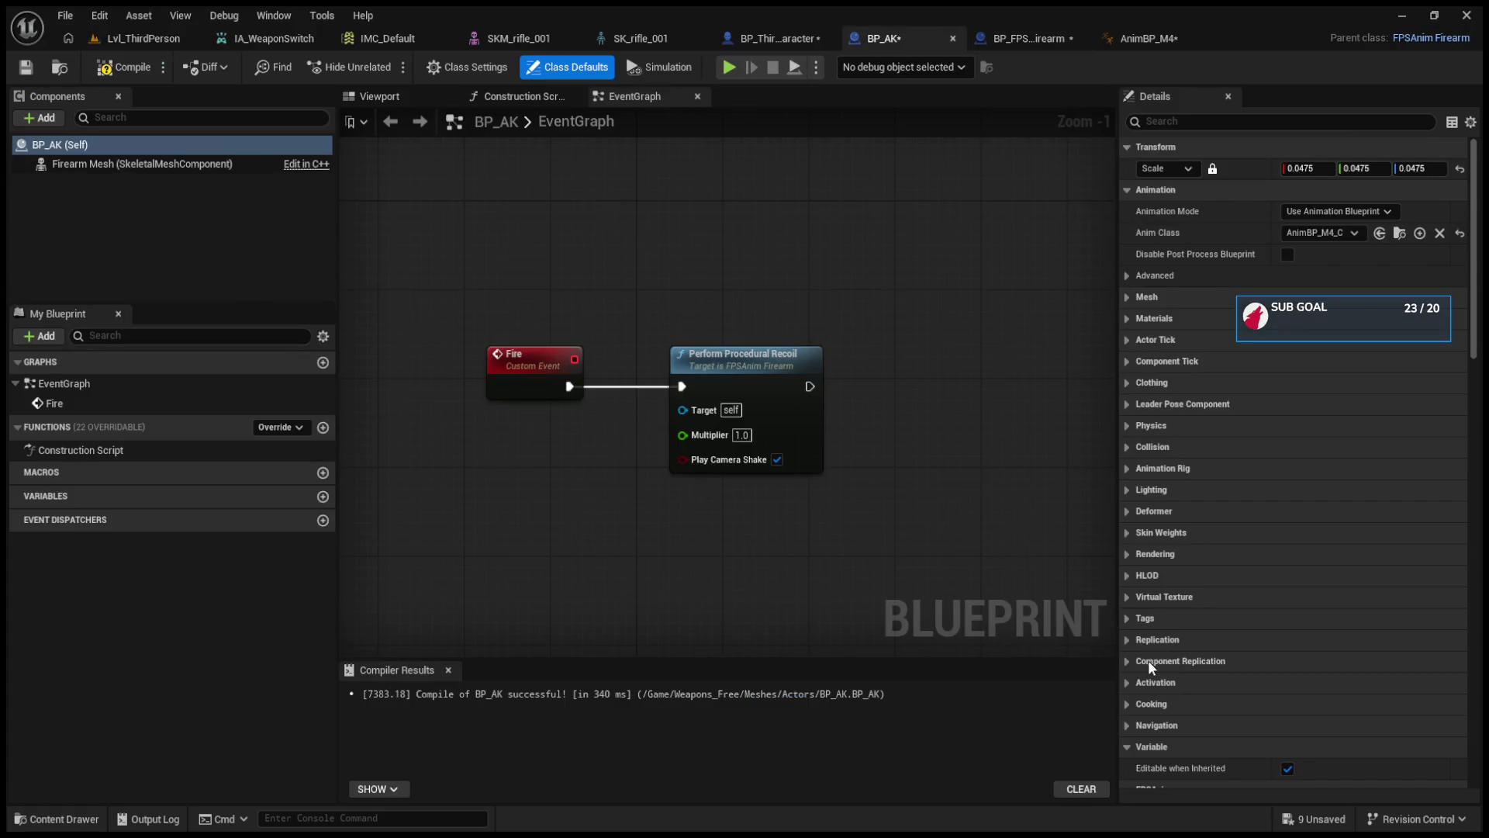
{"action": "scroll", "coordinate": [1148, 659], "scroll_direction": "down", "scroll_amount": 2}
{"action": "left_click", "coordinate": [1126, 697]}
{"action": "scroll", "coordinate": [1125, 700], "scroll_direction": "down", "scroll_amount": 4}
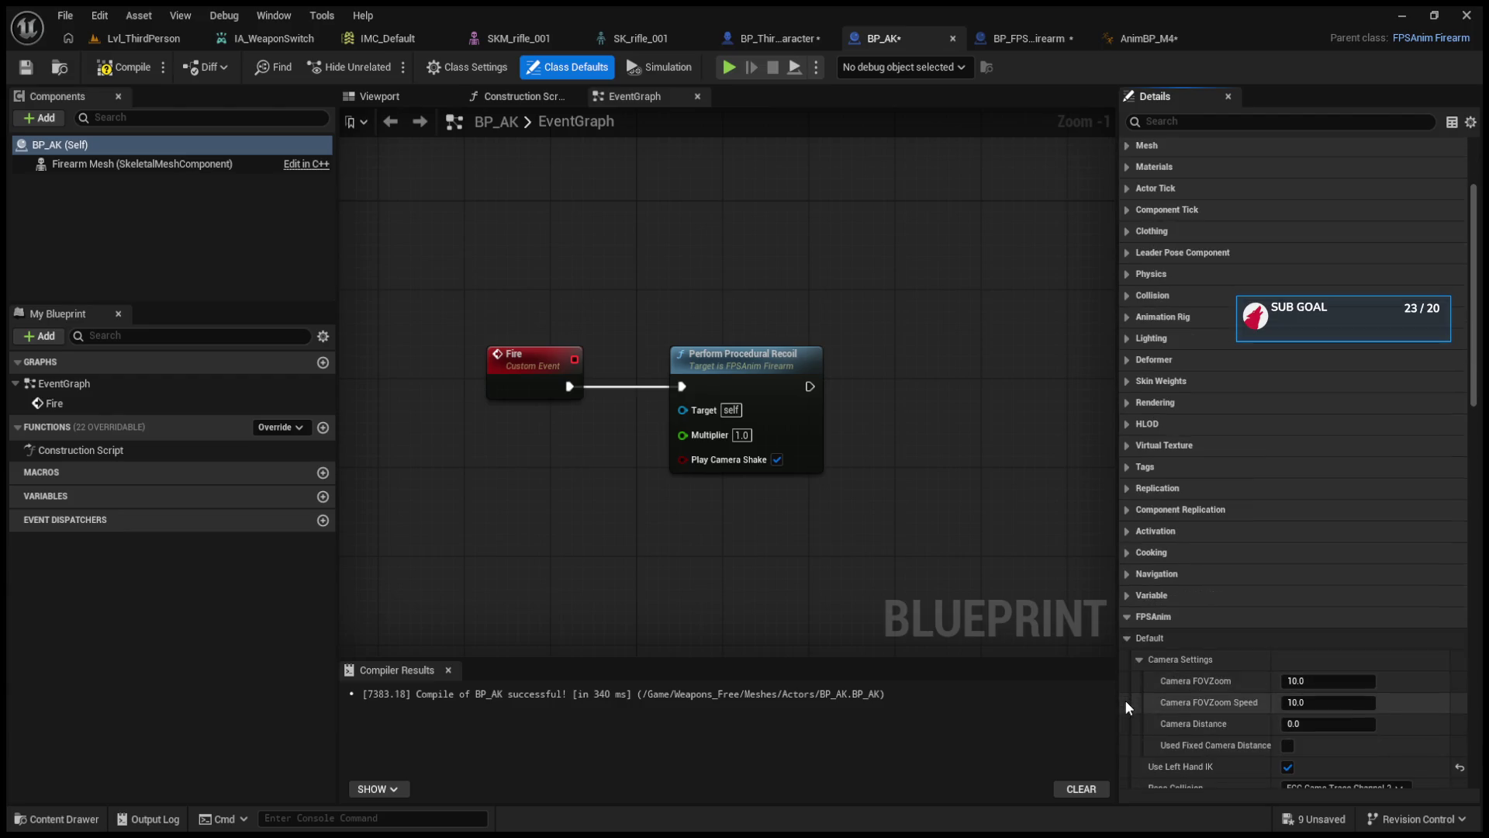
{"action": "left_click", "coordinate": [1286, 693]}
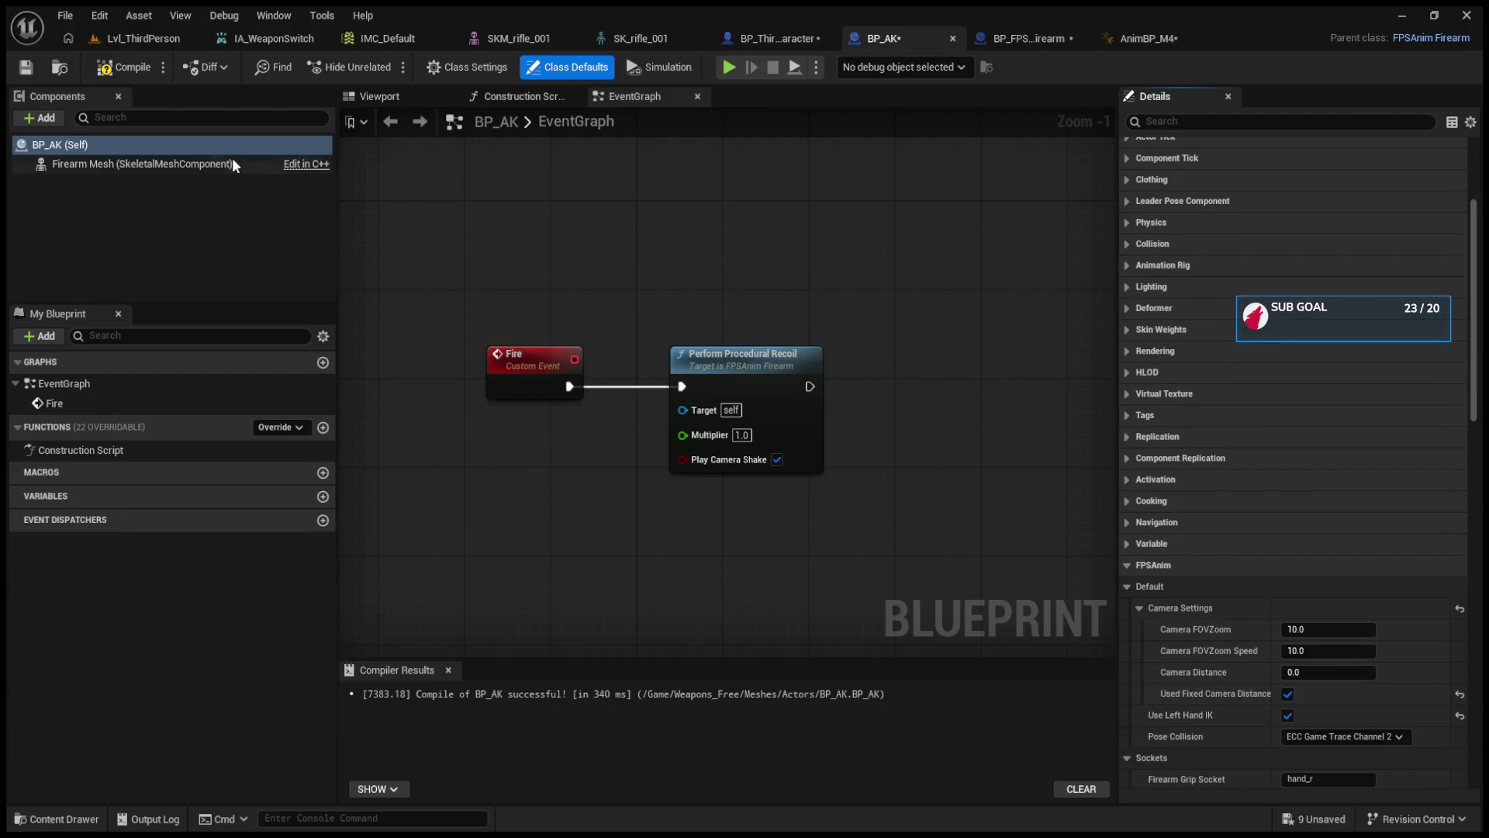
{"action": "left_click", "coordinate": [132, 68]}
{"action": "left_click", "coordinate": [143, 38]}
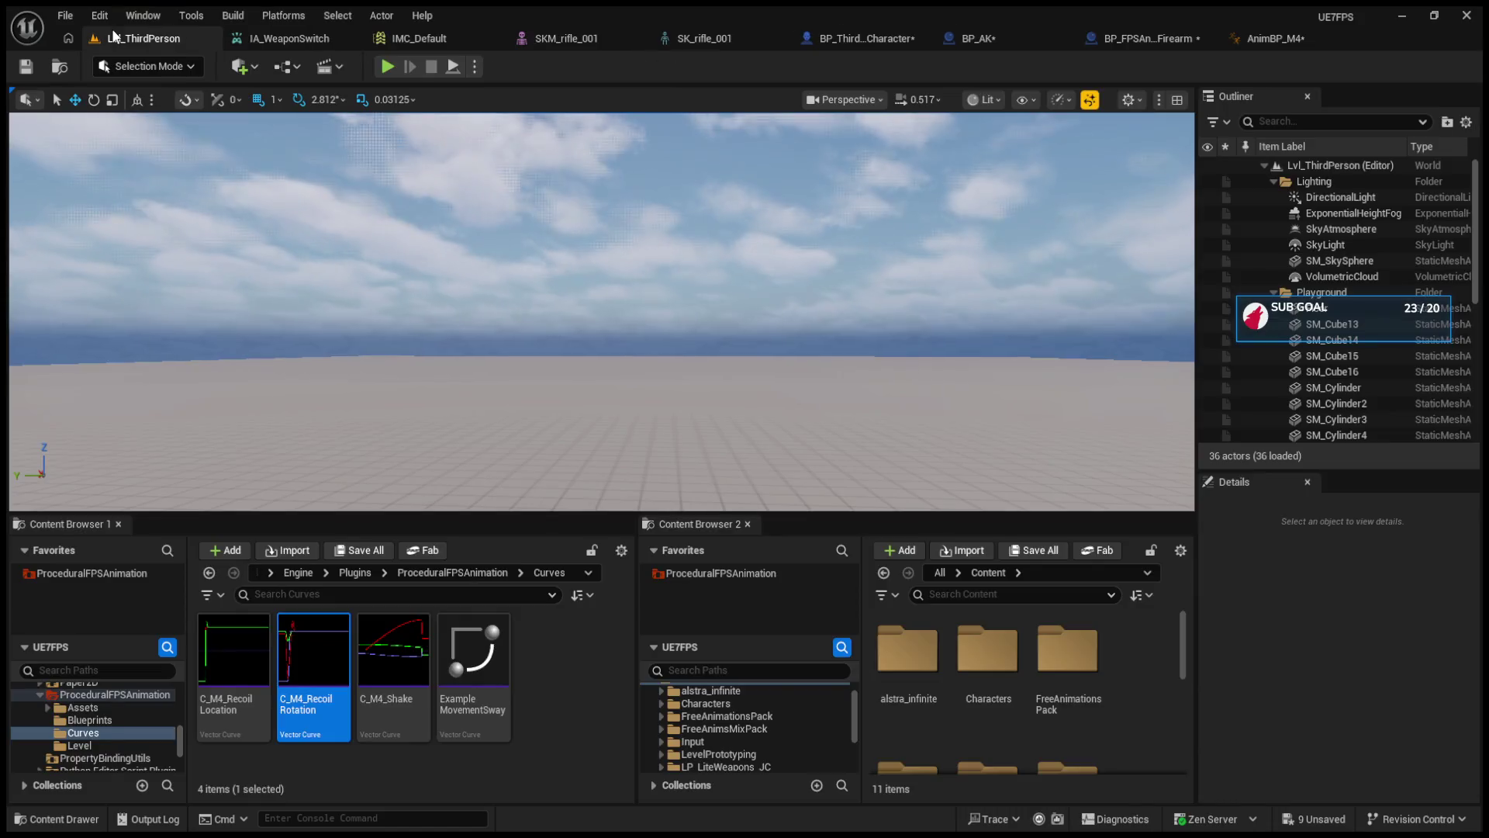
{"action": "left_click", "coordinate": [388, 67]}
- Walk the character forward in the play-test, then stop it
{"action": "left_click", "coordinate": [553, 271]}
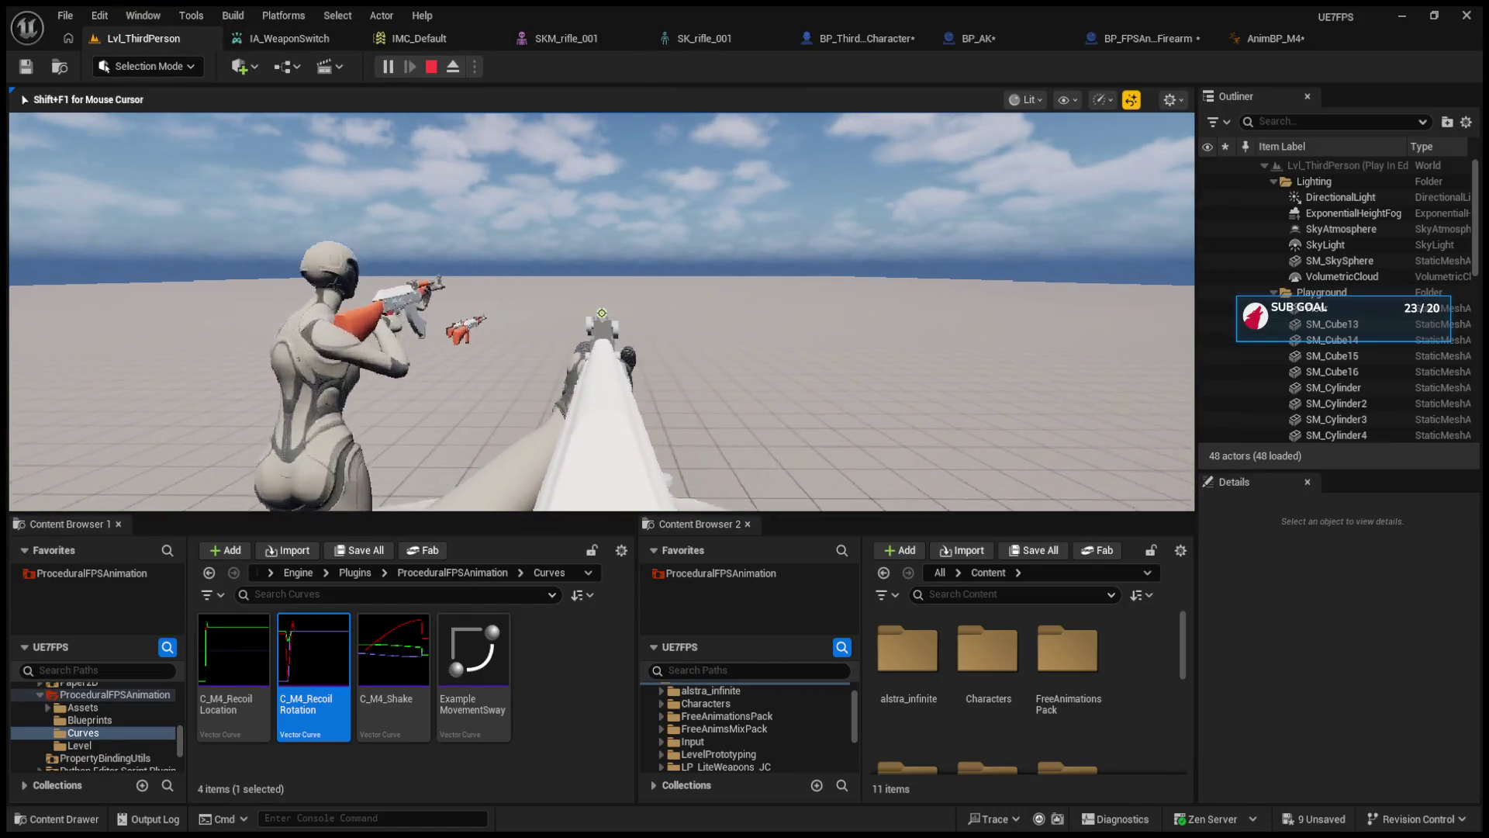
{"action": "key", "text": "w"}
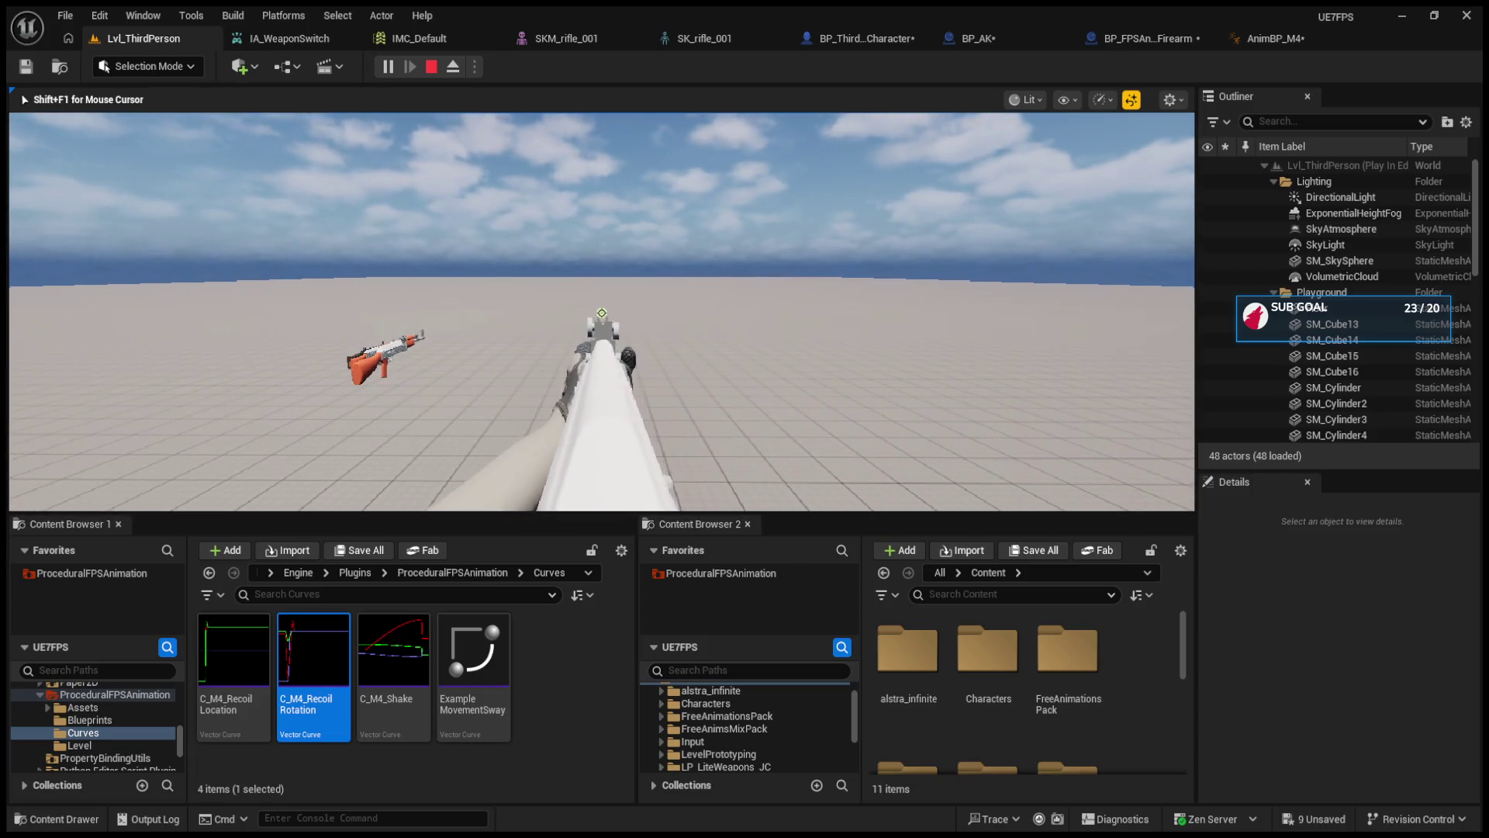
{"action": "key", "text": "Escape"}
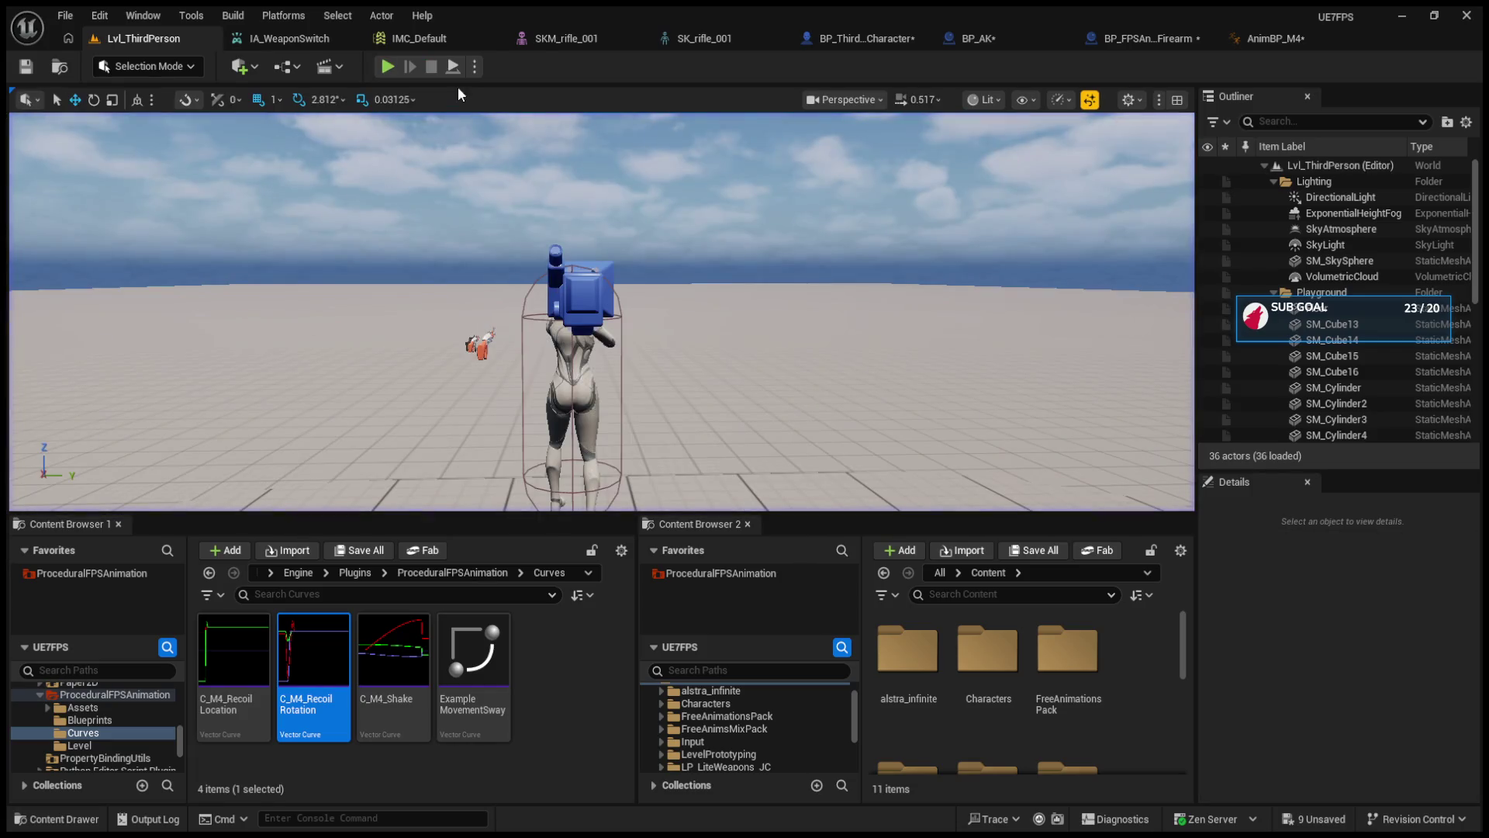
- Turn Used Fixed Camera Distance off again, recompile BP_AK, and briefly re-test
{"action": "left_click", "coordinate": [1173, 37]}
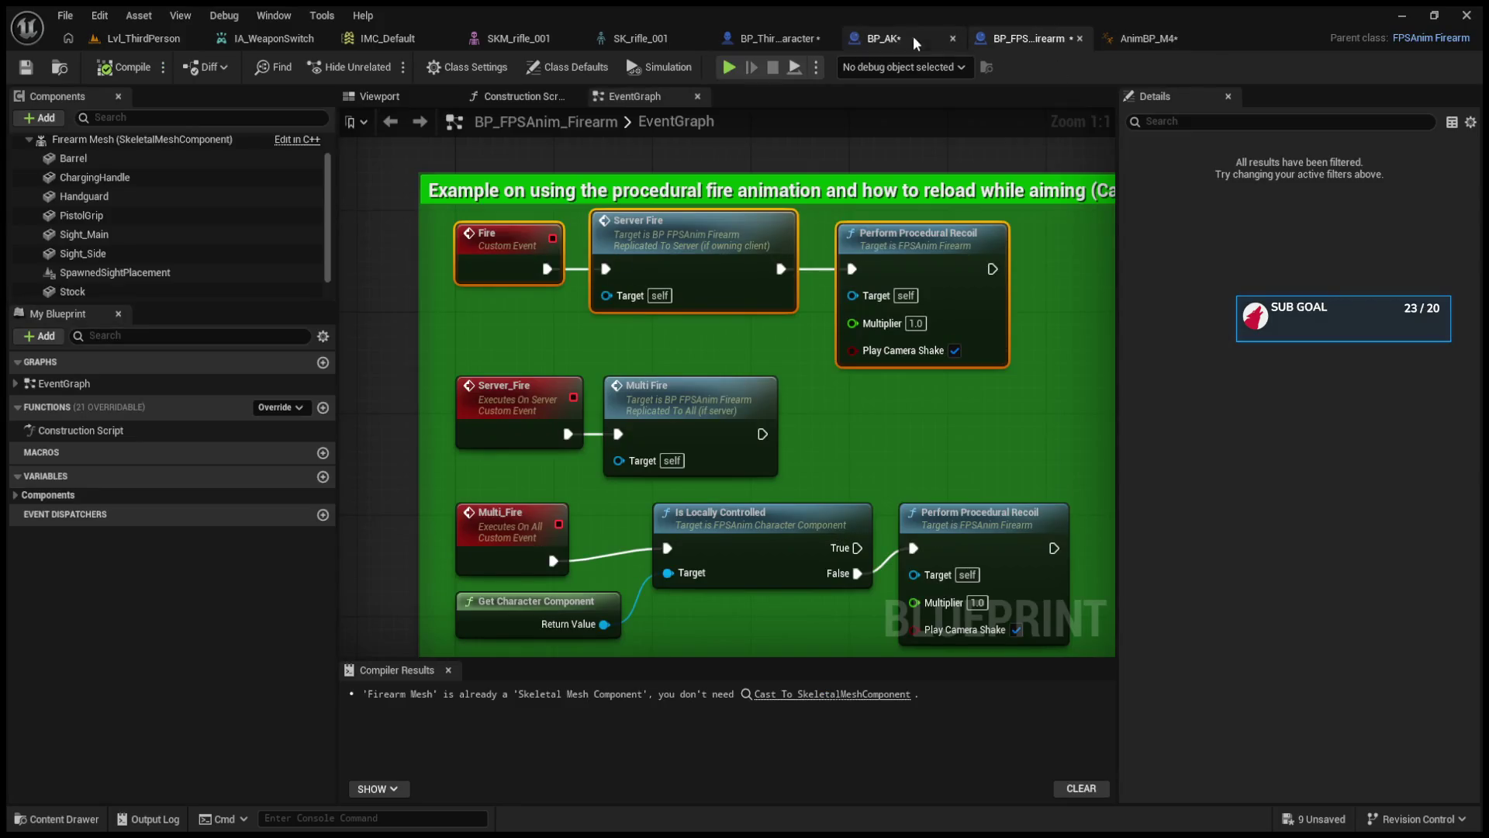
{"action": "left_click", "coordinate": [895, 39]}
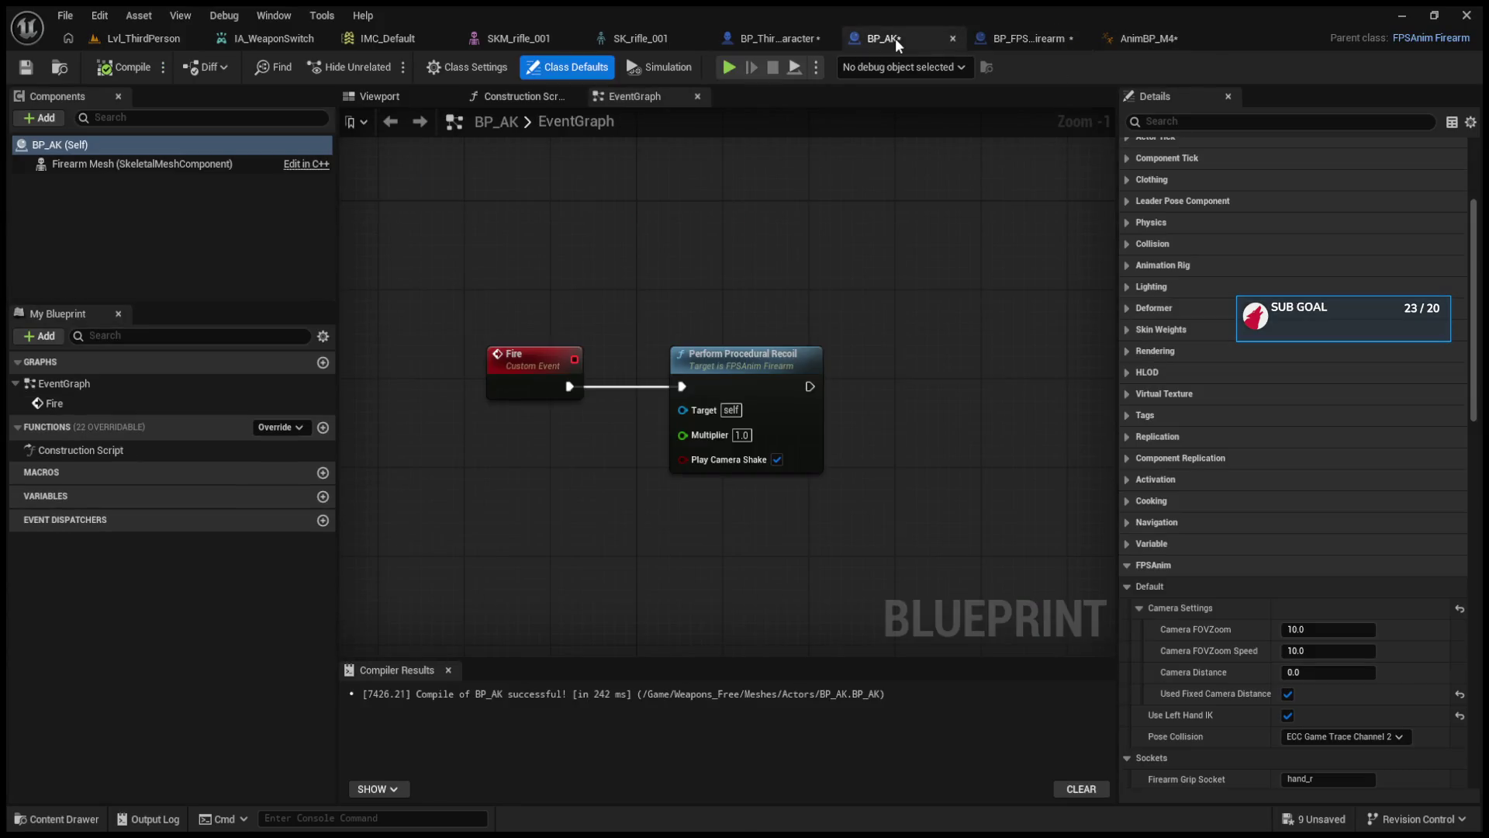
{"action": "left_click", "coordinate": [1286, 693]}
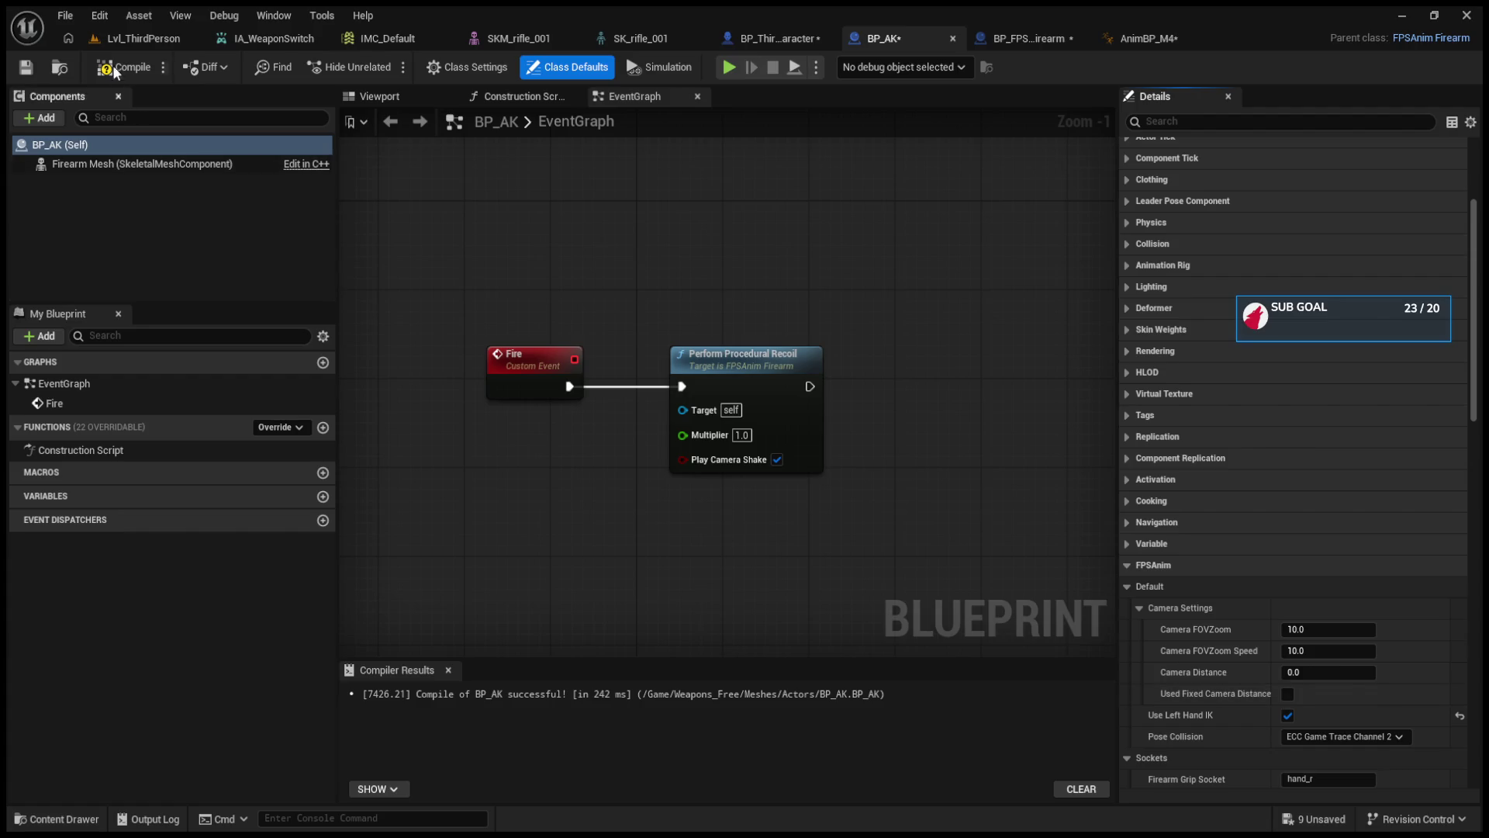
{"action": "left_click", "coordinate": [128, 39]}
{"action": "left_click", "coordinate": [387, 67]}
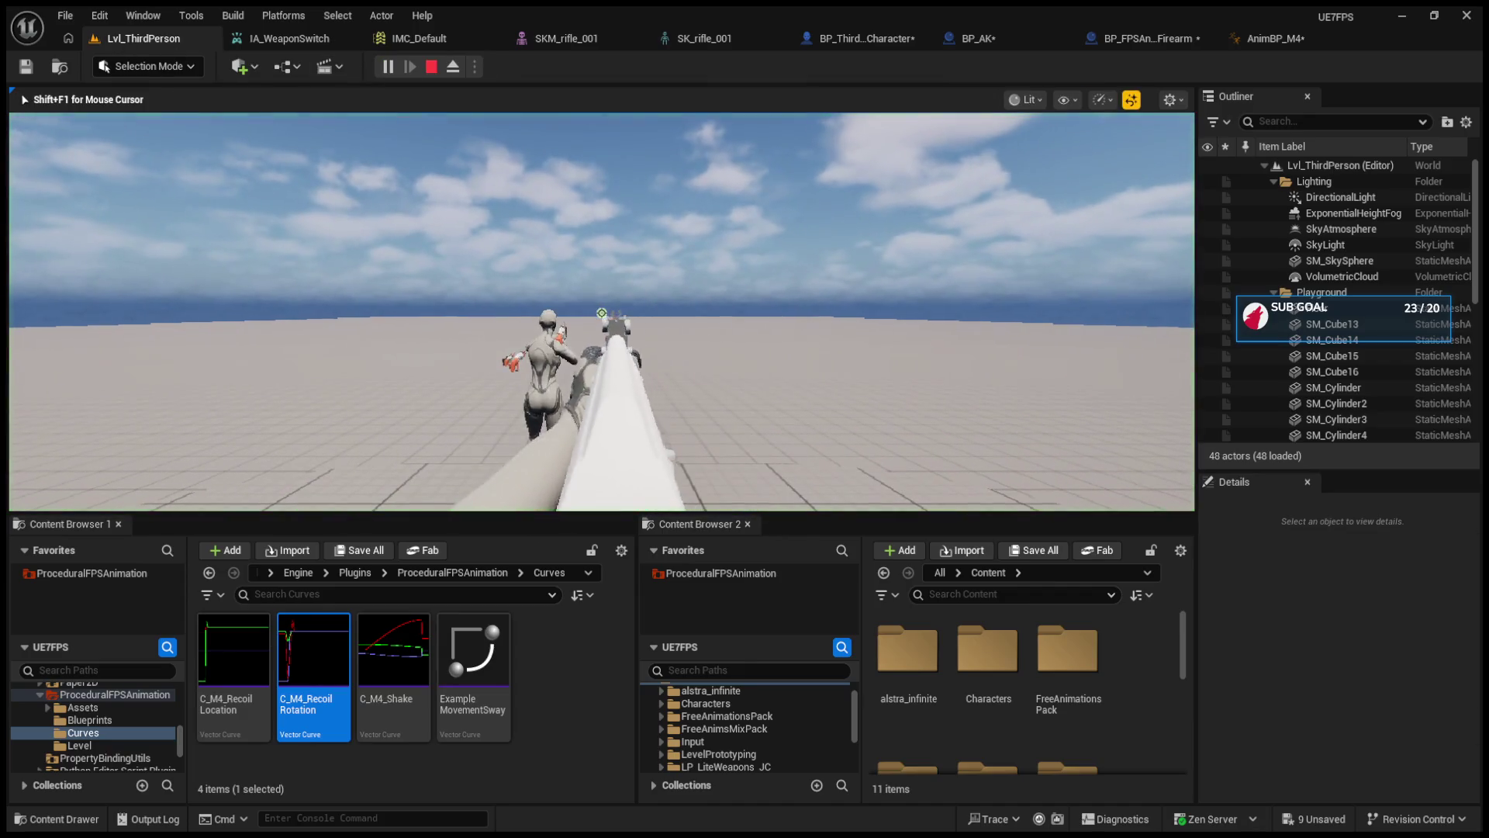
{"action": "key", "text": "Escape"}
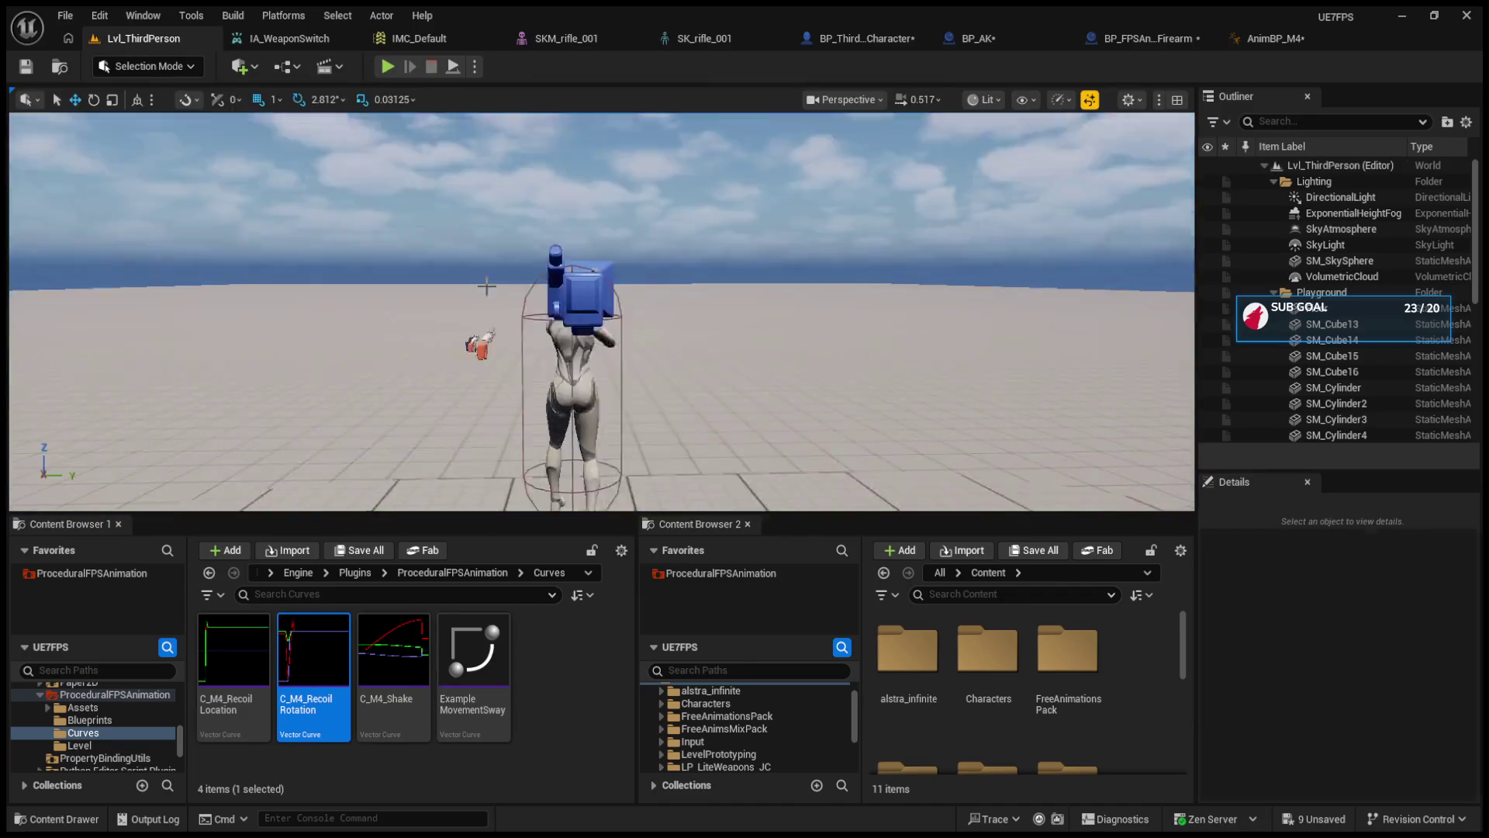
- Glance at IA_WeaponSwitch and IMC_Default, then show BP_AK's event graph
{"action": "left_click", "coordinate": [265, 43]}
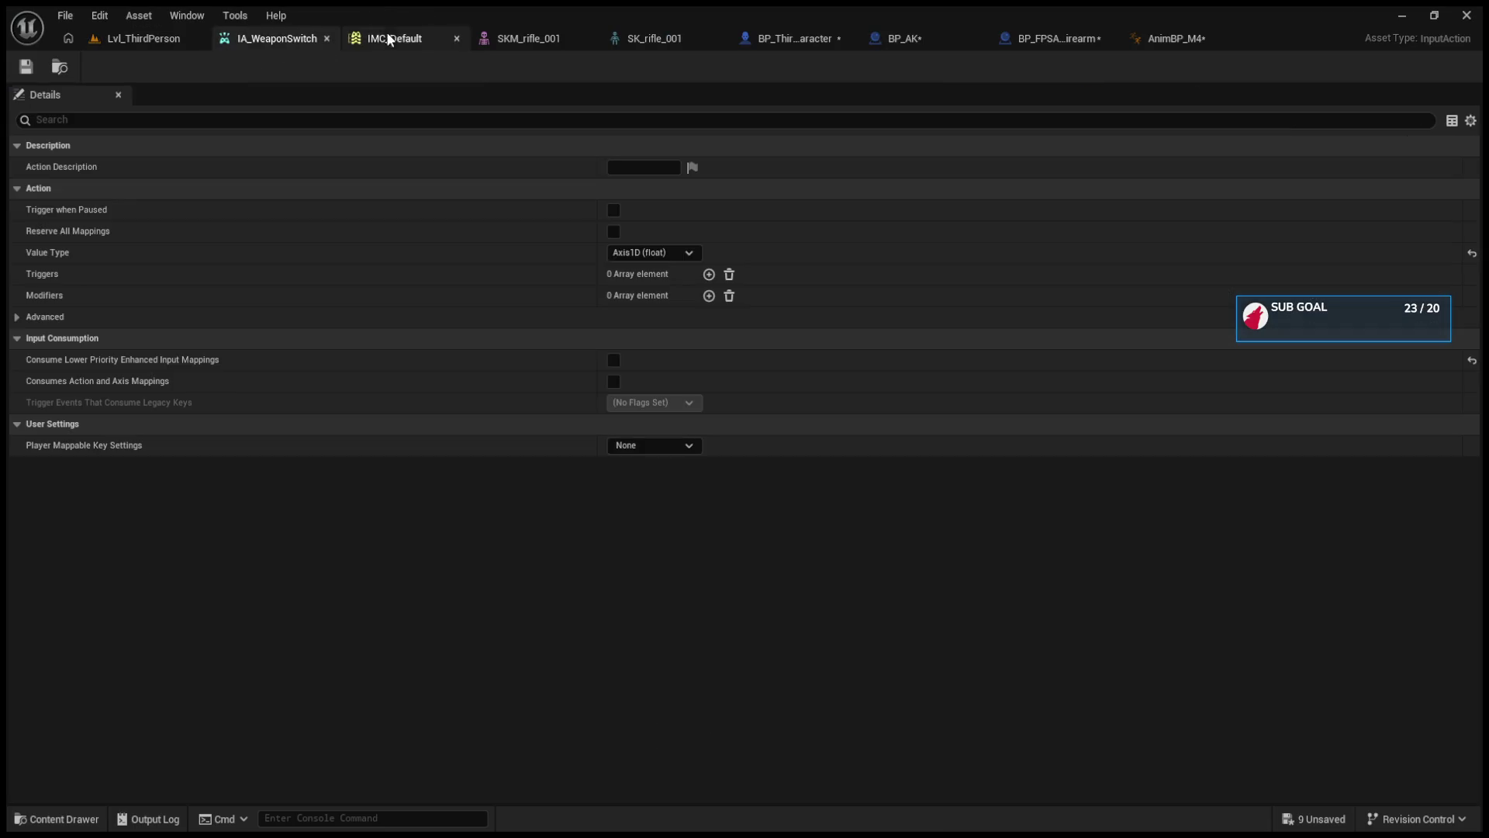
{"action": "left_click", "coordinate": [185, 41]}
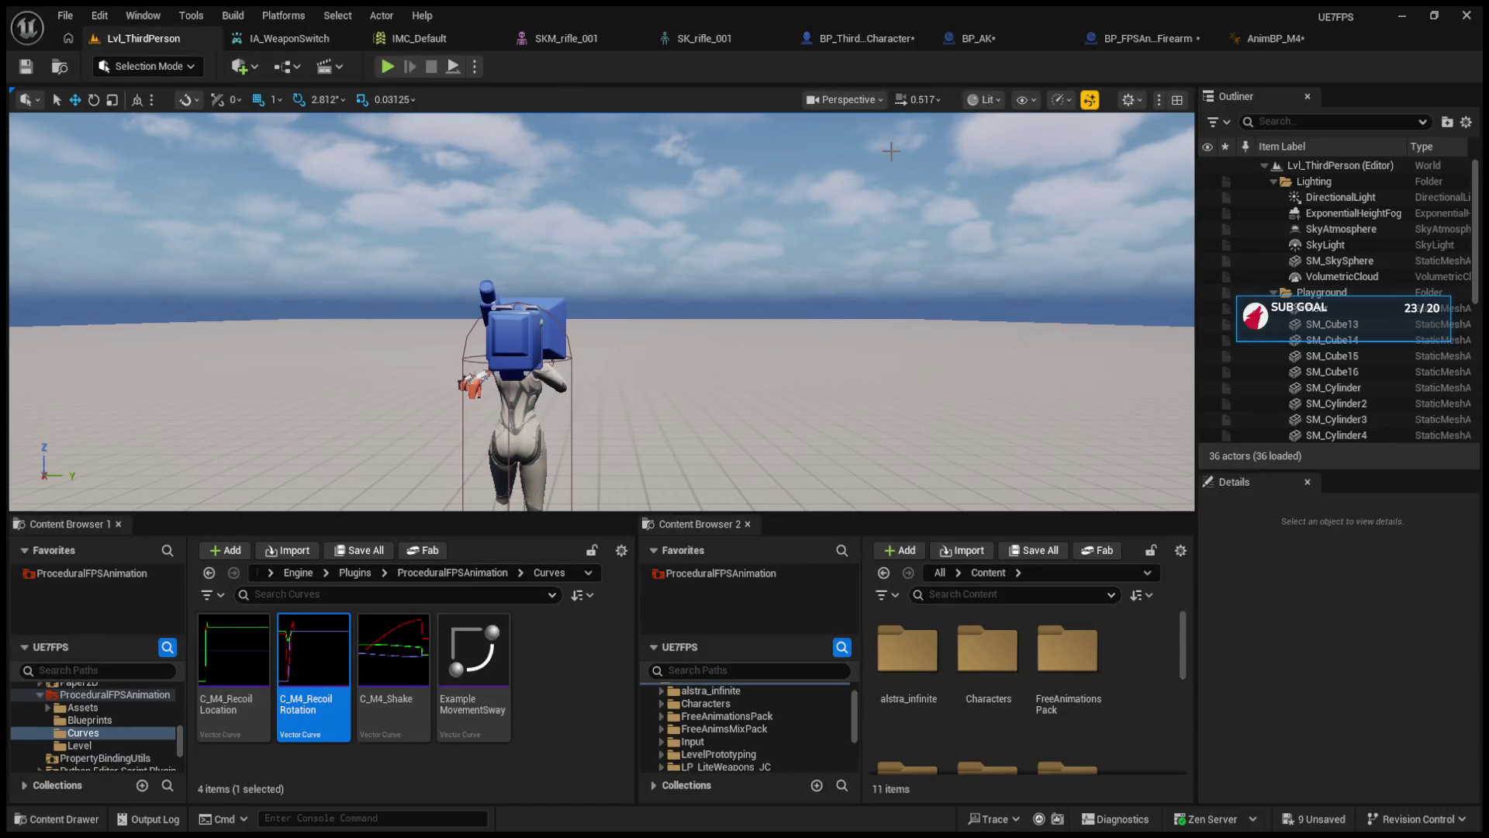
{"action": "left_click", "coordinate": [1174, 41]}
{"action": "left_click", "coordinate": [924, 35]}
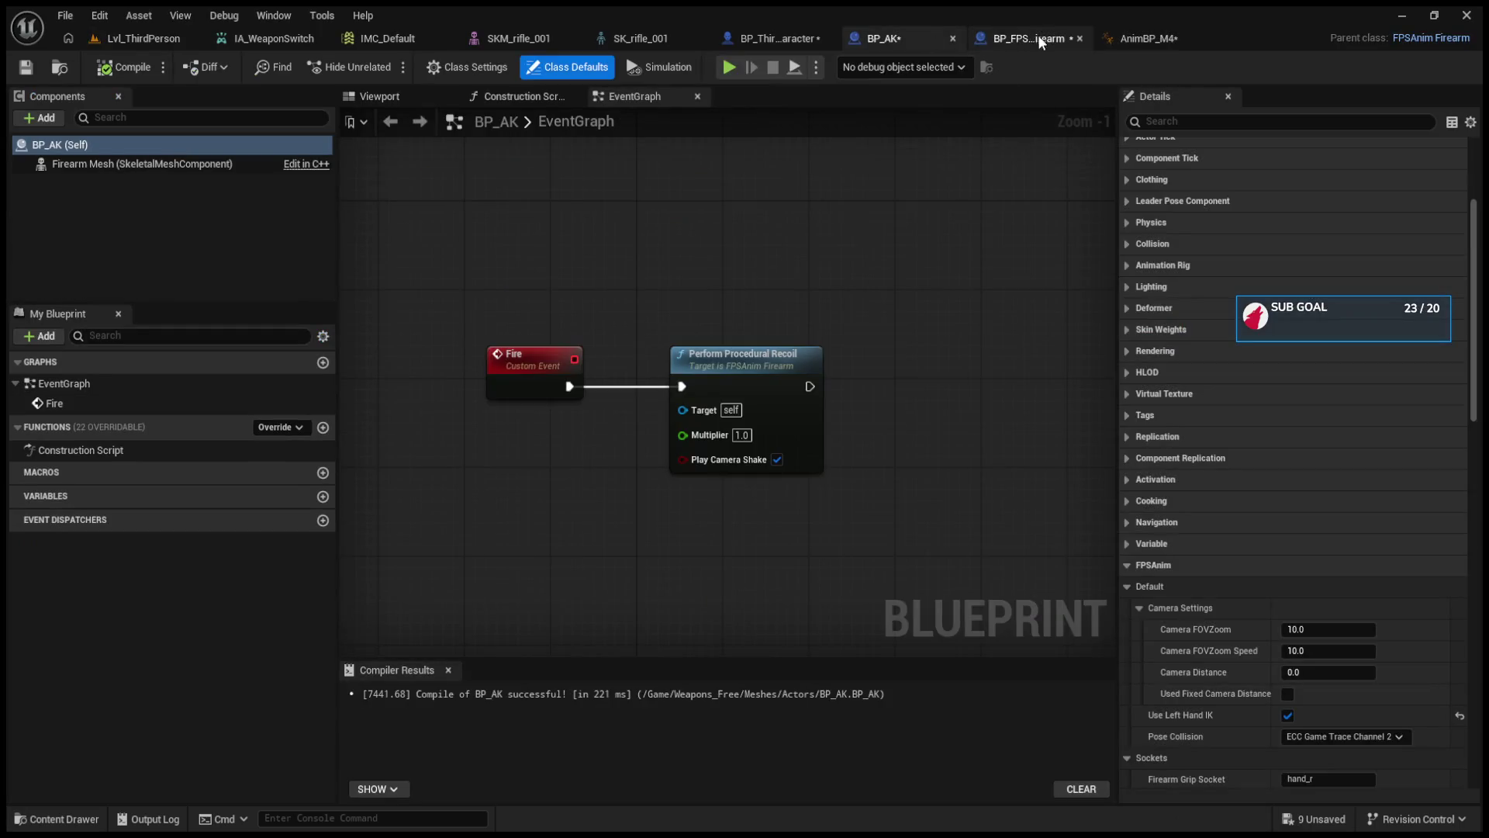
- Under Recoil Data, assign the C_M4_RecoilLocation and C_M4_RecoilRotation curves
{"action": "scroll", "coordinate": [1226, 507], "scroll_direction": "down", "scroll_amount": 10}
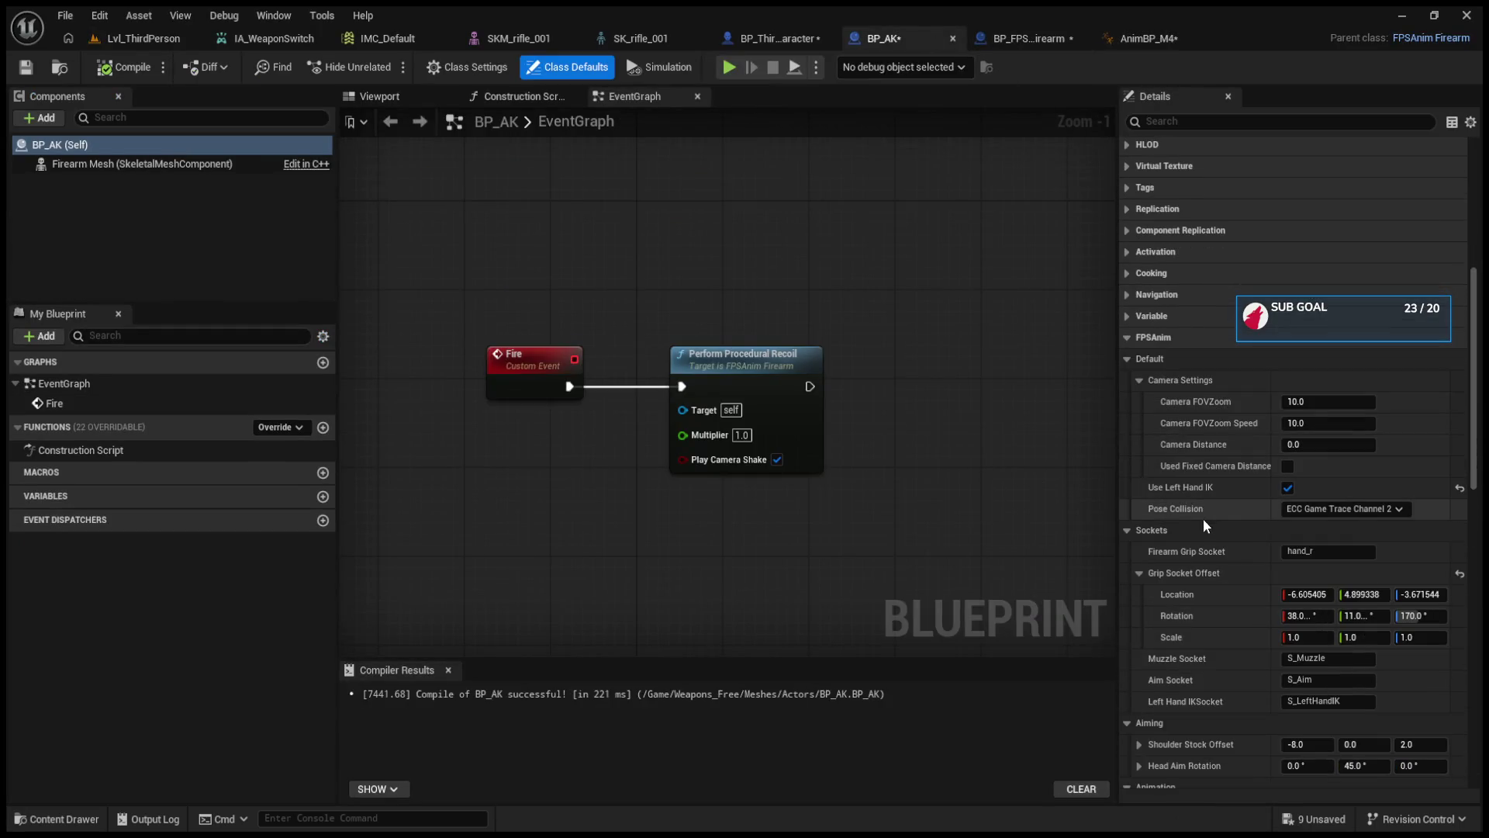
{"action": "scroll", "coordinate": [1208, 574], "scroll_direction": "down", "scroll_amount": 3}
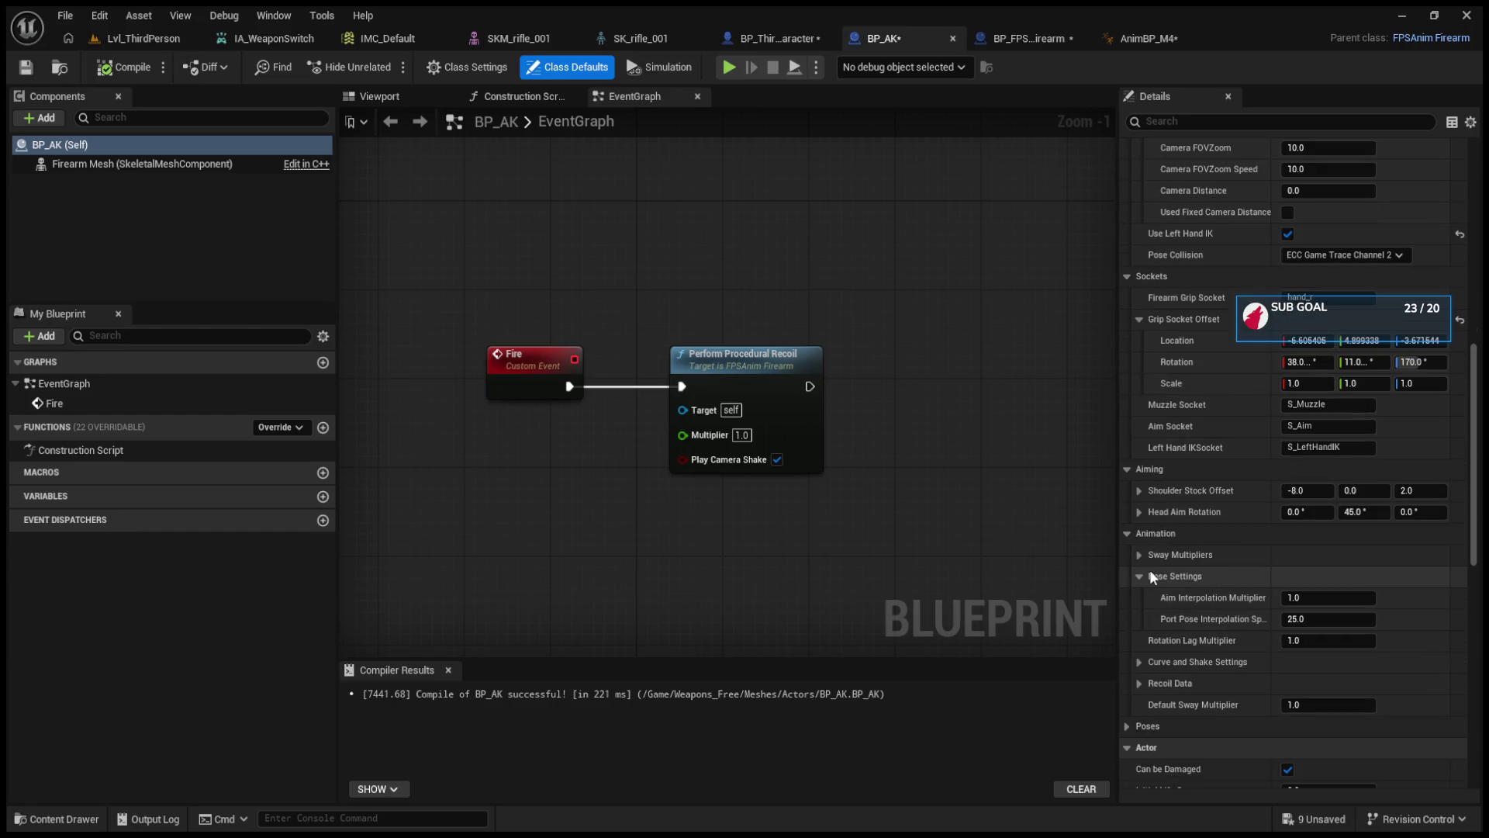
{"action": "left_click", "coordinate": [1139, 684]}
{"action": "scroll", "coordinate": [1156, 679], "scroll_direction": "down", "scroll_amount": 3}
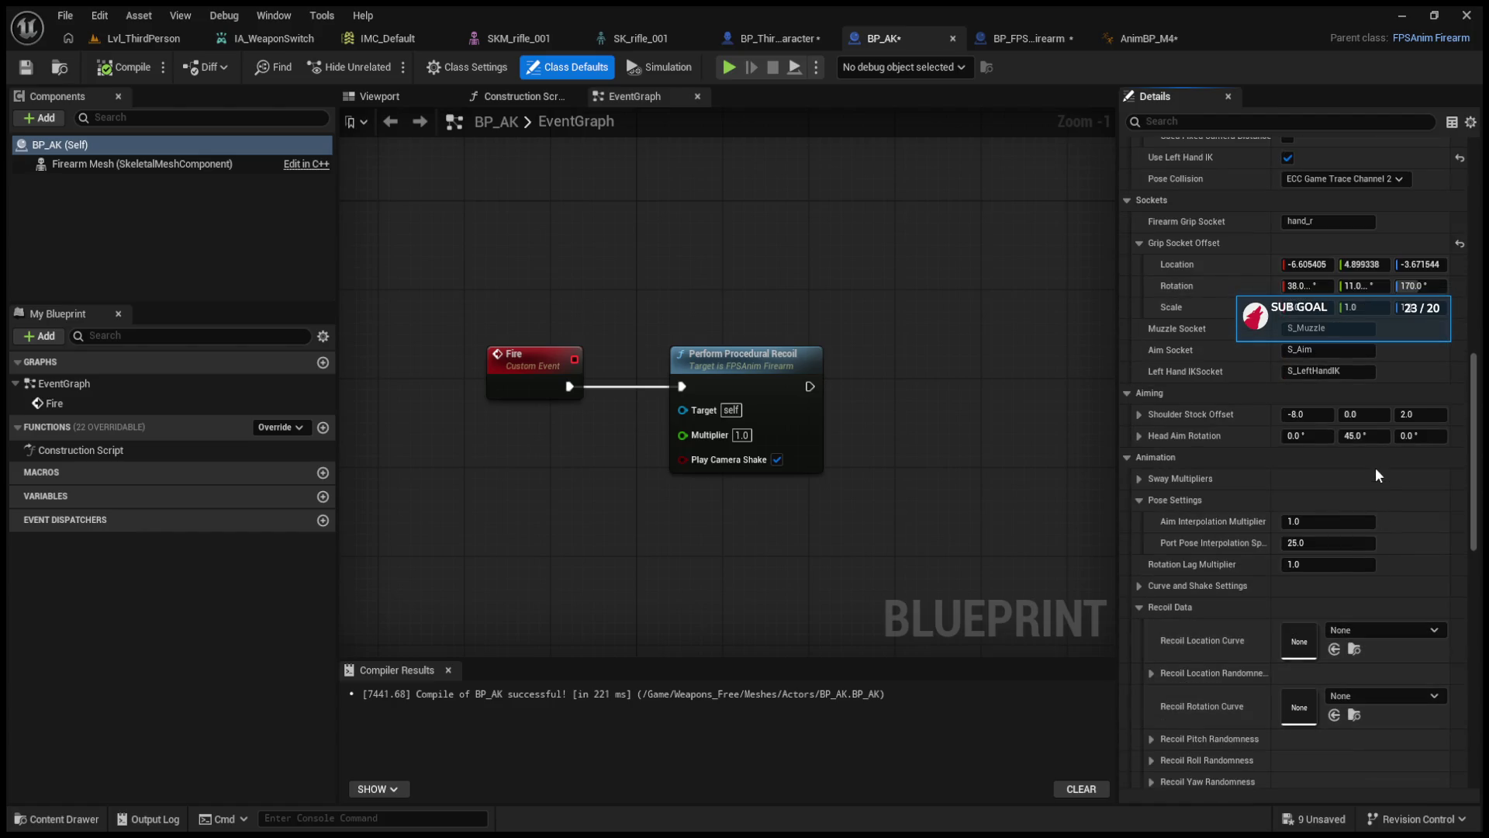
{"action": "left_click", "coordinate": [1379, 630], "text": "shift"}
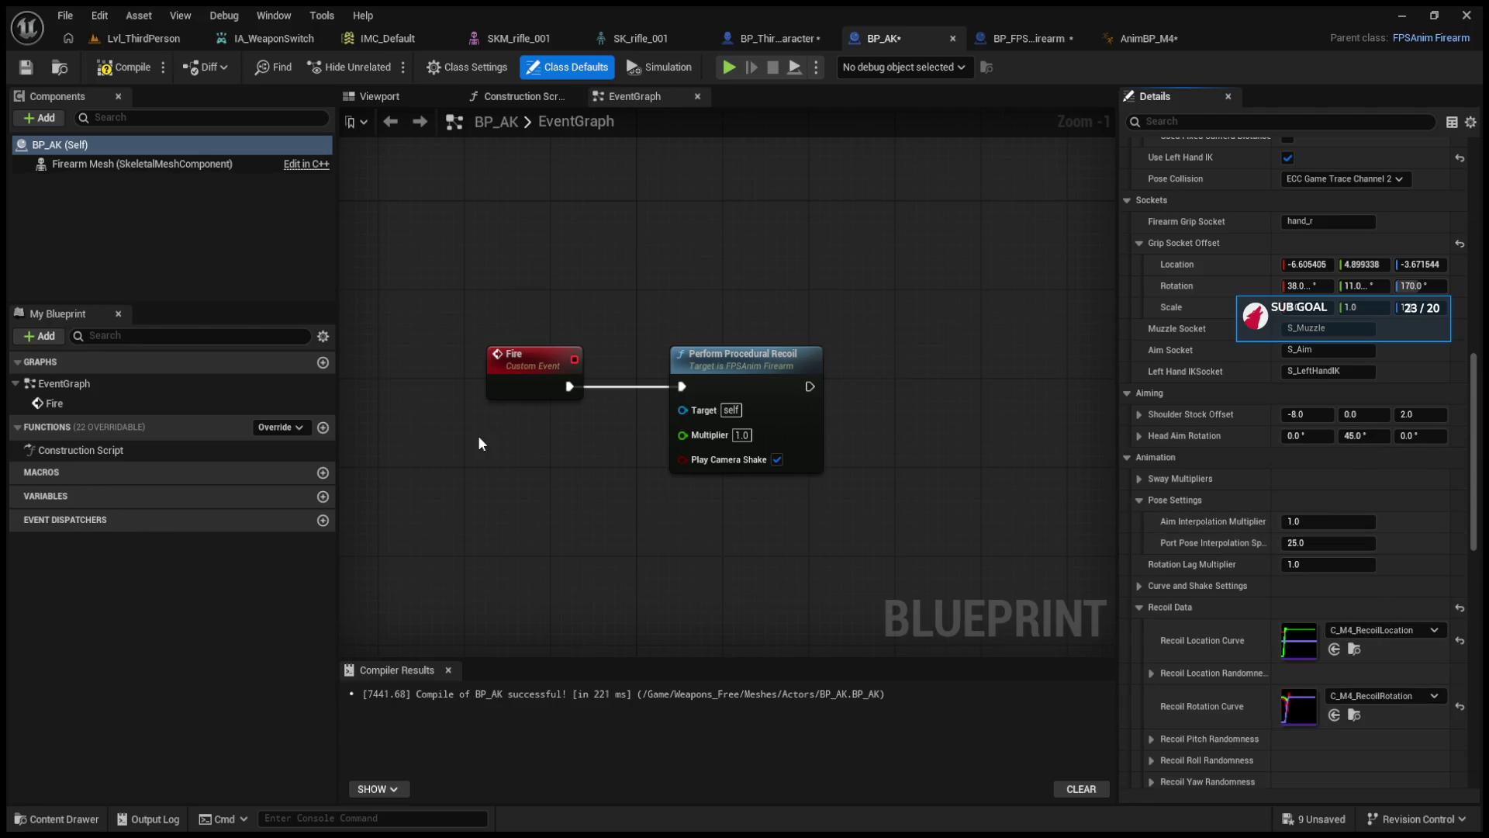
- Play-test the level briefly, then return to BP_AK and select the Fire event
{"action": "left_click", "coordinate": [121, 35]}
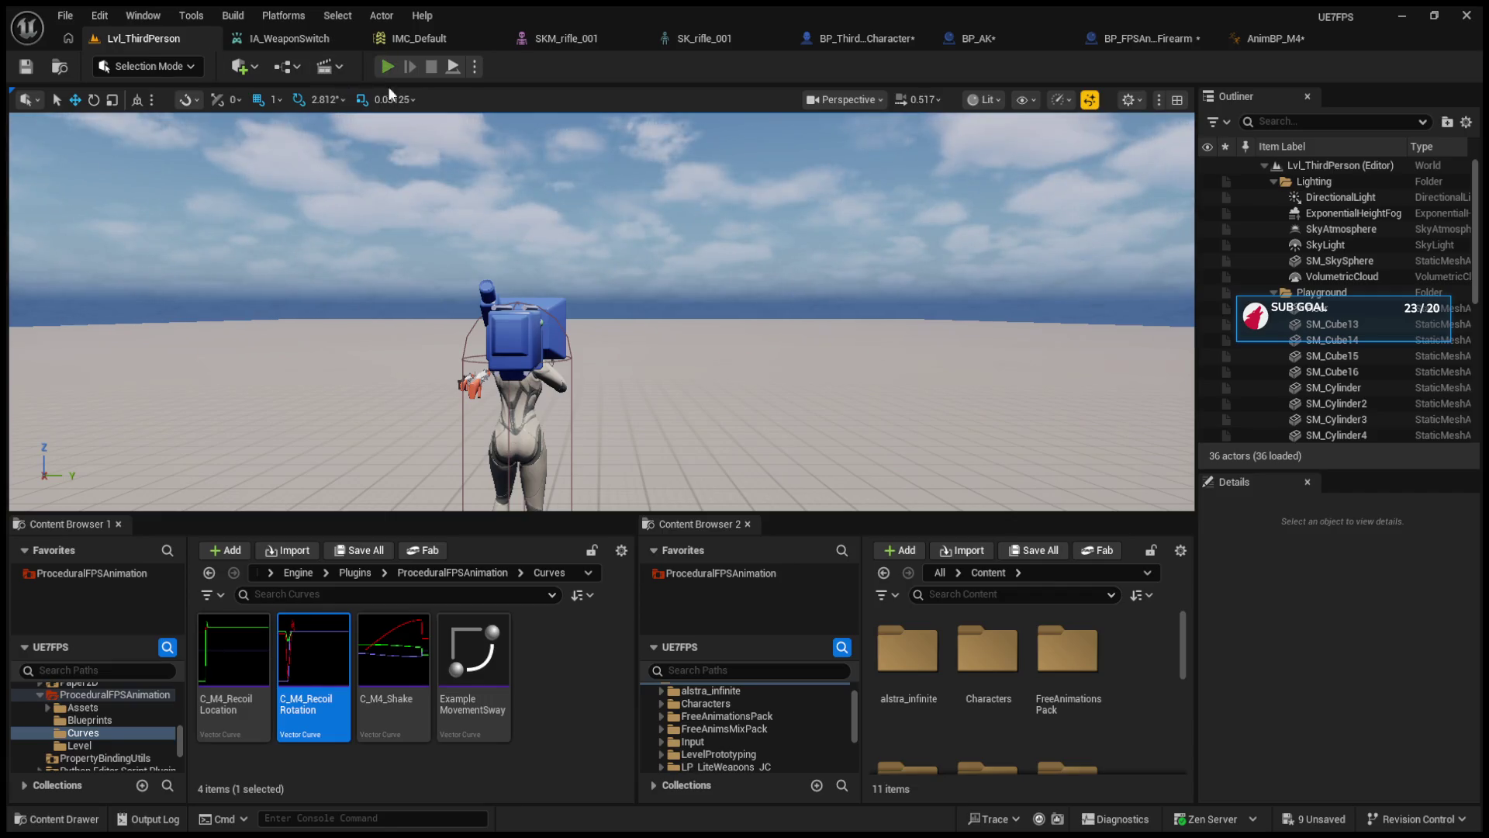
{"action": "left_click", "coordinate": [388, 67]}
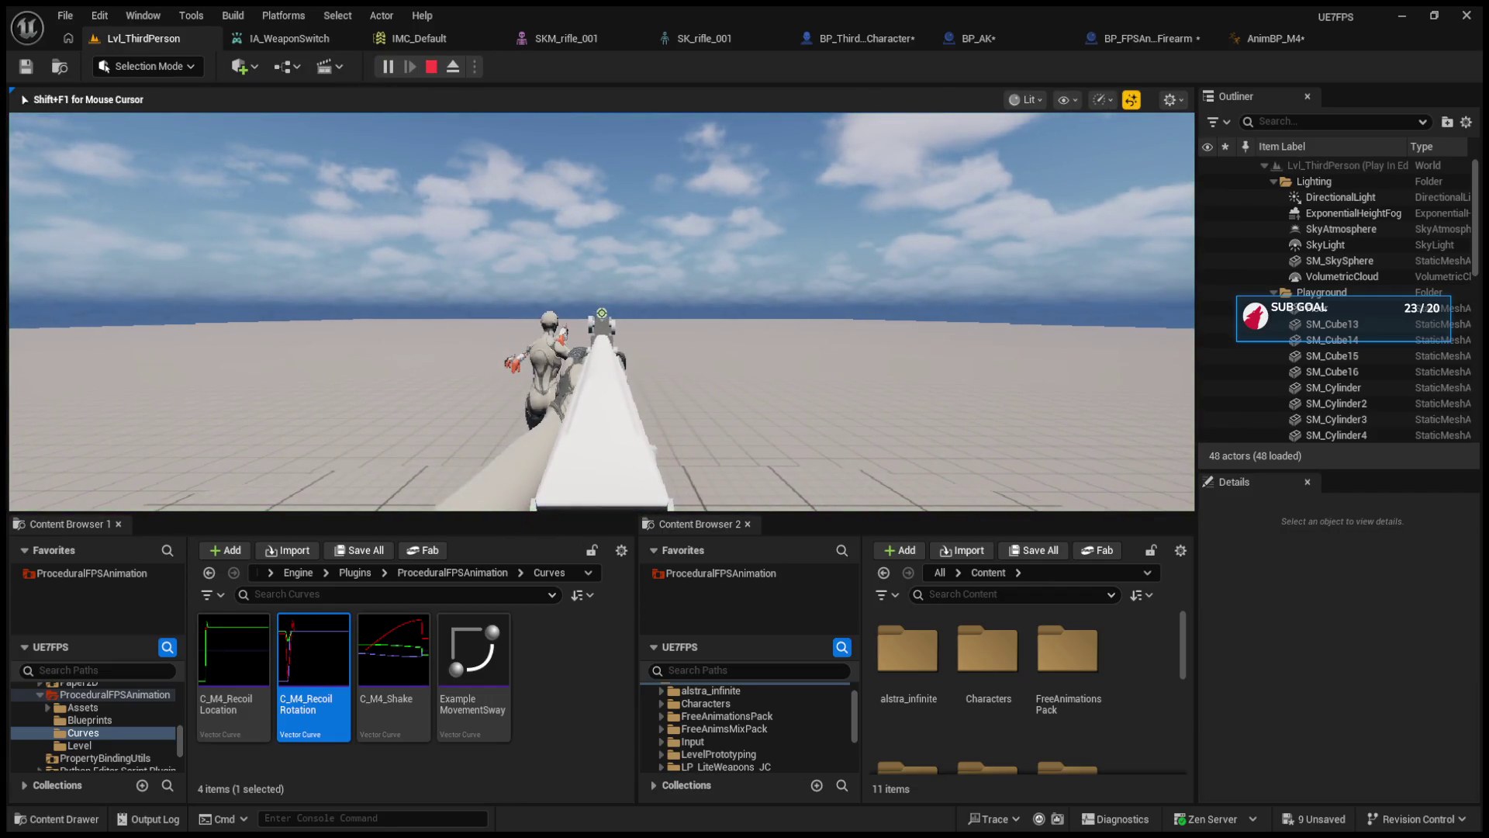
{"action": "key", "text": "w"}
{"action": "key", "text": "Escape"}
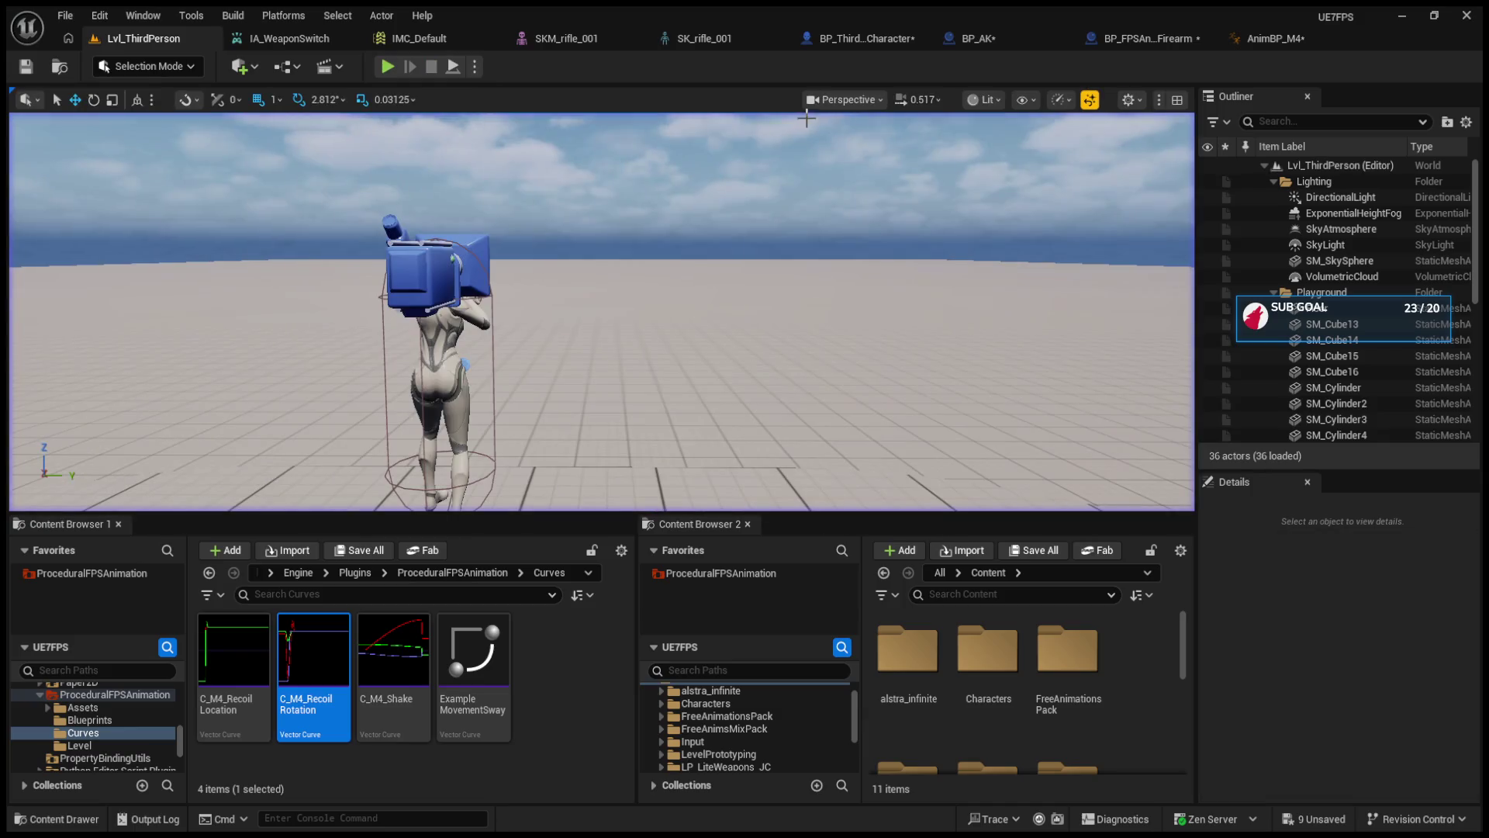
{"action": "left_click", "coordinate": [974, 38]}
{"action": "mouse_move", "coordinate": [547, 361]}
{"action": "left_mouse_down"}
{"action": "mouse_move", "coordinate": [591, 356]}
{"action": "mouse_move", "coordinate": [563, 361]}
{"action": "left_mouse_up"}
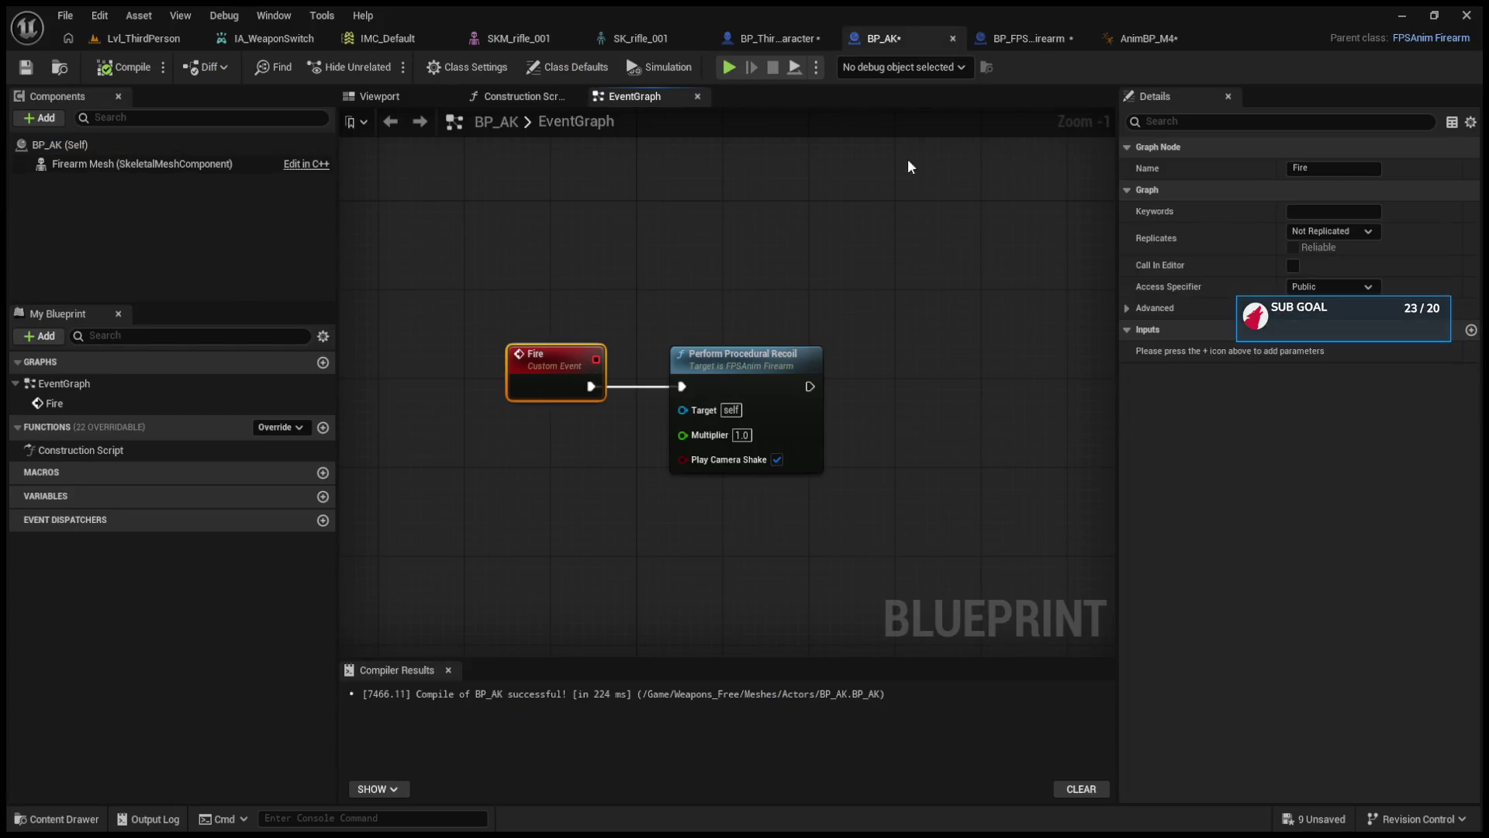
- Check the IMC_Default mappings, then open BP_ThirdPersonCharacter
{"action": "left_click", "coordinate": [355, 41]}
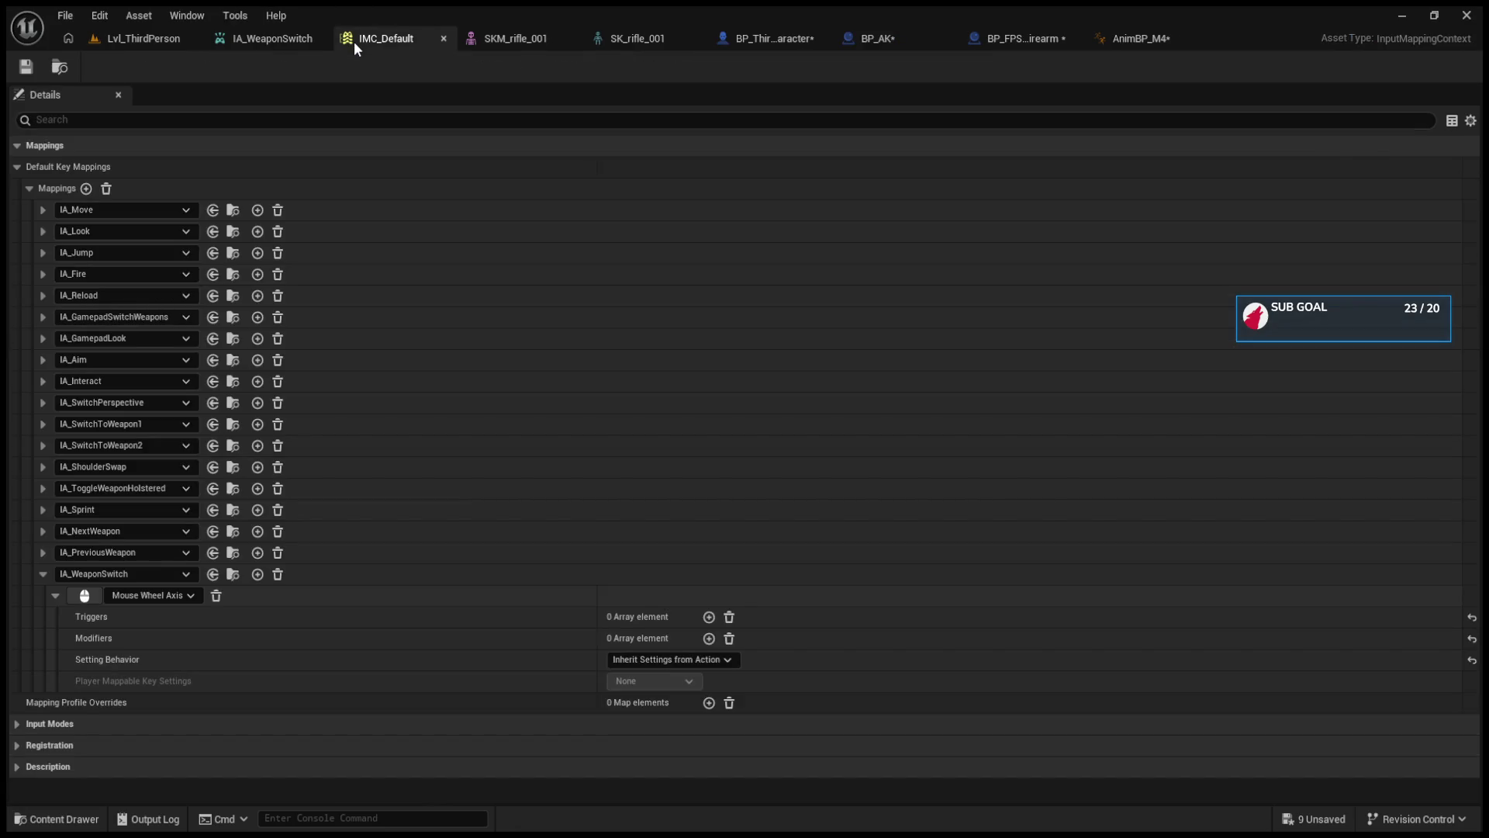
{"action": "left_click", "coordinate": [881, 47]}
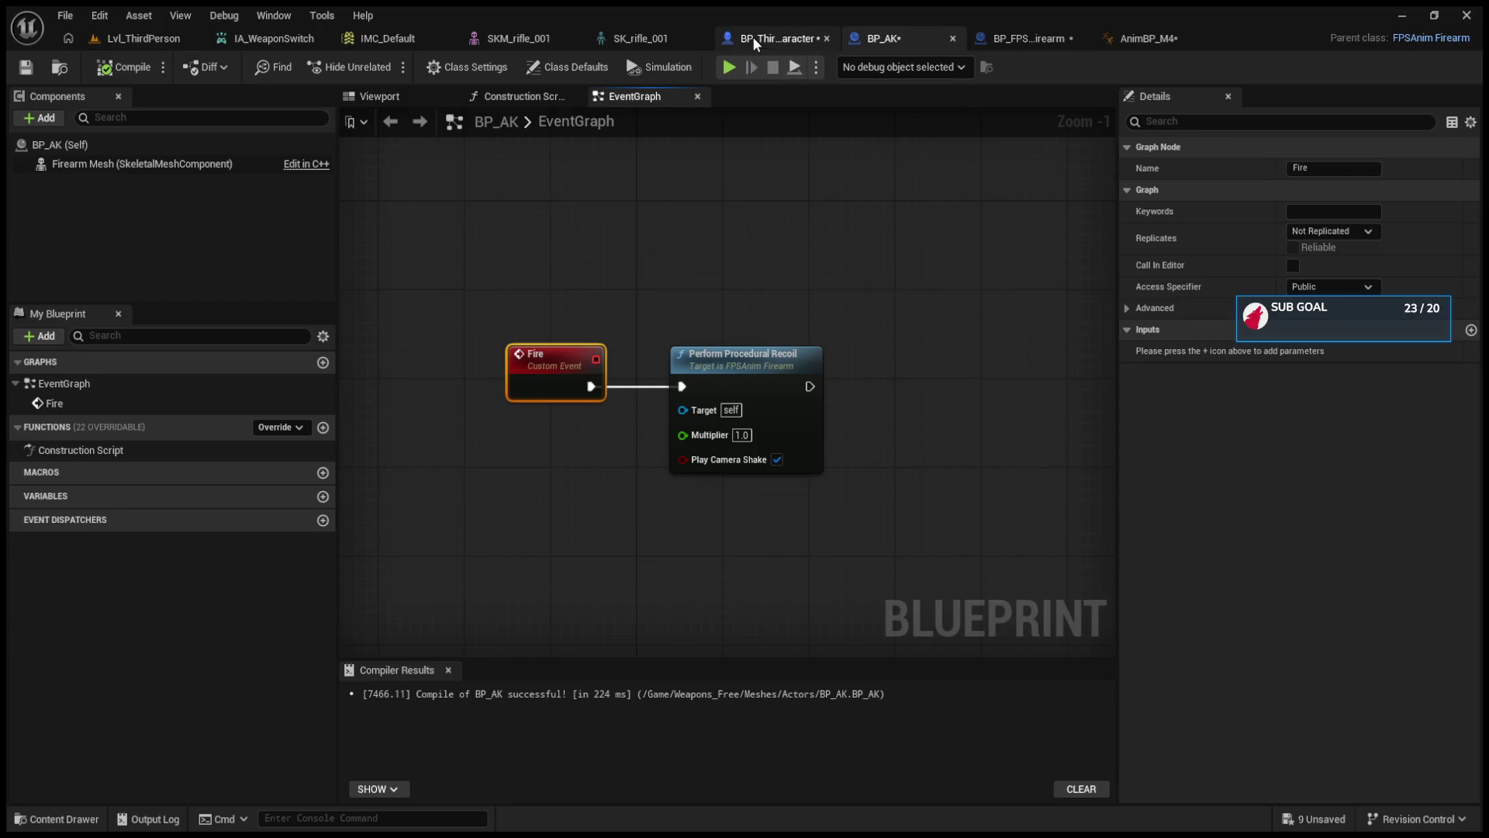
{"action": "left_click", "coordinate": [753, 35]}
{"action": "scroll", "coordinate": [655, 264], "scroll_direction": "down", "scroll_amount": 4}
- Open ProceduralFPSAnimation's Example Character blueprint and view its left-mouse fire setup
{"action": "left_click", "coordinate": [153, 48]}
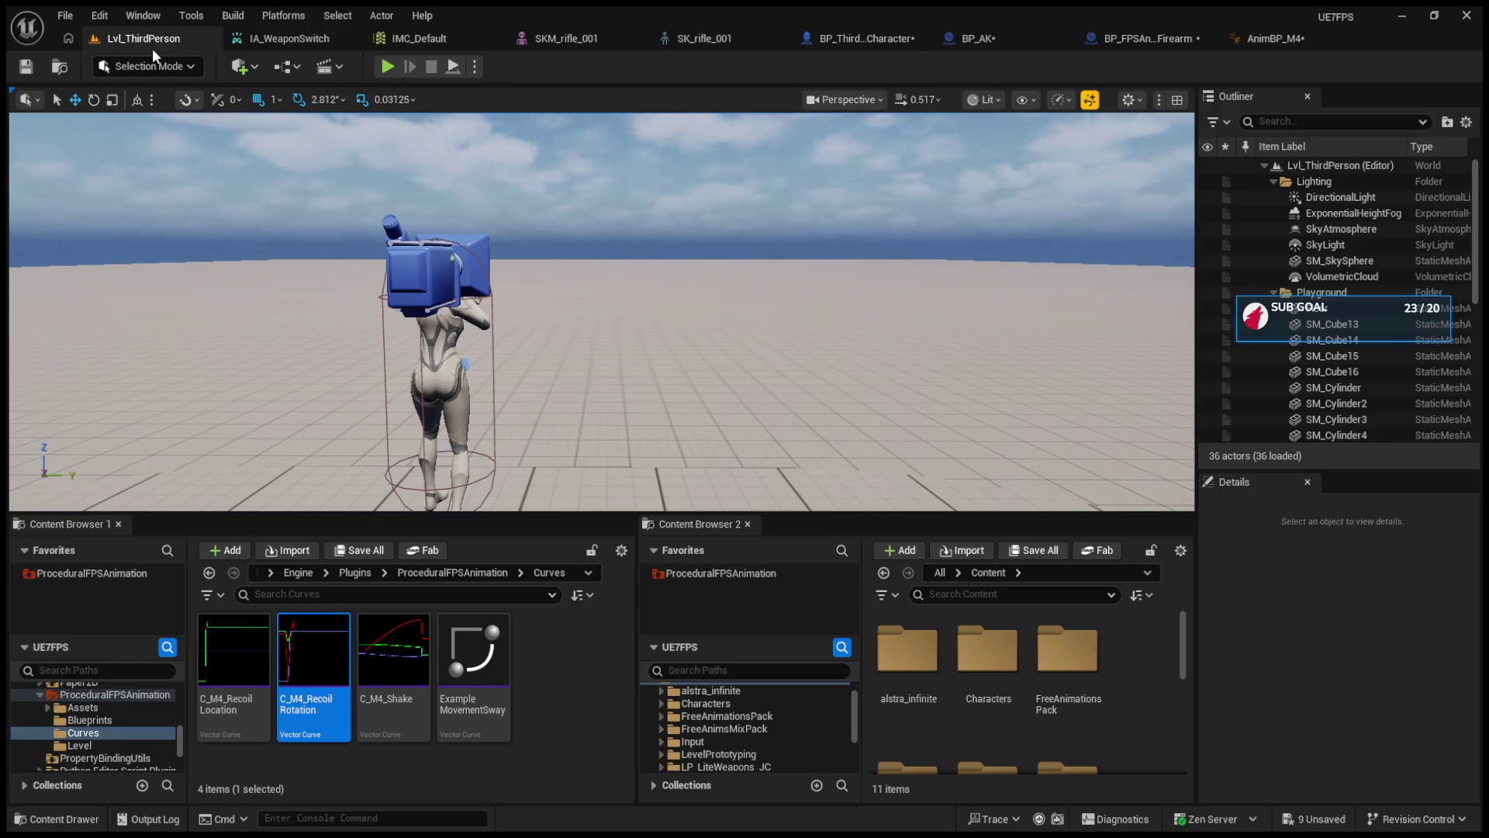
{"action": "left_click", "coordinate": [454, 572]}
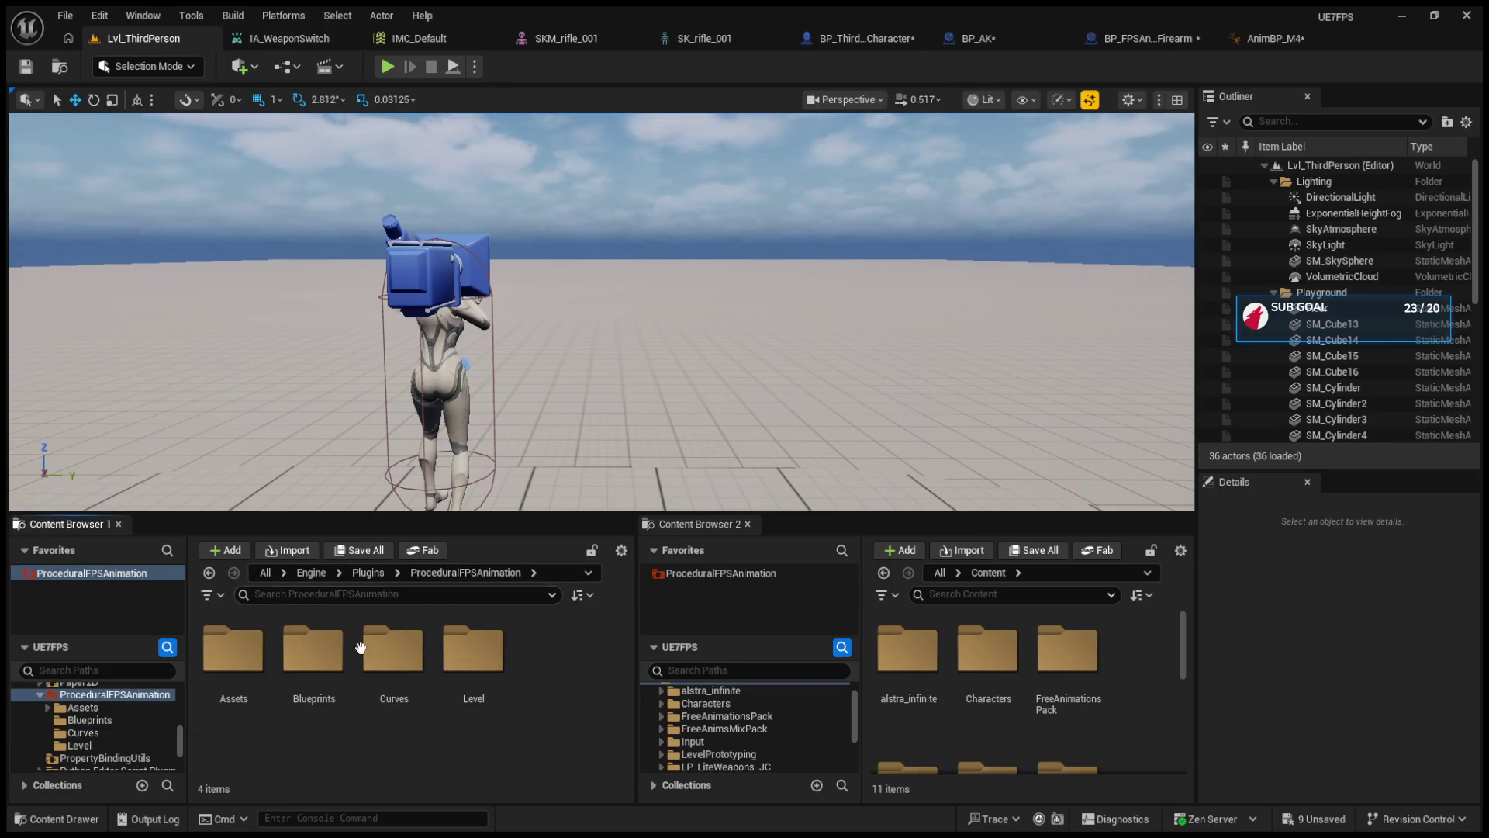
{"action": "double_click", "coordinate": [318, 648]}
{"action": "left_click", "coordinate": [530, 669]}
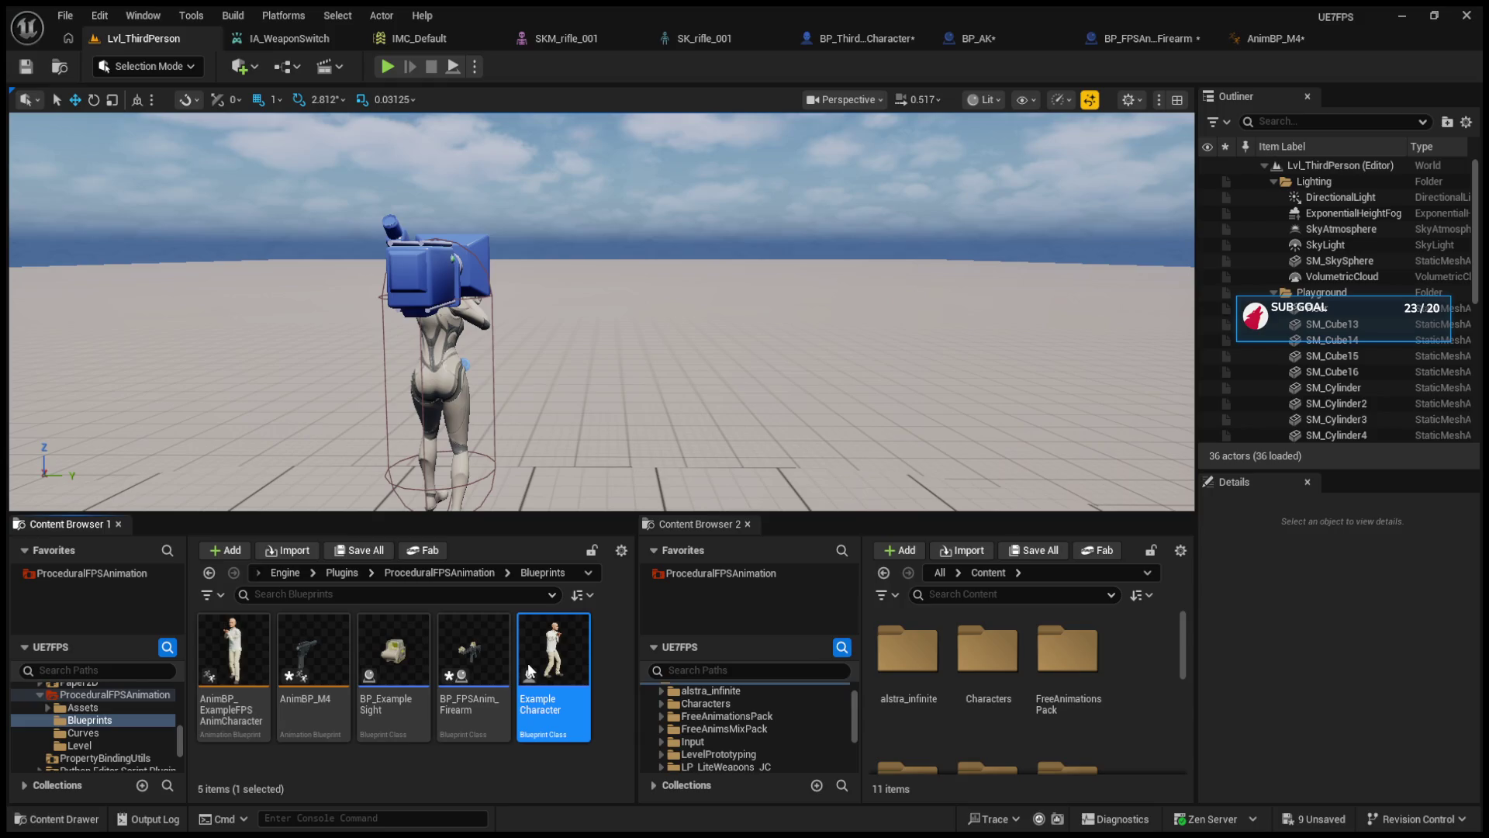
{"action": "double_click", "coordinate": [530, 668]}
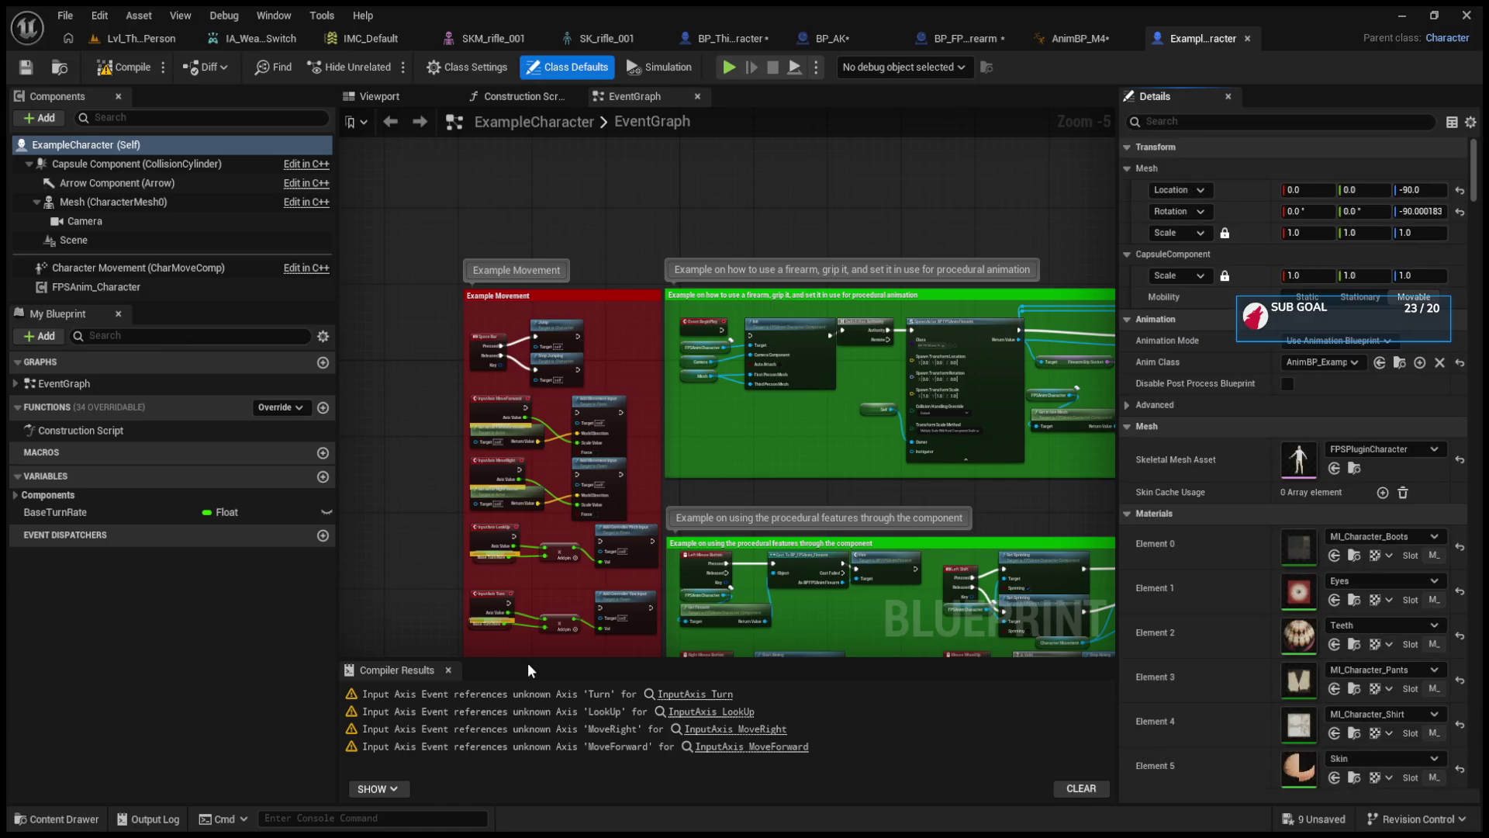
{"action": "scroll", "coordinate": [776, 602], "scroll_direction": "up", "scroll_amount": 3}
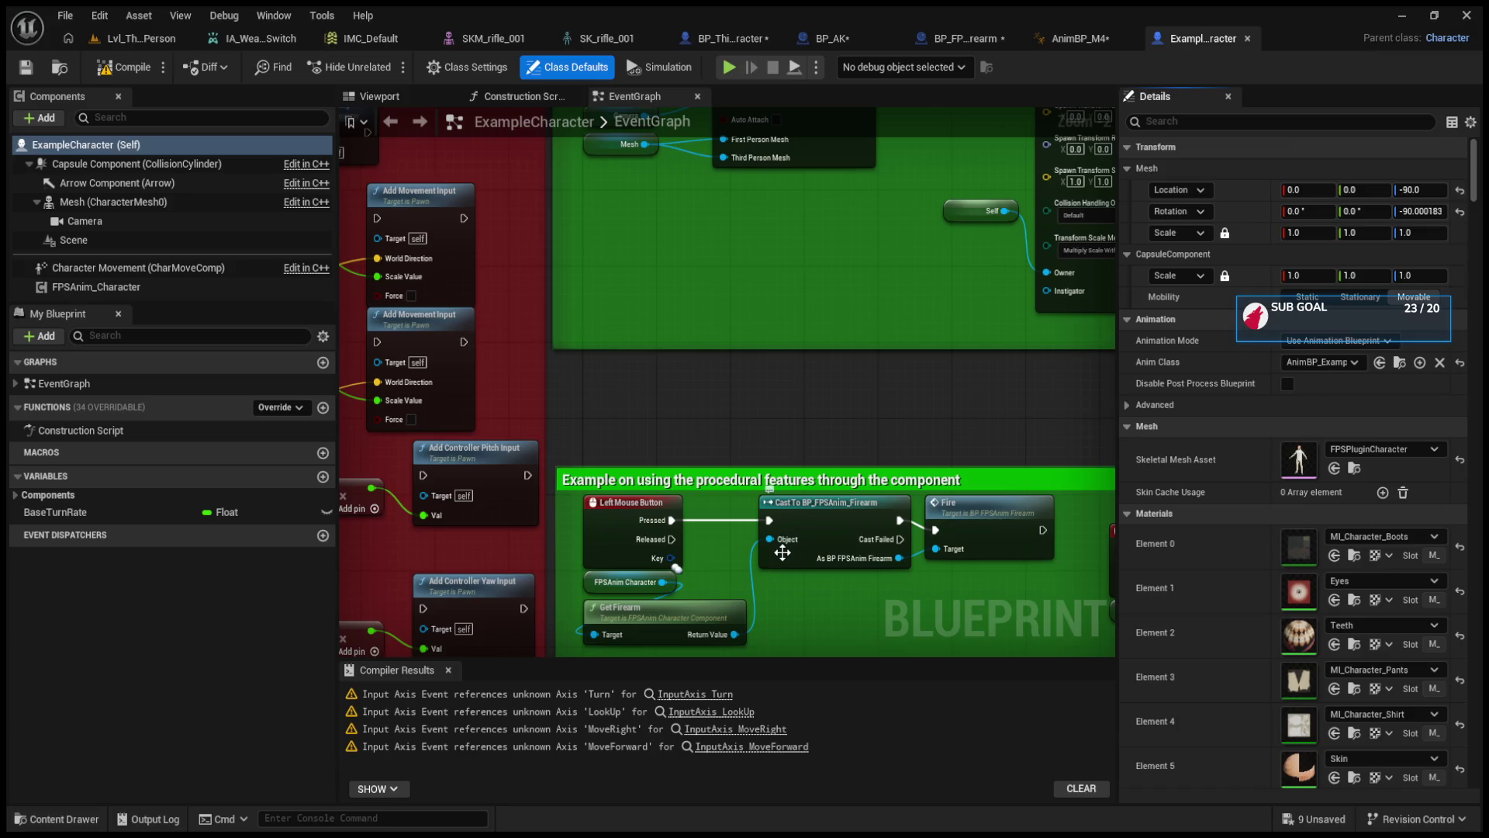
{"action": "mouse_move", "coordinate": [784, 555]}
{"action": "left_mouse_down"}
{"action": "mouse_move", "coordinate": [878, 509]}
{"action": "mouse_move", "coordinate": [636, 490]}
{"action": "mouse_move", "coordinate": [662, 492]}
{"action": "left_mouse_up"}
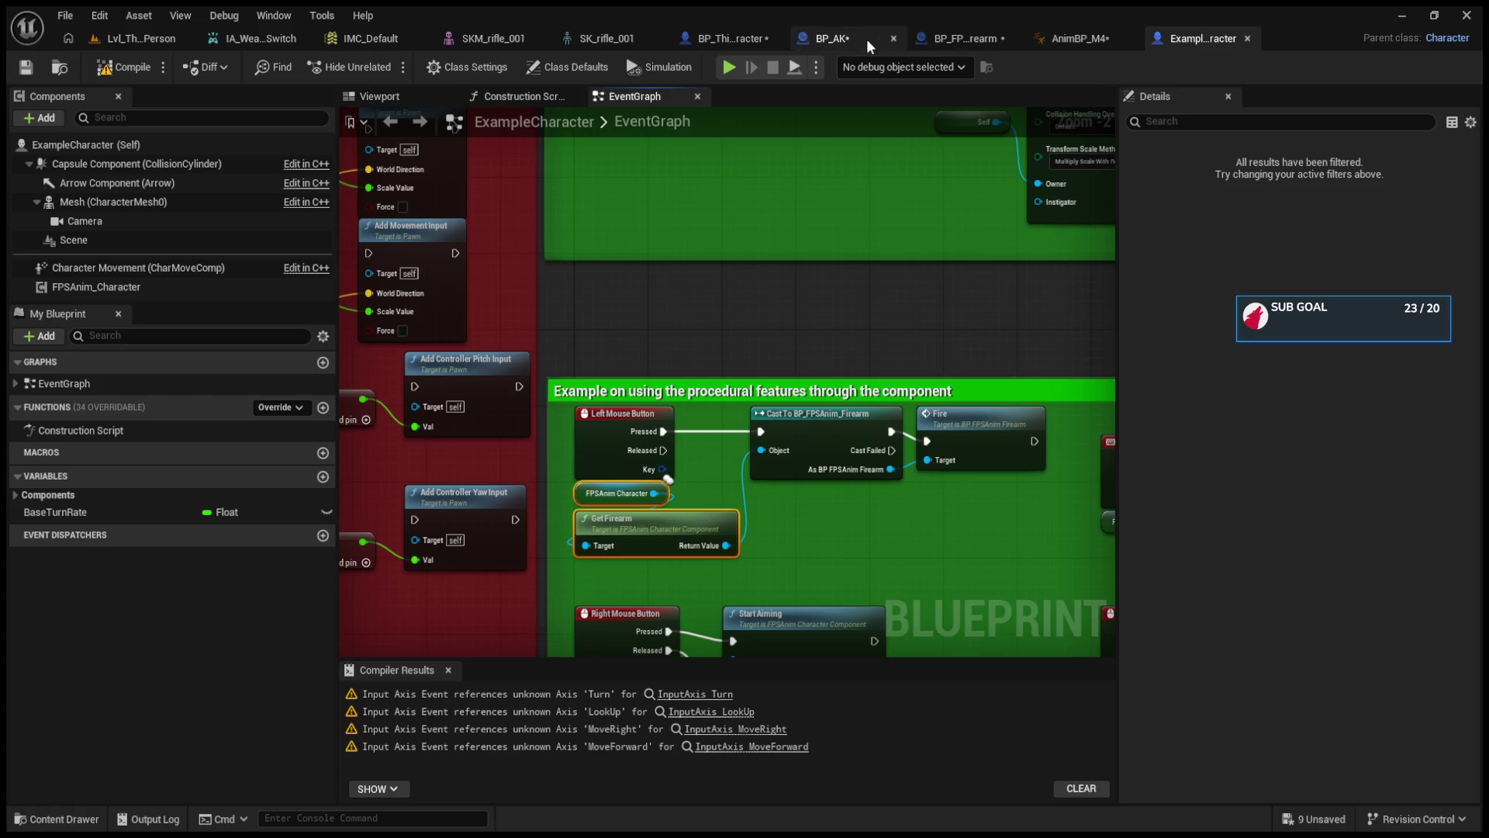
- Frame the Left Mouse Button fire nodes in BP_ThirdPersonCharacter's event graph
{"action": "left_click", "coordinate": [701, 39]}
{"action": "scroll", "coordinate": [752, 357], "scroll_direction": "up", "scroll_amount": 5}
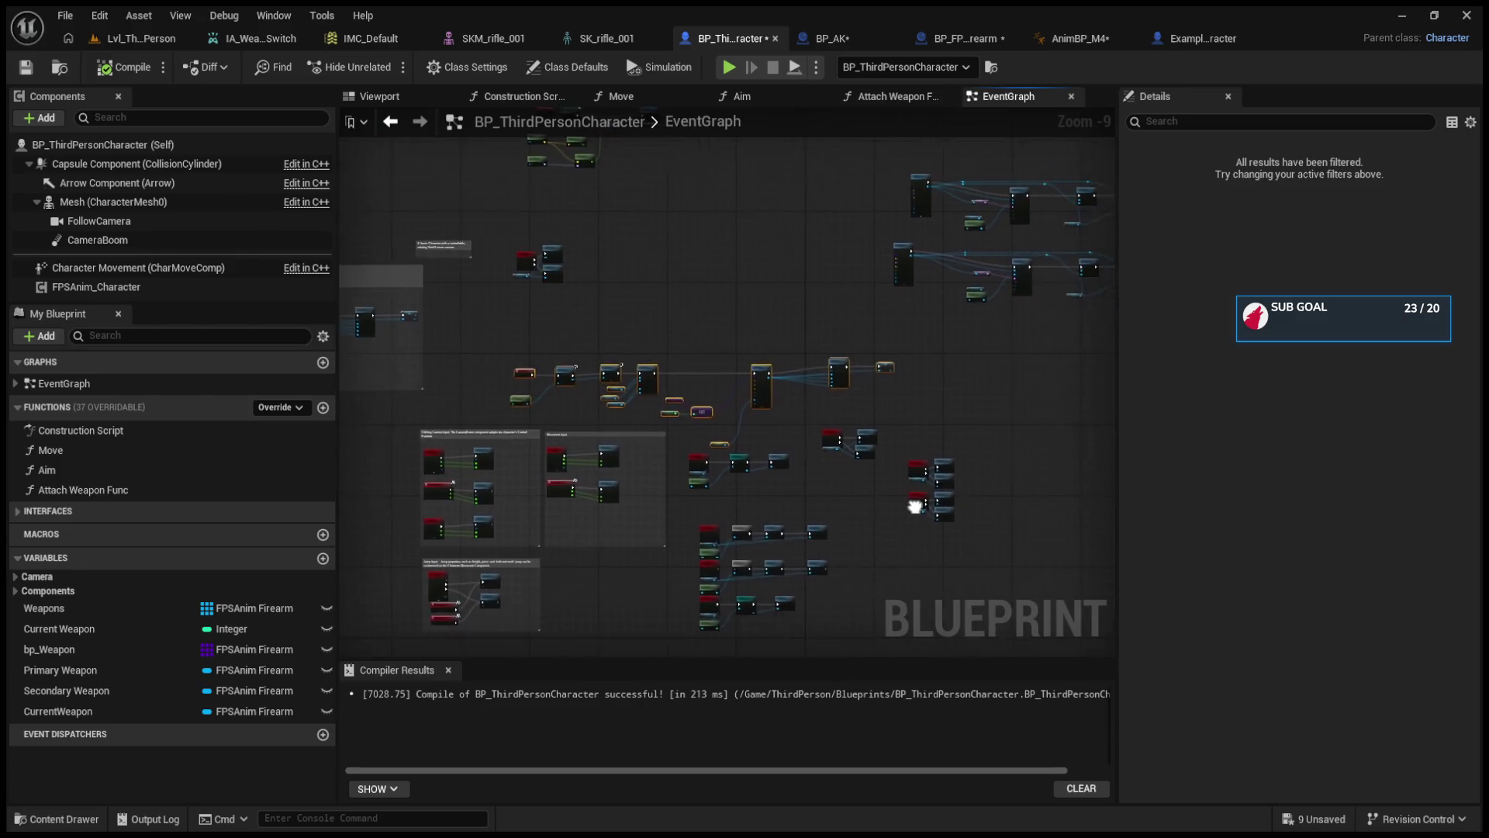
{"action": "scroll", "coordinate": [1055, 446], "scroll_direction": "up", "scroll_amount": 1}
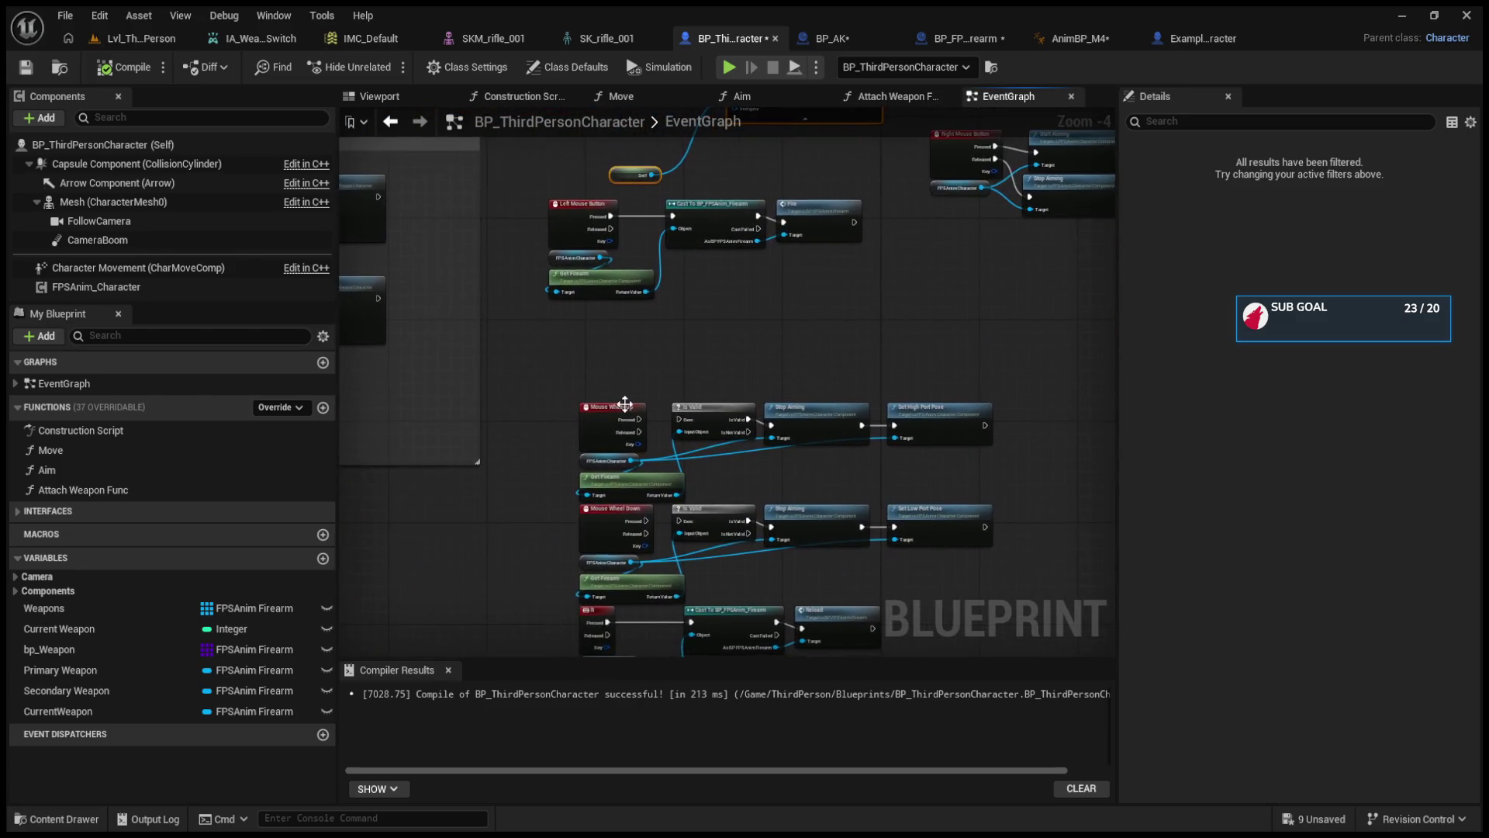
{"action": "left_click_drag", "start_coordinate": [635, 383], "coordinate": [688, 546]}
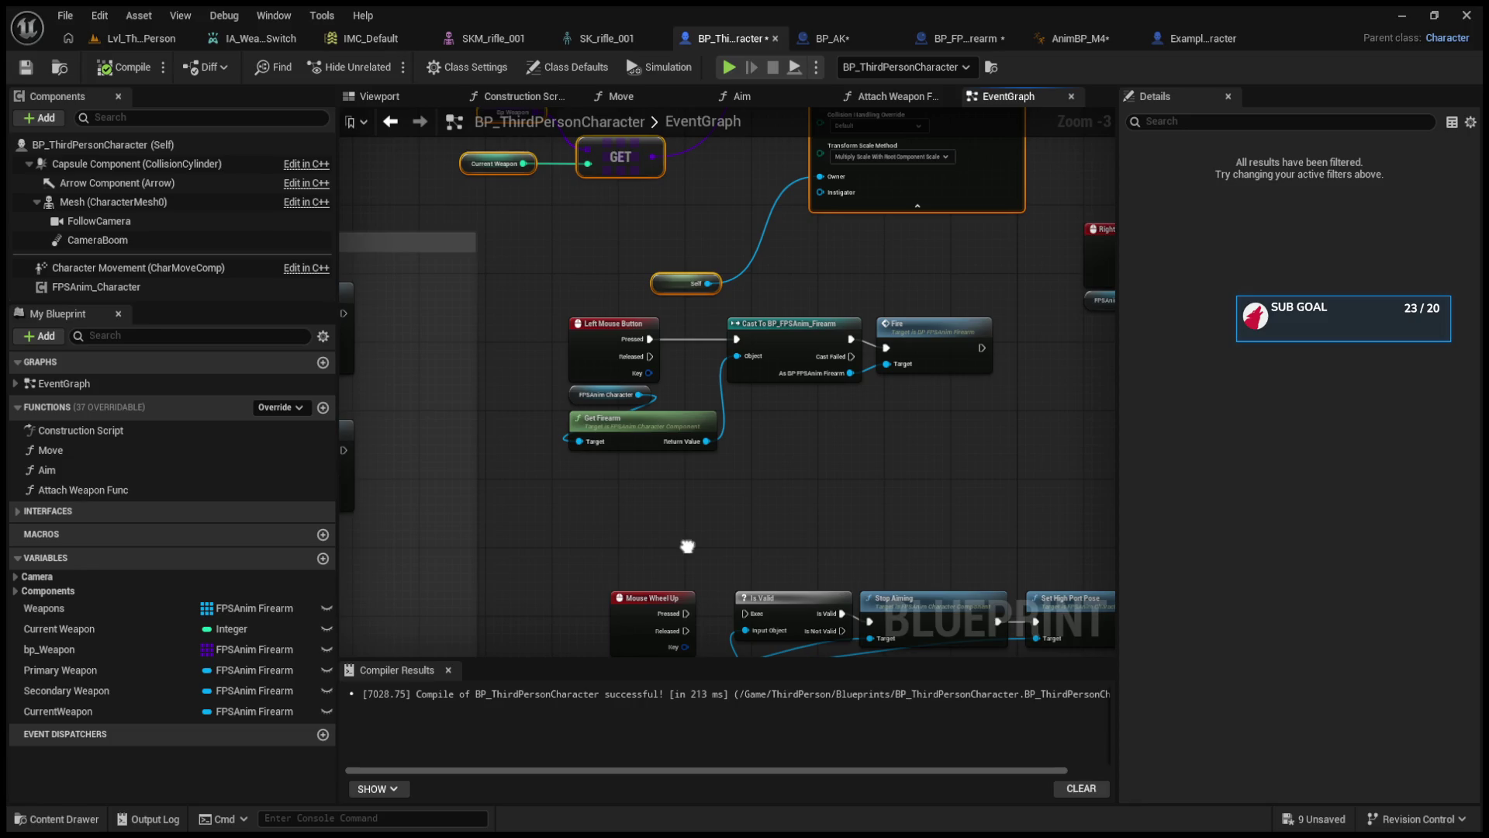
- Delete the Cast To BP_FPSAnim_Firearm node
{"action": "left_click", "coordinate": [788, 463]}
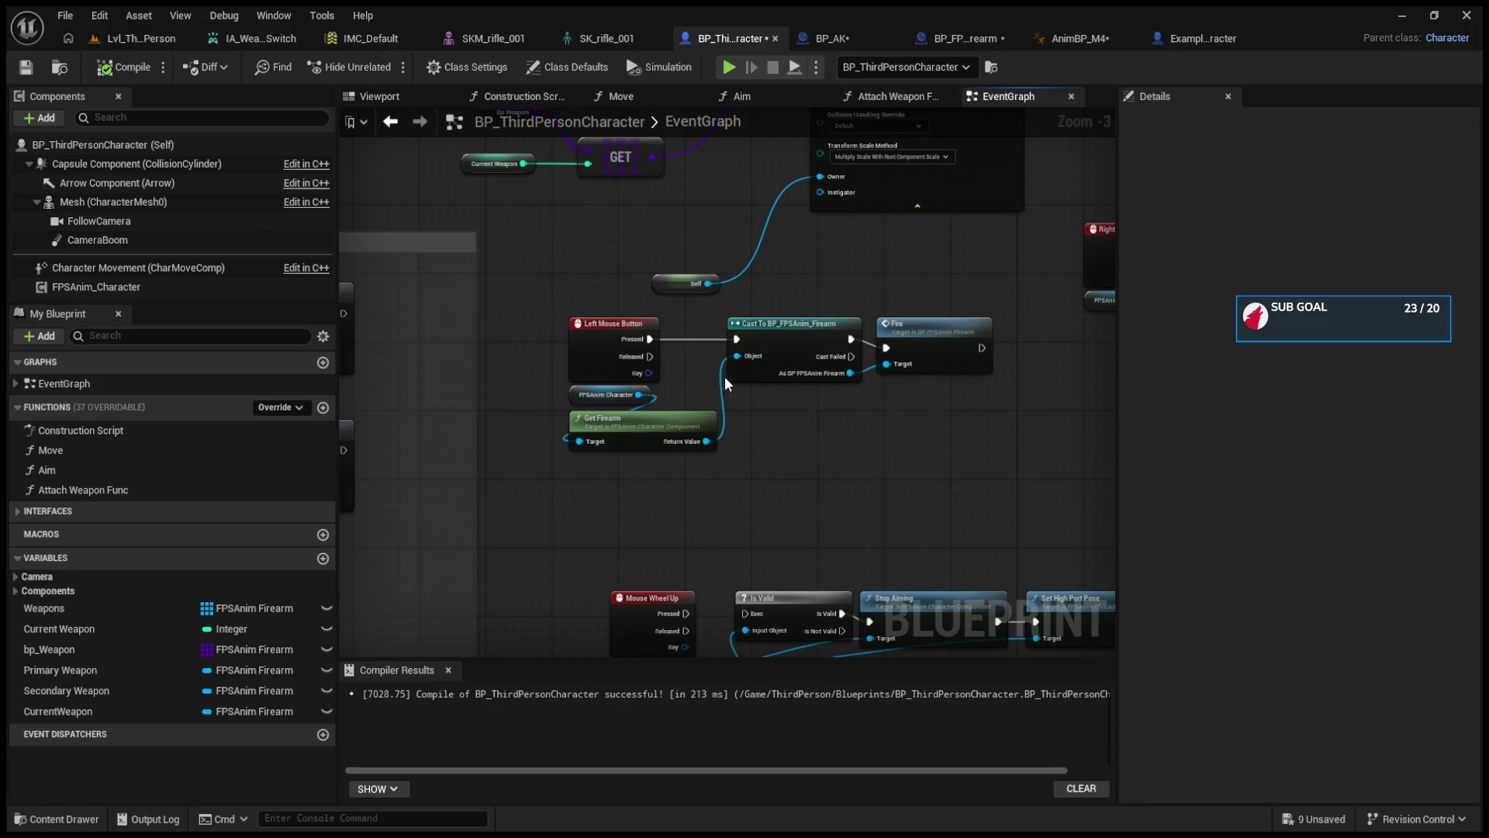
{"action": "left_click", "coordinate": [784, 378]}
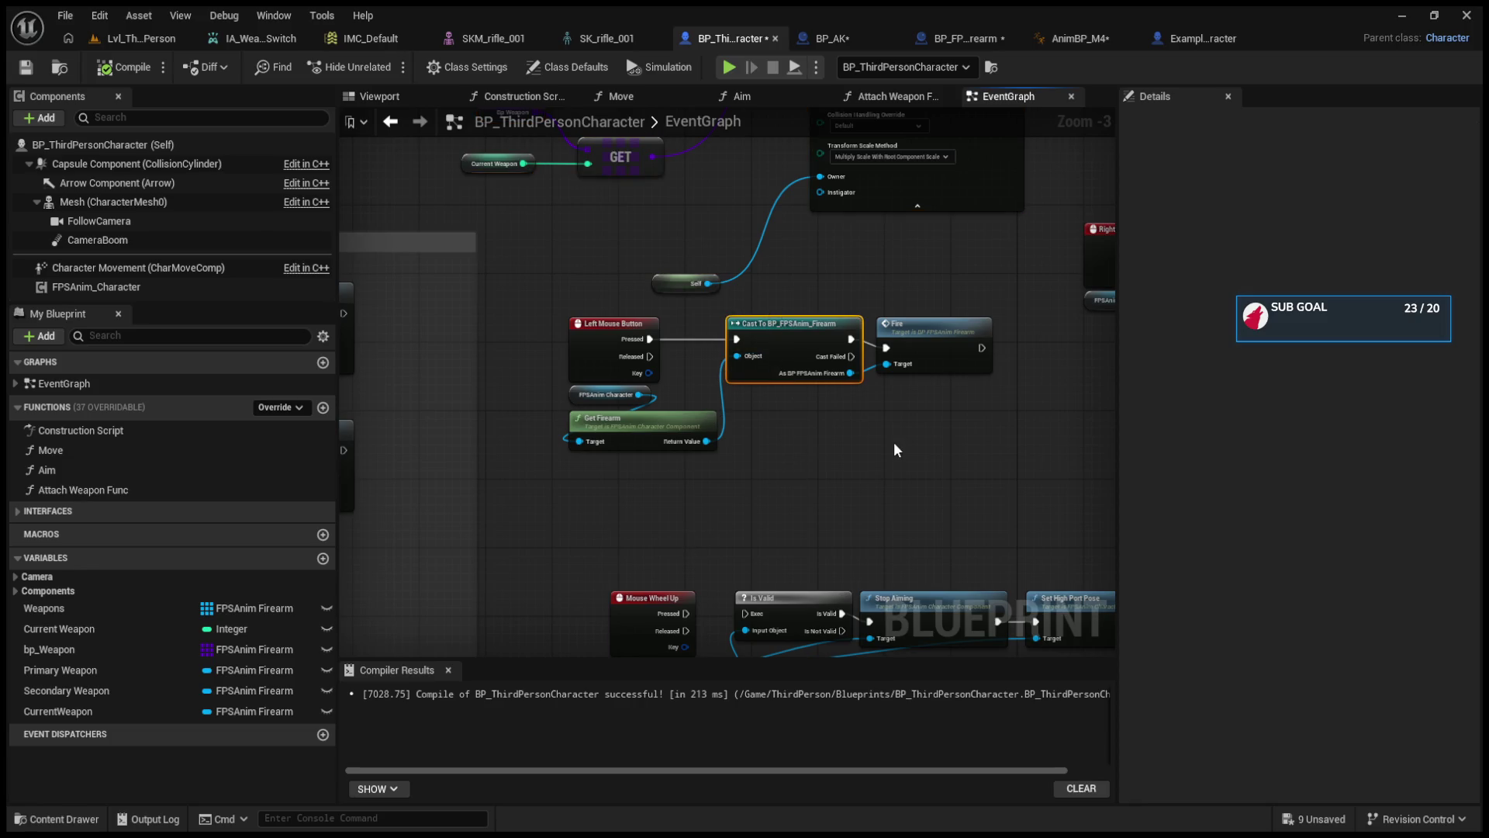
{"action": "scroll", "coordinate": [895, 449], "scroll_direction": "up", "scroll_amount": 2}
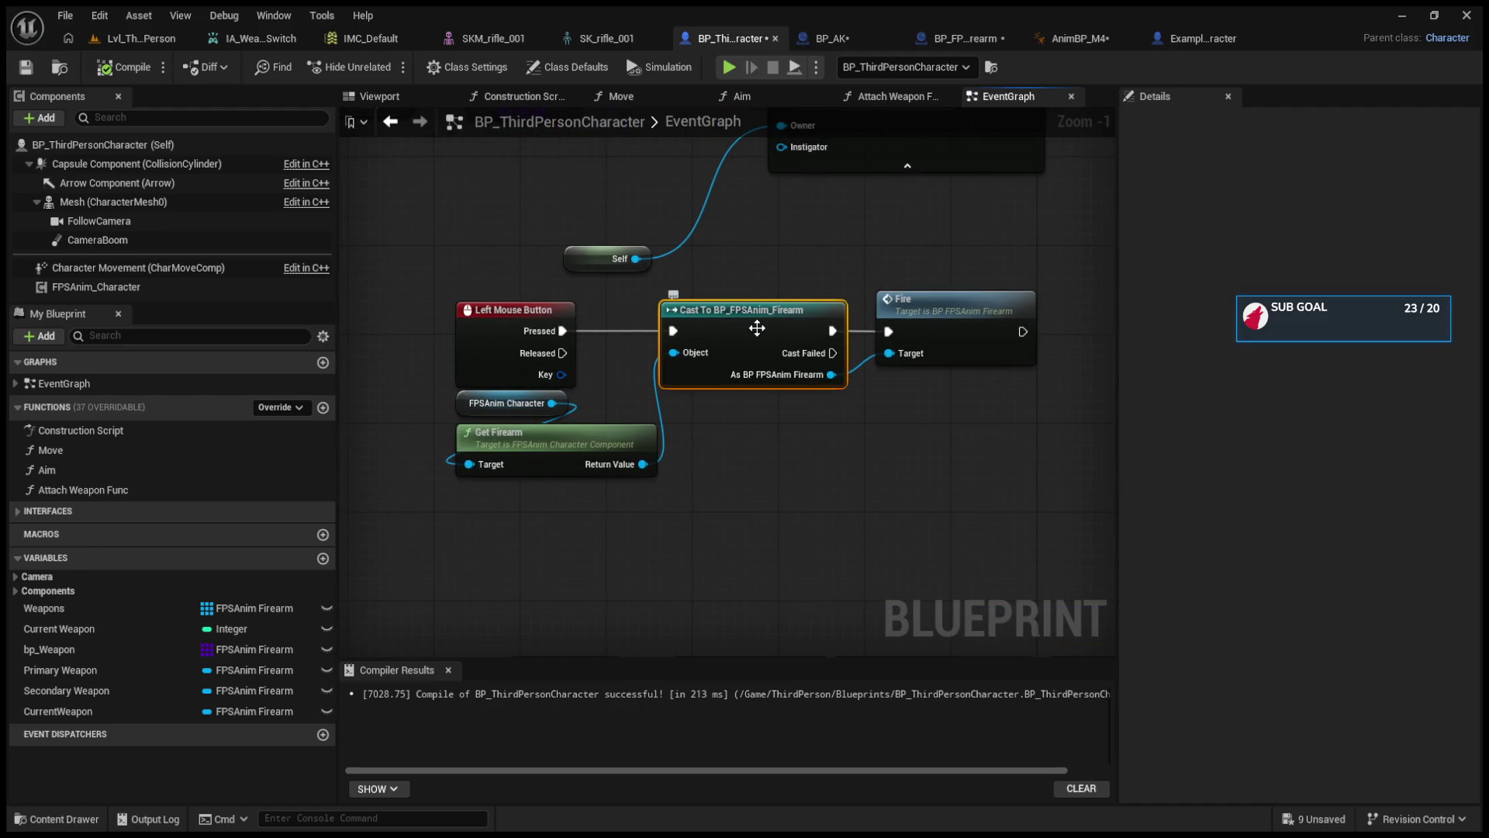
{"action": "key", "text": "Delete"}
- Cast Get Firearm's result to BP_AK on Pressed and call a new Fire (BP AK) node
{"action": "left_click_drag", "start_coordinate": [643, 463], "coordinate": [700, 376]}
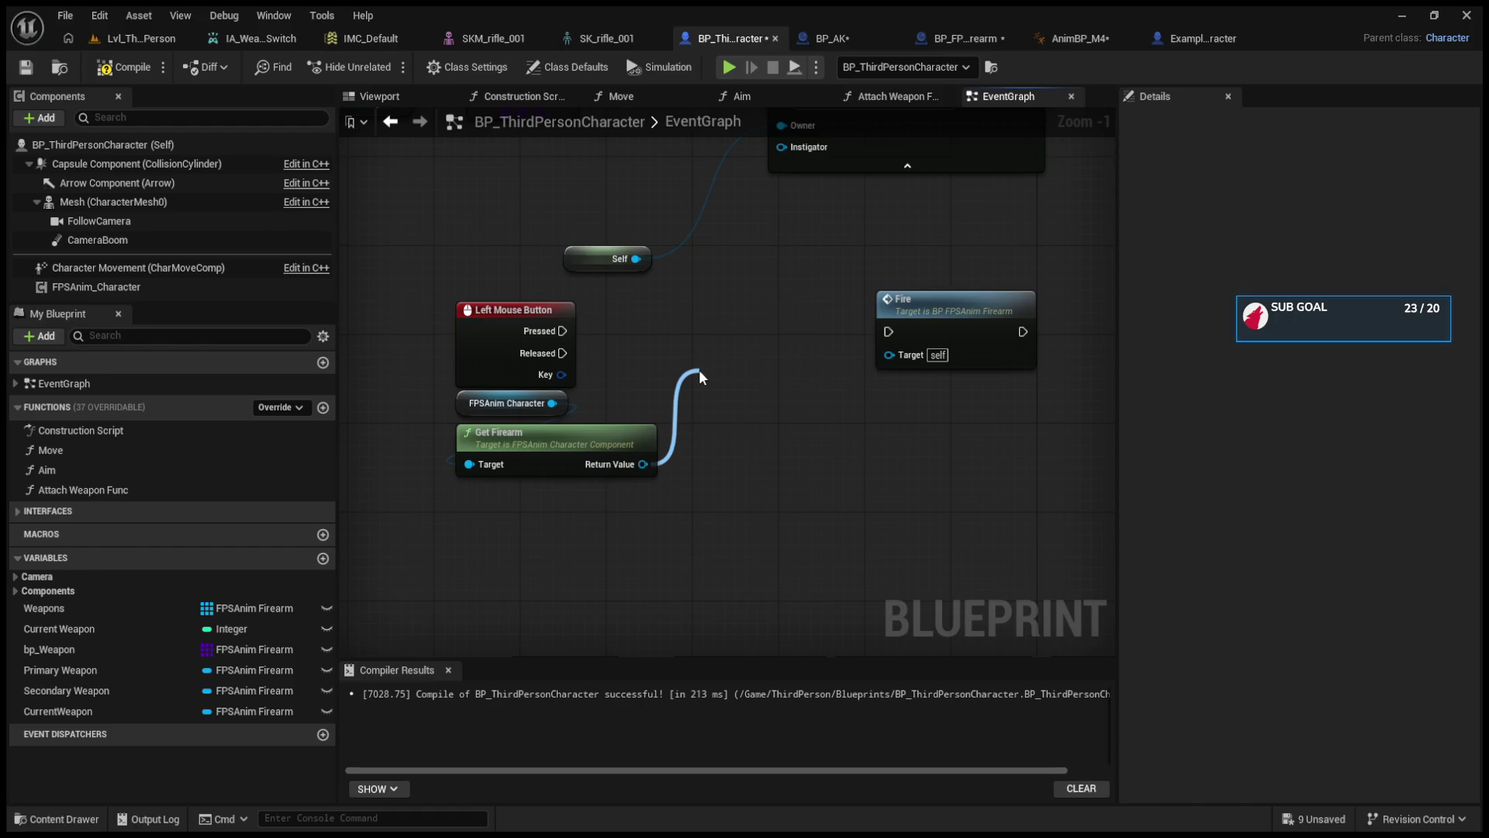
{"action": "left_click_drag", "start_coordinate": [729, 388], "coordinate": [702, 326]}
{"action": "mouse_move", "coordinate": [563, 331]}
{"action": "left_mouse_down"}
{"action": "mouse_move", "coordinate": [687, 346]}
{"action": "mouse_move", "coordinate": [752, 318]}
{"action": "left_mouse_up"}
{"action": "left_click_drag", "start_coordinate": [791, 375], "coordinate": [891, 355]}
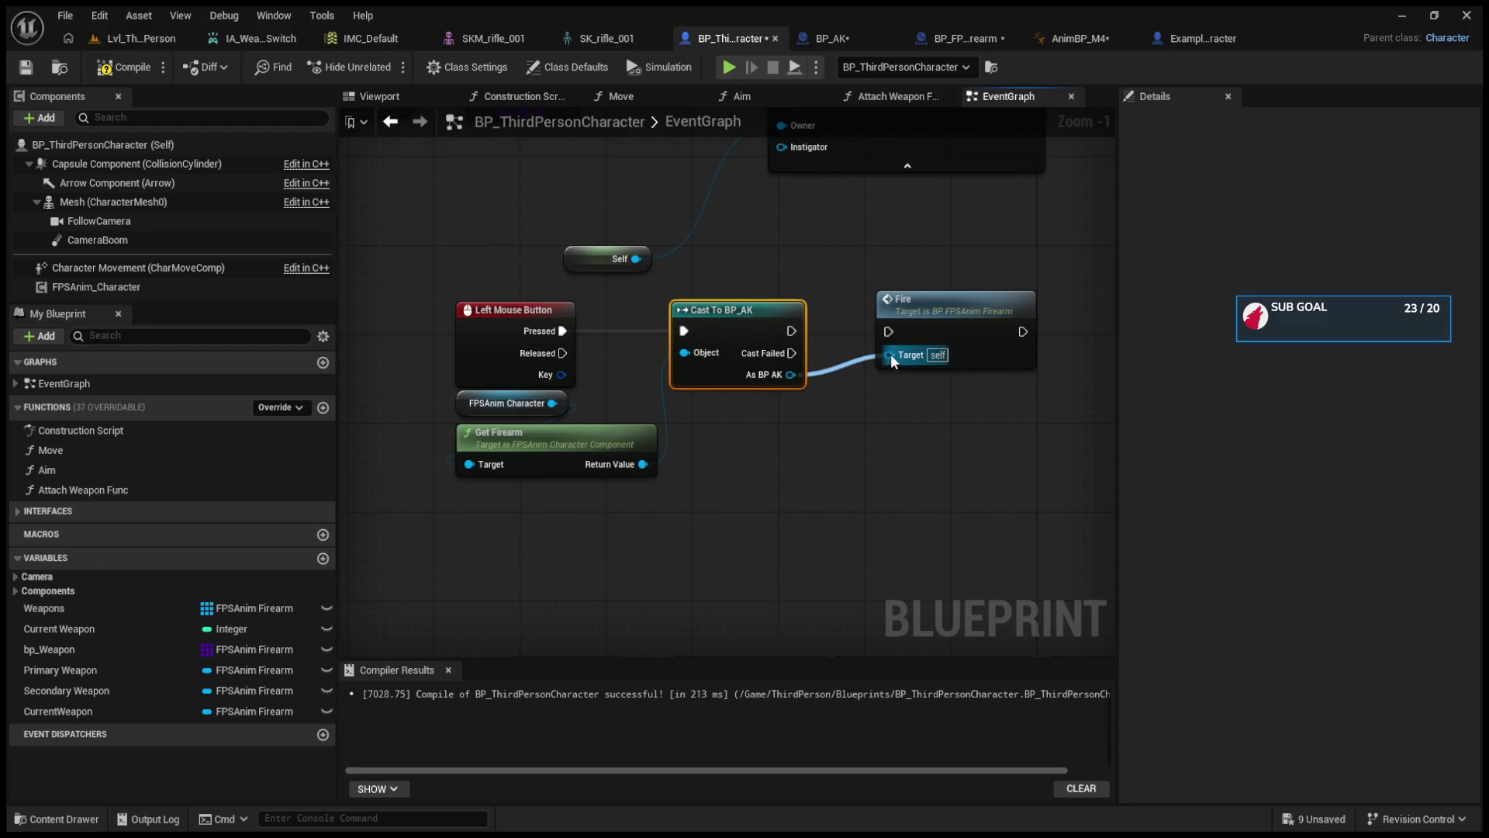
{"action": "left_click_drag", "start_coordinate": [791, 374], "coordinate": [875, 422]}
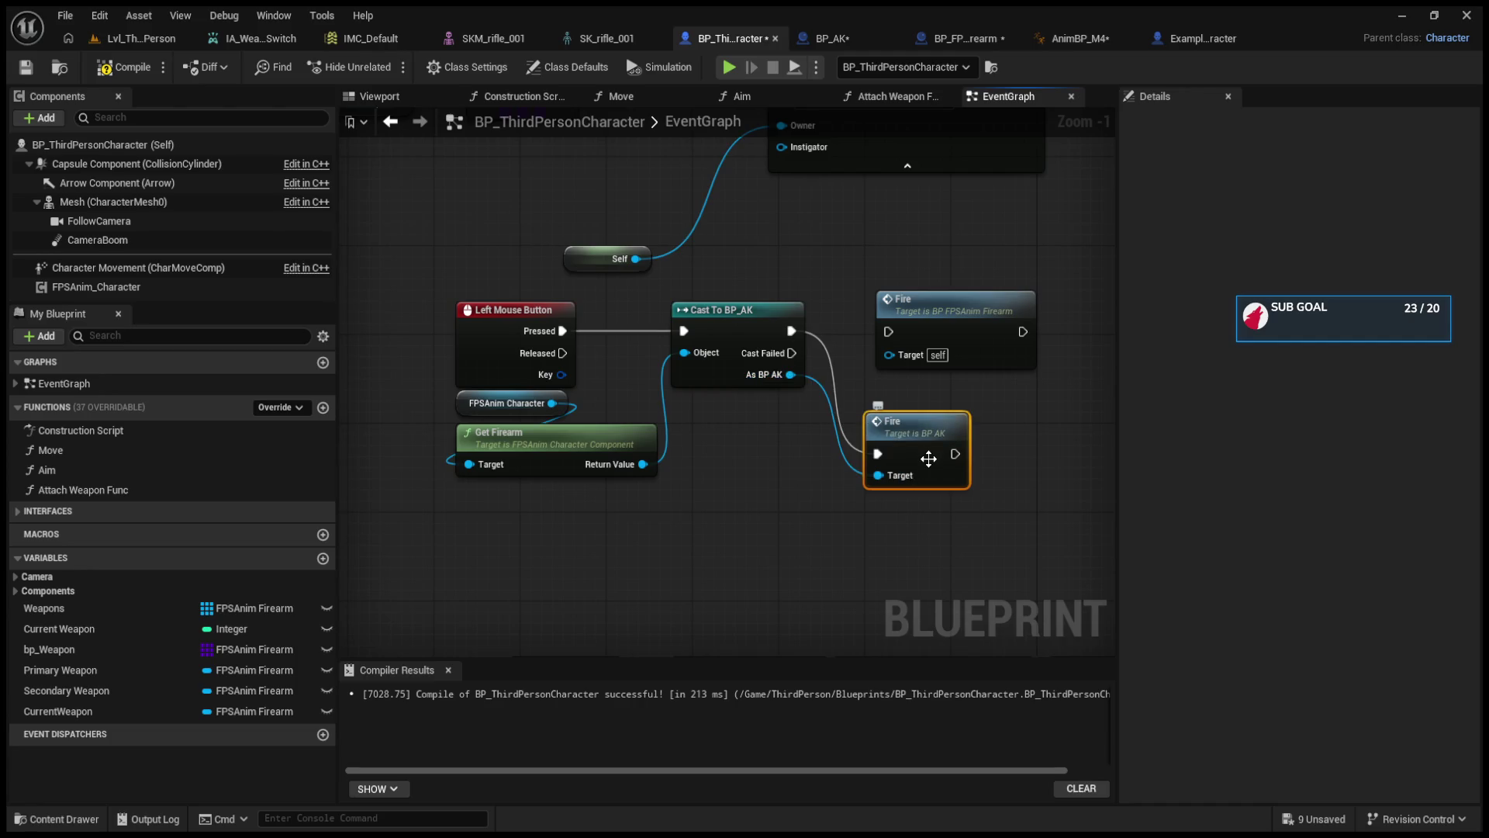
{"action": "left_click", "coordinate": [962, 438]}
{"action": "left_click", "coordinate": [955, 314]}
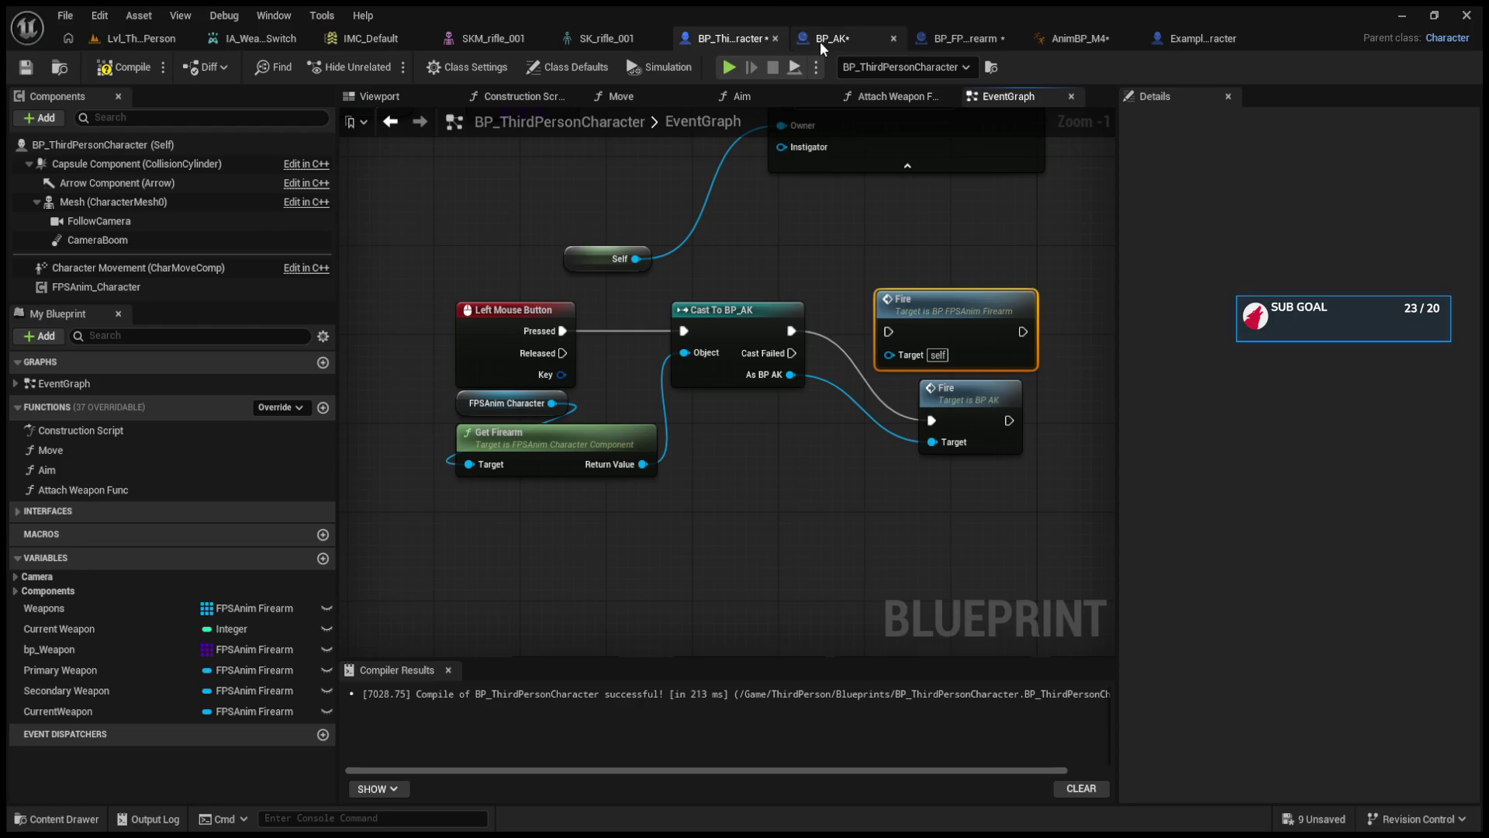
{"action": "left_click", "coordinate": [935, 37]}
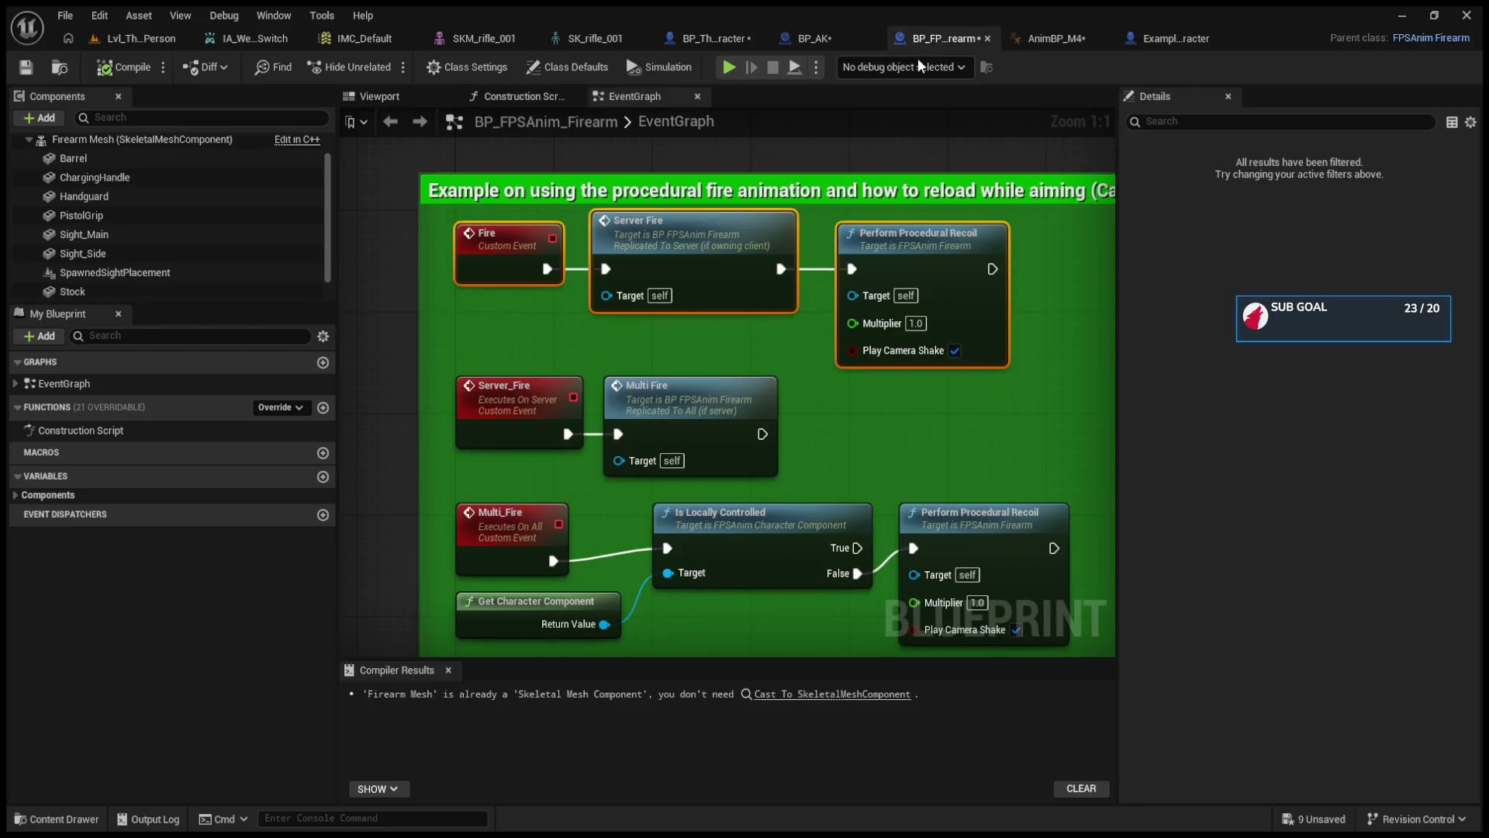
- Browse the open blueprints, including AnimBP_M4, ExampleCharacter and BP_AK
{"action": "left_click", "coordinate": [734, 31]}
{"action": "left_click", "coordinate": [1041, 36]}
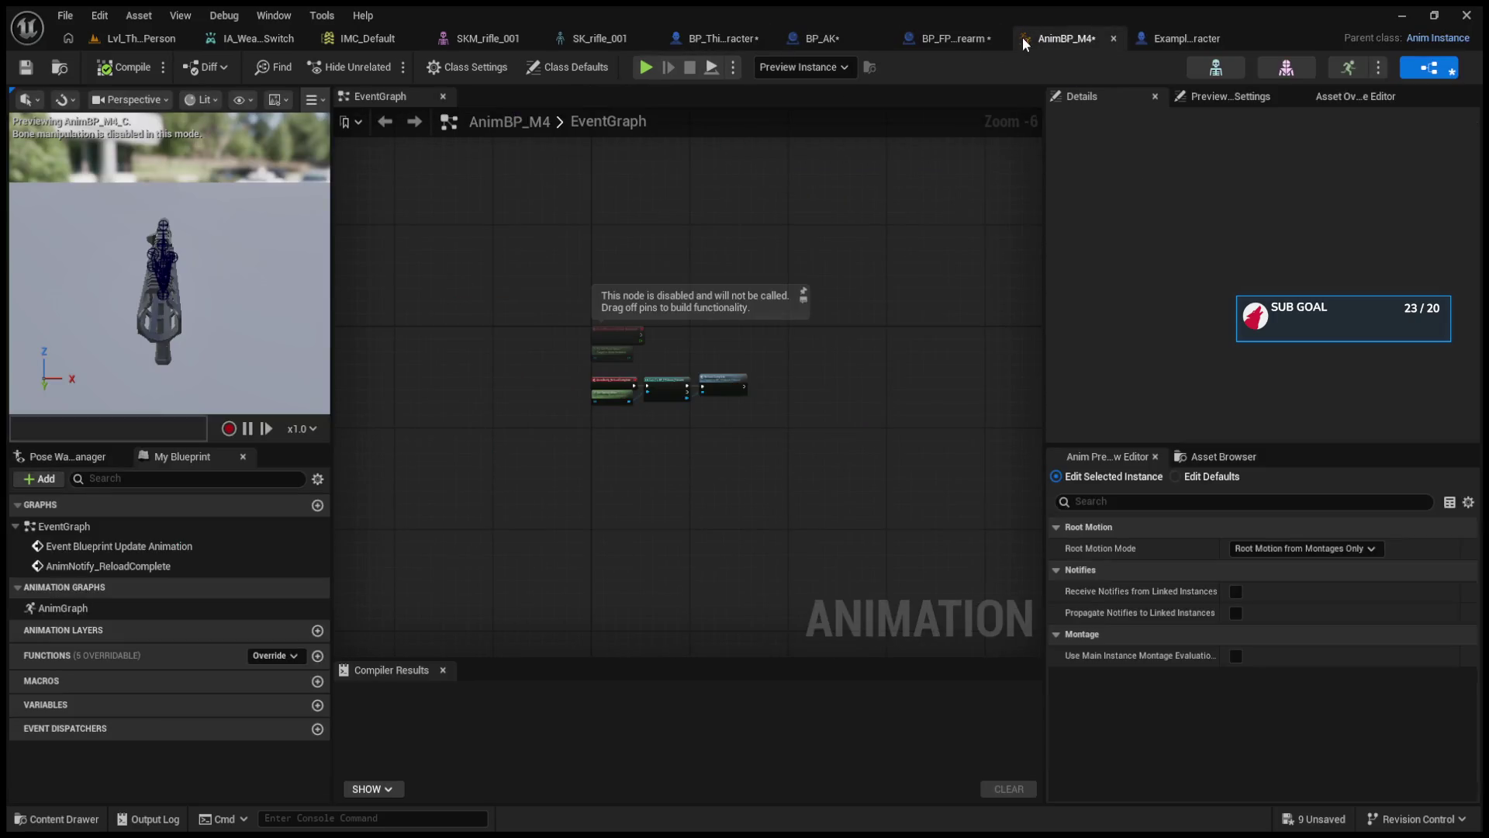
{"action": "left_click", "coordinate": [1165, 37]}
{"action": "scroll", "coordinate": [915, 435], "scroll_direction": "up", "scroll_amount": 2}
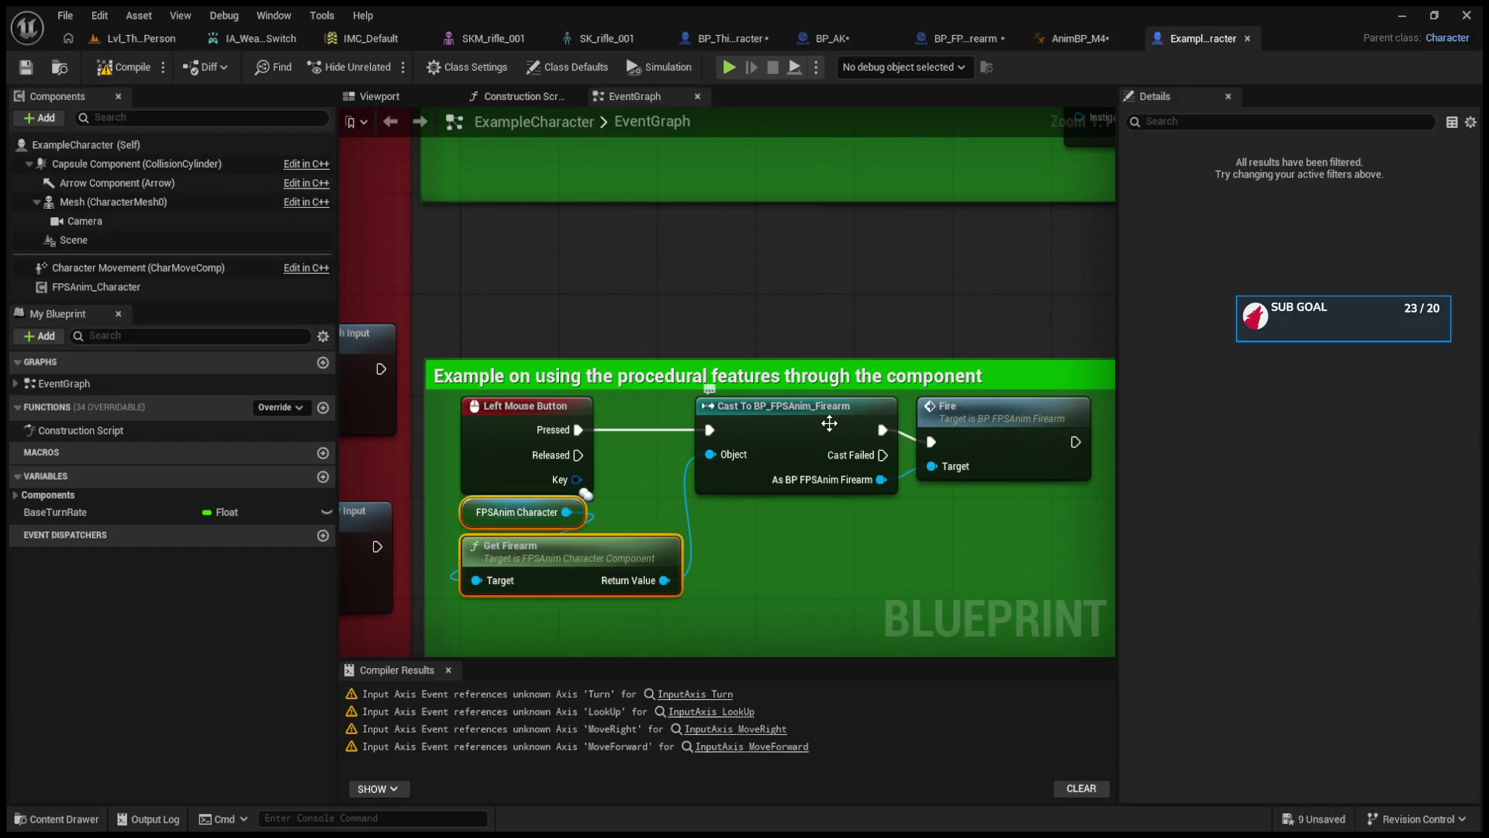
{"action": "left_click", "coordinate": [854, 33]}
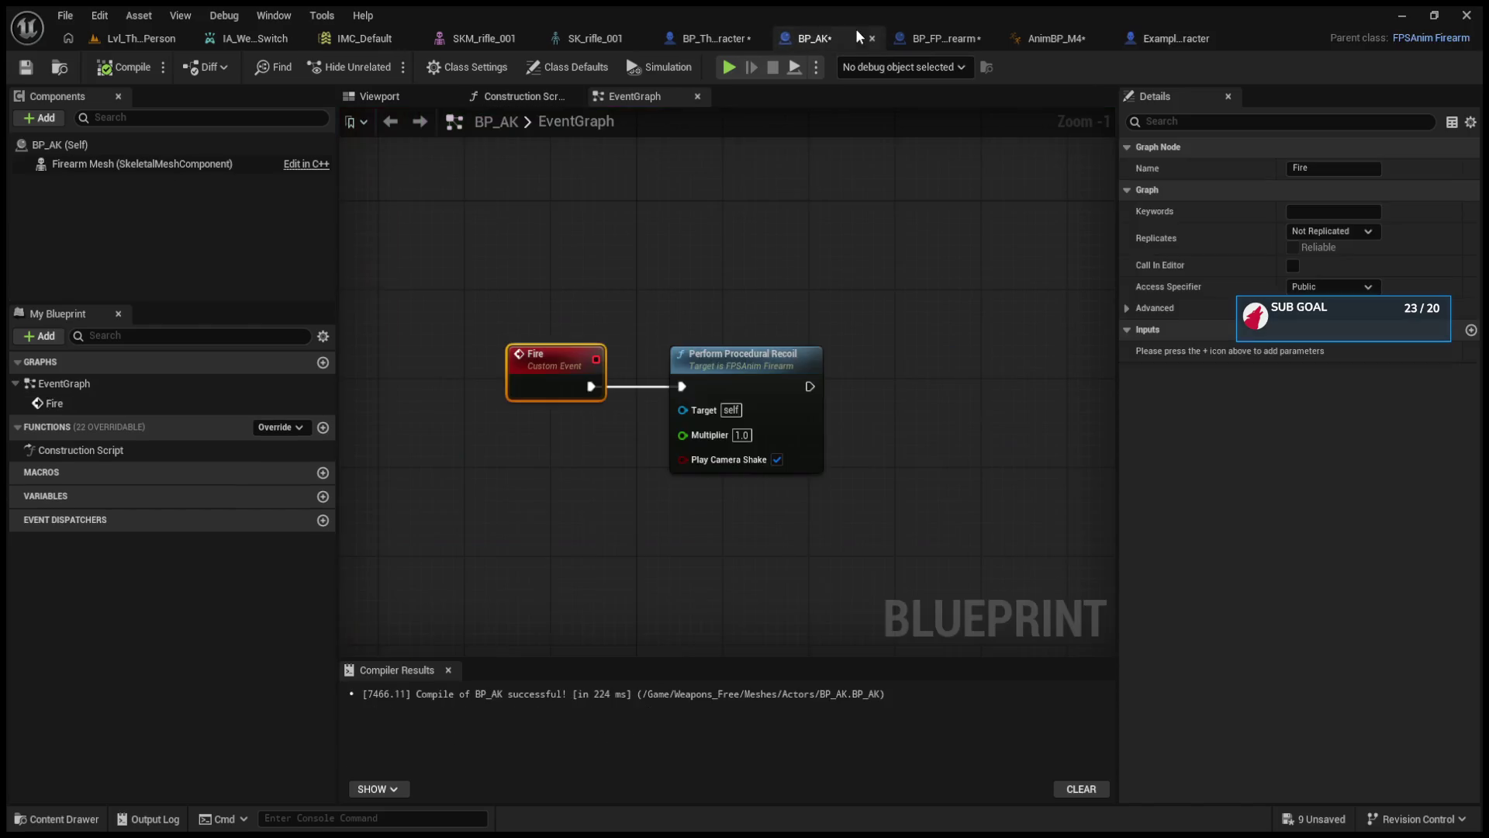
- Remove the extra Fire call targeting BP AK from the character's left-mouse graph
{"action": "left_click", "coordinate": [943, 38]}
{"action": "left_click", "coordinate": [717, 38]}
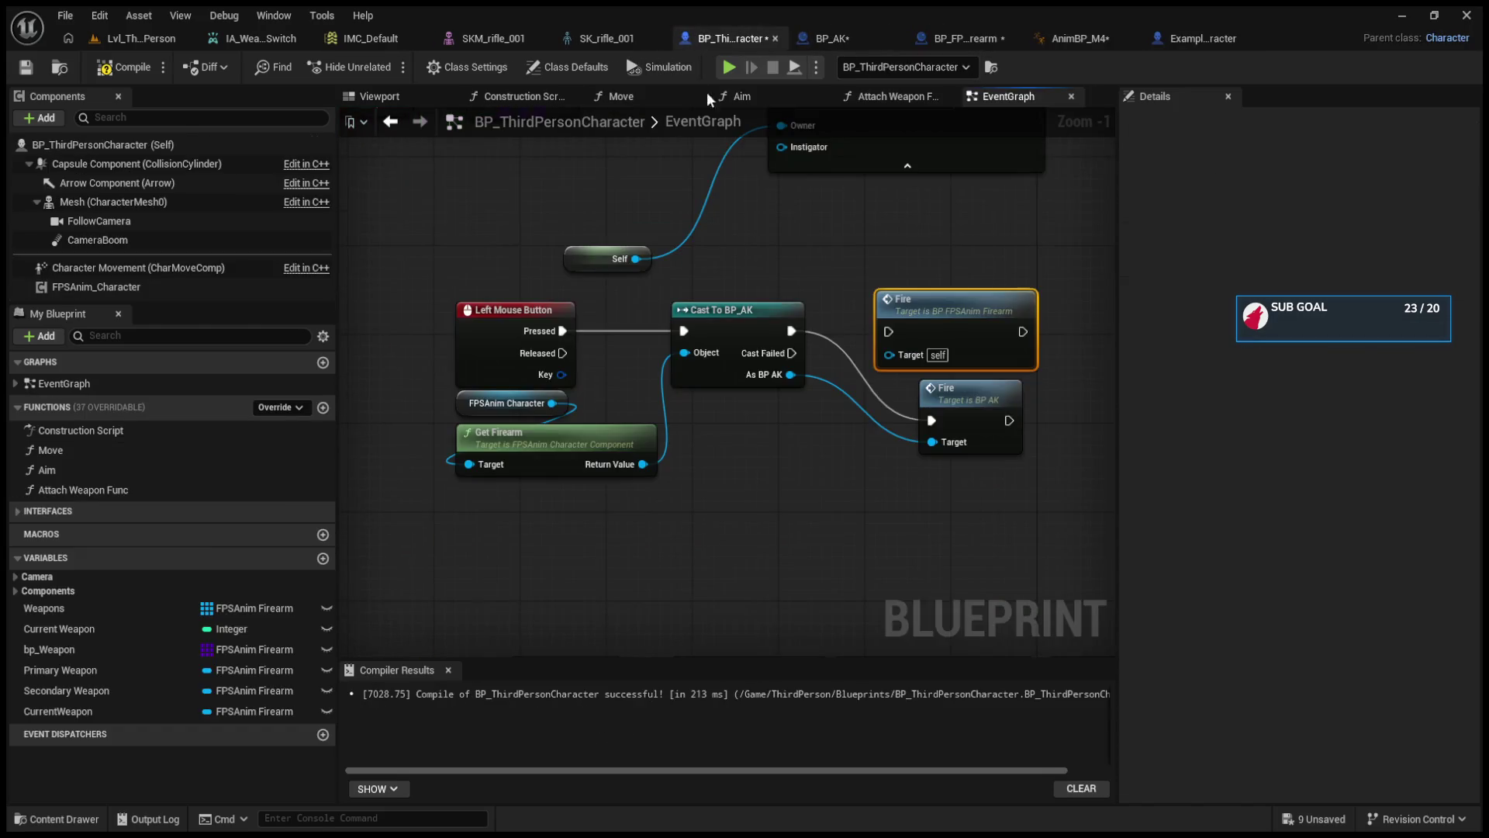
{"action": "left_click", "coordinate": [807, 461]}
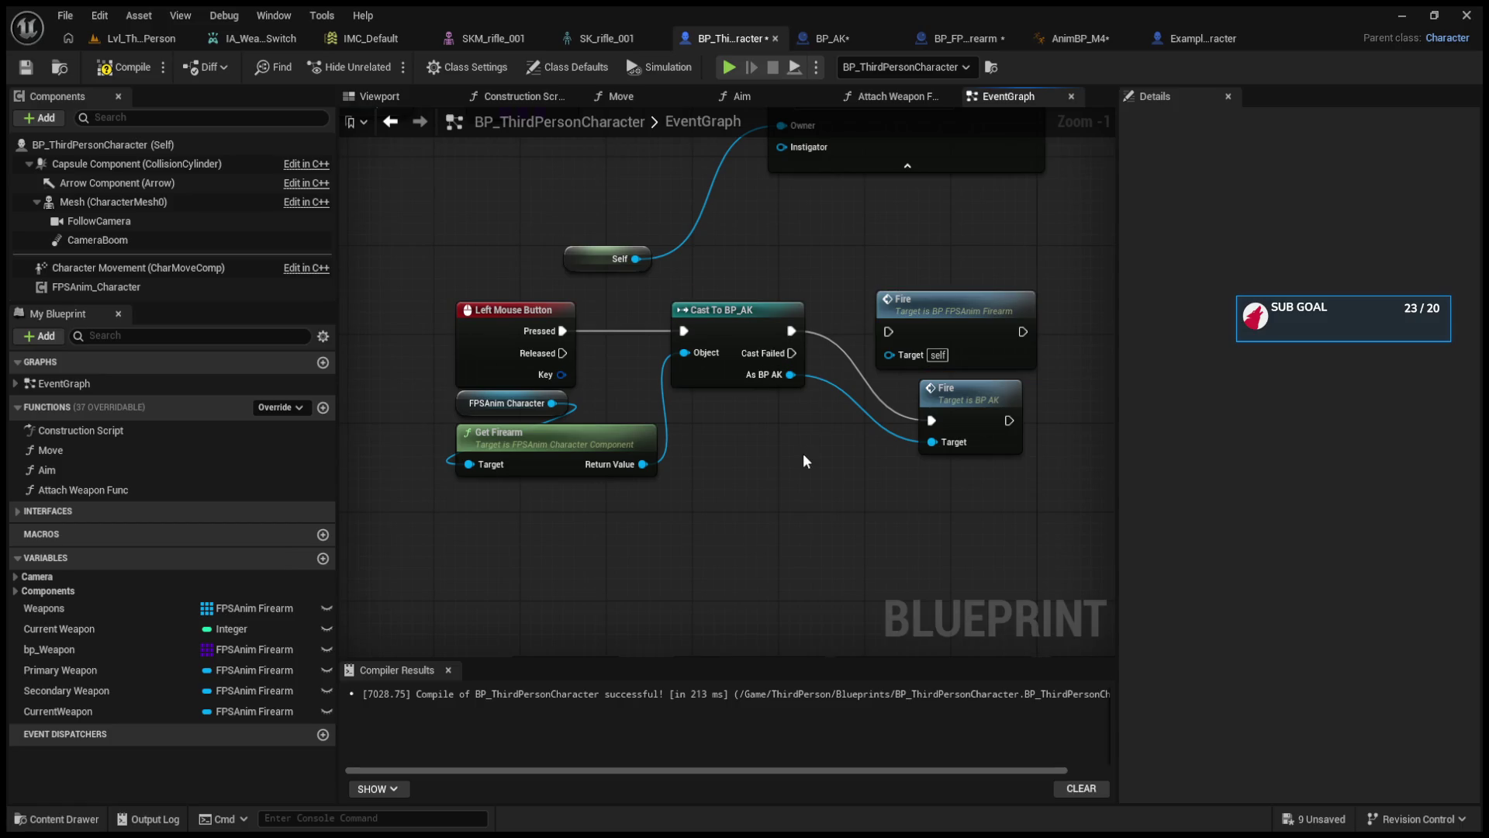
{"action": "key", "text": "ctrl+z"}
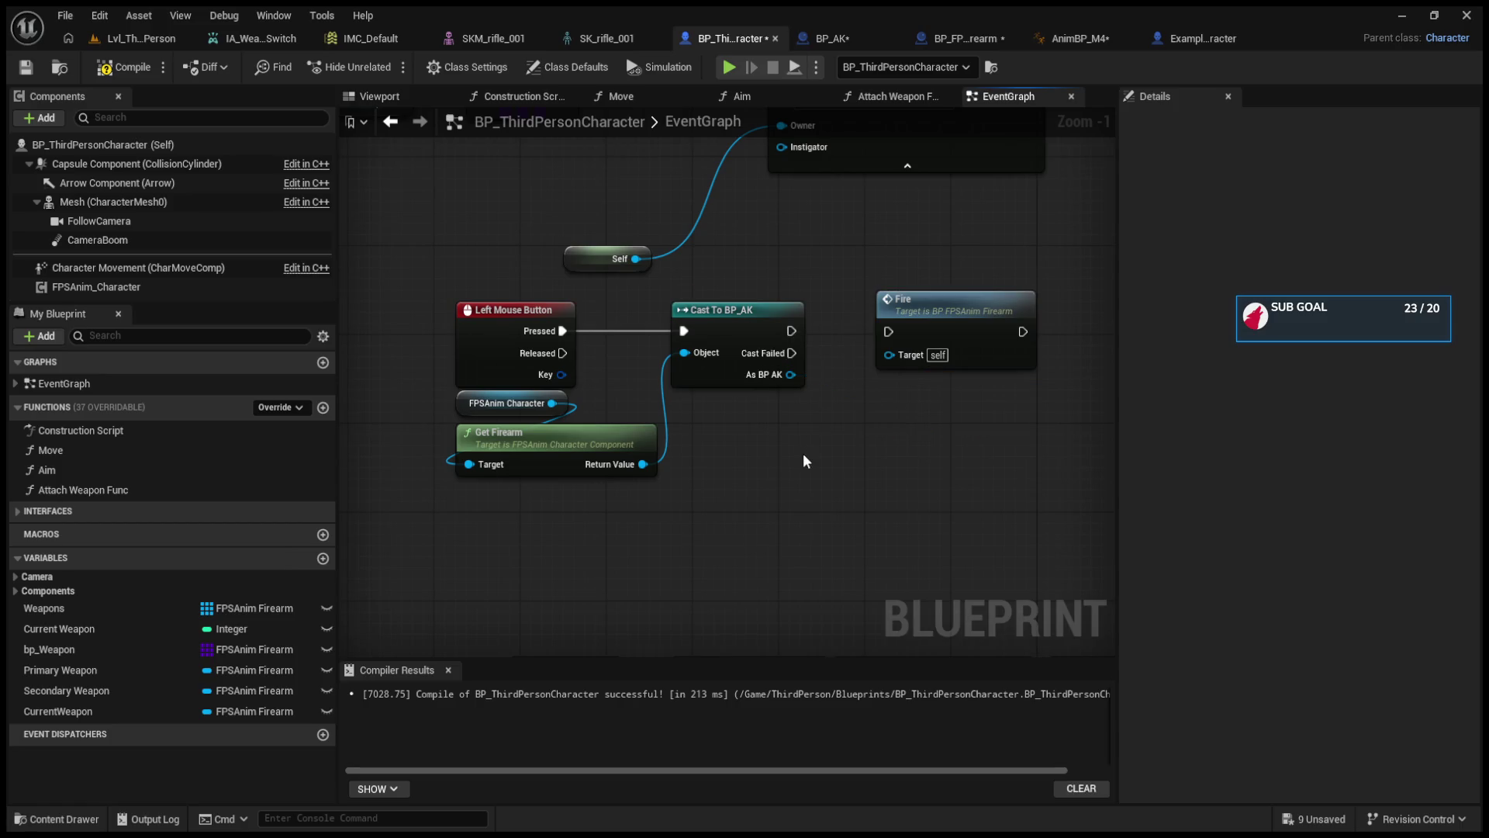
- Undo the BP_AK cast changes, restoring Left Mouse Button through Cast To BP_FPSAnim_Firearm into Fire
{"action": "key", "text": "ctrl+z"}
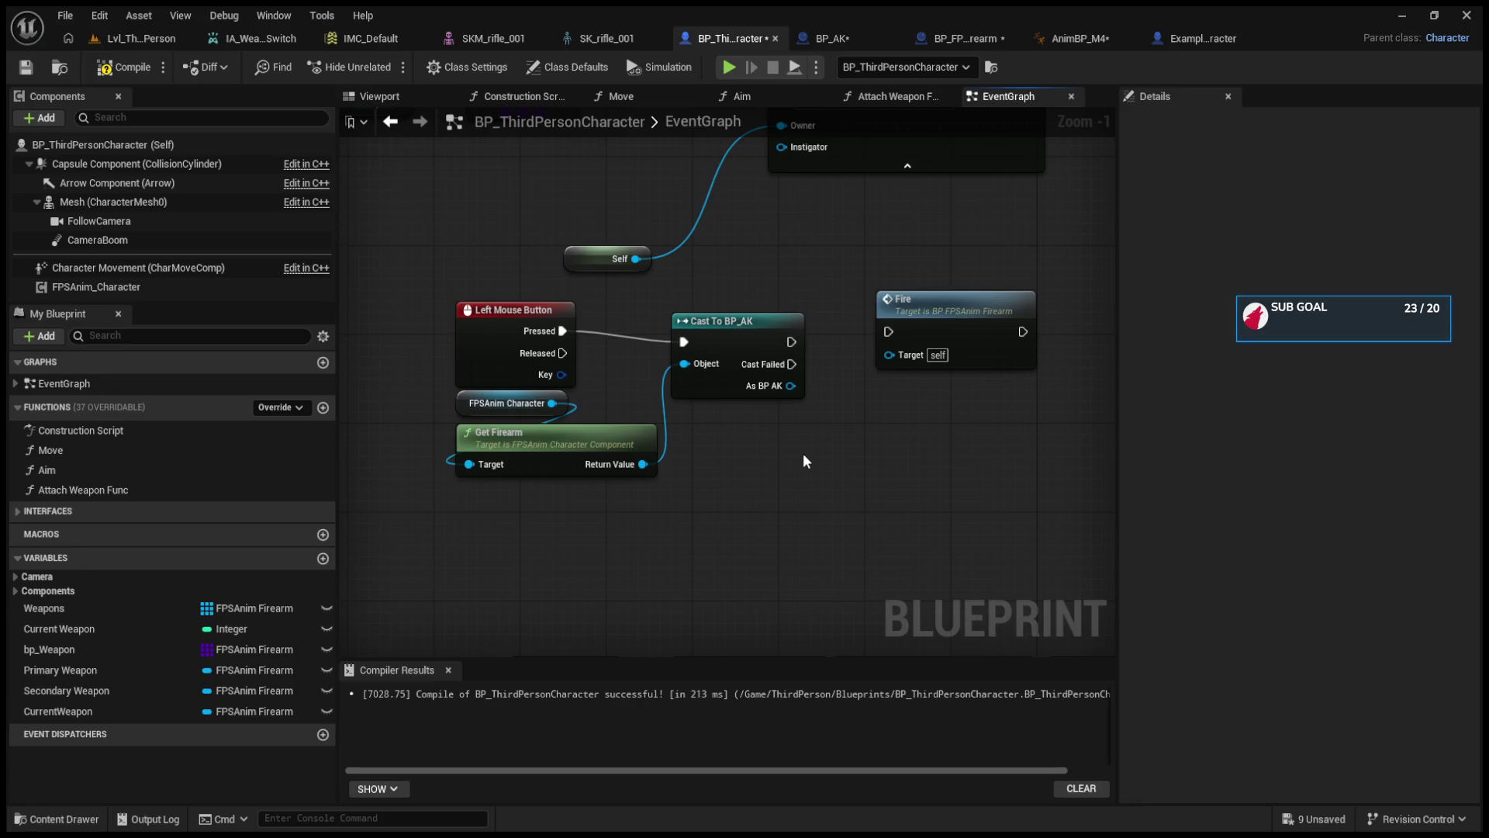
{"action": "key", "text": "ctrl+z"}
{"action": "key", "text": "ctrl+z"}
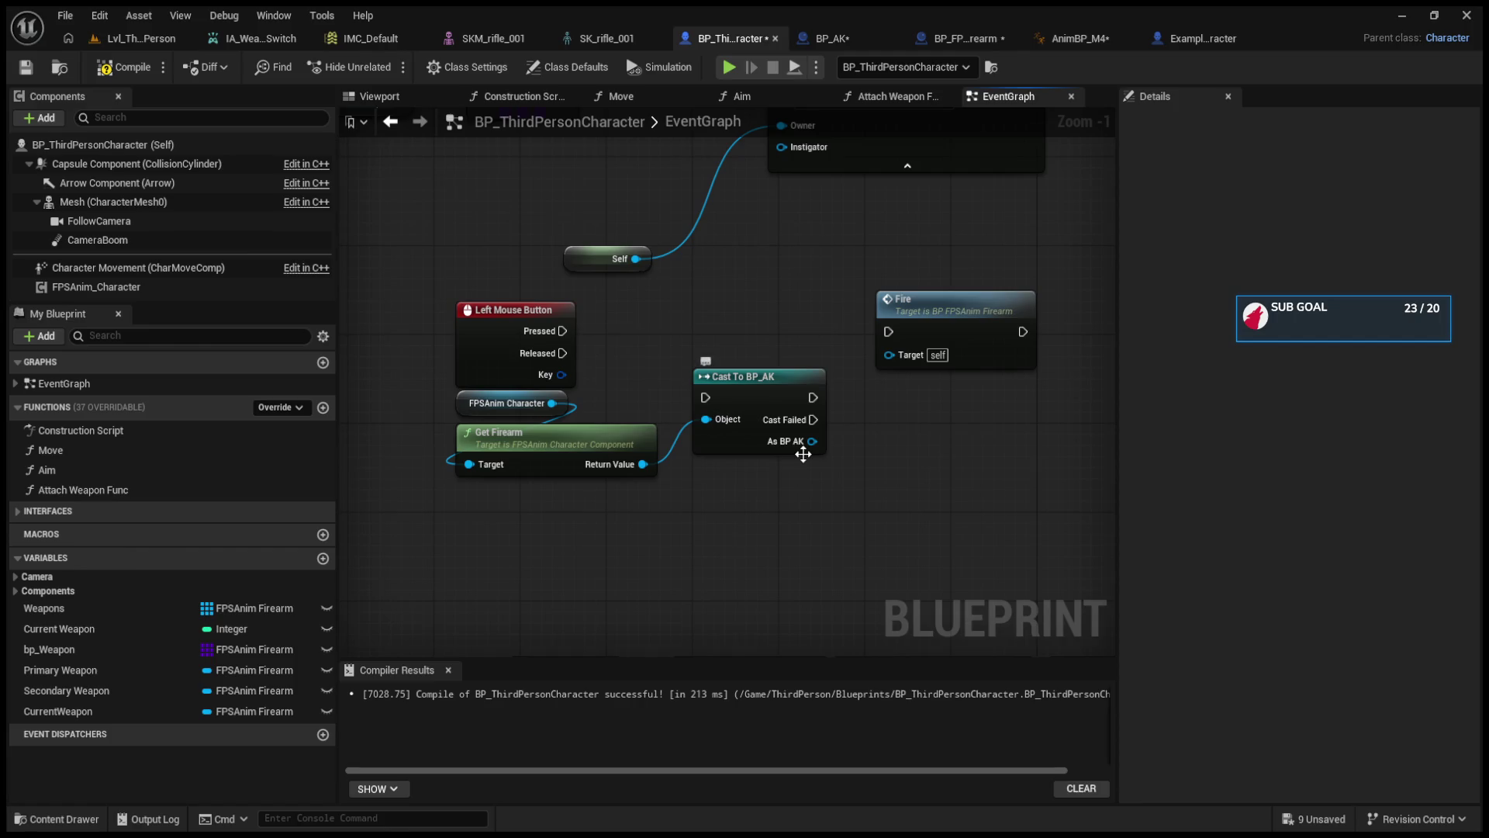
{"action": "key", "text": "ctrl+z"}
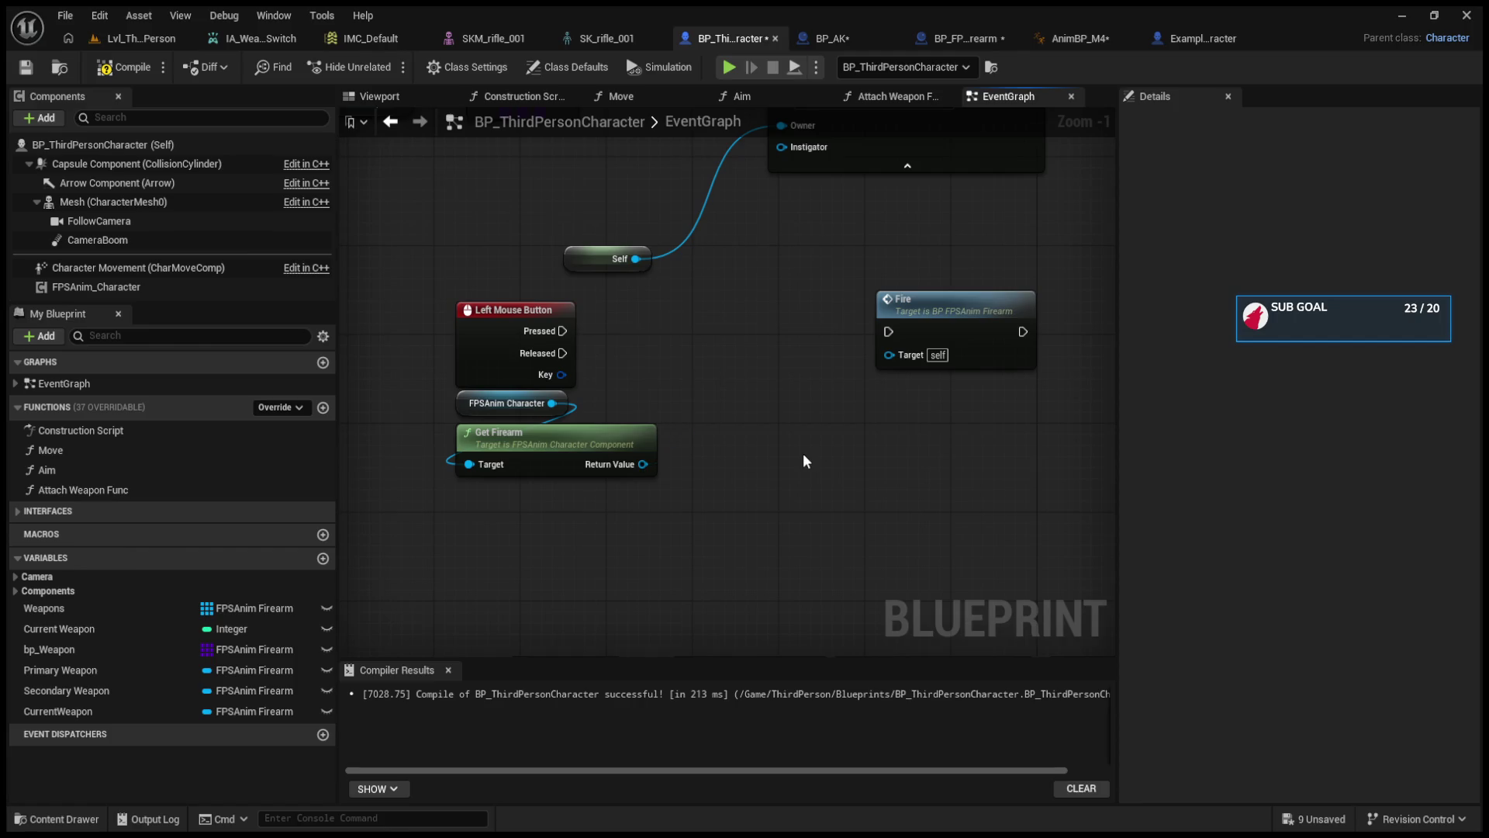
{"action": "key", "text": "ctrl+z"}
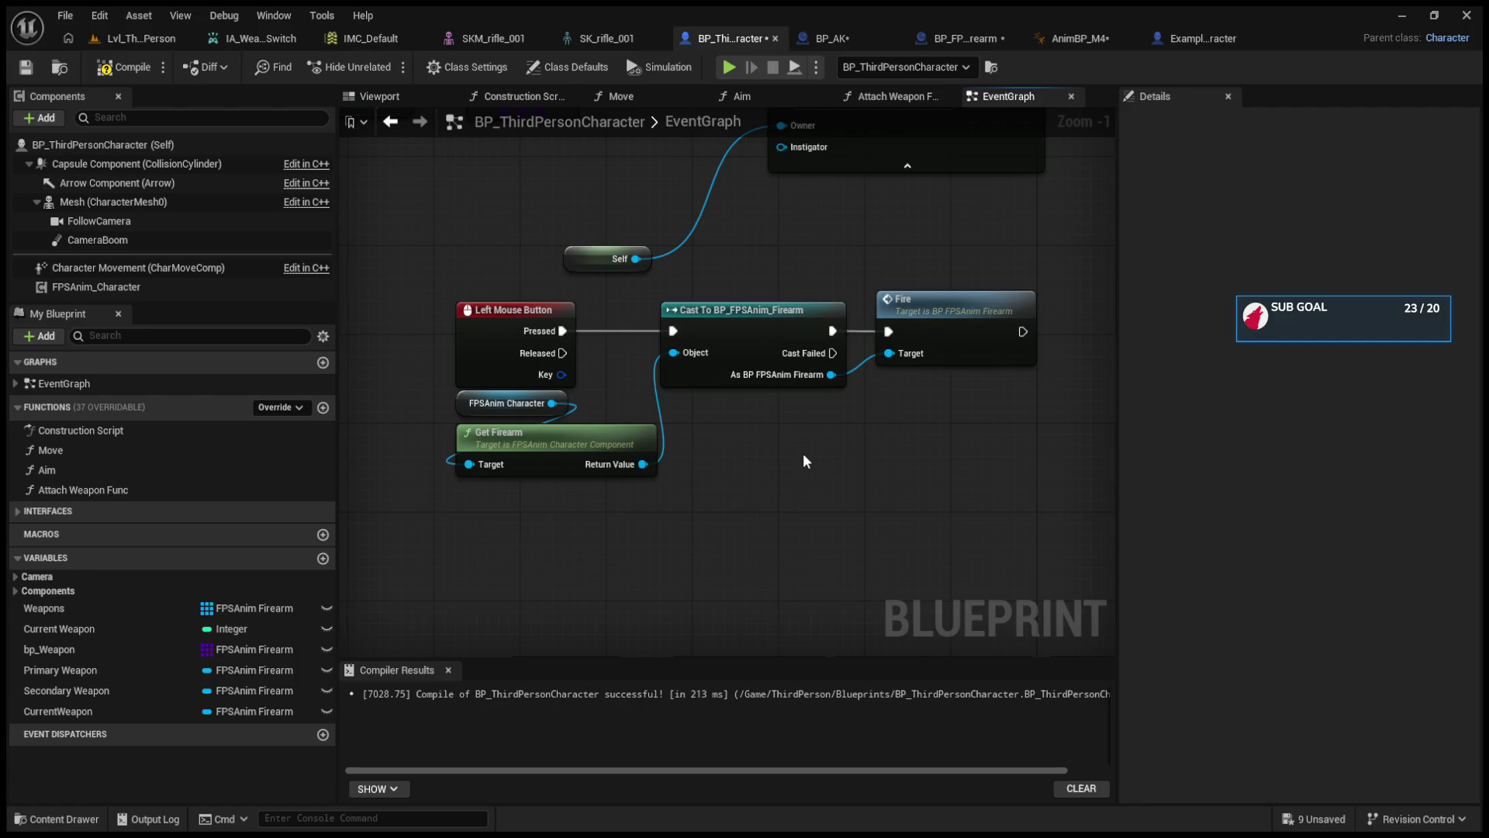
{"action": "left_click_drag", "start_coordinate": [833, 353], "coordinate": [867, 442]}
{"action": "left_click", "coordinate": [140, 38]}
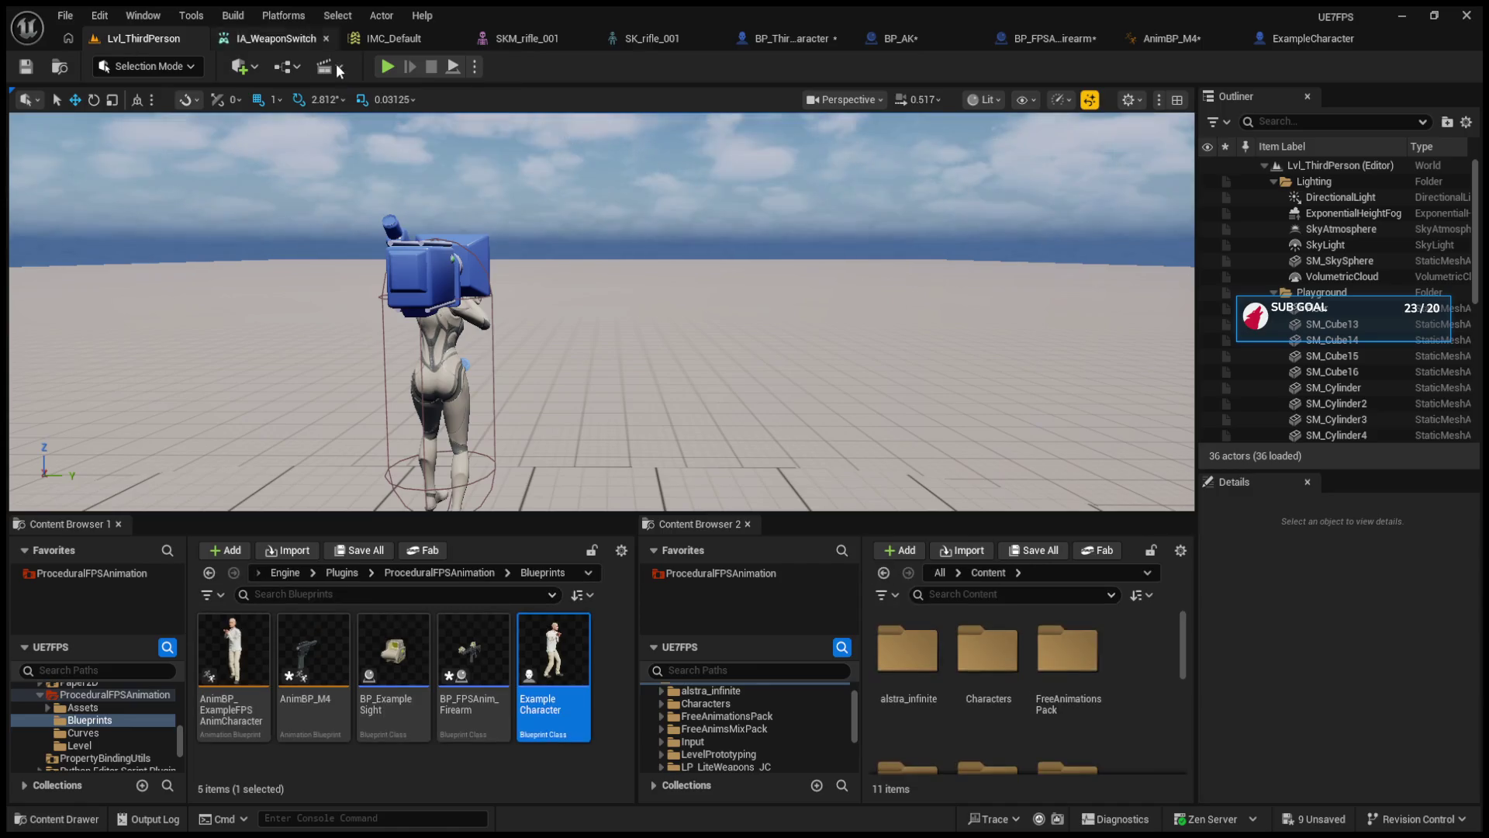
- Play-test to see the failed-cast Hello, then nudge BP_AK's recoil node and view its Class Settings
{"action": "left_click", "coordinate": [380, 71]}
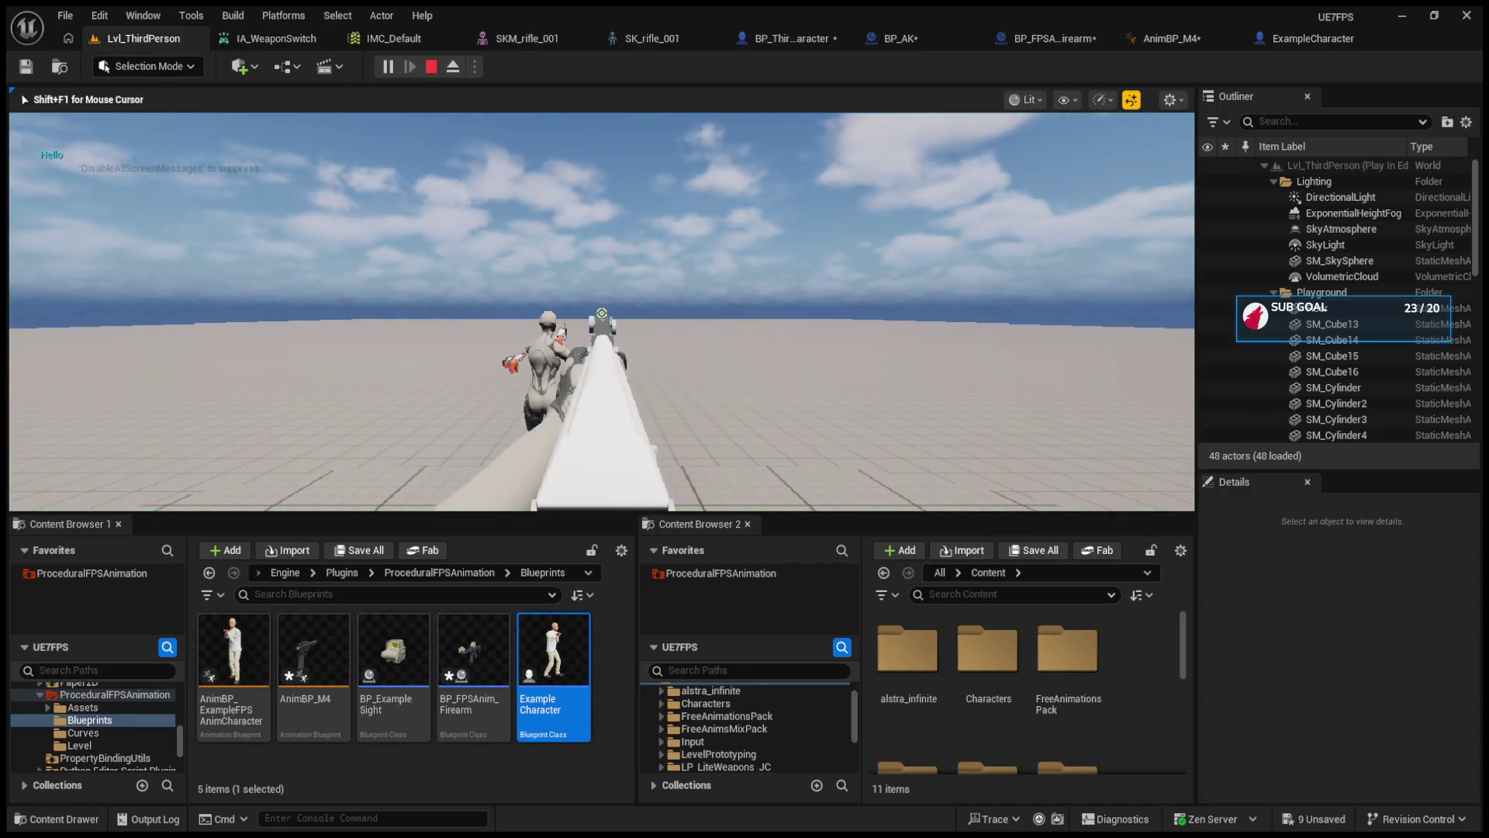
{"action": "key", "text": "Escape"}
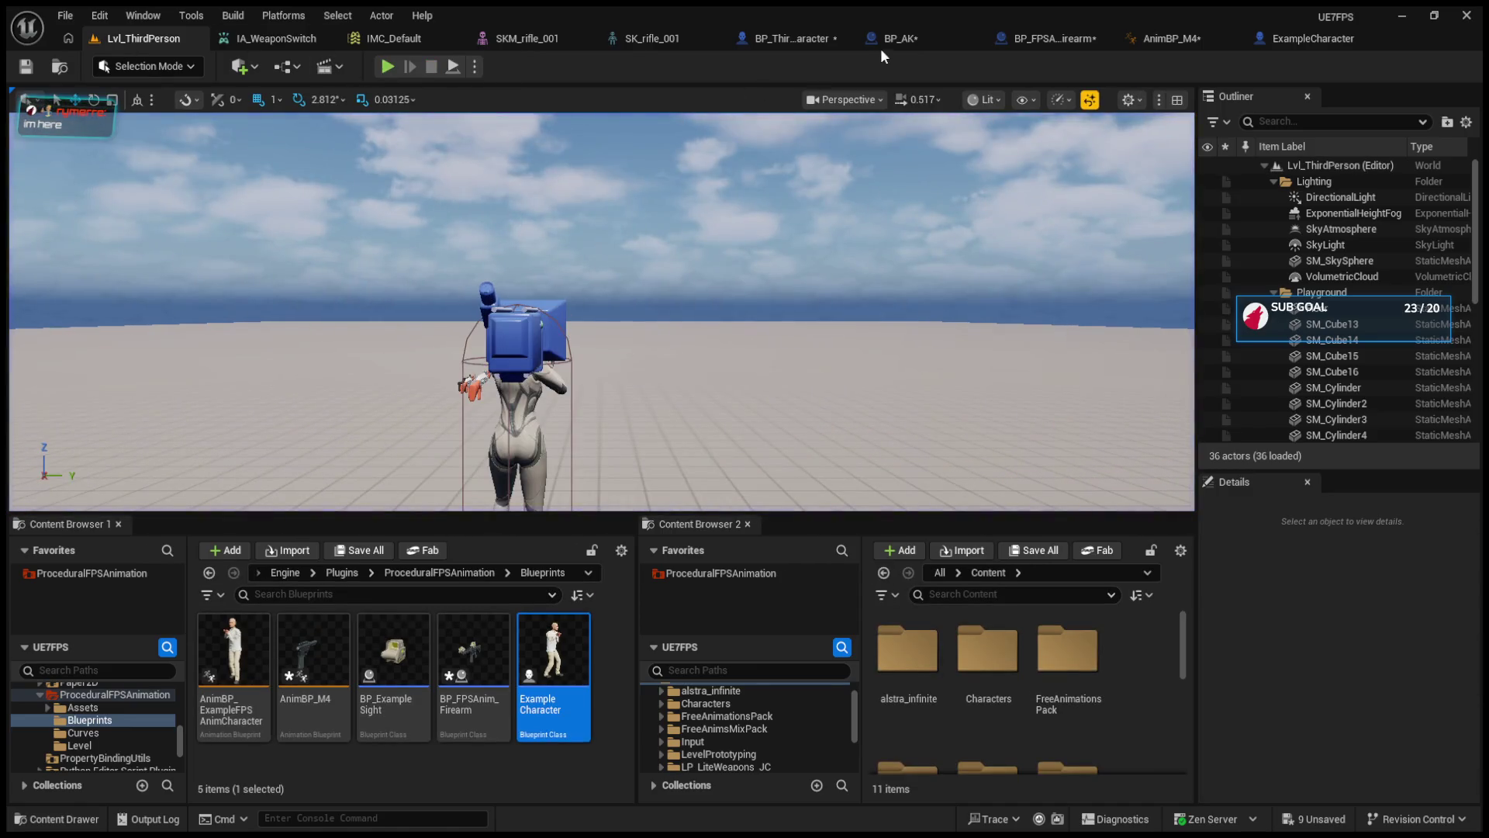
{"action": "left_click", "coordinate": [885, 40]}
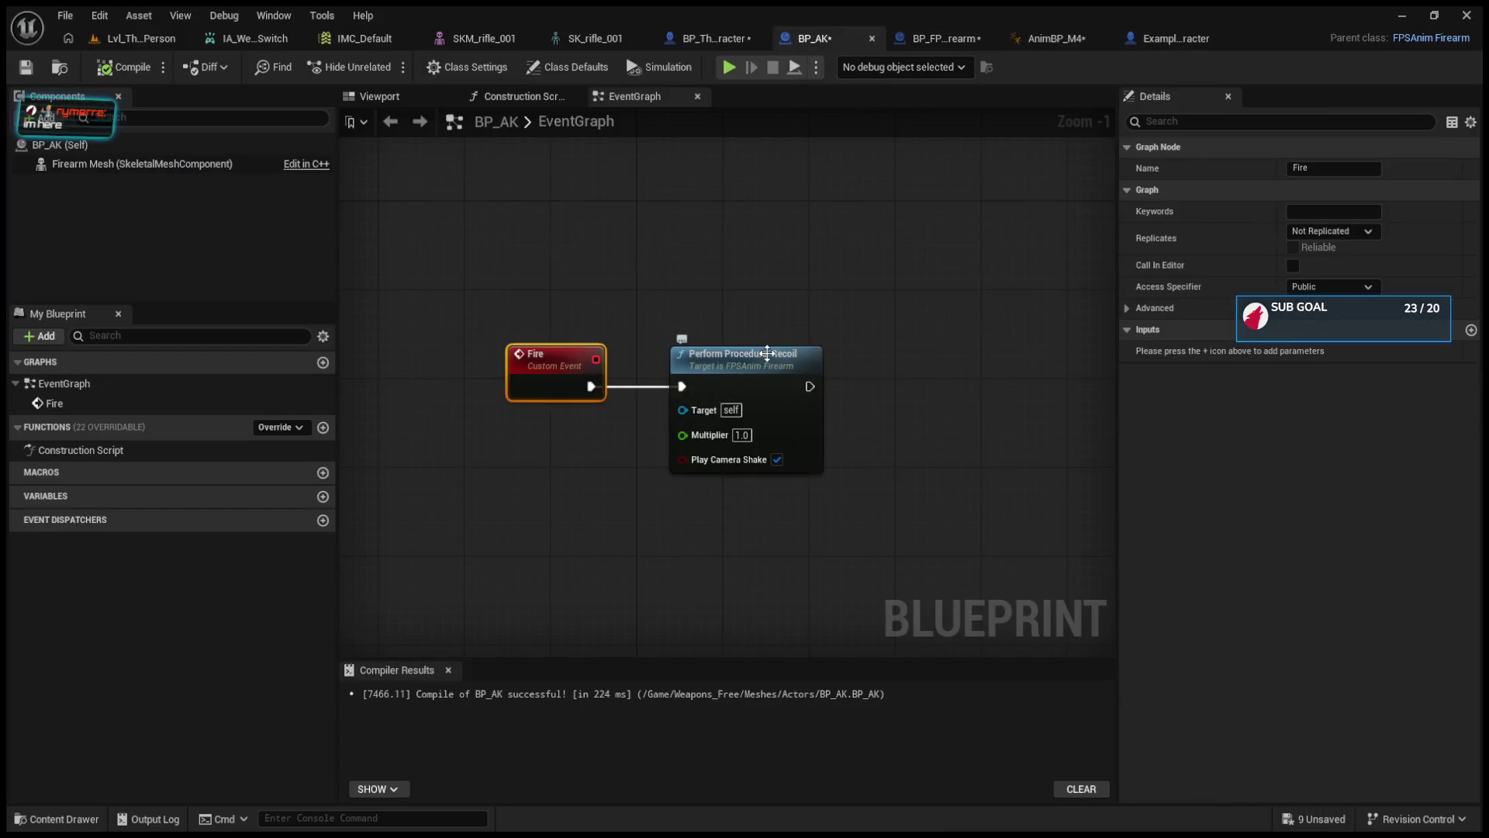
{"action": "left_click", "coordinate": [649, 318]}
{"action": "mouse_move", "coordinate": [724, 348]}
{"action": "left_mouse_down"}
{"action": "mouse_move", "coordinate": [776, 358]}
{"action": "mouse_move", "coordinate": [758, 346]}
{"action": "left_mouse_up"}
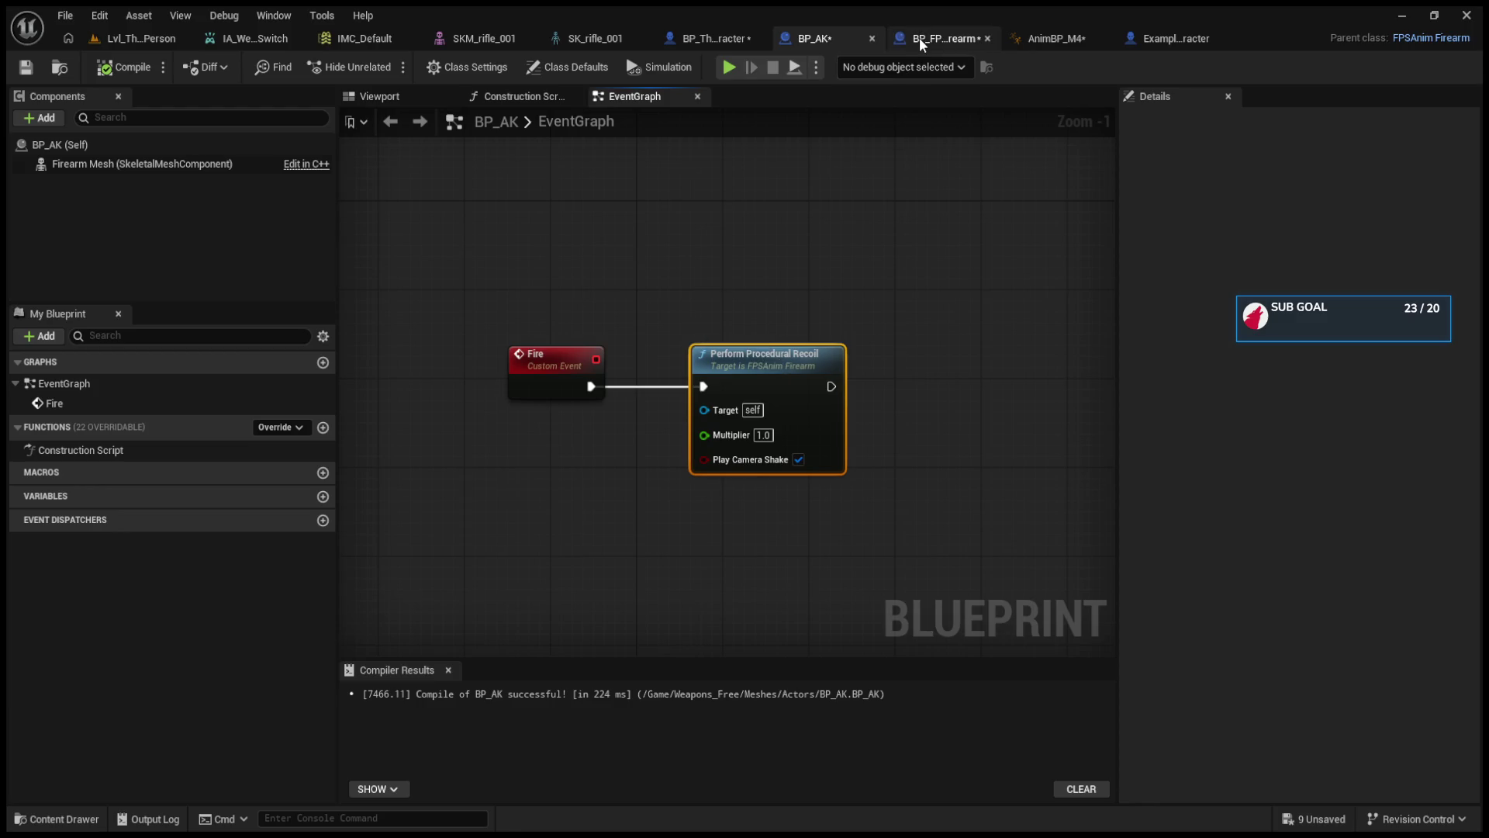
{"action": "left_click", "coordinate": [439, 69]}
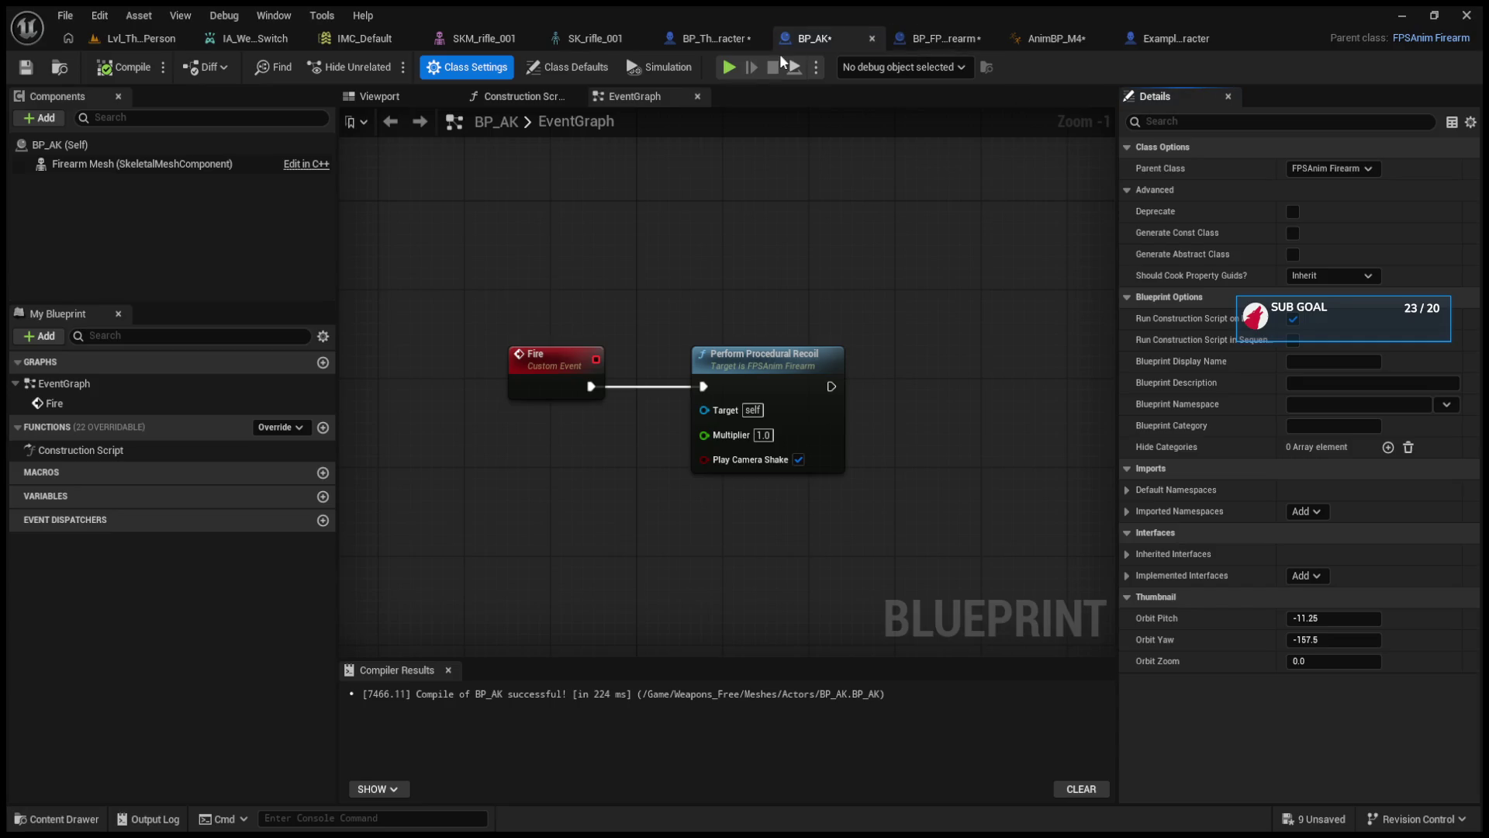
{"action": "left_click", "coordinate": [712, 38]}
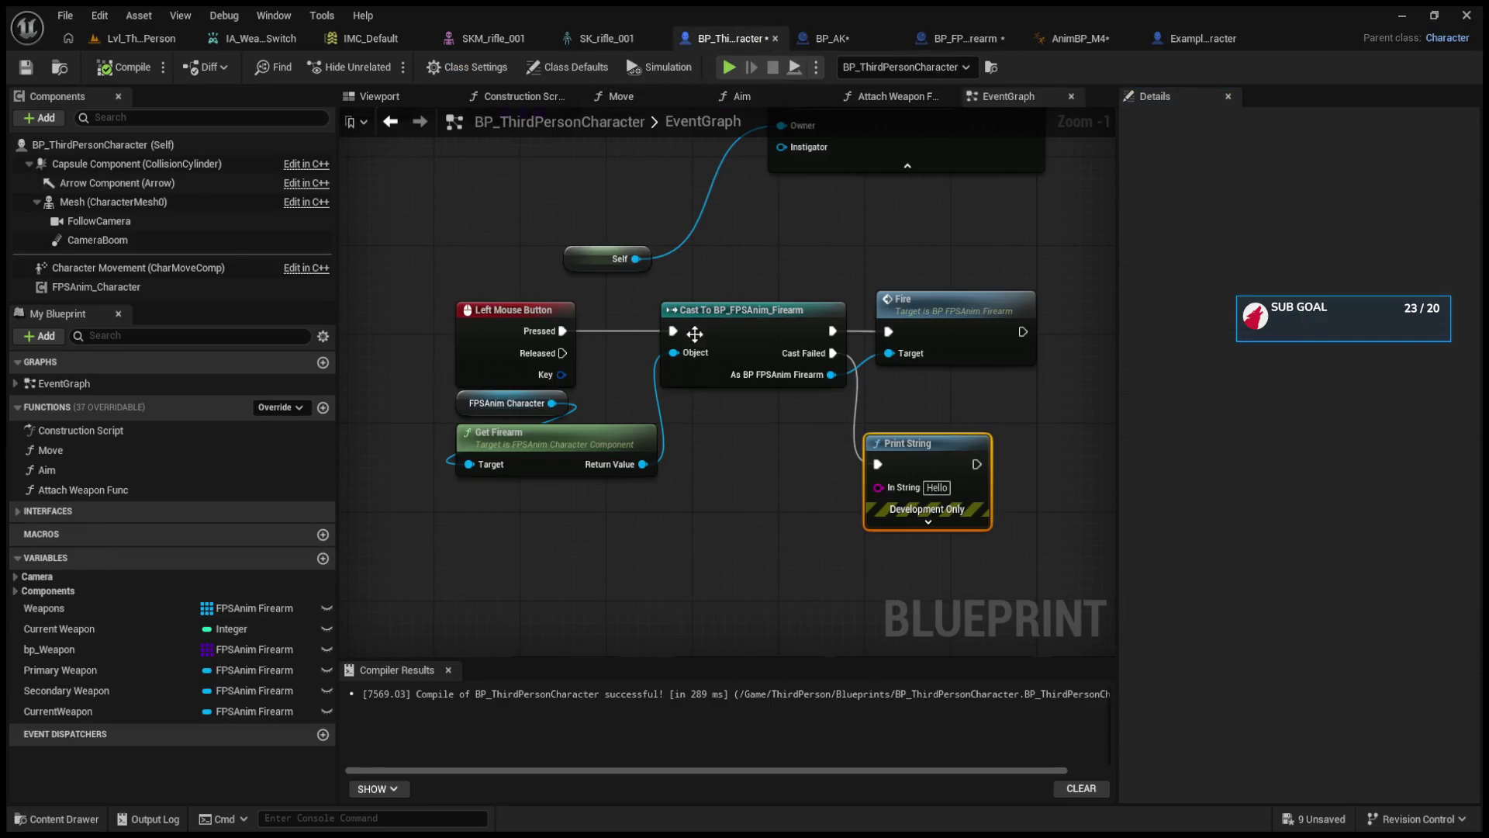
- Add a Cast To BP_FPSAnim_Firearm from Get Firearm, fed by Pressed, with Cast Failed wired to Print String
{"action": "left_click_drag", "start_coordinate": [509, 311], "coordinate": [562, 300]}
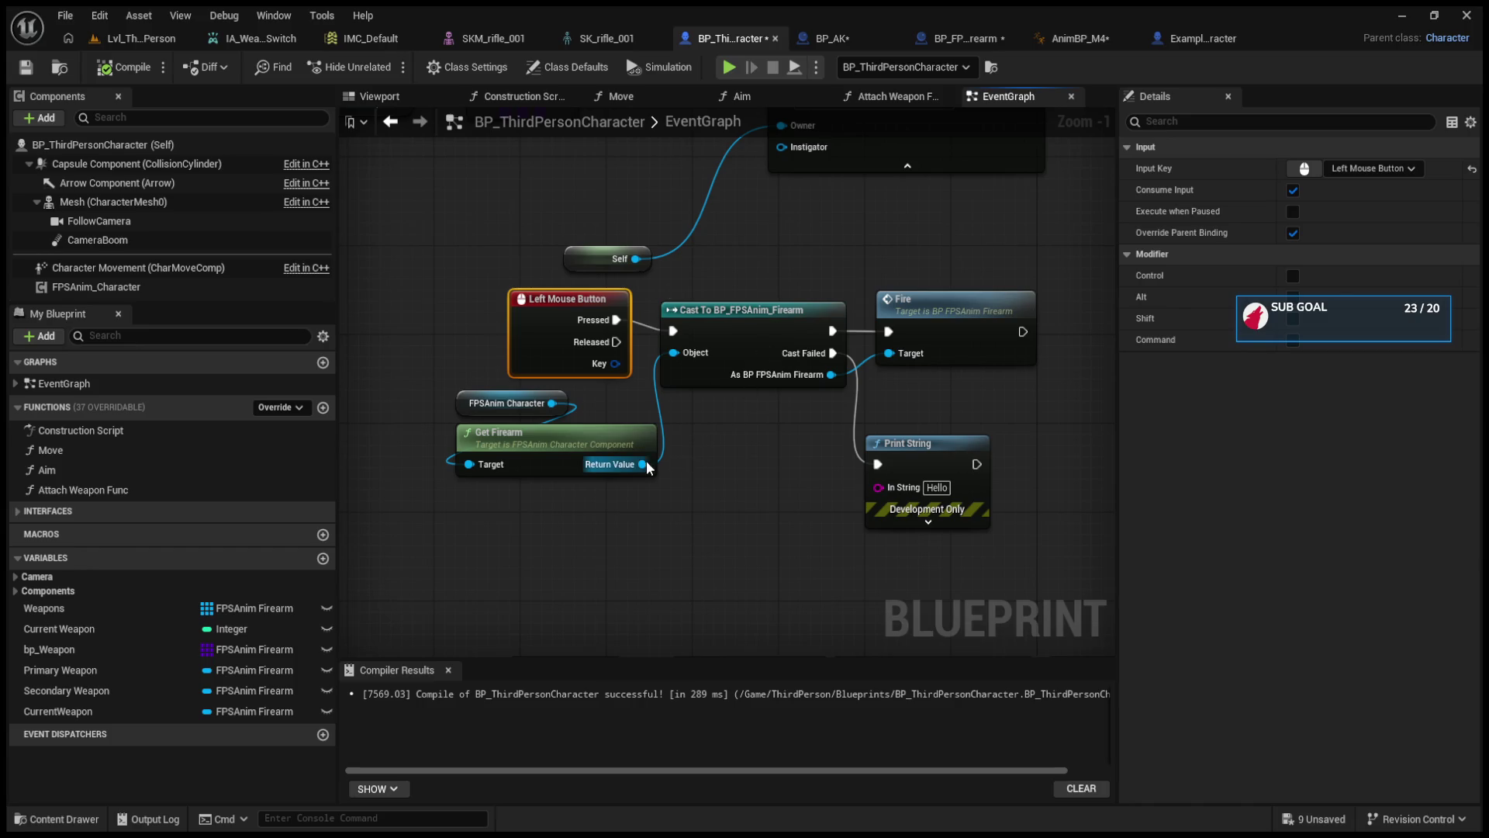
{"action": "left_click_drag", "start_coordinate": [643, 464], "coordinate": [692, 551]}
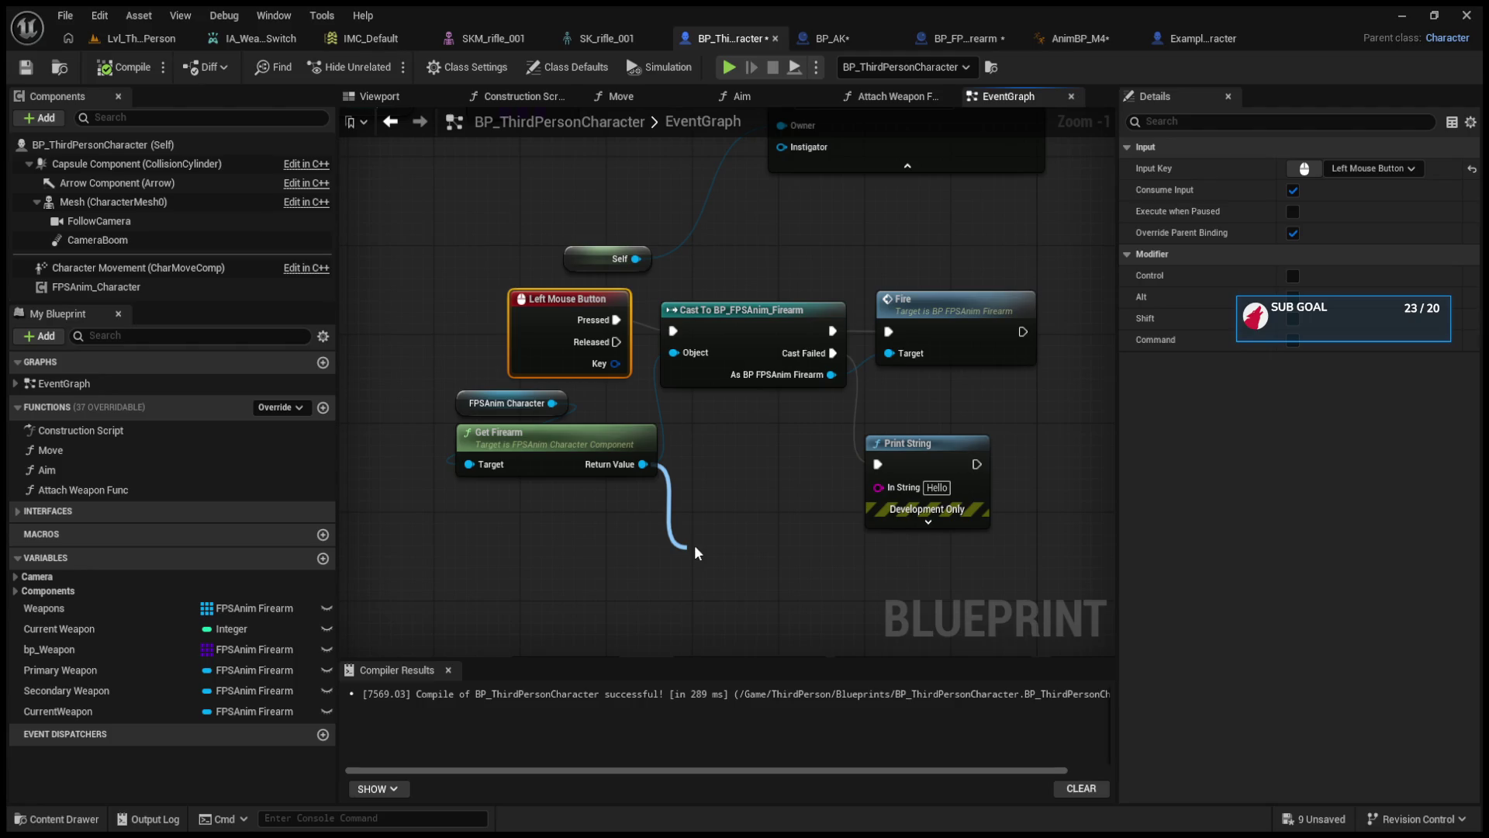
{"action": "key", "text": "Return"}
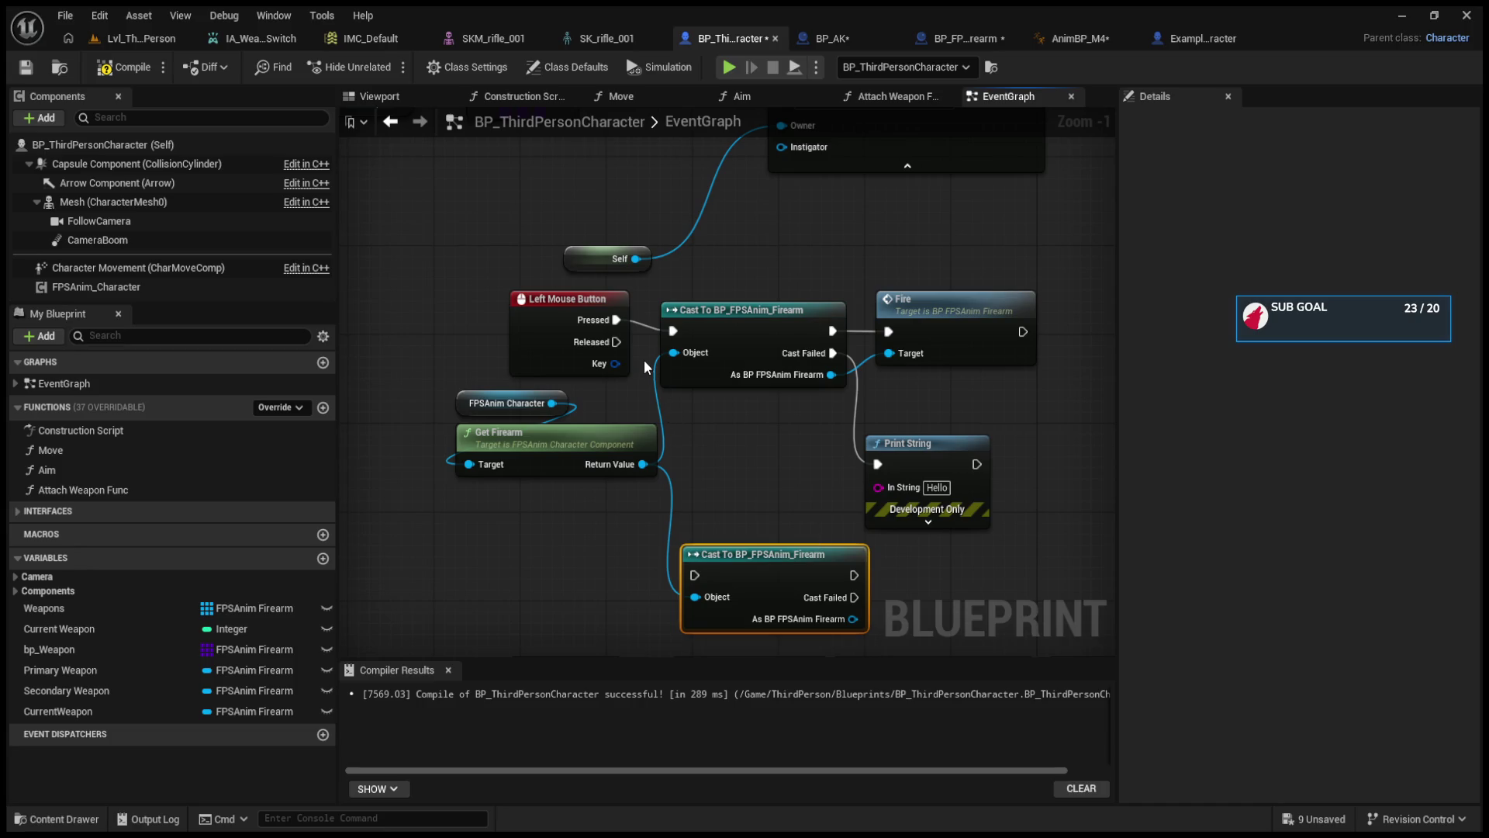
{"action": "left_click_drag", "start_coordinate": [765, 565], "coordinate": [743, 498]}
{"action": "left_click_drag", "start_coordinate": [617, 320], "coordinate": [681, 526]}
{"action": "mouse_move", "coordinate": [836, 510]}
{"action": "left_mouse_down"}
{"action": "mouse_move", "coordinate": [892, 329]}
{"action": "mouse_move", "coordinate": [878, 464]}
{"action": "left_mouse_up"}
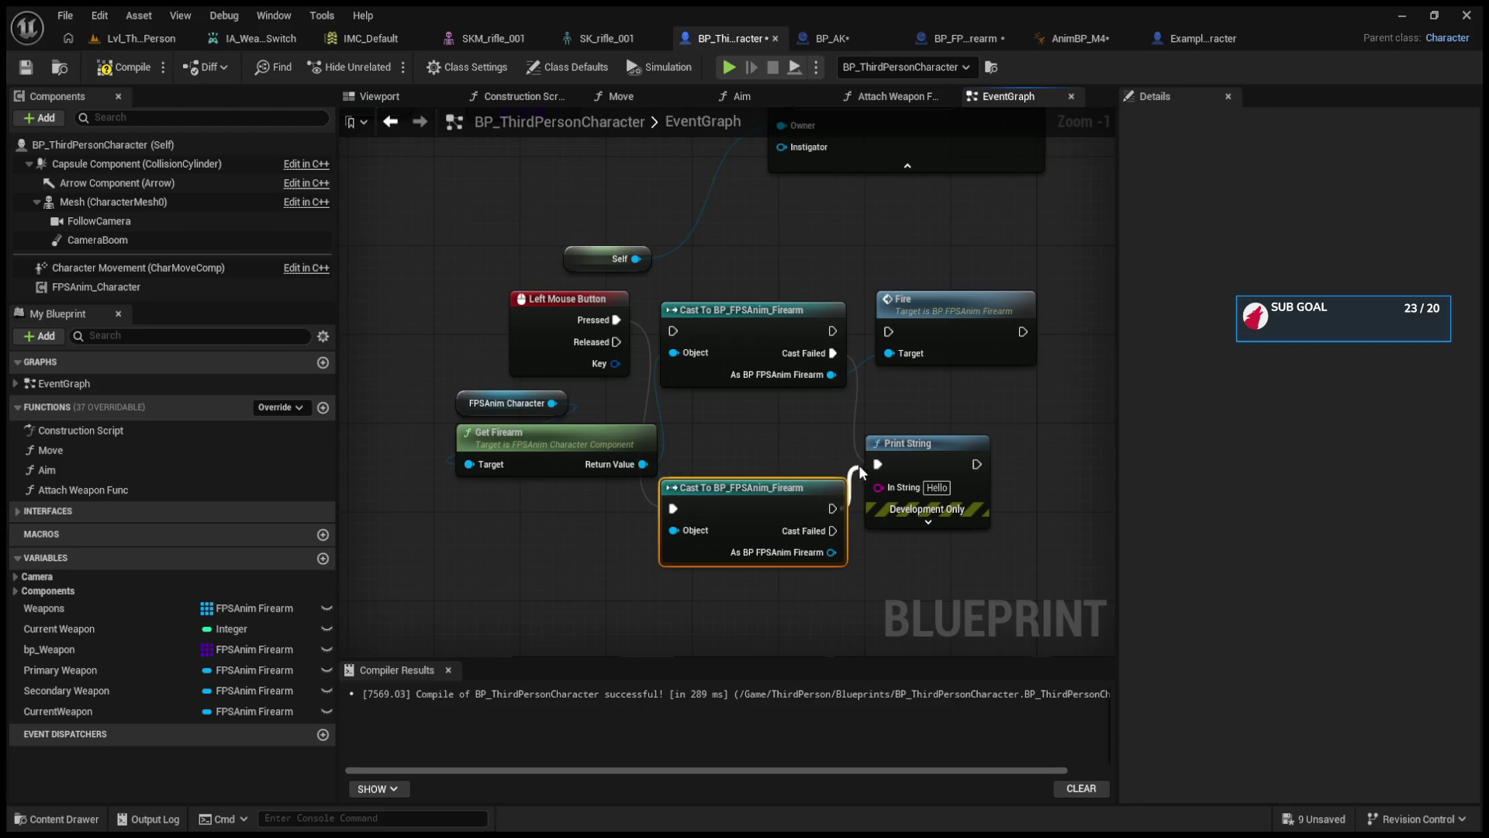
{"action": "left_click_drag", "start_coordinate": [834, 531], "coordinate": [878, 463]}
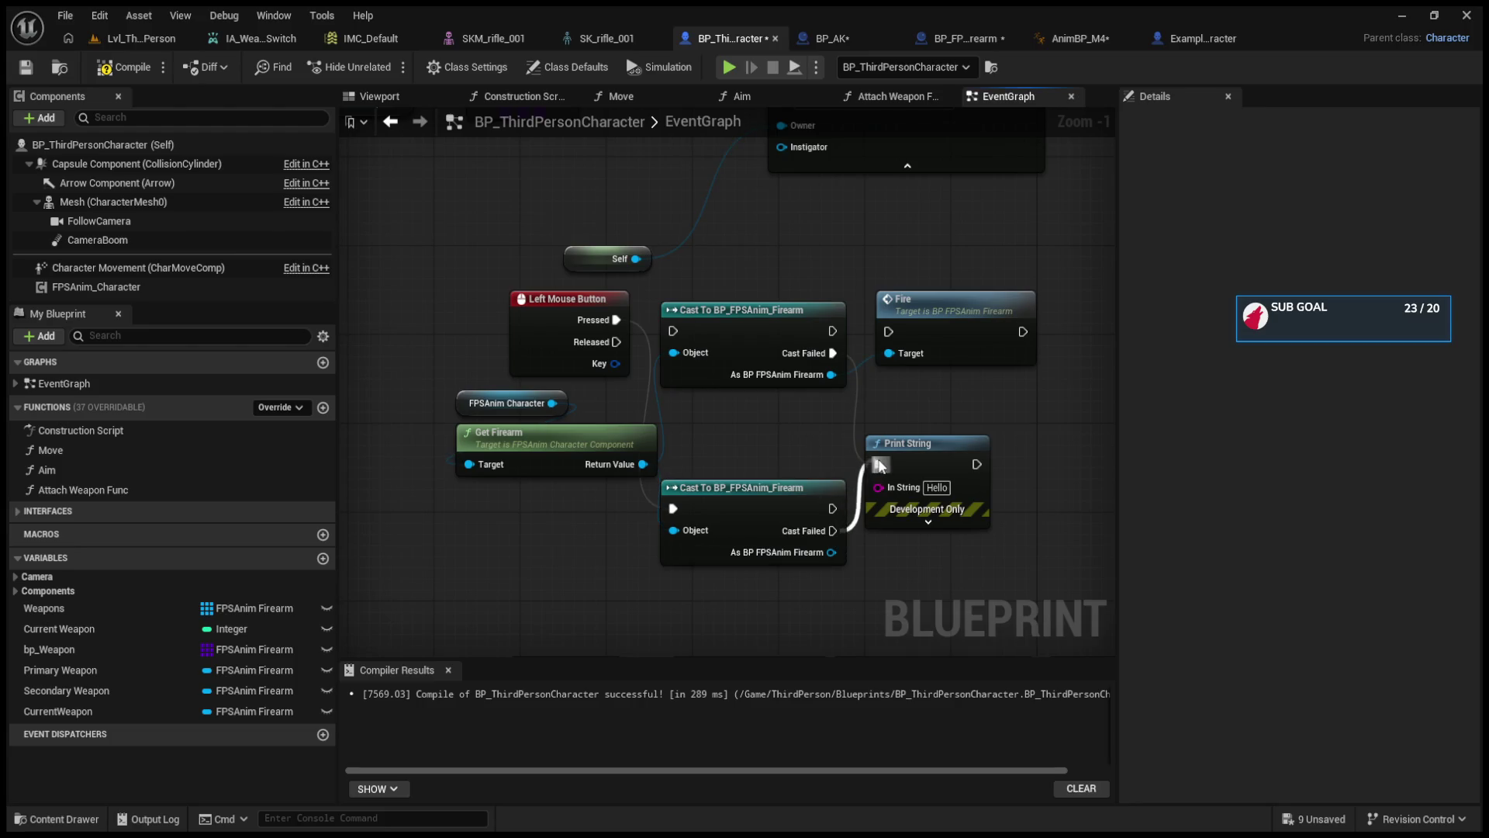
{"action": "left_click", "coordinate": [141, 38]}
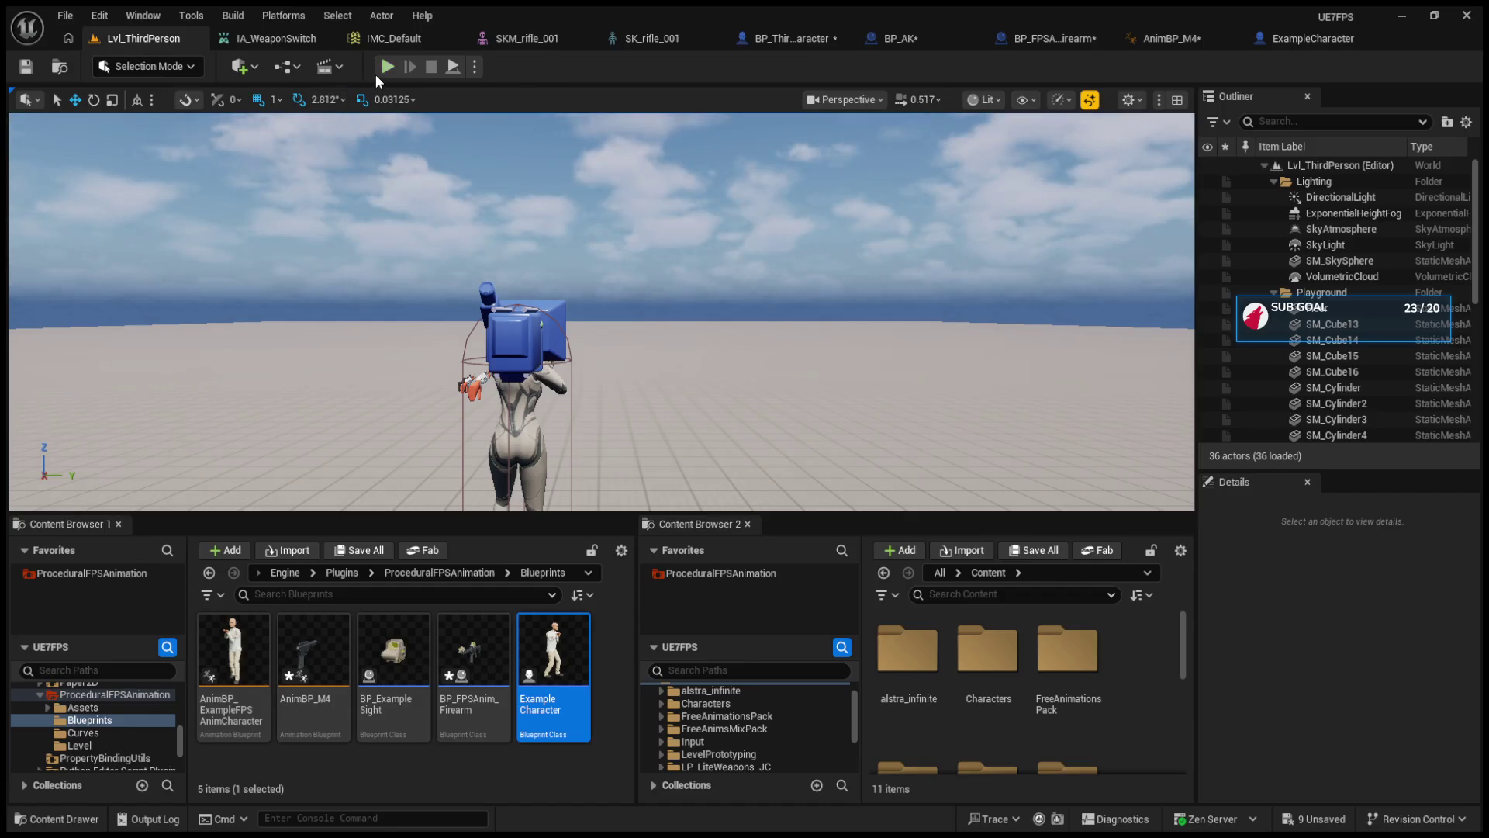
- Run a play session and fire, seeing 'Hello' printed twice, then stop it
{"action": "left_click", "coordinate": [387, 66]}
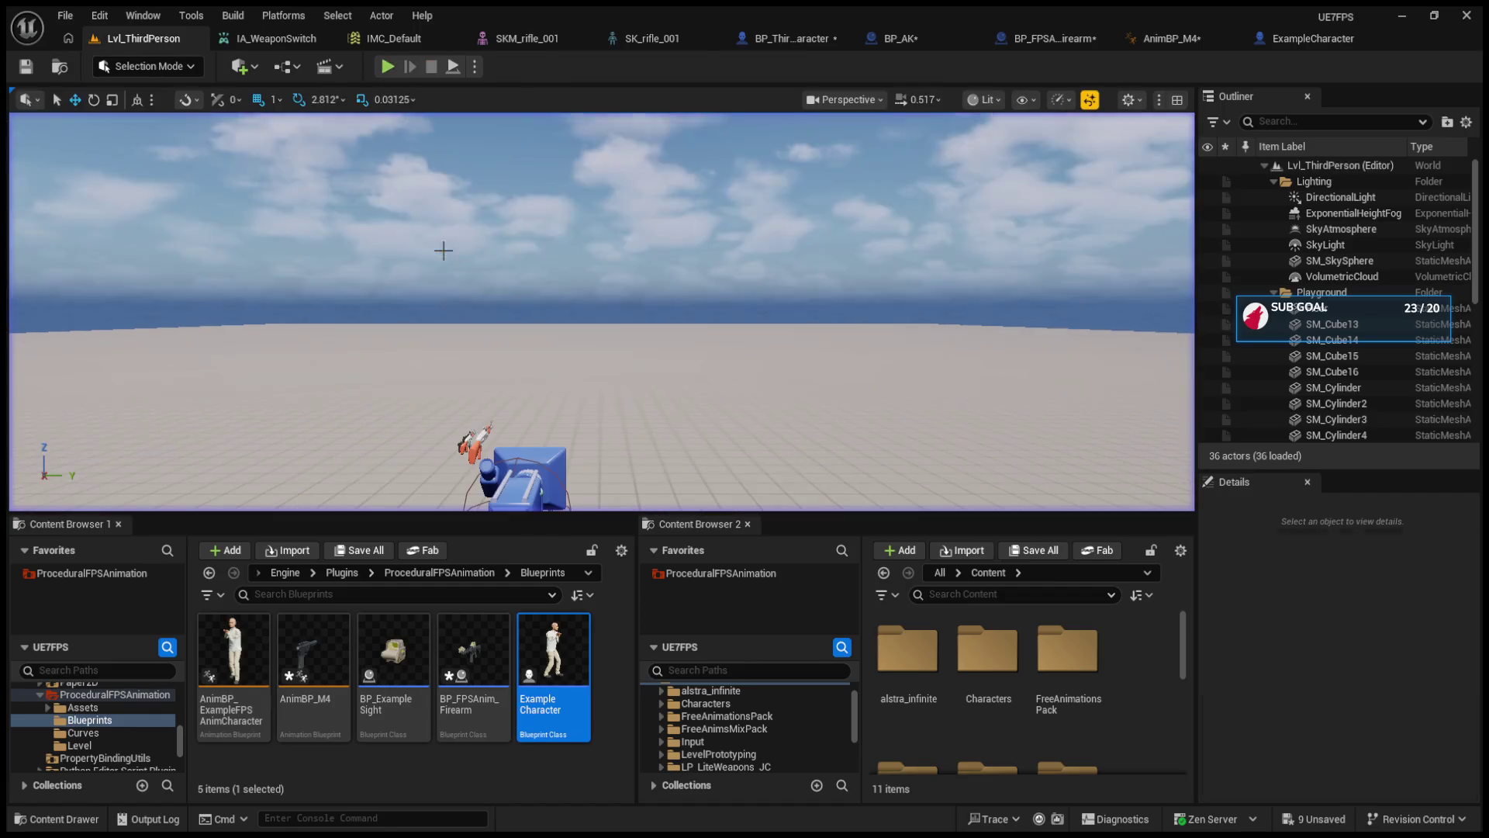
{"action": "left_click", "coordinate": [387, 66]}
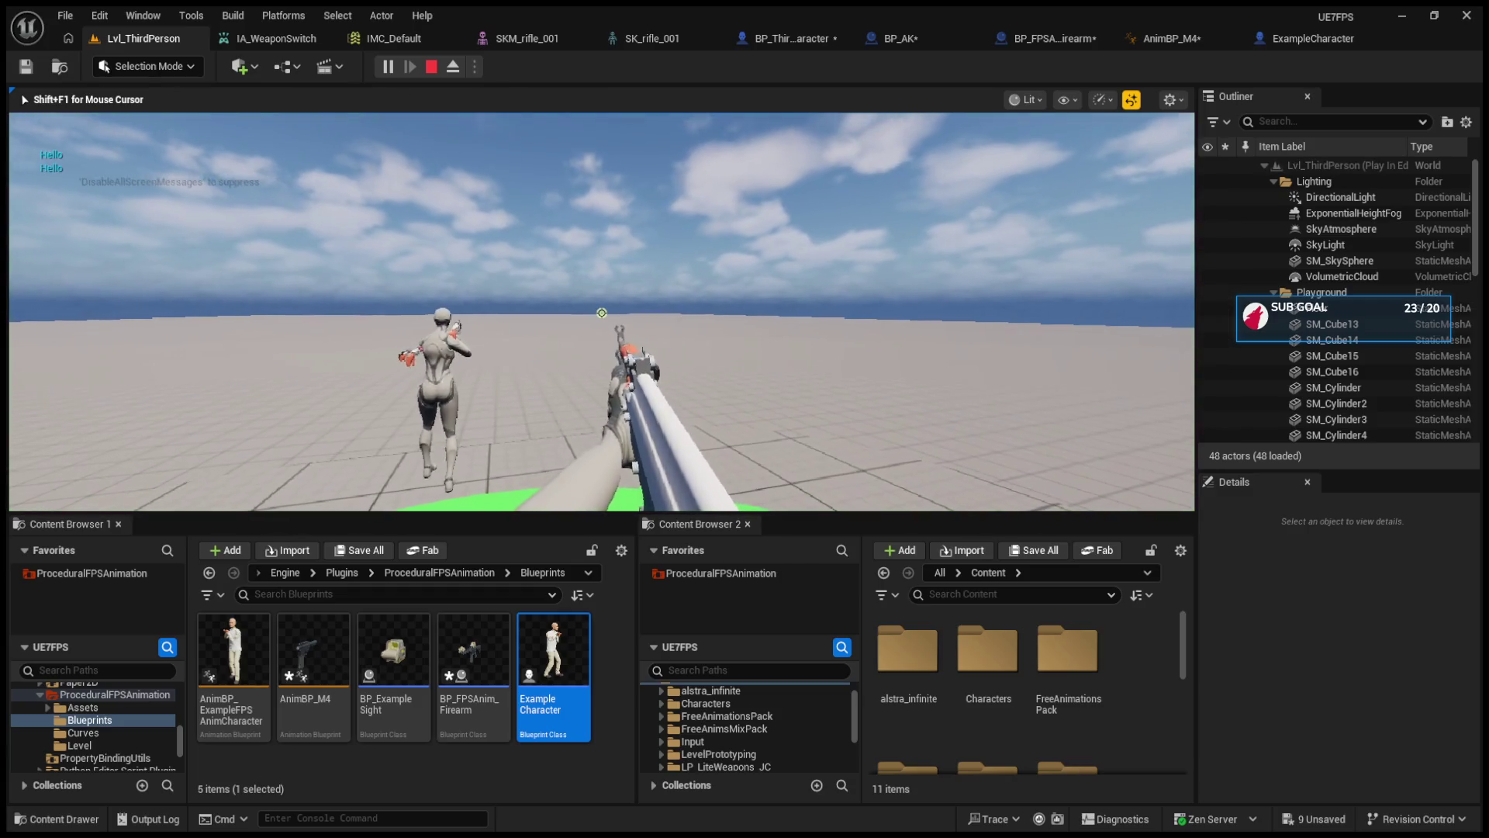
{"action": "key", "text": "Escape"}
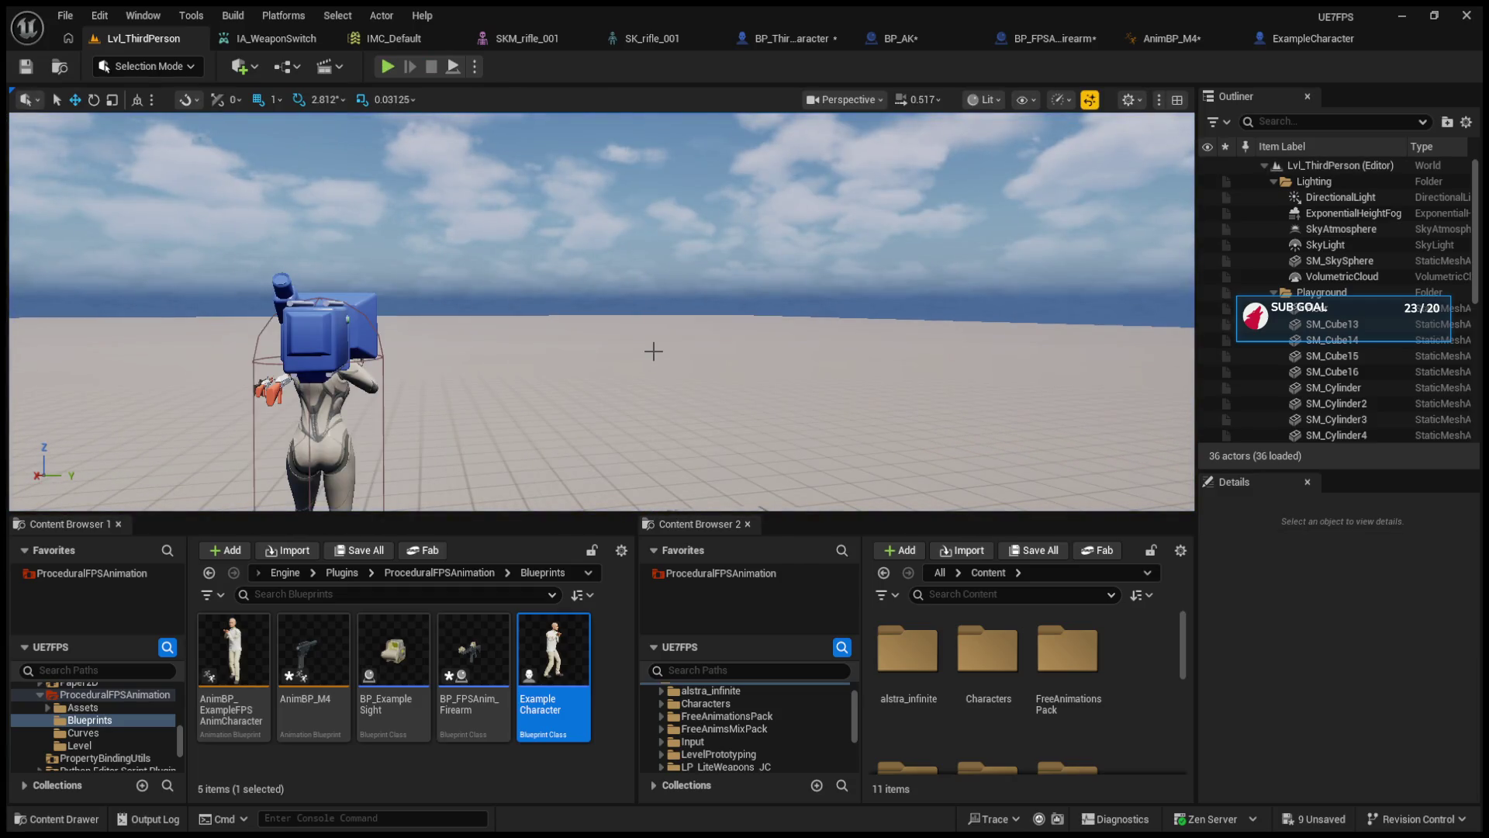
{"action": "left_click", "coordinate": [791, 38]}
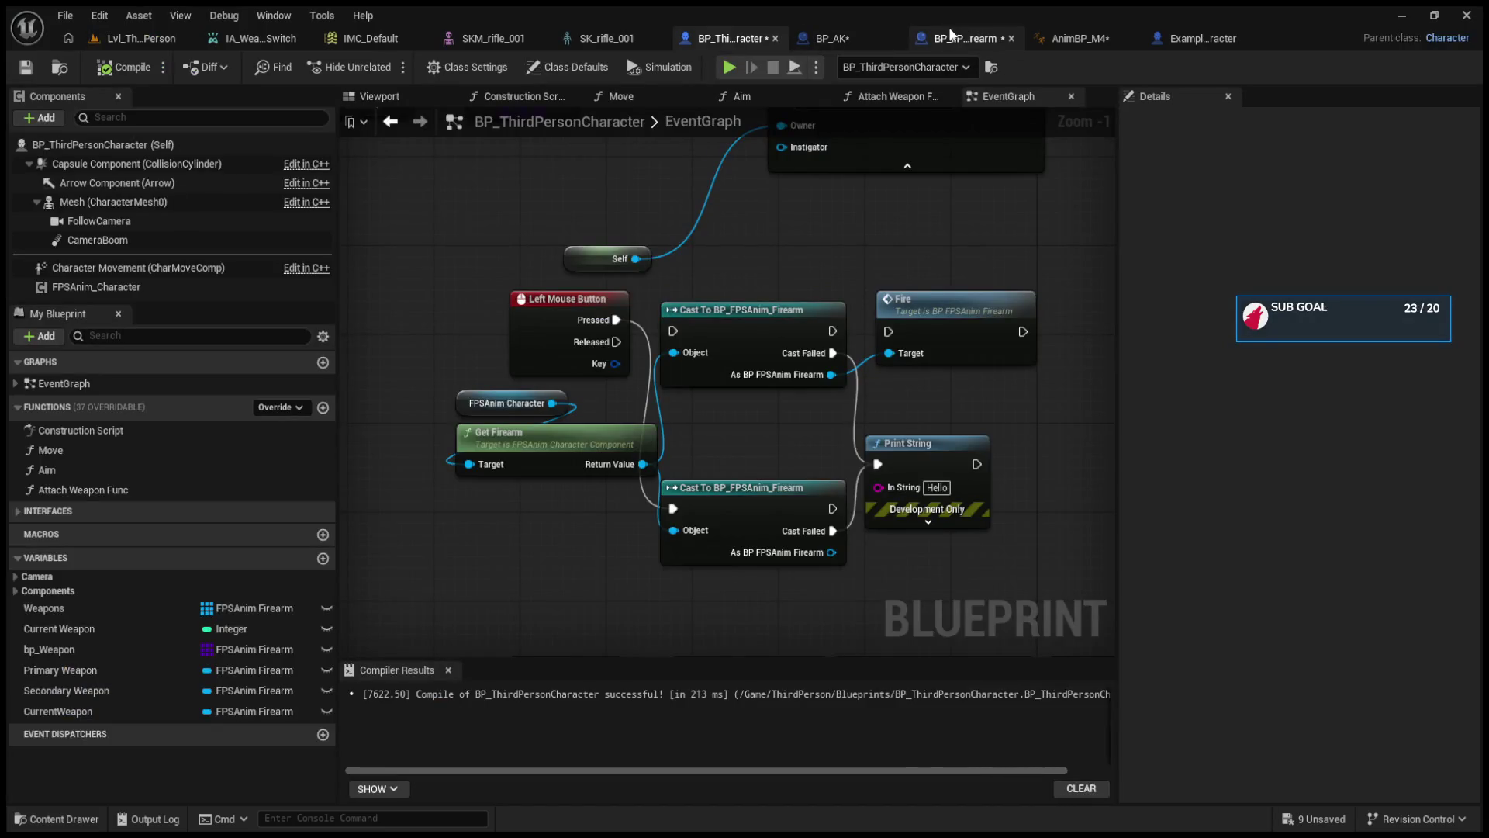
- Scan BP_FPSAnim_Firearm's graph from the fire logic down to Multi_Reload, OnReload and ReloadComplete
{"action": "left_click", "coordinate": [952, 38]}
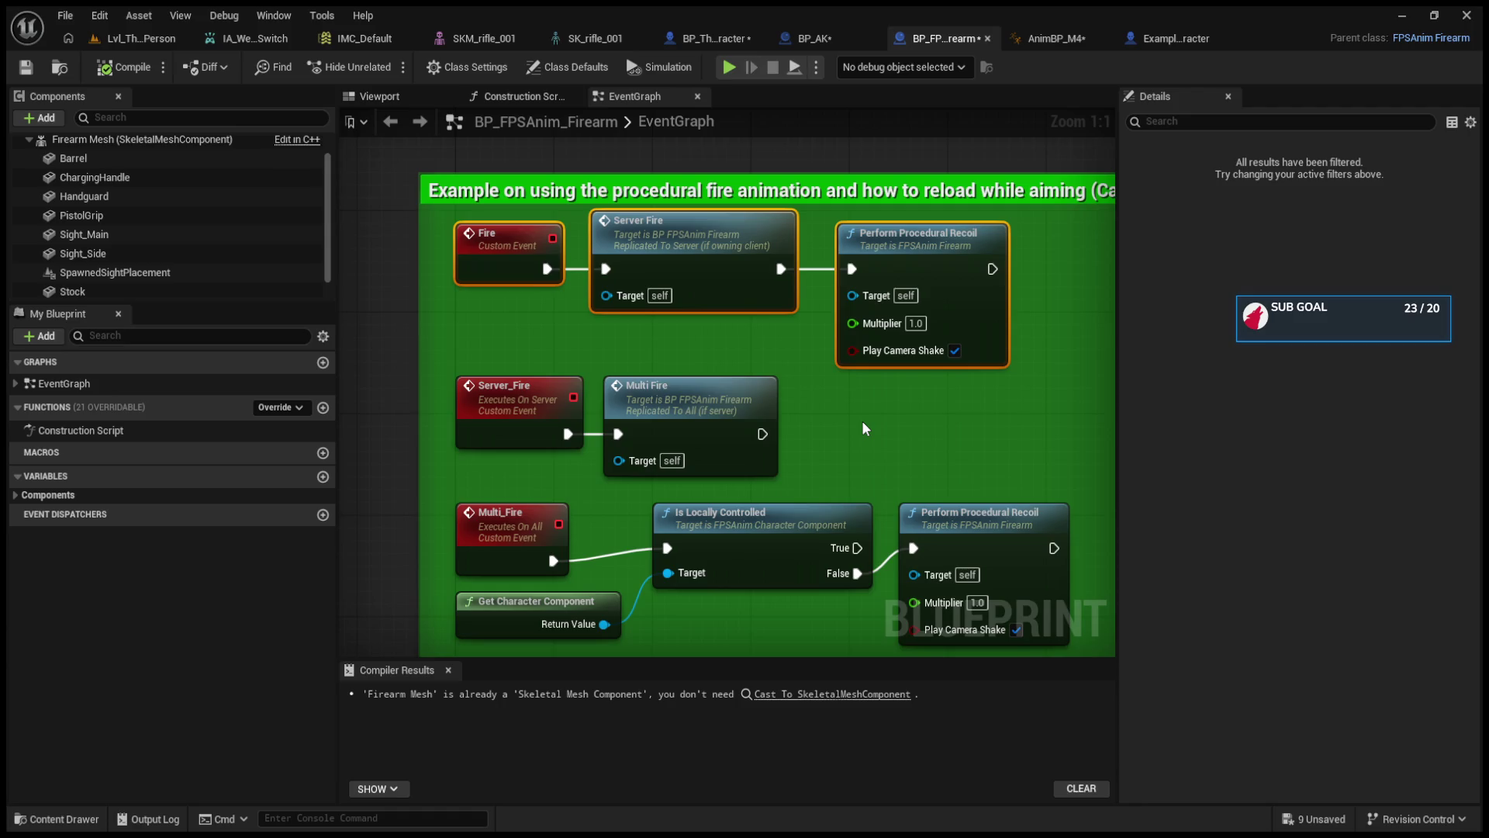
{"action": "scroll", "coordinate": [865, 428], "scroll_direction": "down", "scroll_amount": 5}
{"action": "scroll", "coordinate": [865, 428], "scroll_direction": "up", "scroll_amount": 2}
{"action": "mouse_move", "coordinate": [863, 421]}
{"action": "left_mouse_down"}
{"action": "mouse_move", "coordinate": [756, 438]}
{"action": "mouse_move", "coordinate": [895, 345]}
{"action": "left_mouse_up"}
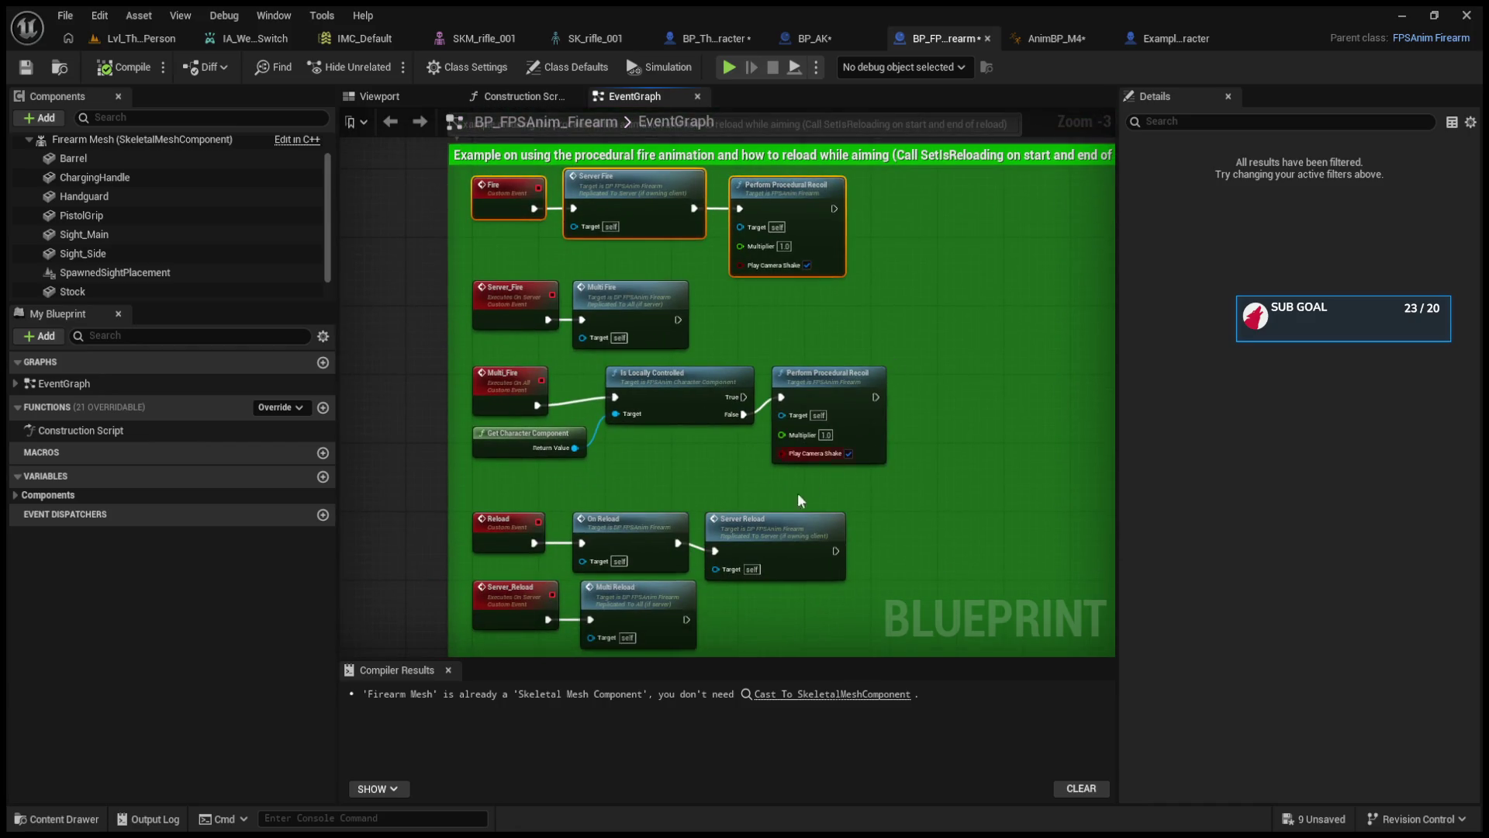
{"action": "left_click_drag", "start_coordinate": [738, 598], "coordinate": [770, 408]}
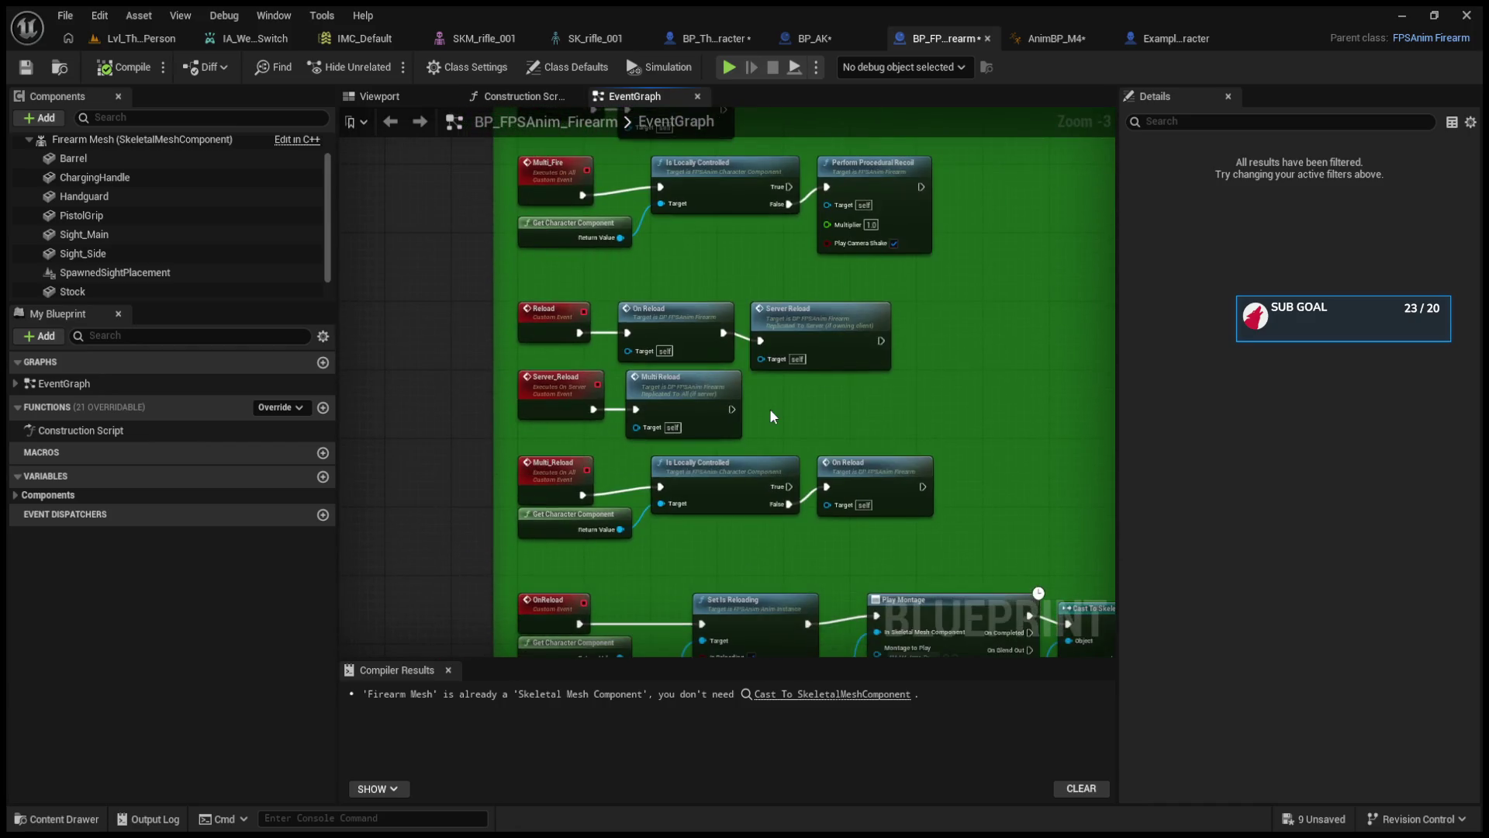
{"action": "scroll", "coordinate": [678, 501], "scroll_direction": "up", "scroll_amount": 2}
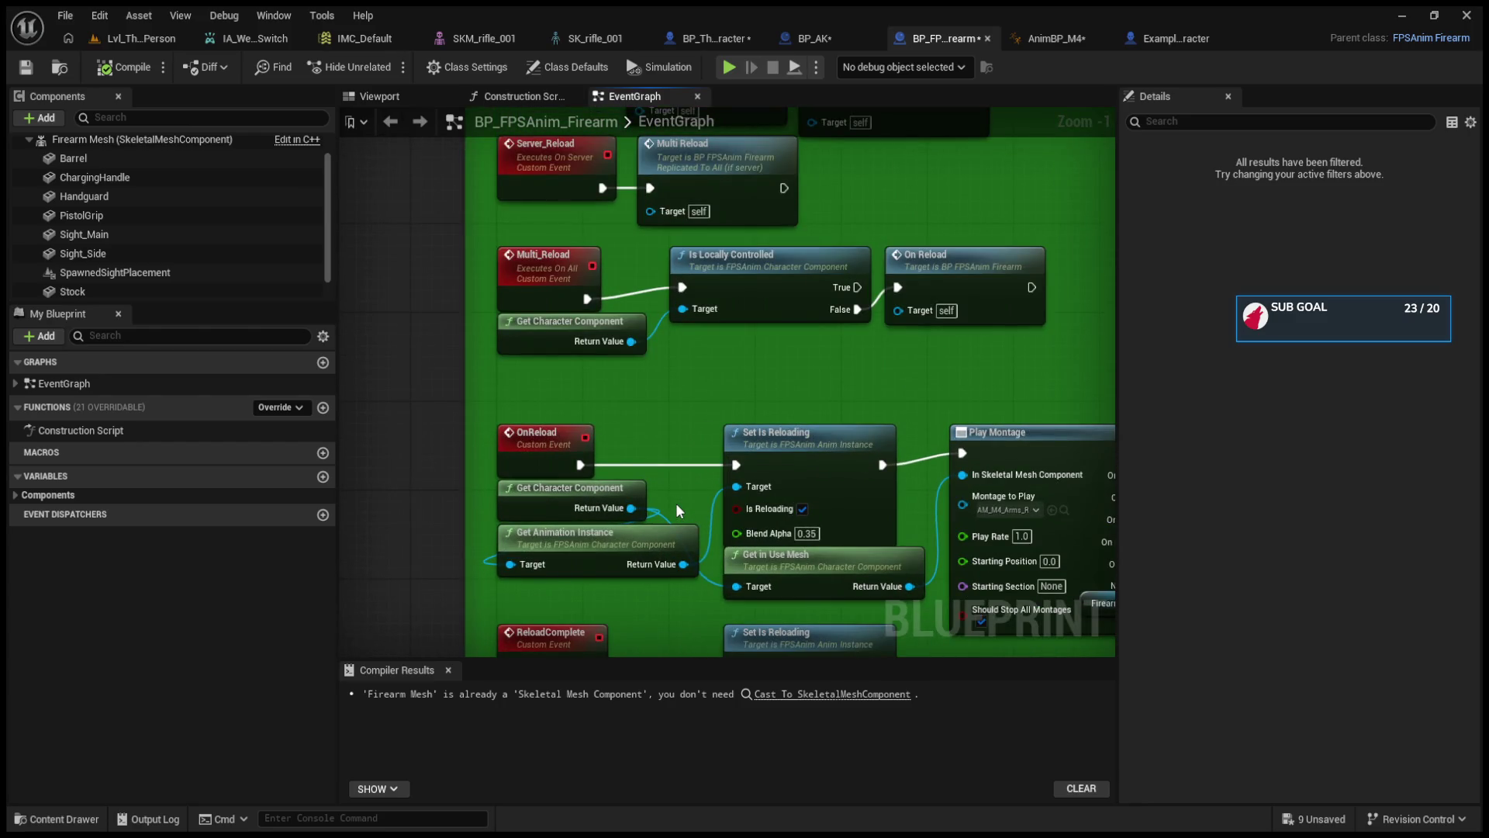
{"action": "scroll", "coordinate": [676, 503], "scroll_direction": "down", "scroll_amount": 3}
{"action": "scroll", "coordinate": [682, 450], "scroll_direction": "up", "scroll_amount": 2}
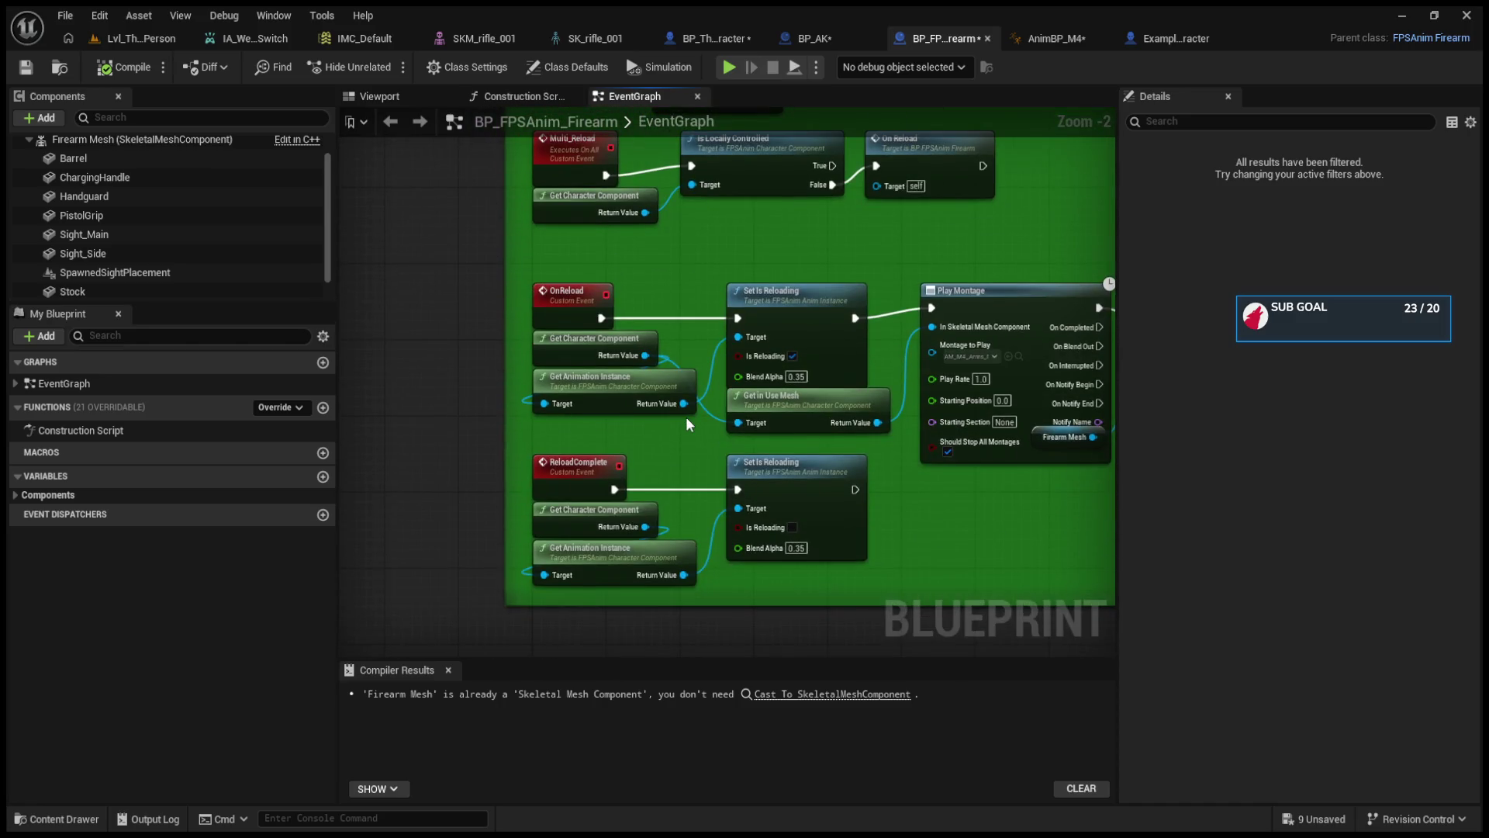